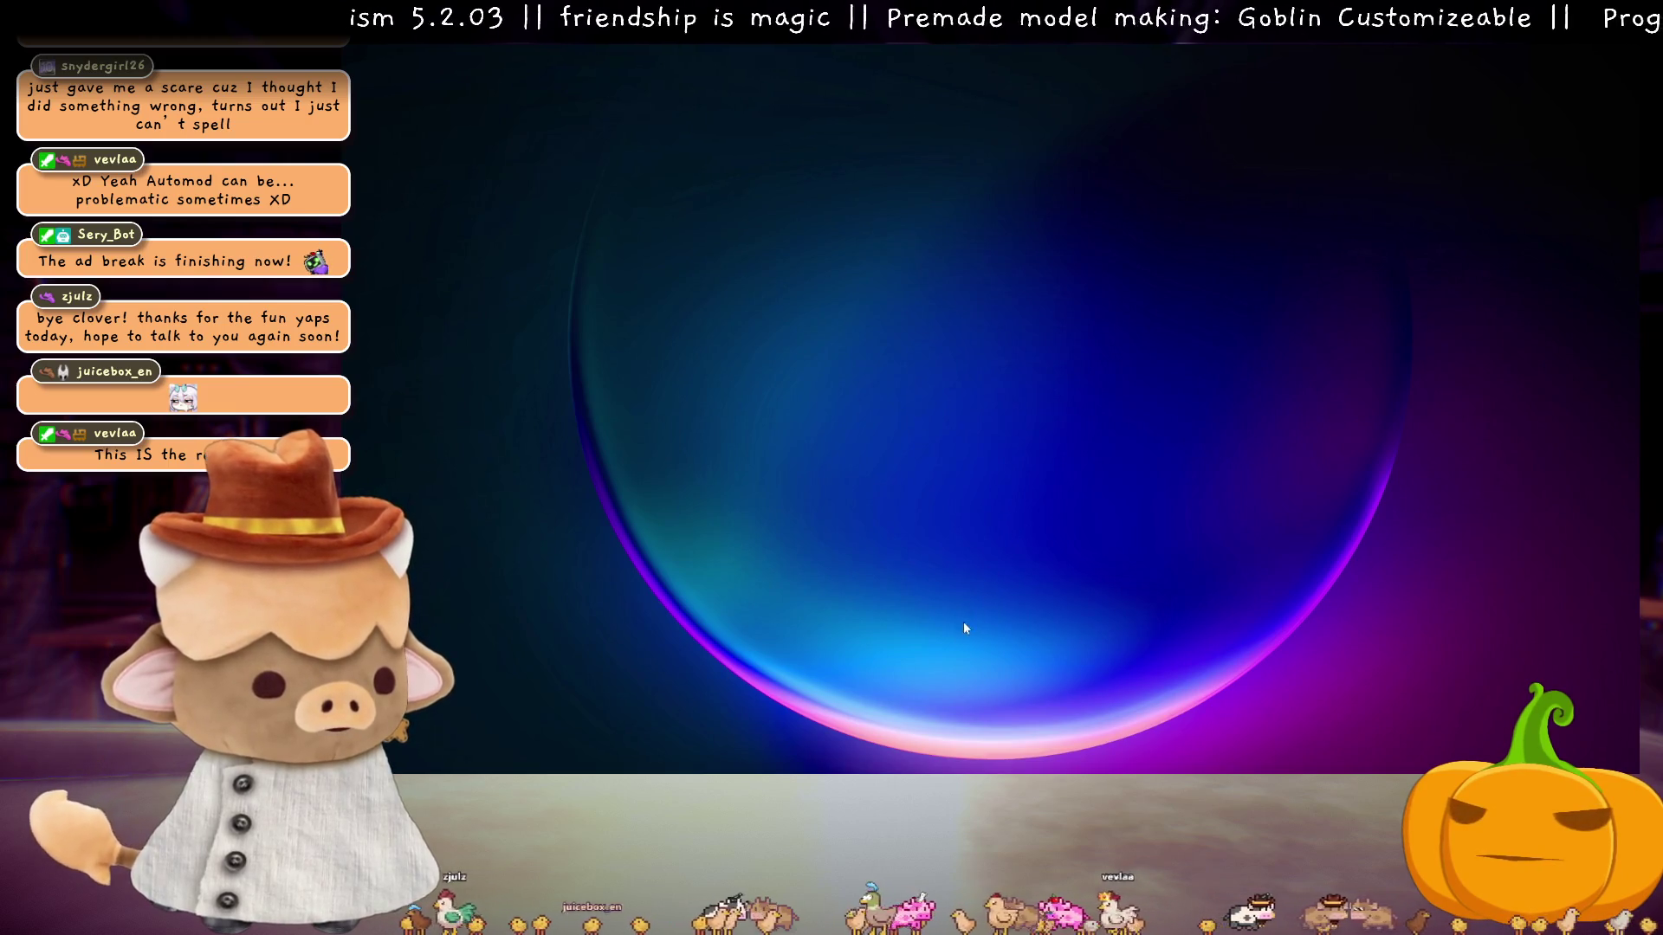
- Go to the Windows desktop to launch Live2D Cubism Editor 5.2.03
mouse_move(1015, 764)
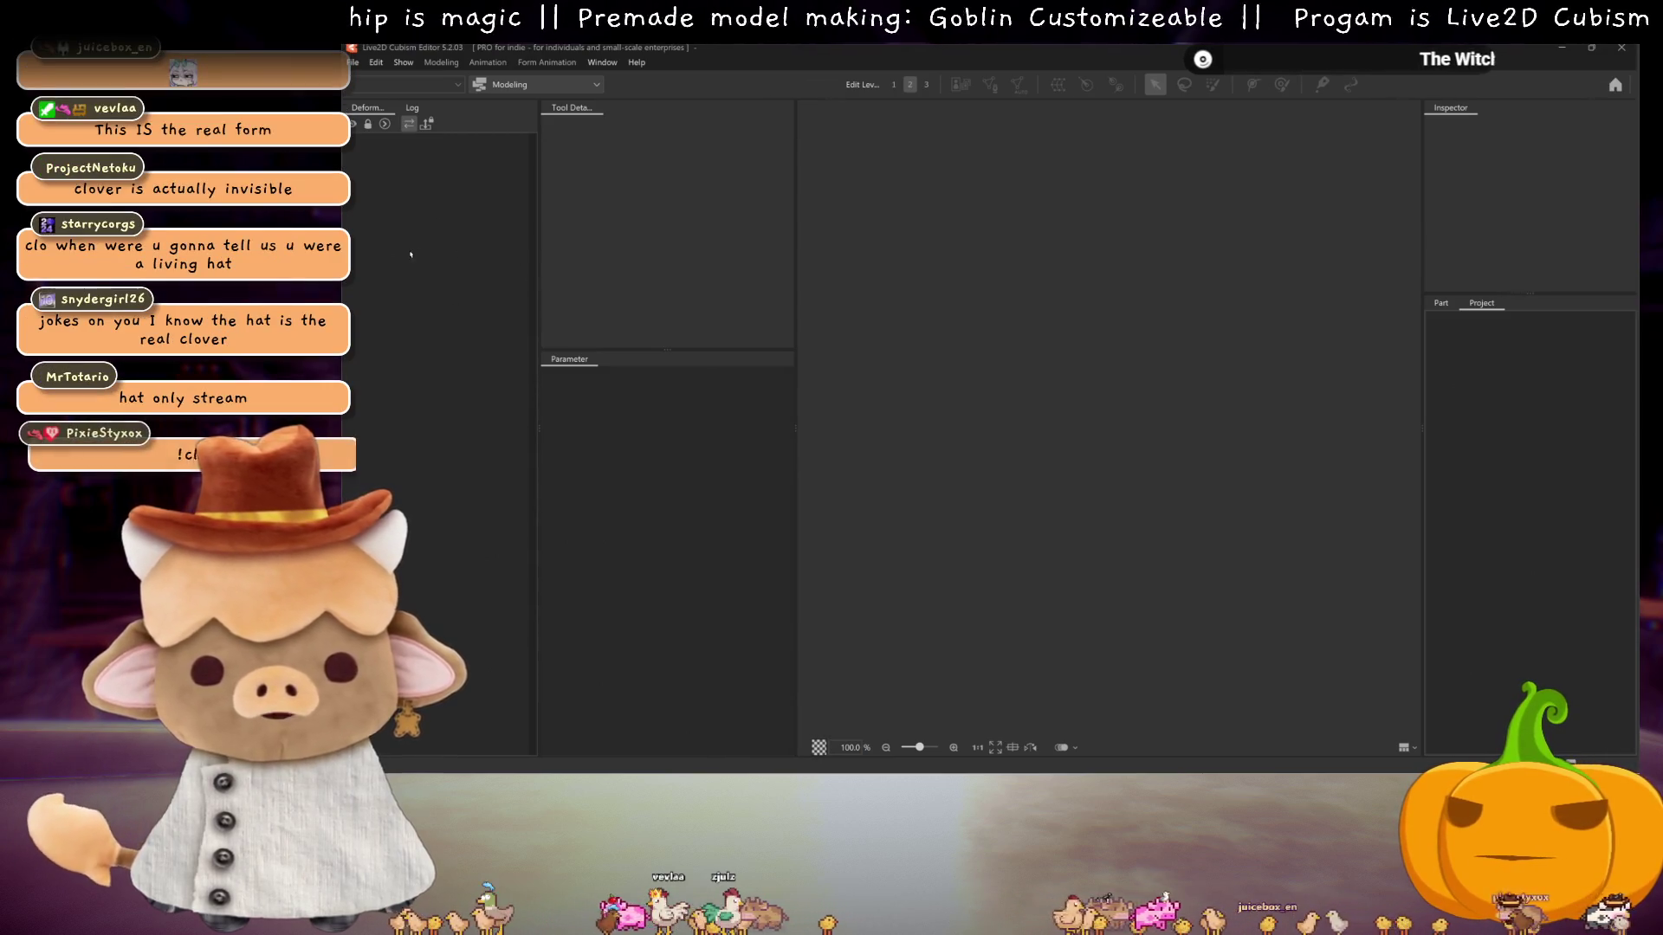
- Open Goblin.cmo3 from the recent files list
left_click(353, 66)
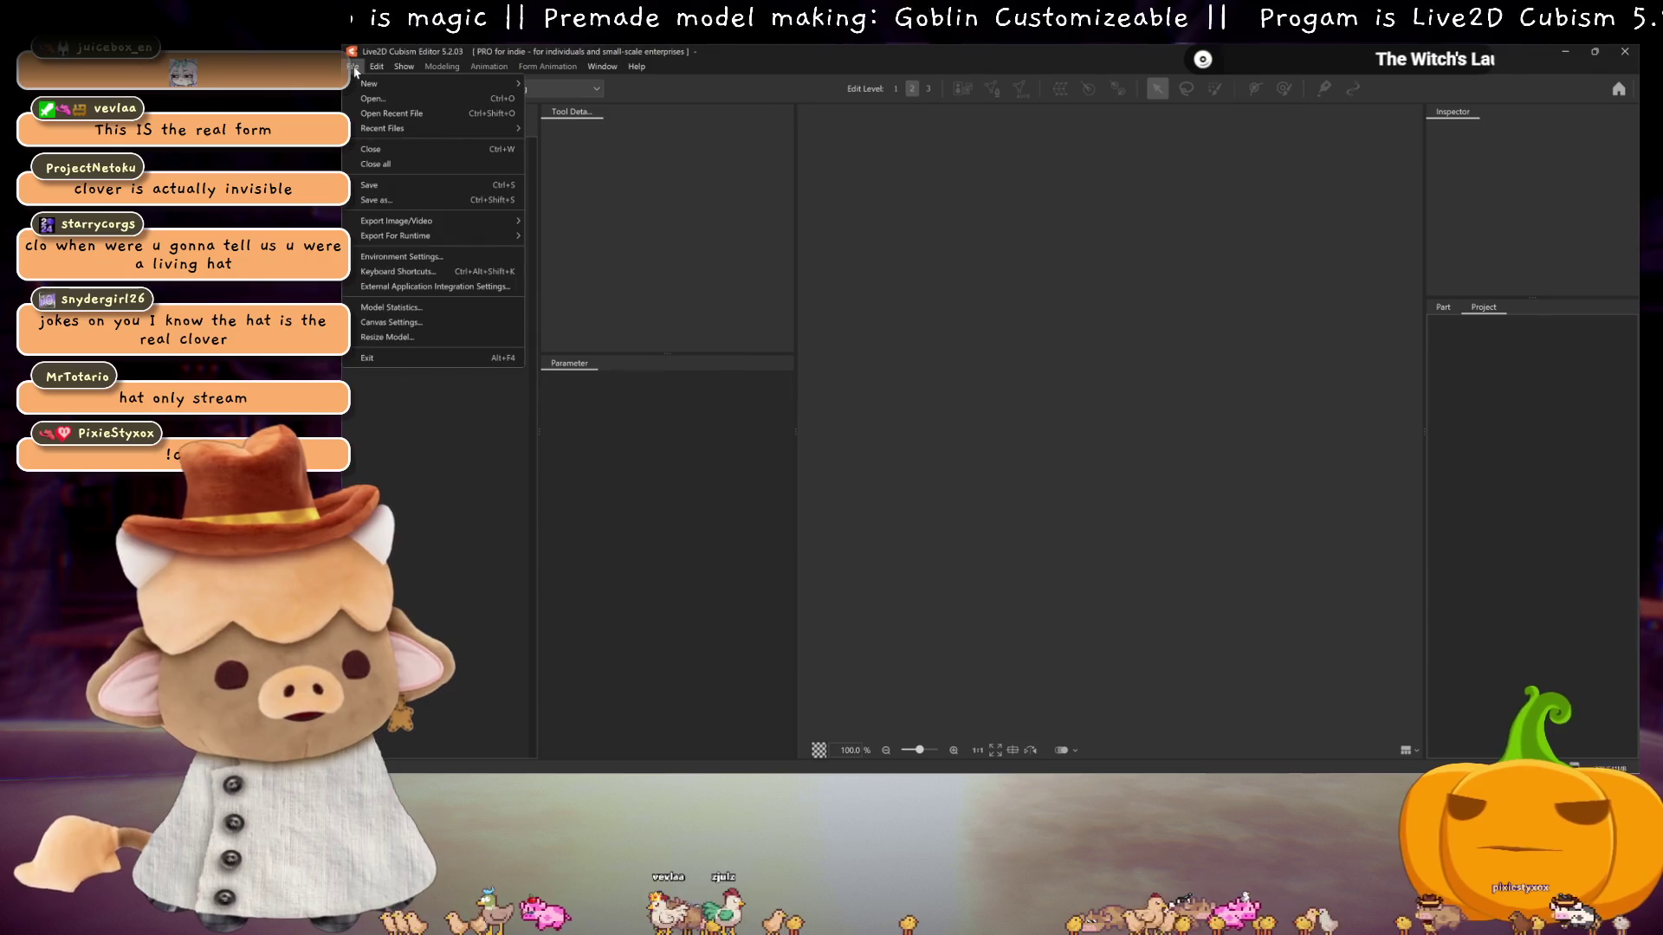
mouse_move(393, 128)
left_click(570, 128)
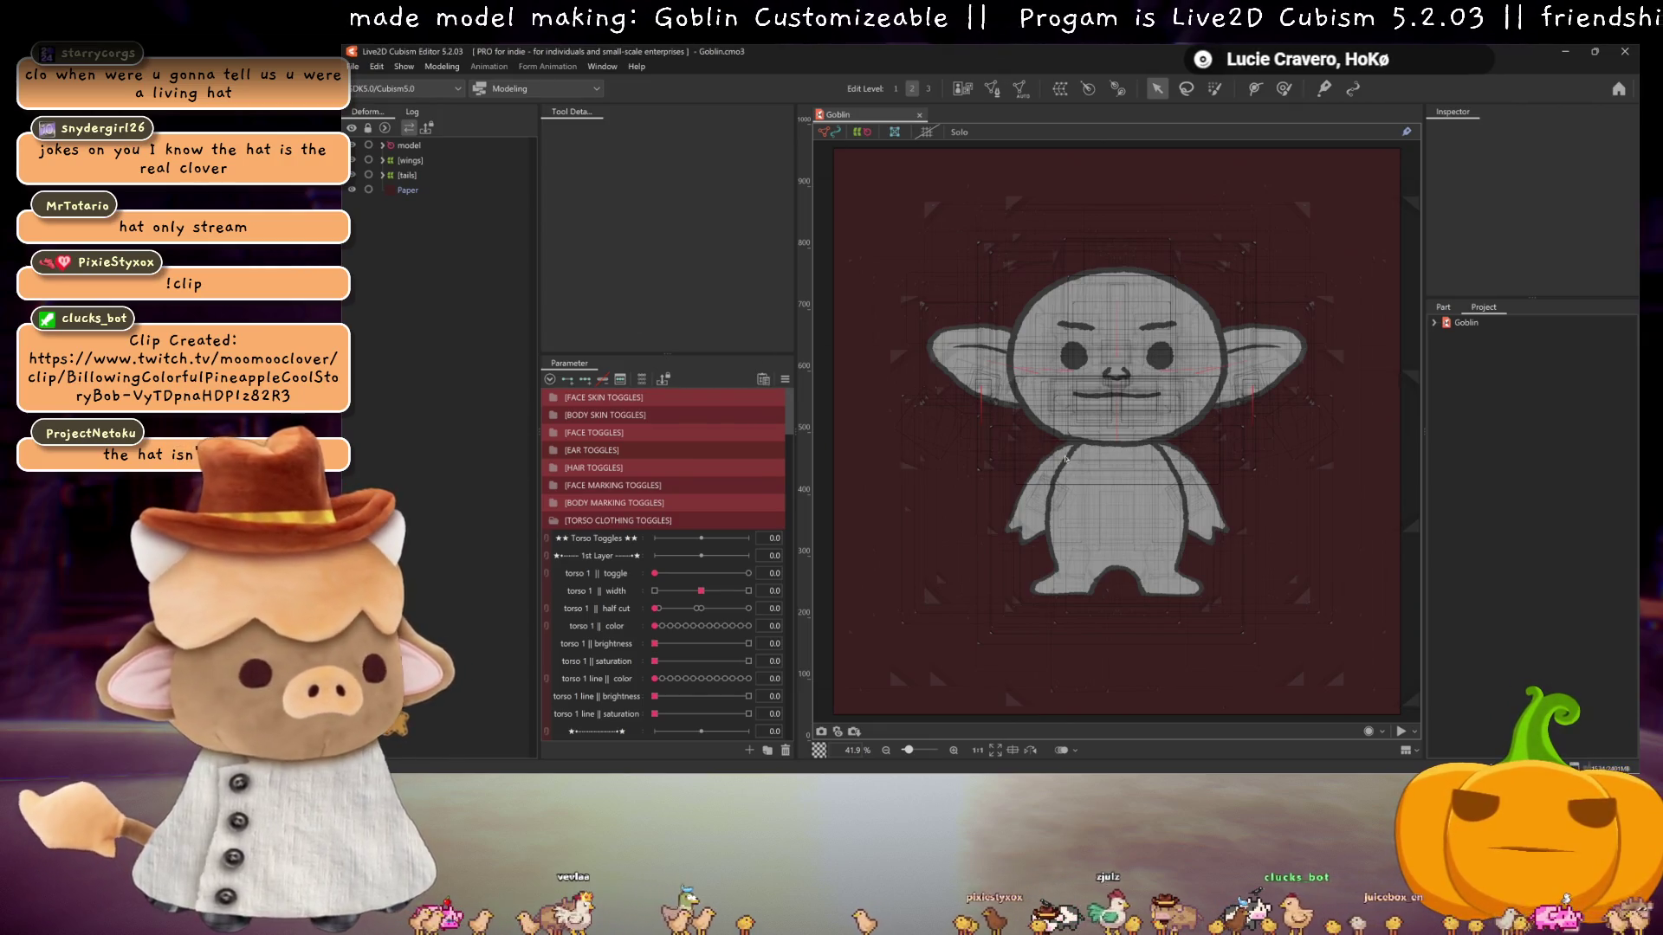
- Enable External Application Integration and allow remote connections from other devices
left_click(353, 68)
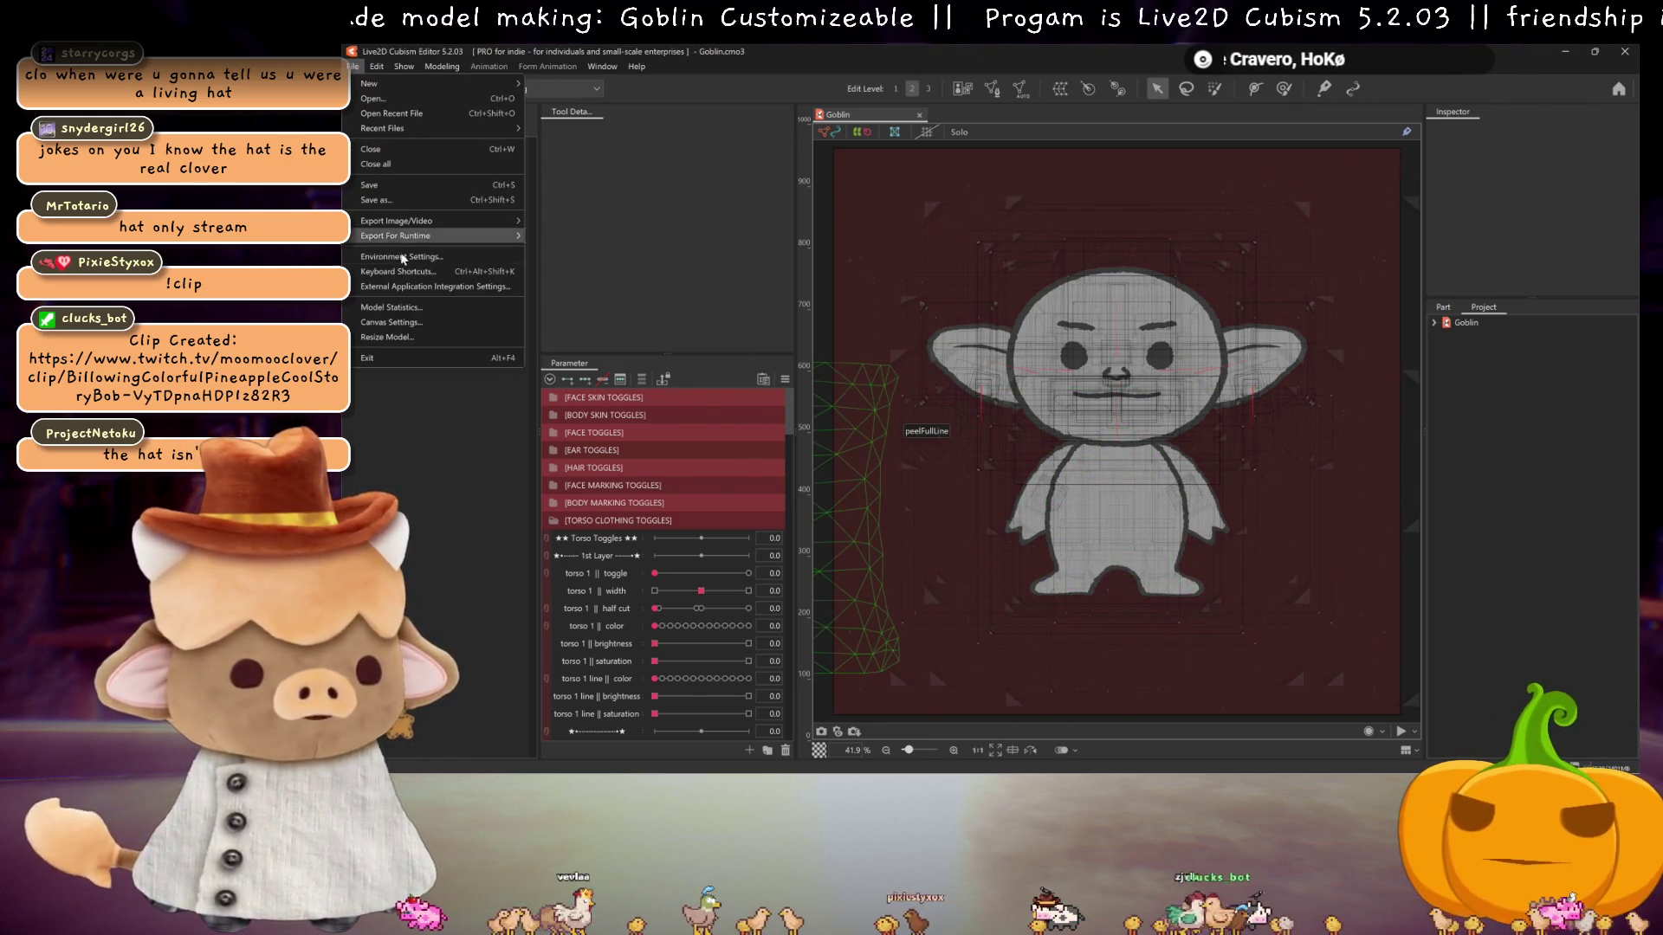
left_click(439, 287)
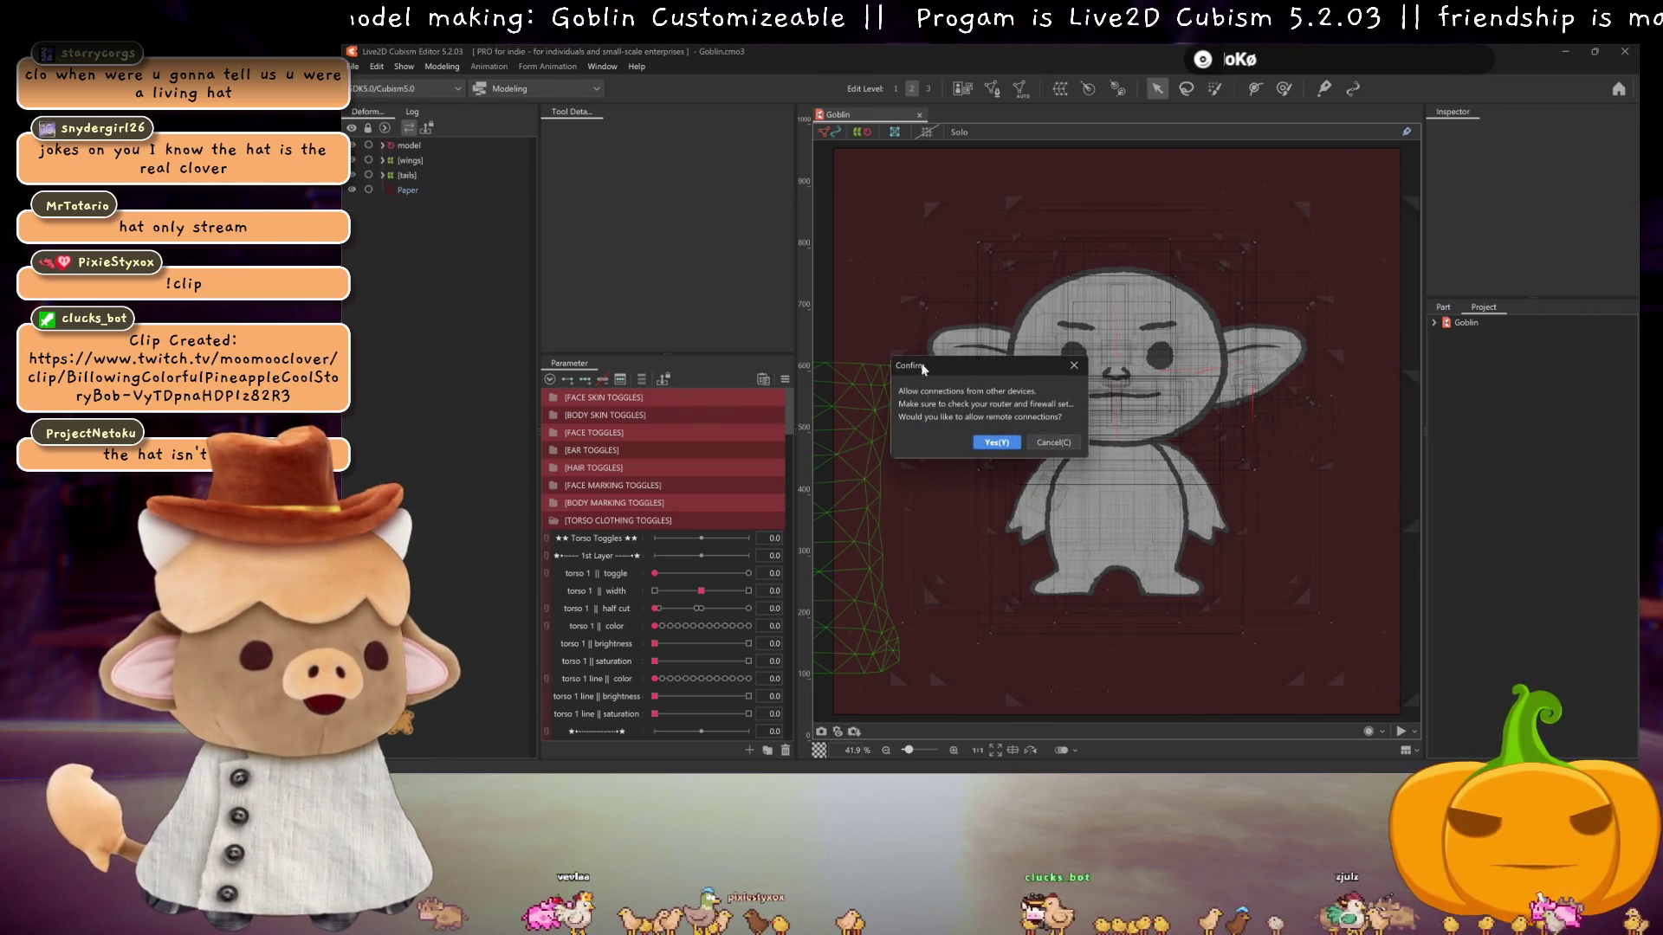
left_click(995, 444)
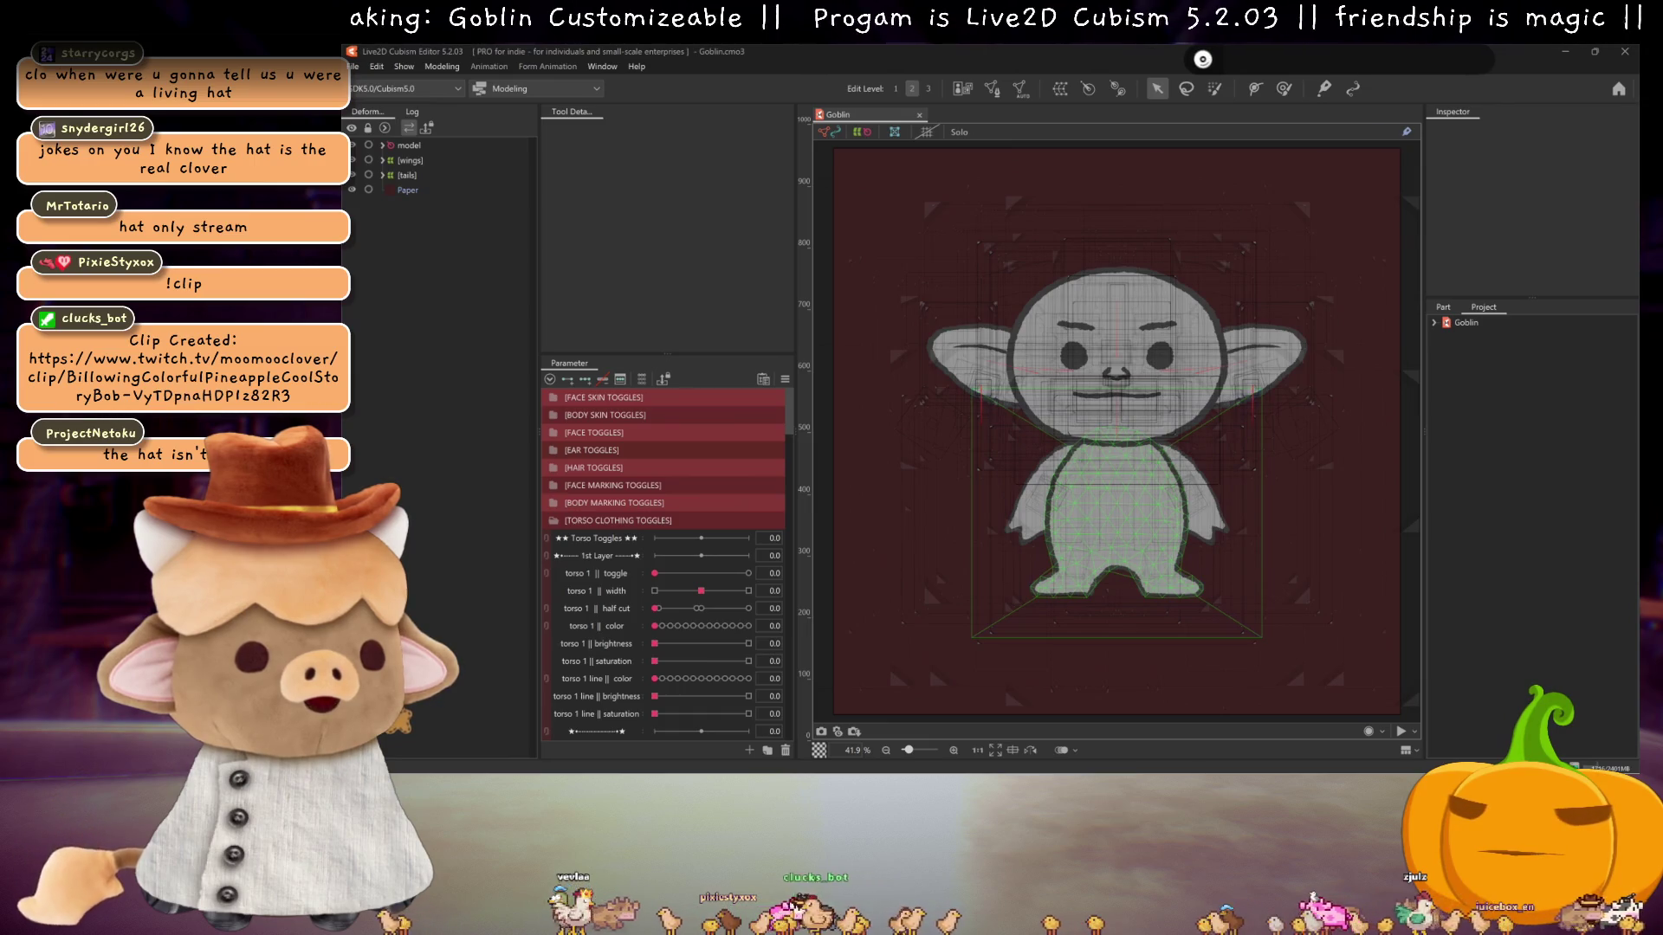
- Open Physics Settings and collapse the face, skin, ear, hair and marking groups to reach TORSO CLOTHING TOGGLES
left_click(450, 68)
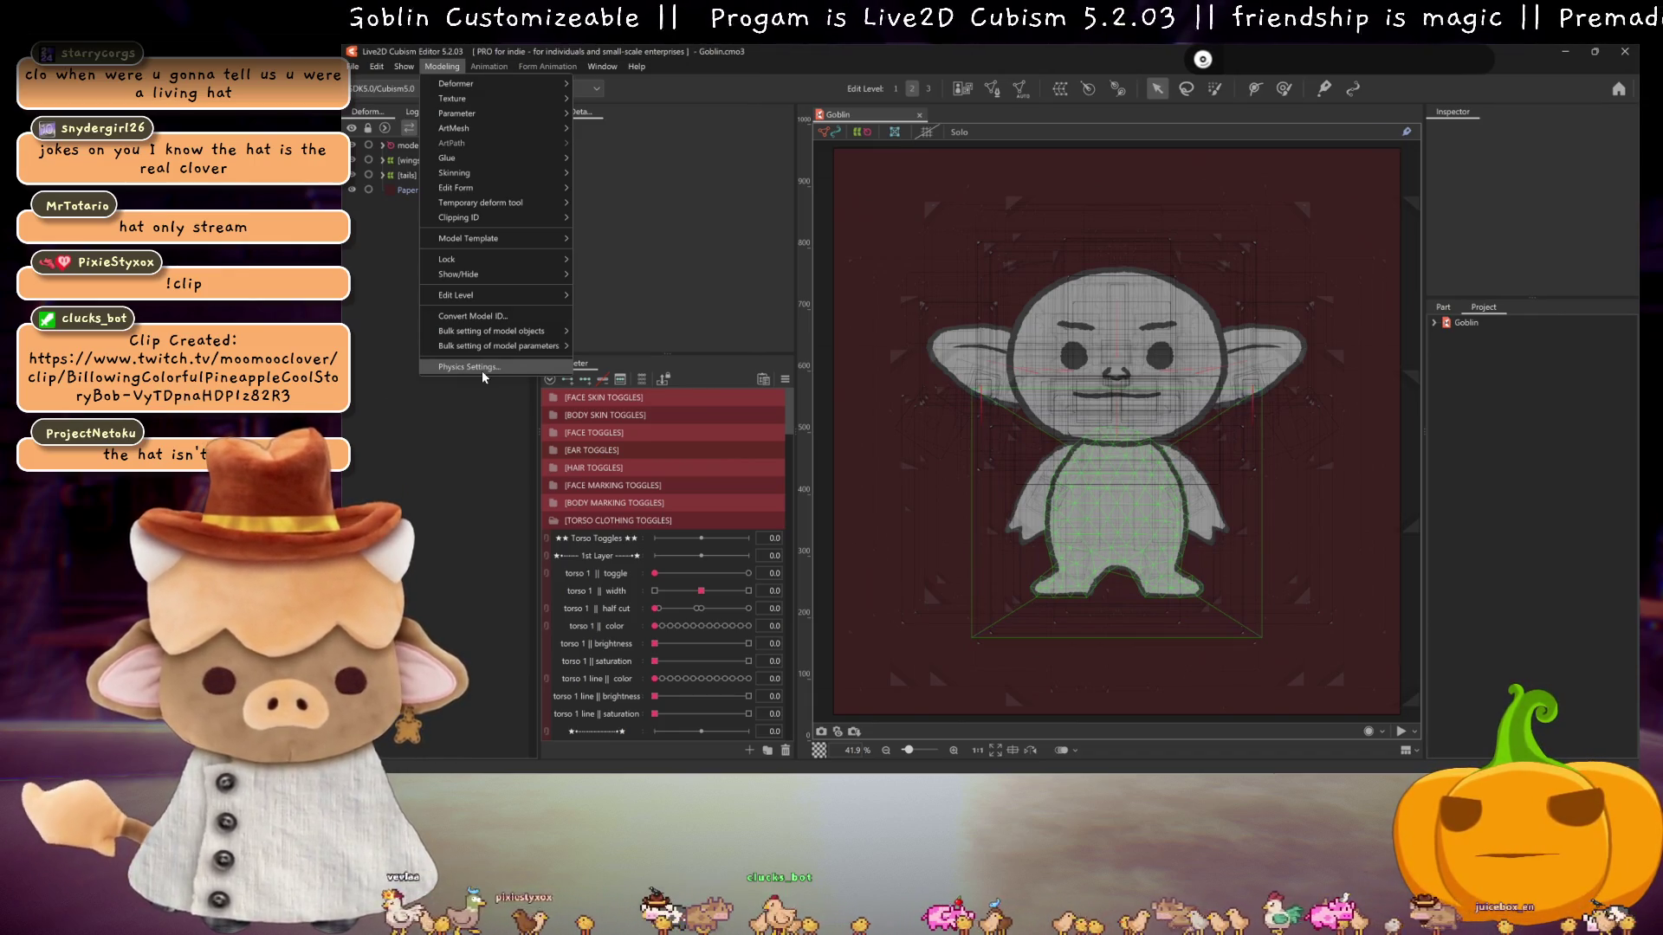
left_click(482, 368)
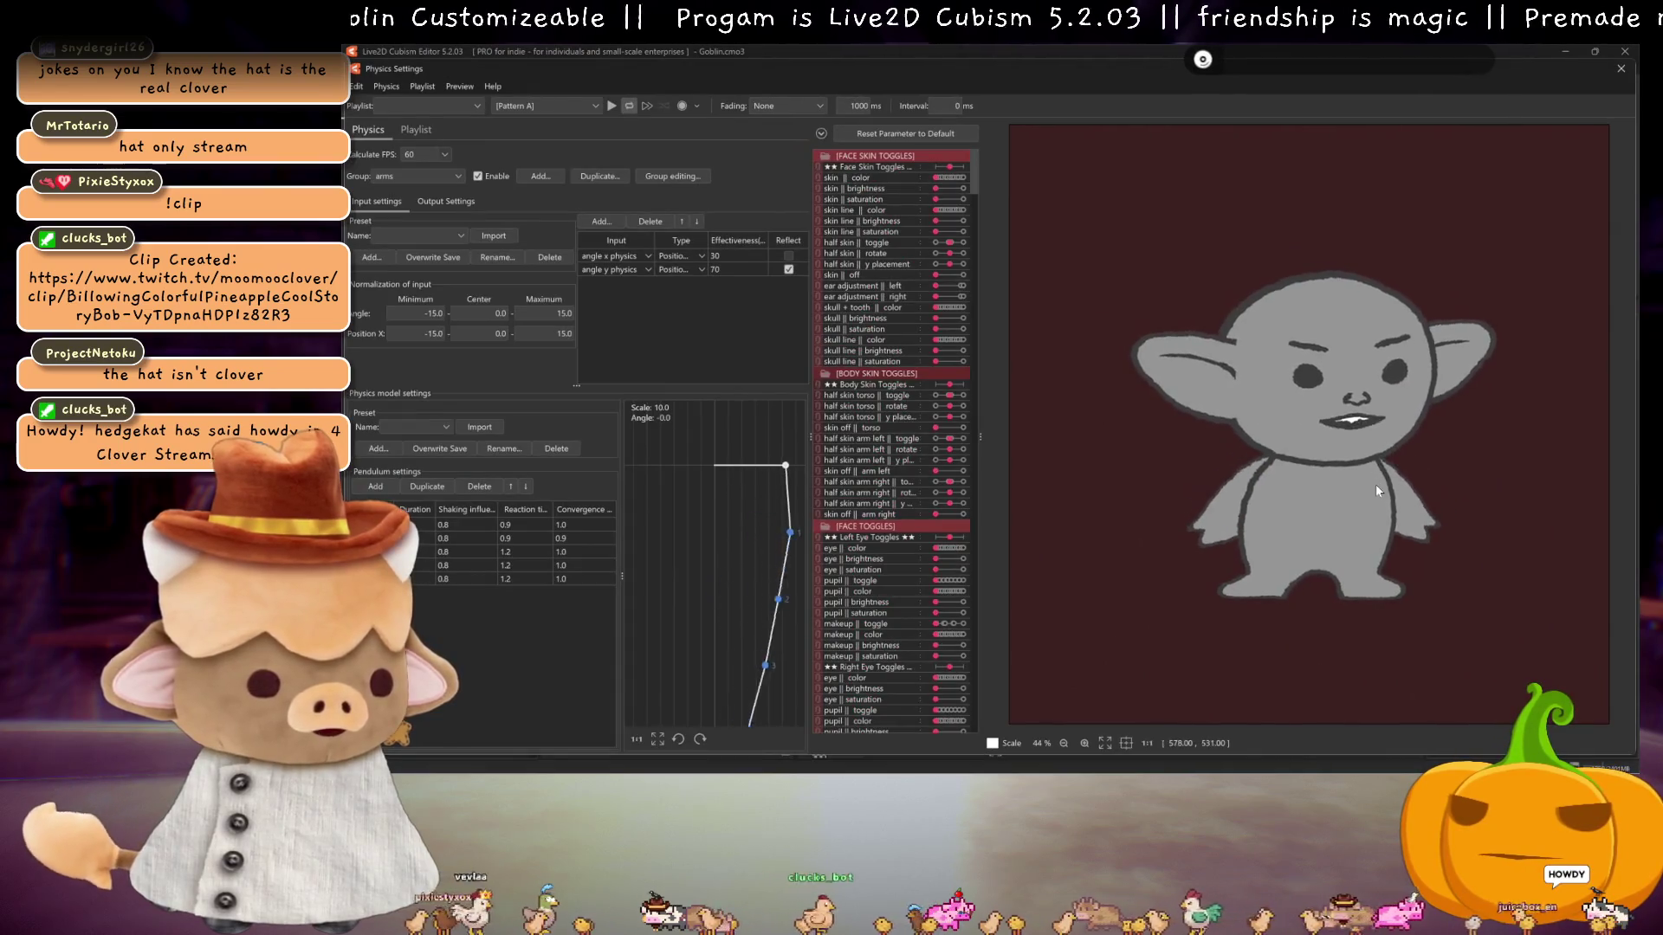
scroll(1376, 485, "up", 3)
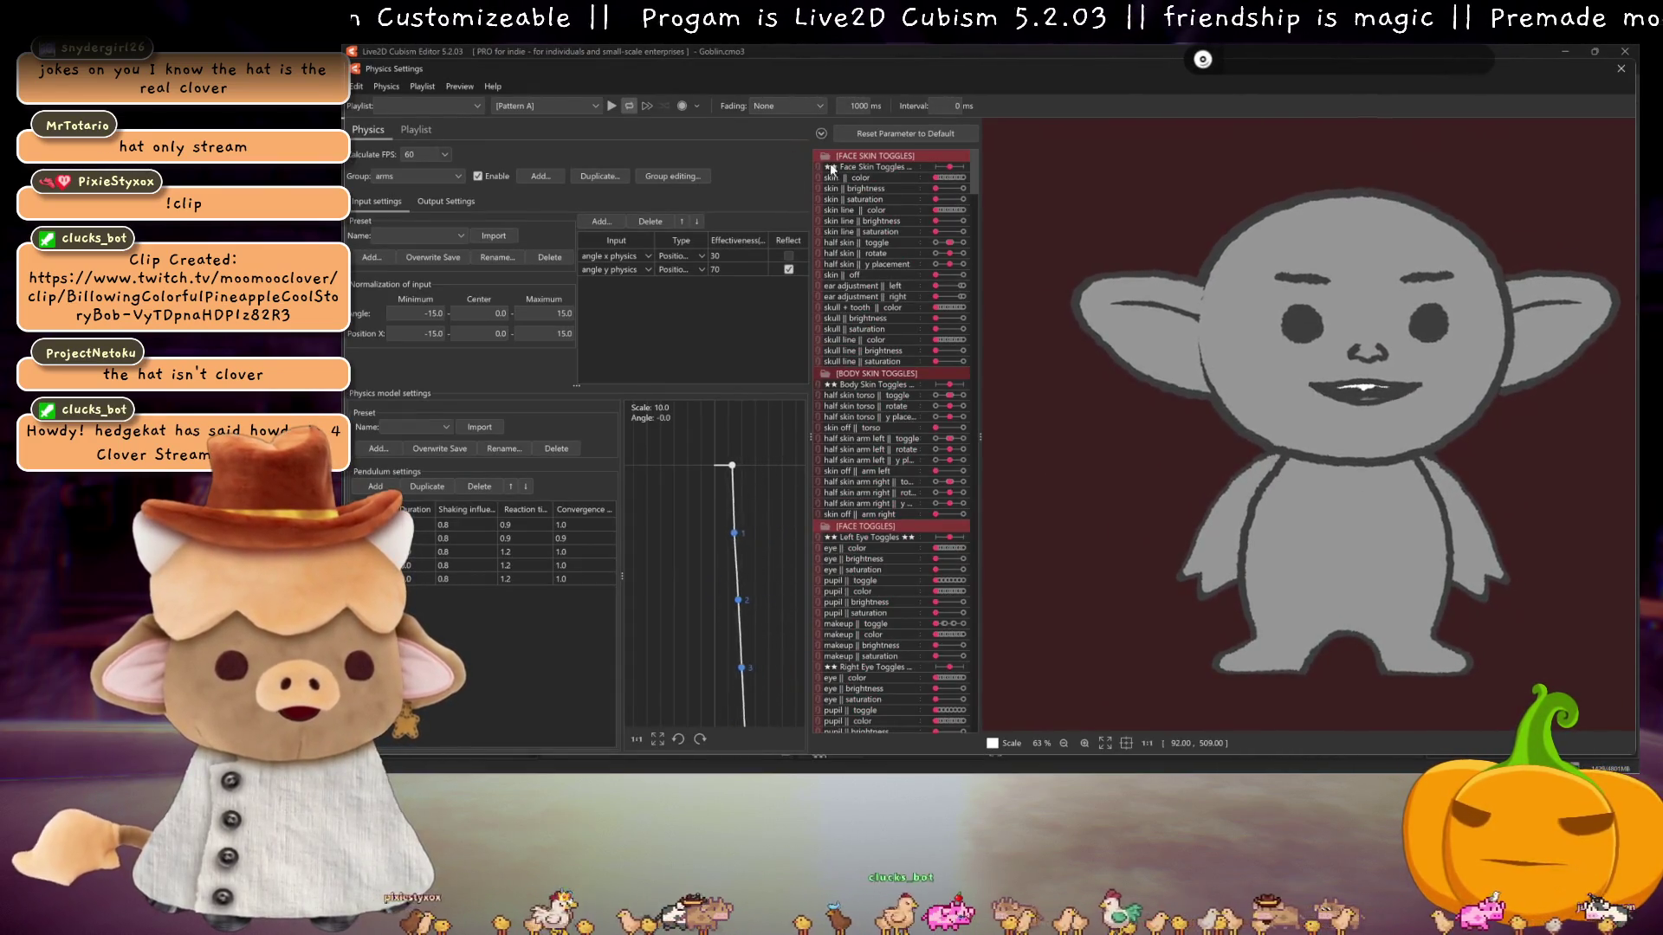
left_click(825, 156)
left_click(825, 168)
left_click(825, 180)
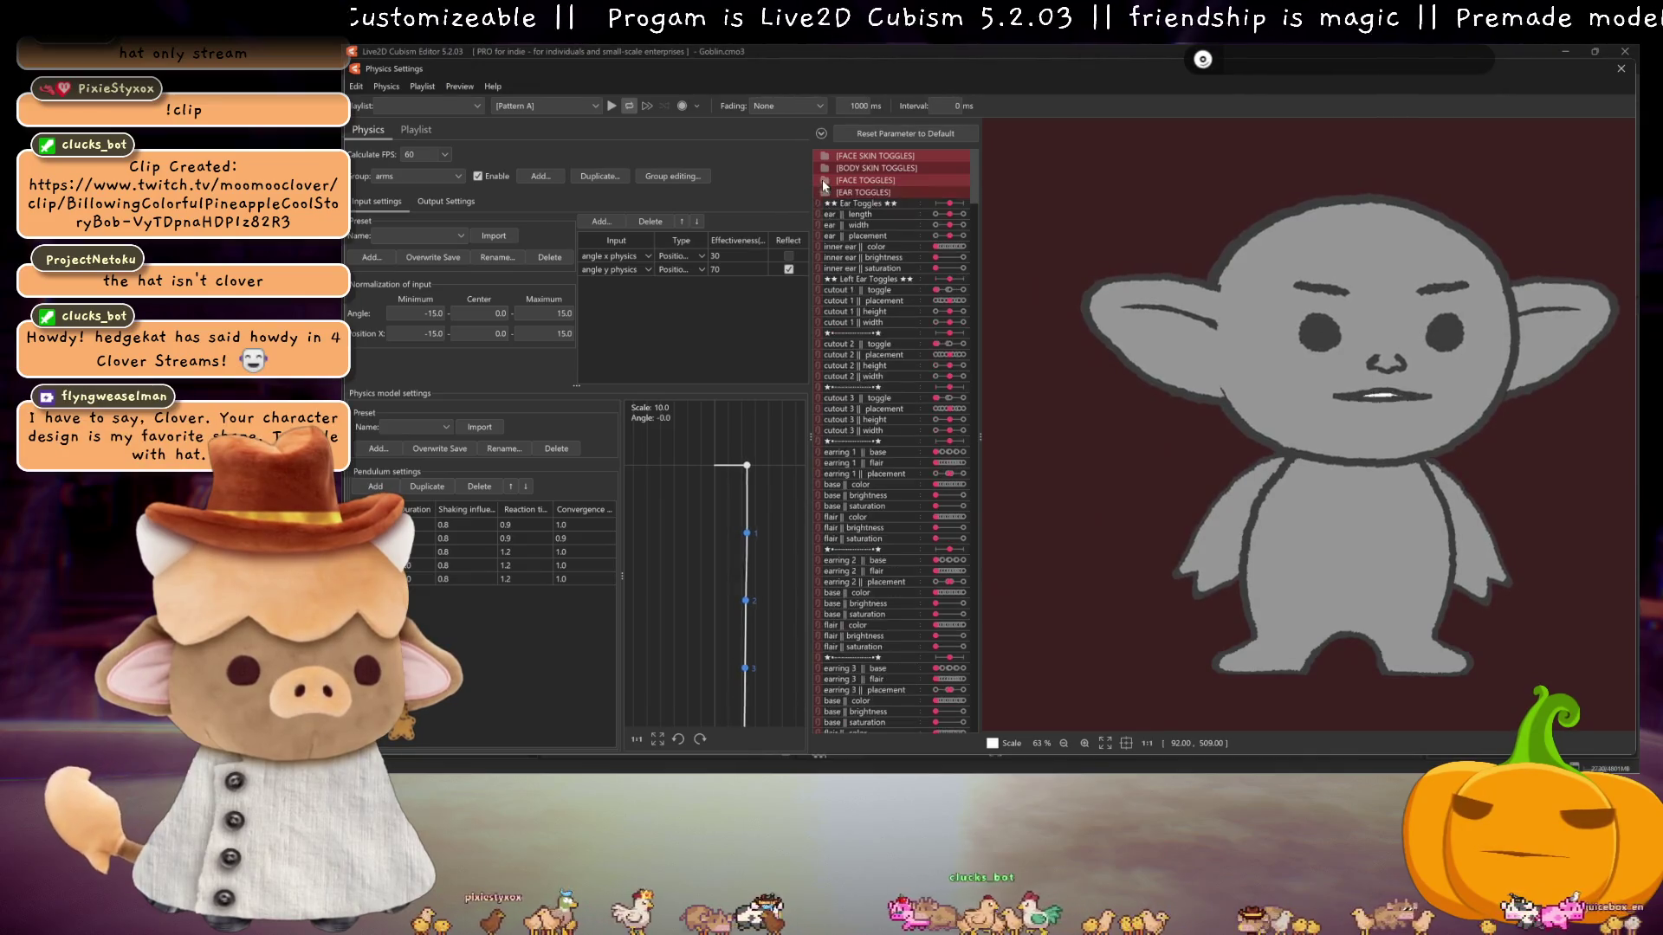
left_click(825, 193)
left_click(825, 204)
left_click(825, 217)
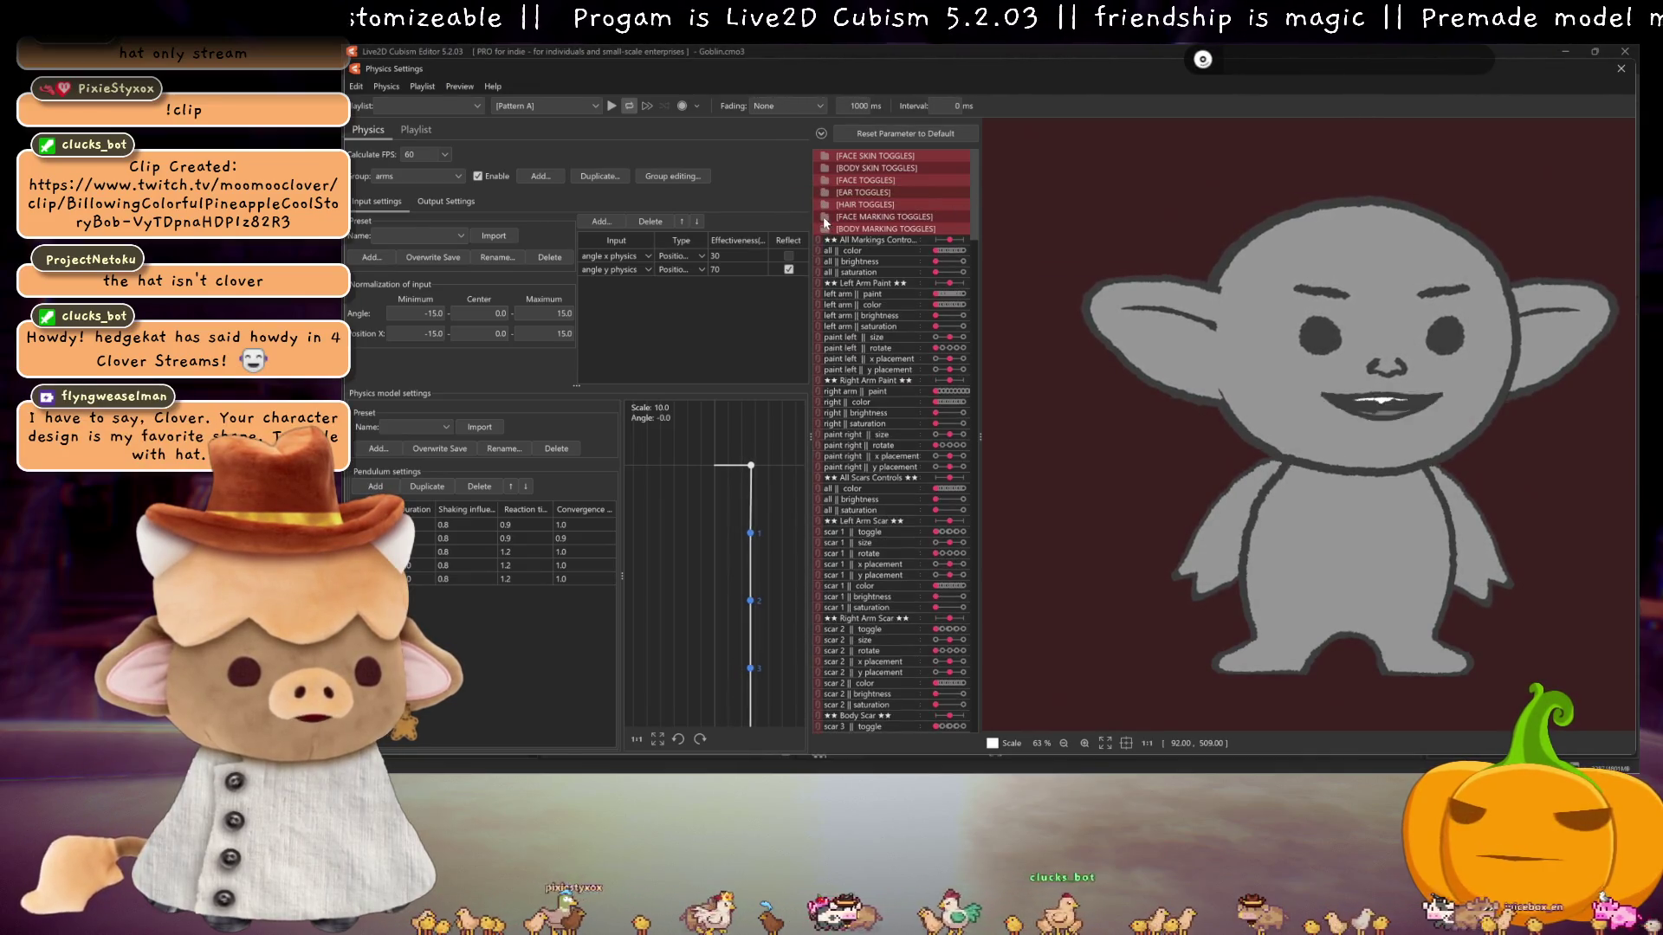
left_click(825, 227)
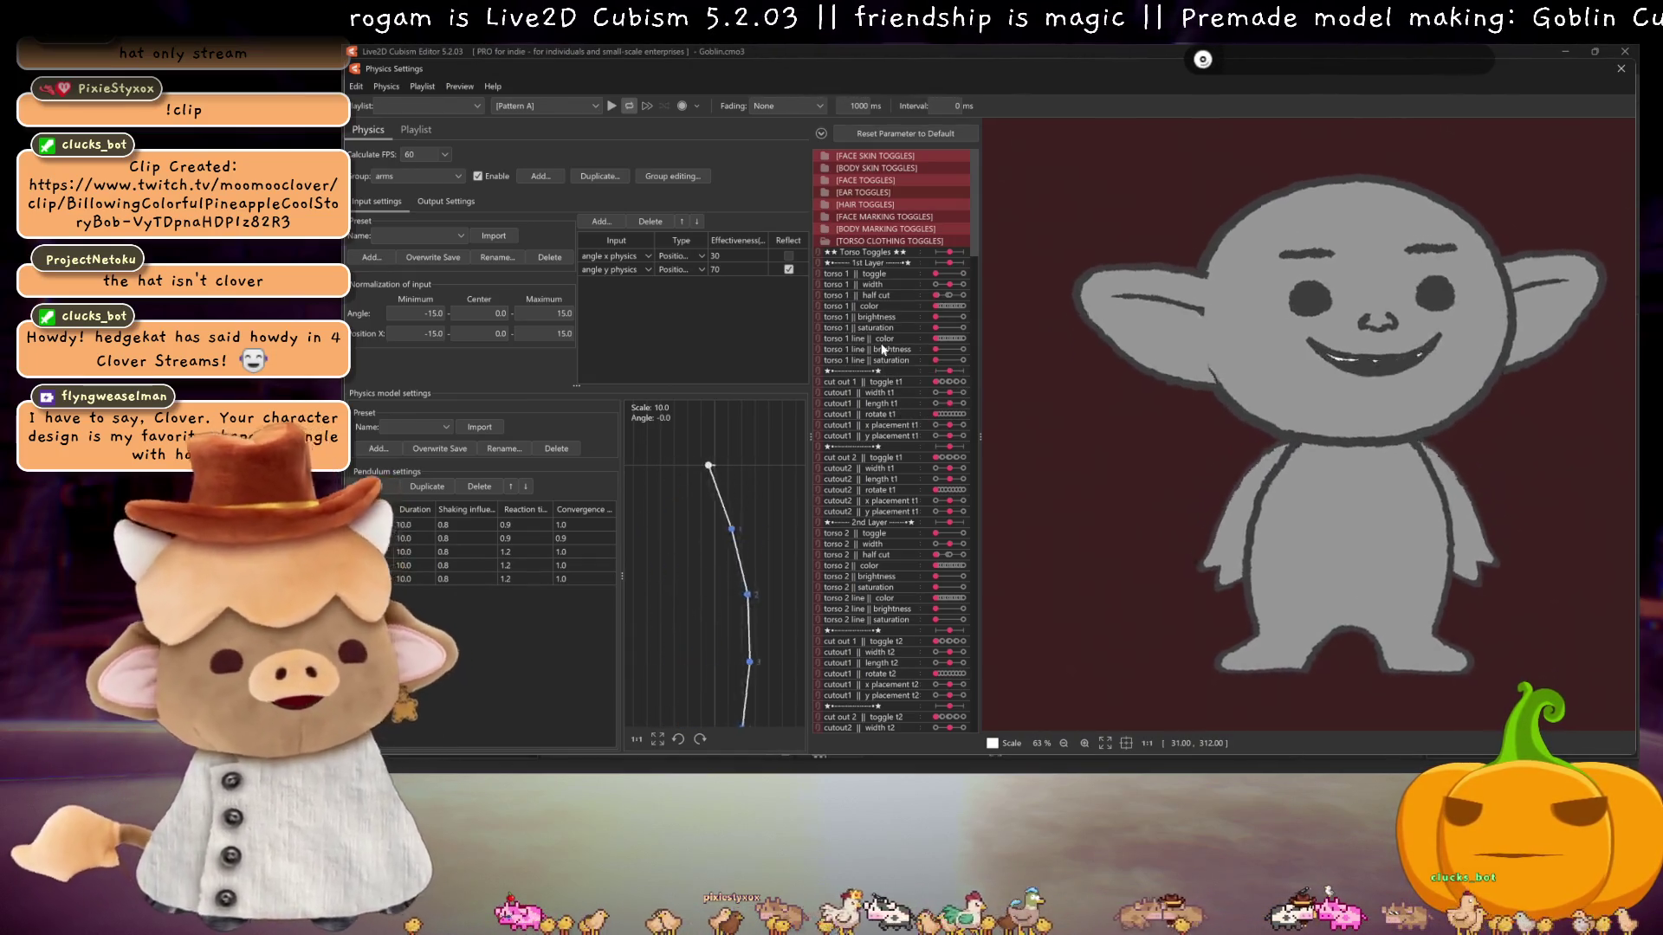
- Trim torso 1 down to pants, colour it blue and adjust its brightness
left_click(946, 304)
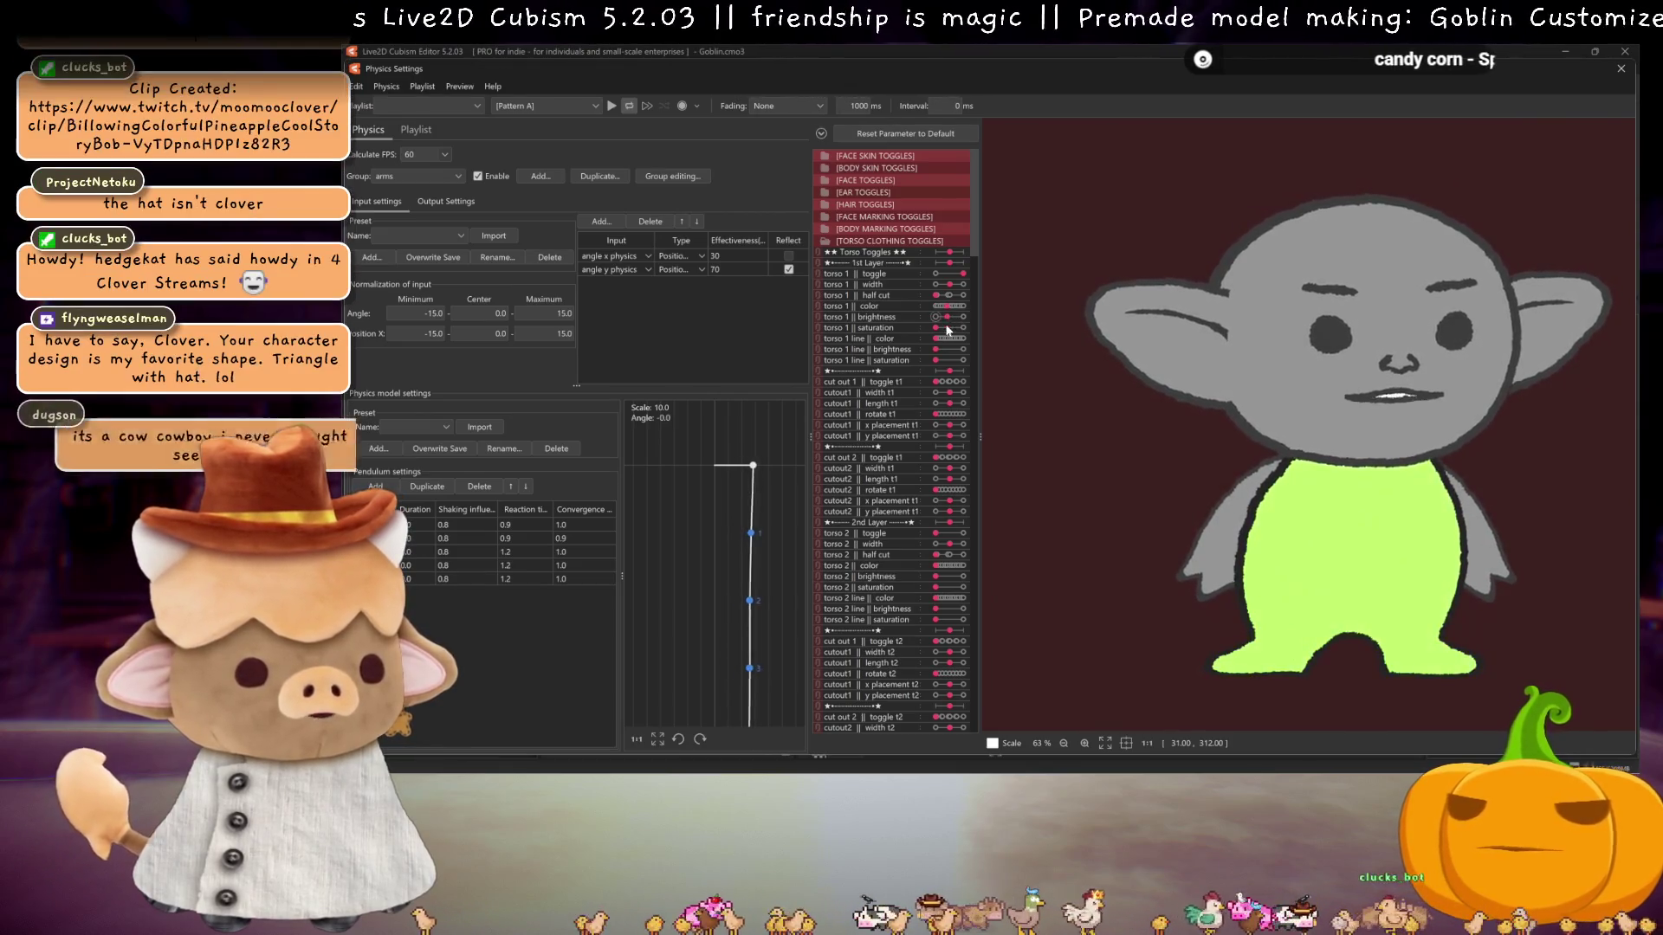
left_click(957, 328)
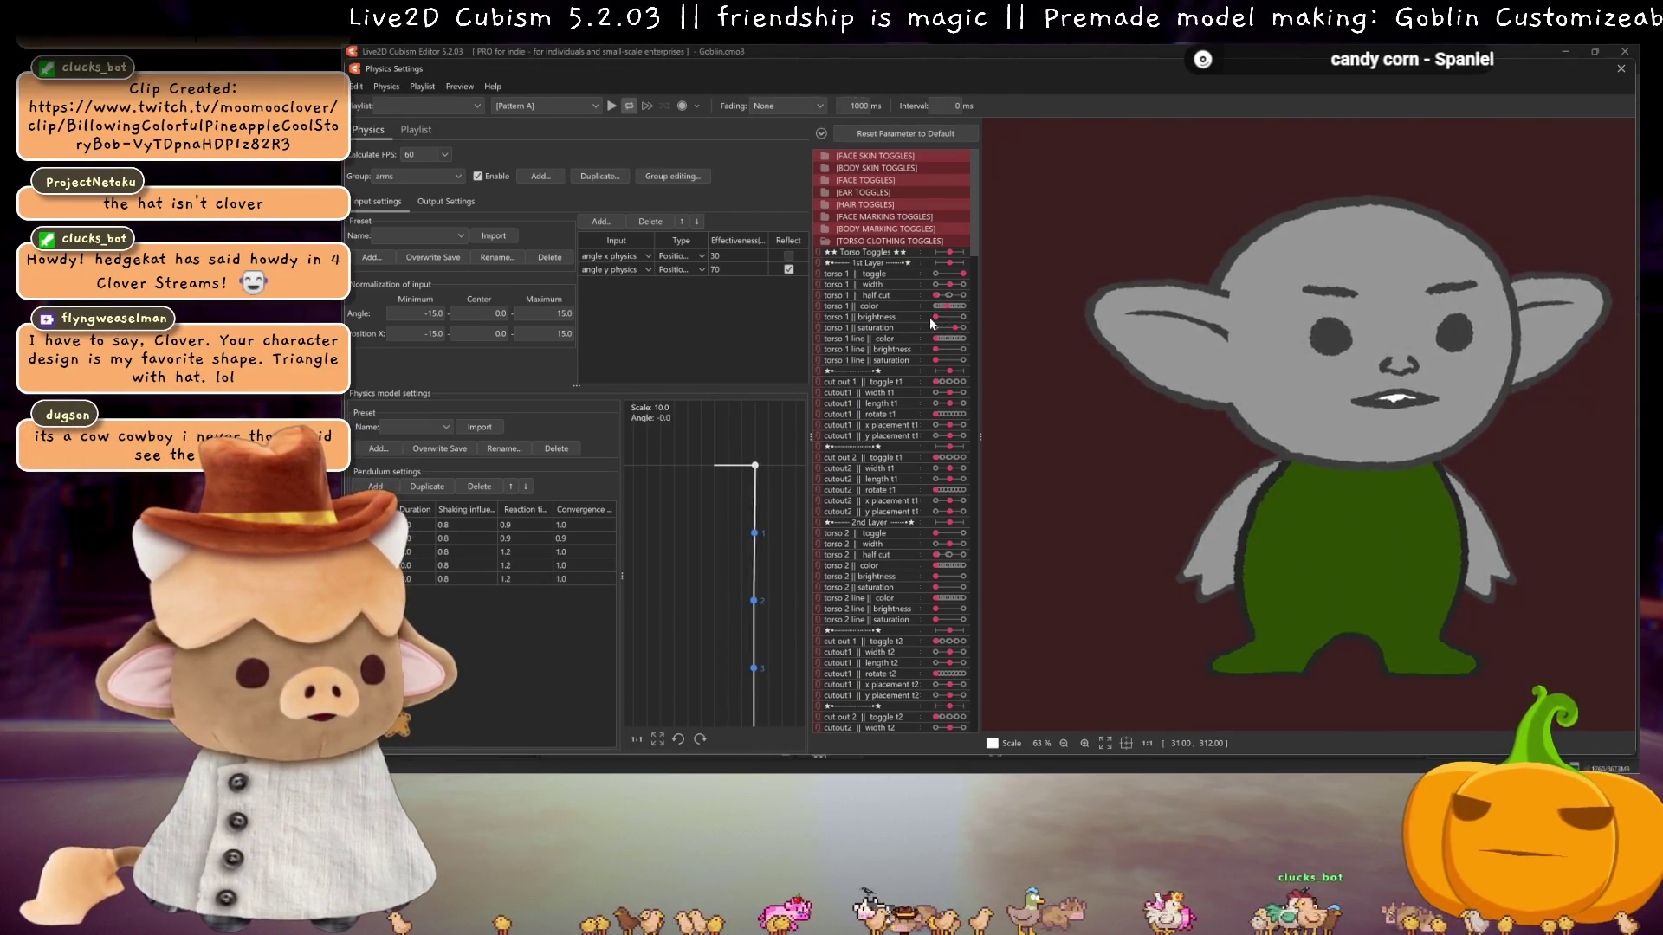
mouse_move(948, 301)
left_mouse_down()
mouse_move(961, 305)
mouse_move(946, 298)
left_mouse_up()
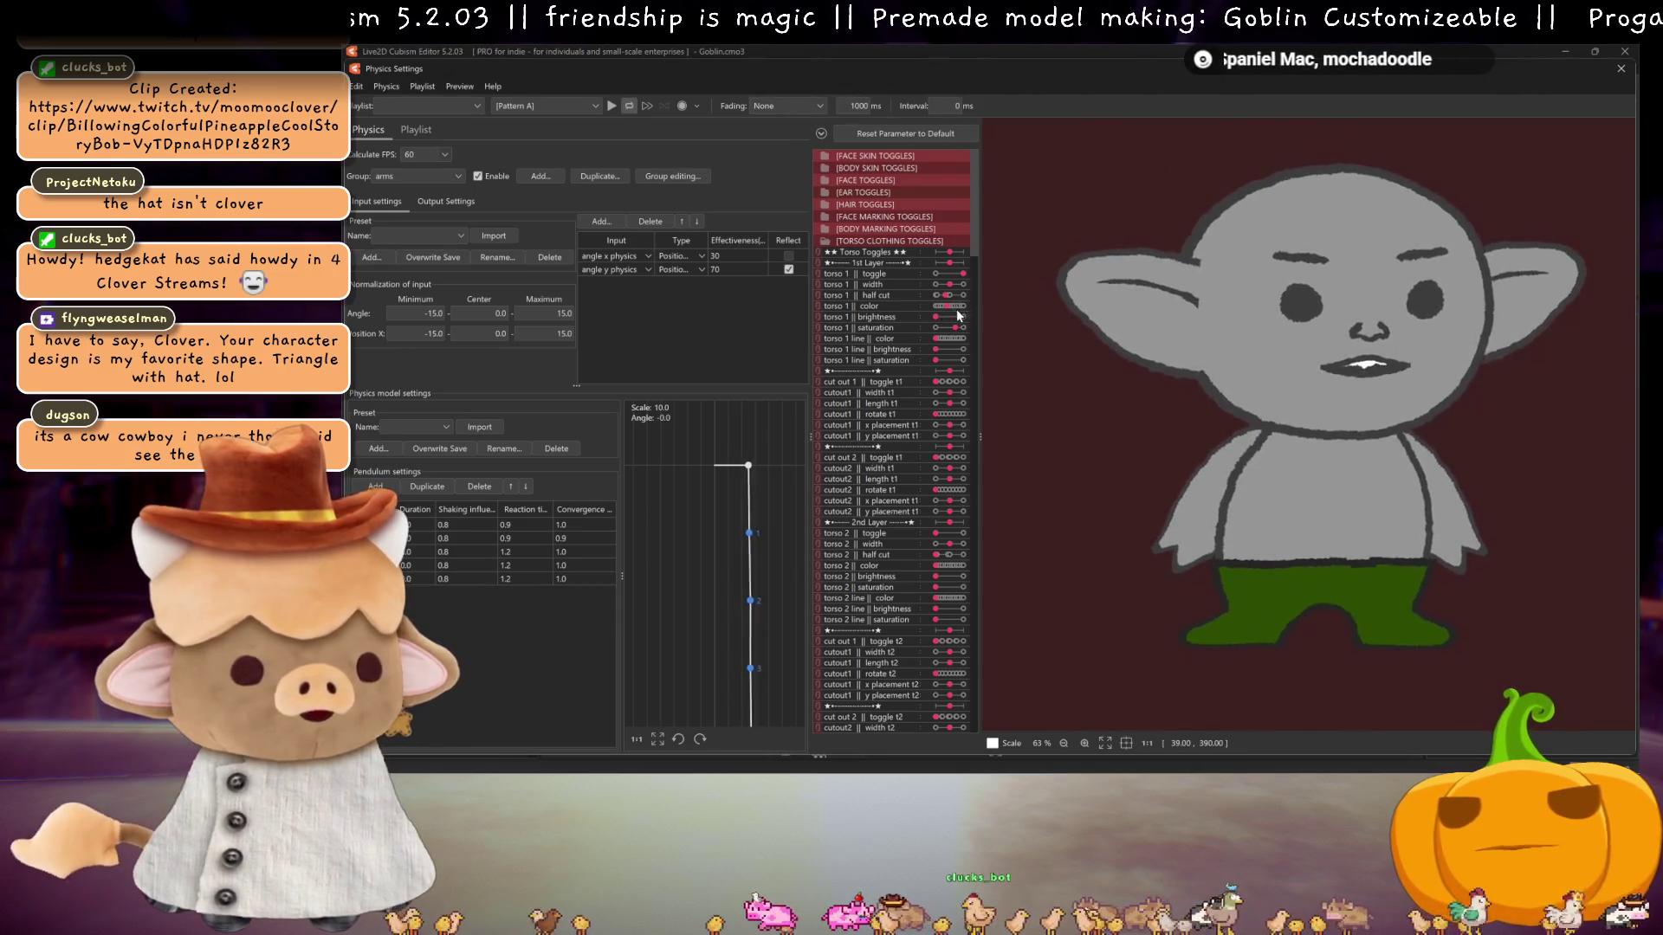
left_click_drag(959, 310, 958, 311)
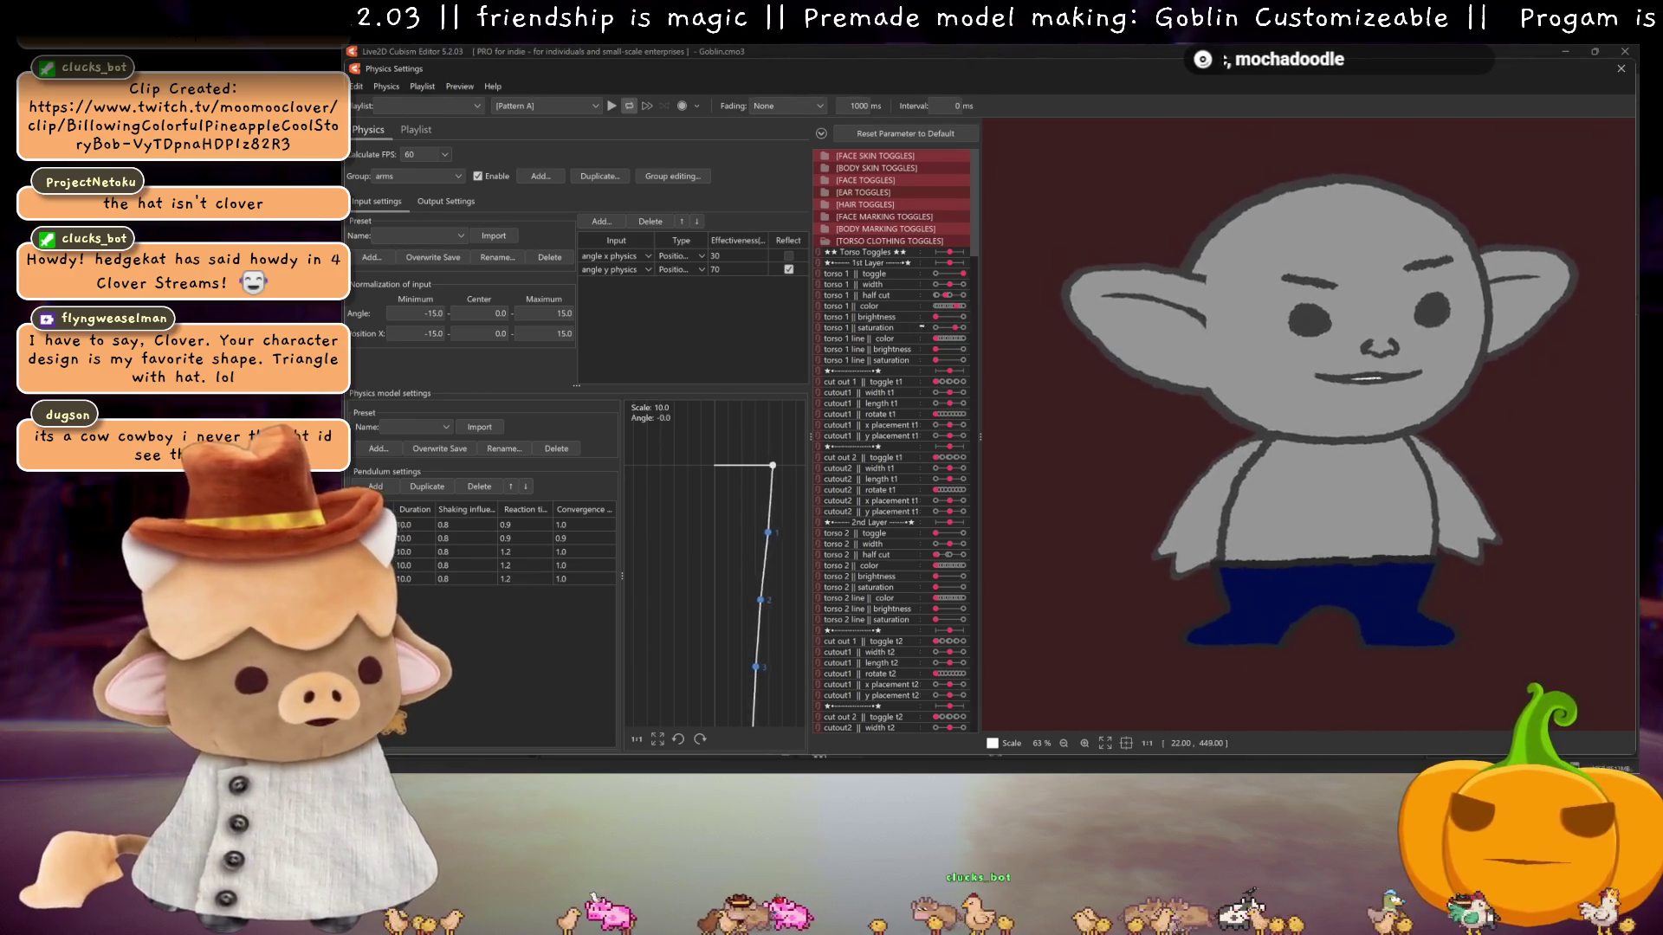
left_click_drag(942, 322, 943, 323)
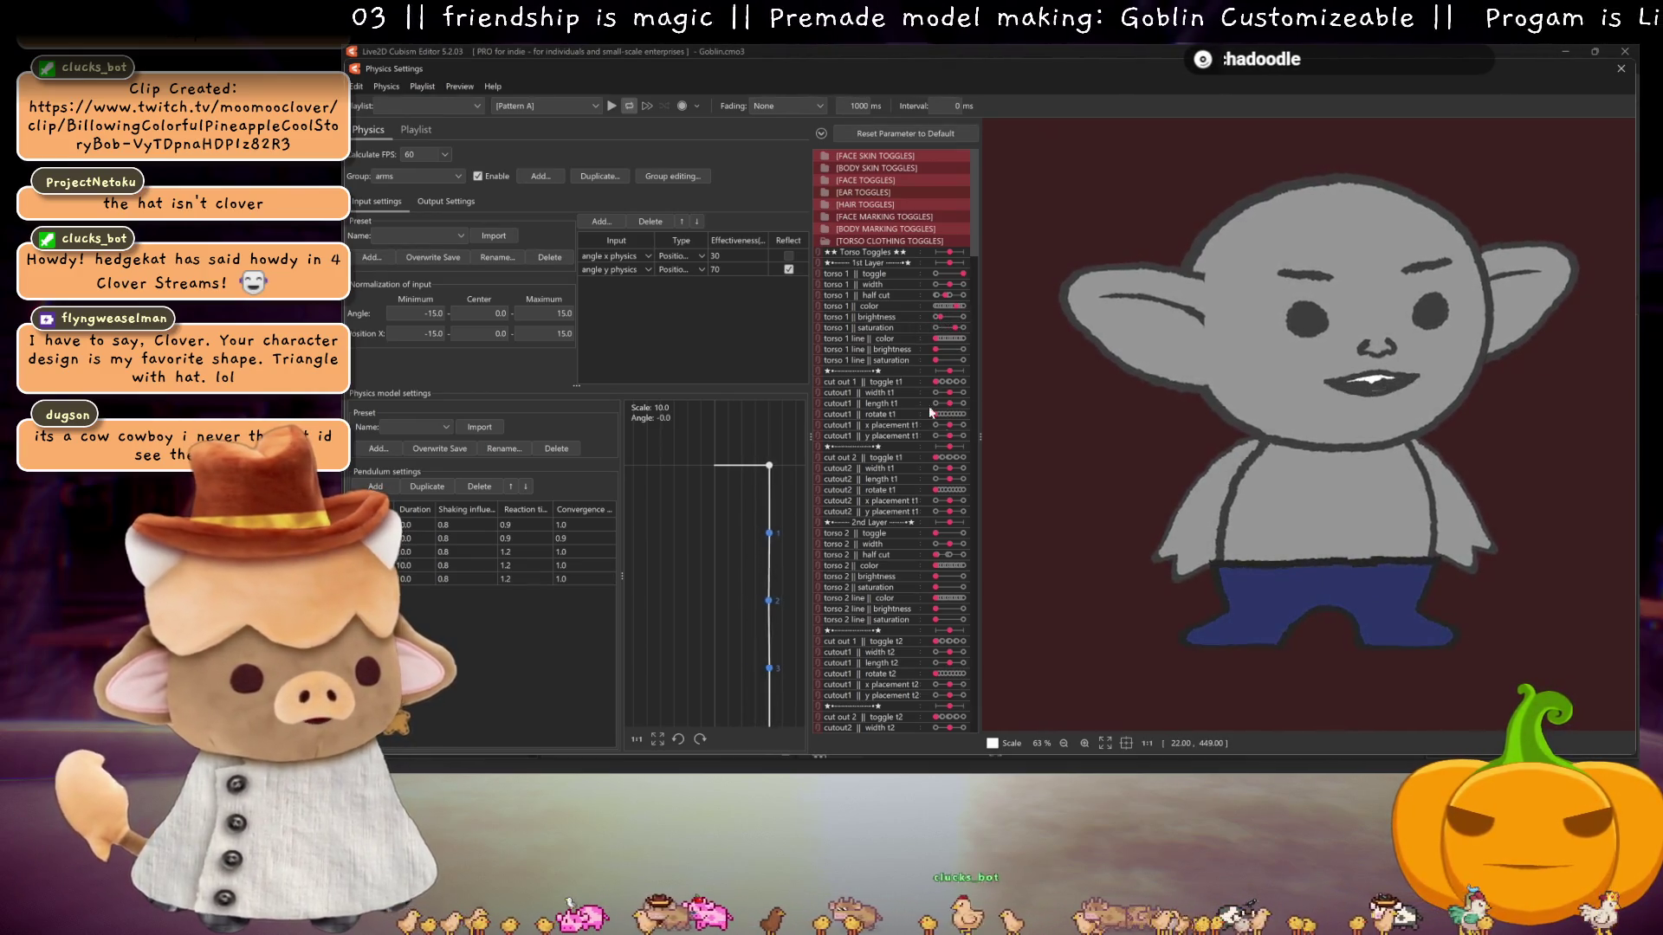
- Switch on the torso 2 layer and colour it green
scroll(900, 412, "down", 3)
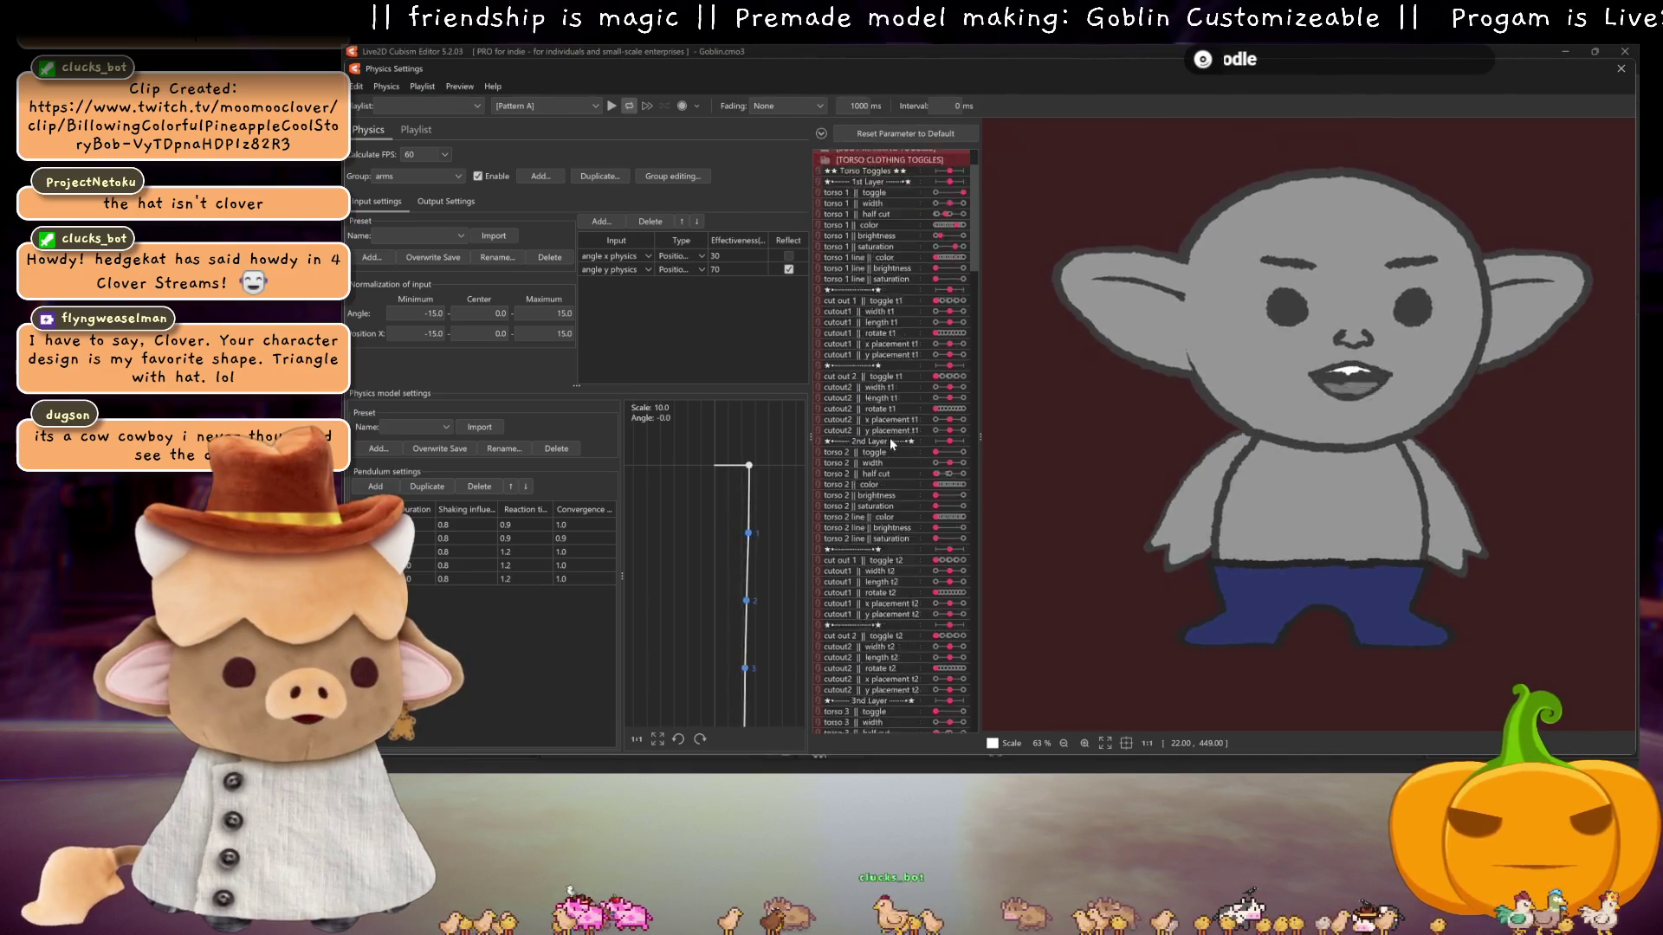
scroll(921, 411, "down", 1)
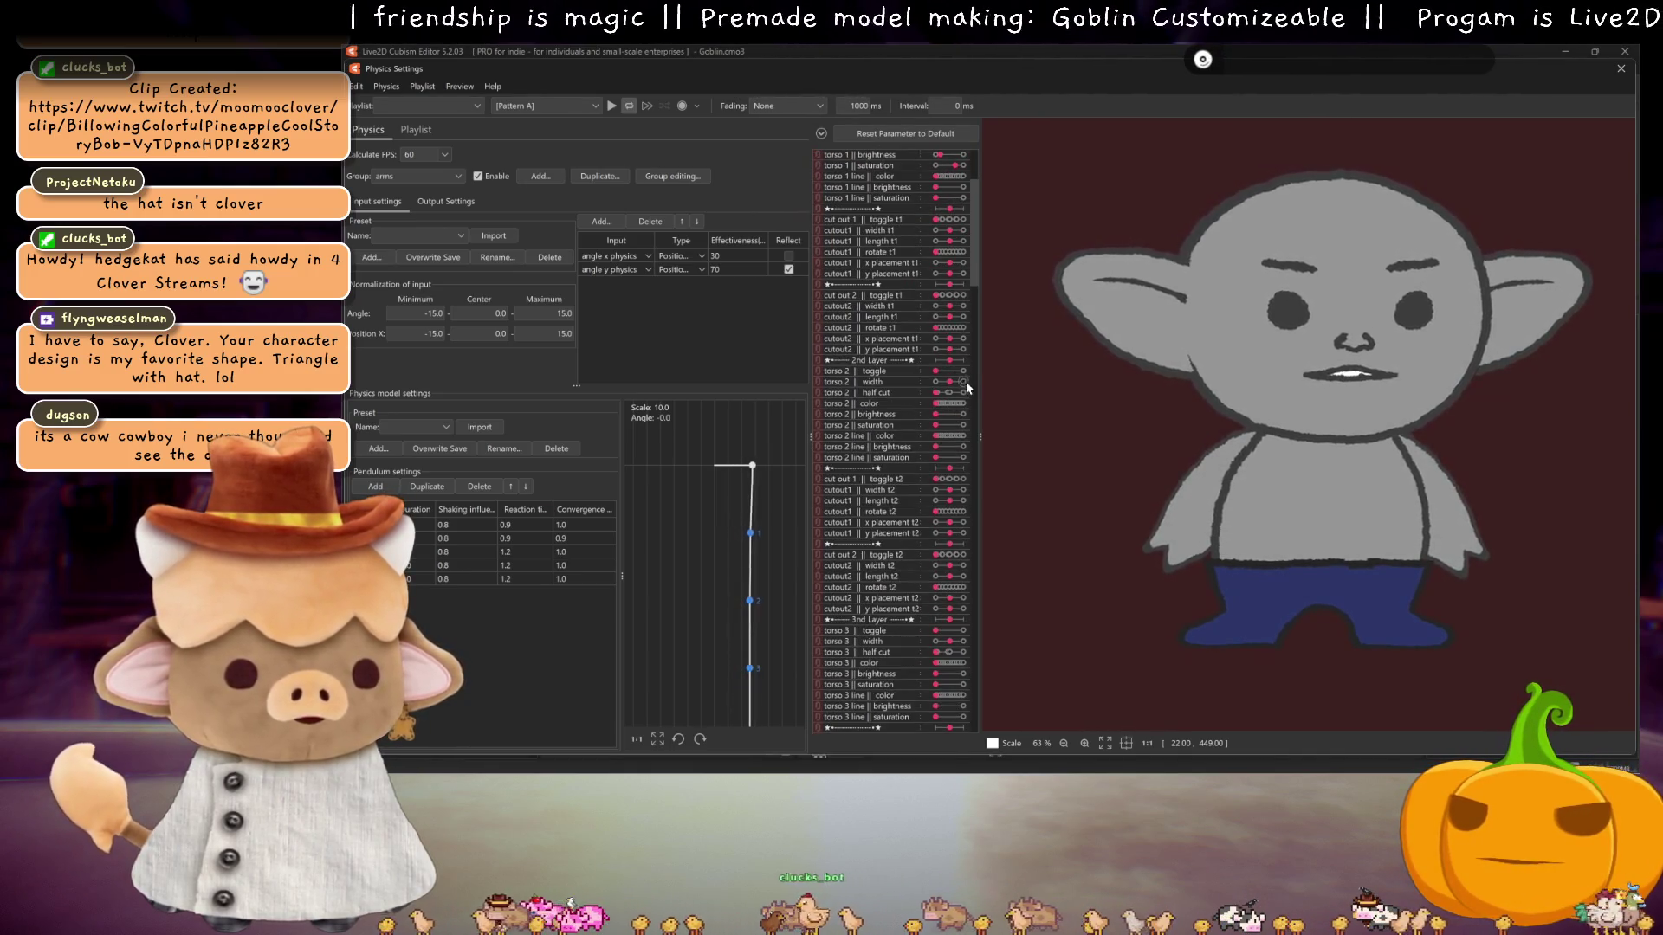
left_click(962, 371)
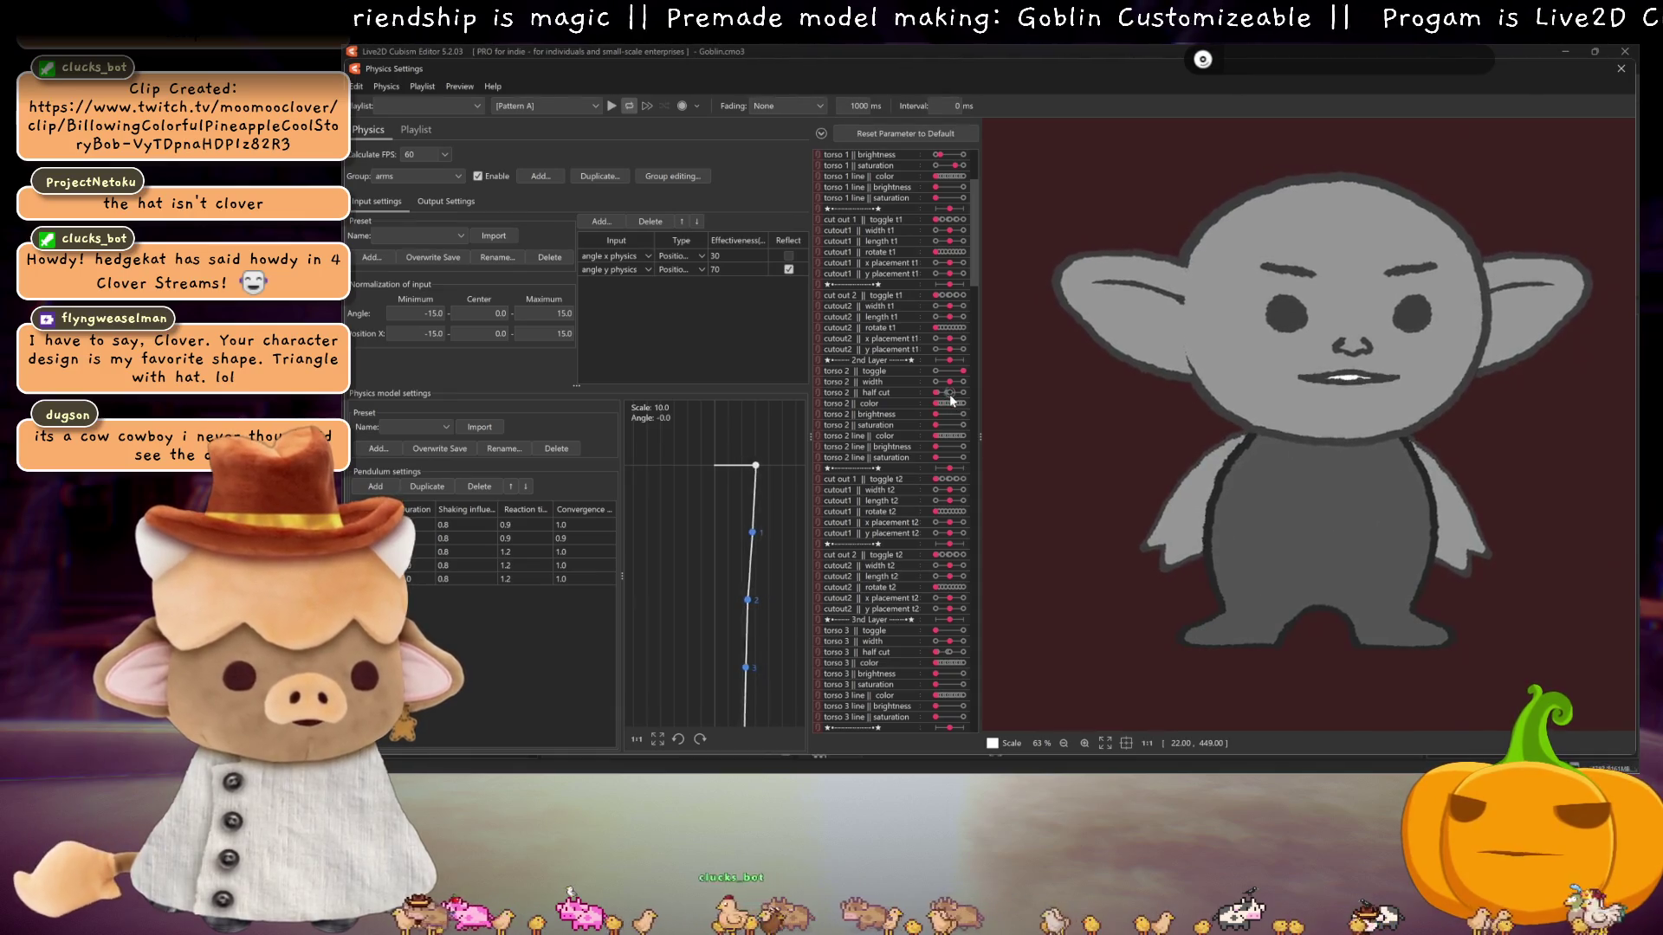
left_click_drag(953, 408, 958, 425)
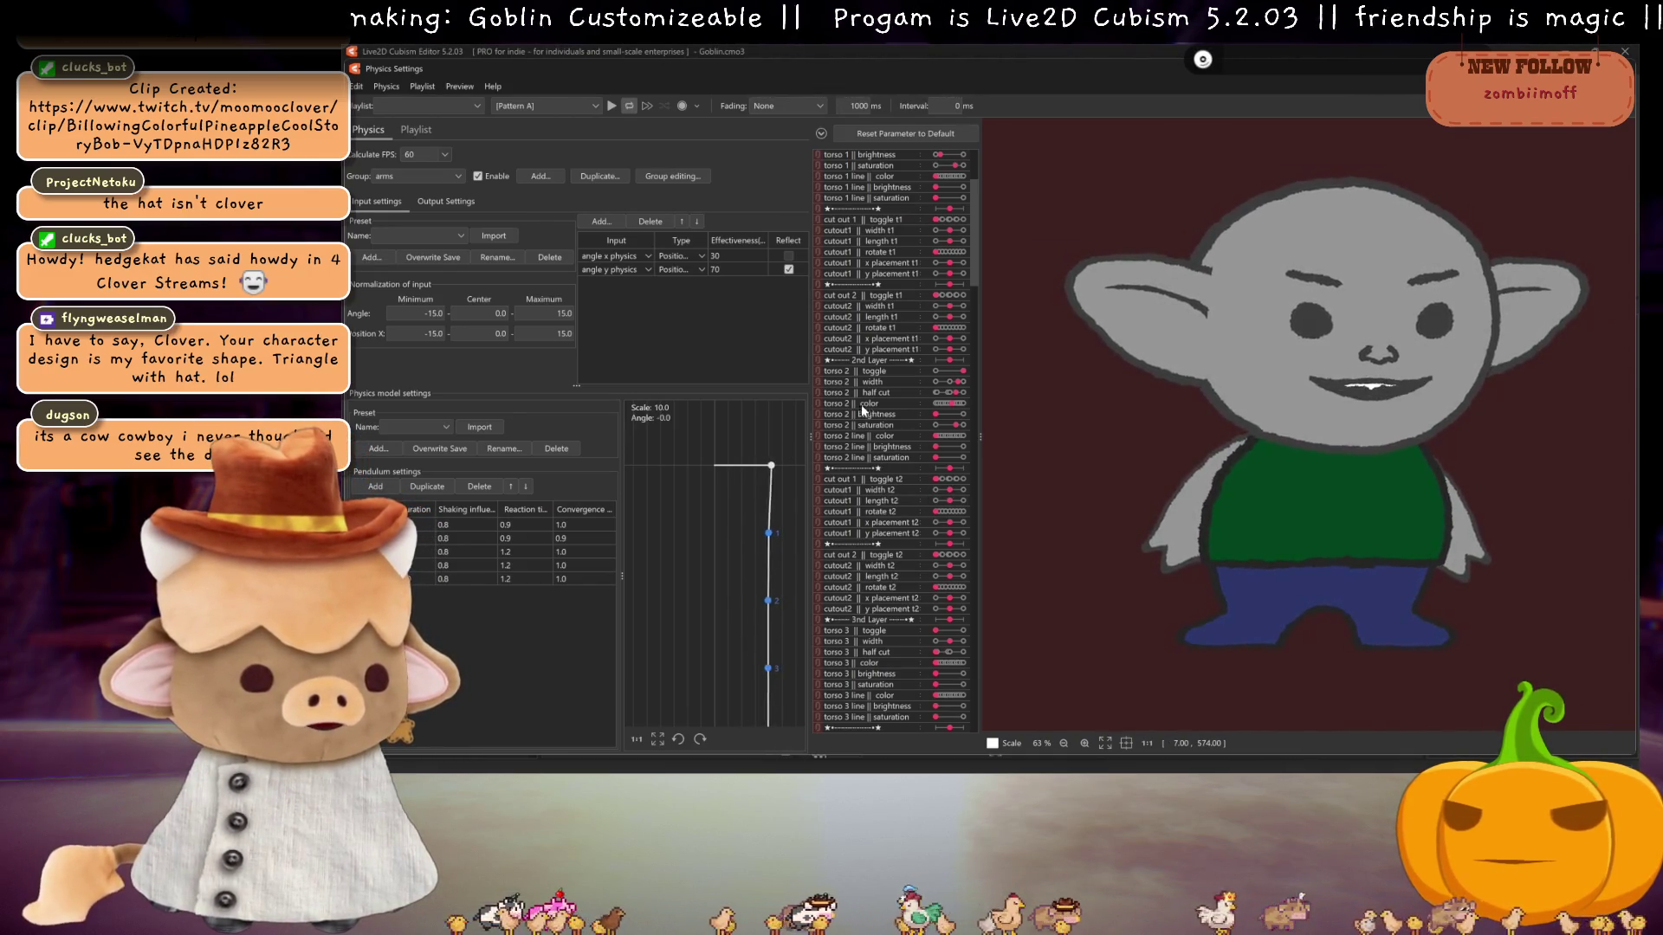
- Switch on torso 2's cut out 1 and turn on the torso 3 layer
left_click_drag(950, 482, 959, 539)
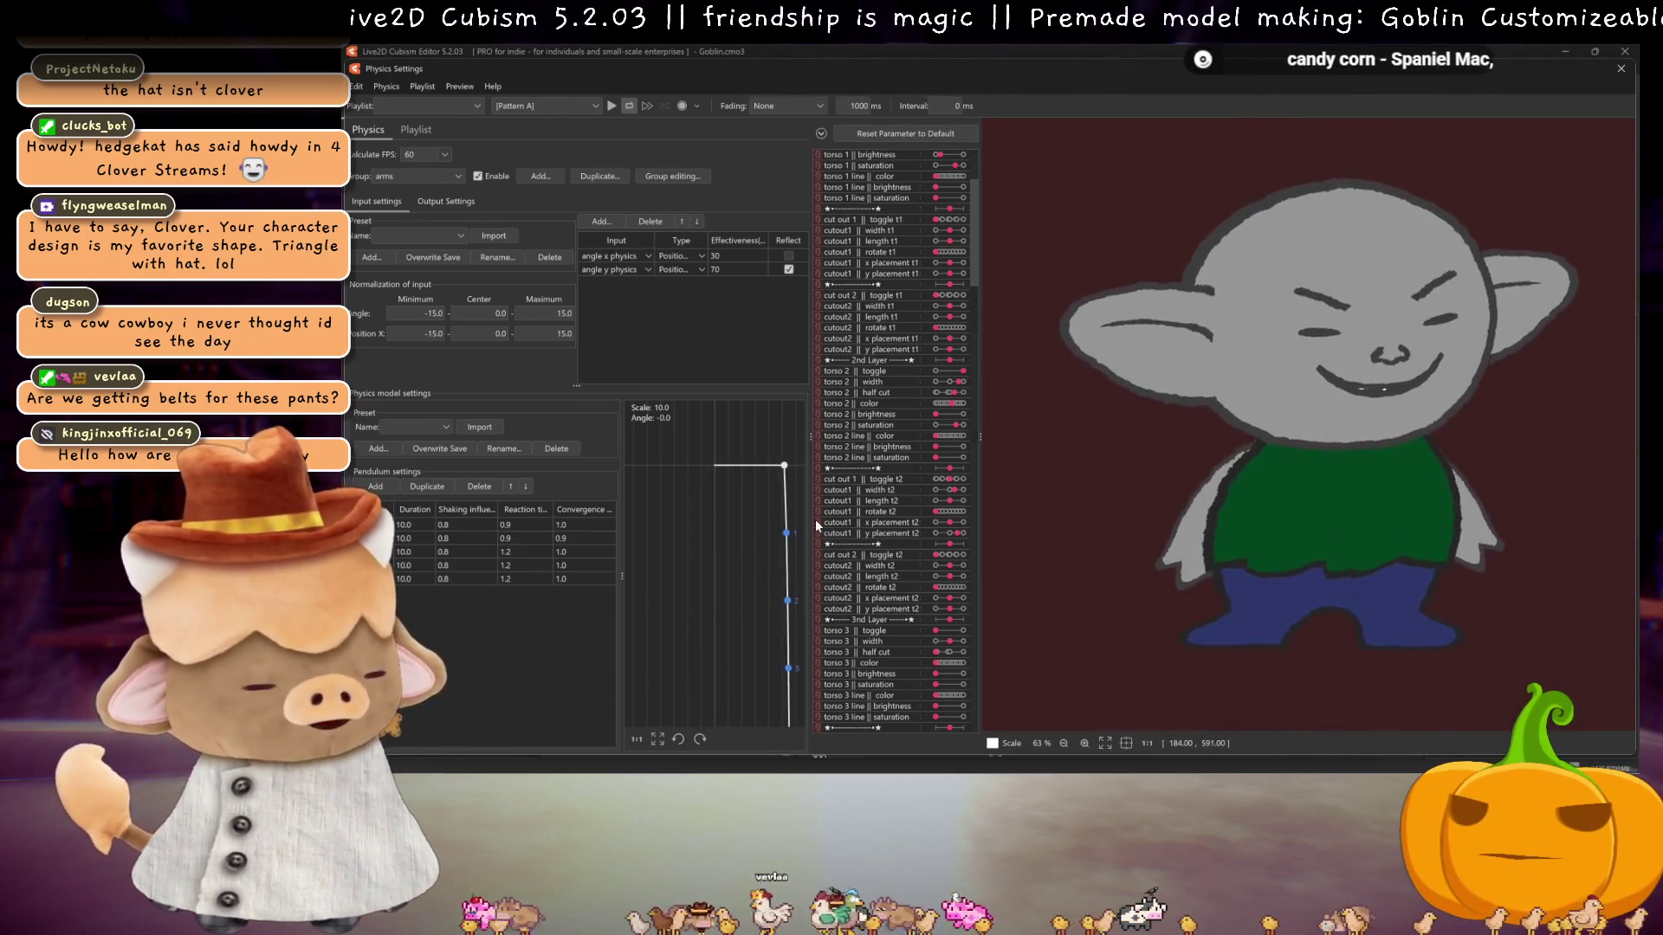
scroll(894, 507, "down", 3)
scroll(897, 503, "down", 3)
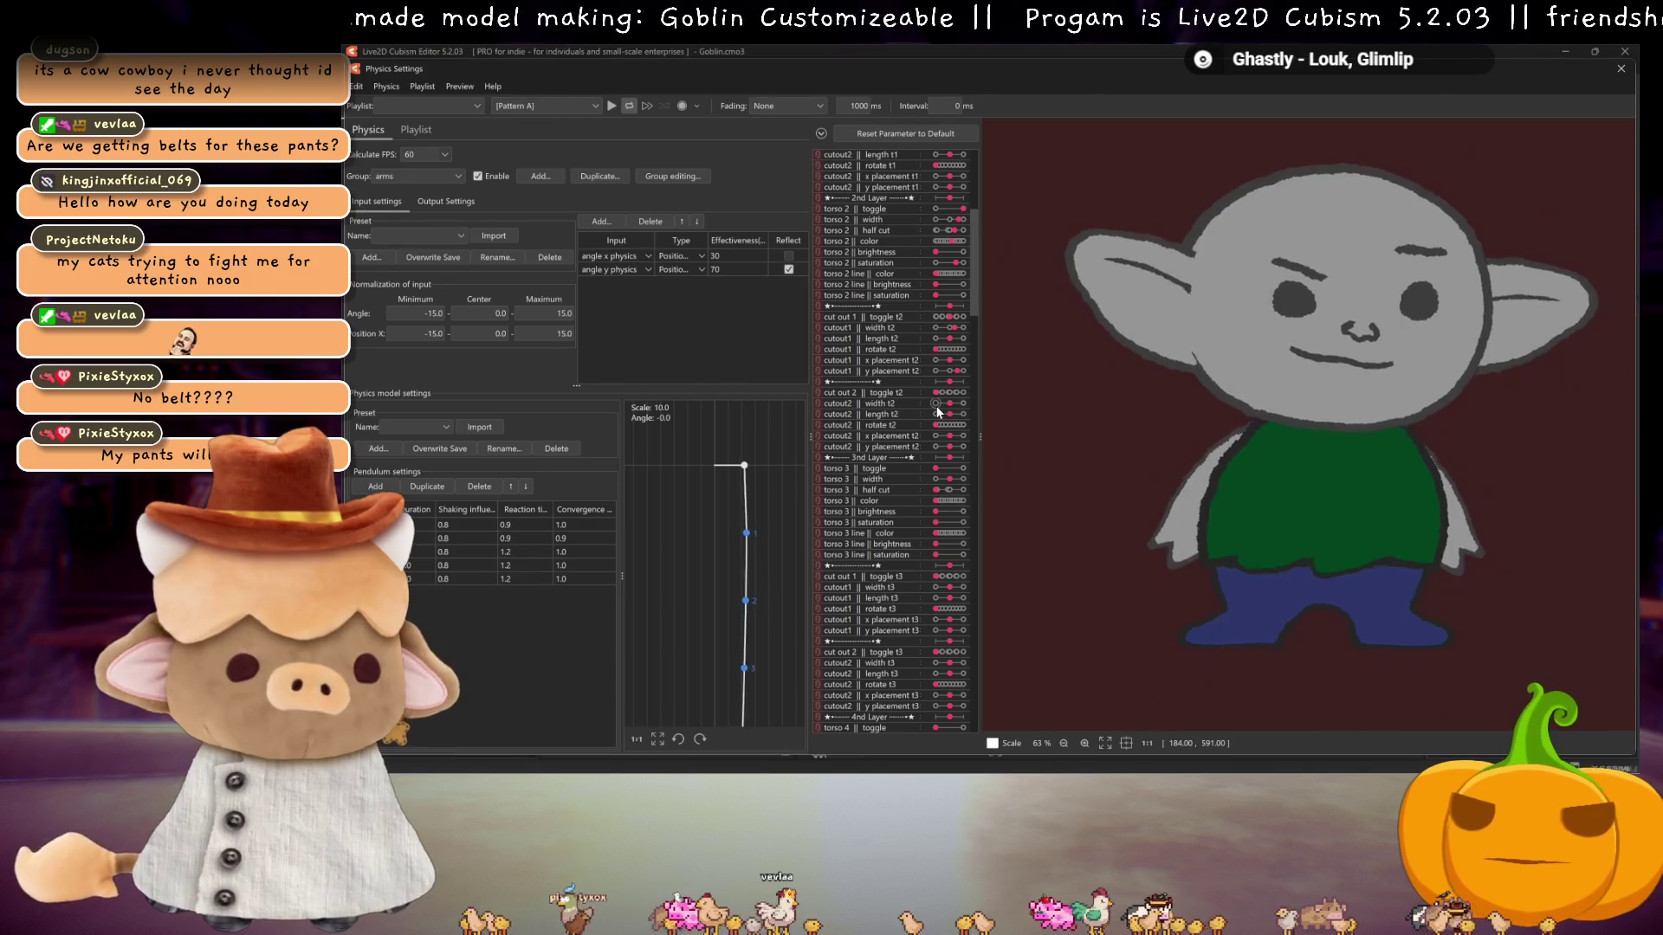
left_click(960, 467)
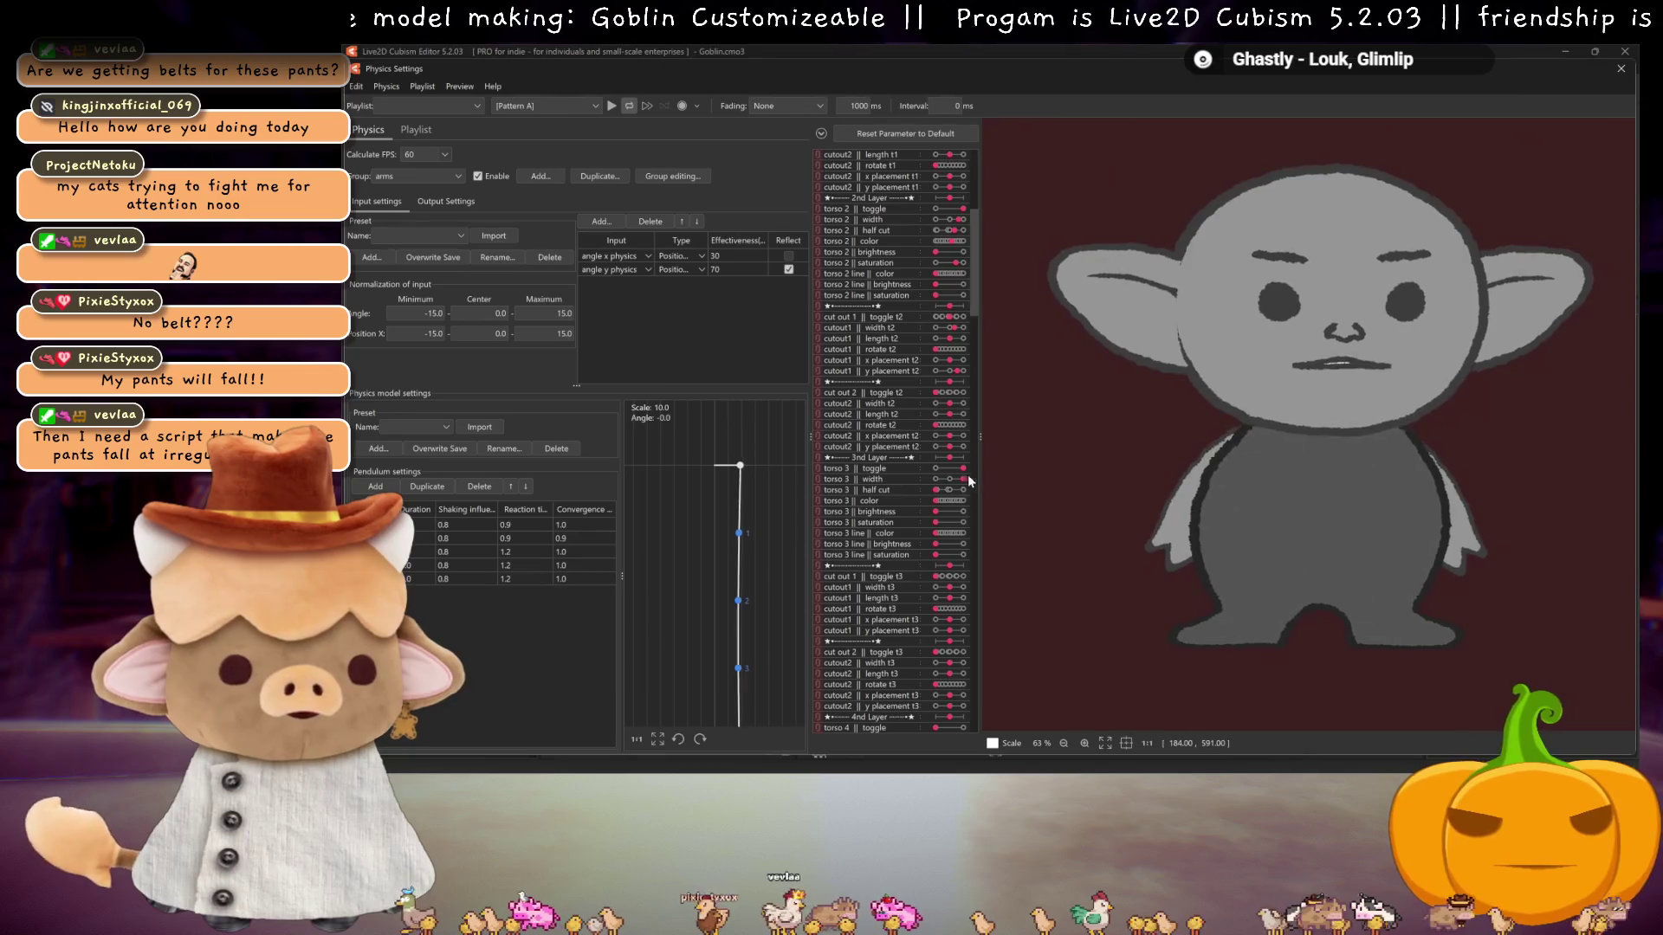
- Preview torso 3 colours, move its green cutout lower and wider, then close Physics Settings
left_click_drag(948, 496, 956, 495)
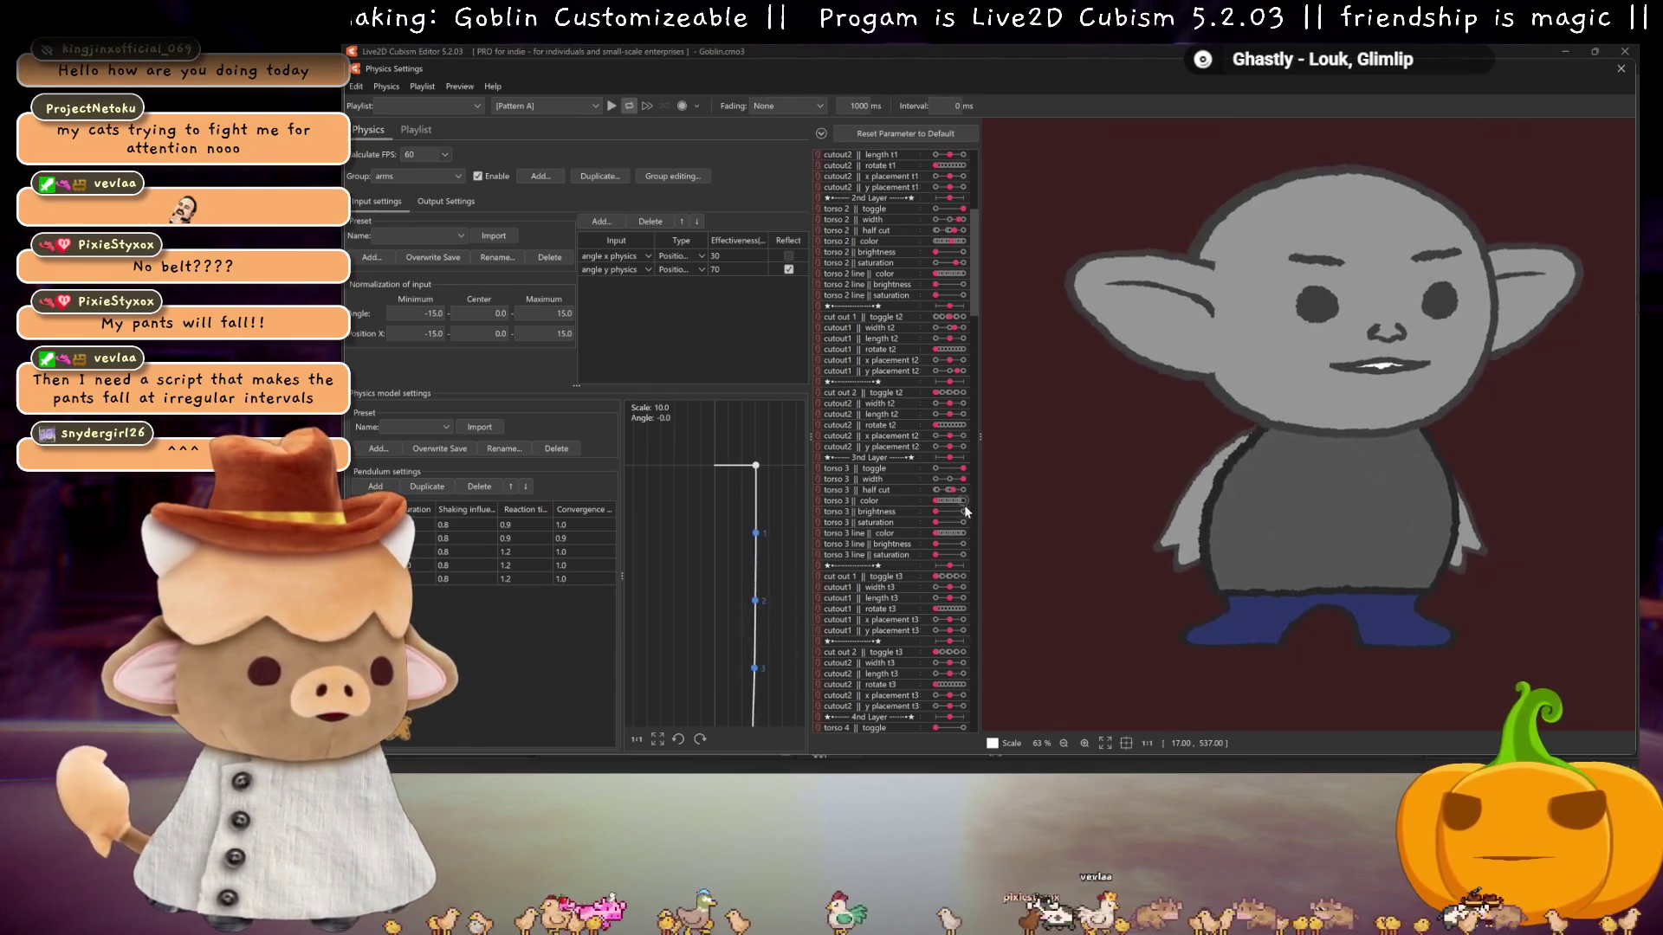
mouse_move(959, 502)
left_mouse_down()
mouse_move(934, 500)
mouse_move(954, 523)
mouse_move(937, 512)
left_mouse_up()
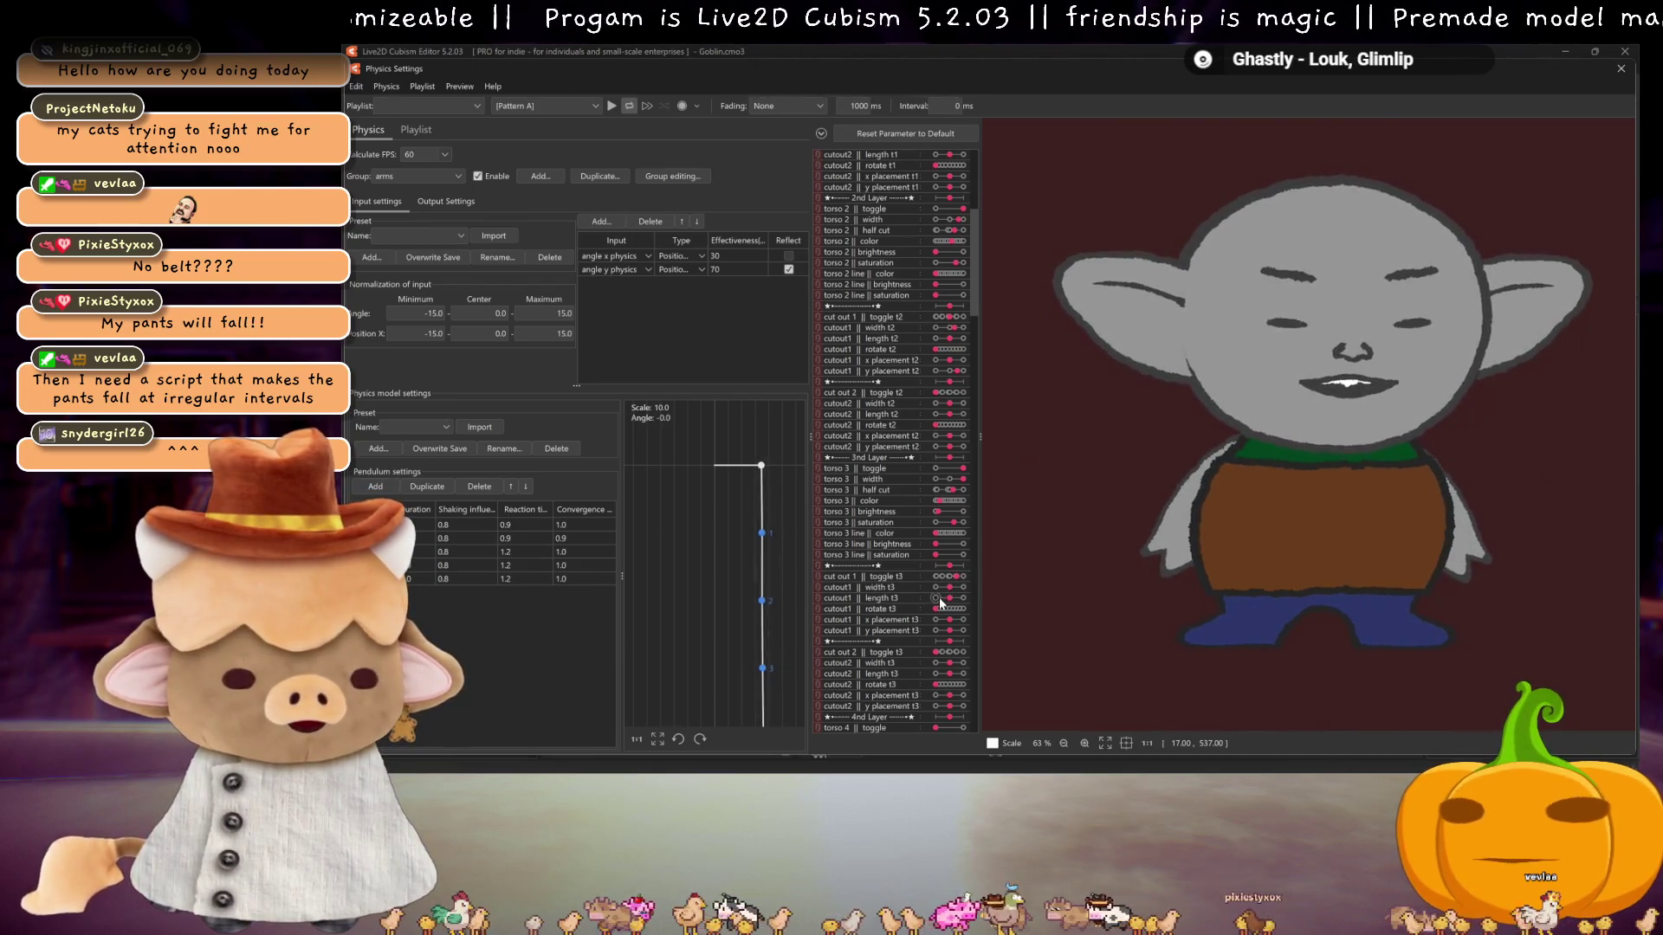
scroll(940, 603, "down", 2)
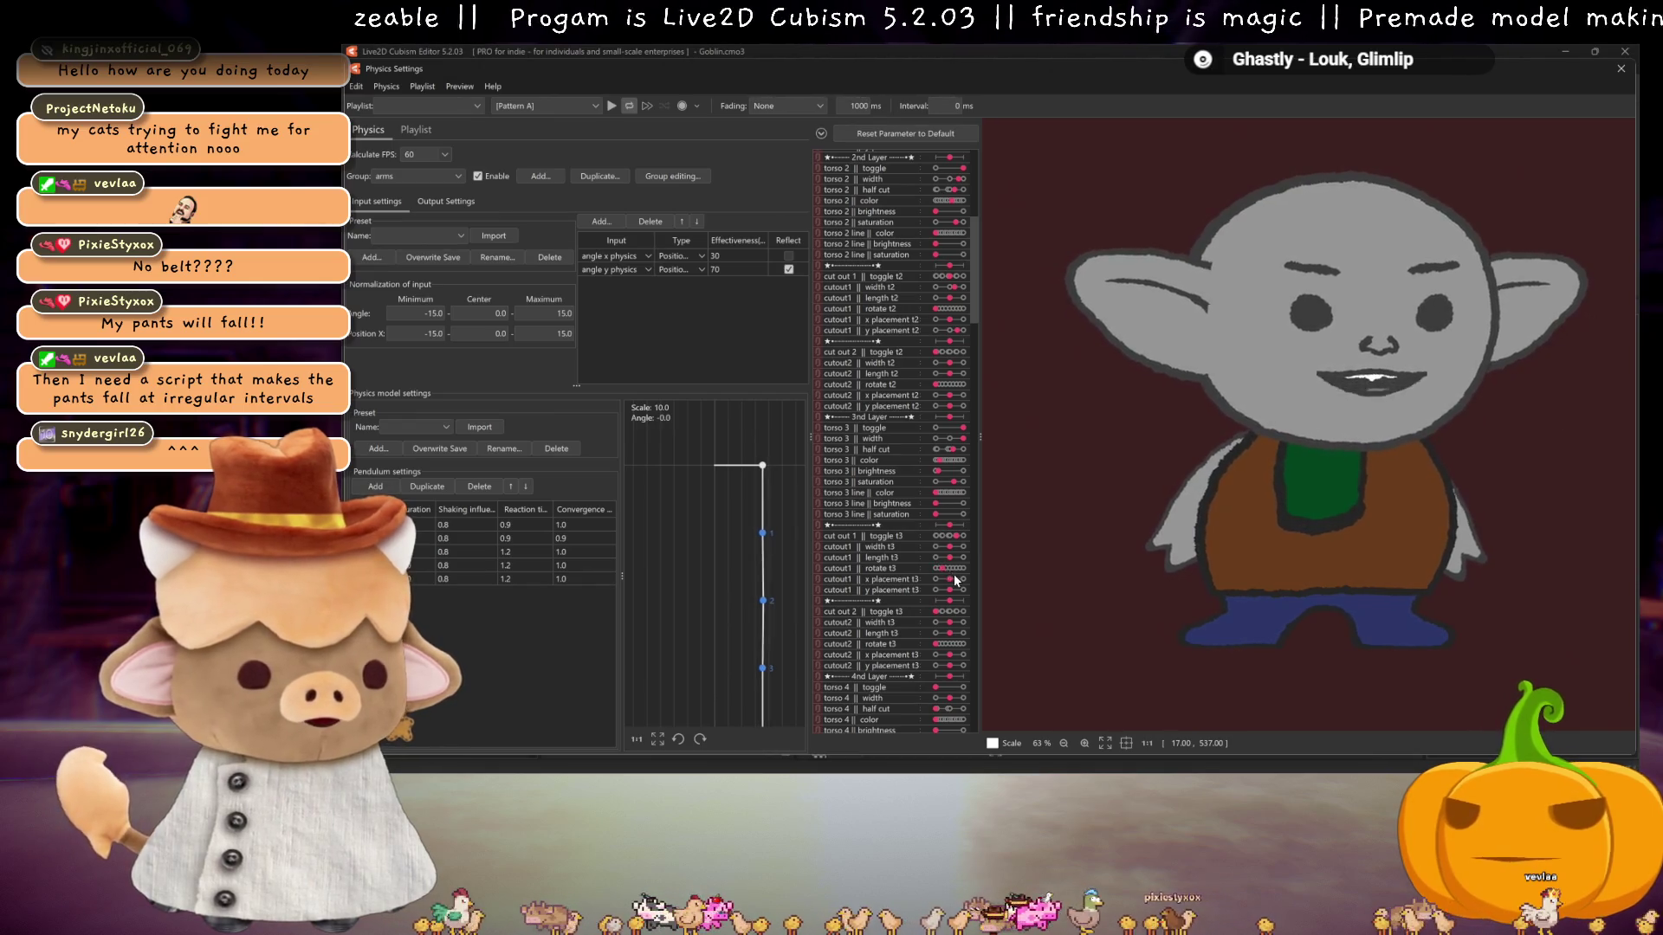
left_click_drag(952, 594, 956, 595)
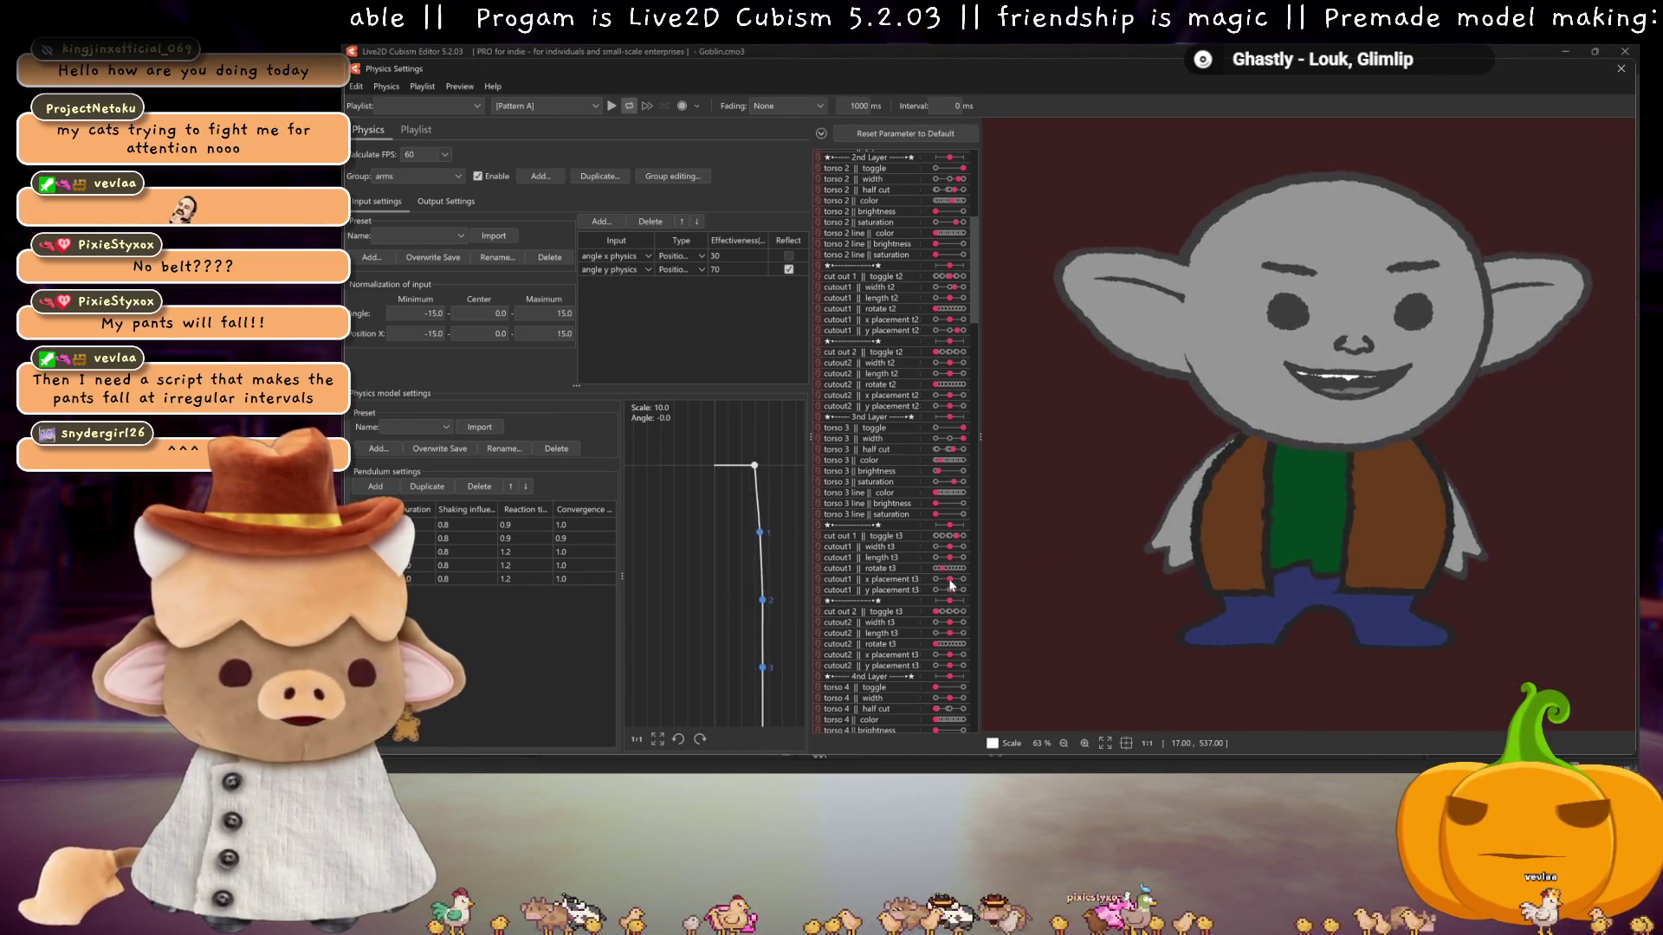
left_click_drag(952, 551, 954, 550)
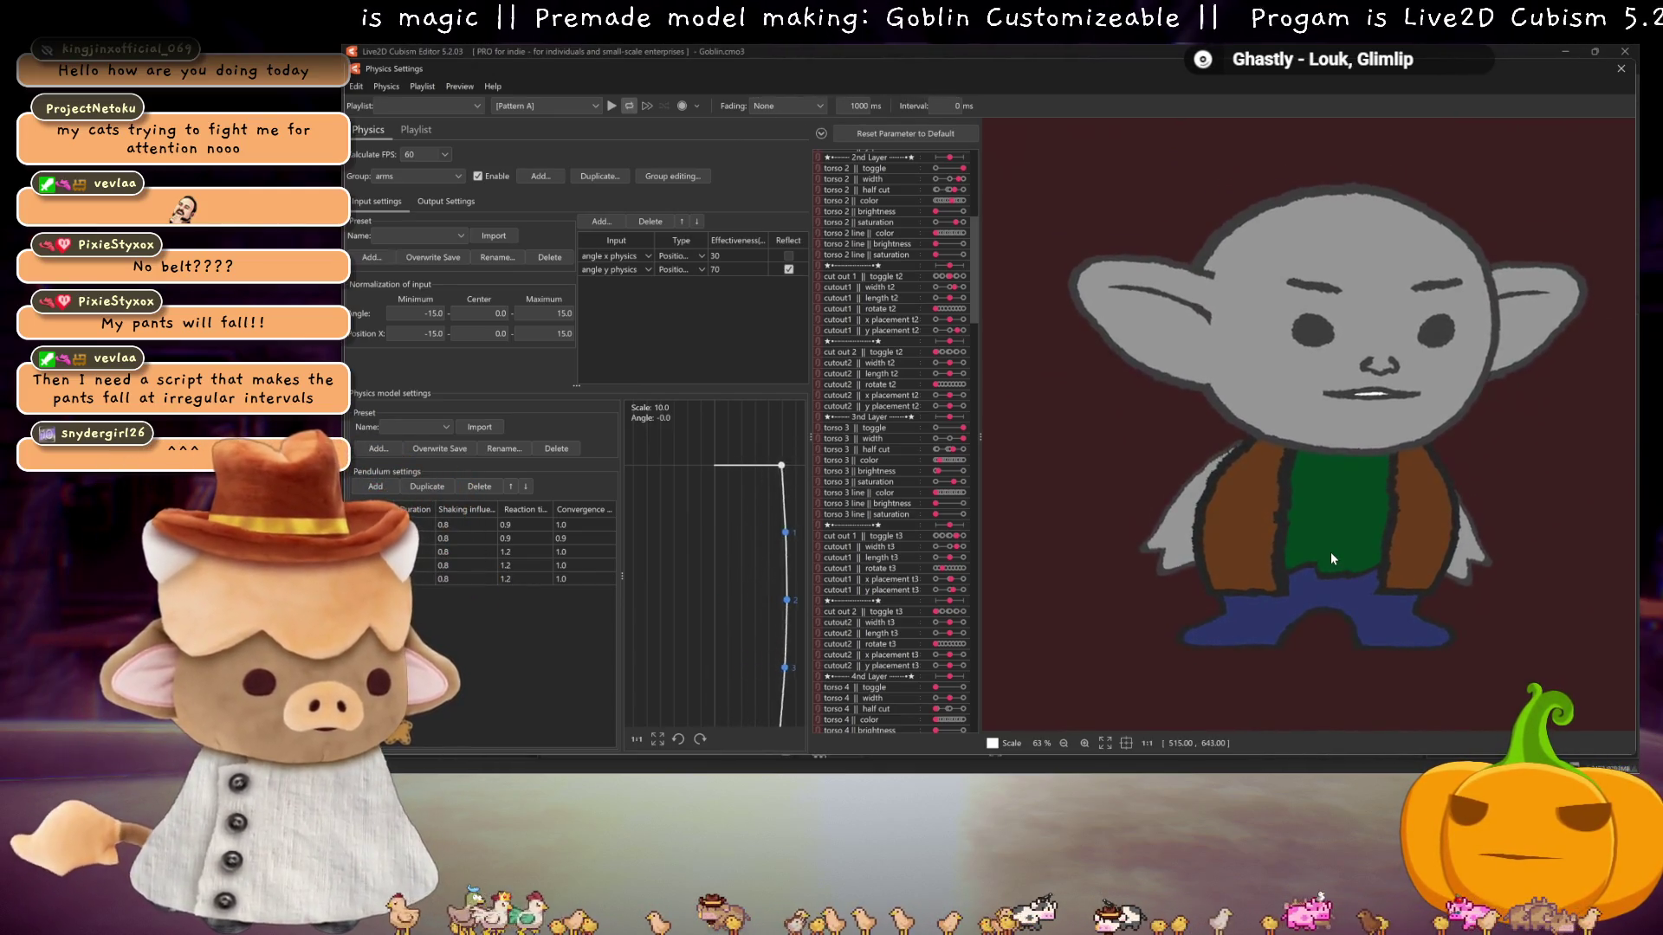
scroll(1330, 553, "down", 2)
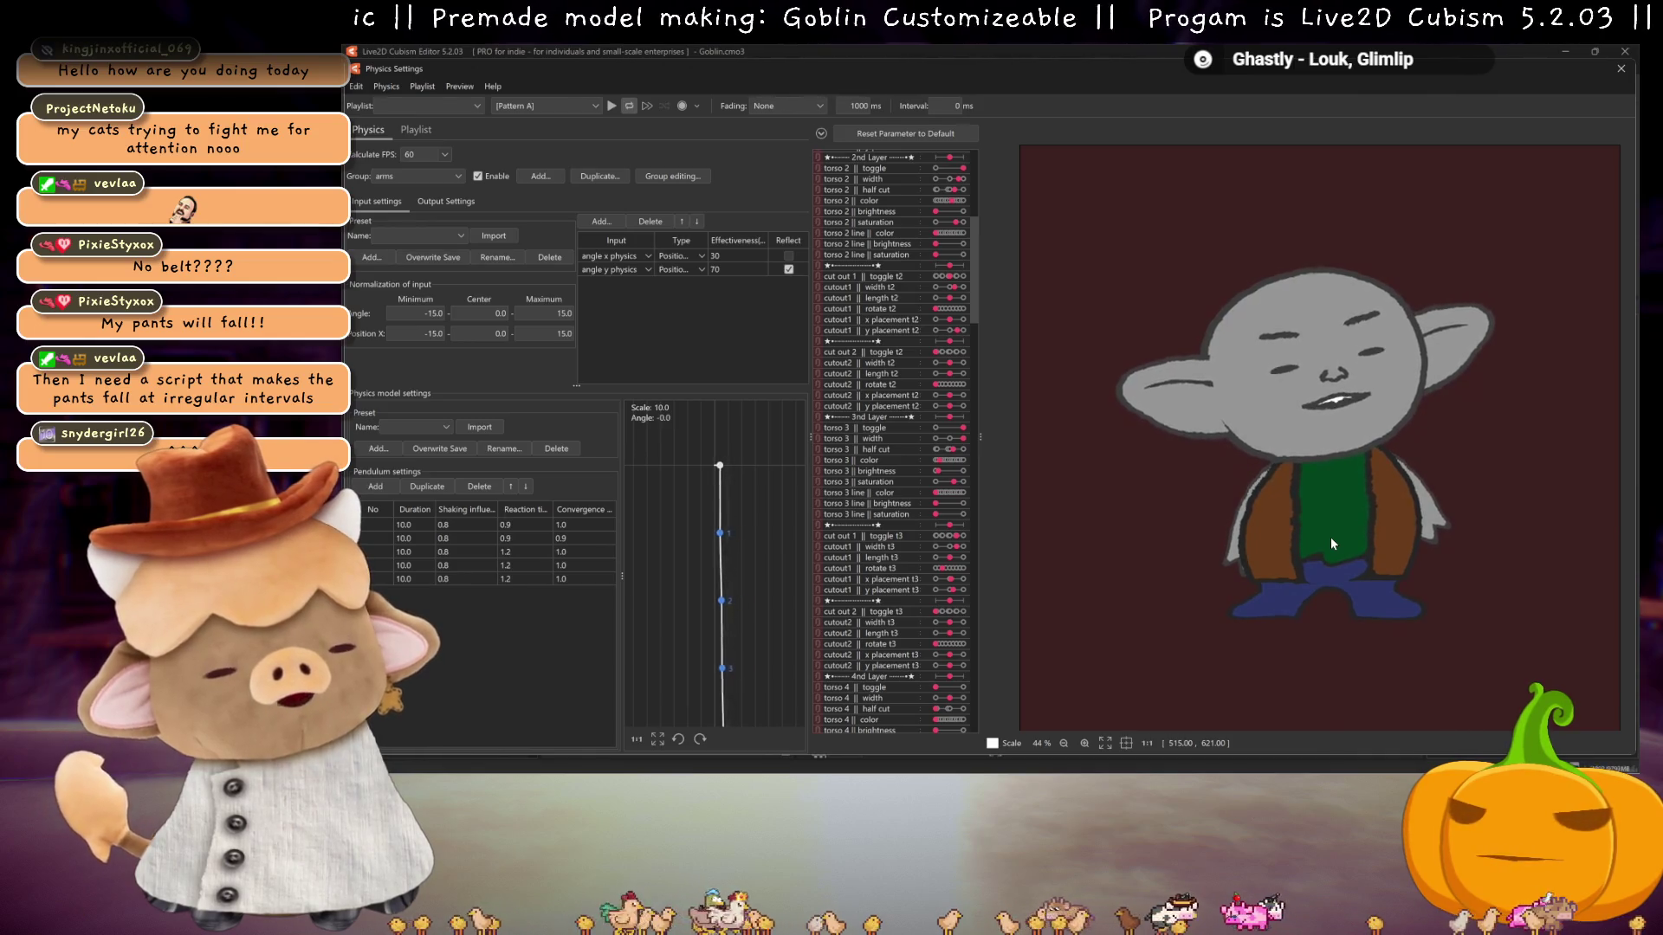
left_click(1621, 68)
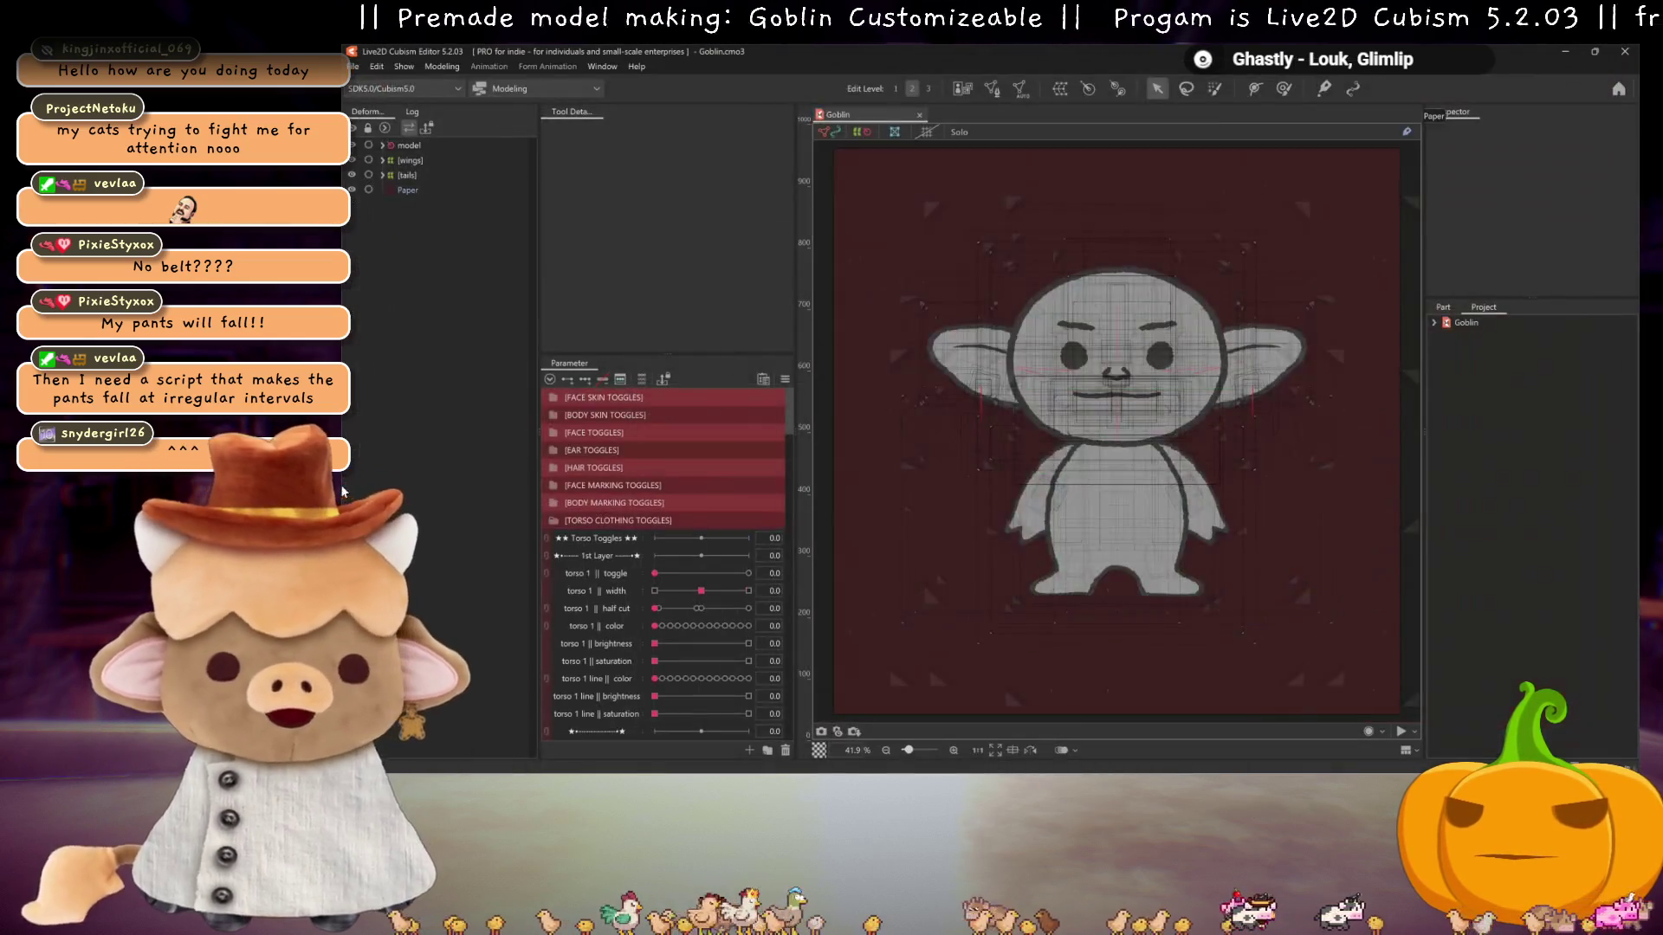
- Expand the deformer tree to reveal torso 4's half cut and cuts deformers
left_click(383, 146)
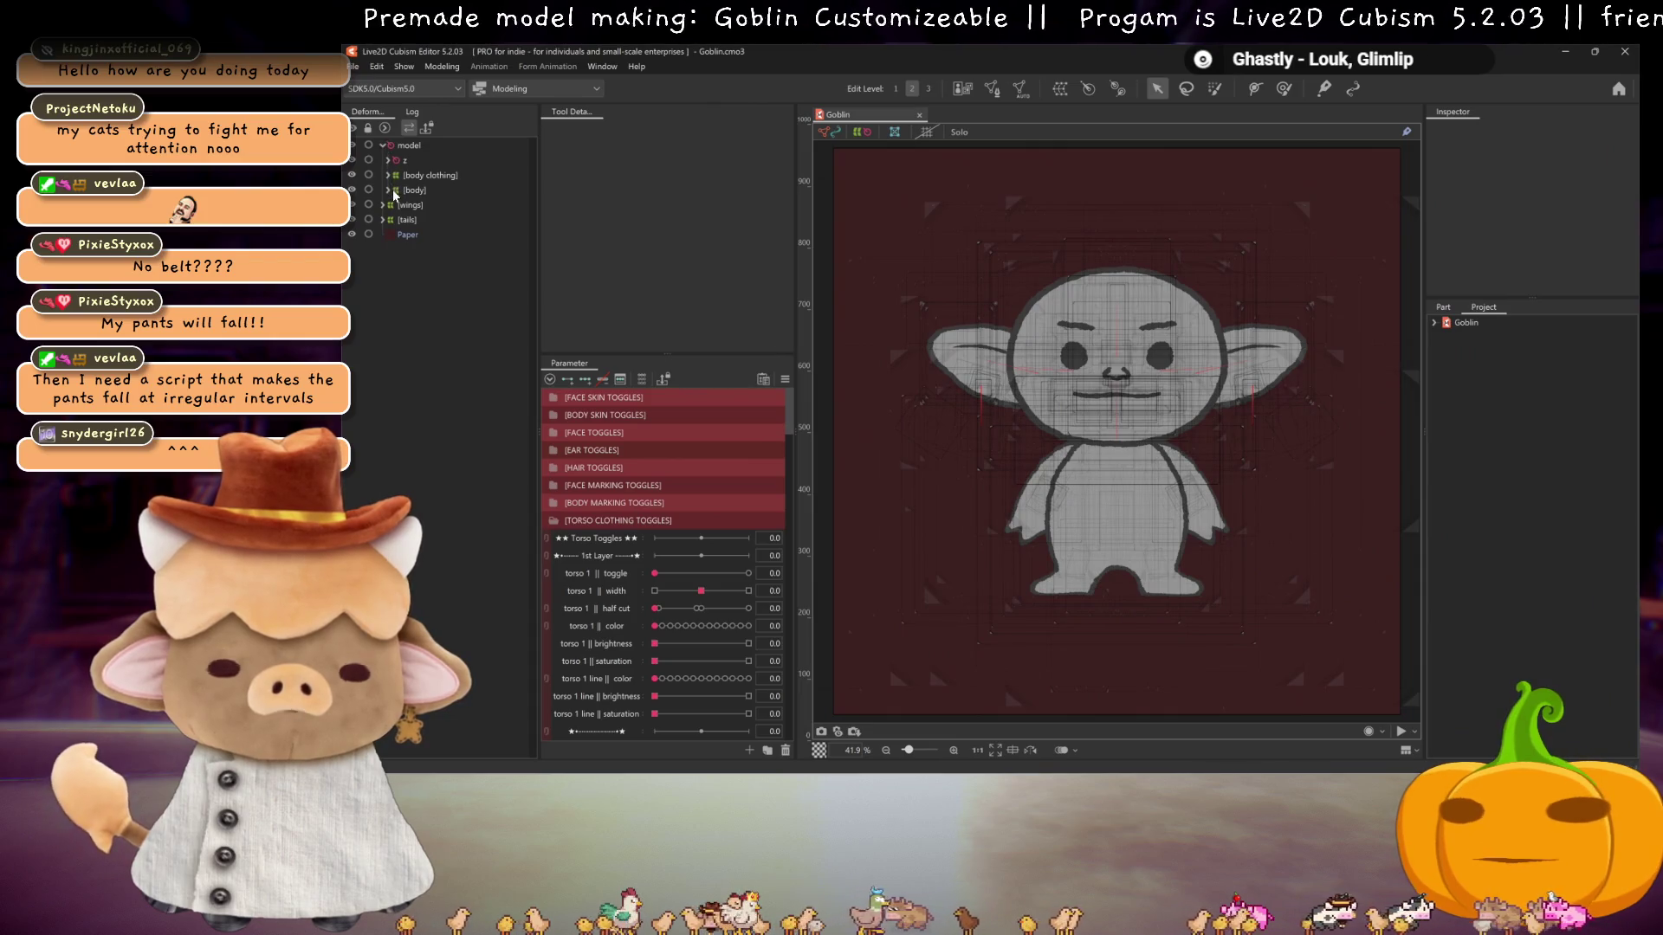
left_click(390, 189)
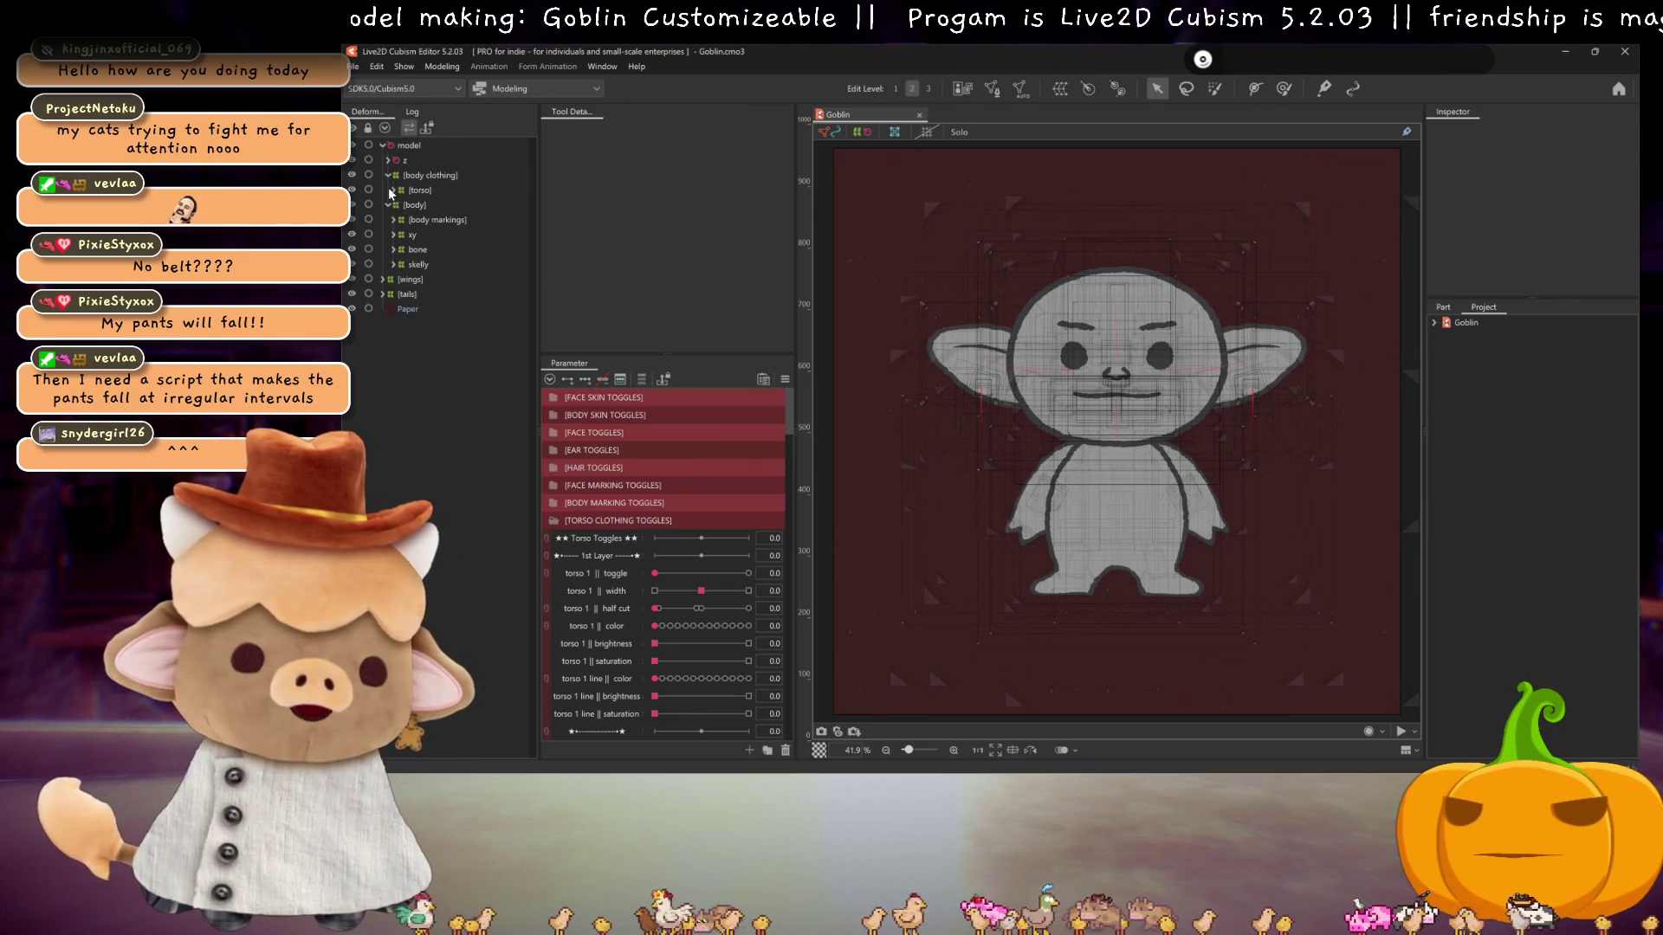
left_click(391, 192)
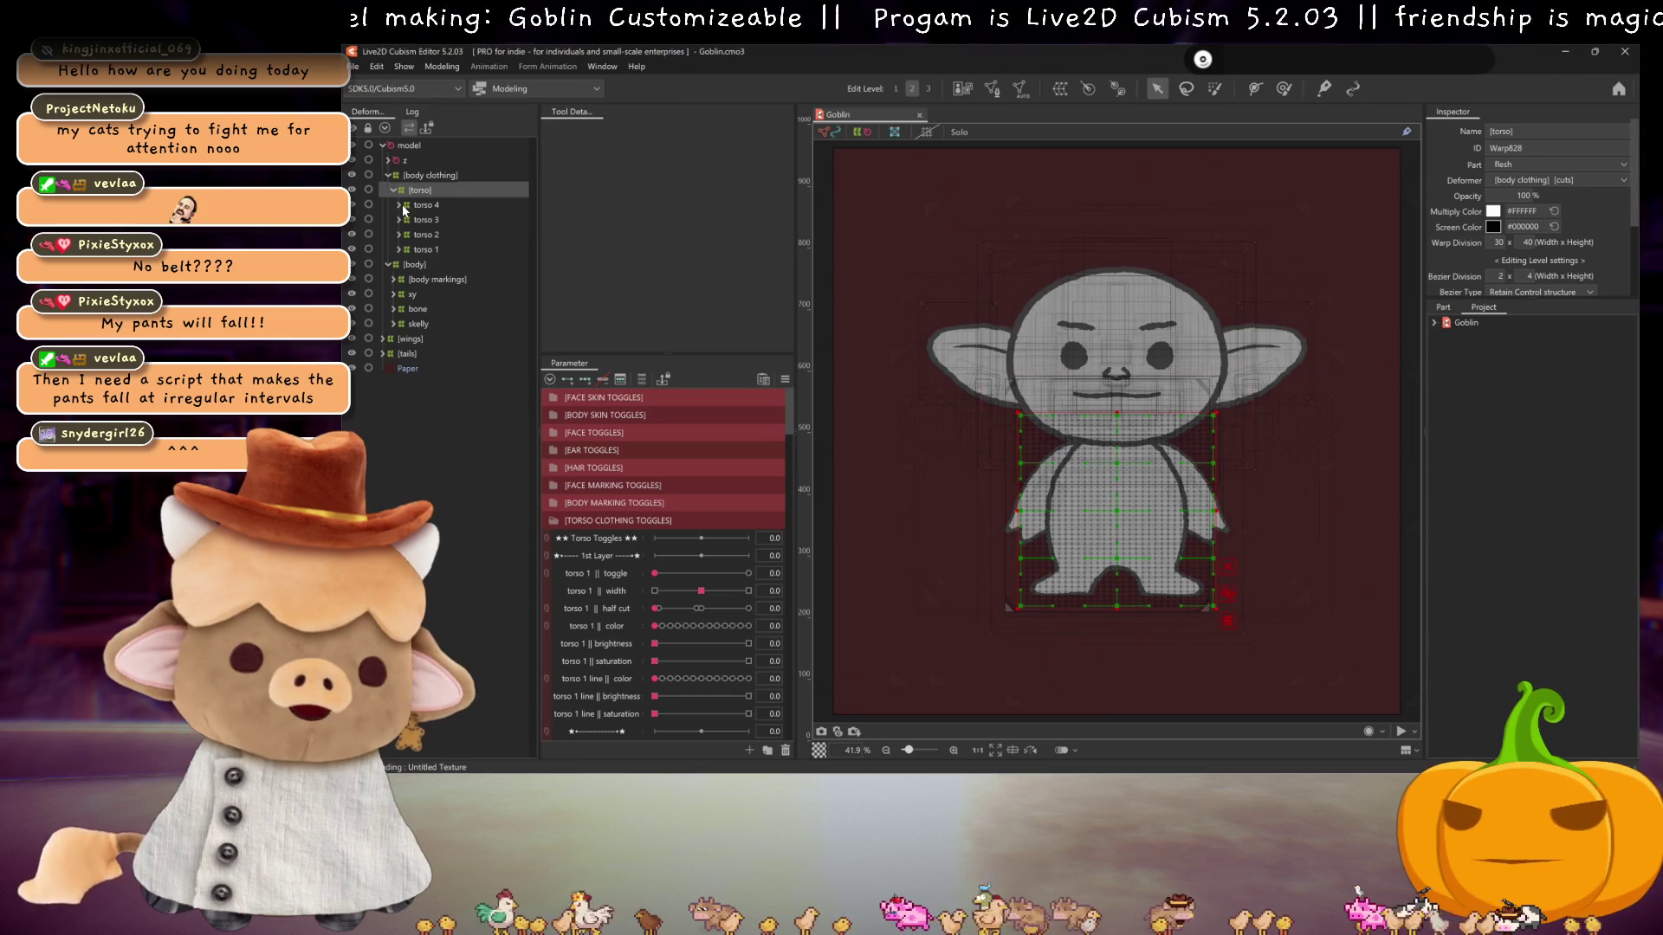
left_click(402, 204)
left_click(642, 379)
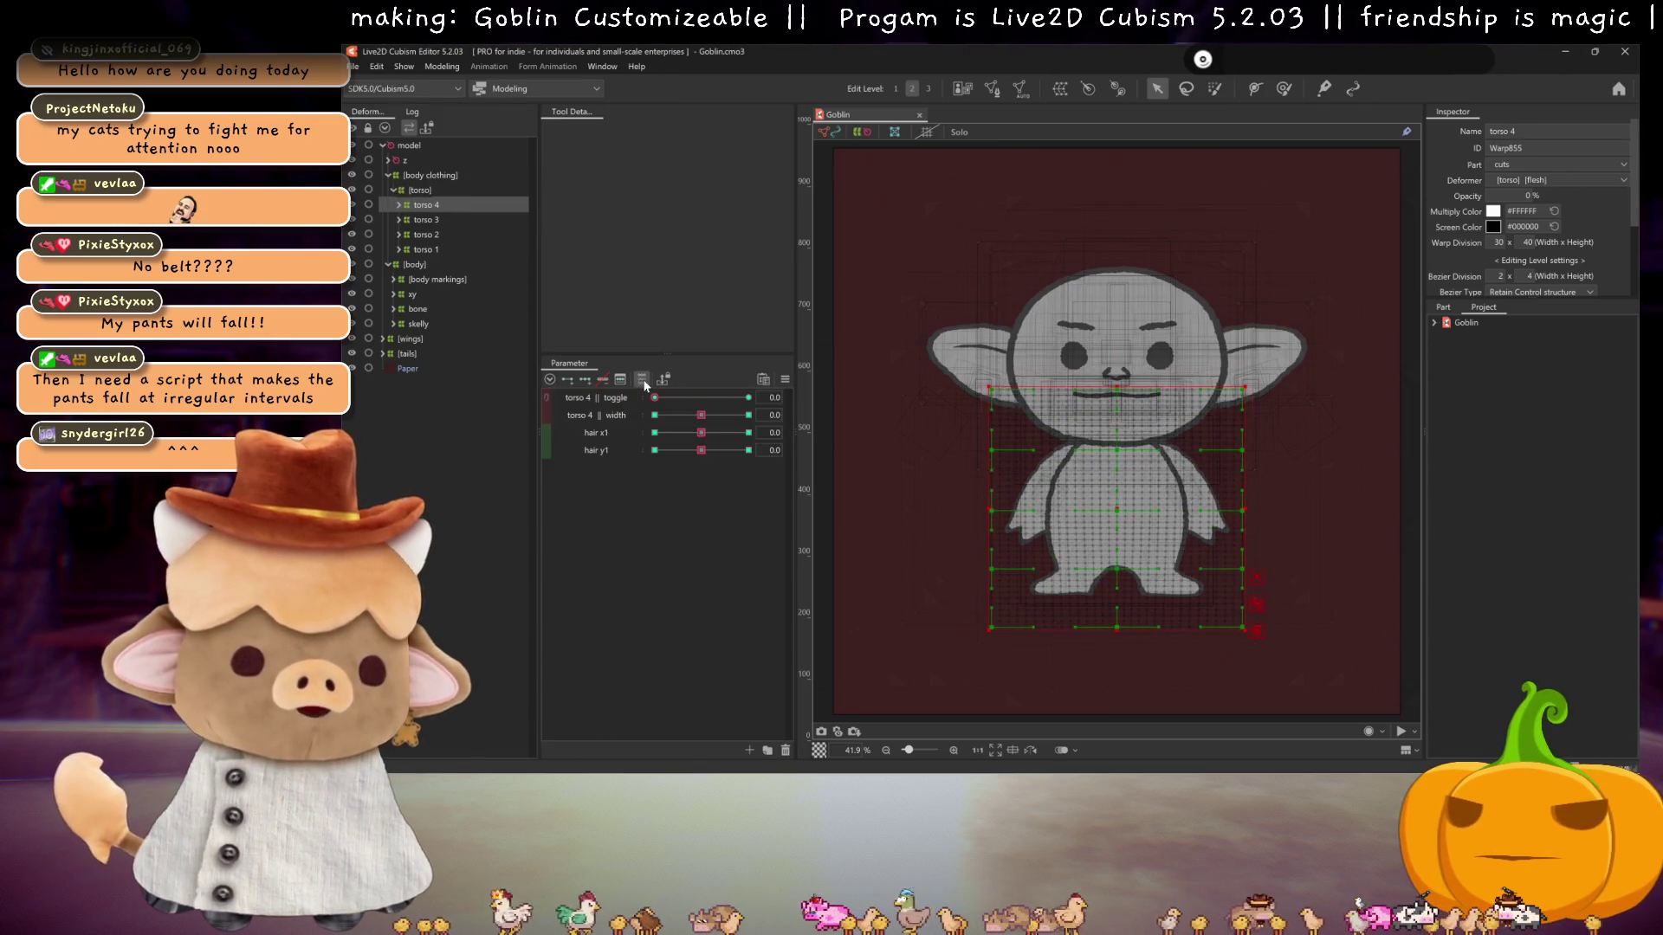
left_click(414, 192)
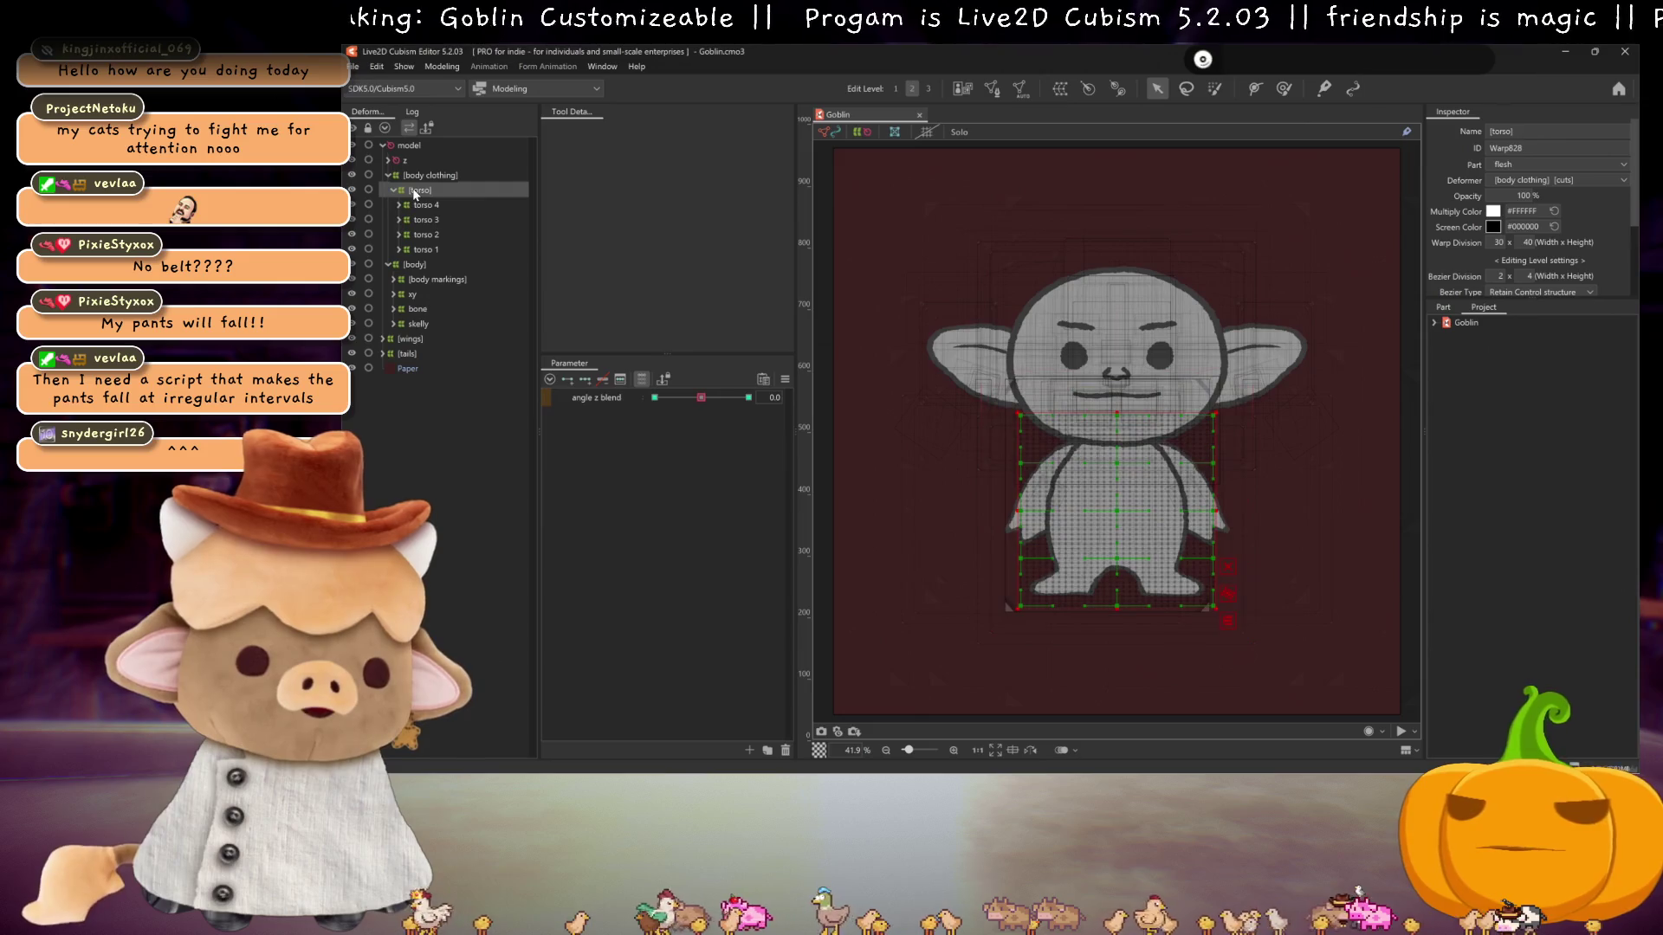
left_click(413, 210)
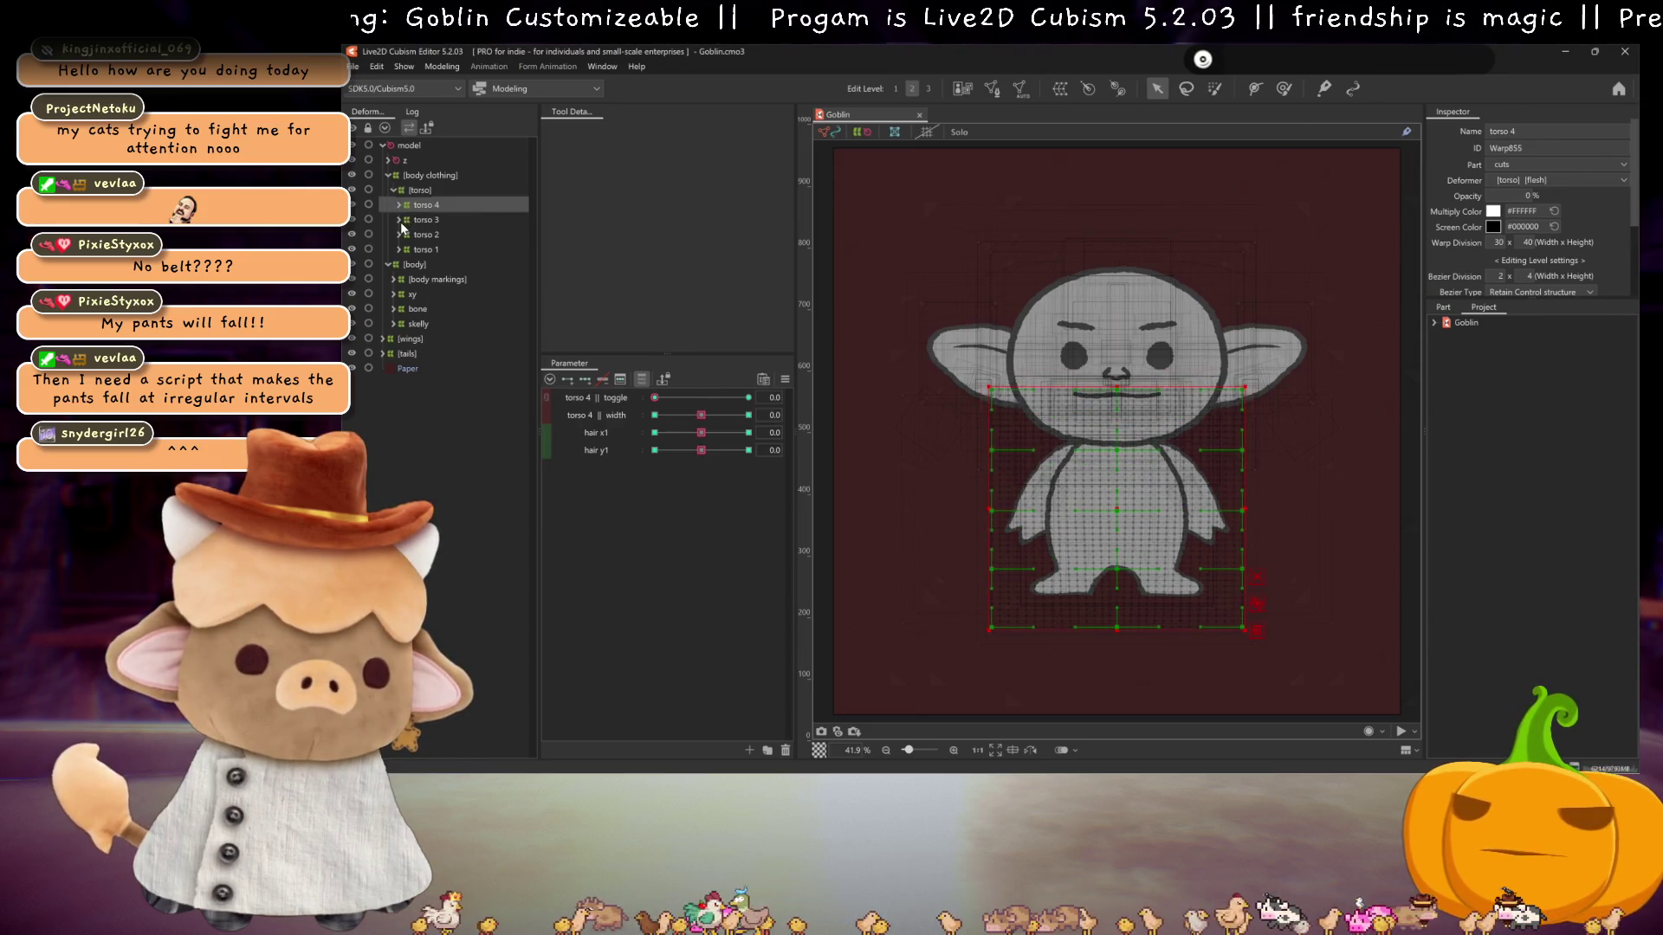
left_click(398, 205)
left_click(400, 220)
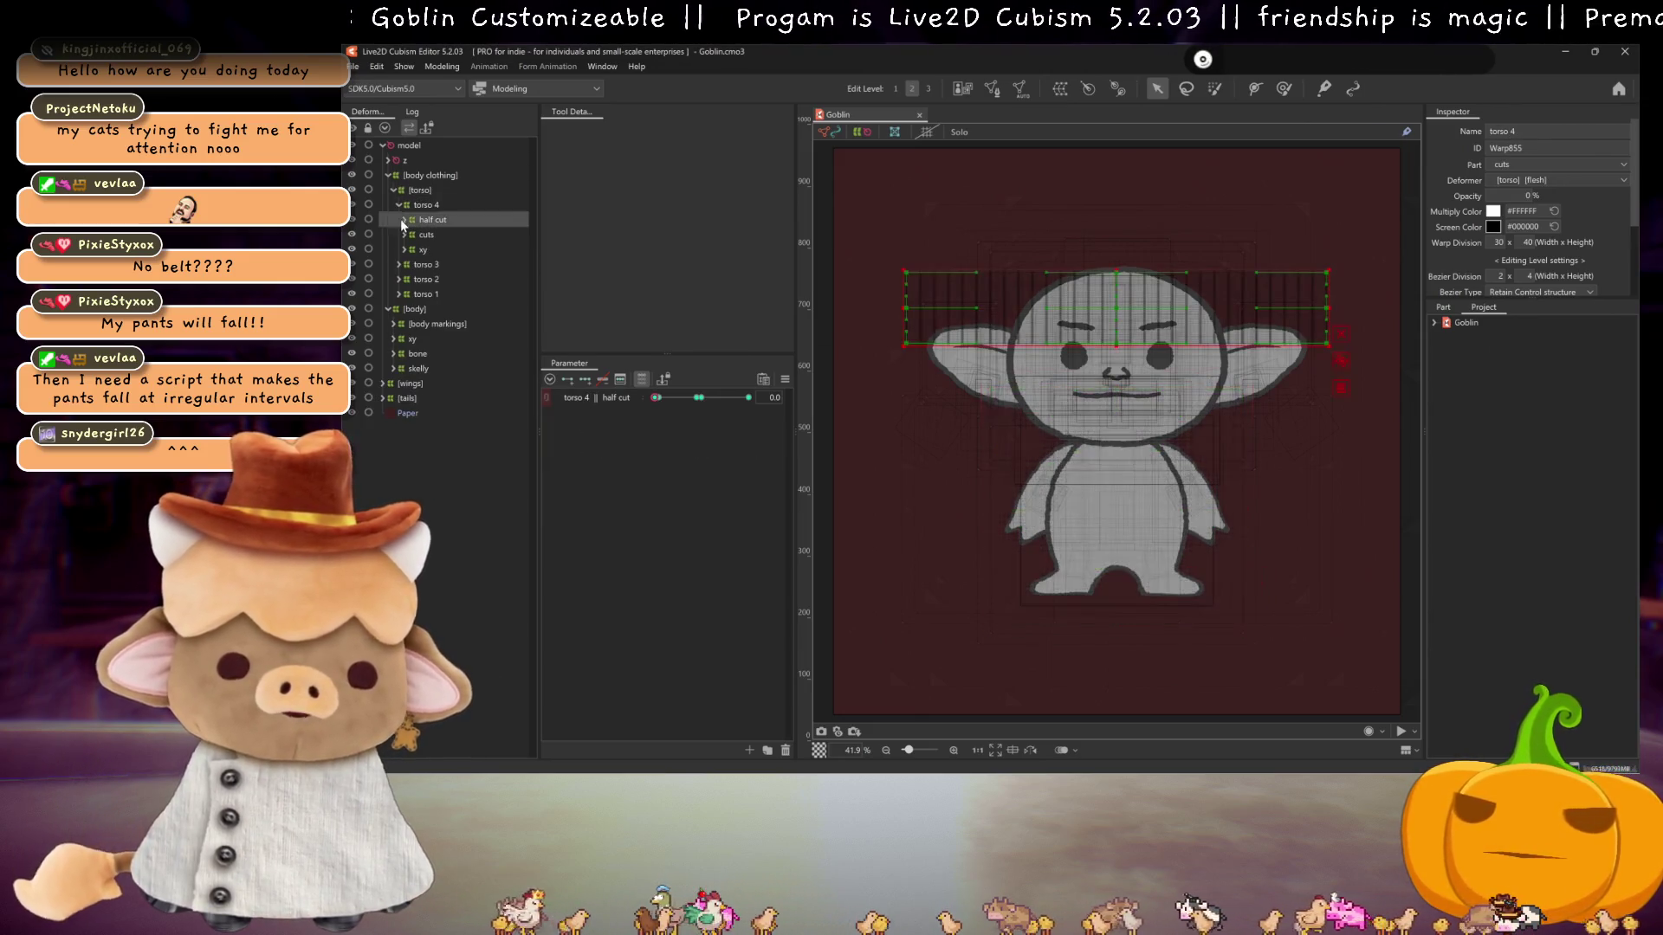
left_click(408, 234)
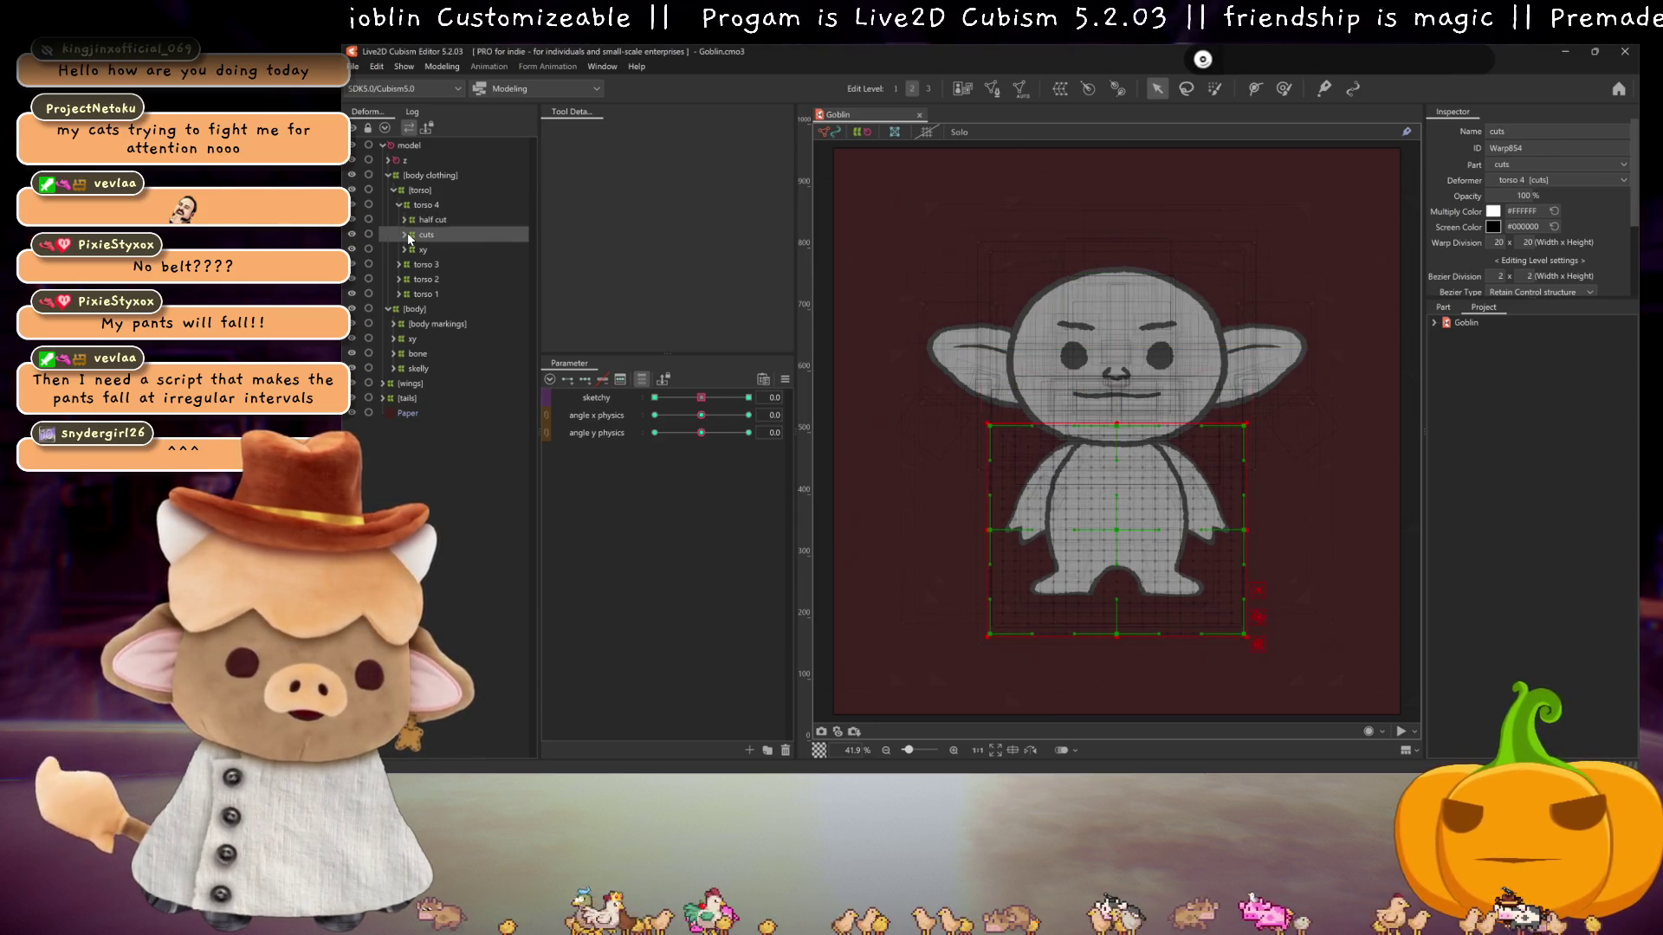
left_click(404, 235)
- Move each torso's half cut deformer into its cuts deformer, then reopen Physics Settings
left_click_drag(421, 222, 429, 234)
left_click(400, 295)
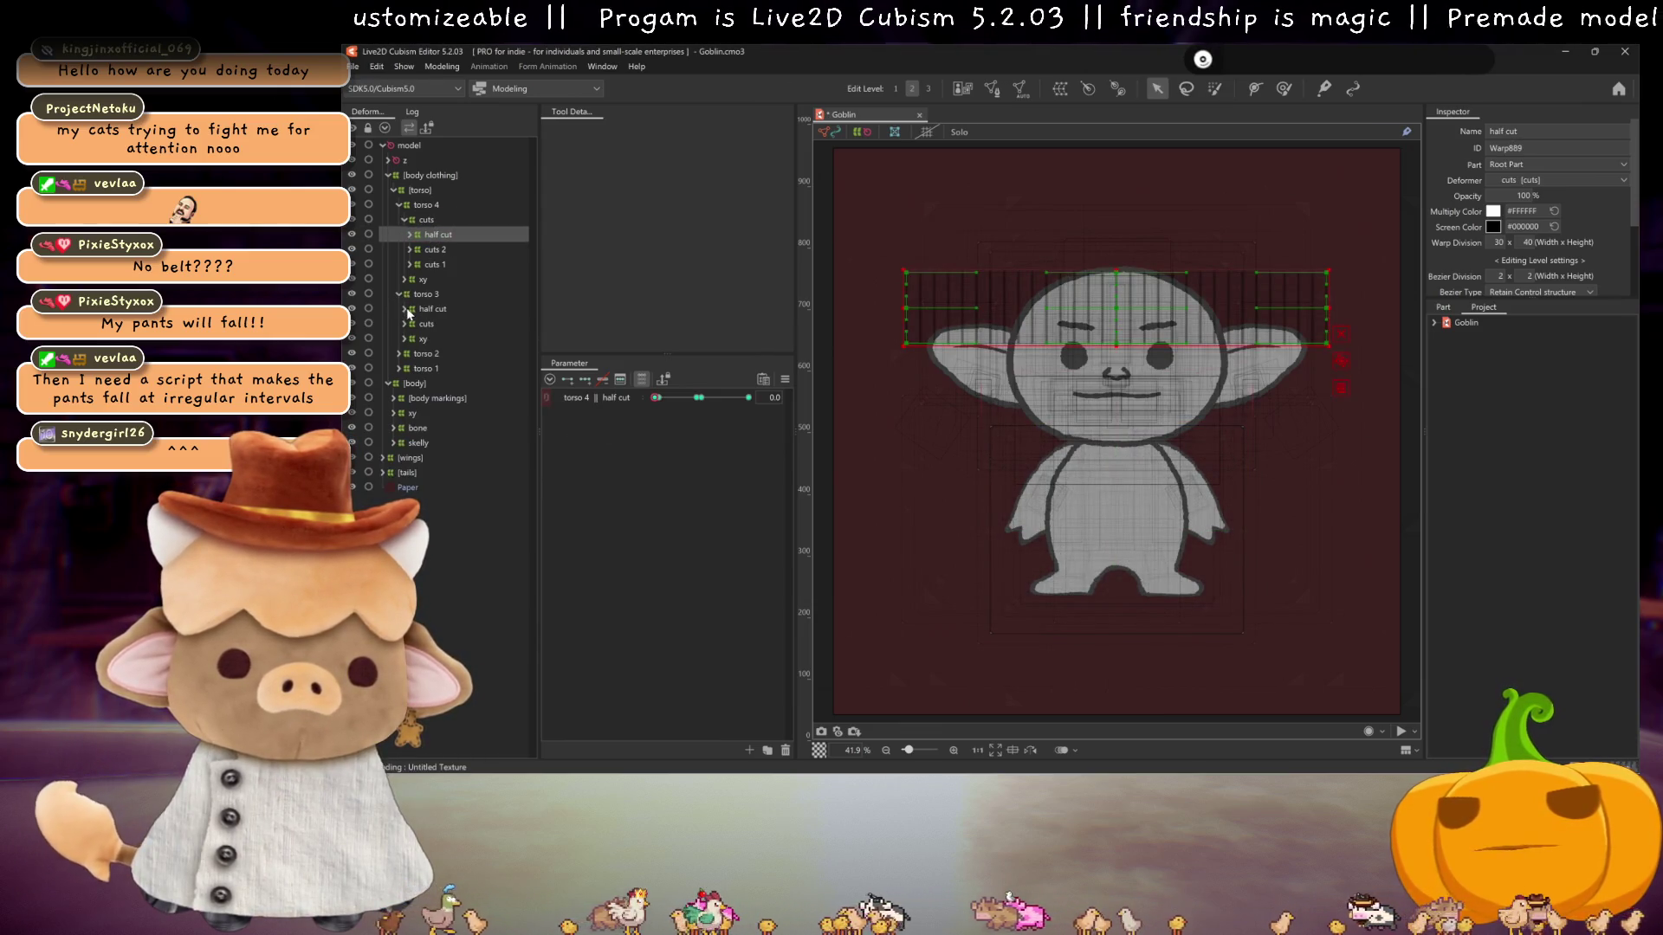
left_click_drag(414, 310, 436, 401)
left_click(400, 339)
left_click(418, 398)
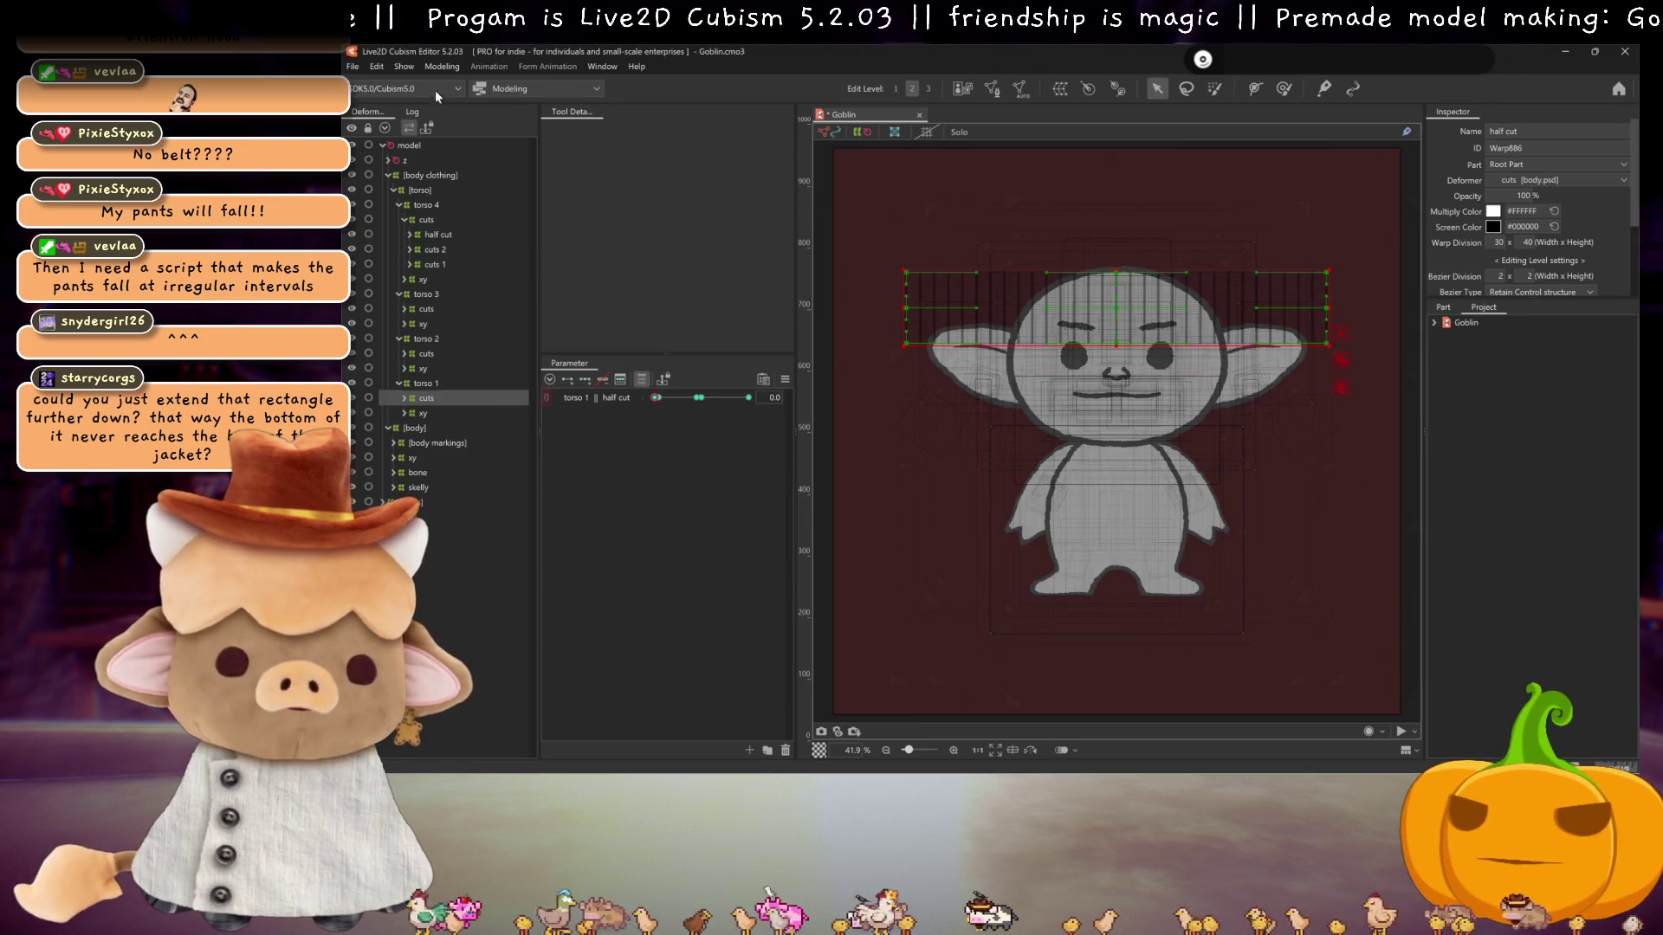
left_click(442, 66)
left_click(478, 371)
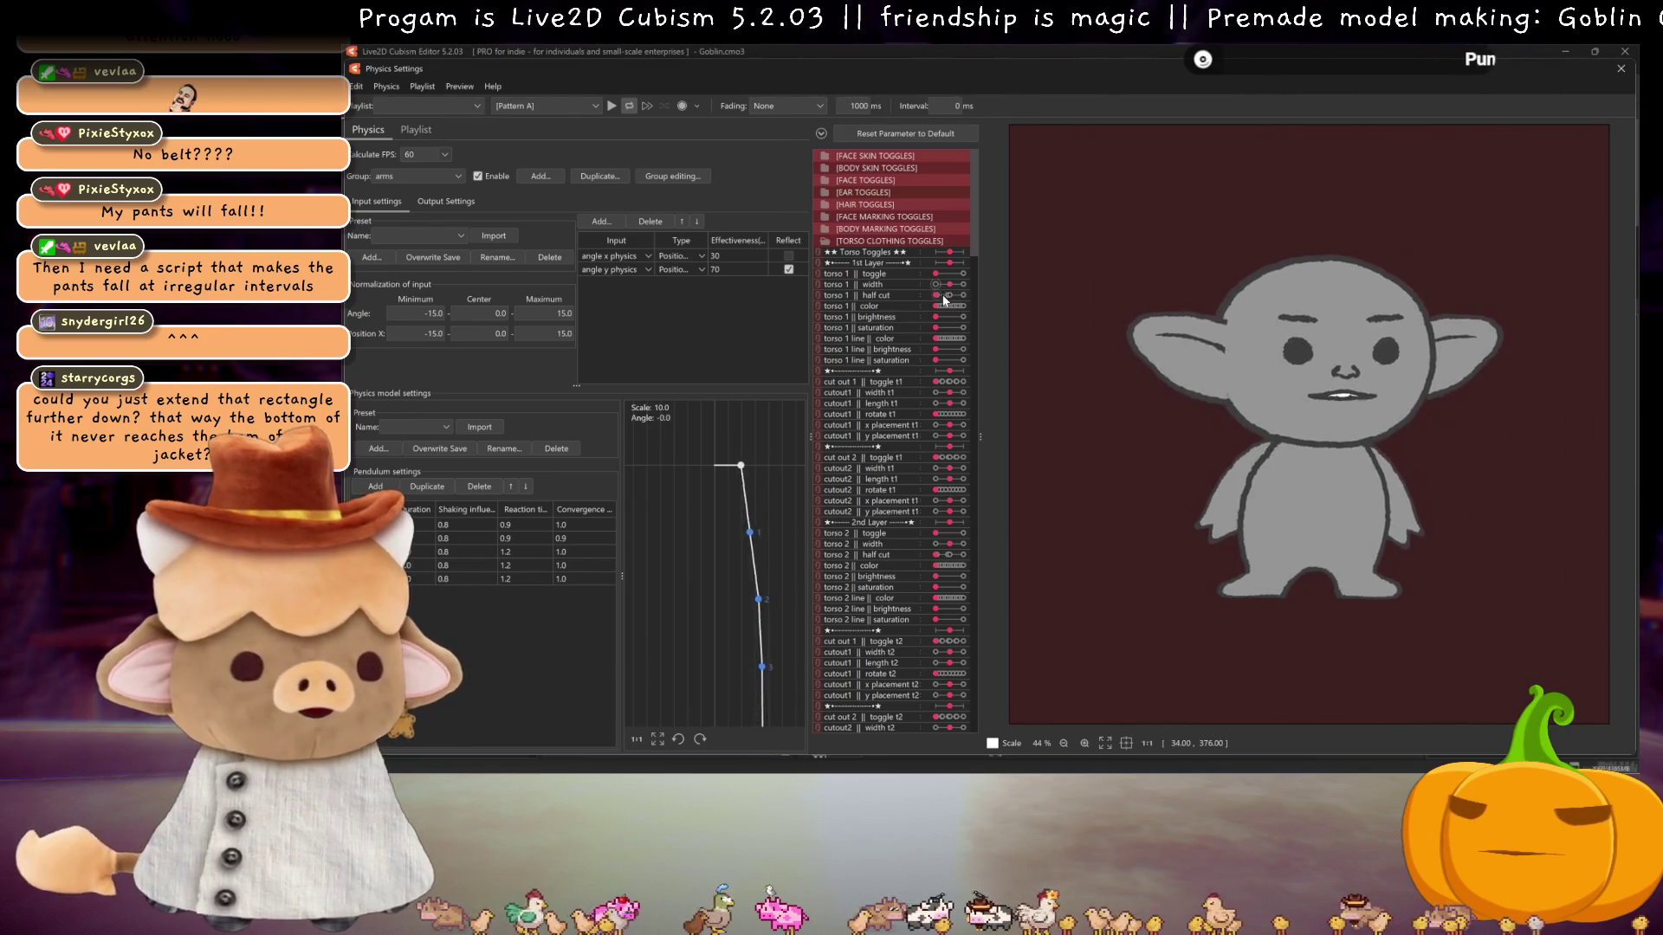
- Turn on torso 1 as pants with a reduced half cut and swing the goblin to test physics
left_click_drag(940, 277, 968, 293)
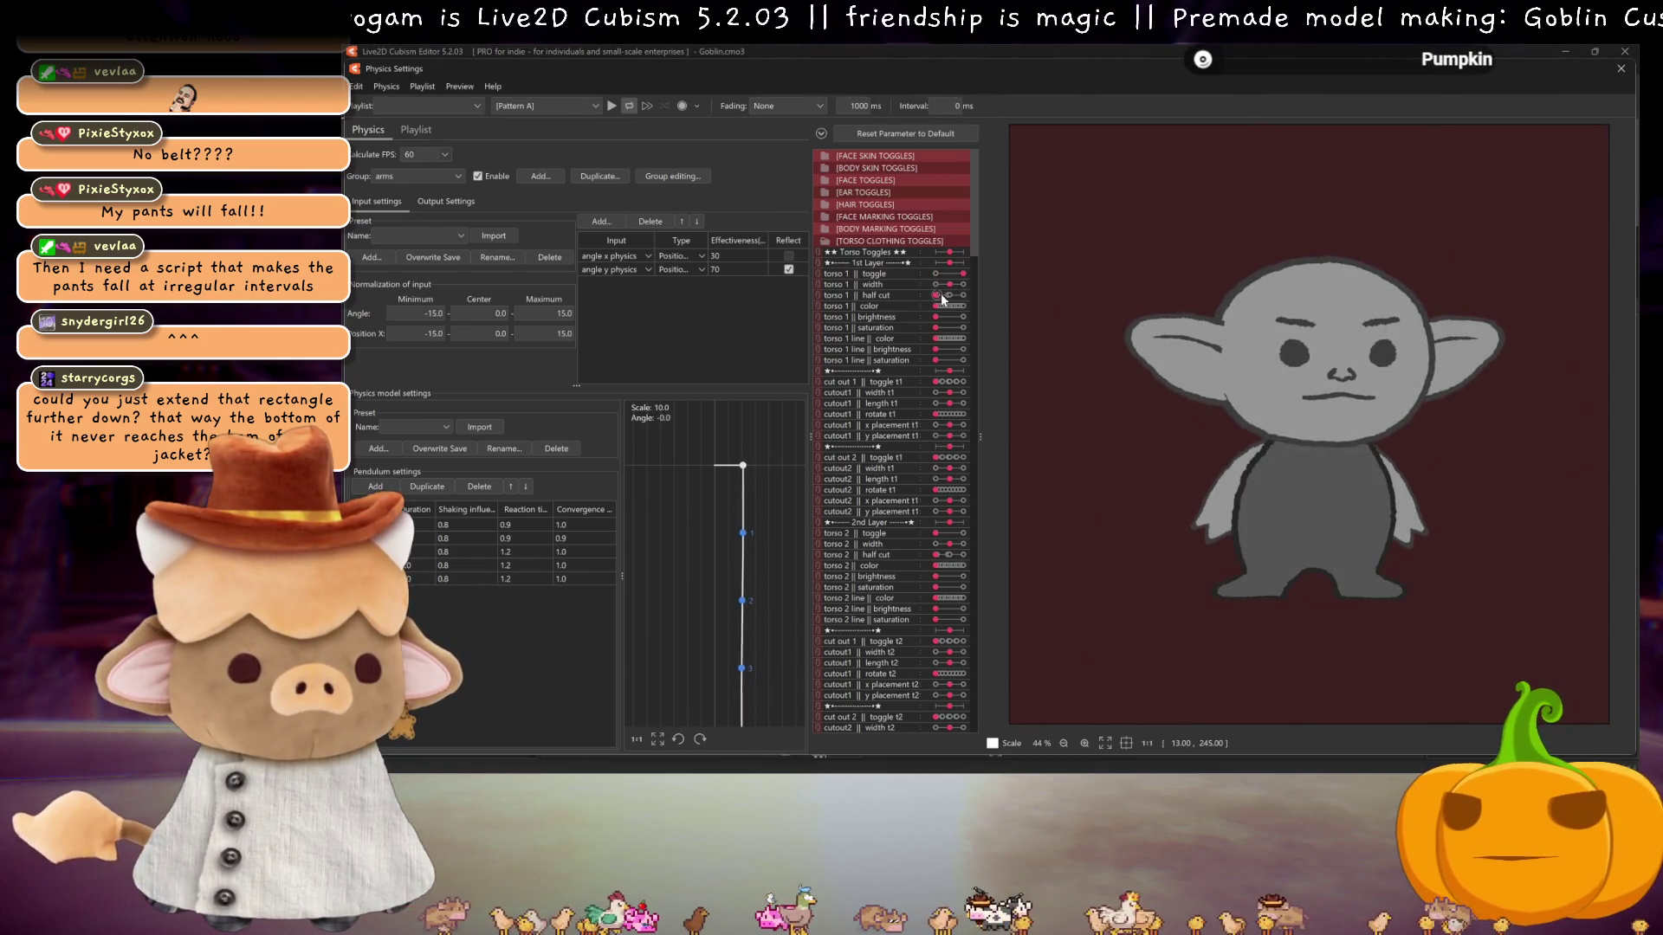
left_click(947, 295)
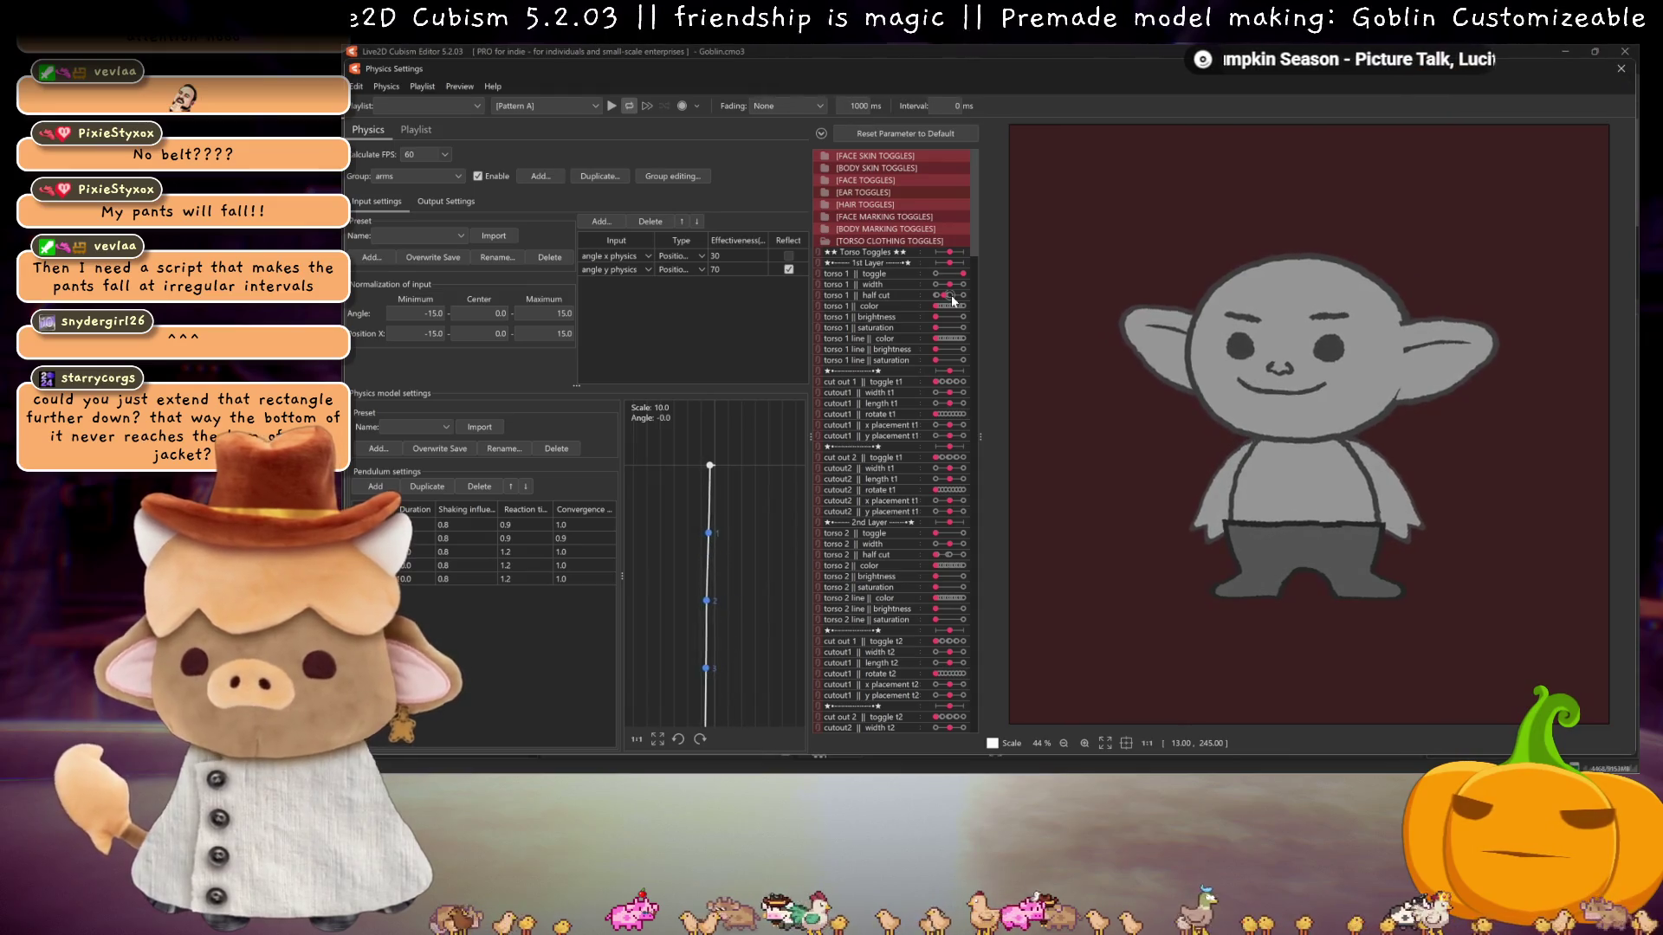
left_click_drag(953, 300, 918, 296)
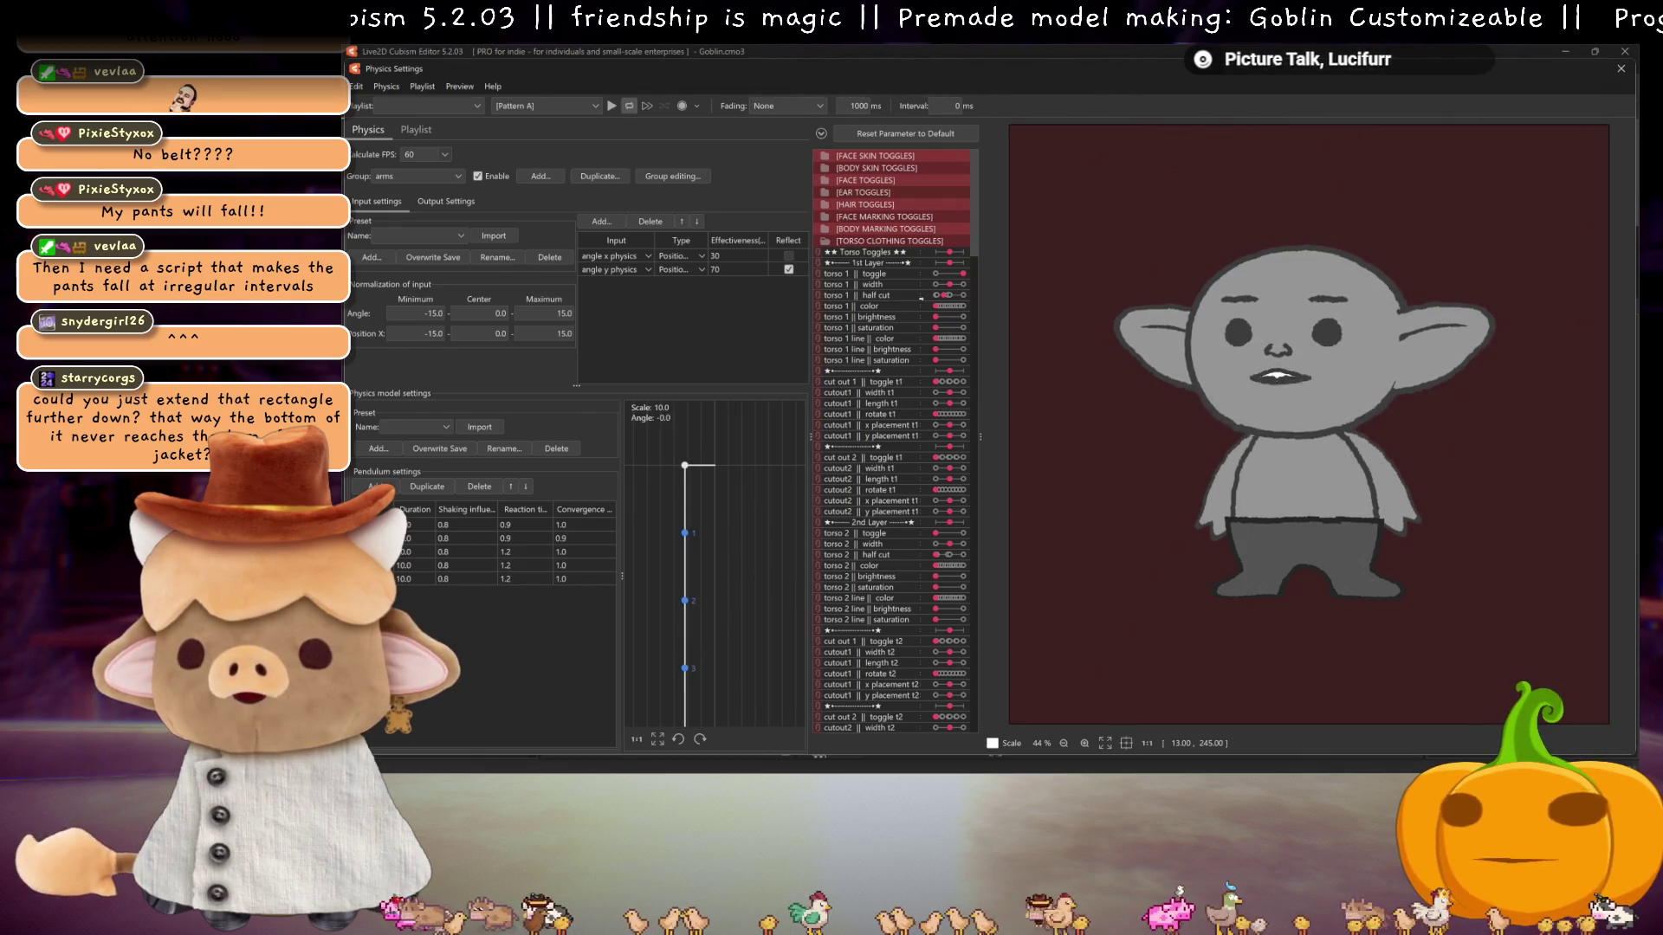
left_click_drag(1115, 354, 1289, 445)
scroll(1289, 444, "up", 2)
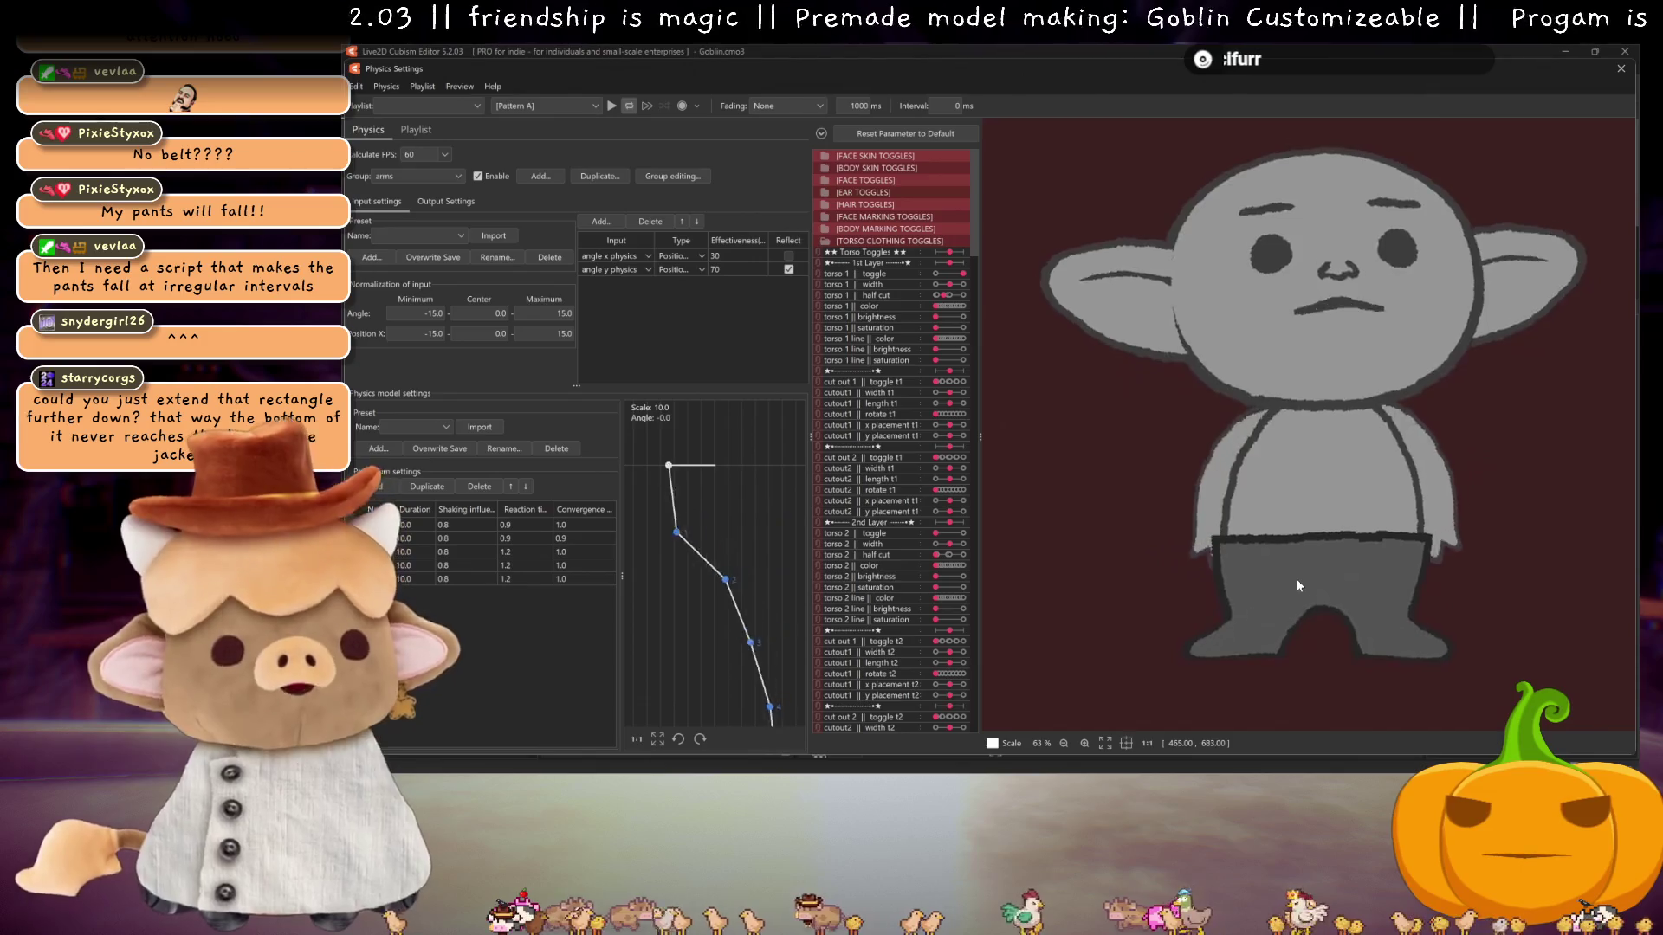
mouse_move(1265, 574)
left_mouse_down()
mouse_move(1450, 556)
mouse_move(1240, 511)
mouse_move(1271, 517)
left_mouse_up()
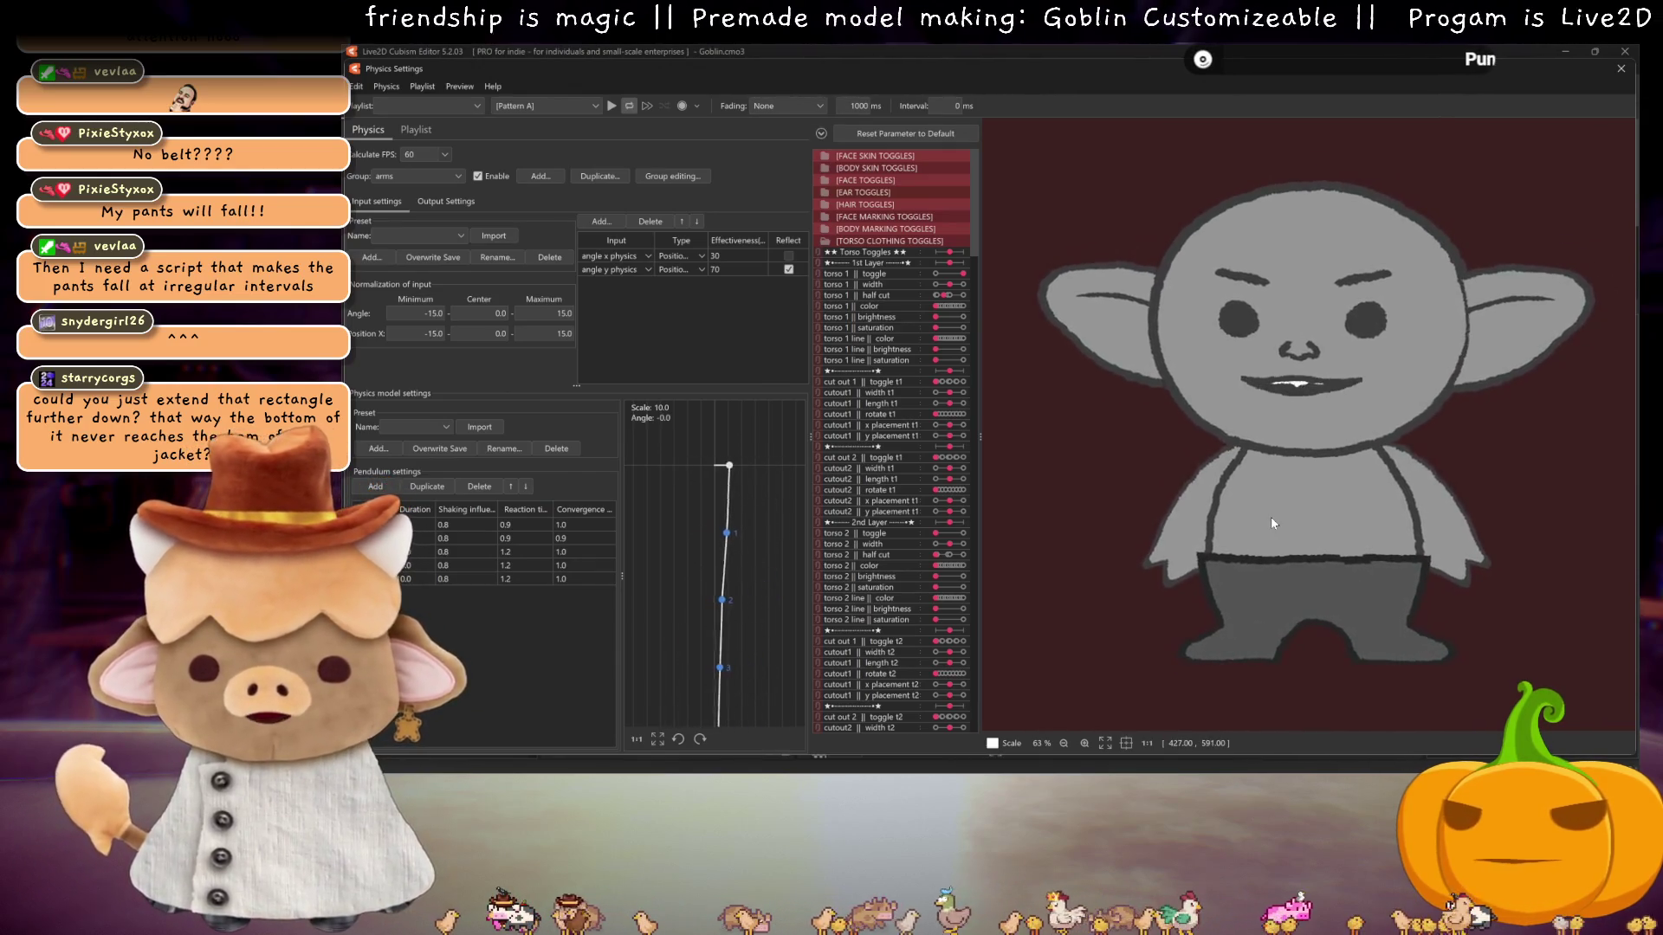
mouse_move(1024, 455)
left_mouse_down()
mouse_move(1228, 507)
mouse_move(1281, 502)
mouse_move(1111, 498)
left_mouse_up()
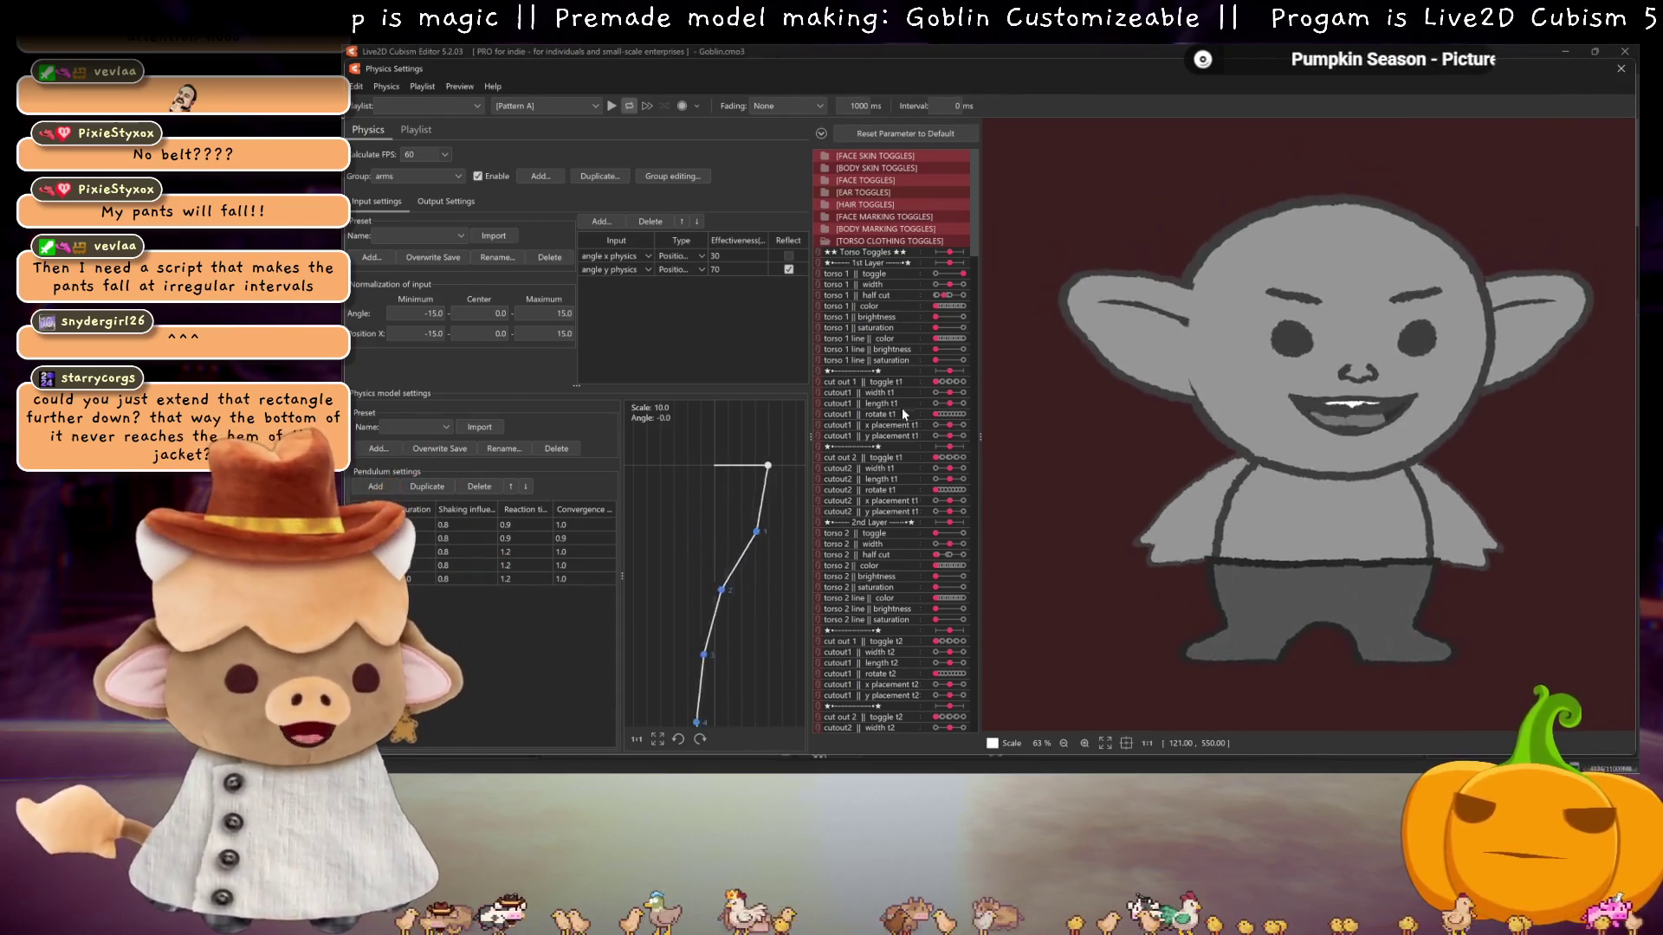
- Enable cutout 1 on torso 1, shake the goblin to test it, and close Physics Settings
mouse_move(943, 383)
left_mouse_down()
mouse_move(962, 440)
mouse_move(943, 430)
left_mouse_up()
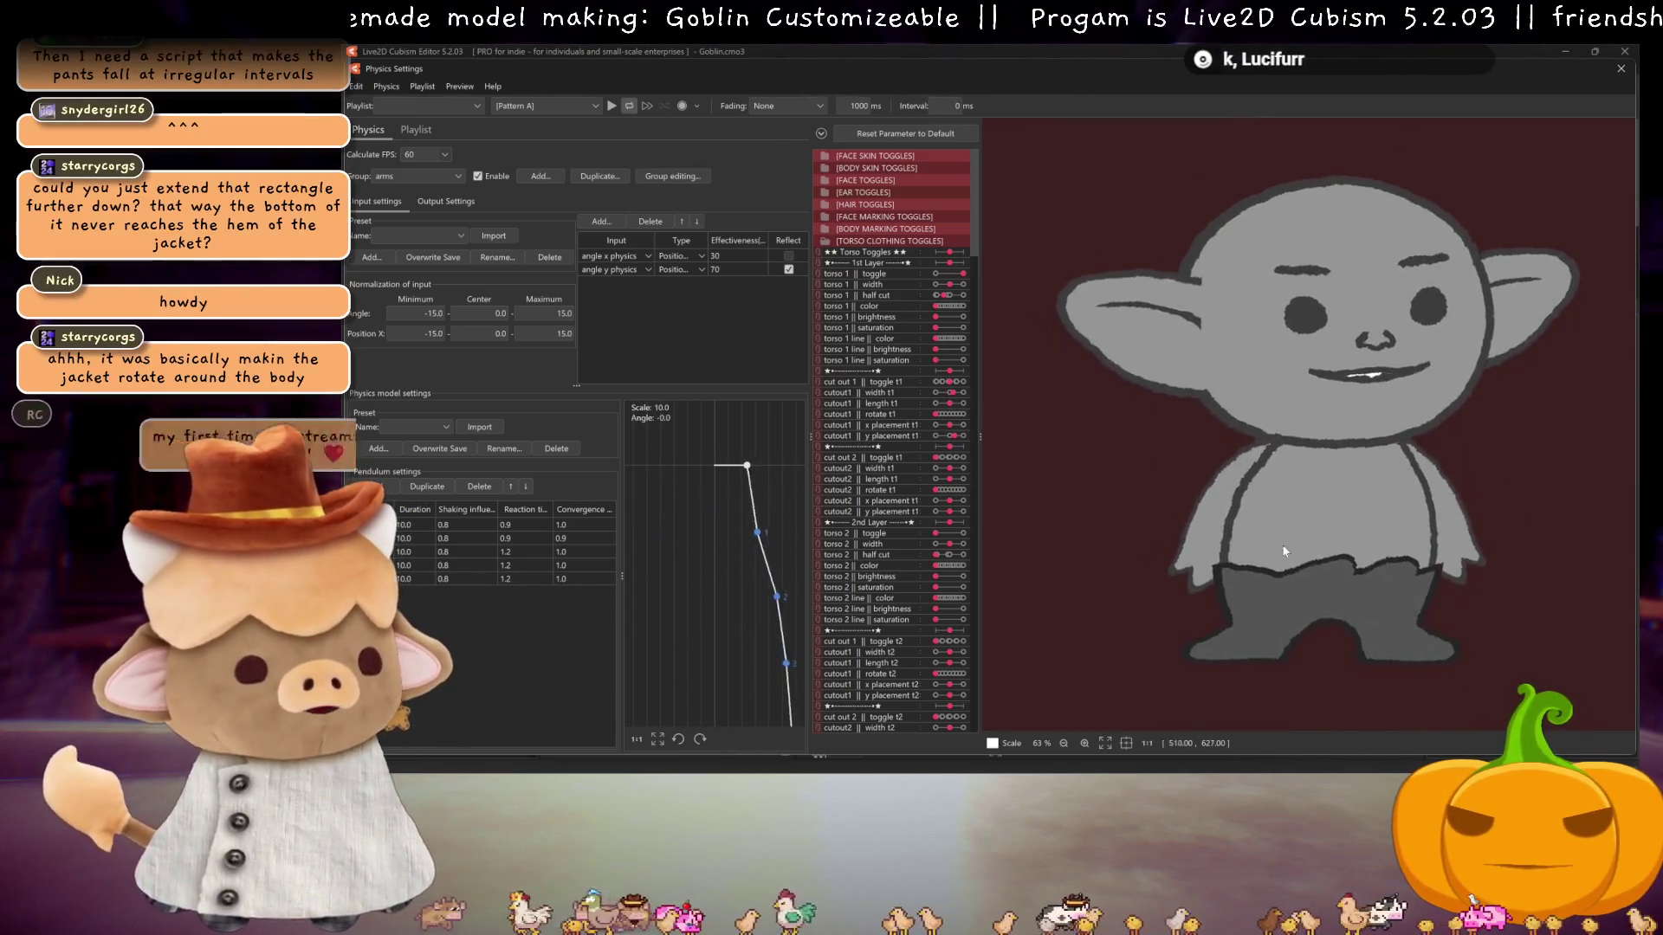
left_click_drag(1235, 585, 1256, 575)
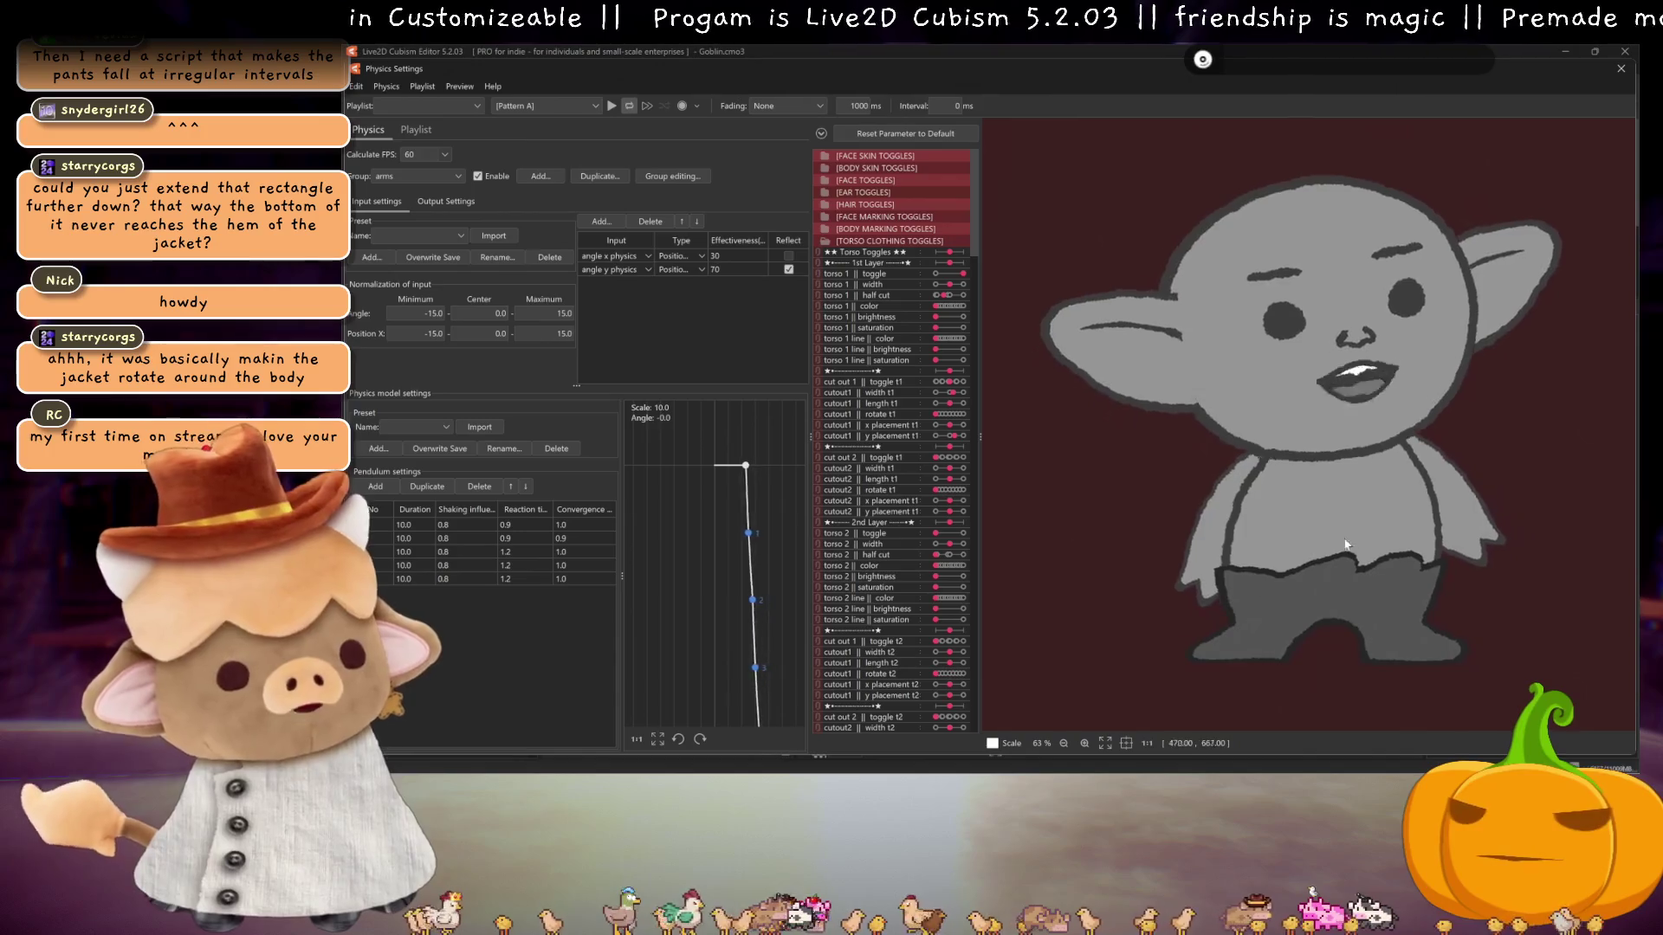
scroll(891, 475, "down", 3)
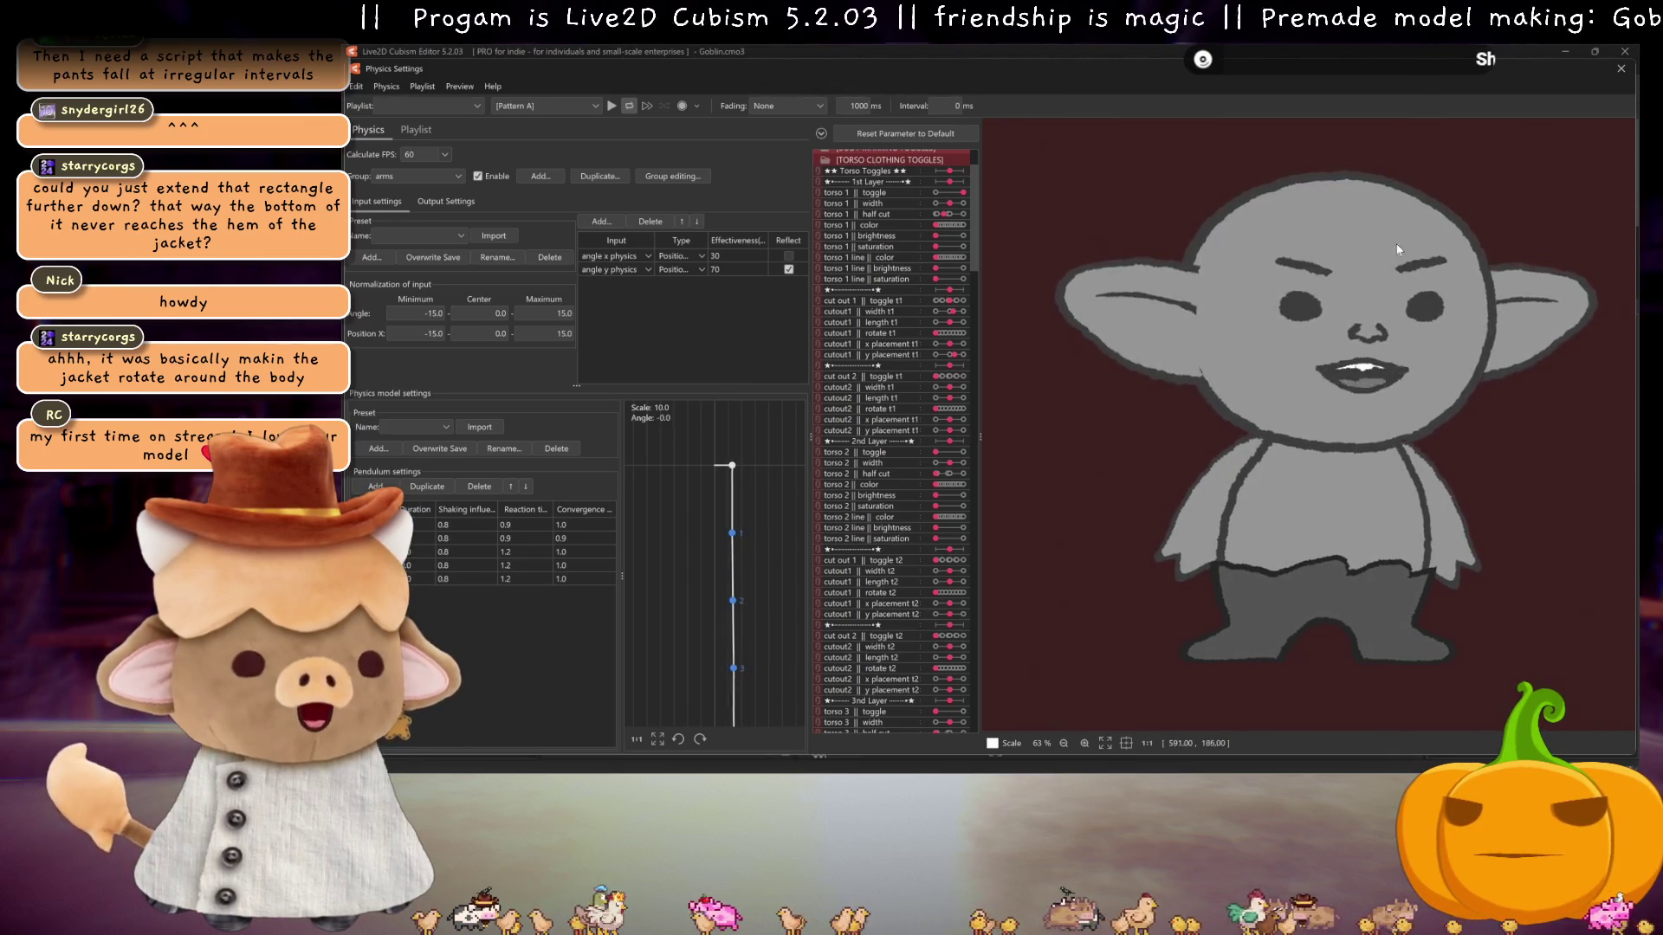
left_click(1625, 72)
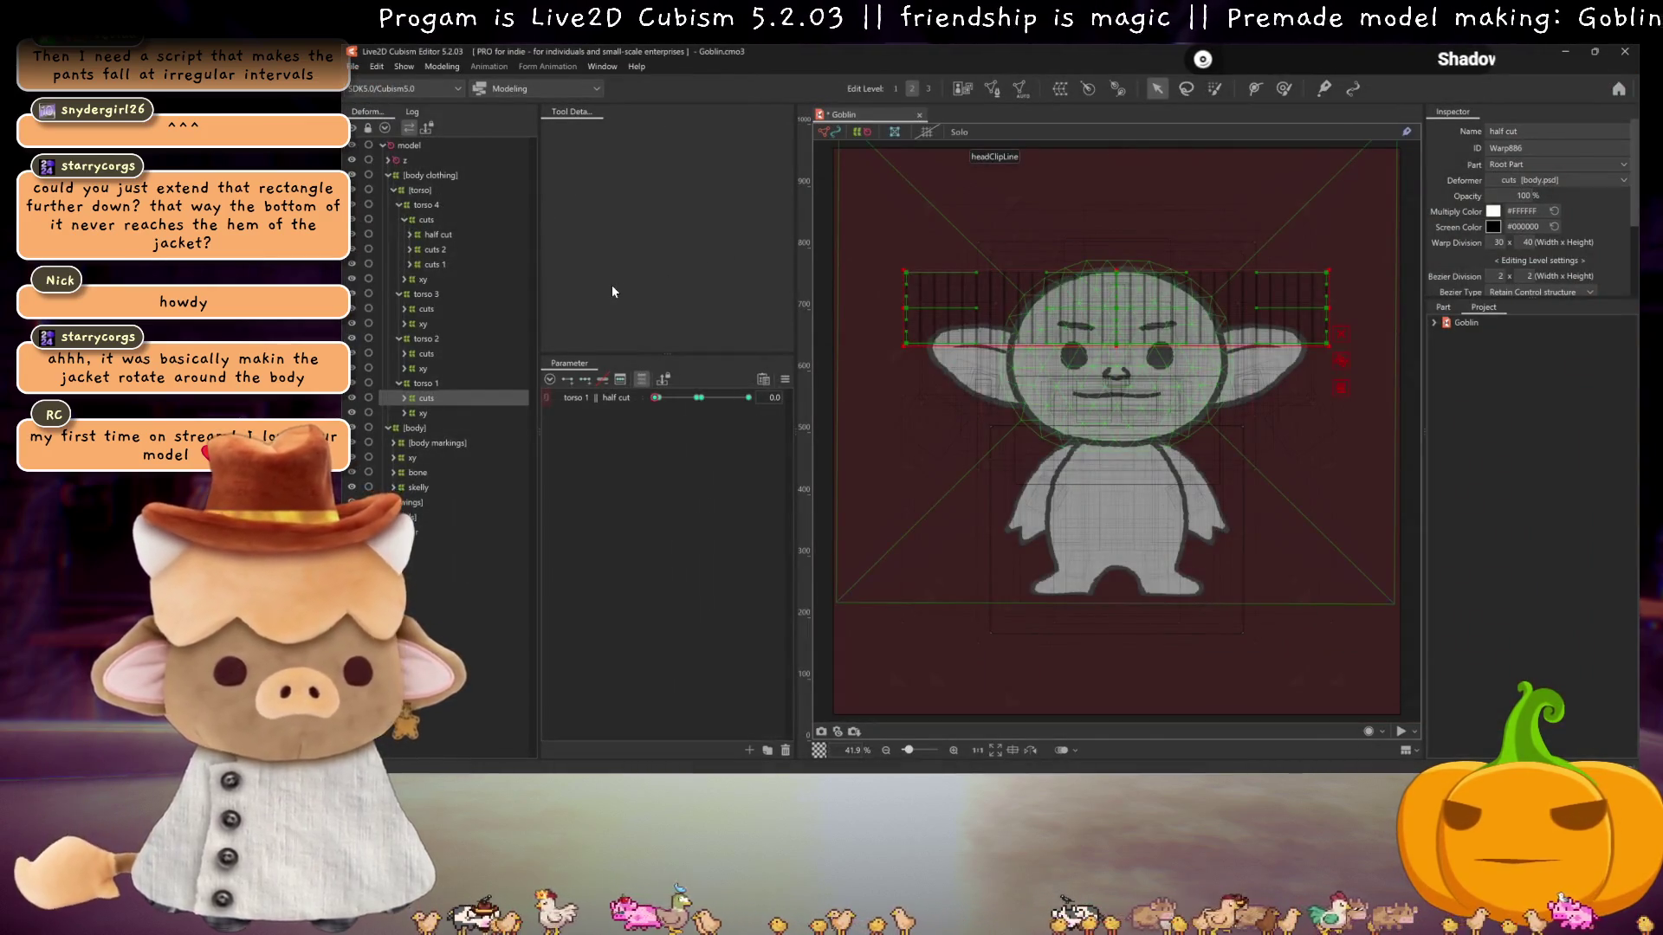
- Select and expand the cuts deformer under torso 3
left_click(690, 399)
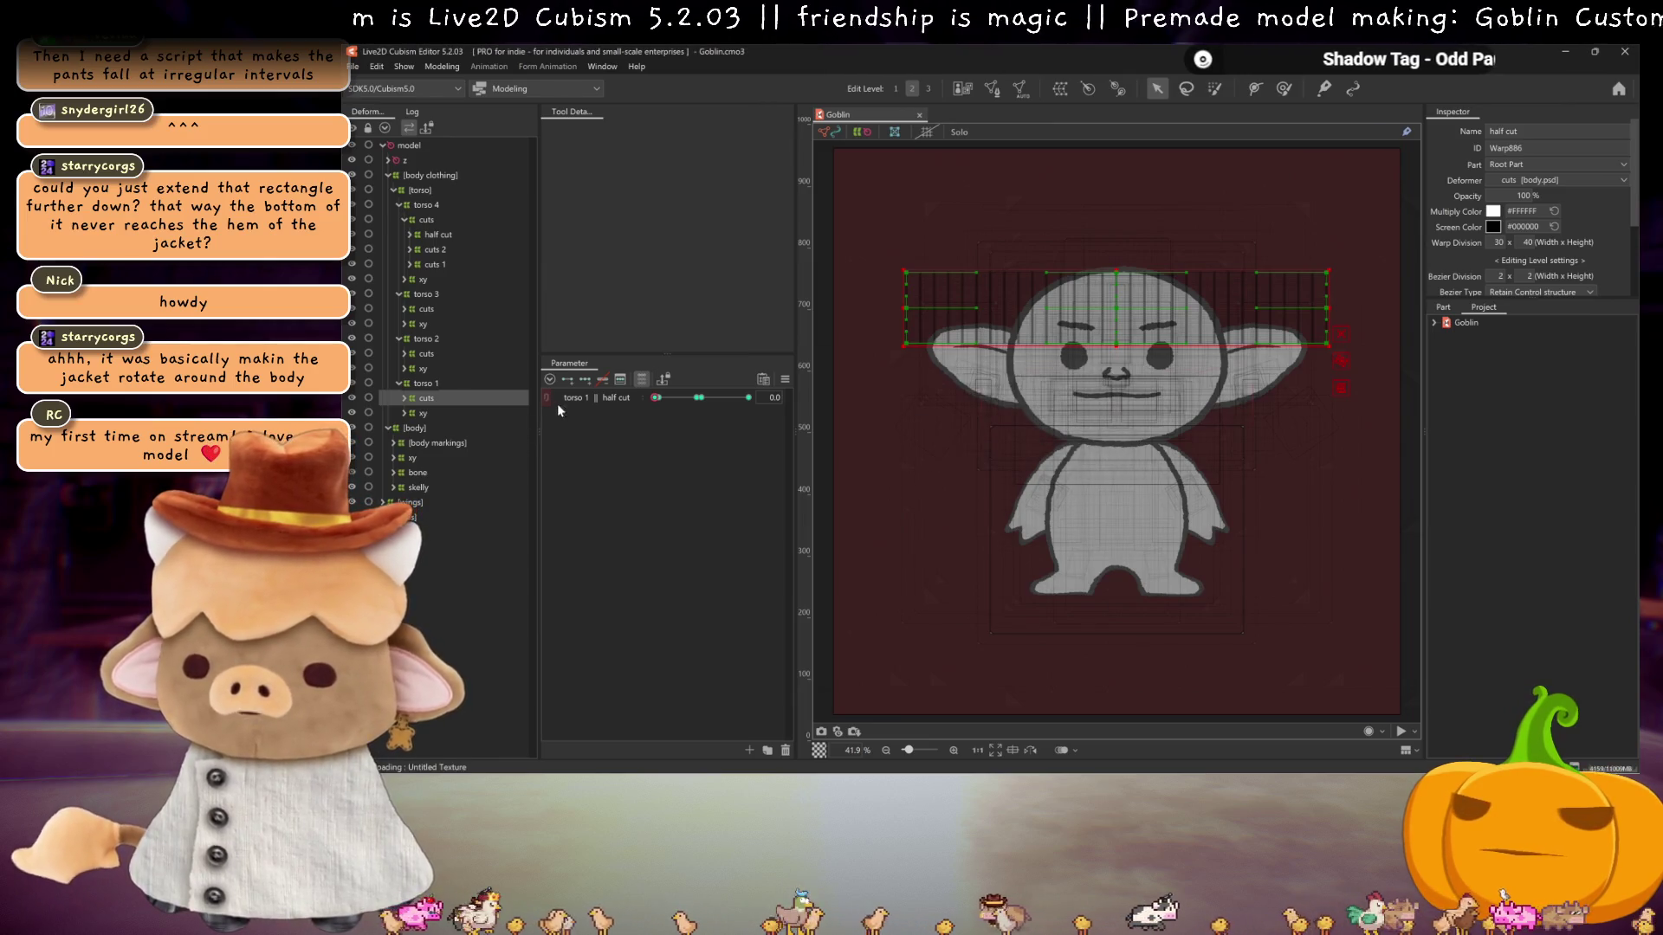
scroll(593, 535, "down", 10)
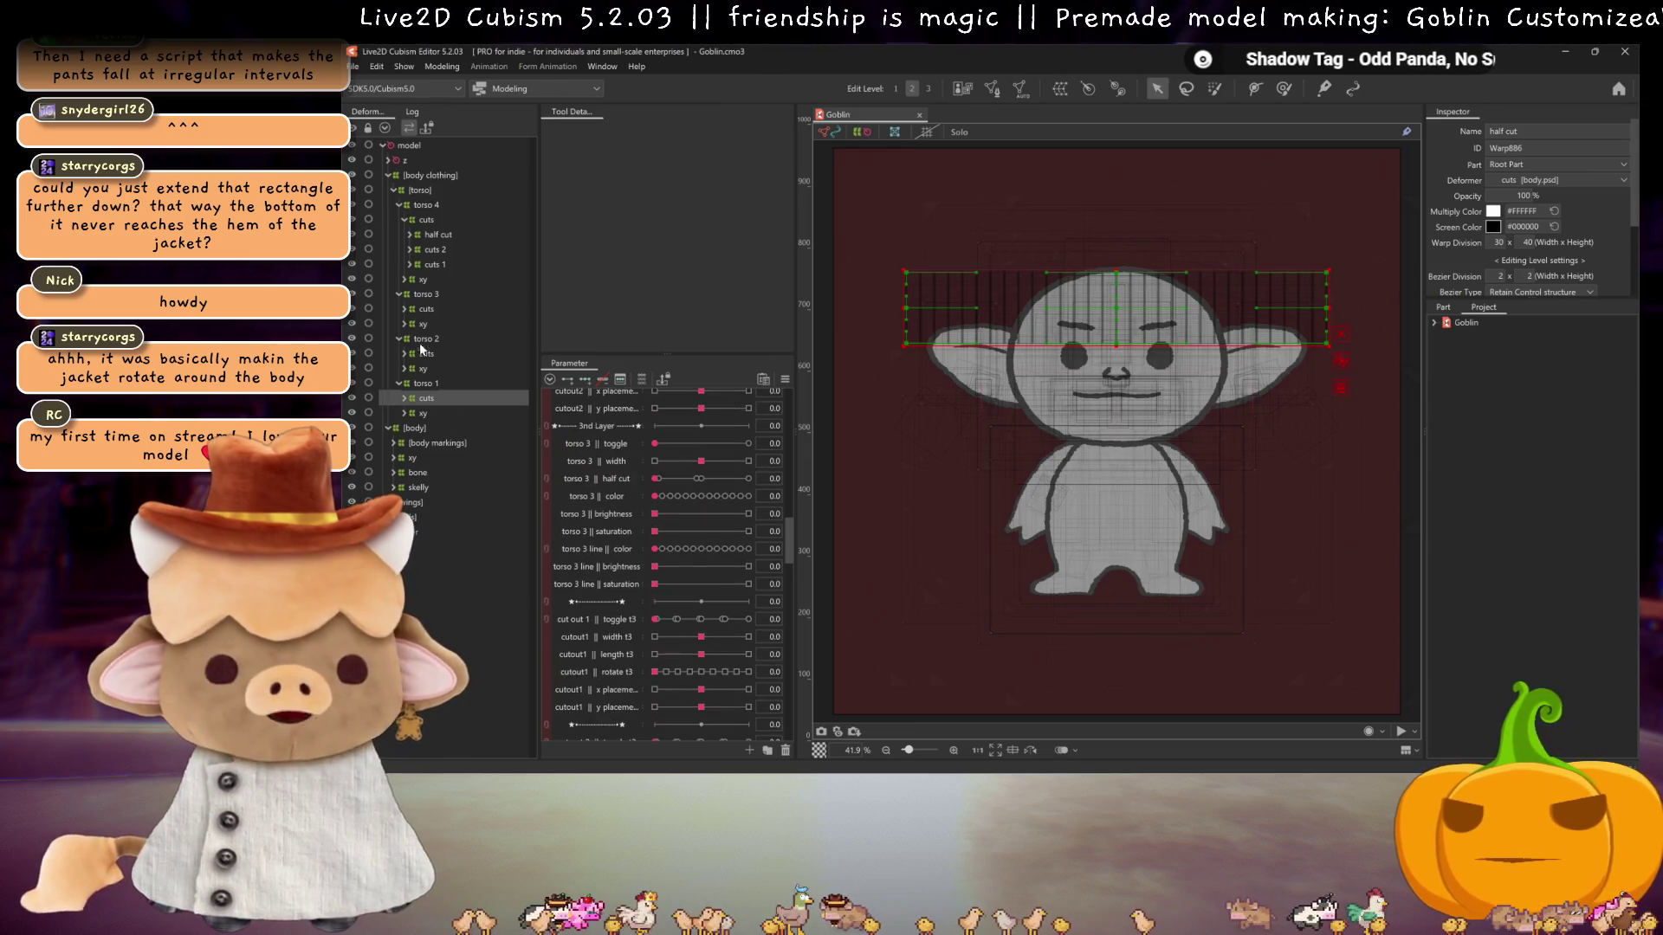
left_click(410, 310)
left_click(405, 310)
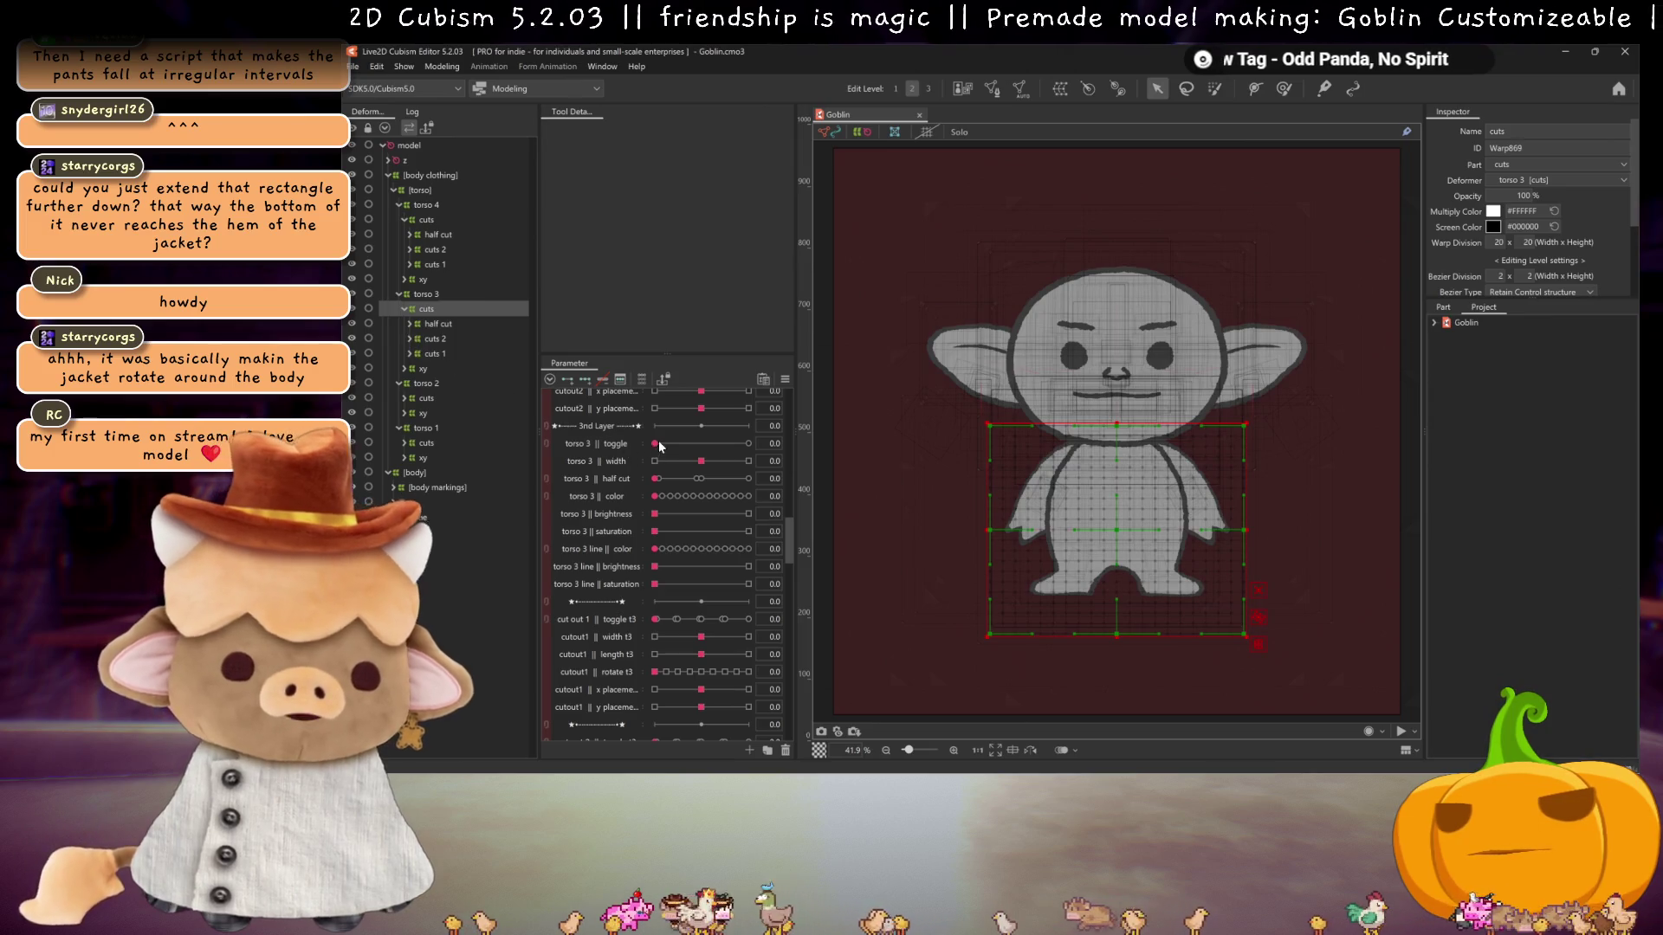
- Set the torso 3 toggle to 5 and adjust cut out 1's shape and y placement
left_click_drag(658, 444, 973, 470)
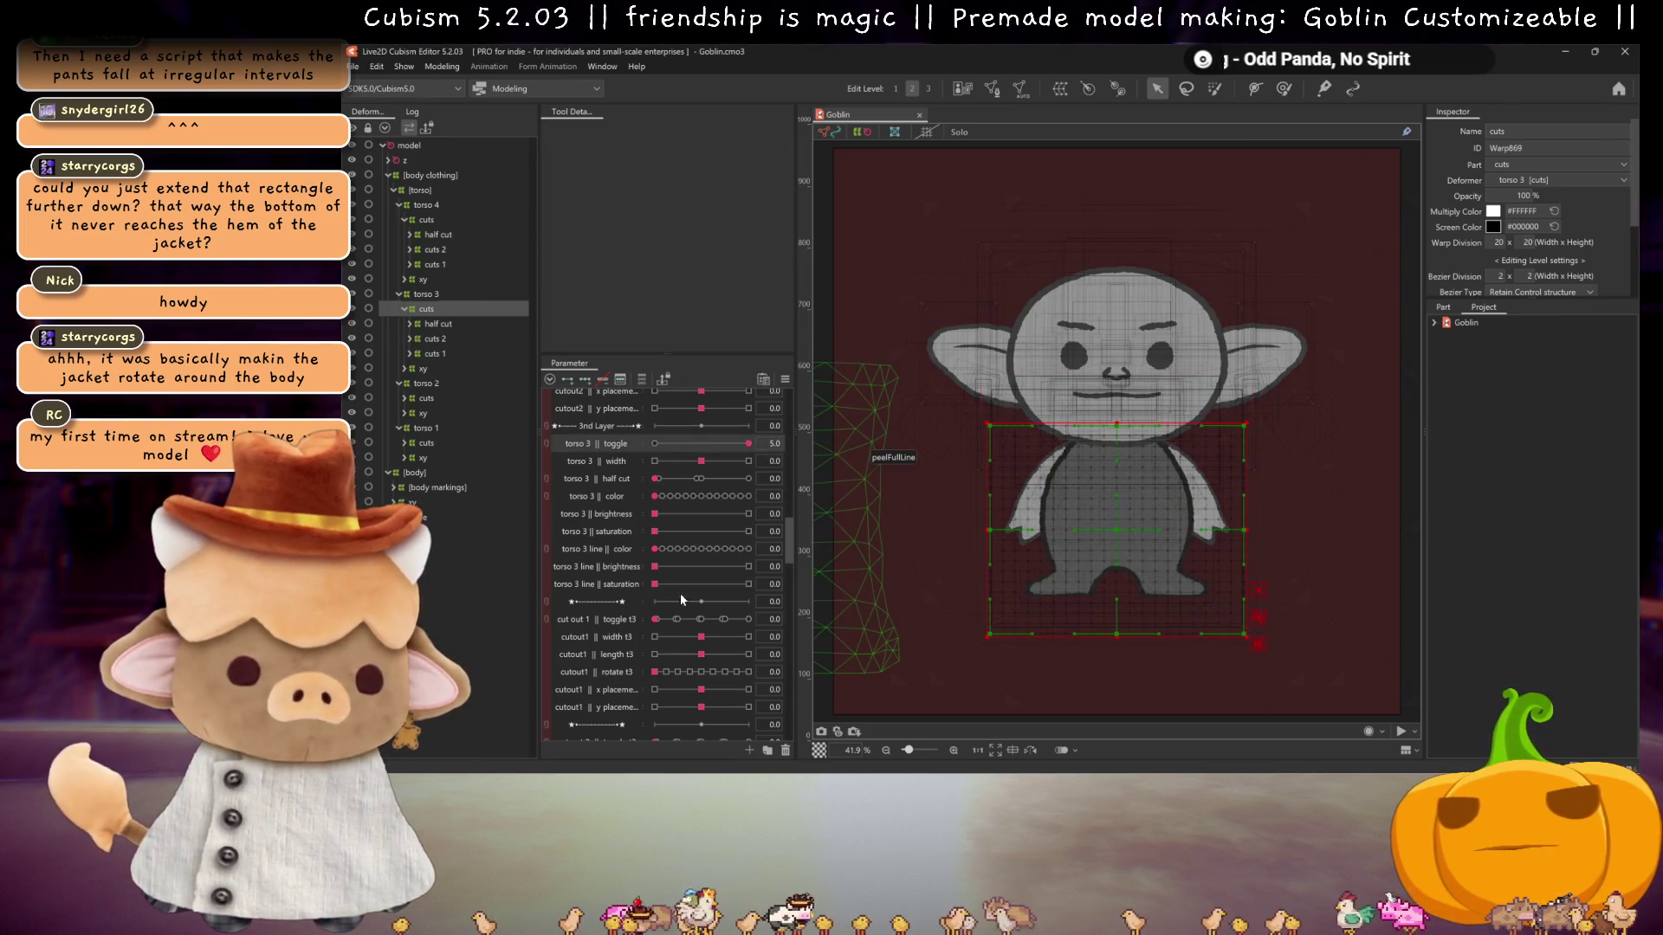
left_click(701, 619)
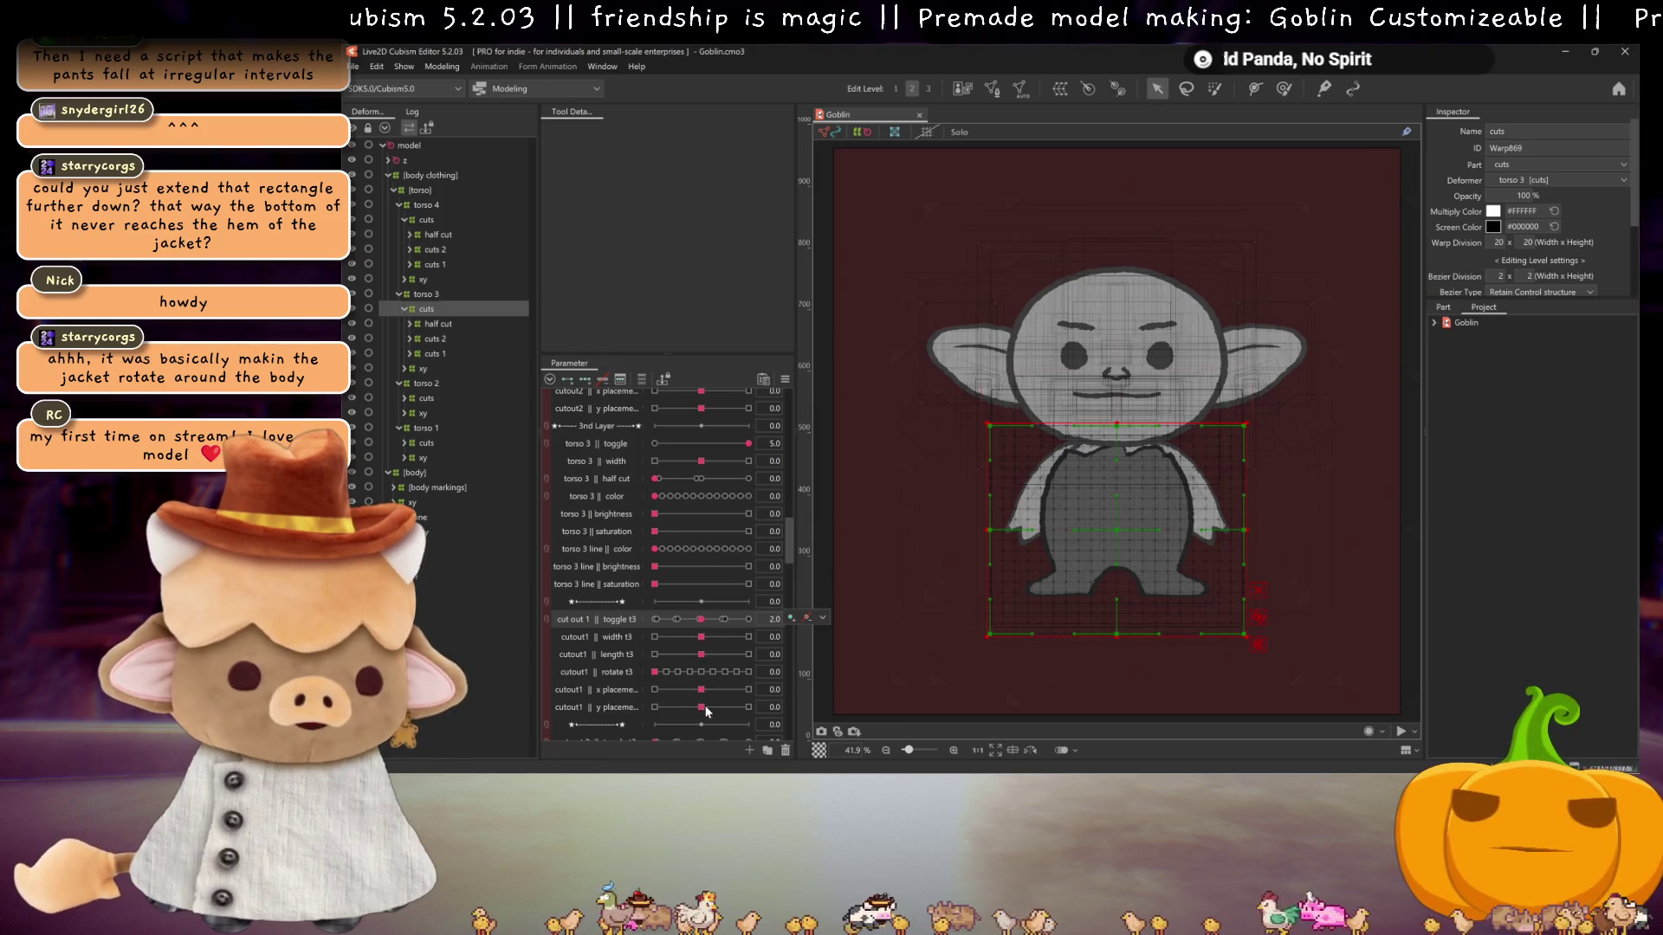
left_click_drag(706, 708, 720, 709)
left_click(709, 621)
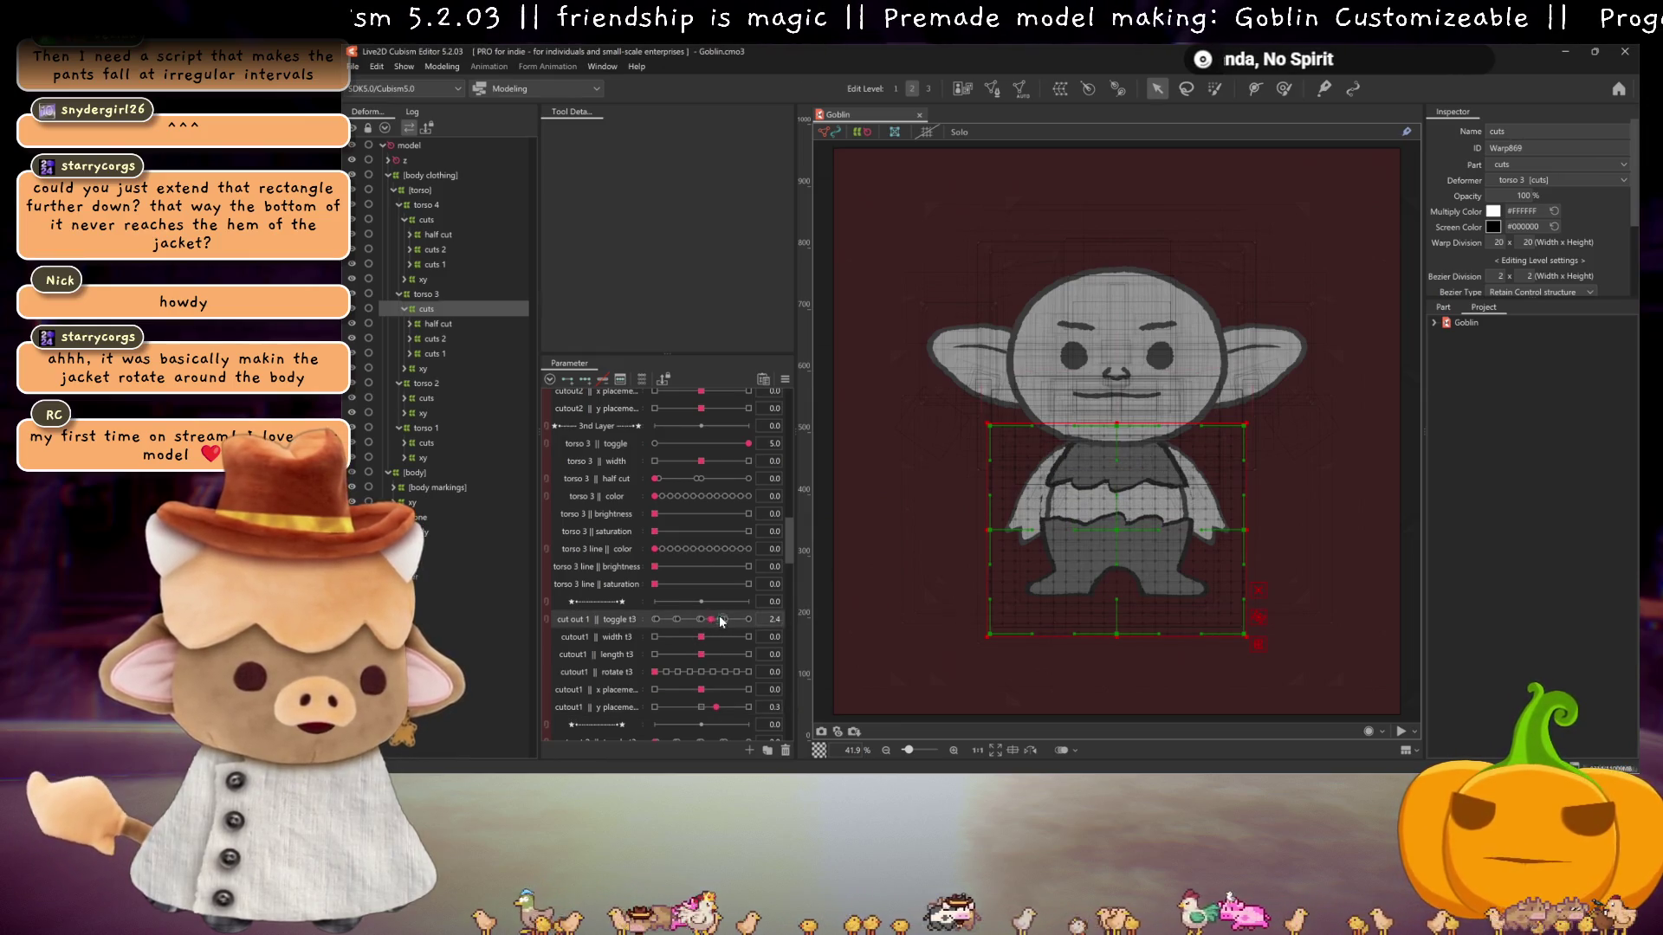
left_click_drag(679, 621, 656, 620)
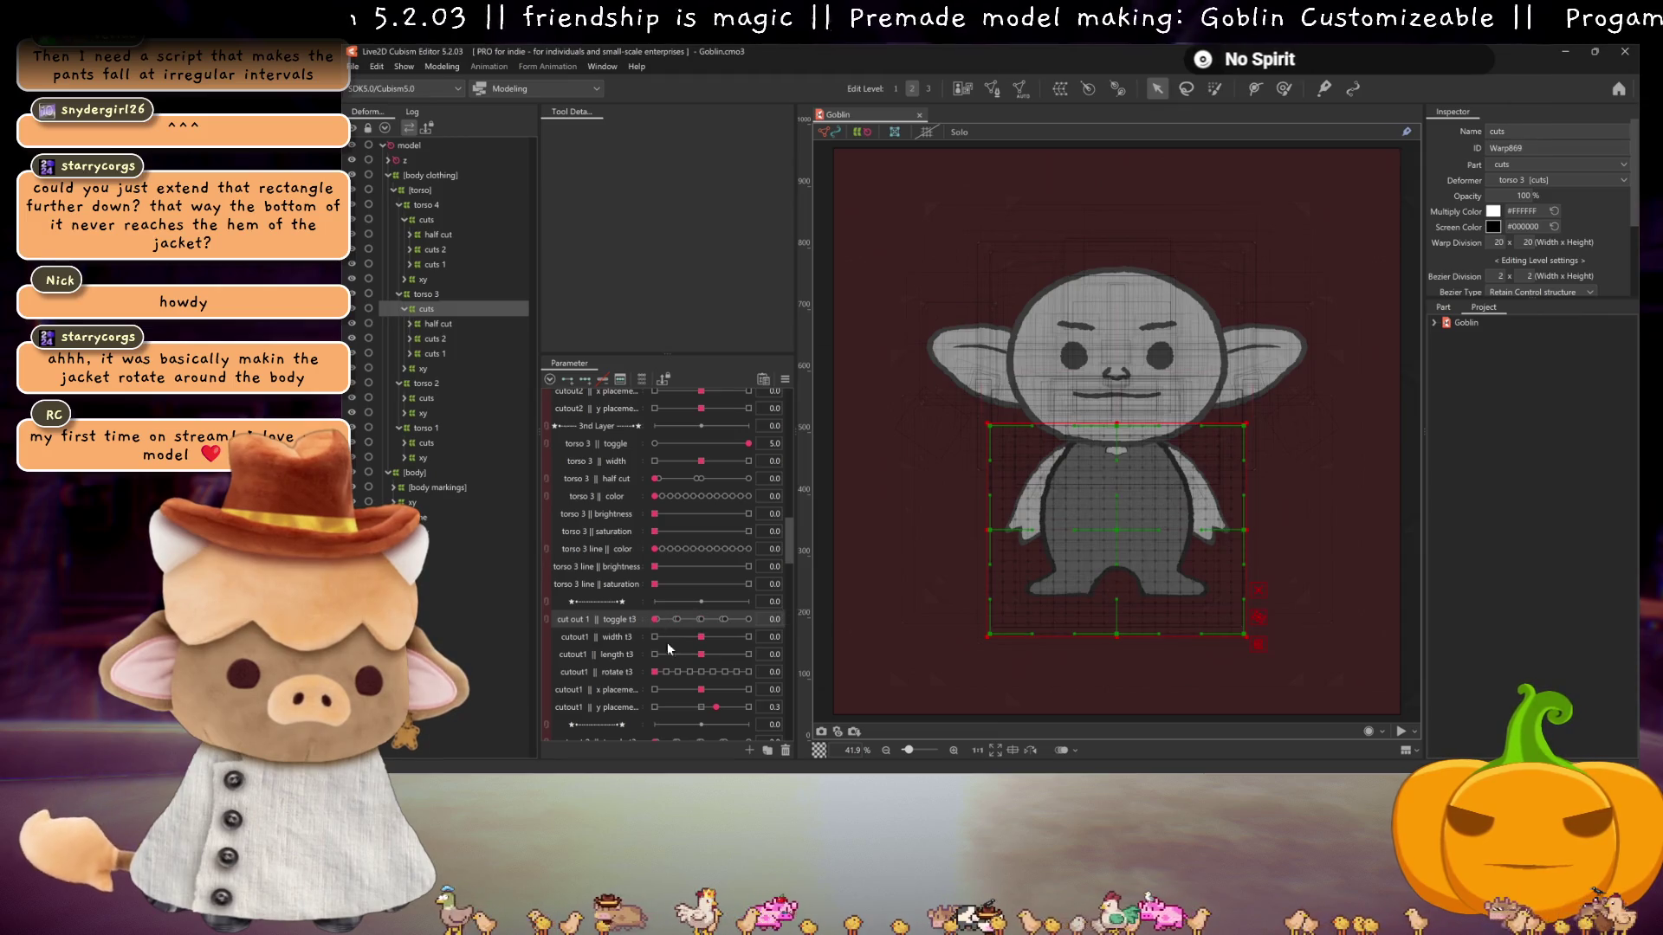
left_click_drag(716, 708, 701, 707)
- Set torso 3's cut out 2 toggle to 1.9 and shift its y placement on the jacket
scroll(693, 684, "down", 2)
left_click(701, 634)
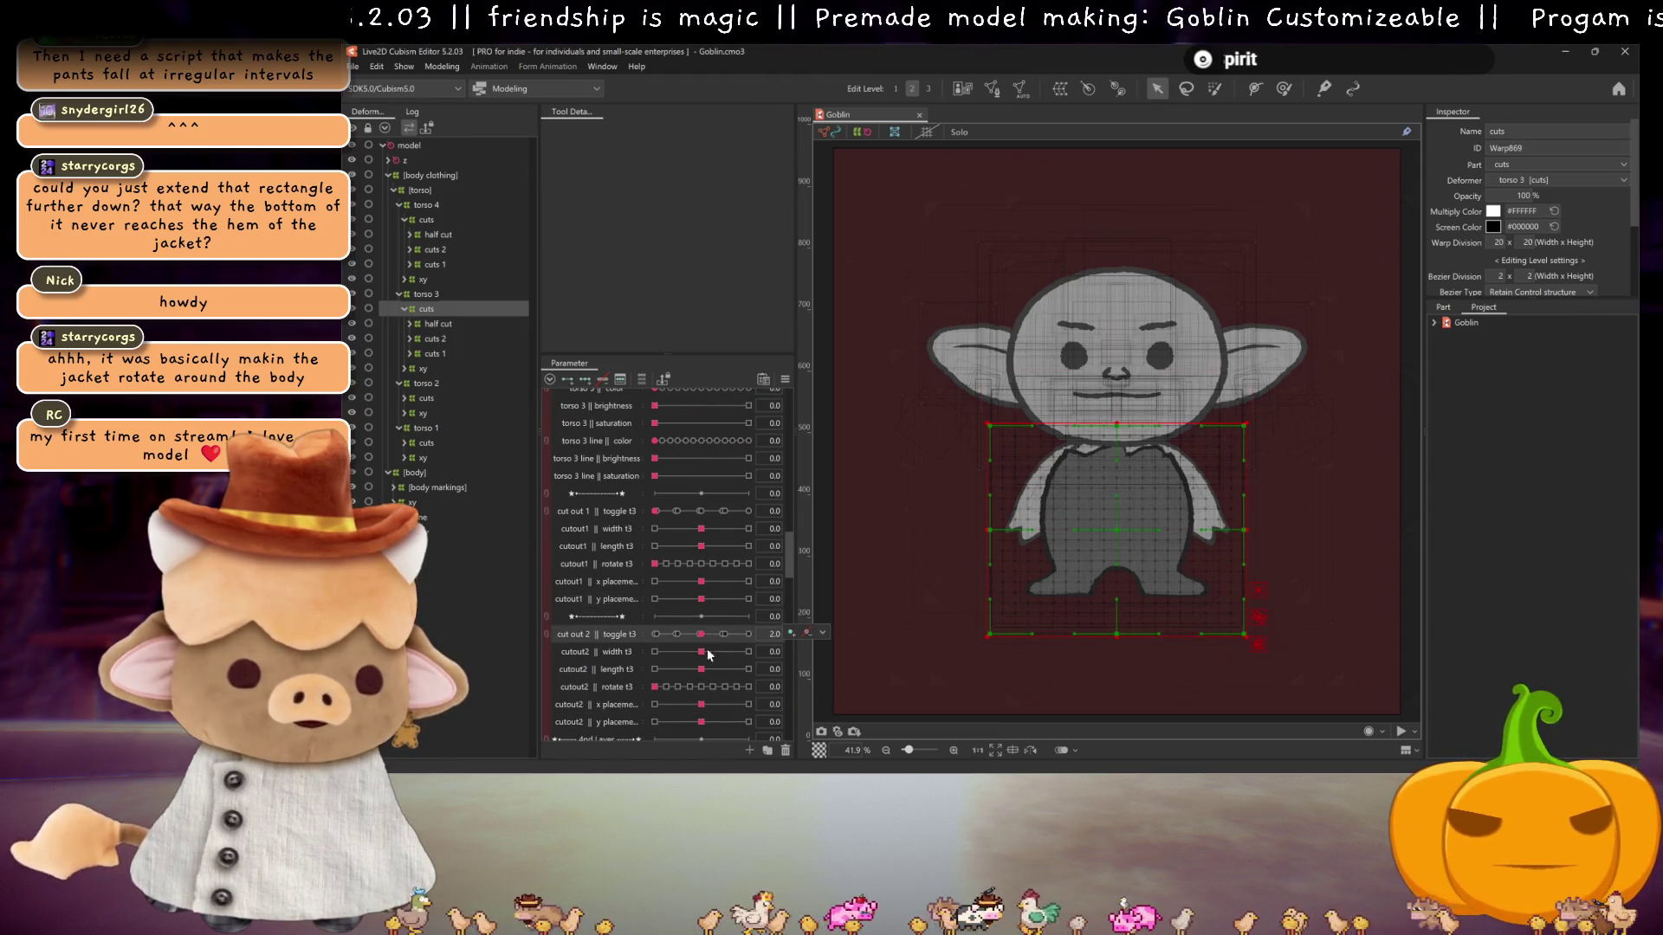
scroll(685, 708, "down", 1)
left_click_drag(703, 721, 720, 721)
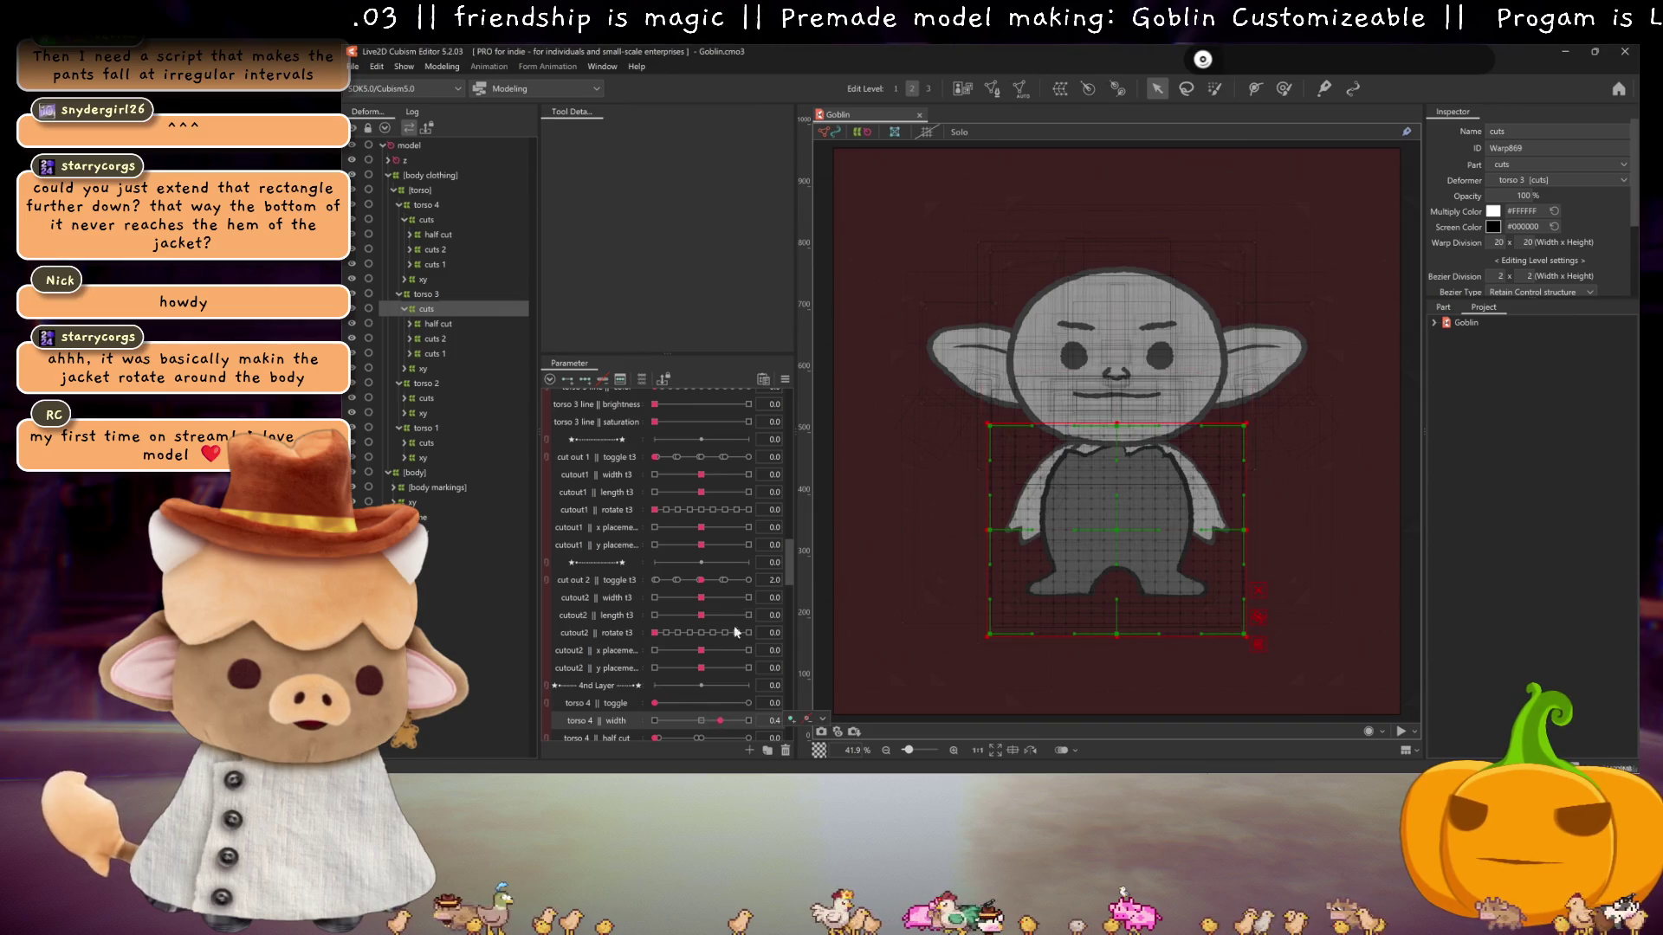
left_click_drag(704, 582, 718, 580)
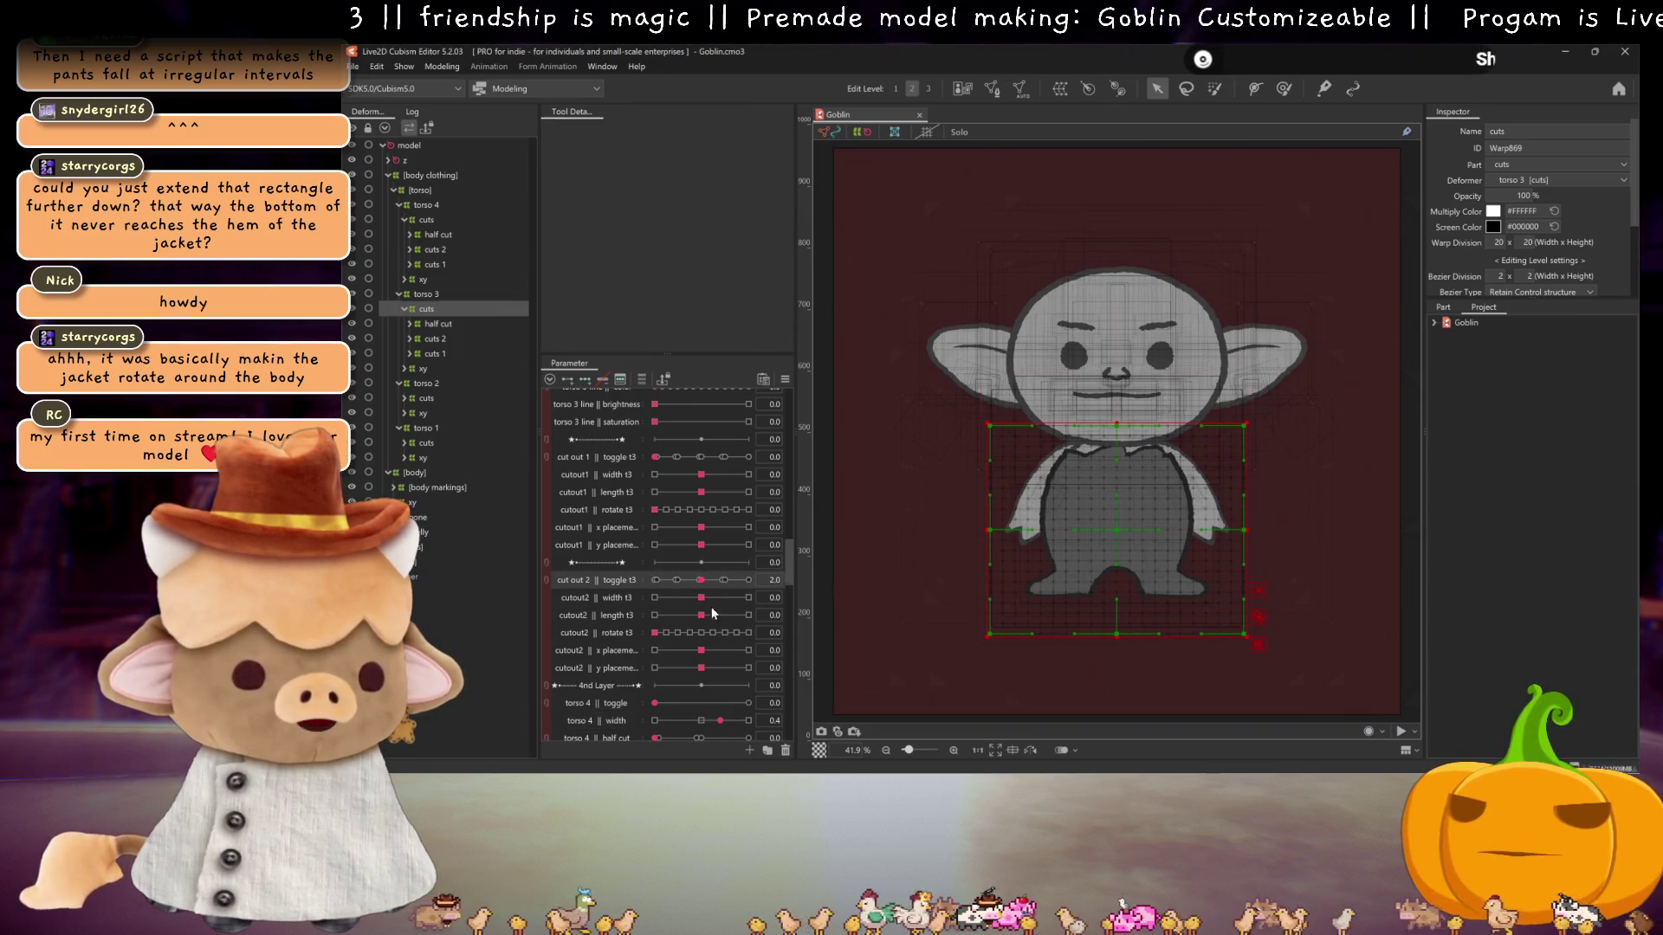
left_click_drag(701, 667, 718, 668)
left_click_drag(702, 580, 700, 580)
scroll(1176, 487, "up", 5)
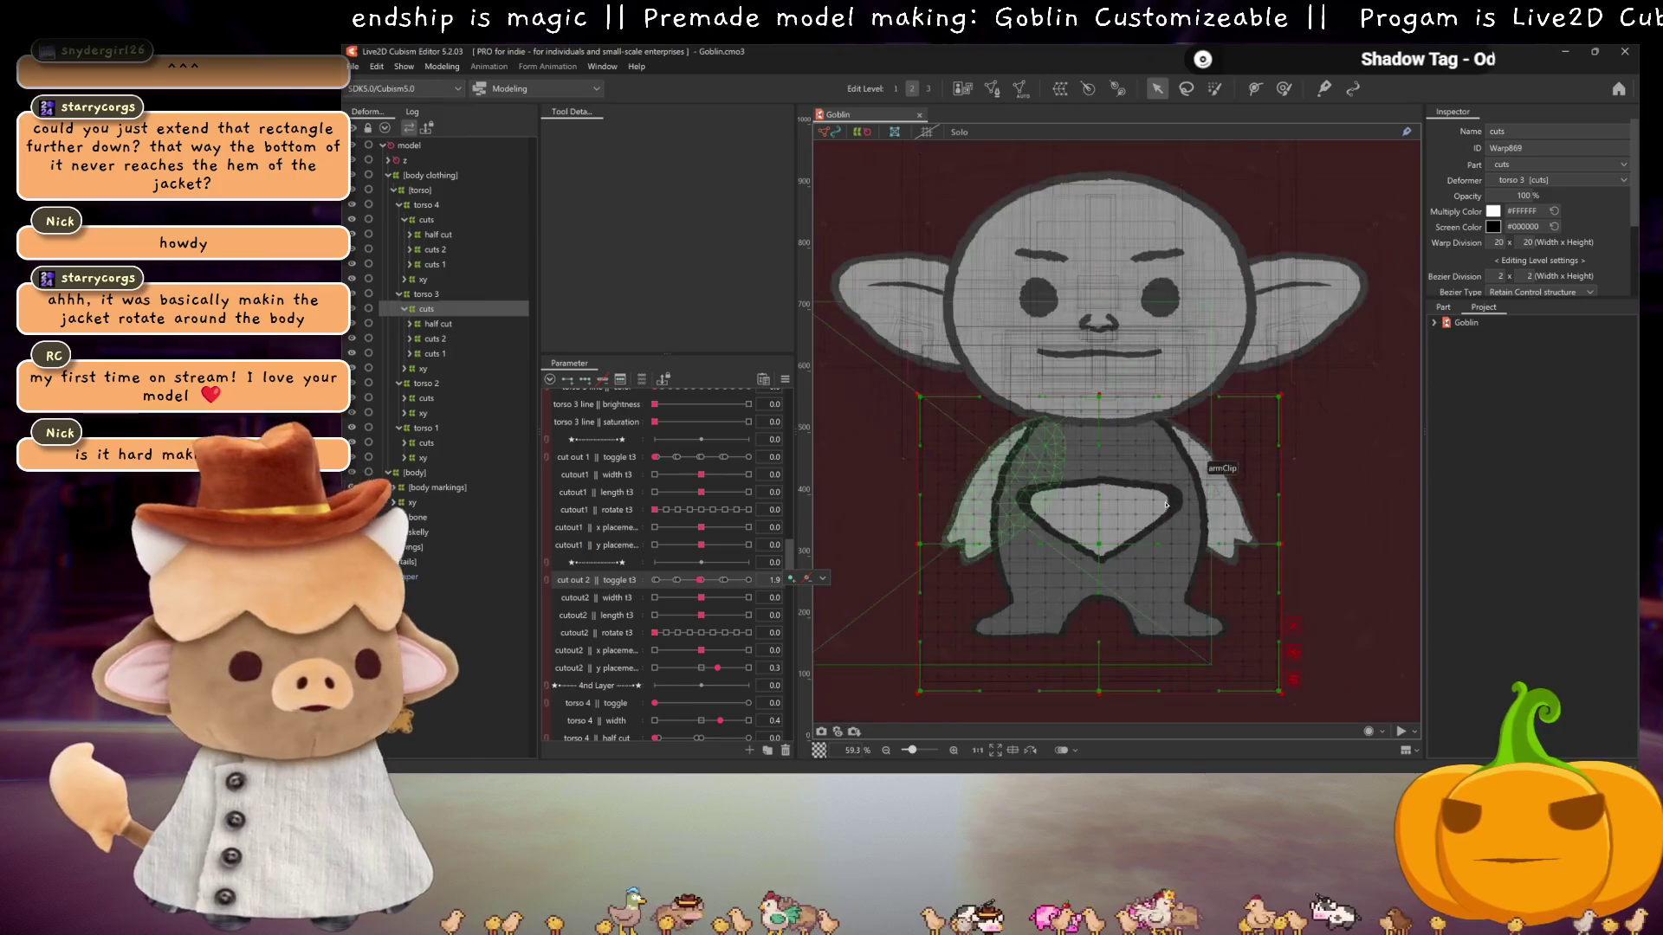
- Save the model and select the tattered cutout deformer in torso 3's cuts groups
key("ctrl+s")
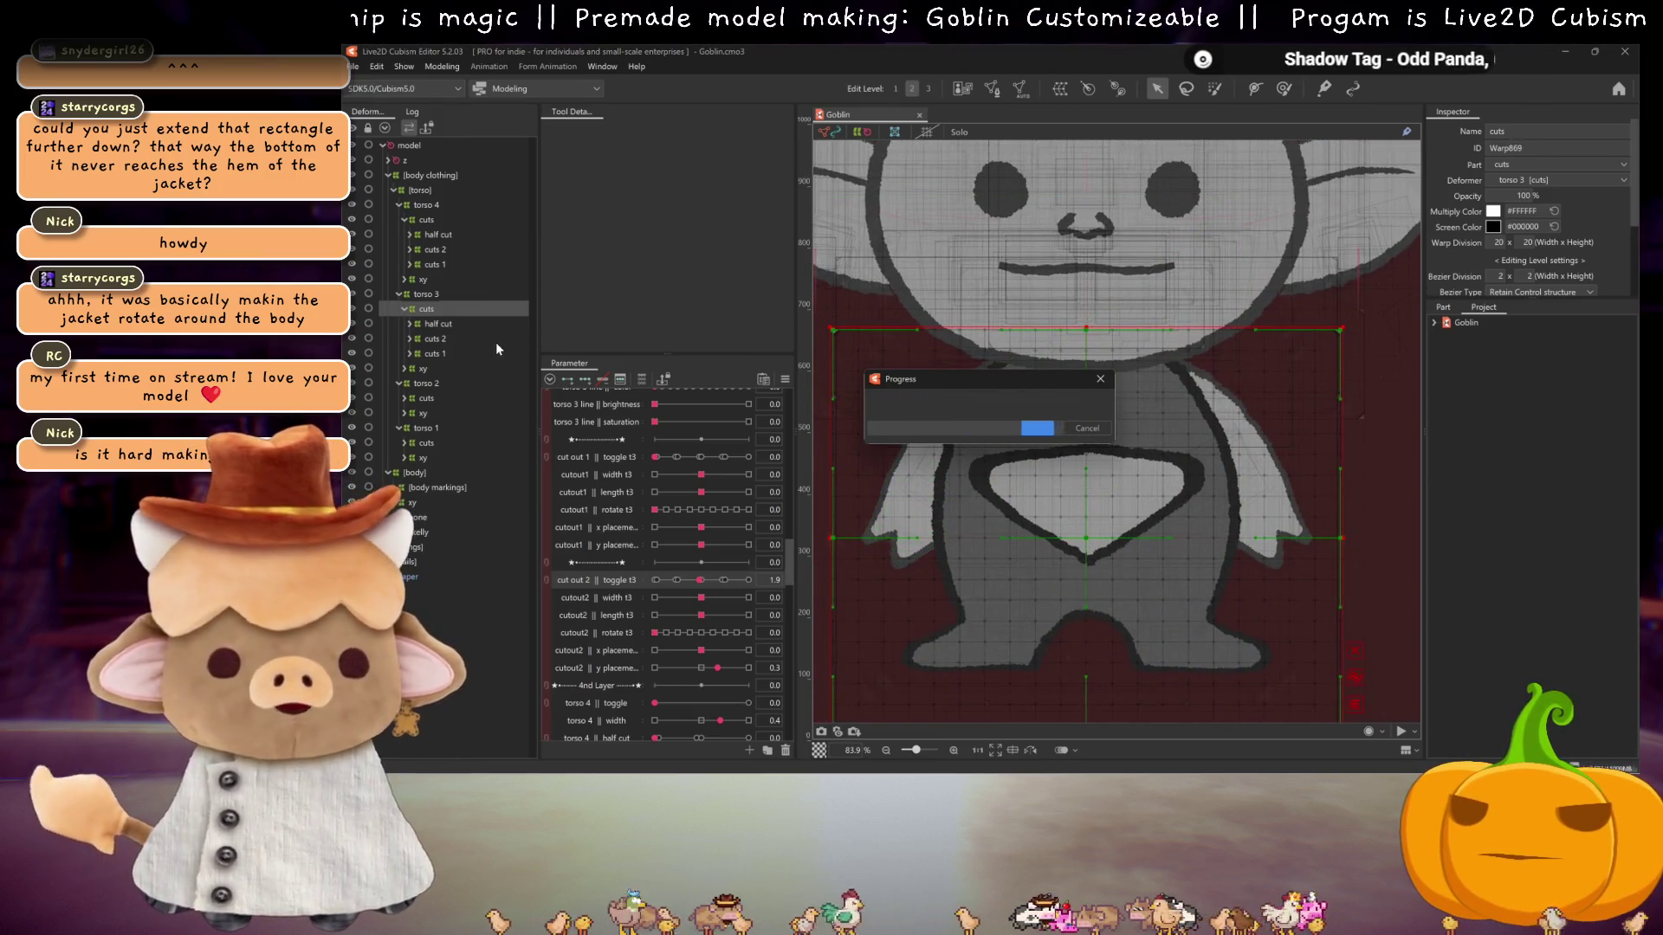
left_click(408, 353)
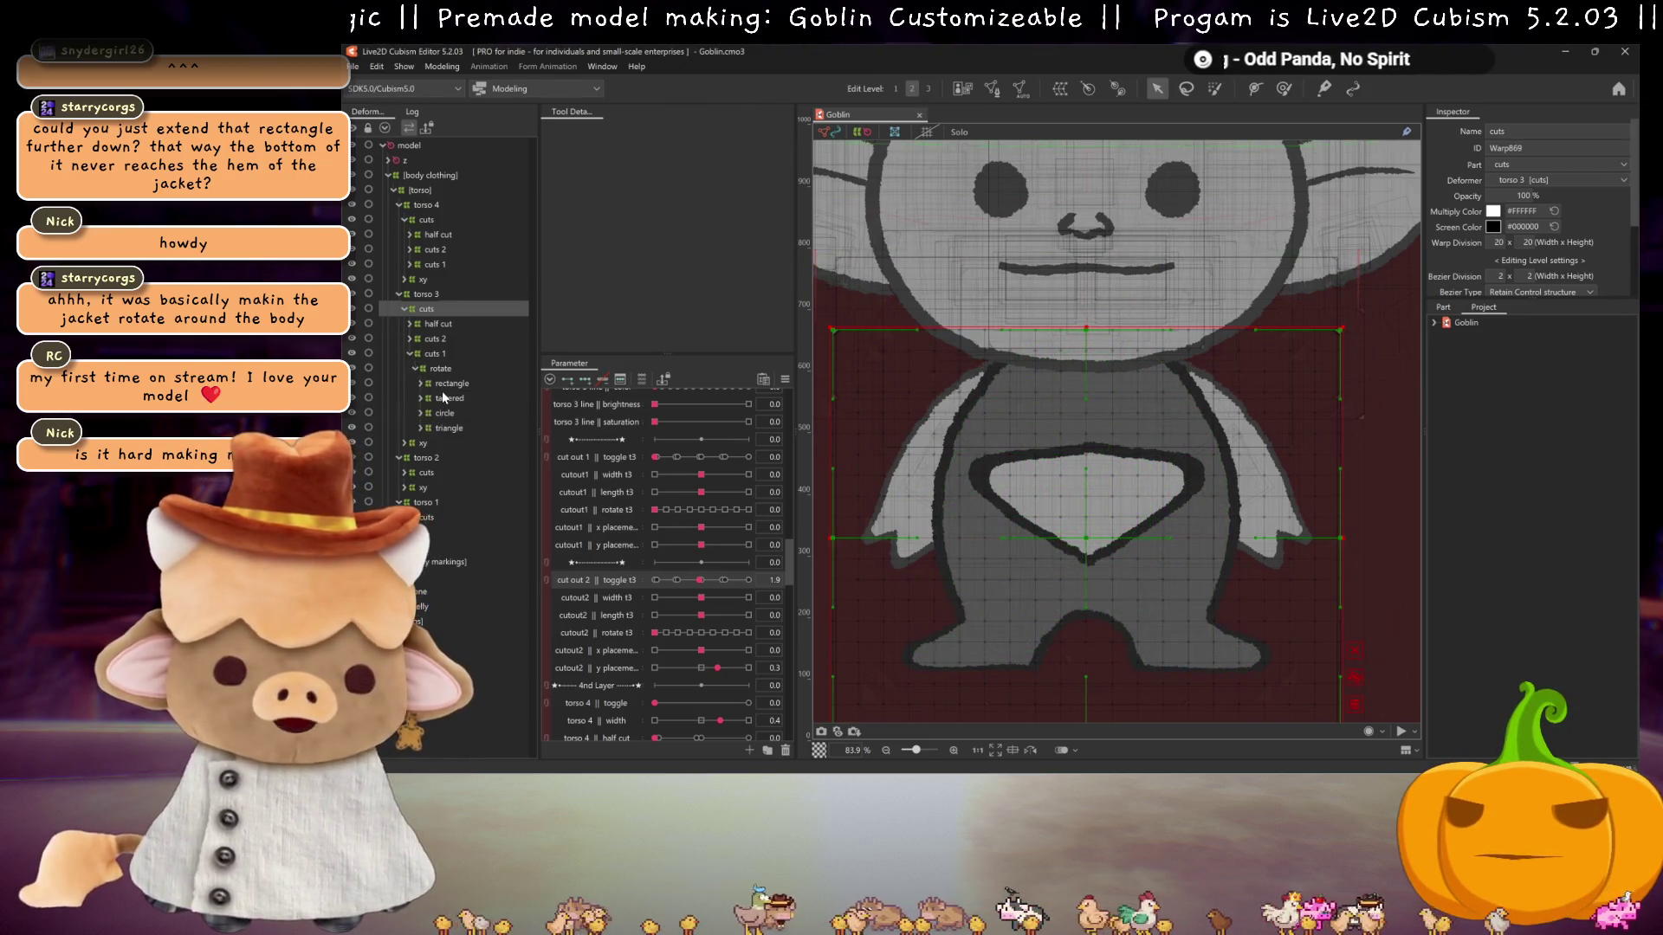
left_click(443, 395)
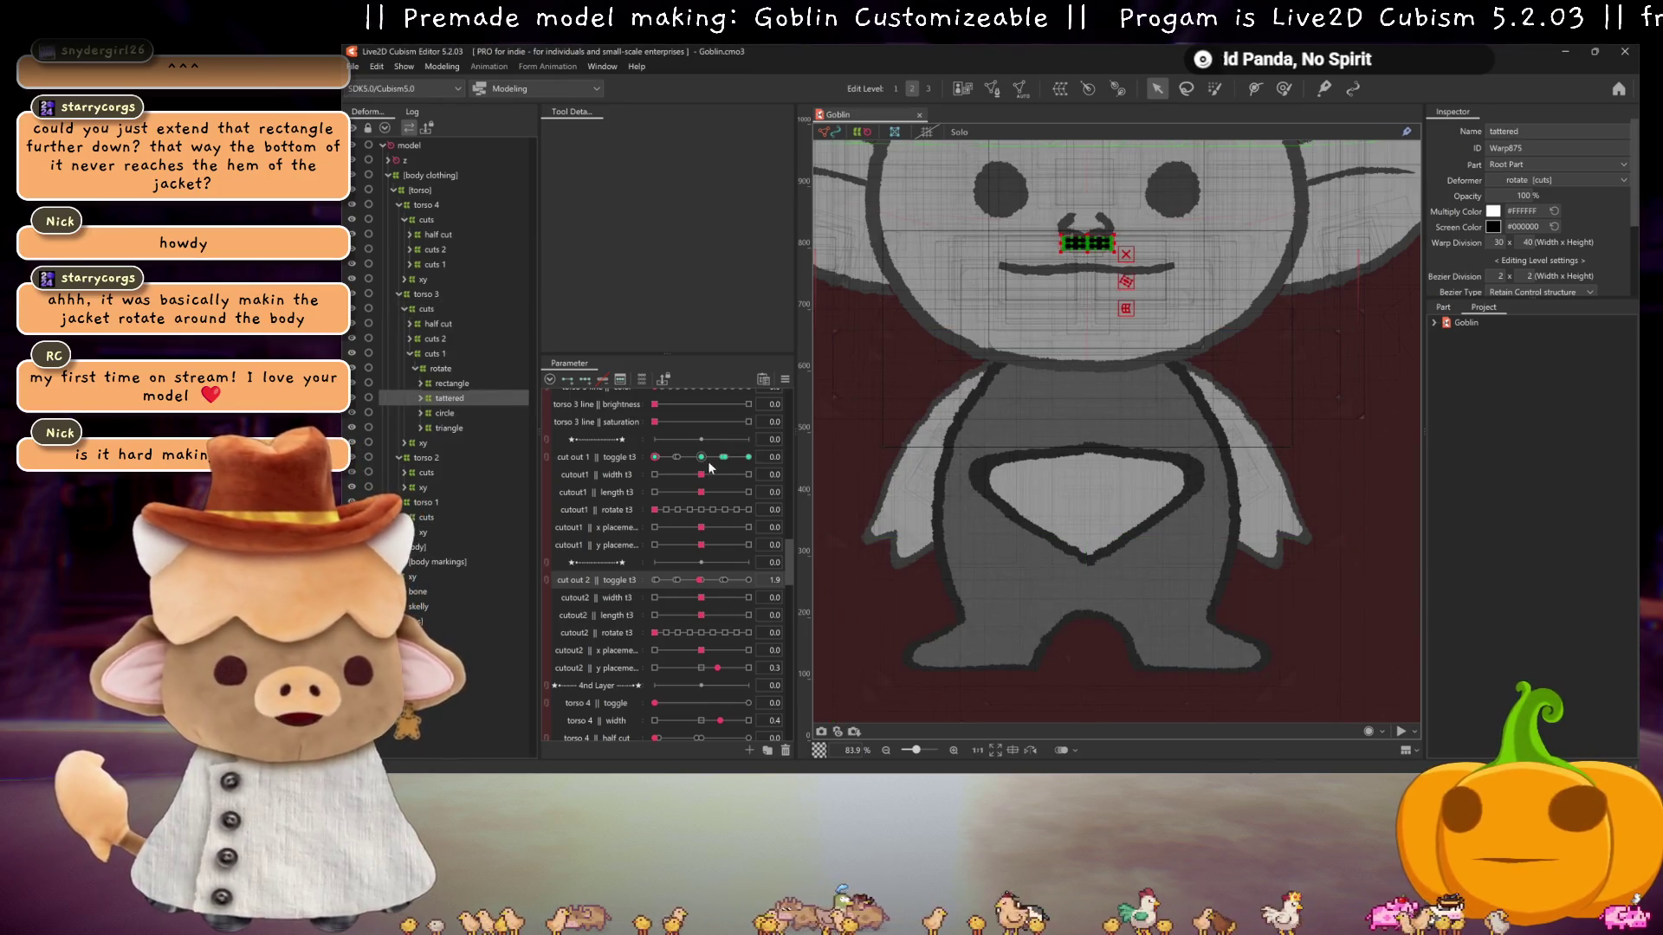
left_click(411, 354)
left_click(408, 339)
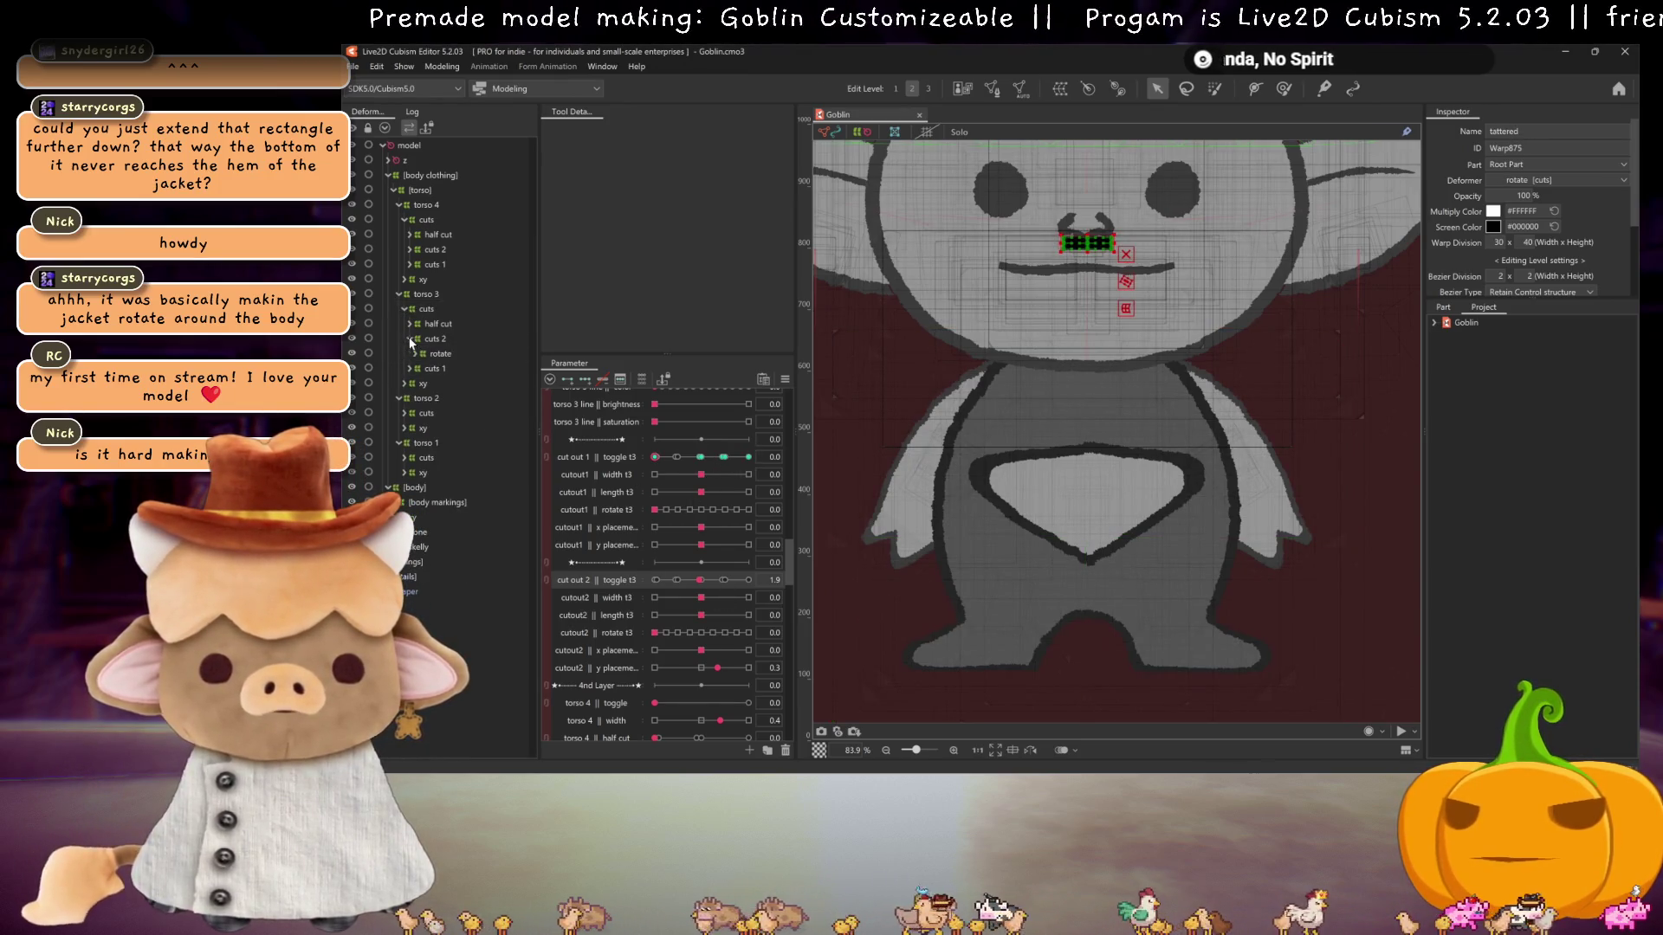
left_click(415, 353)
left_click(464, 383)
left_click(705, 580)
- Step cut out 2 through its key shapes between 1.9 and 2.9 and select the rectangle cutout deformer
left_click_drag(705, 579, 722, 583)
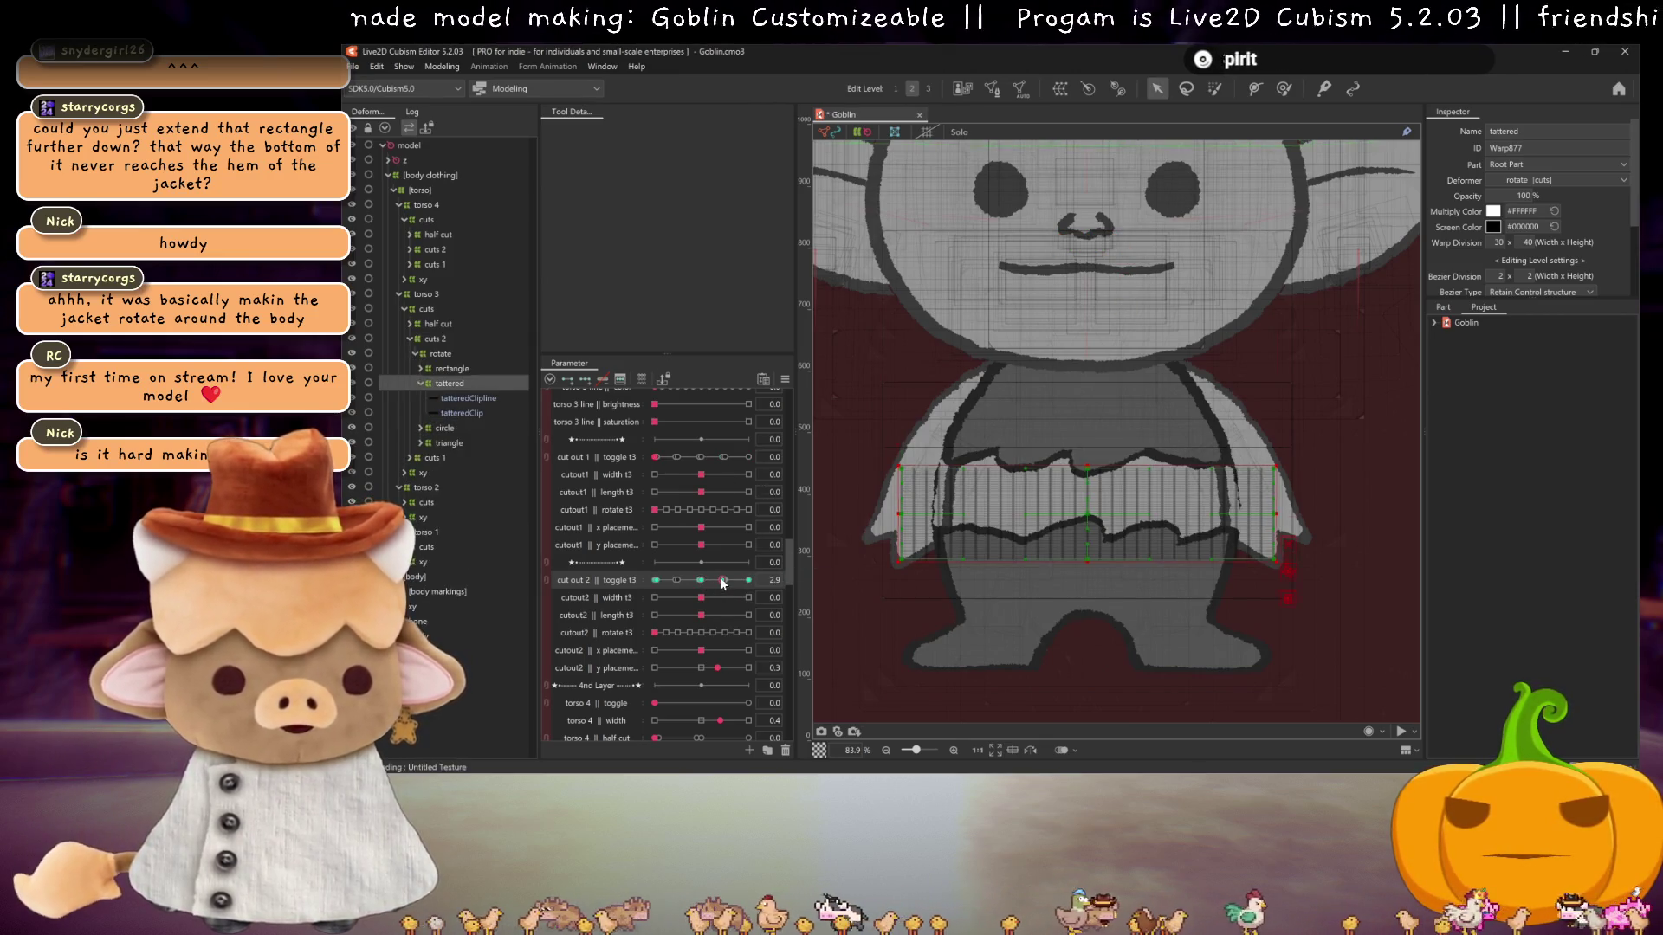
left_click(704, 580)
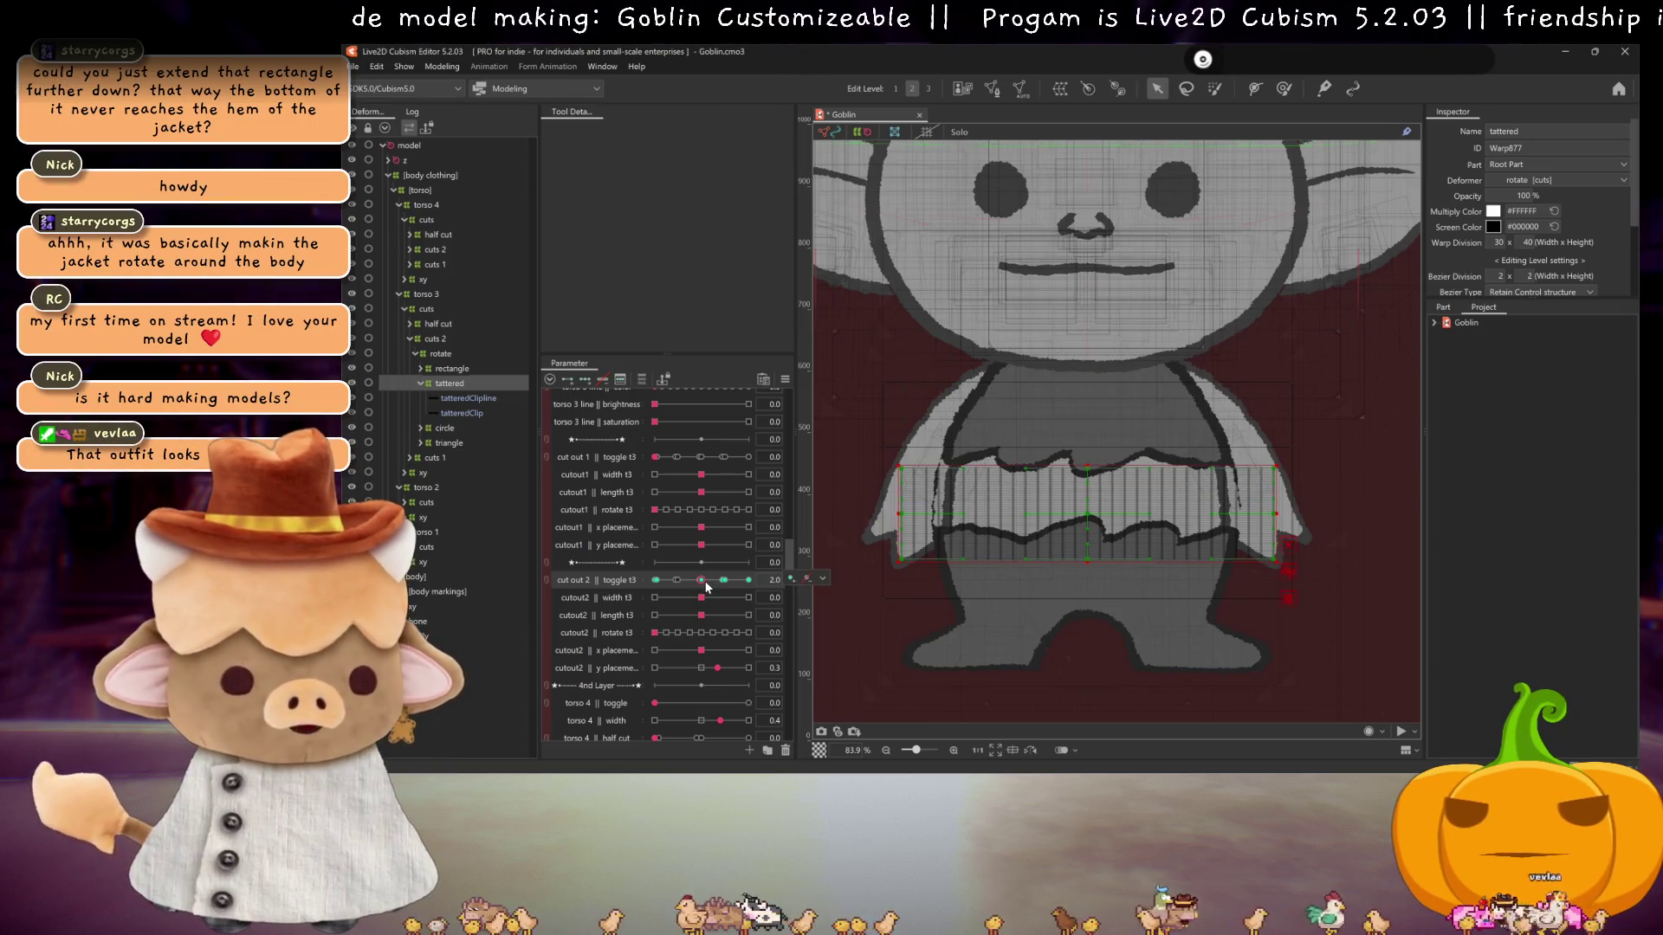
left_click_drag(704, 580, 721, 583)
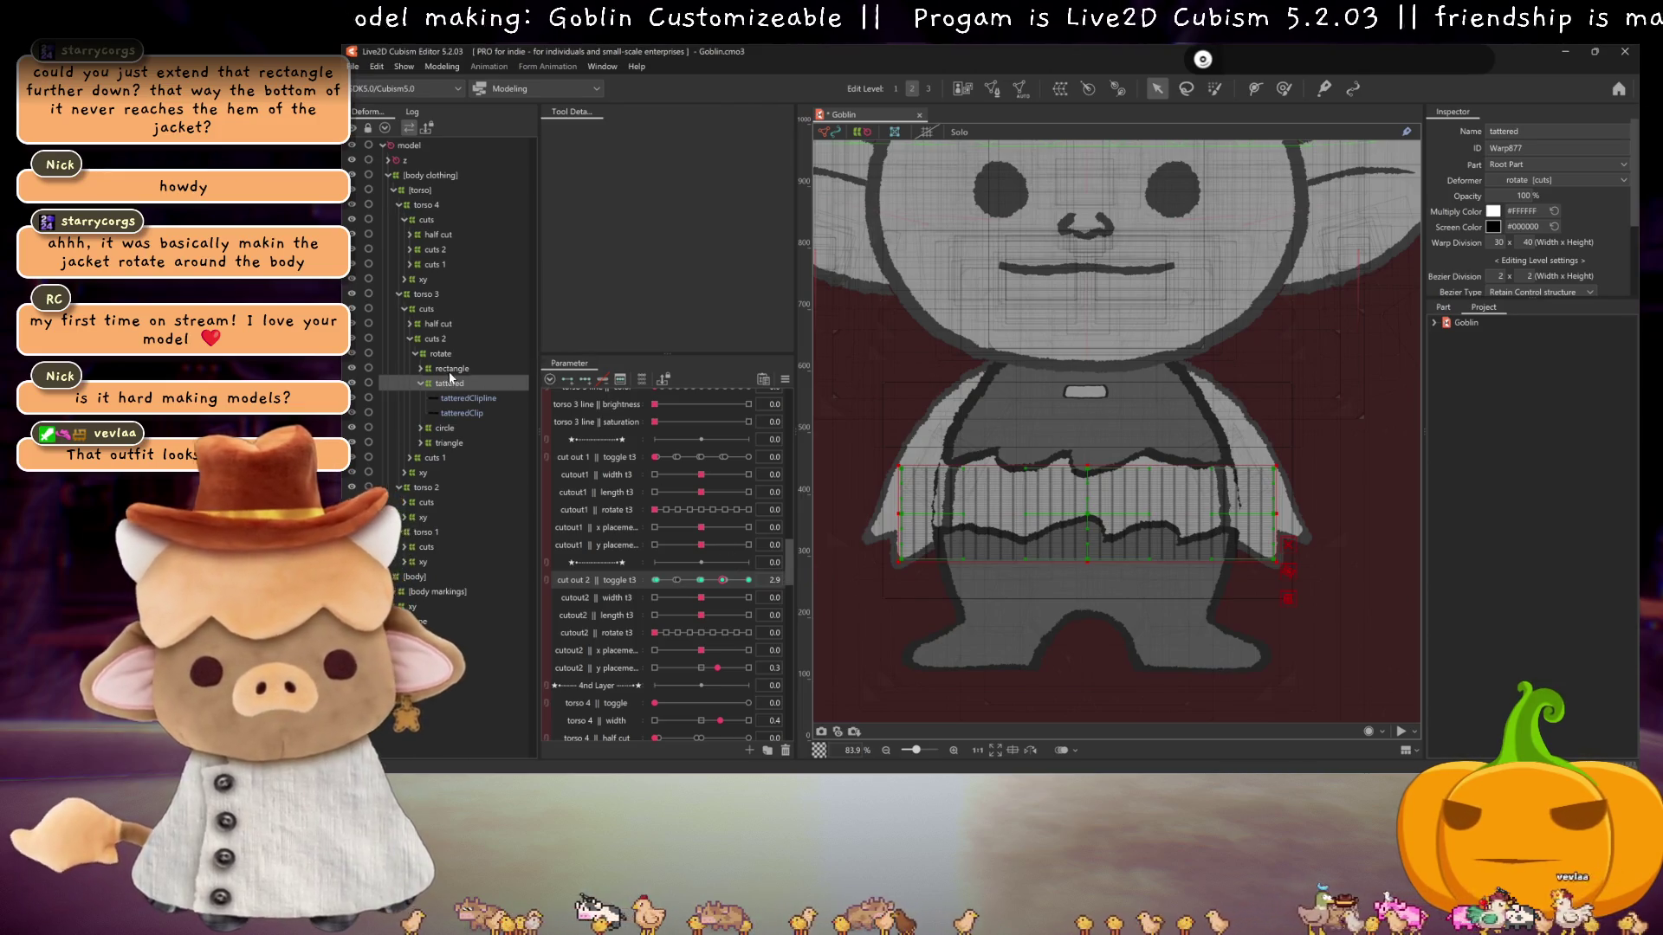
left_click(452, 368)
left_click(726, 579)
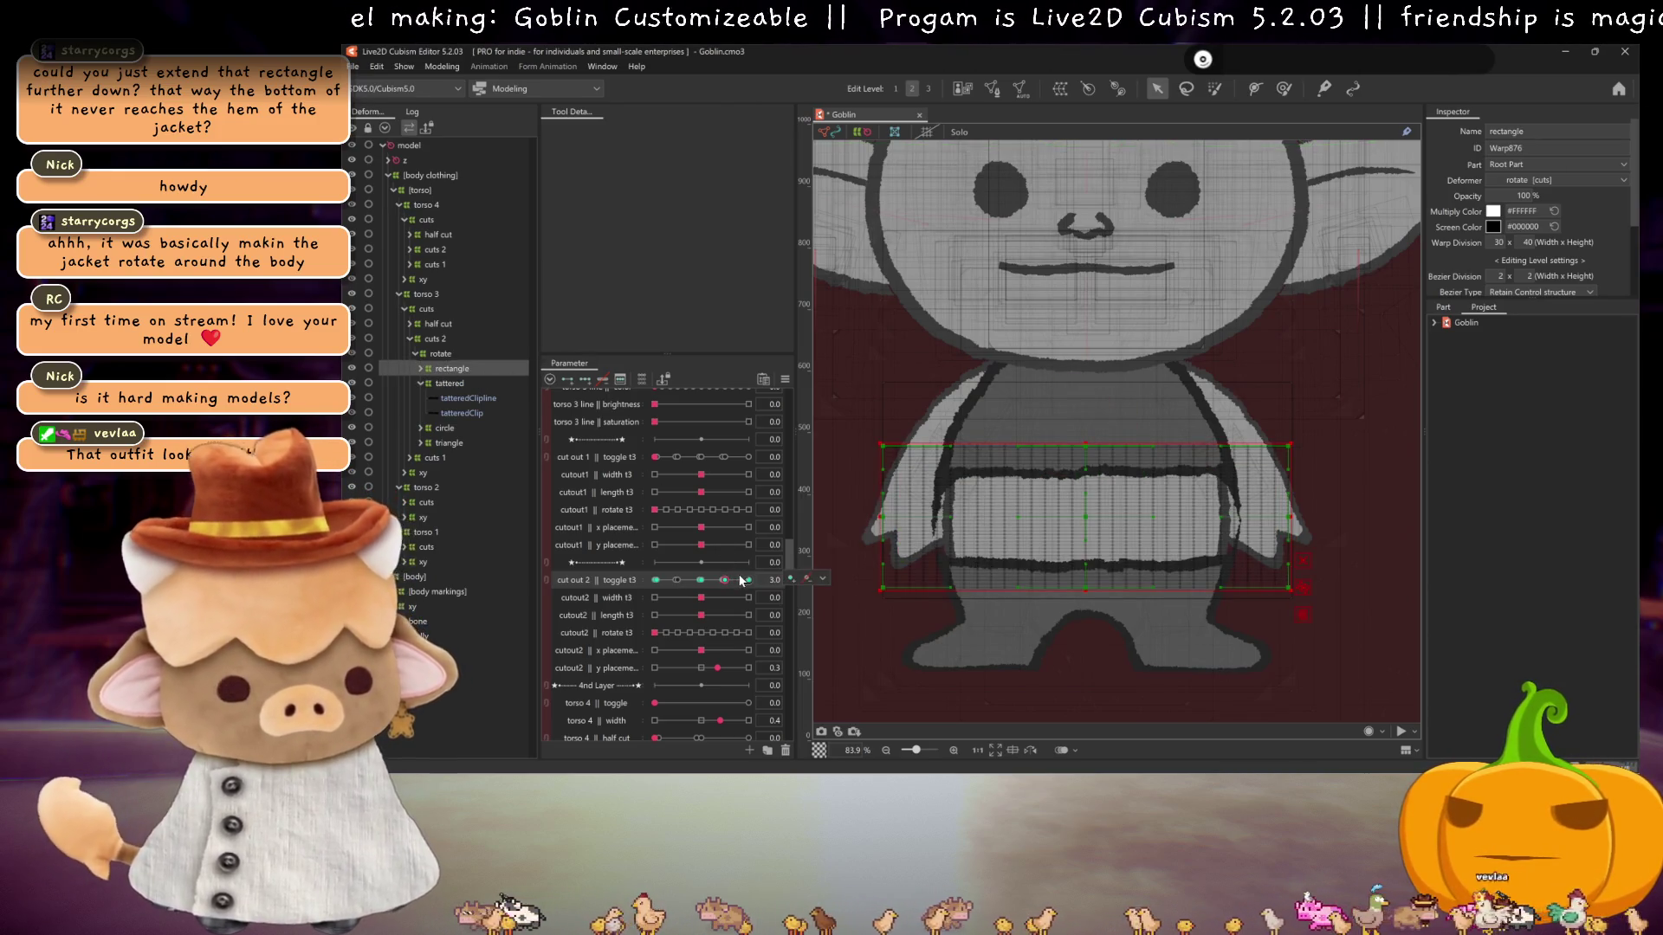
left_click(747, 579)
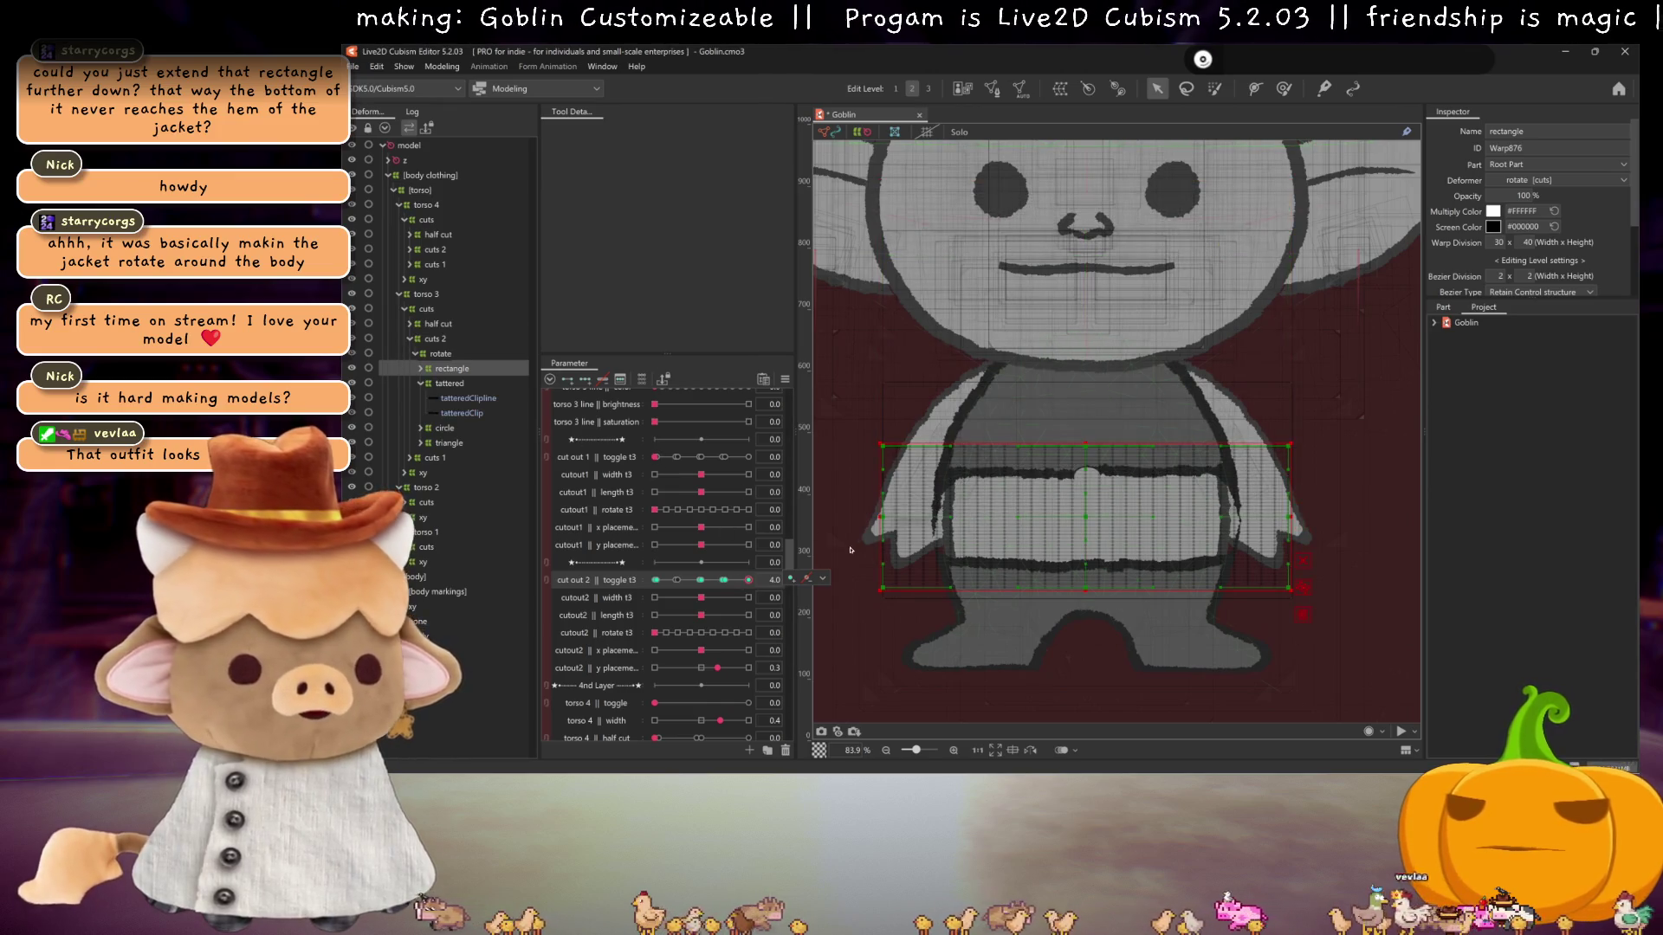
left_click(700, 581)
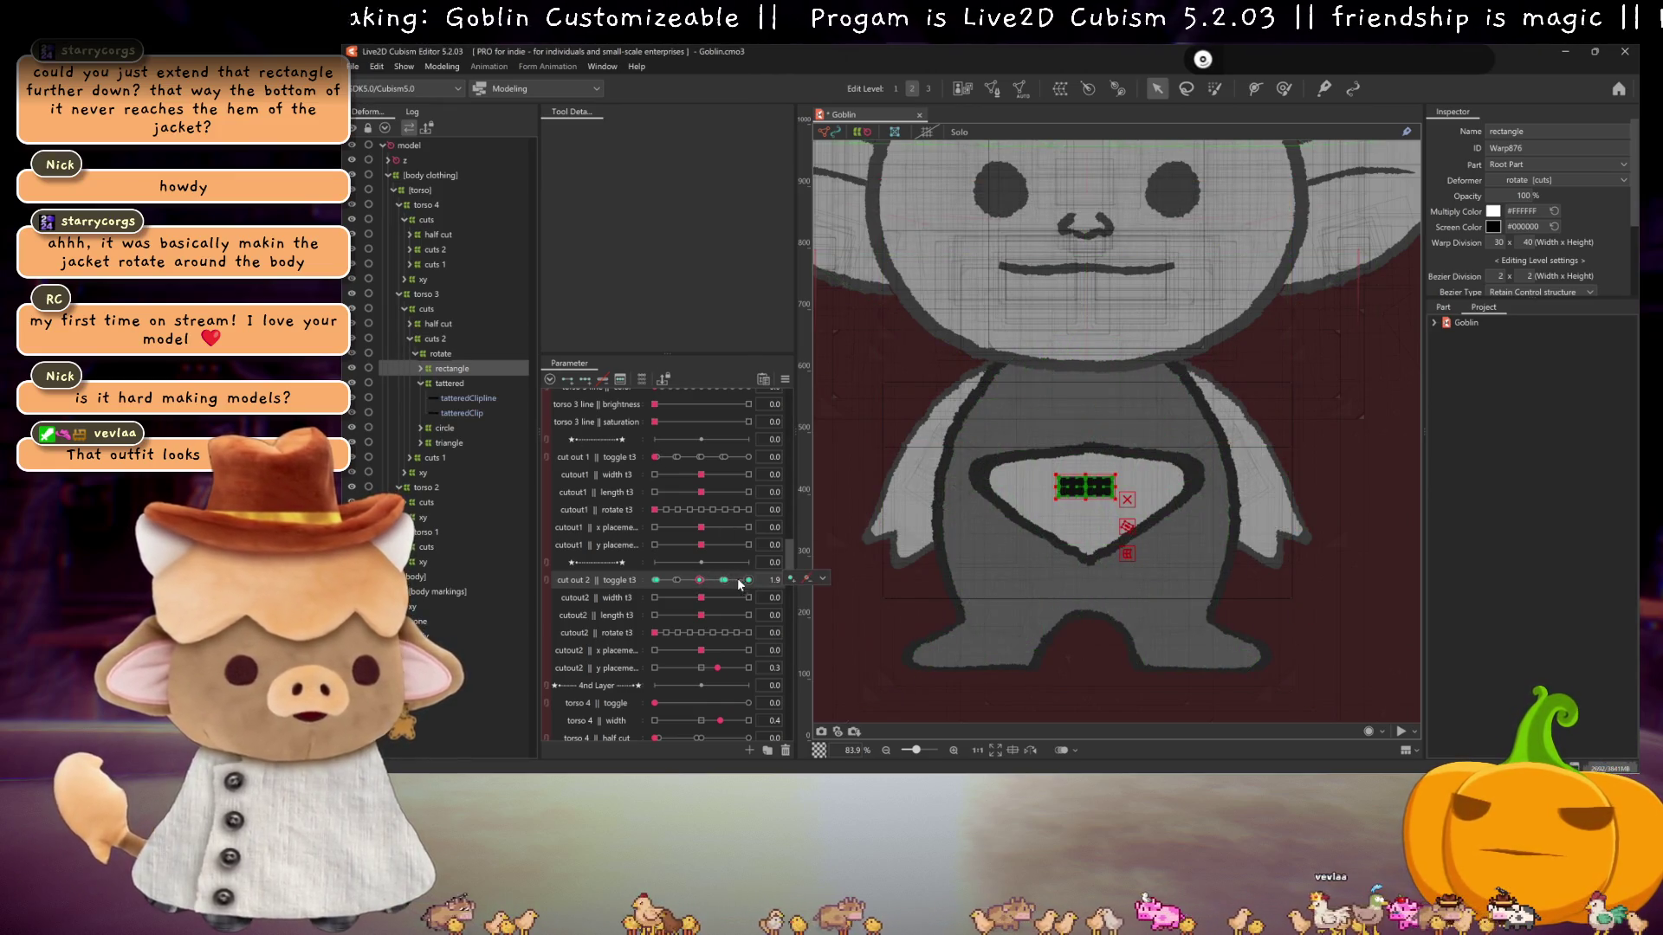
left_click(723, 579)
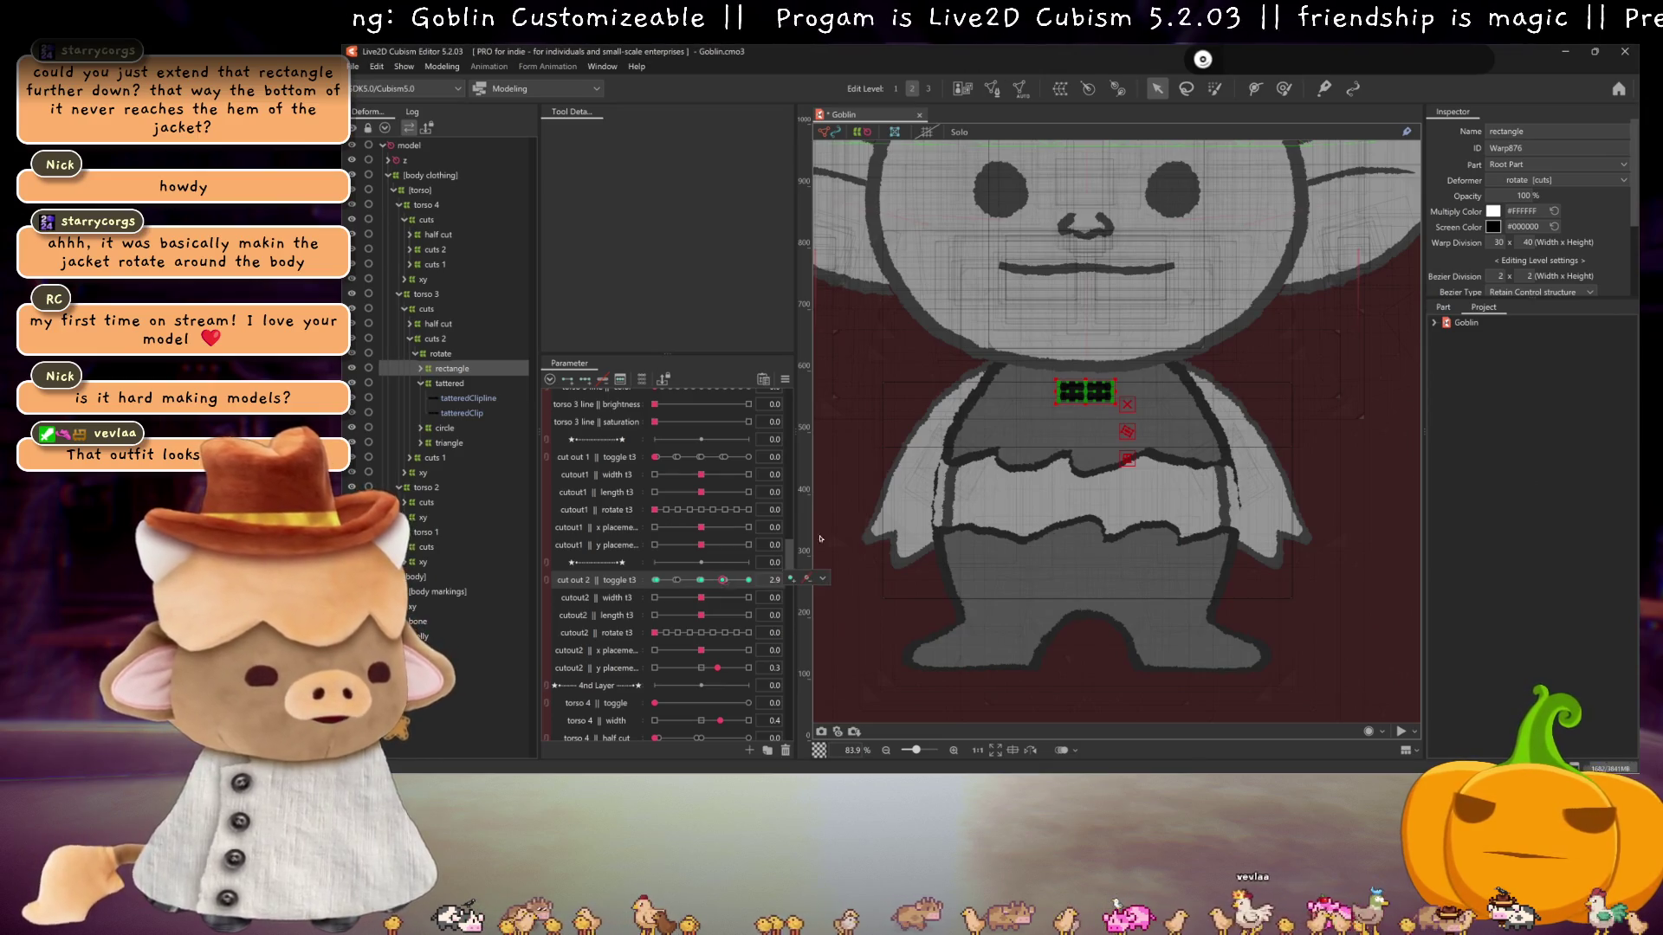
- Hide the selection outlines and preview cut out 2 at the 2.0 and 3.0 keys
key("ctrl+h")
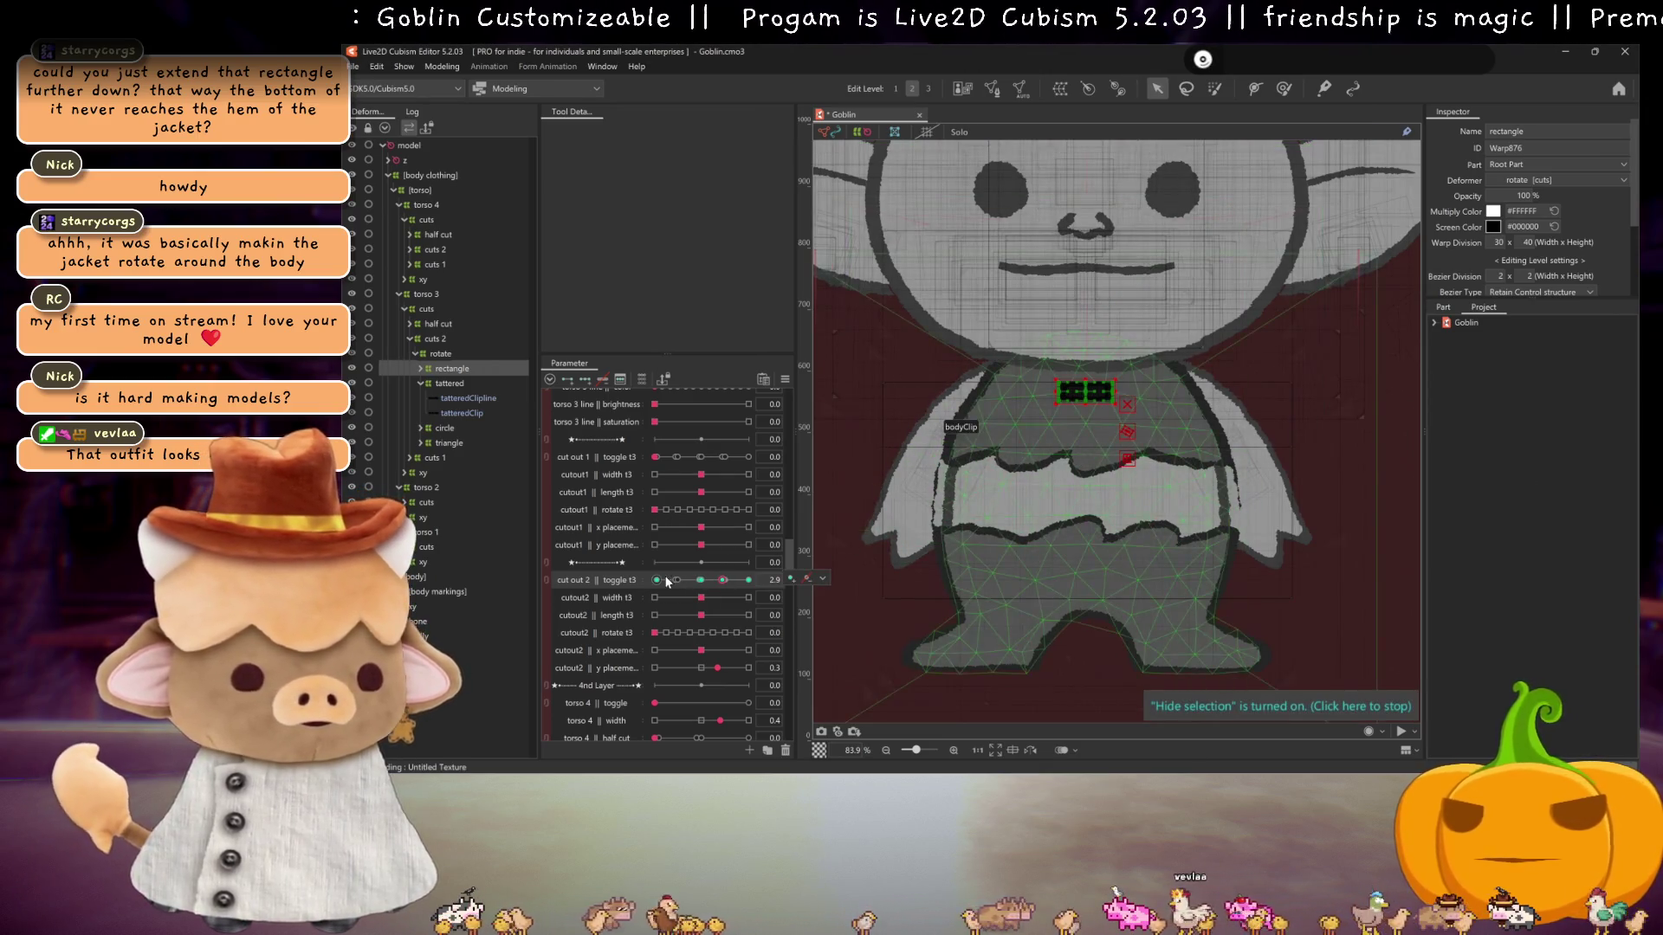
left_click(699, 581)
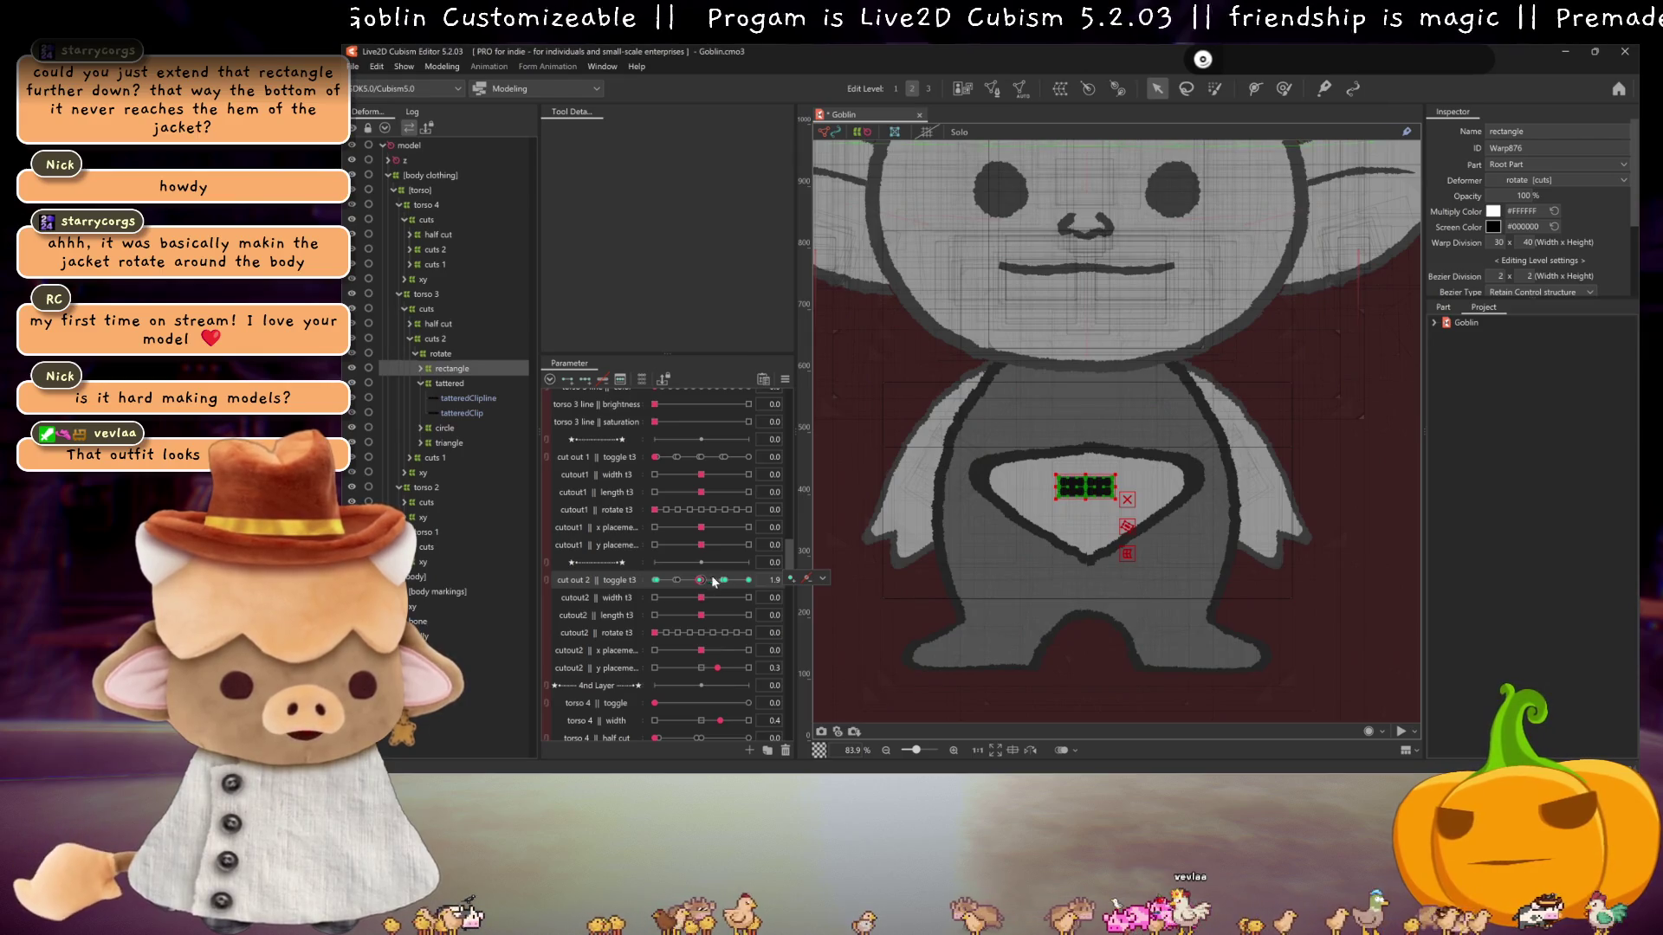
left_click(791, 578)
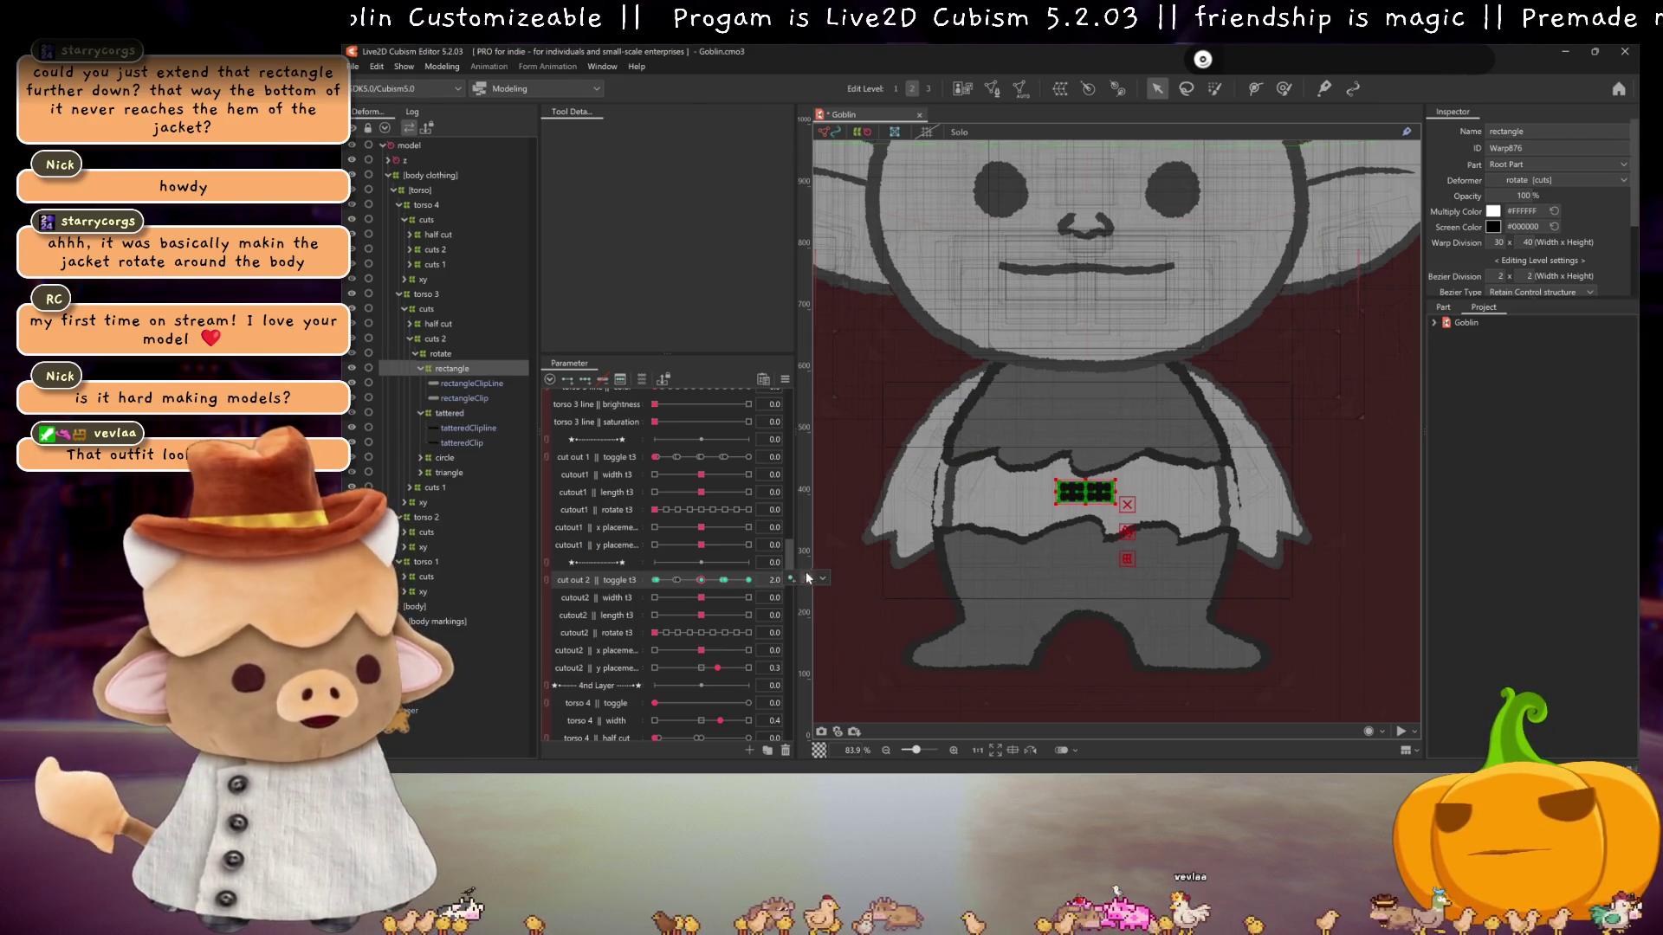
left_click(722, 580)
mouse_move(718, 585)
left_mouse_down()
mouse_move(742, 560)
mouse_move(726, 581)
left_mouse_up()
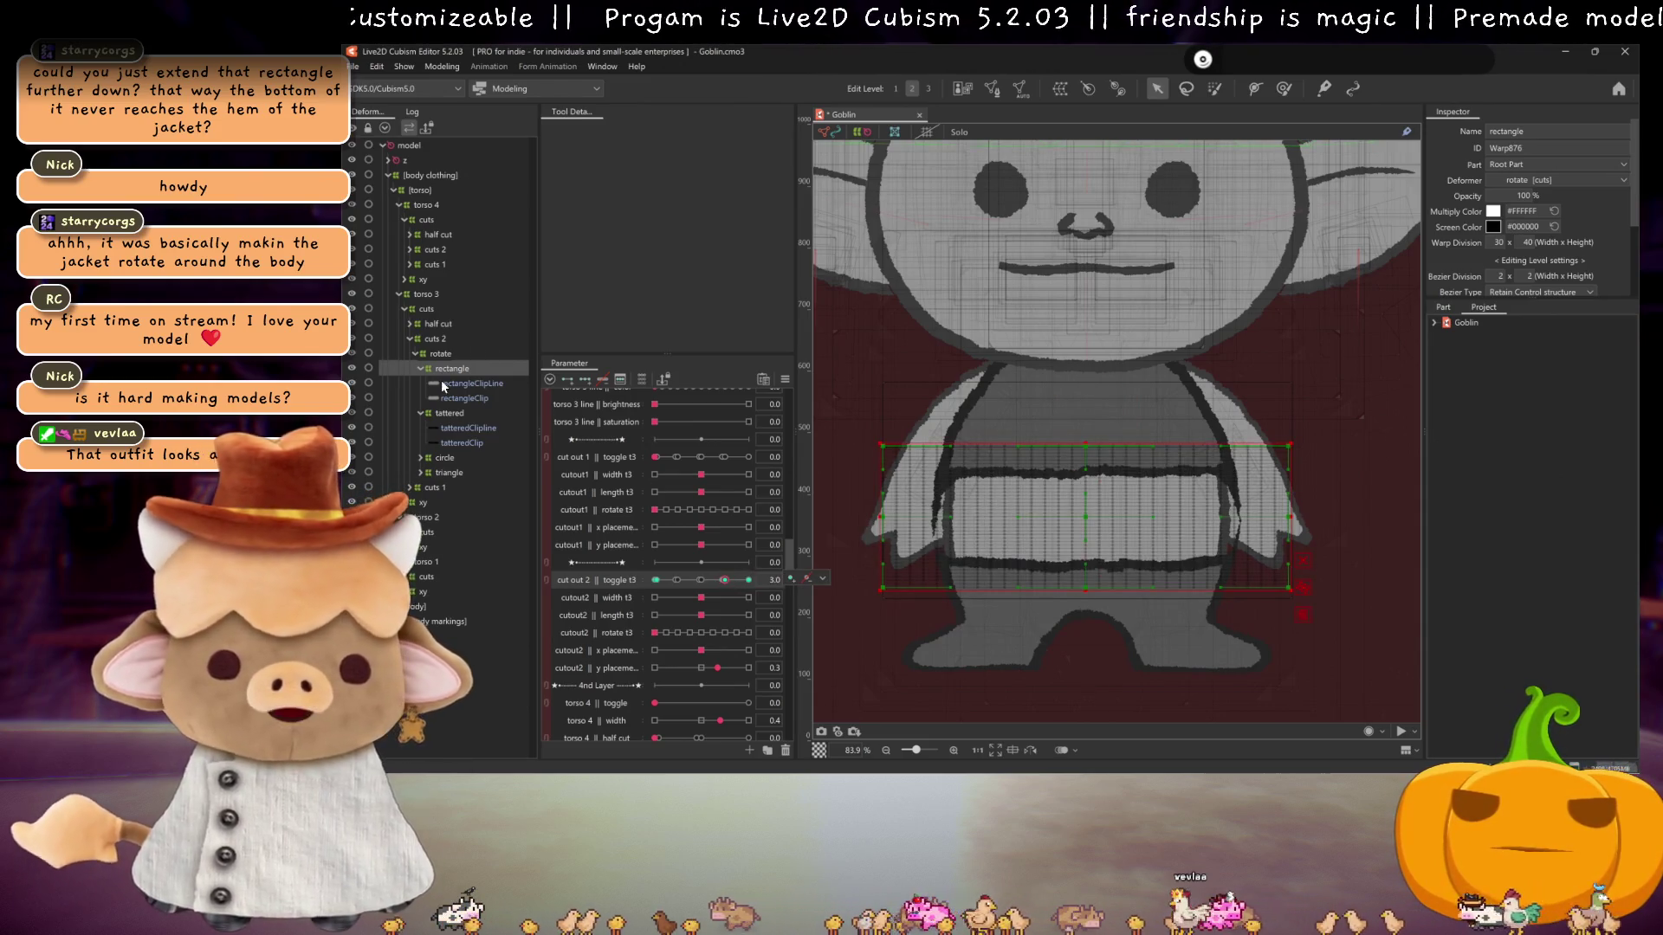
key("Down")
key("Down")
key("Down")
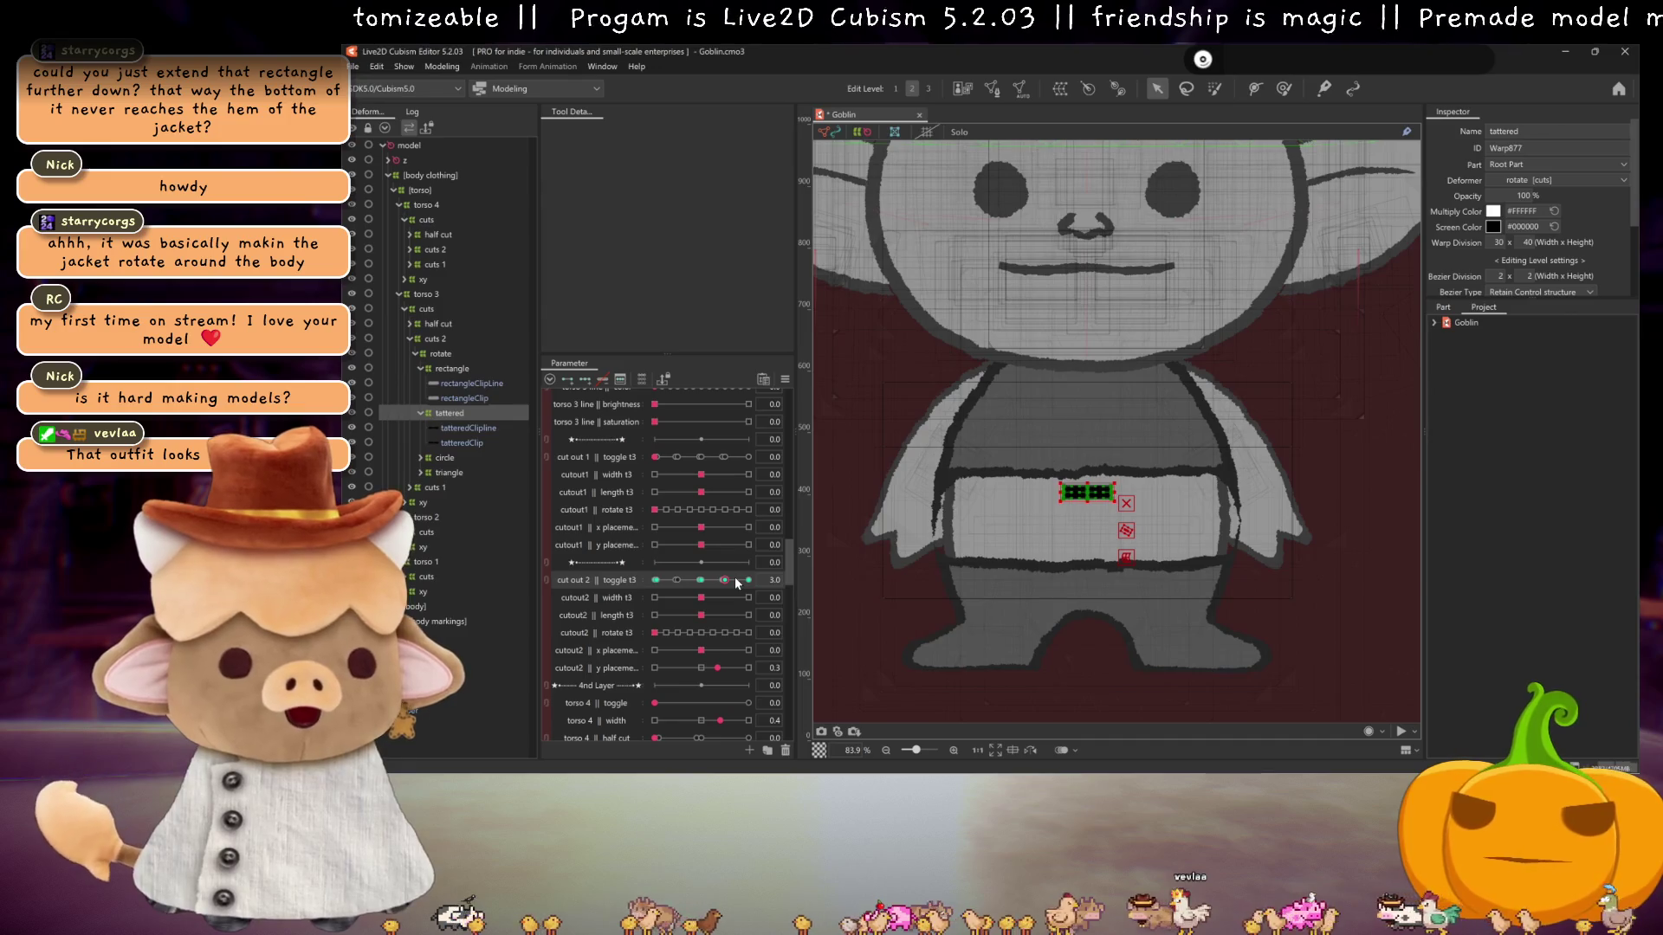
mouse_move(737, 583)
left_mouse_down()
mouse_move(705, 582)
mouse_move(749, 580)
left_mouse_up()
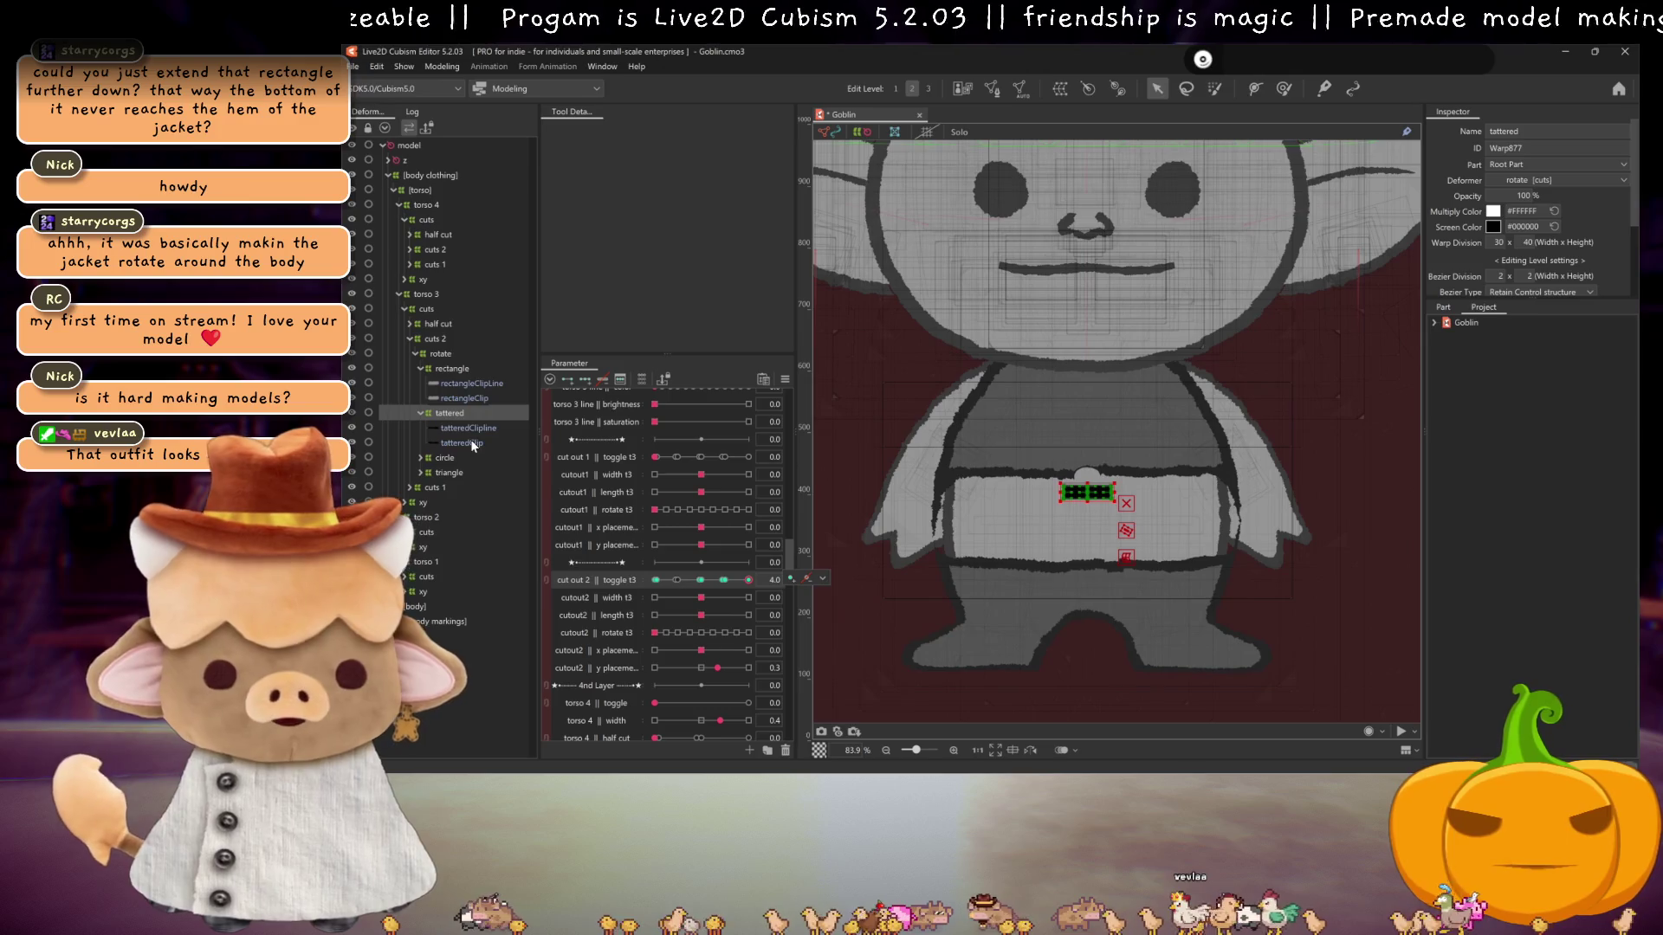
- Move the circle cut-out deformer about 25 px up and preview cut out 2 at 1.0 and 4.0
left_click(442, 458)
left_click_drag(733, 579, 676, 580)
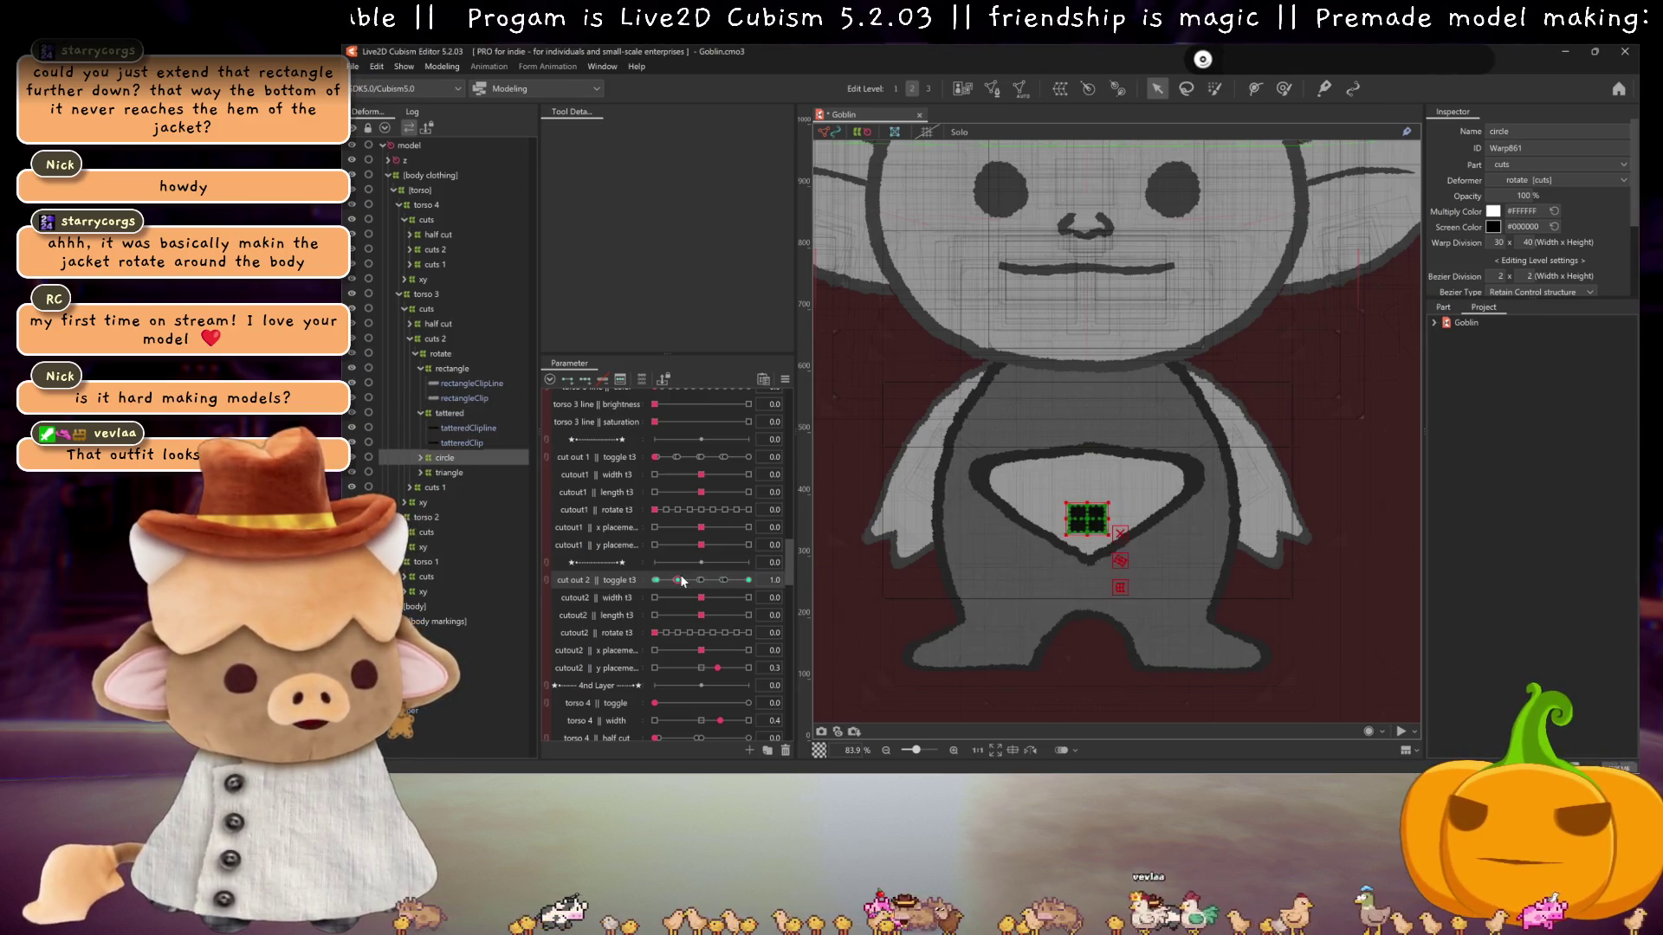
left_click_drag(1085, 517, 1086, 496)
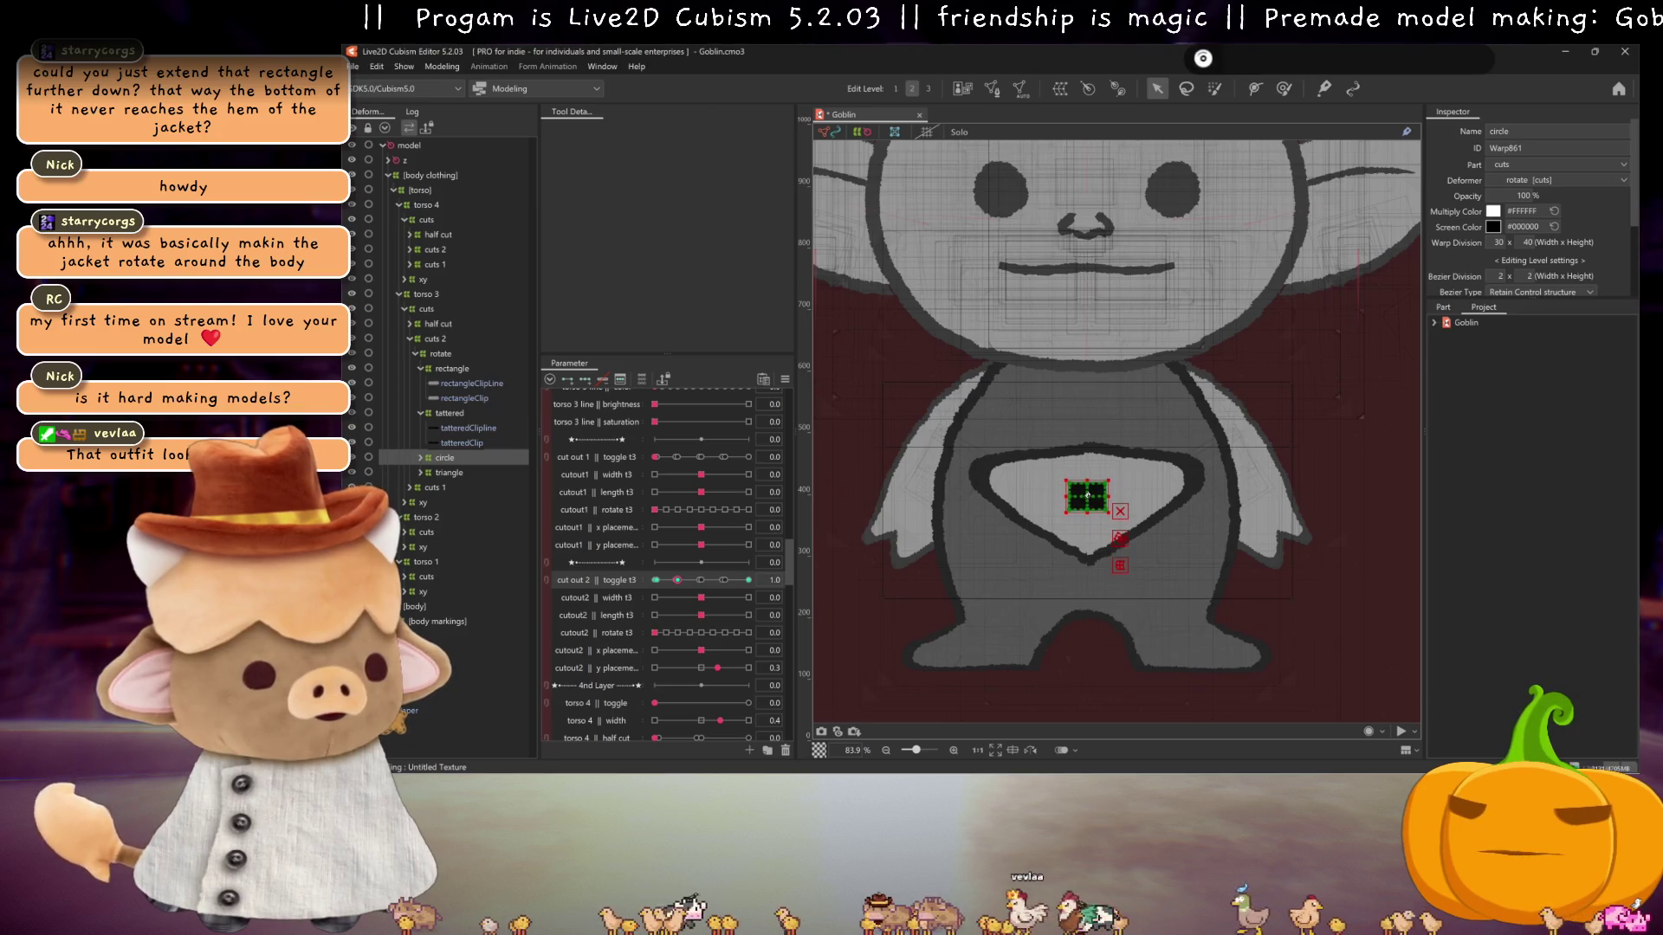
left_click(749, 580)
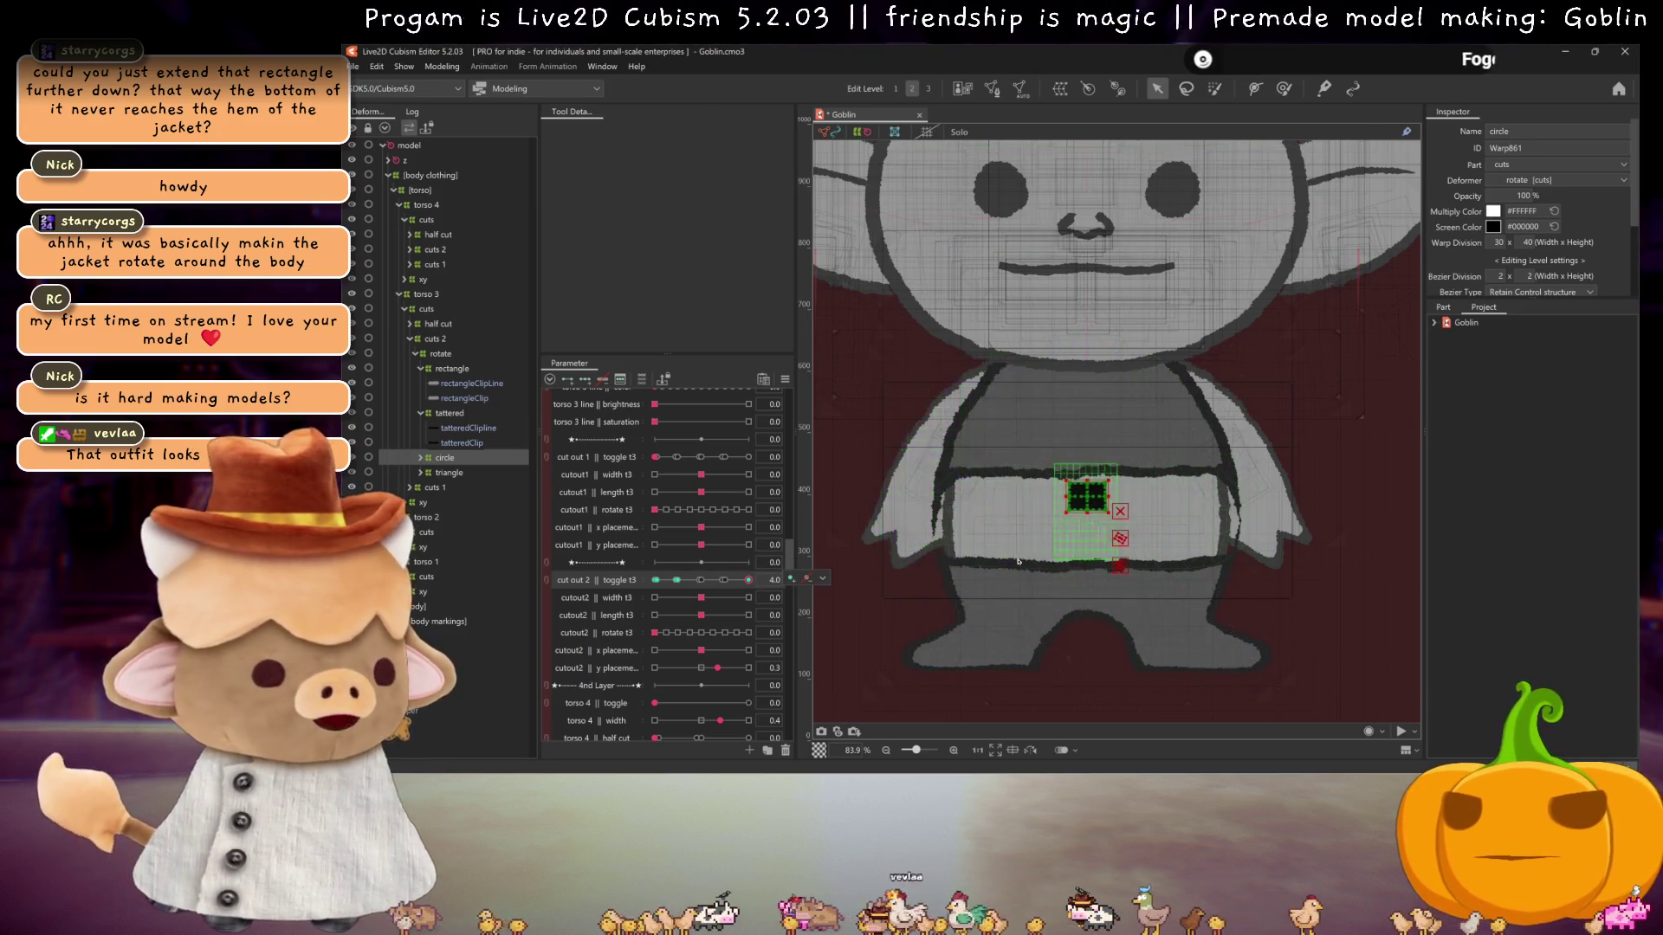
key("h")
left_click(676, 579)
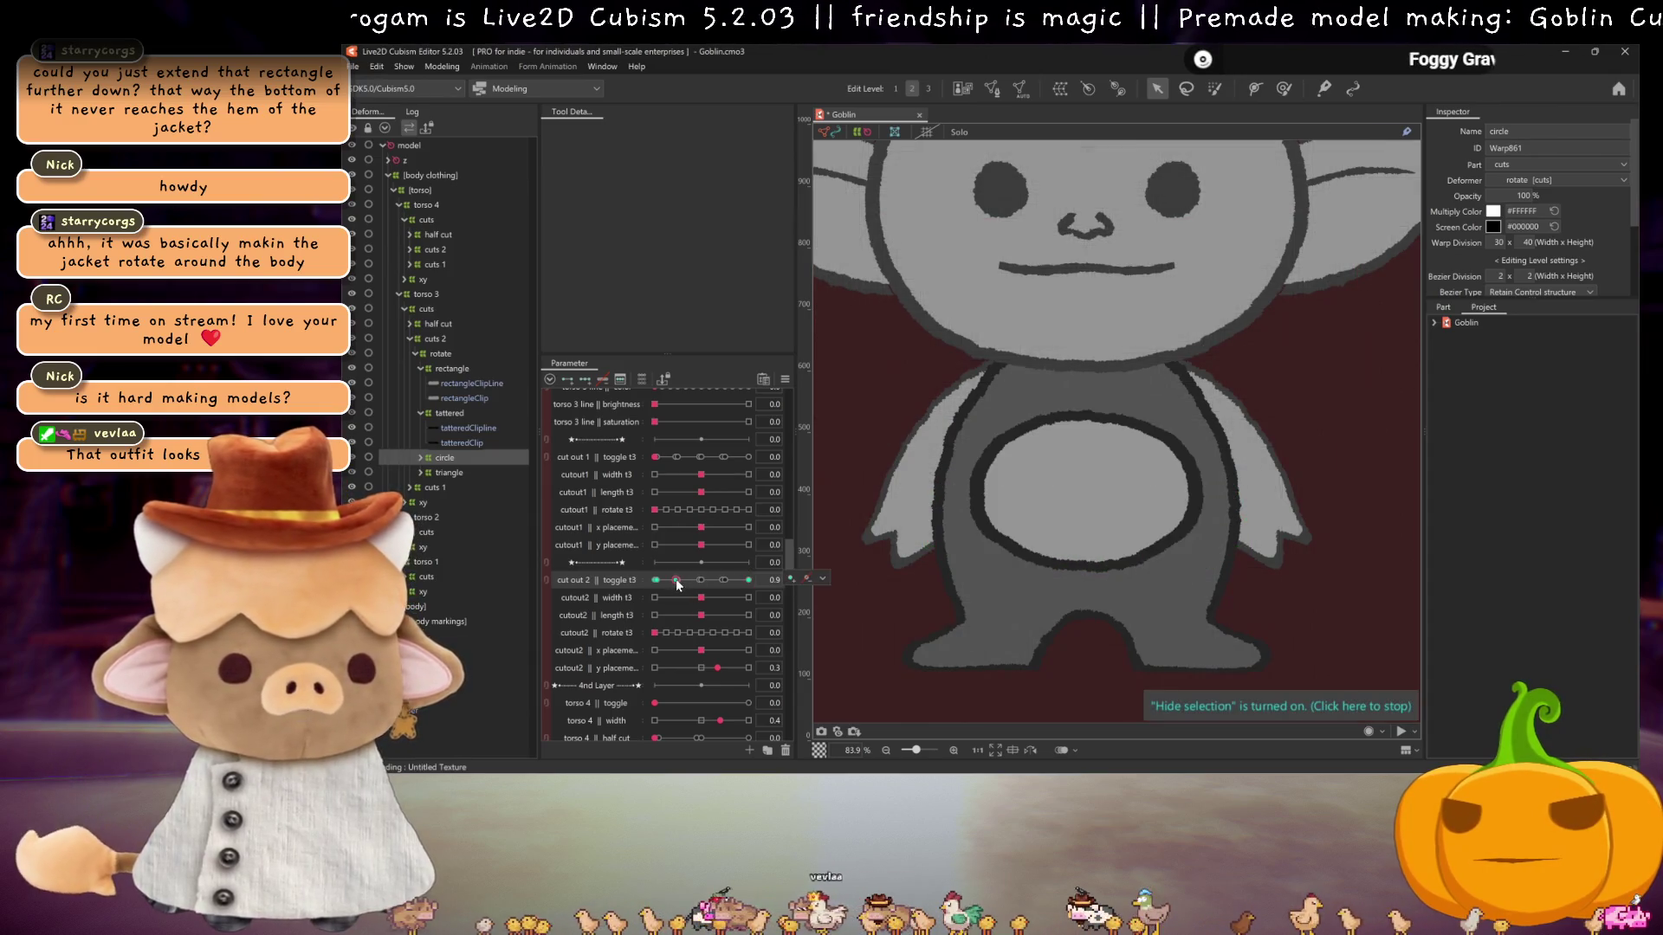
- Sweep cut out 2 through the triangle, band and tattered keys (1.0–2.9), then return it to 0.0
left_click(679, 577)
mouse_move(678, 580)
left_mouse_down()
mouse_move(753, 579)
mouse_move(645, 579)
mouse_move(792, 577)
mouse_move(609, 580)
mouse_move(685, 577)
mouse_move(652, 583)
left_mouse_up()
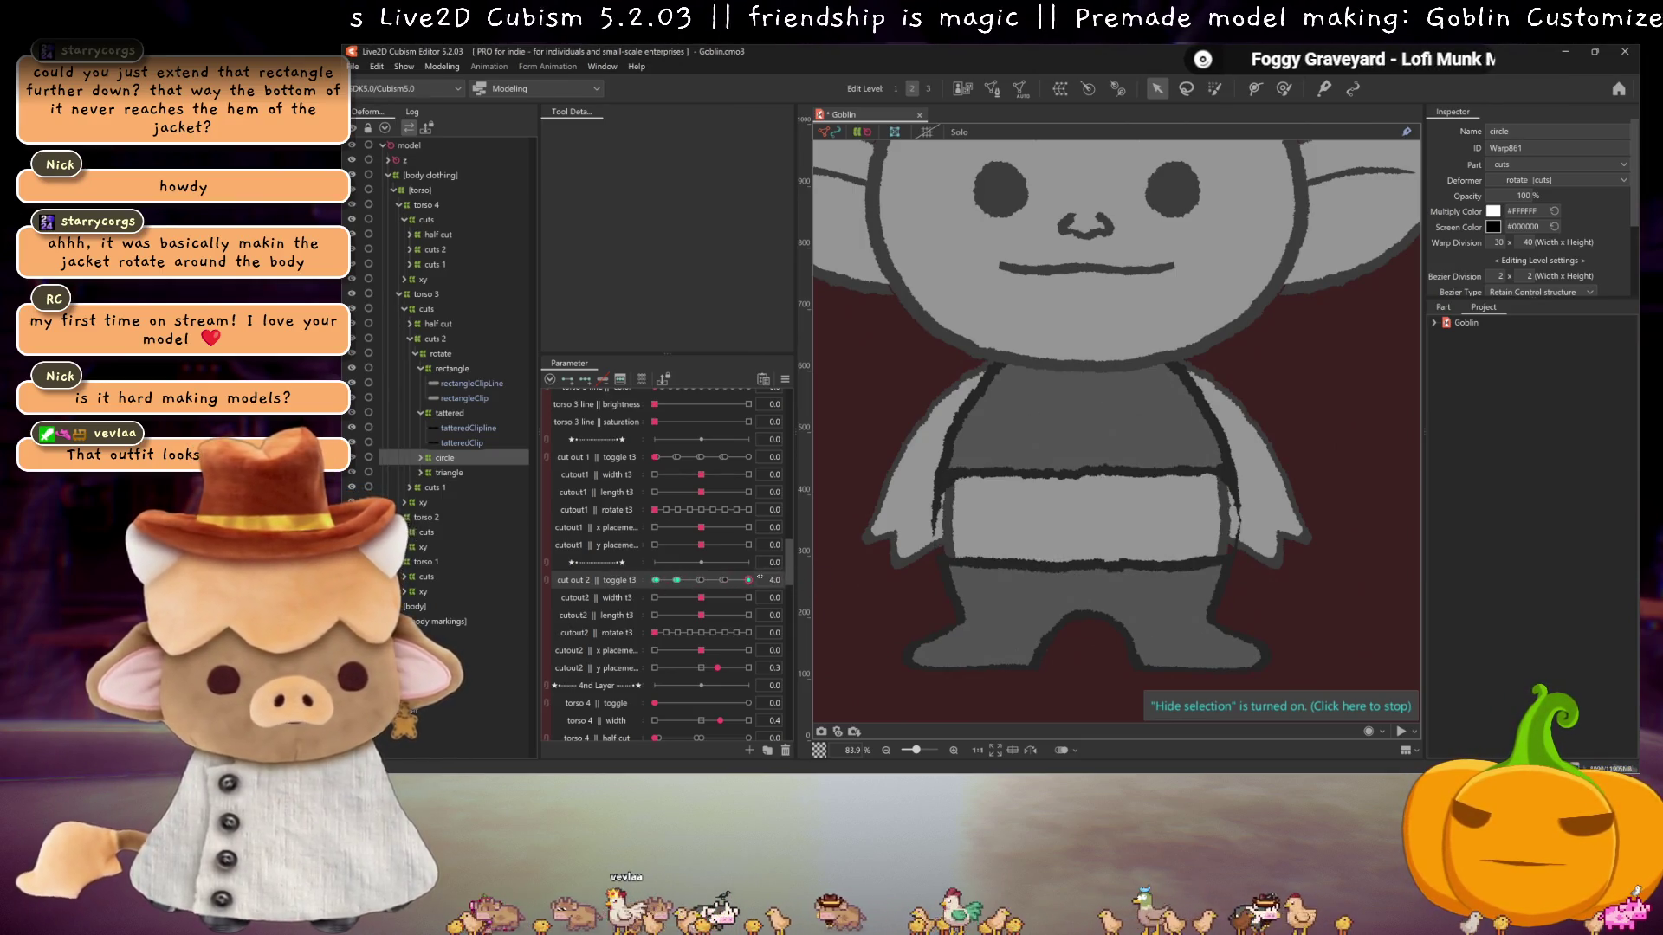
left_click(678, 580)
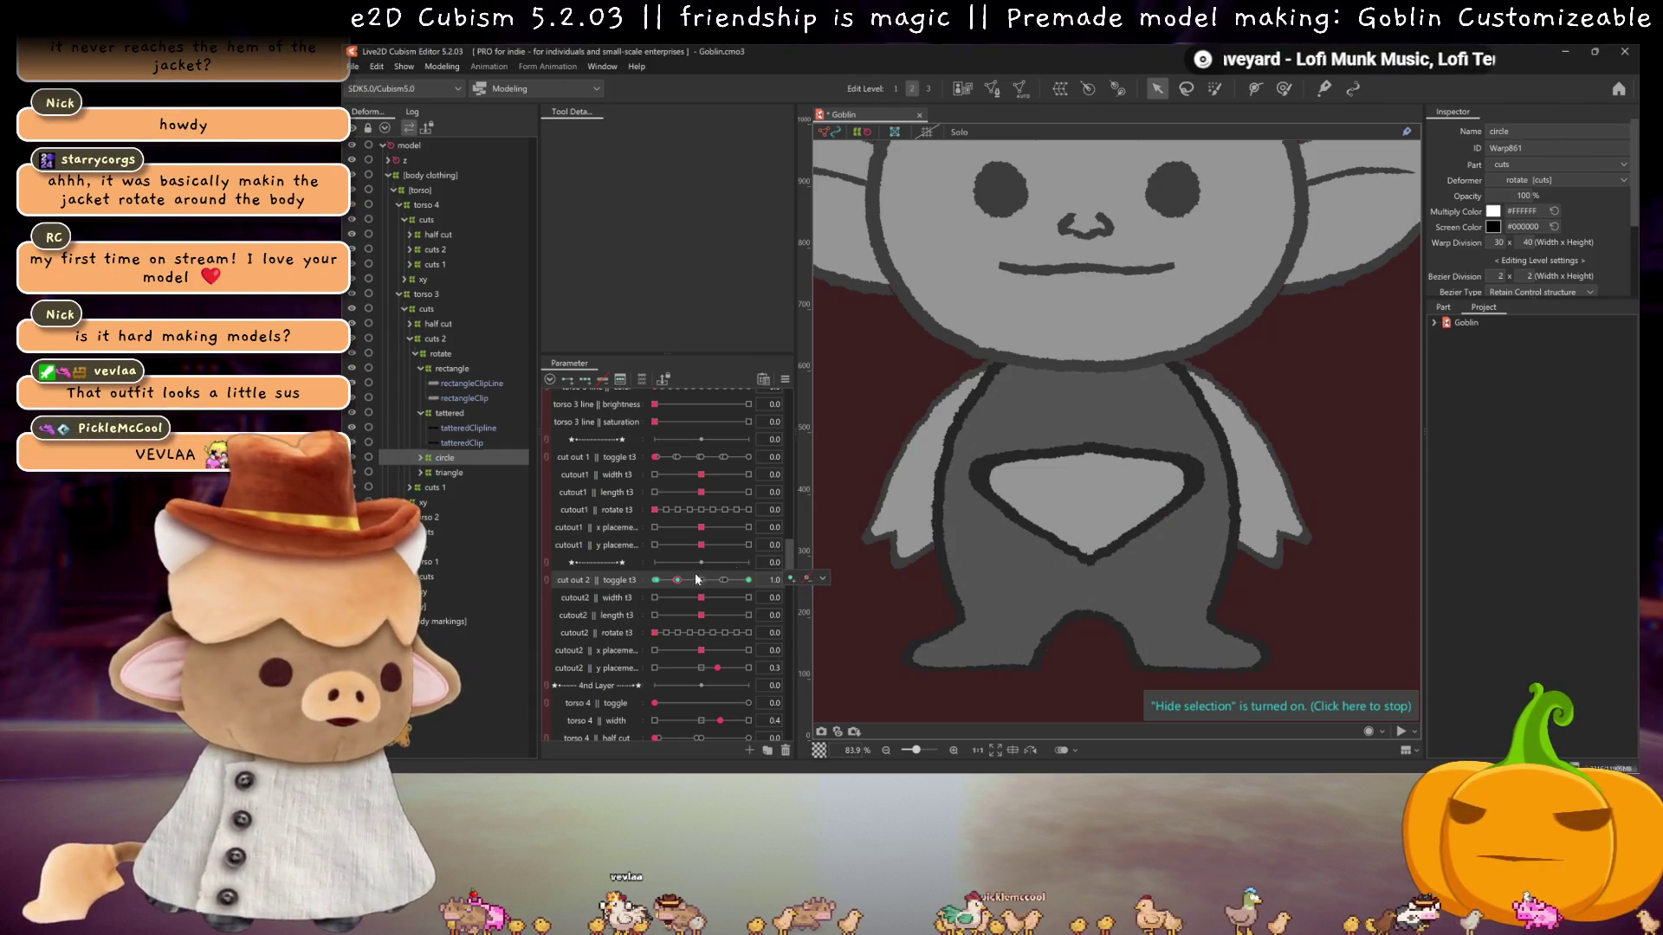
mouse_move(679, 580)
left_mouse_down()
mouse_move(747, 585)
mouse_move(706, 585)
left_mouse_up()
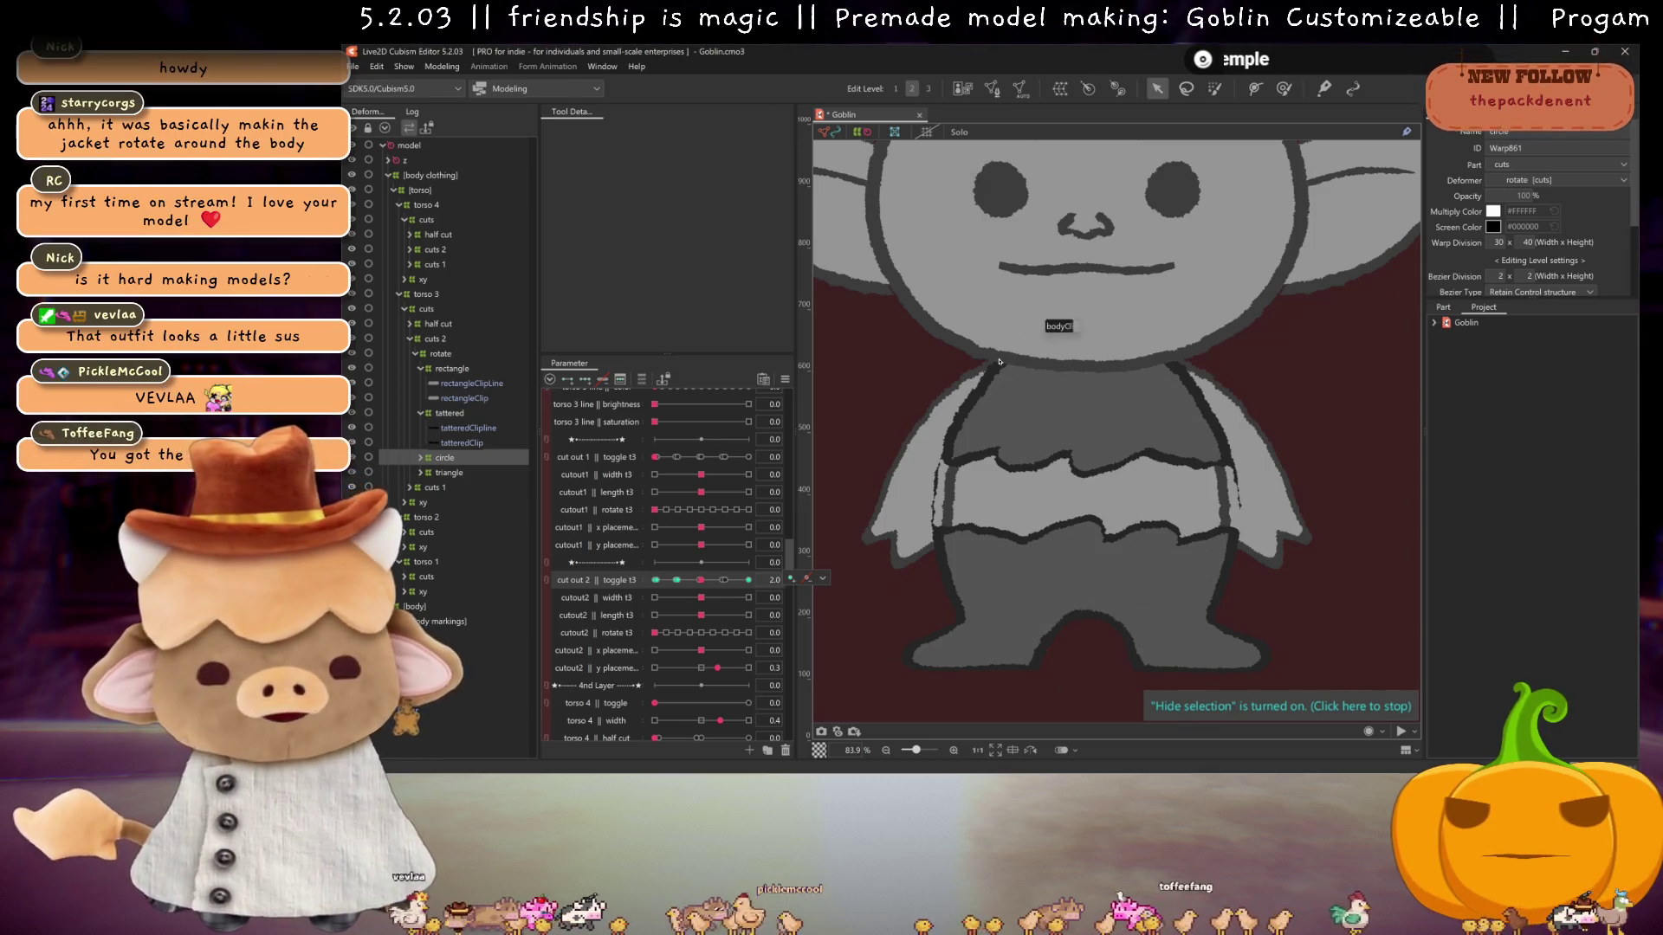
left_click(723, 580)
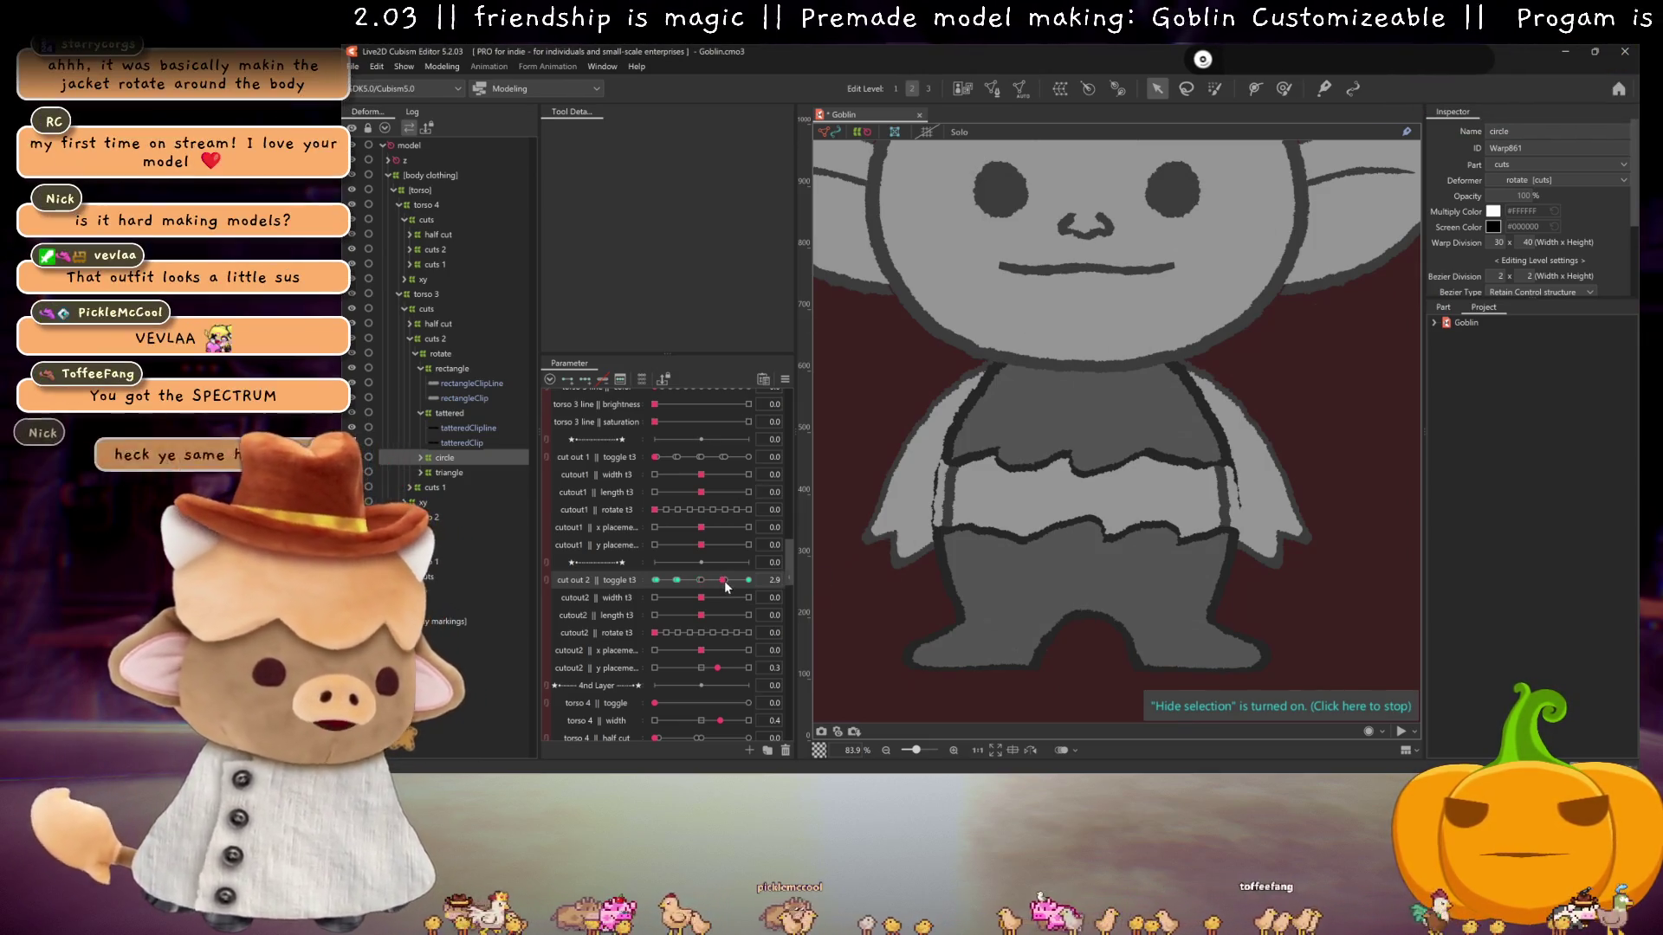
left_click_drag(725, 582, 720, 581)
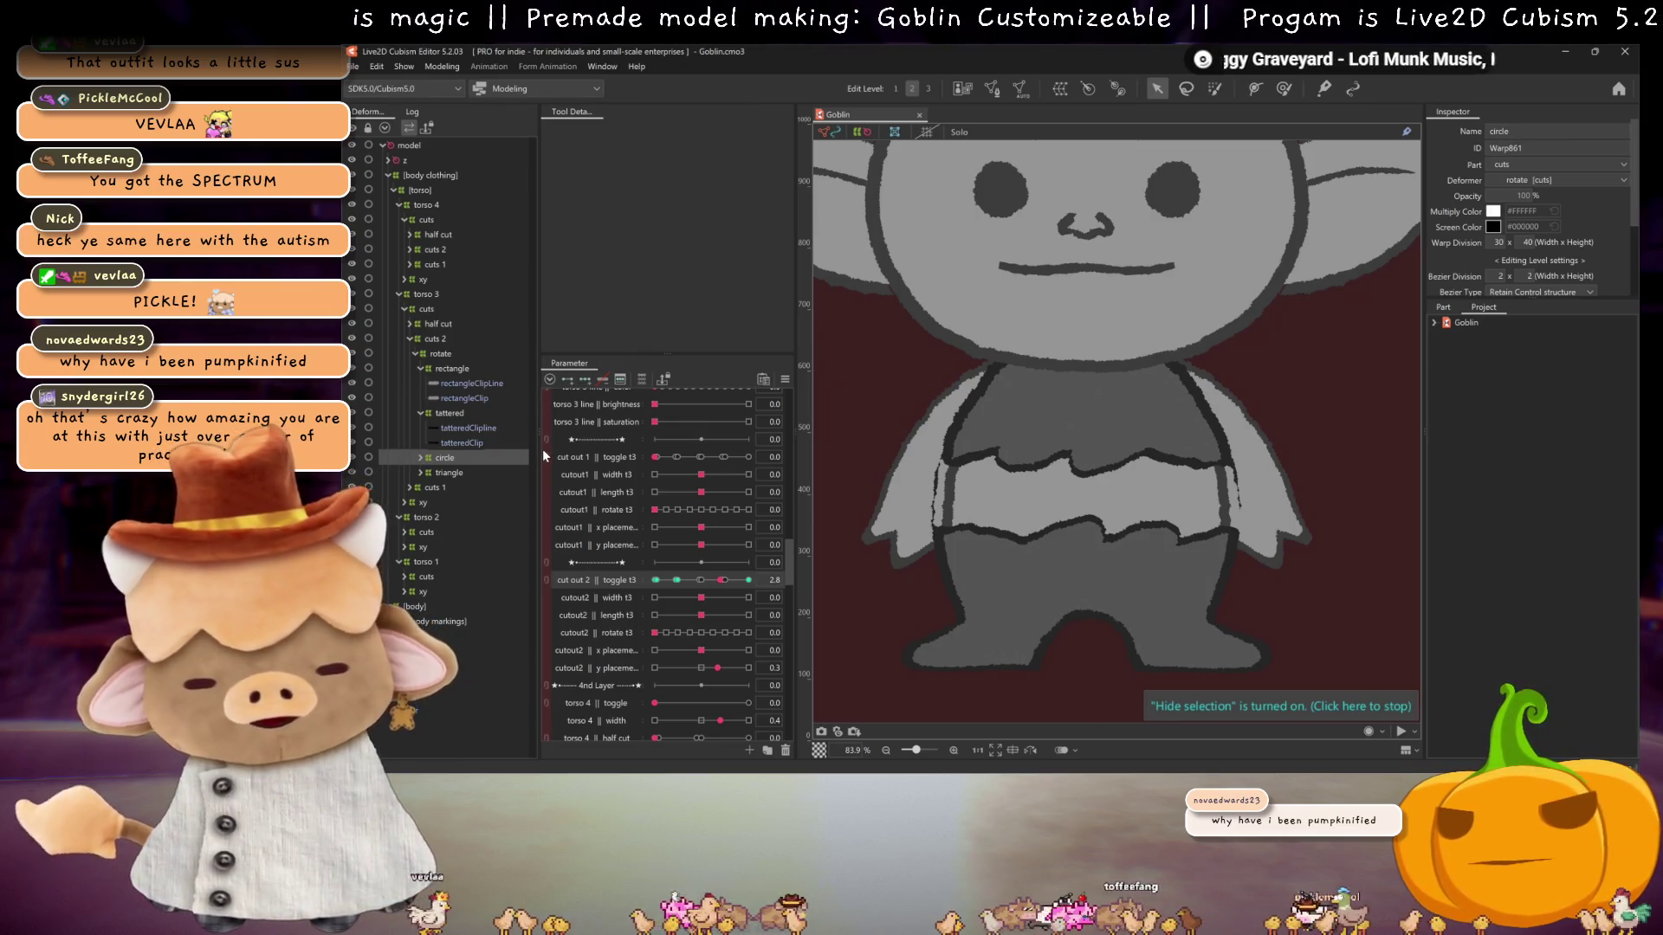
left_click(724, 582)
left_click_drag(724, 582, 590, 587)
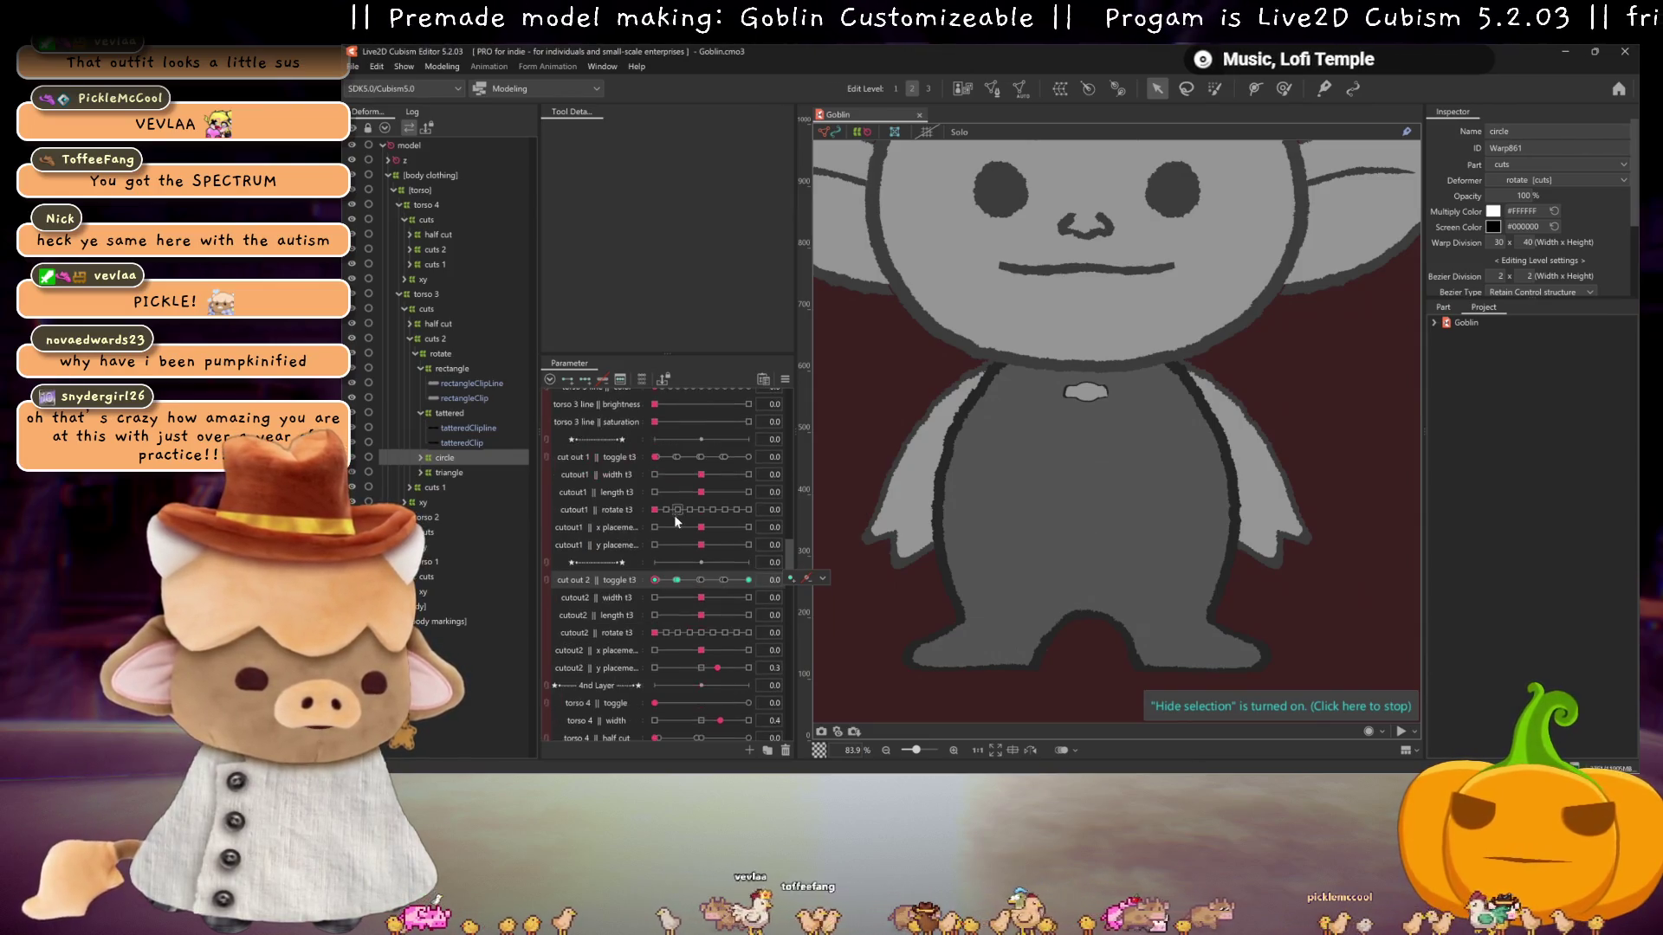
scroll(684, 606, "up", 5)
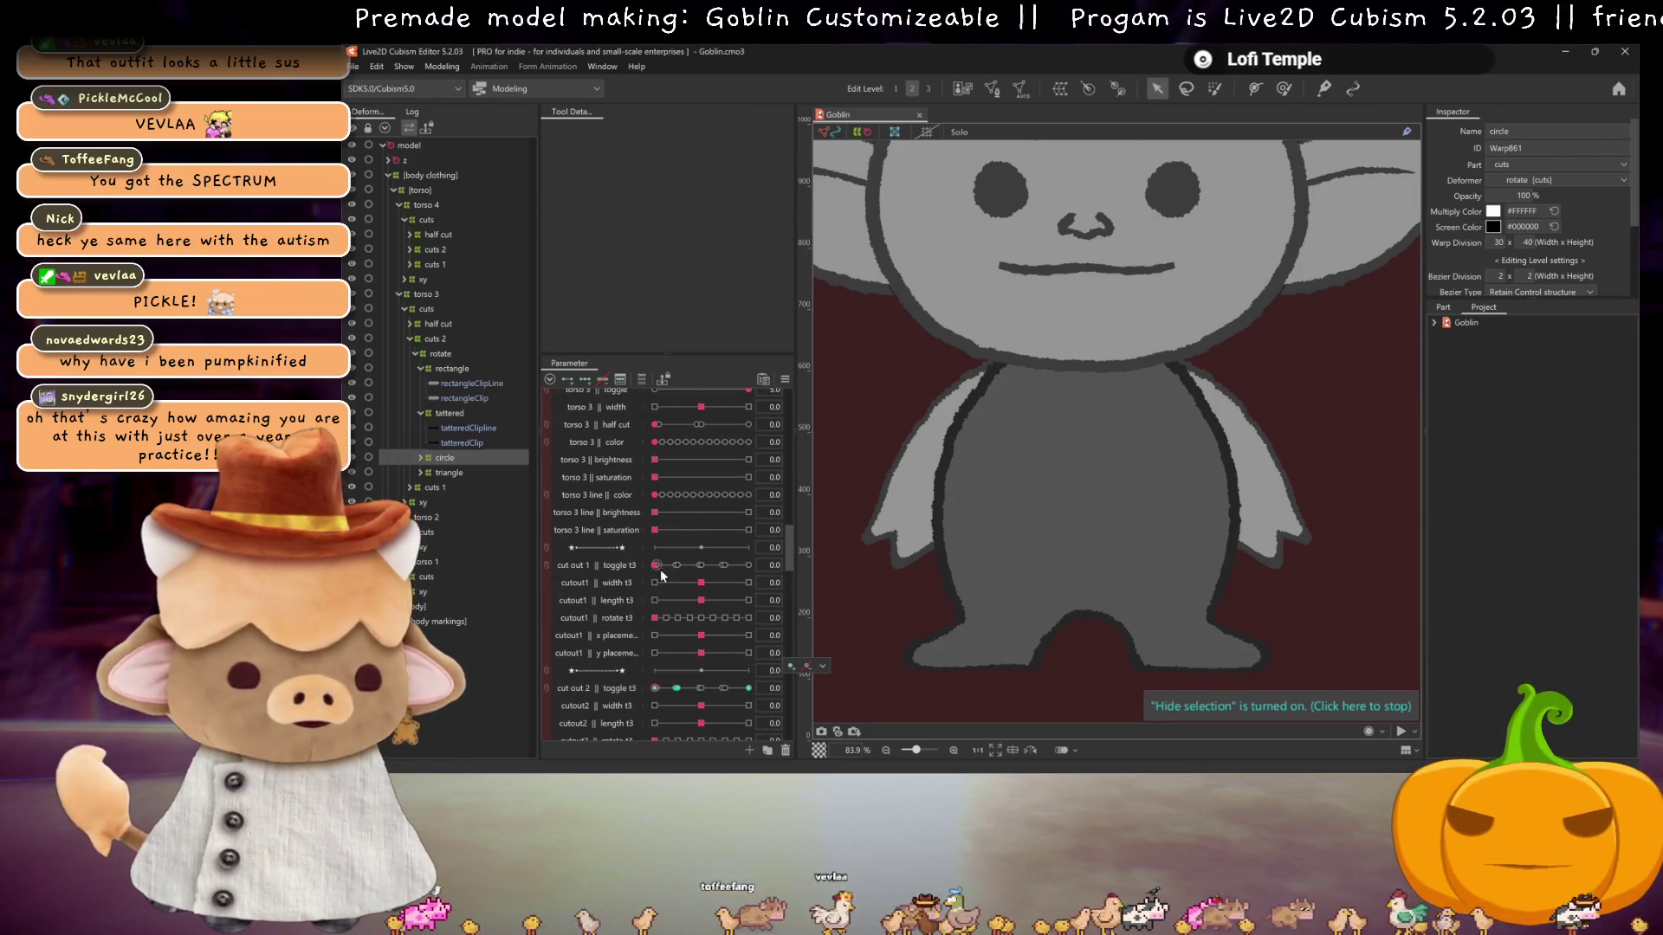
- Switch the torso 4 layer on at 5.0
scroll(662, 485, "down", 7)
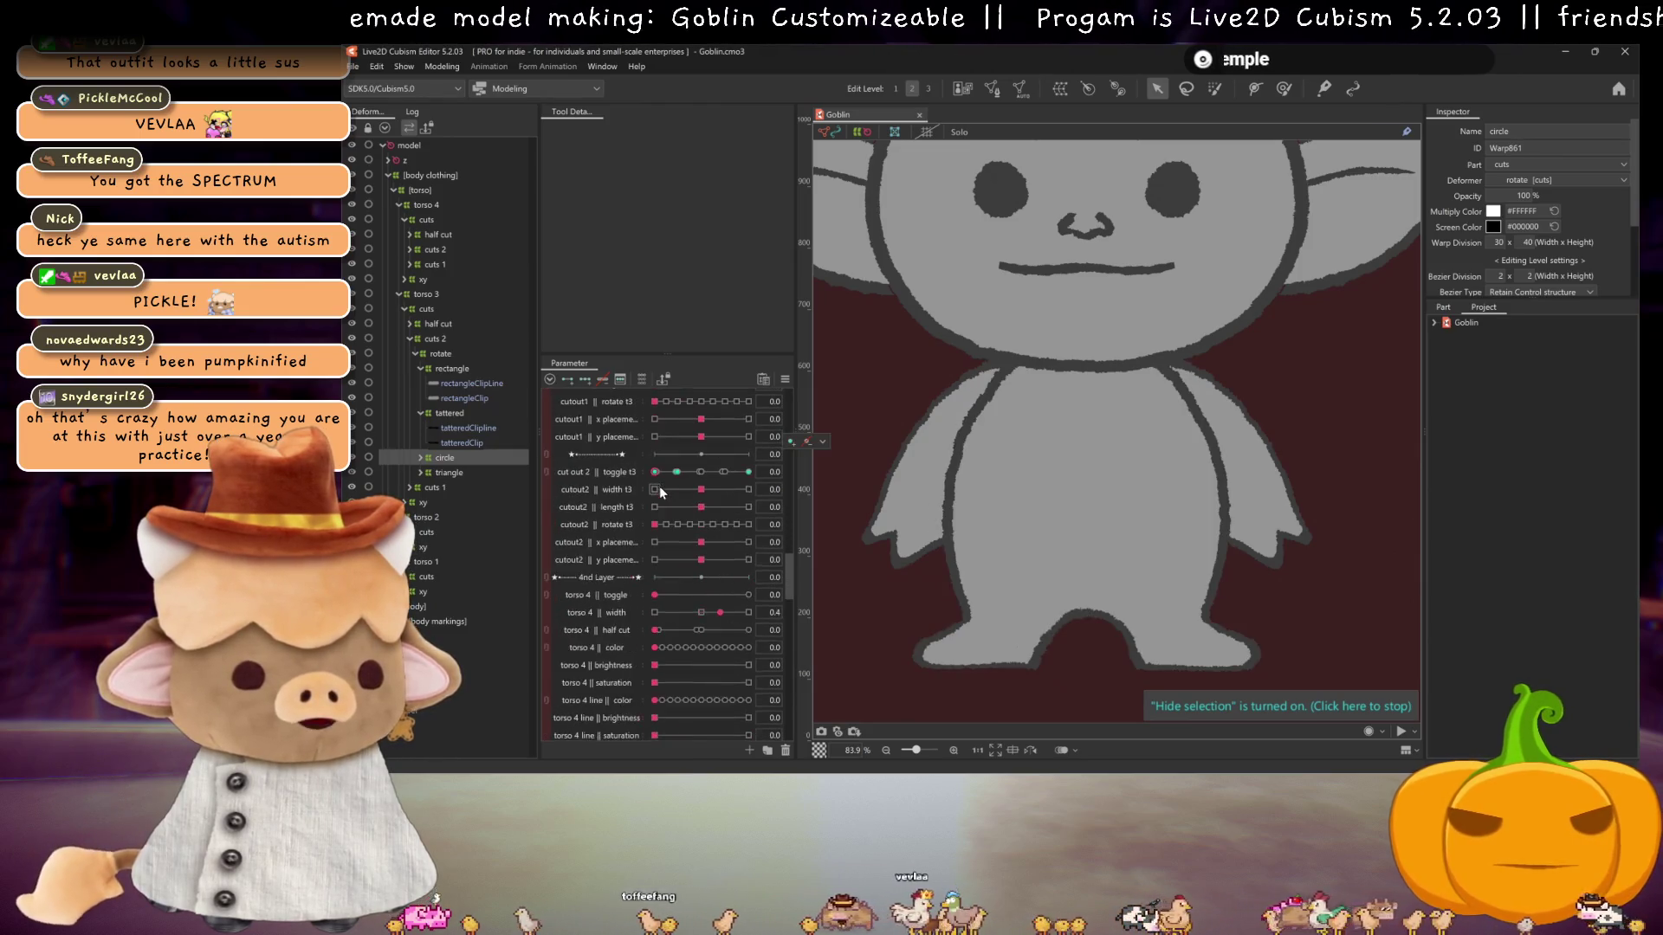
left_click(606, 487)
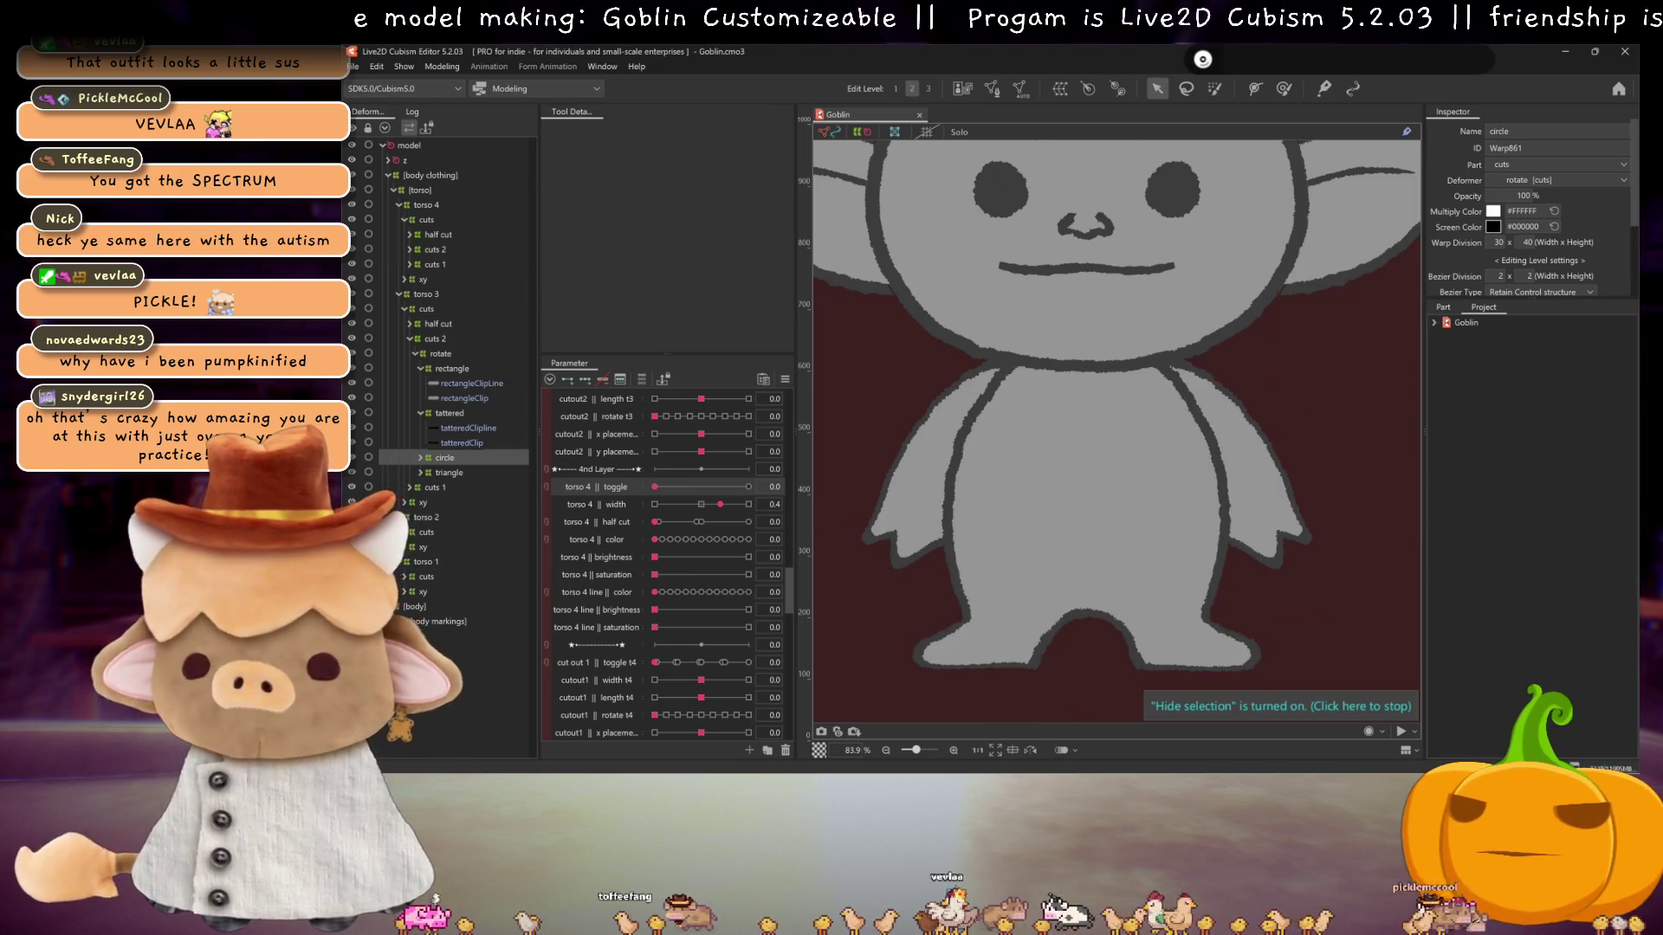
left_click(749, 487)
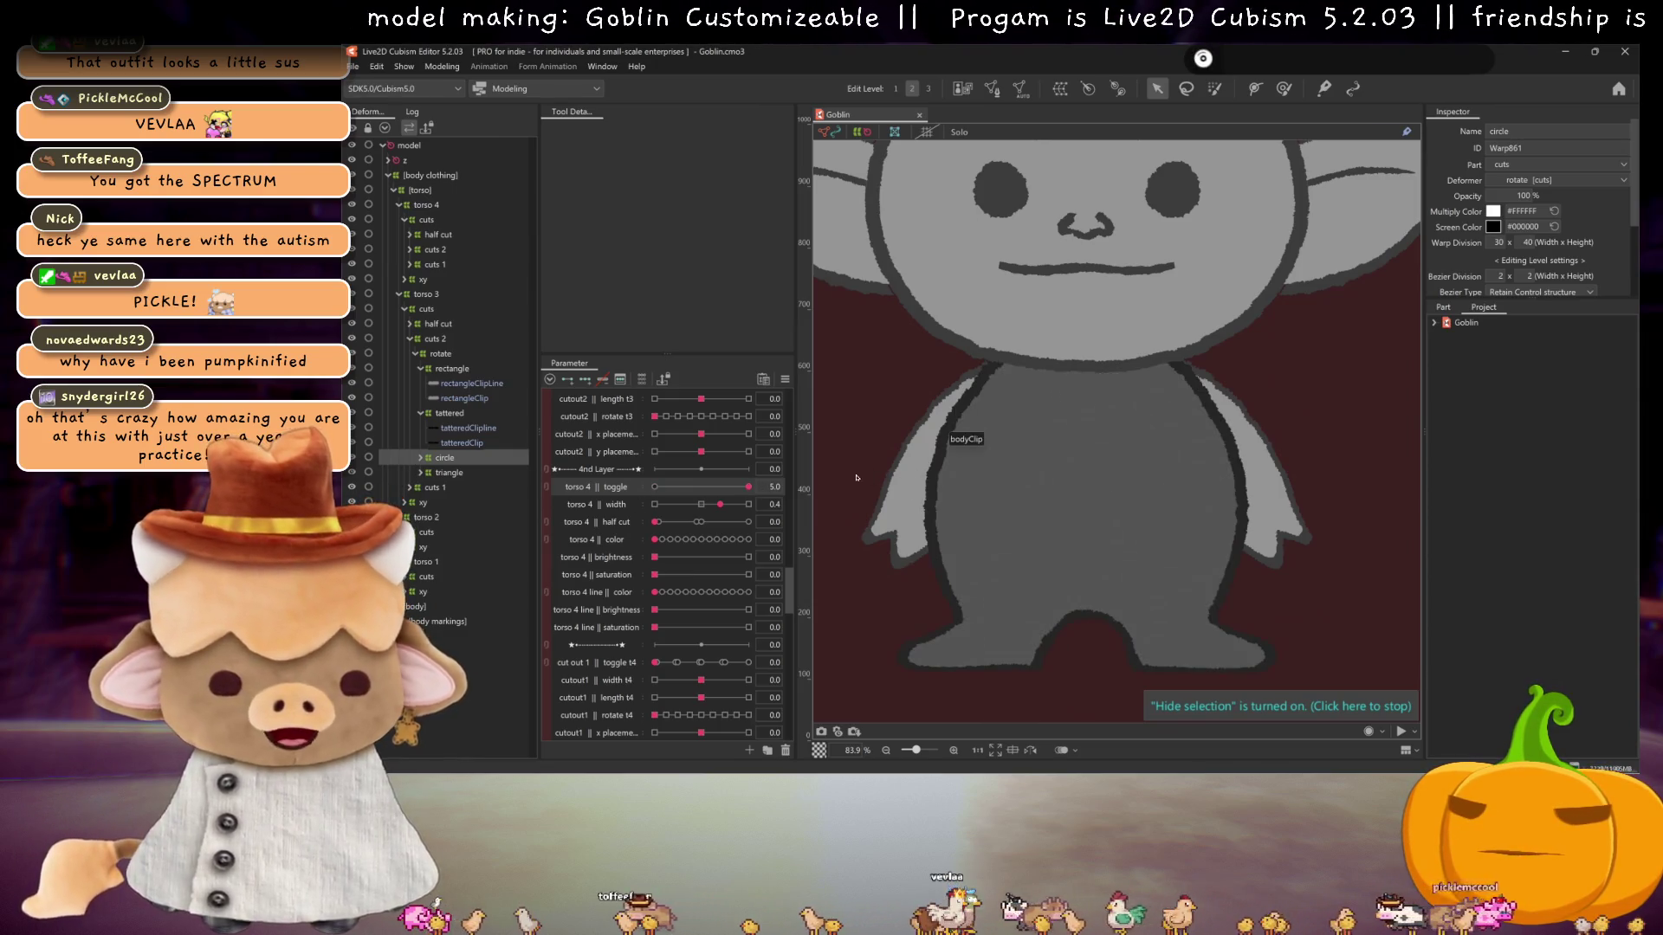
- Under torso 4's cuts 1 > rotate, select the tattered deformer and set cut out 1 to 2.0
left_click(403, 295)
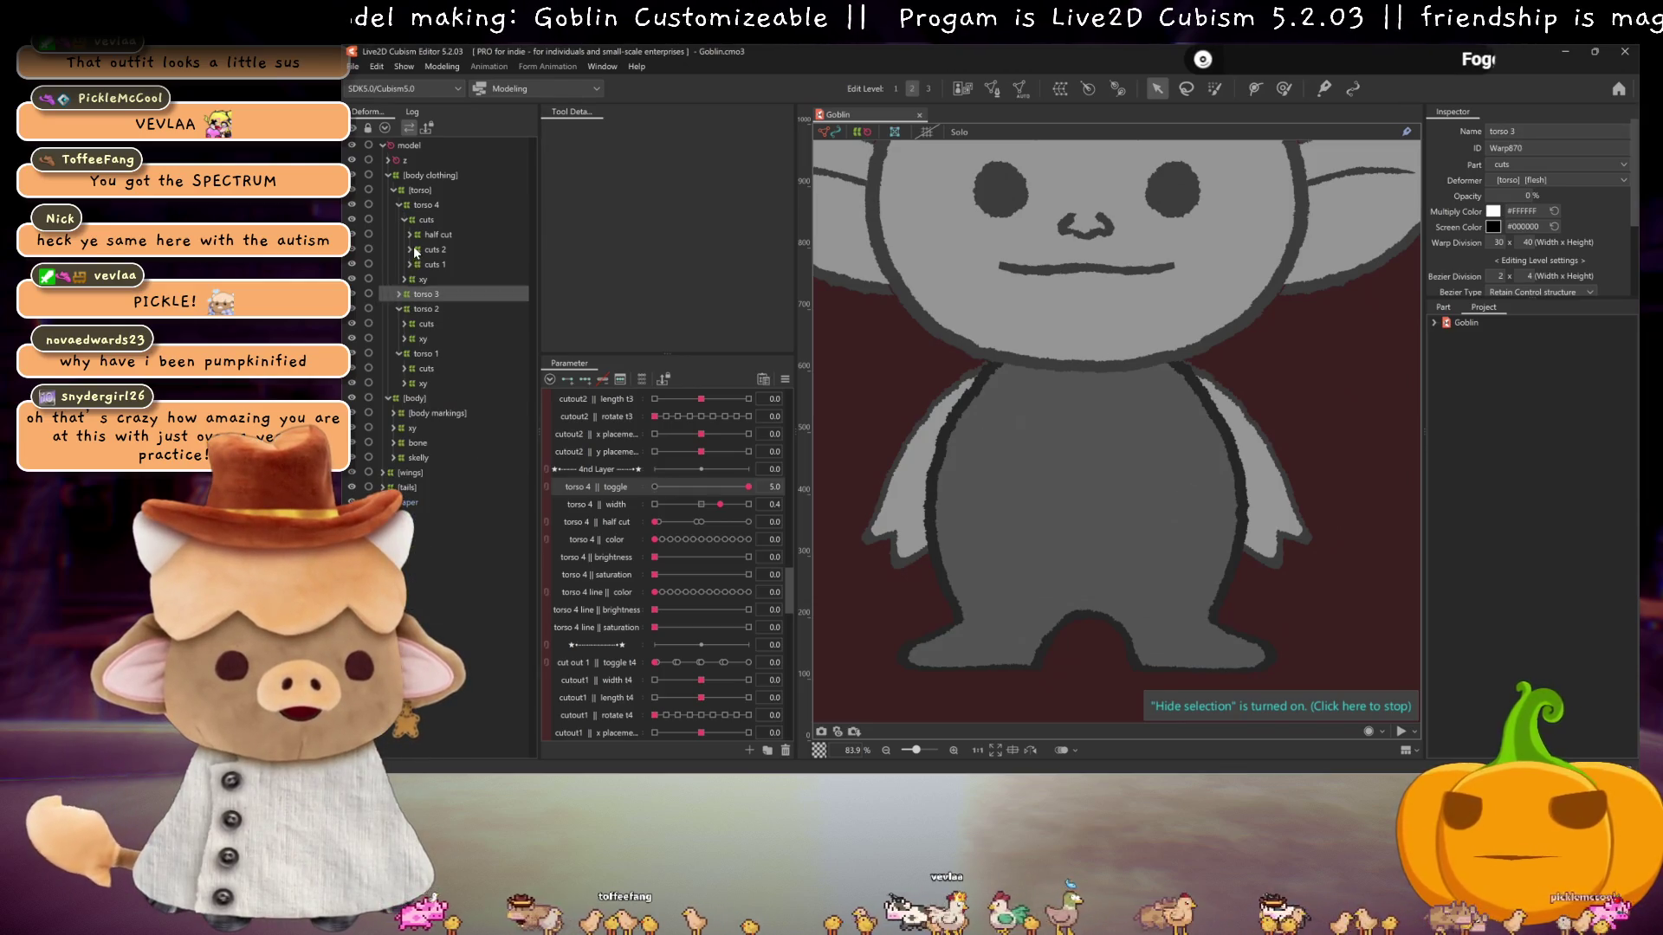
left_click(411, 264)
left_click(414, 250)
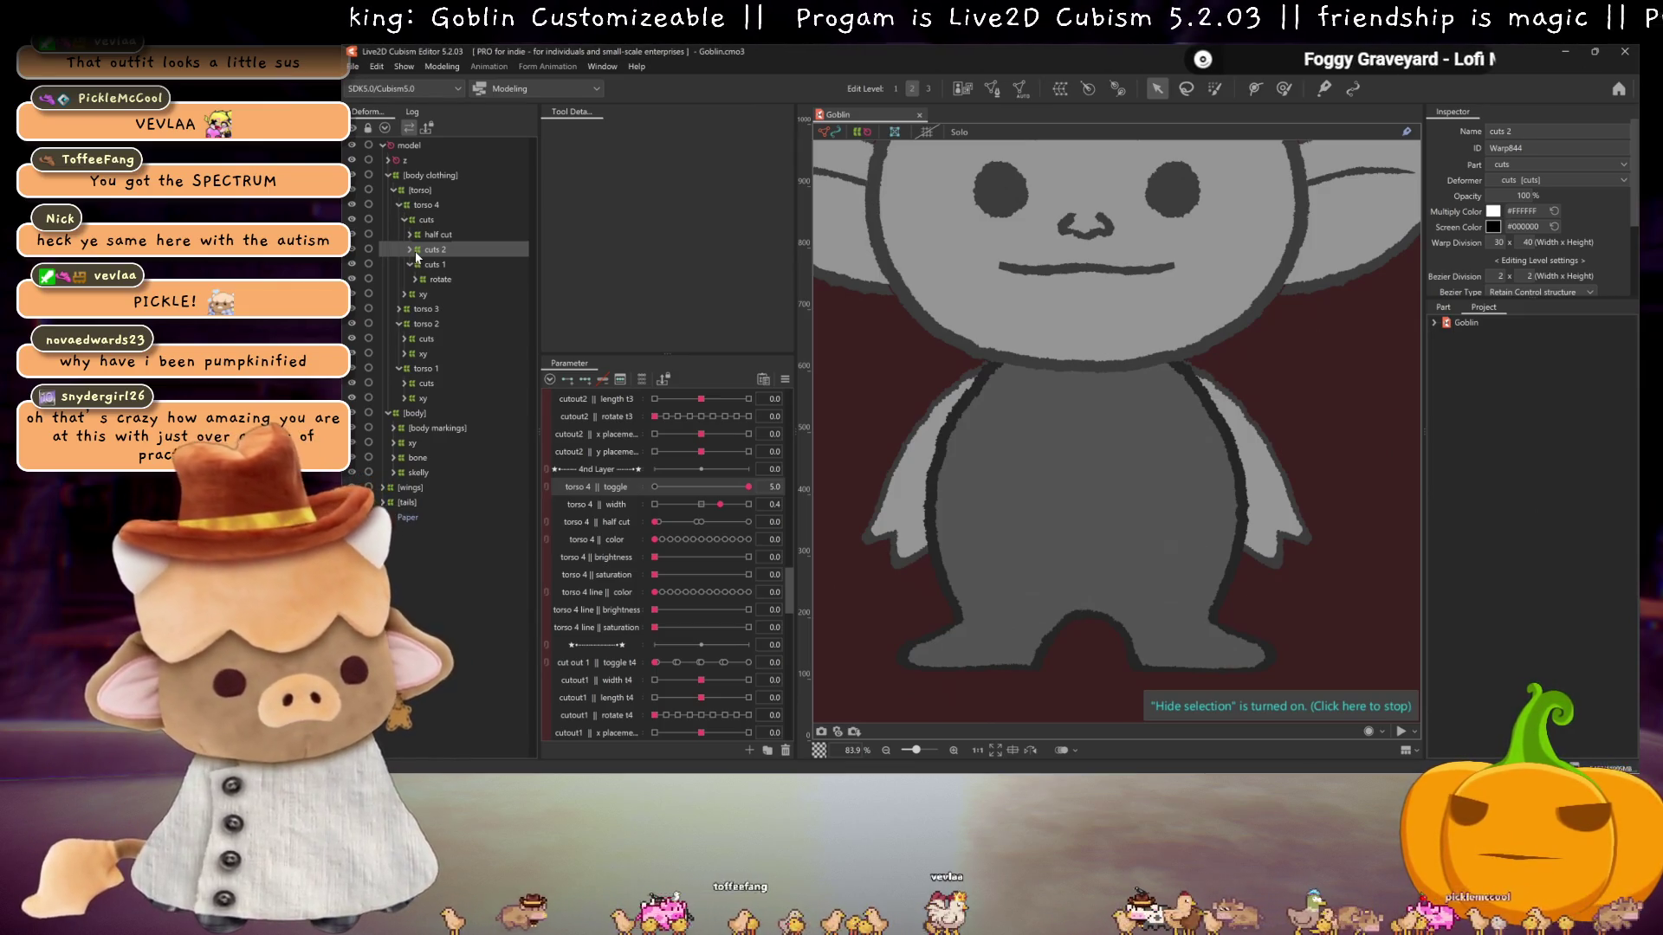
left_click(414, 279)
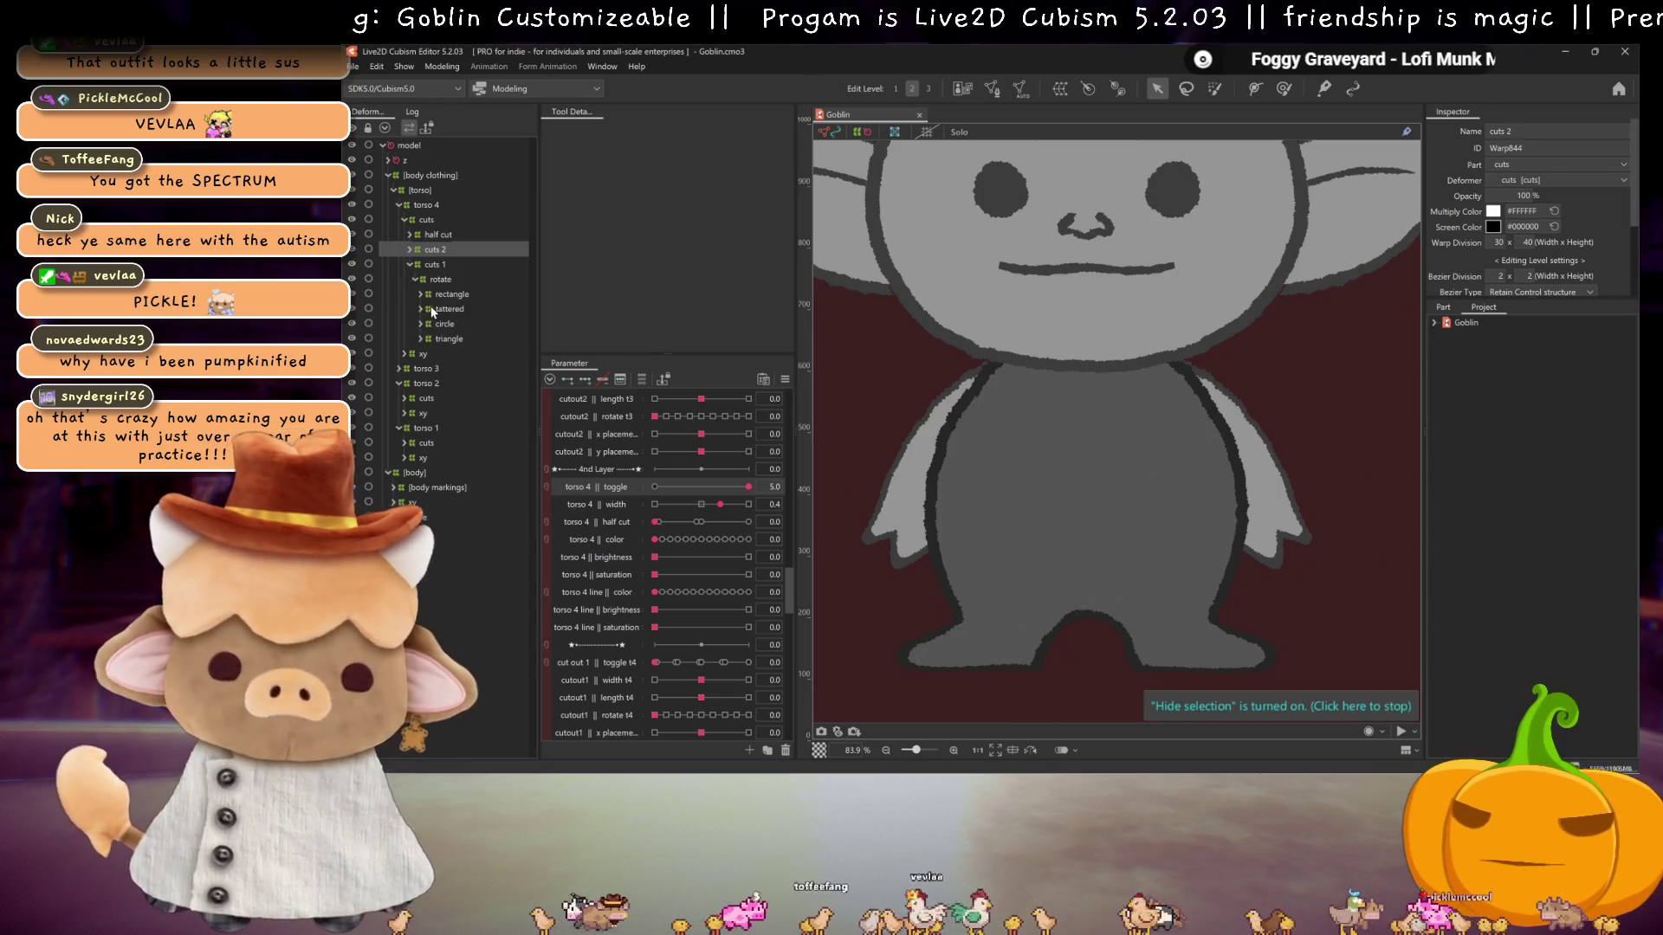
left_click(449, 309)
left_click(701, 663)
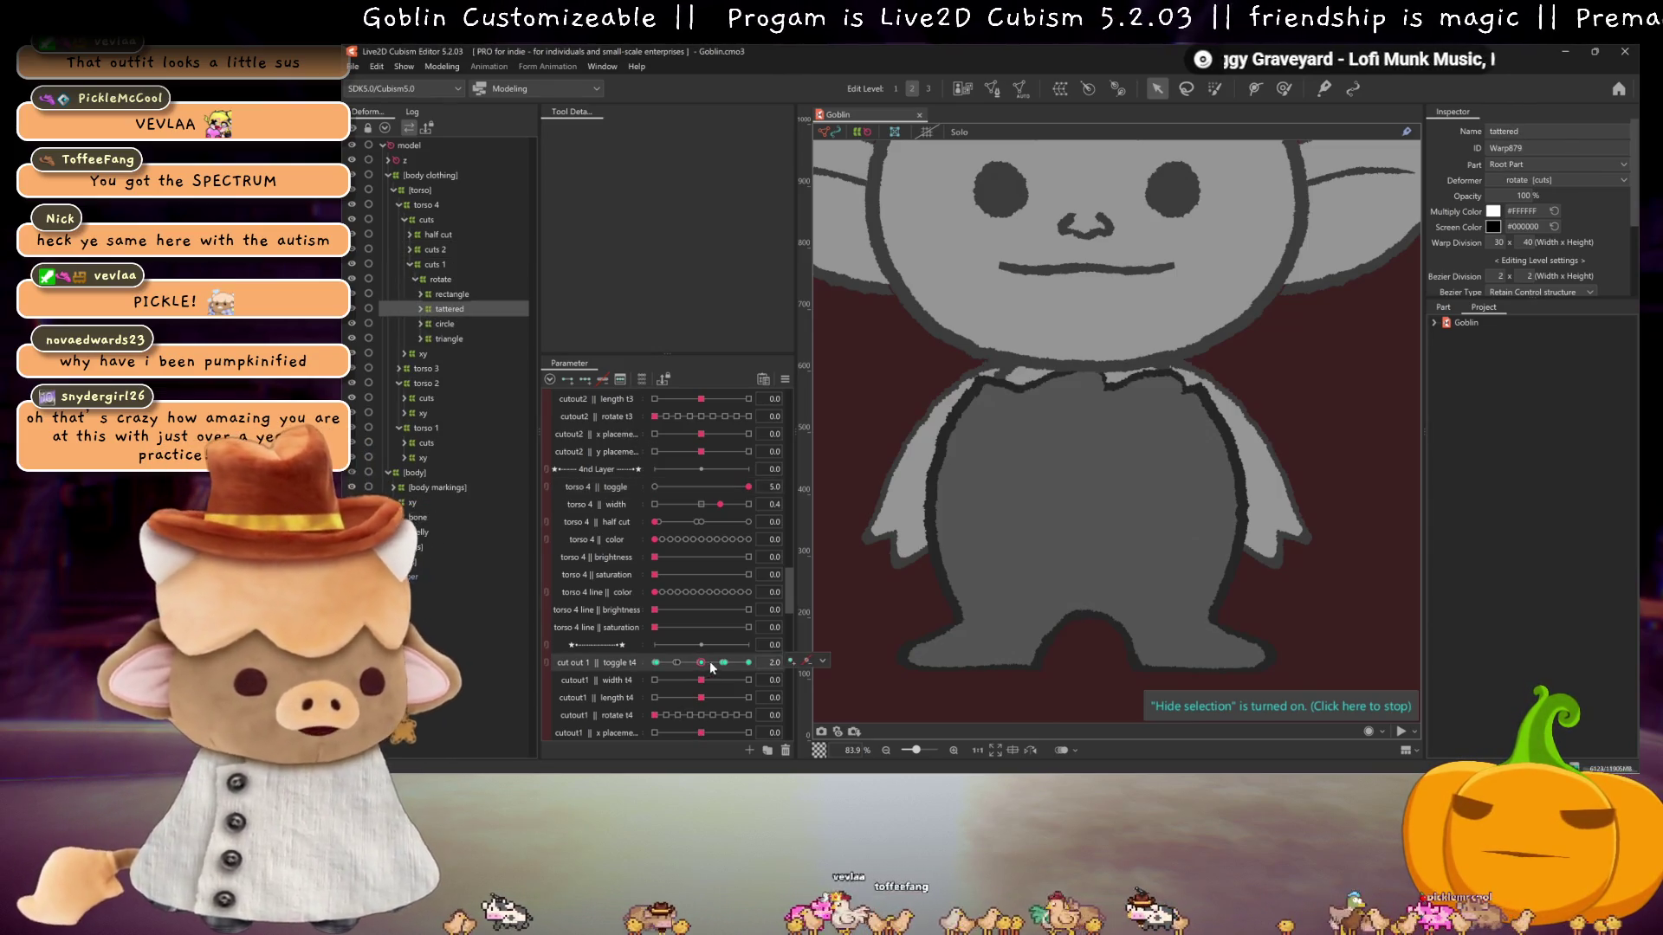
- Move the cutout1 x and y placement parameters under the cut out 1 toggle and set y placement to 0.3
left_click(711, 697)
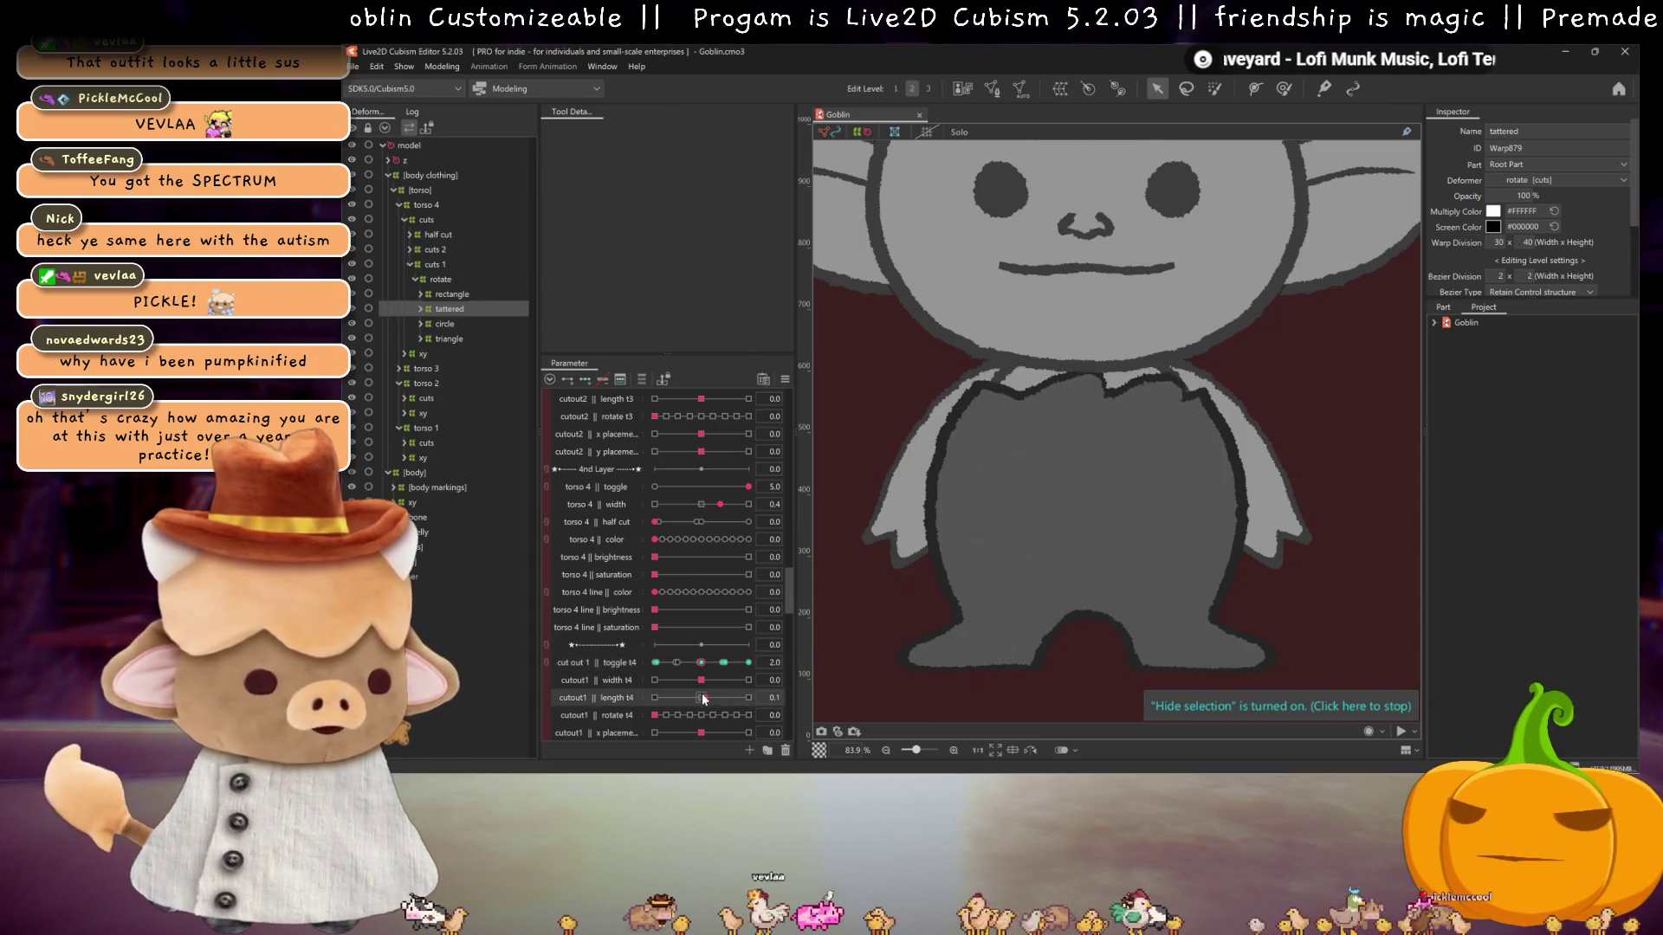
scroll(711, 720, "down", 1)
left_click_drag(697, 694, 701, 696)
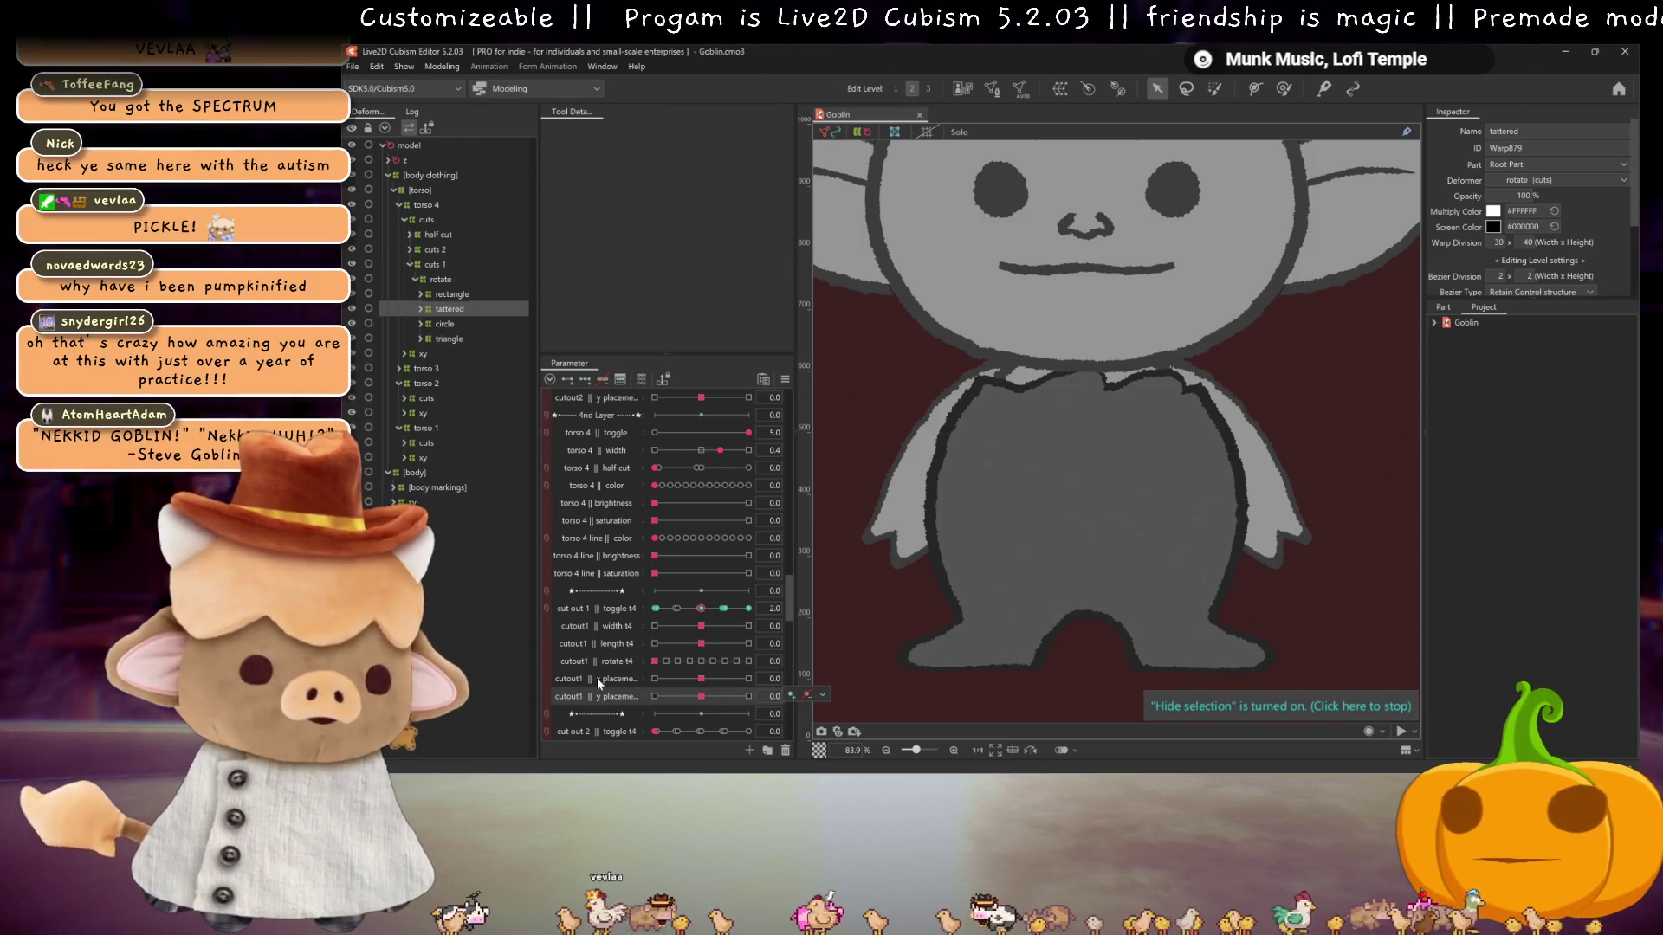
left_click(596, 677, "shift")
left_click_drag(596, 677, 604, 620)
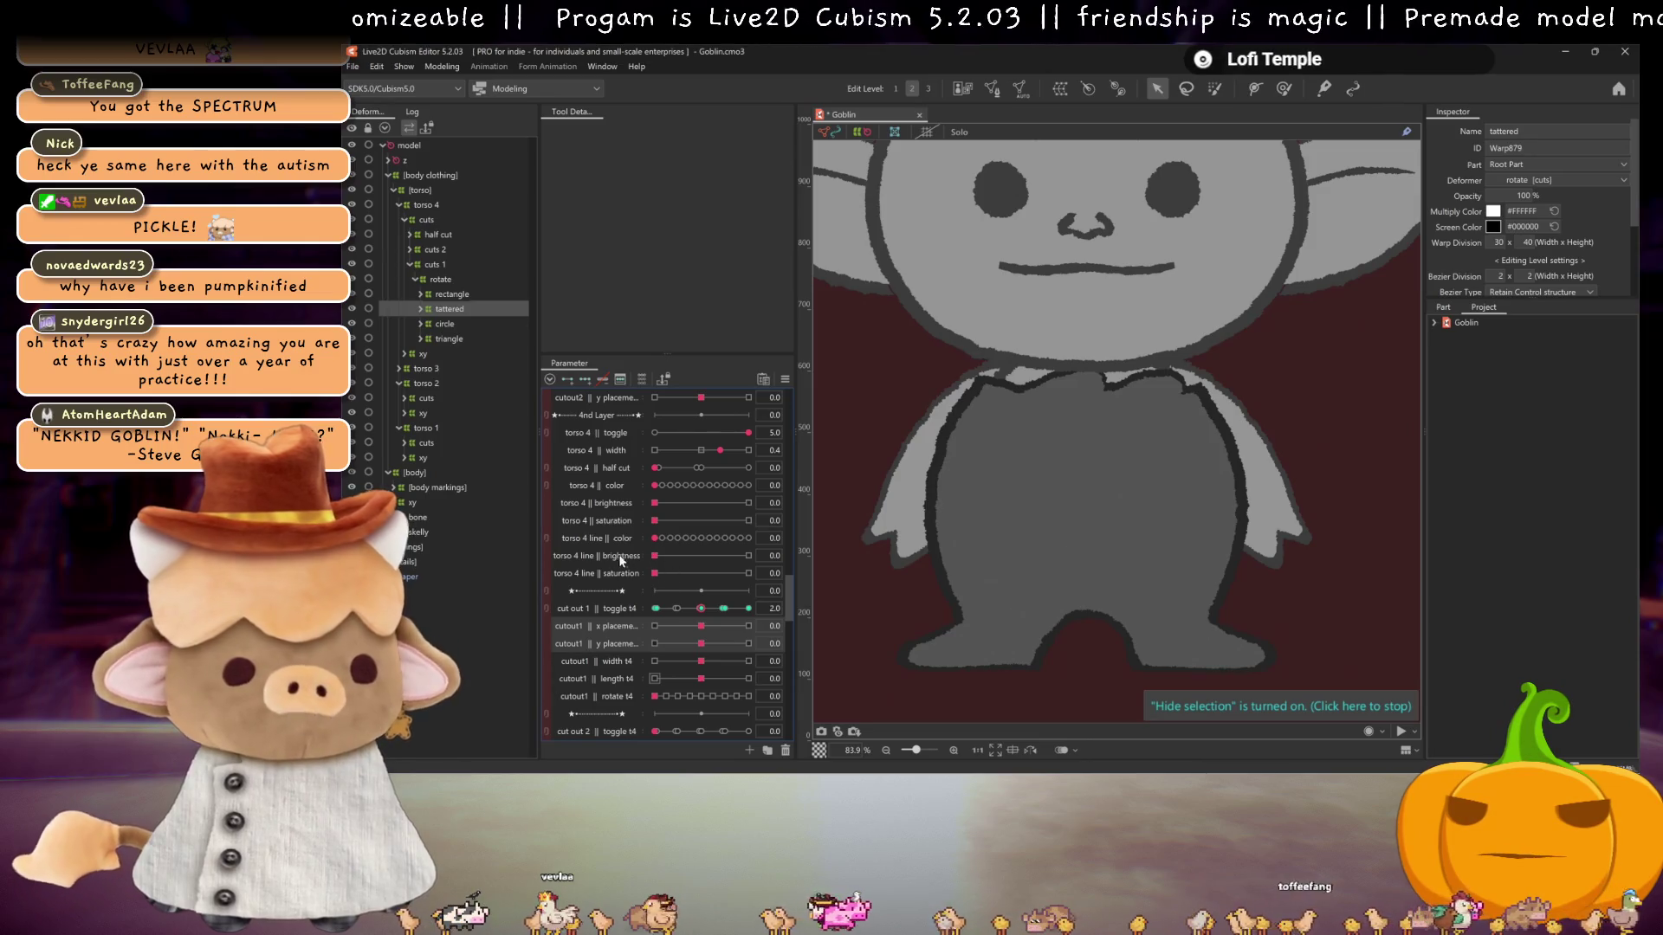
mouse_move(699, 642)
left_mouse_down()
mouse_move(719, 641)
mouse_move(717, 606)
mouse_move(704, 610)
mouse_move(724, 610)
left_mouse_up()
left_click(701, 609)
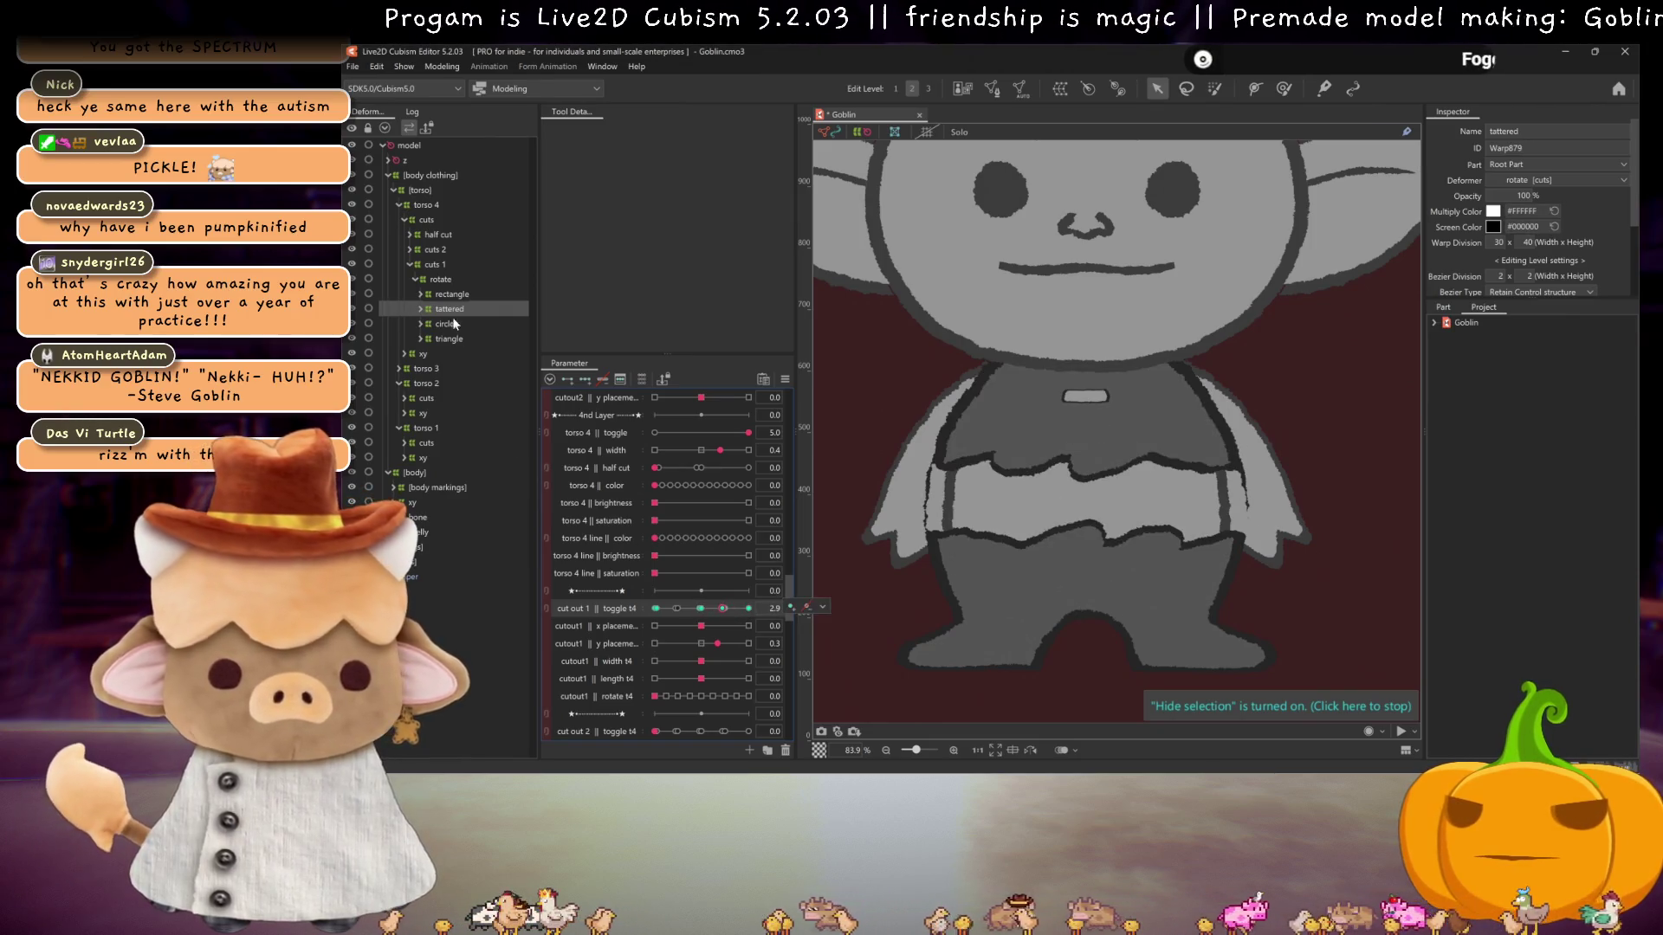
- Preview the tattered and rectangle cuts with the cut out 1 toggle at 2.0 and 2.9
left_click(451, 295)
left_click(702, 613)
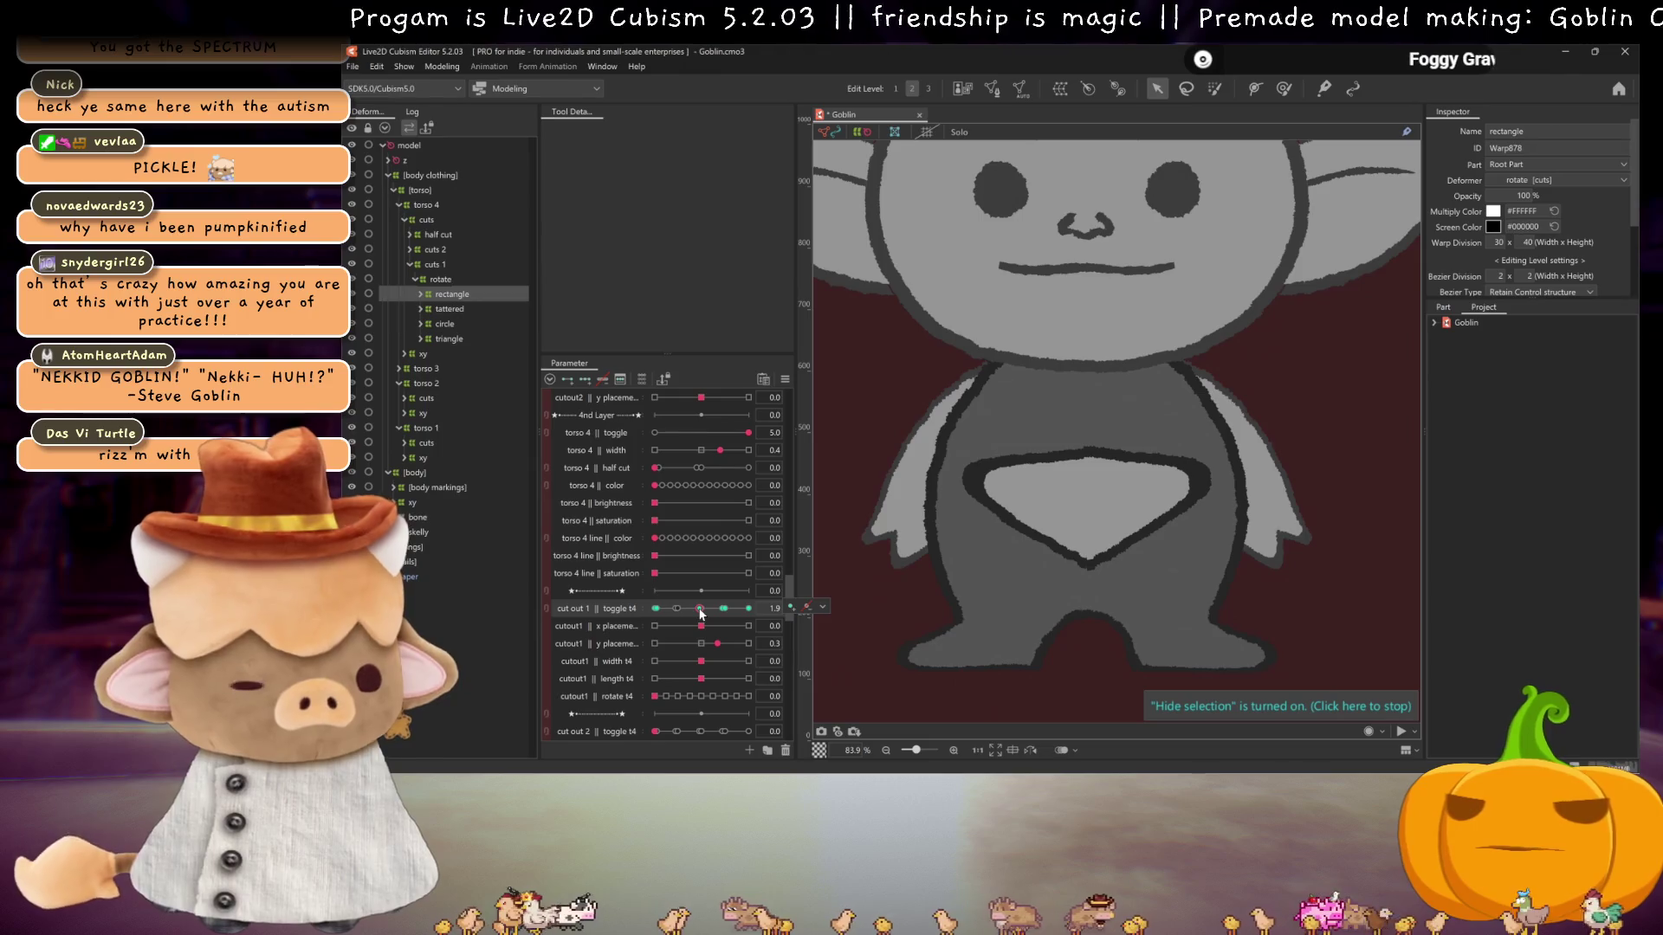
left_click(703, 609)
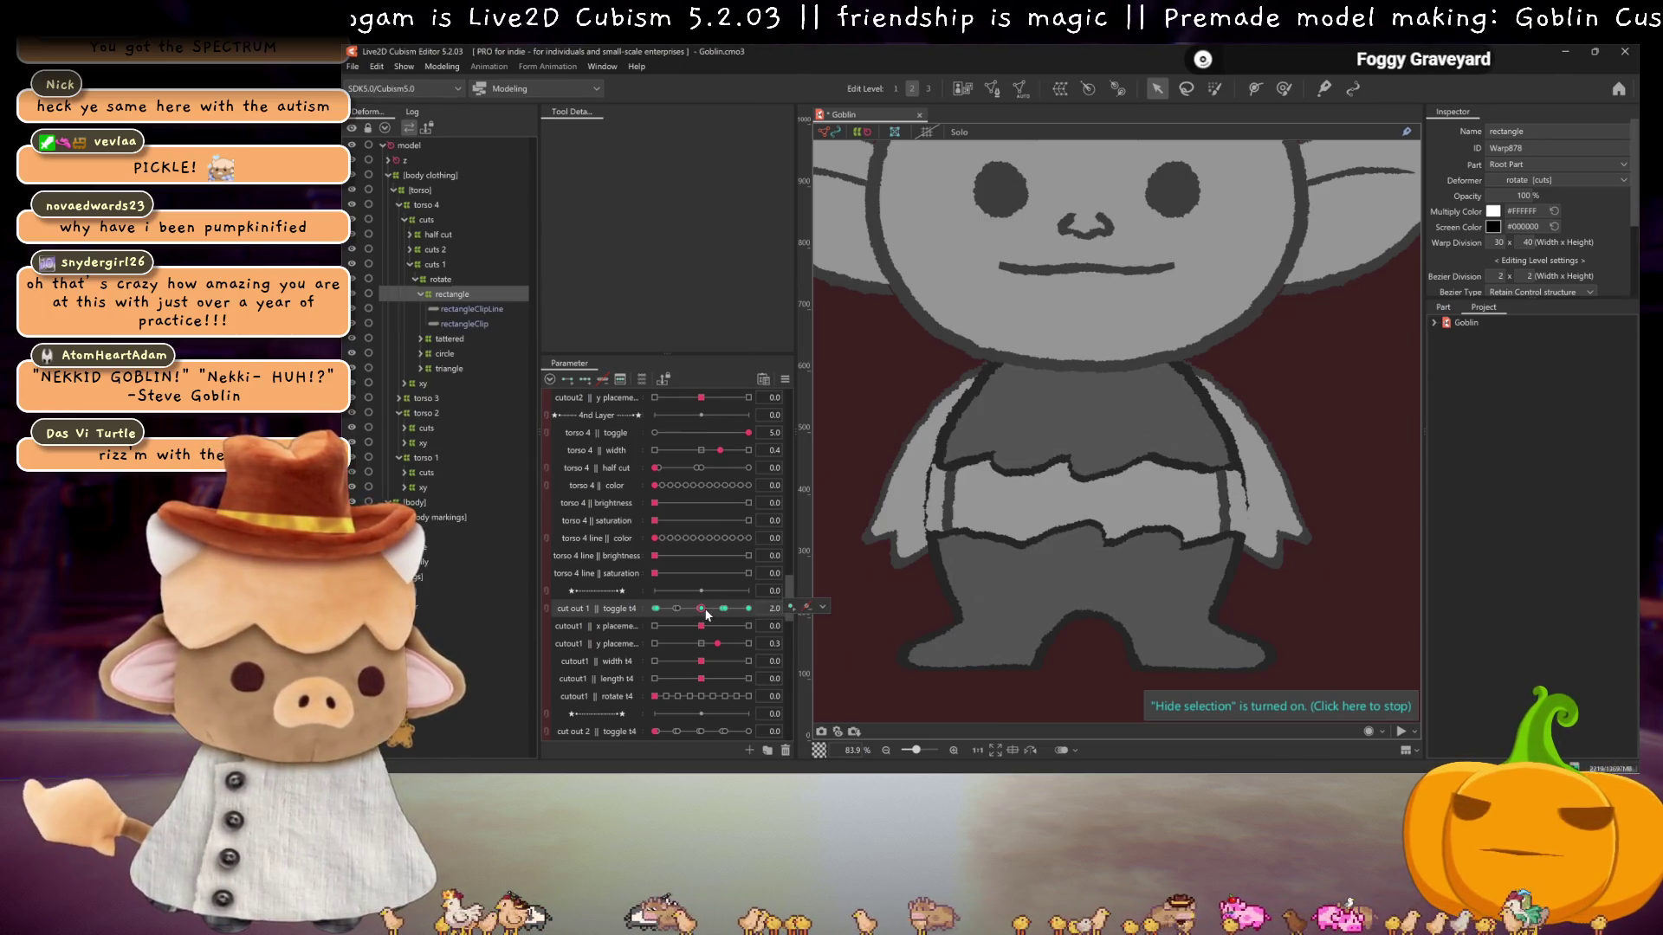
left_click_drag(701, 609, 725, 609)
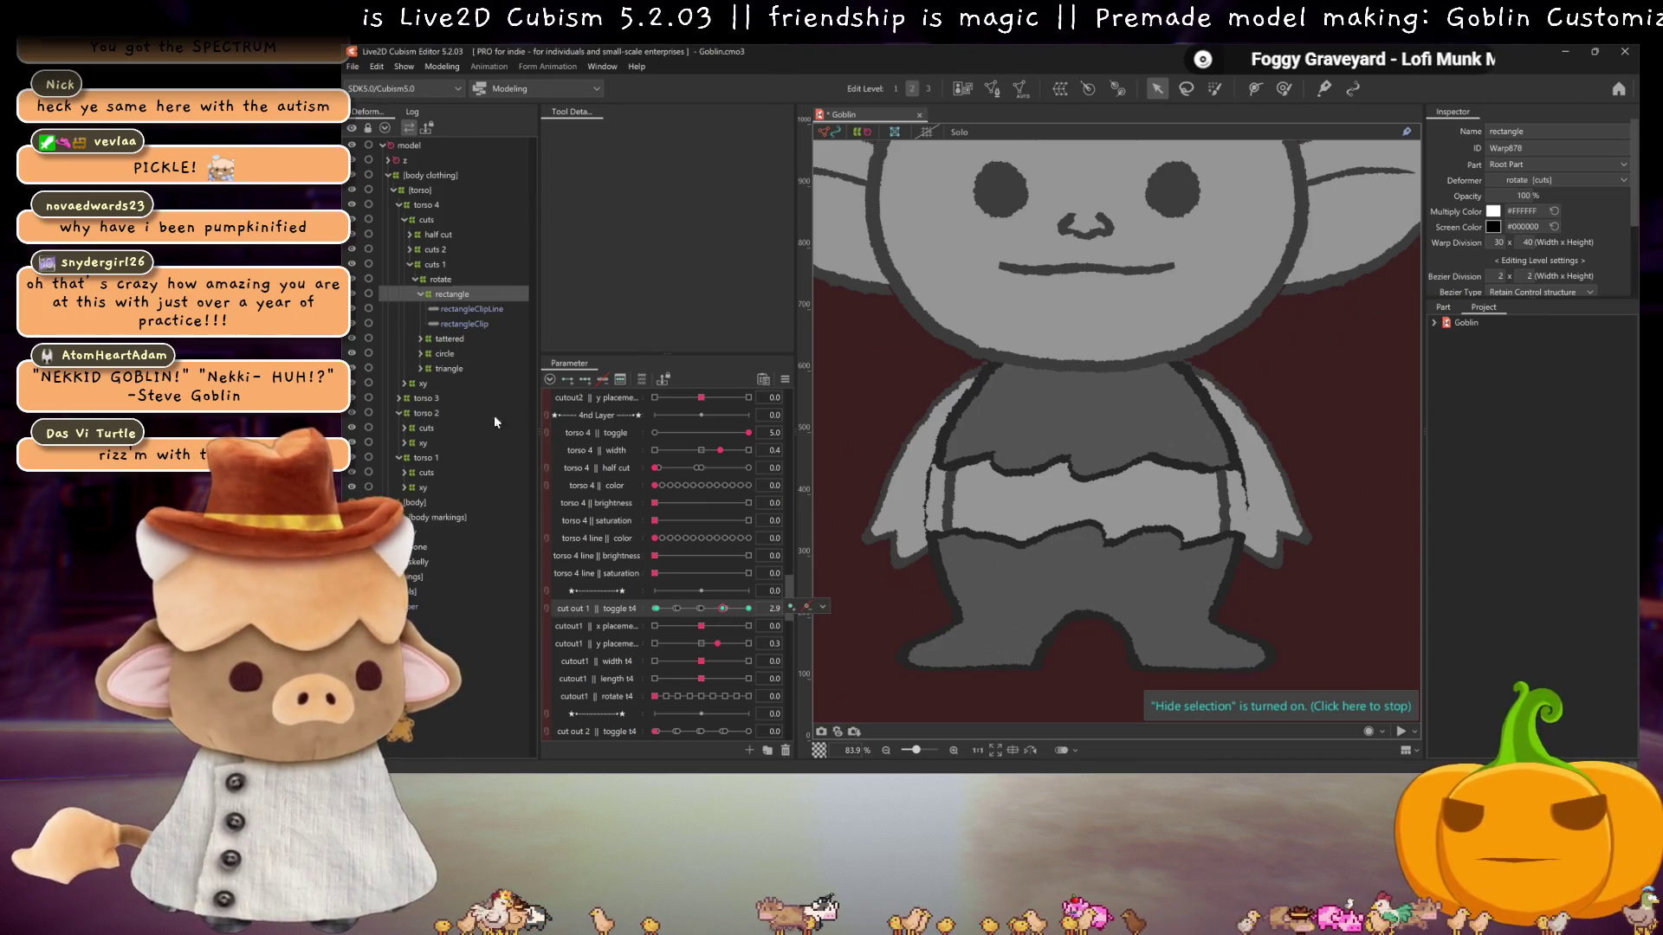
- Check the circle and rectangle cuts at the 4.0 and 3.0 keys, leaving cut out 1 at 4.0
left_click(445, 353)
left_click(679, 610)
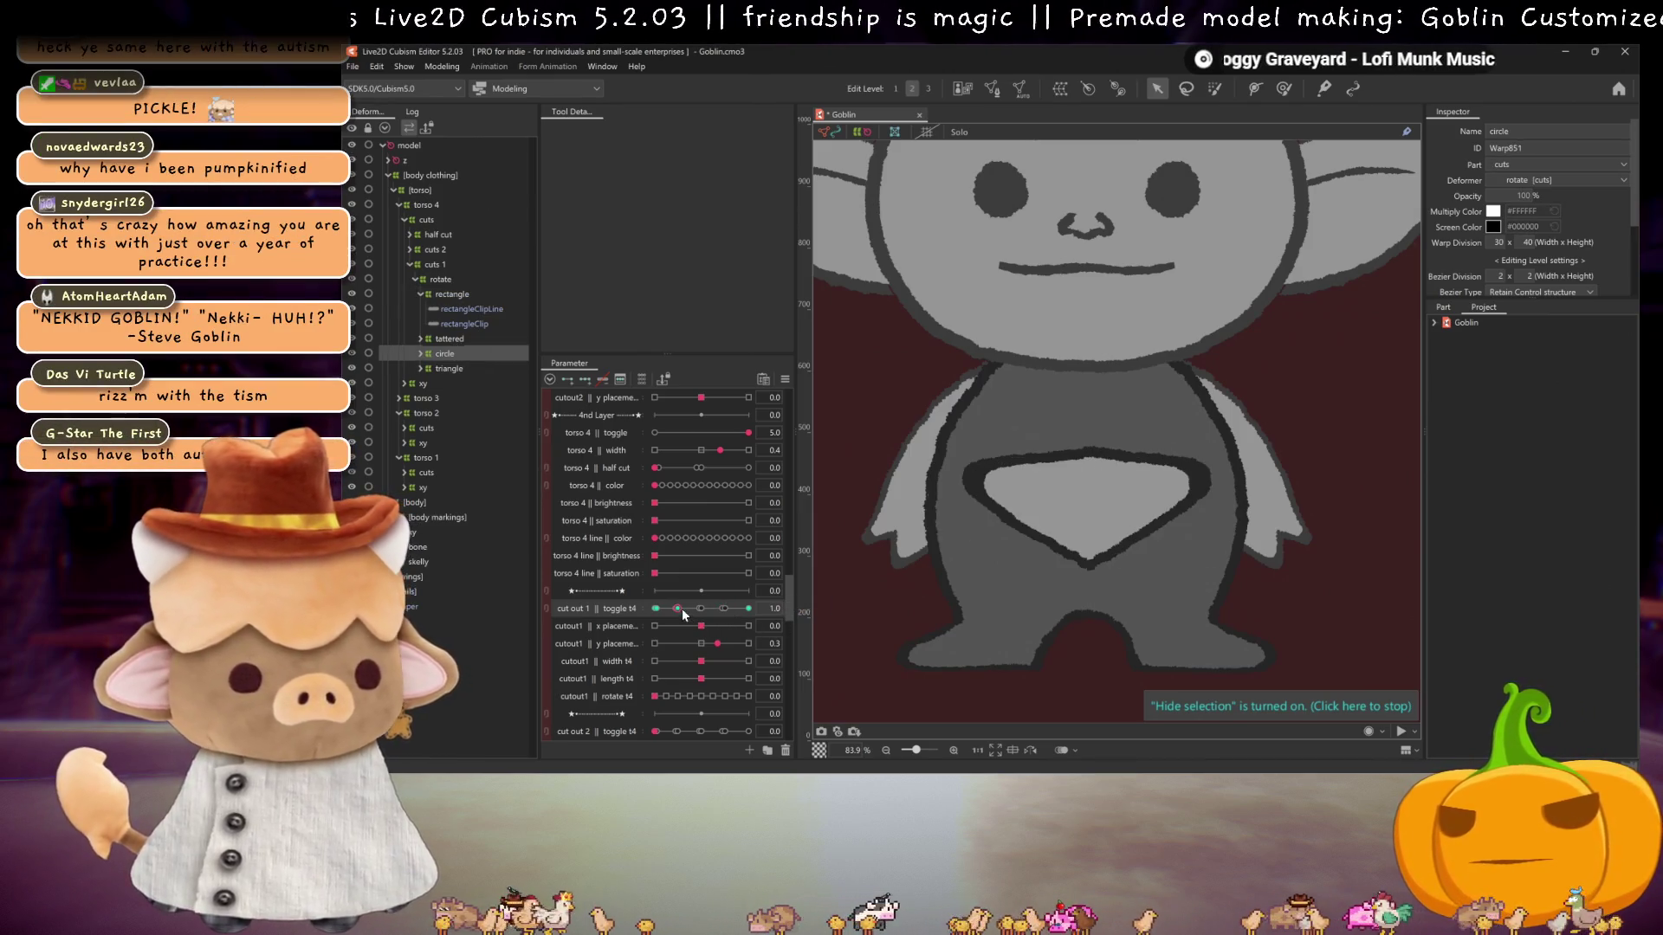
left_click(1087, 497)
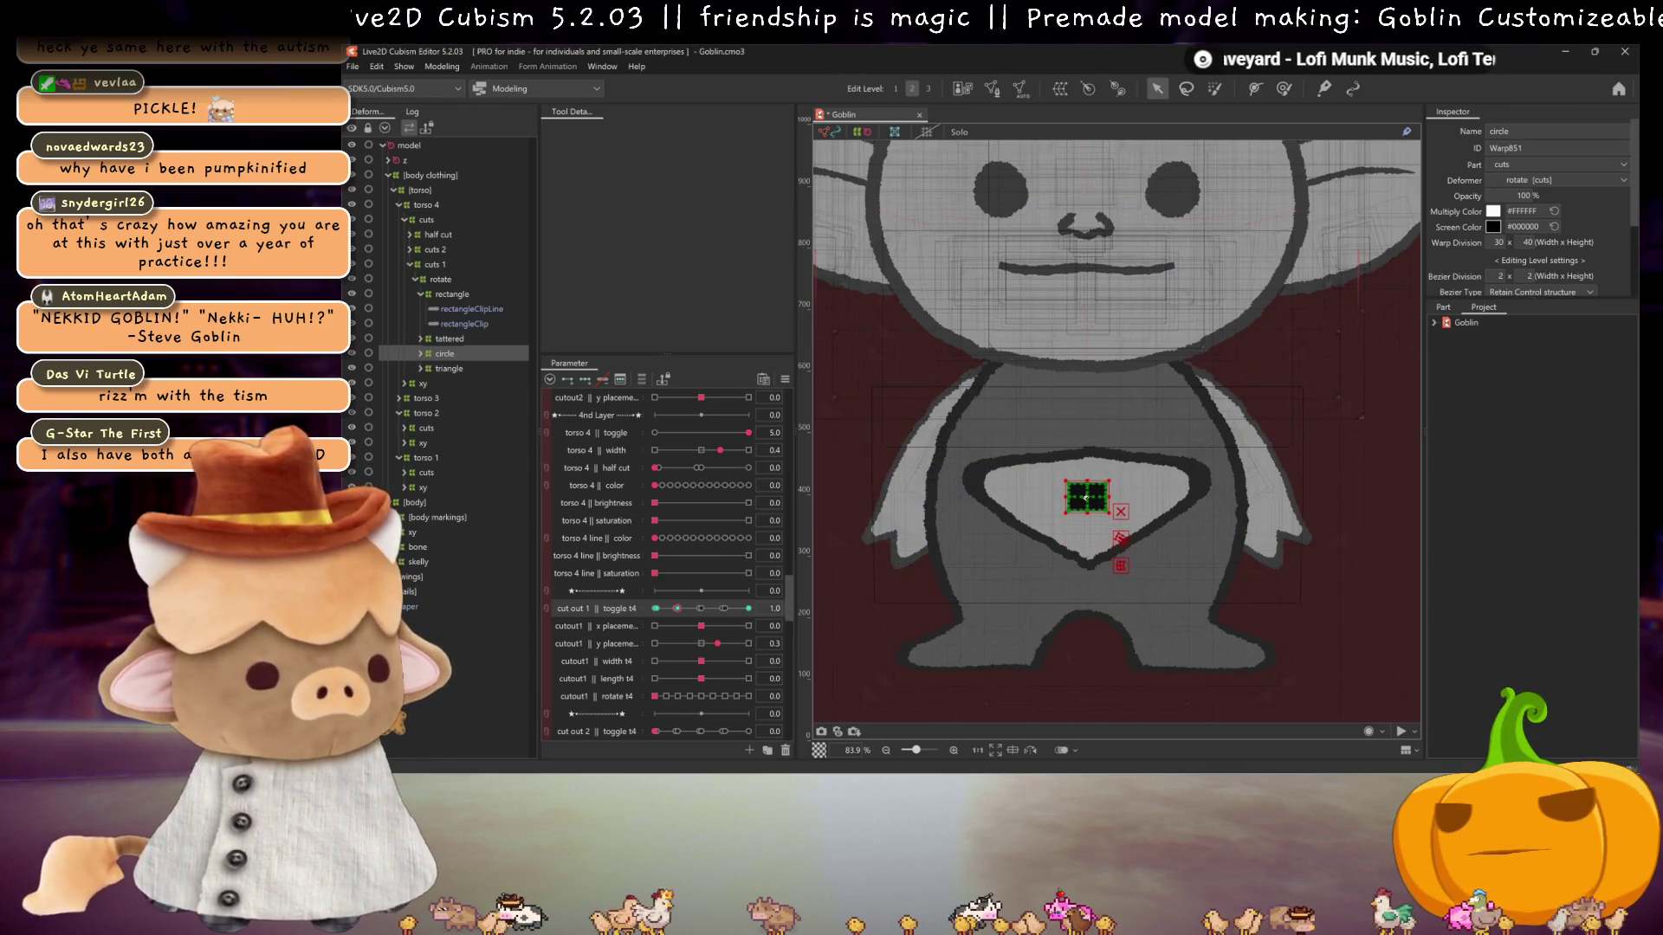
left_click(749, 610)
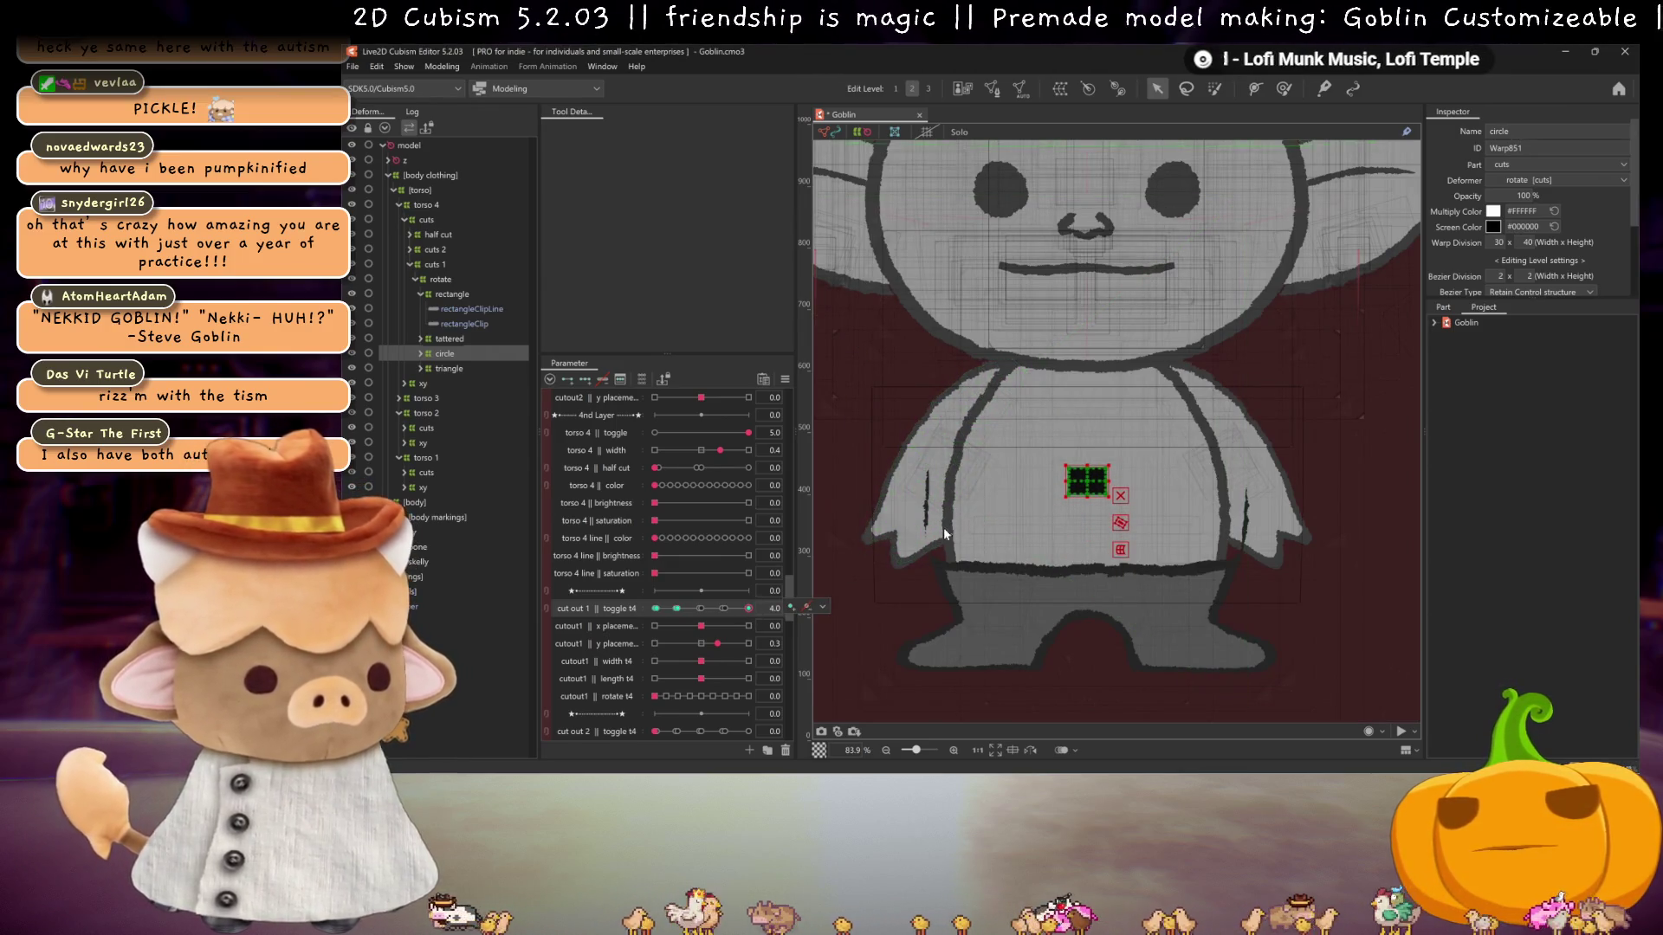
key("ctrl+h")
left_click(725, 606)
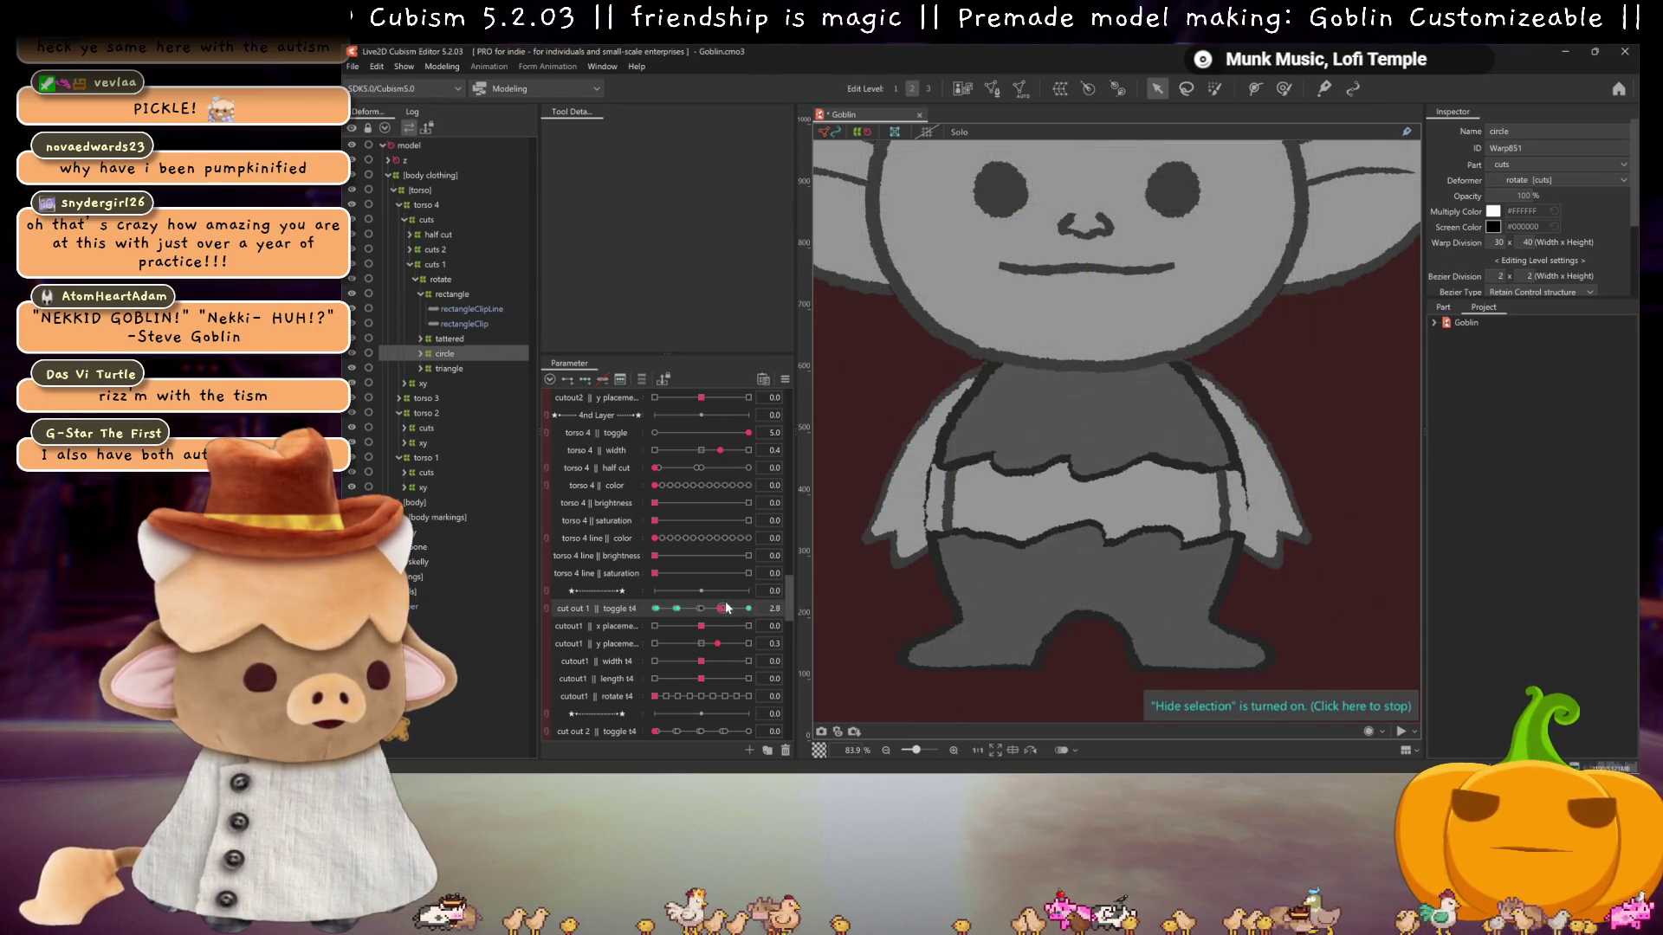
left_click(444, 295)
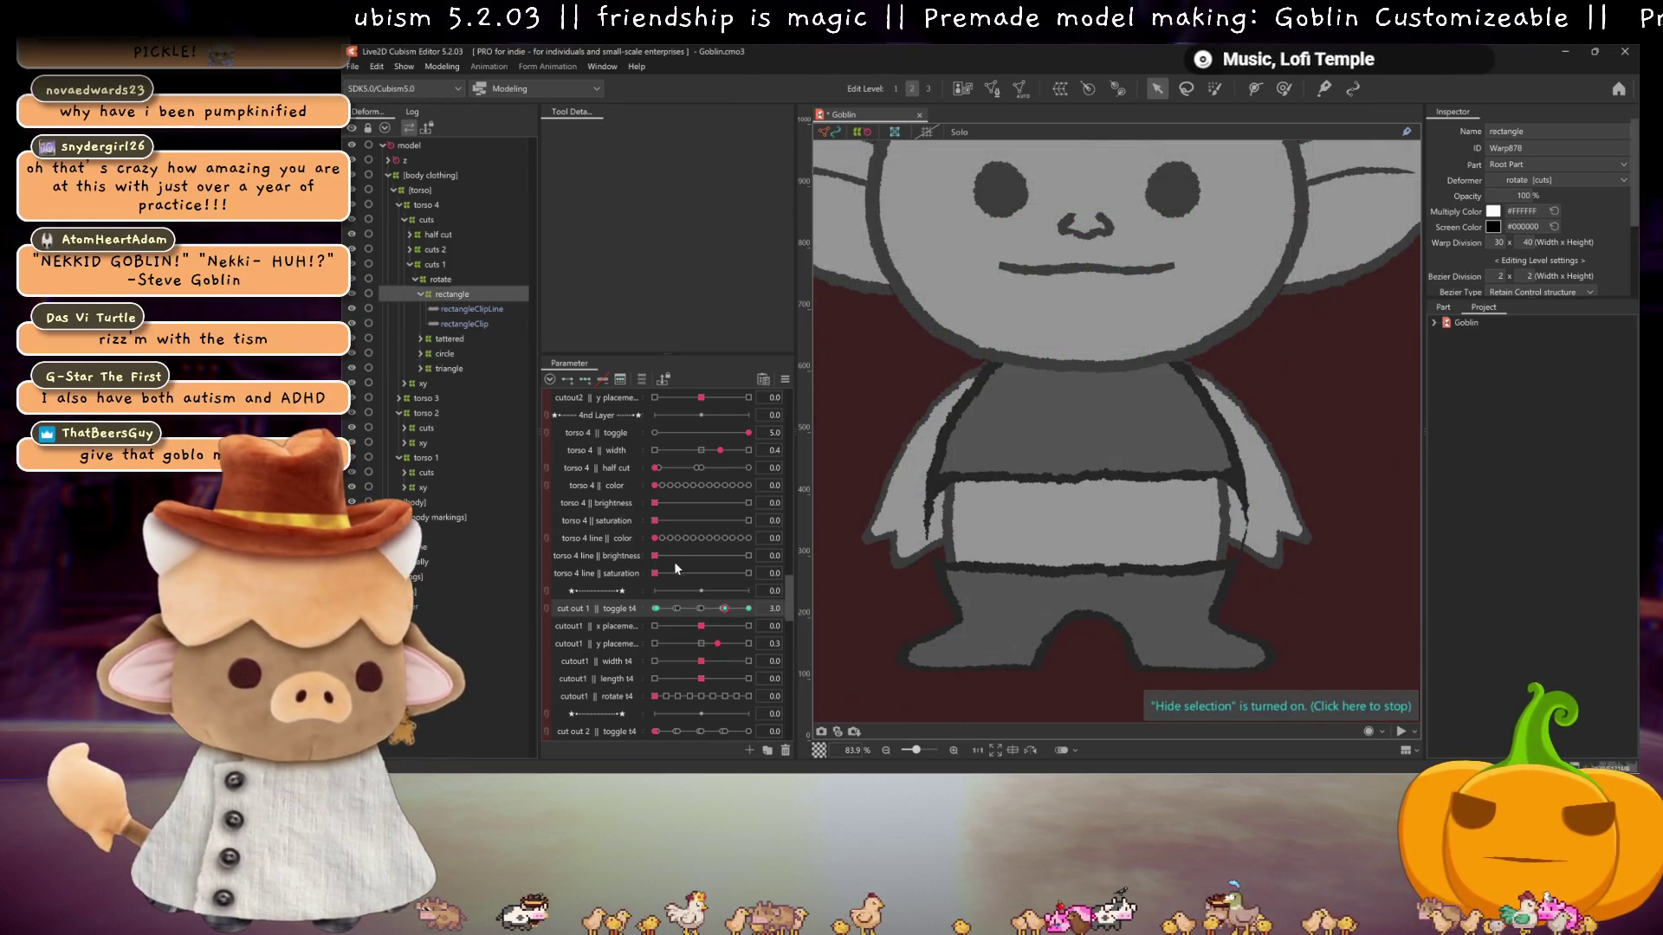
left_click(747, 606)
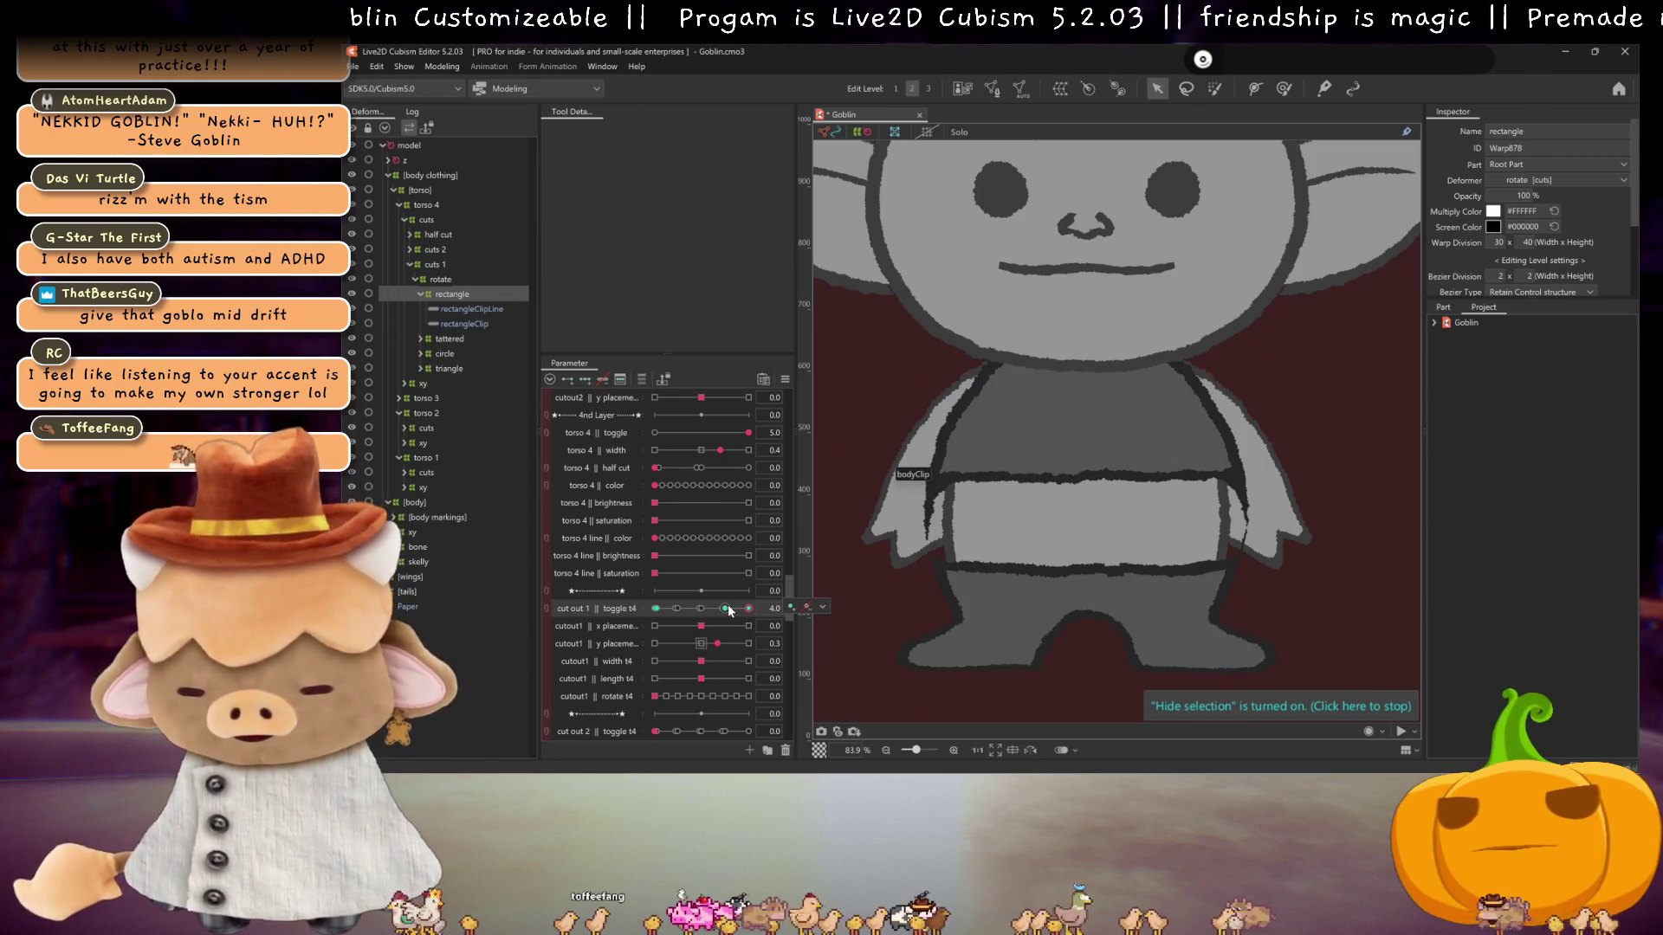
- Return the cut out 1 toggle to 0.0 and bring the cut out 2 parameters into view
mouse_move(727, 608)
left_mouse_down()
mouse_move(656, 610)
mouse_move(709, 648)
left_mouse_up()
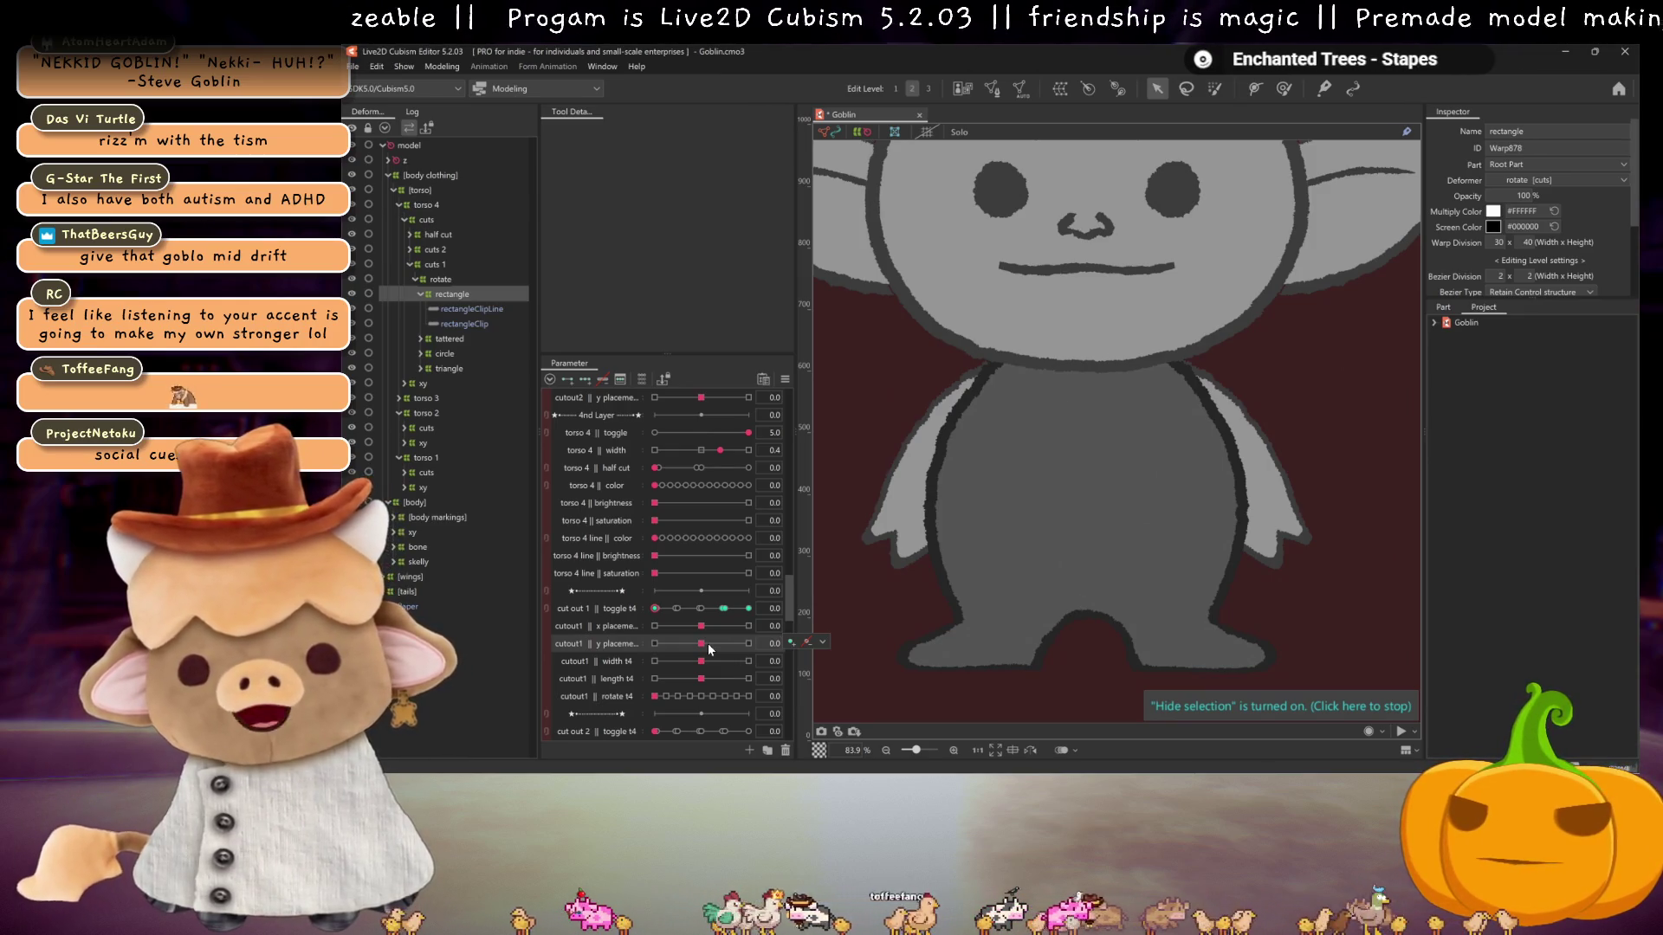
scroll(698, 628, "down", 5)
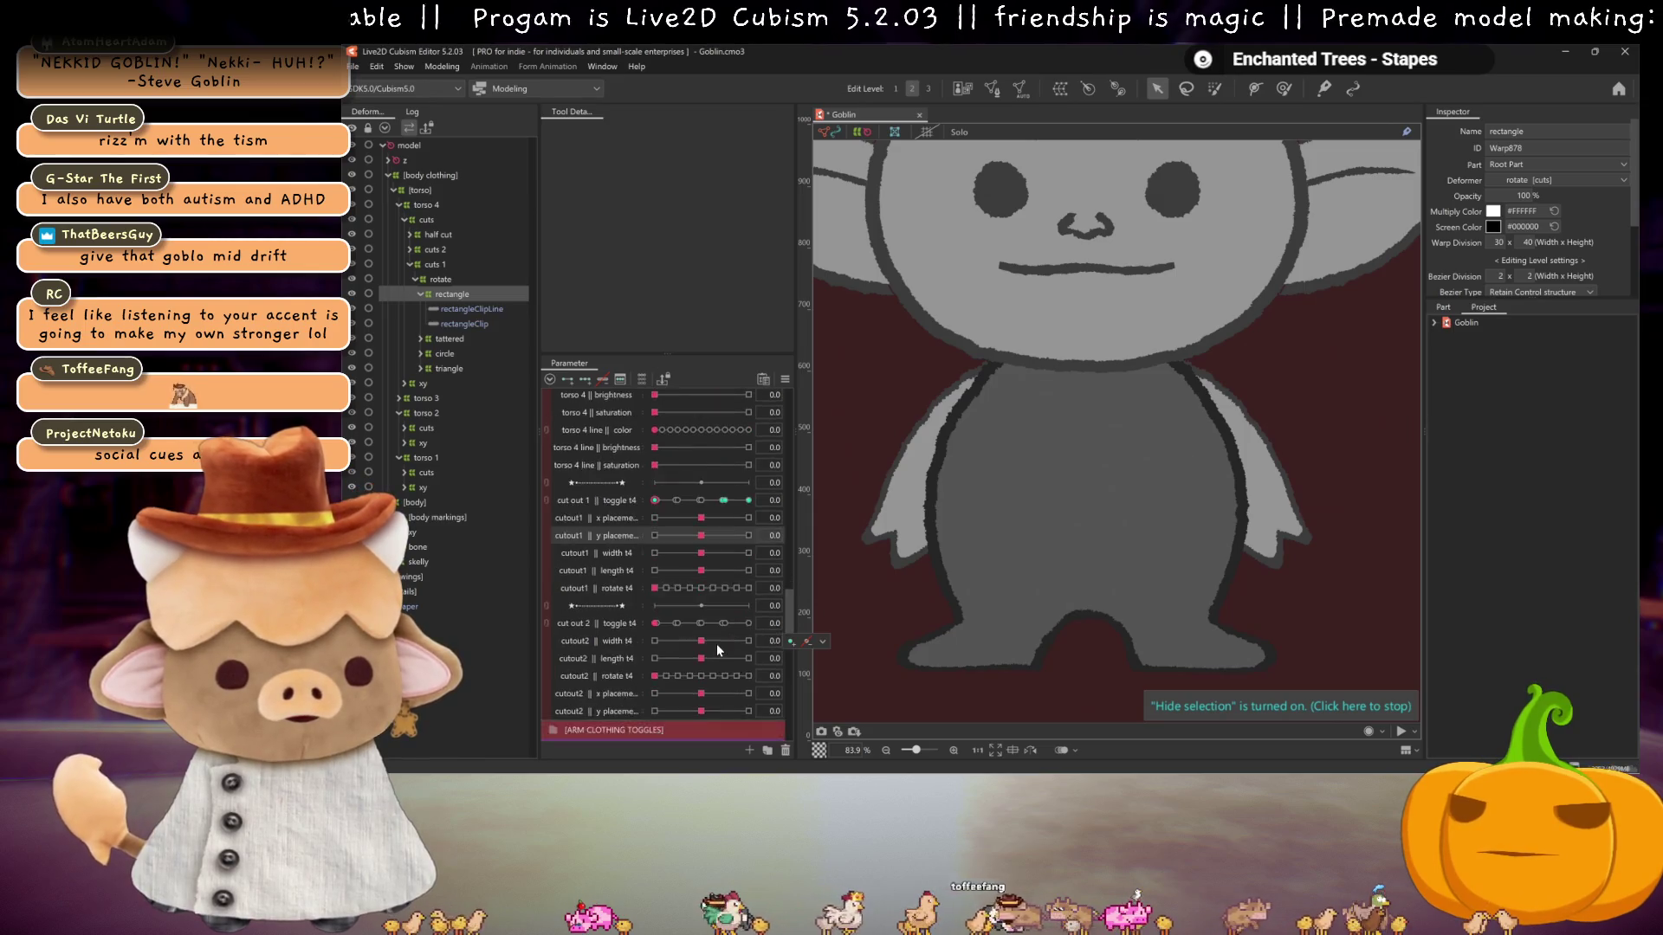
scroll(664, 573, "up", 1)
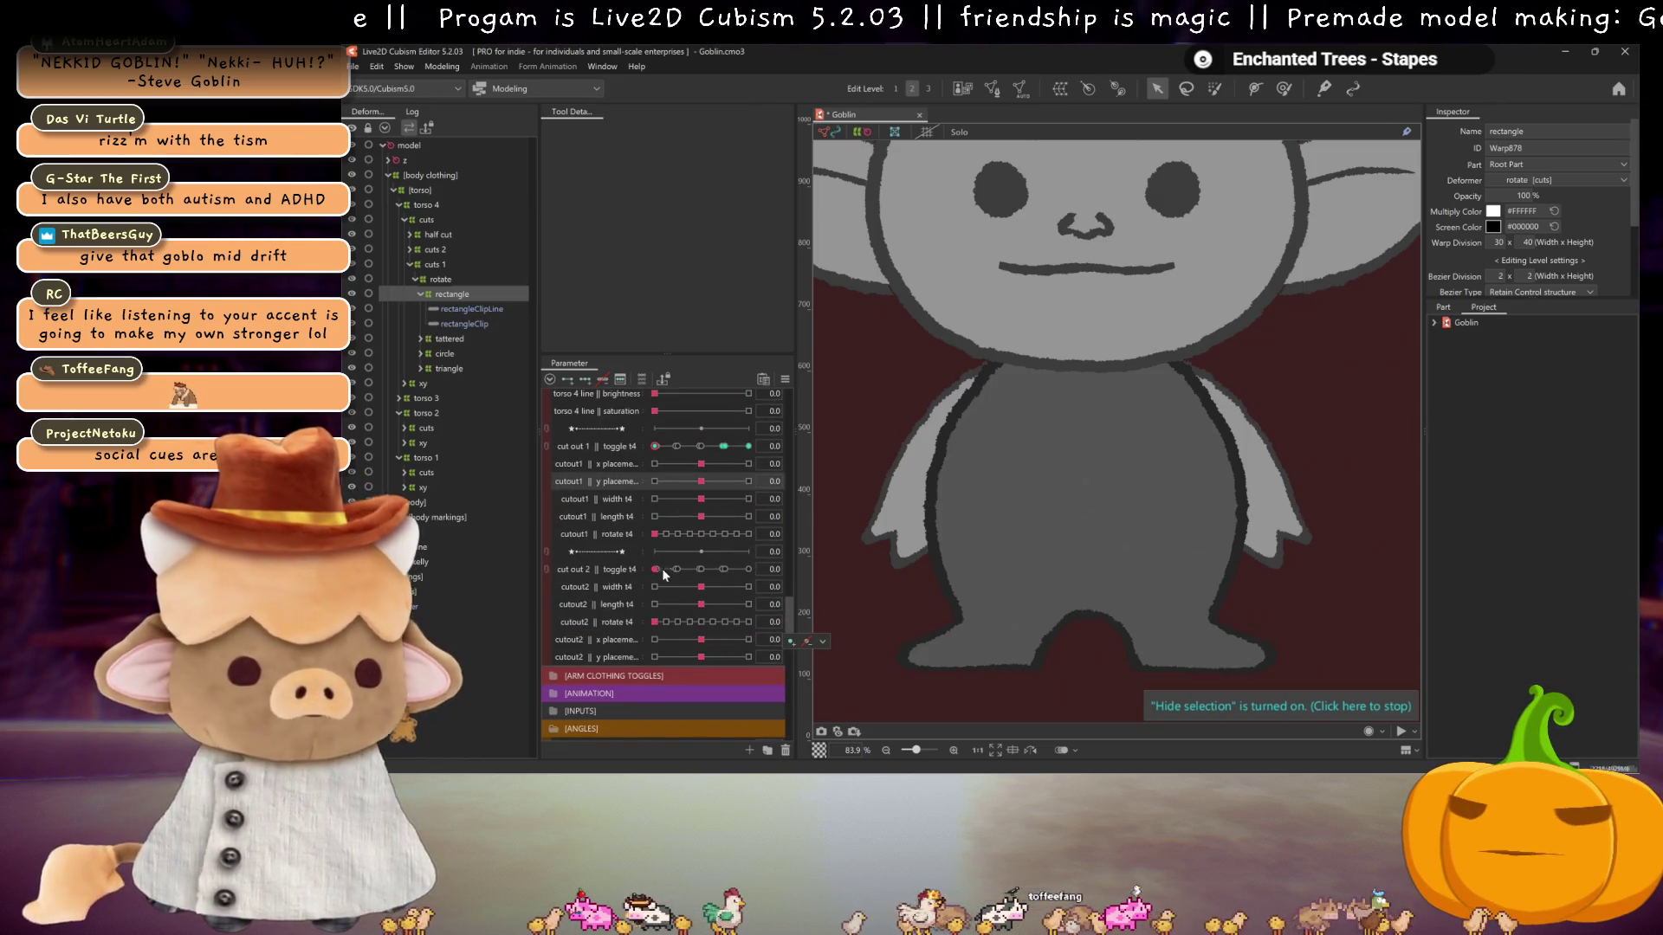
- Set the cut out 2 toggle to 2.0 and move the cutout2 placement parameters beneath it
left_click_drag(654, 570, 706, 571)
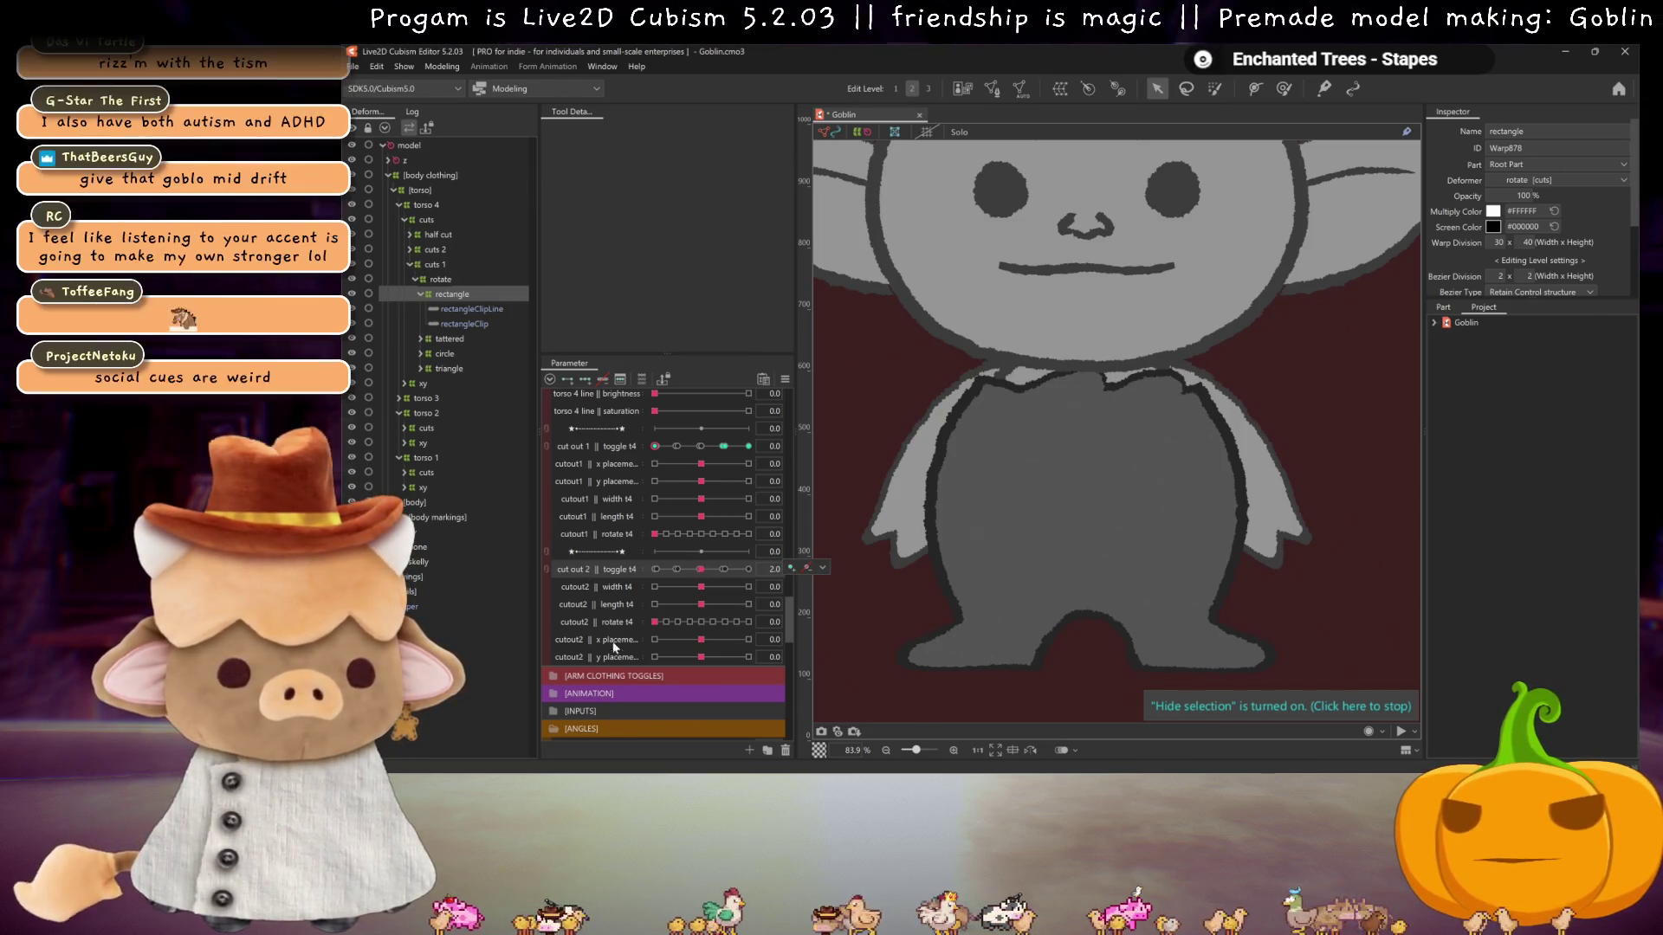
left_click_drag(606, 586, 718, 606)
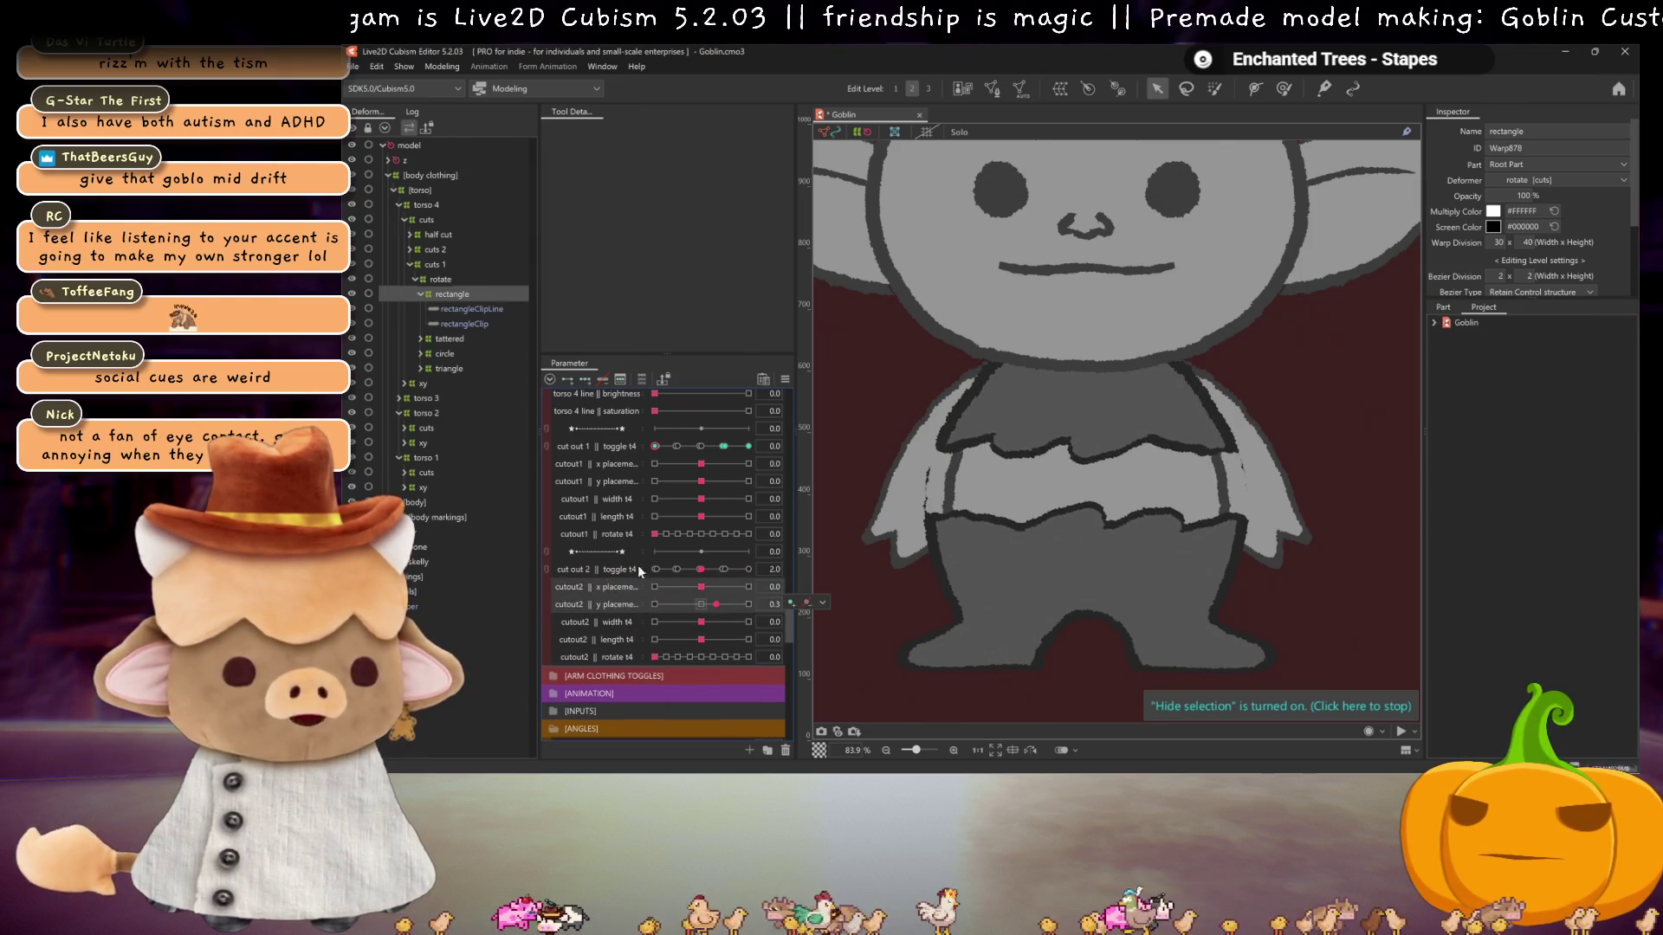
left_click(415, 250)
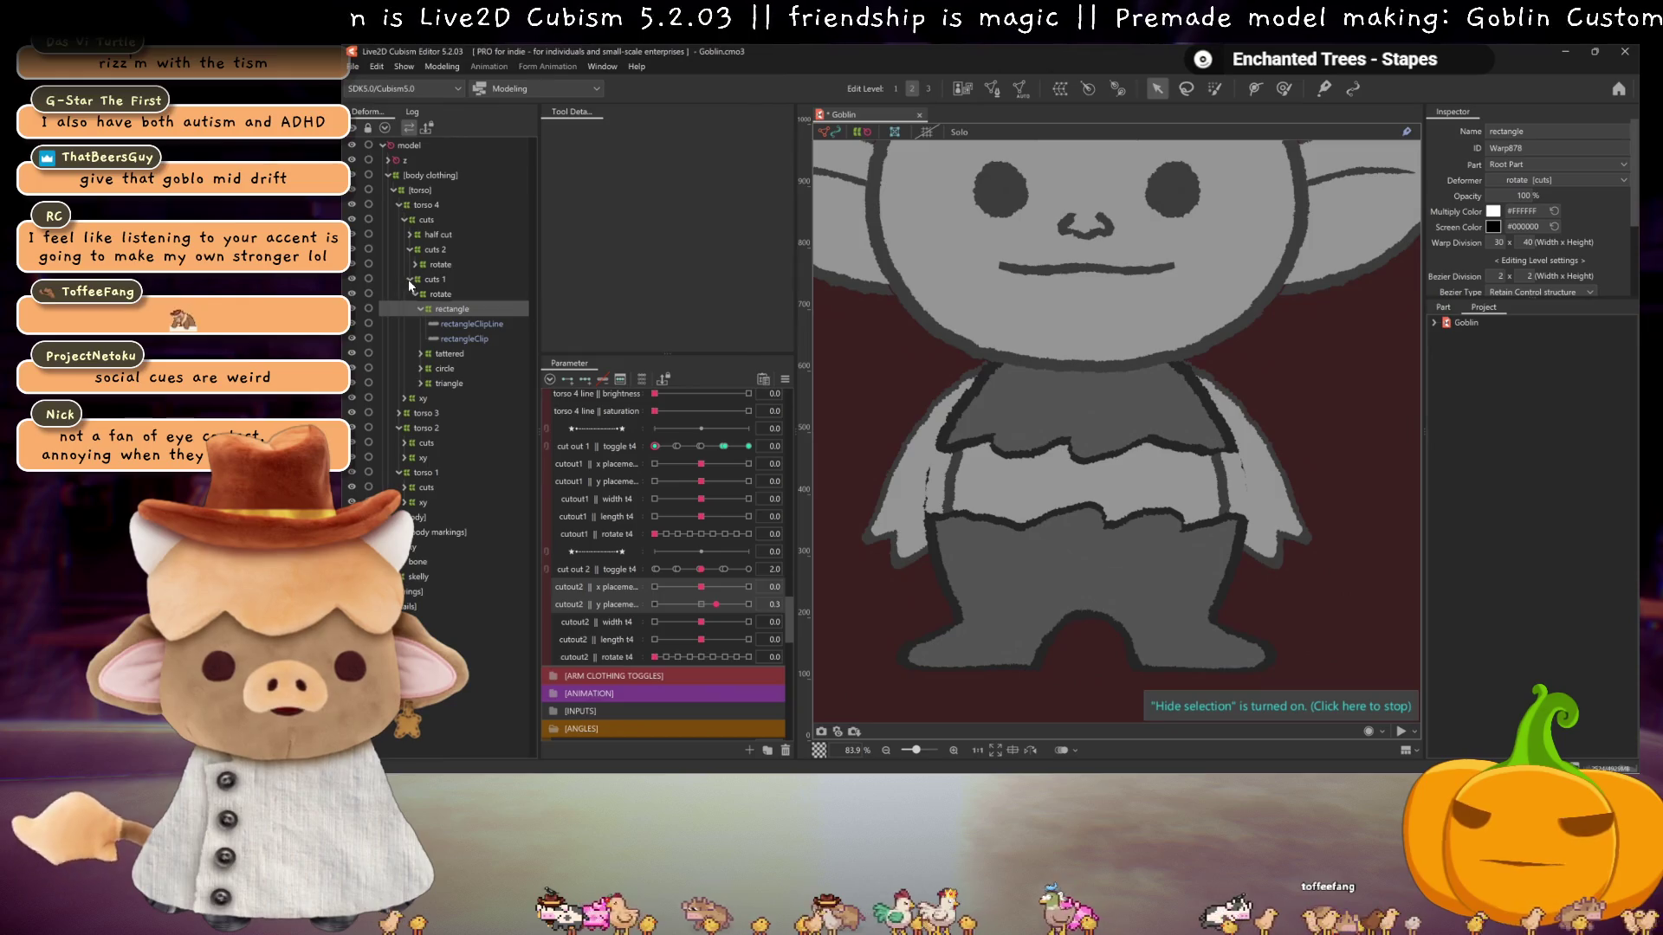
- Select the tattered cut under cuts 2 > rotate and scrub cut out 2 to 2.9
left_click(411, 279)
left_click(409, 278)
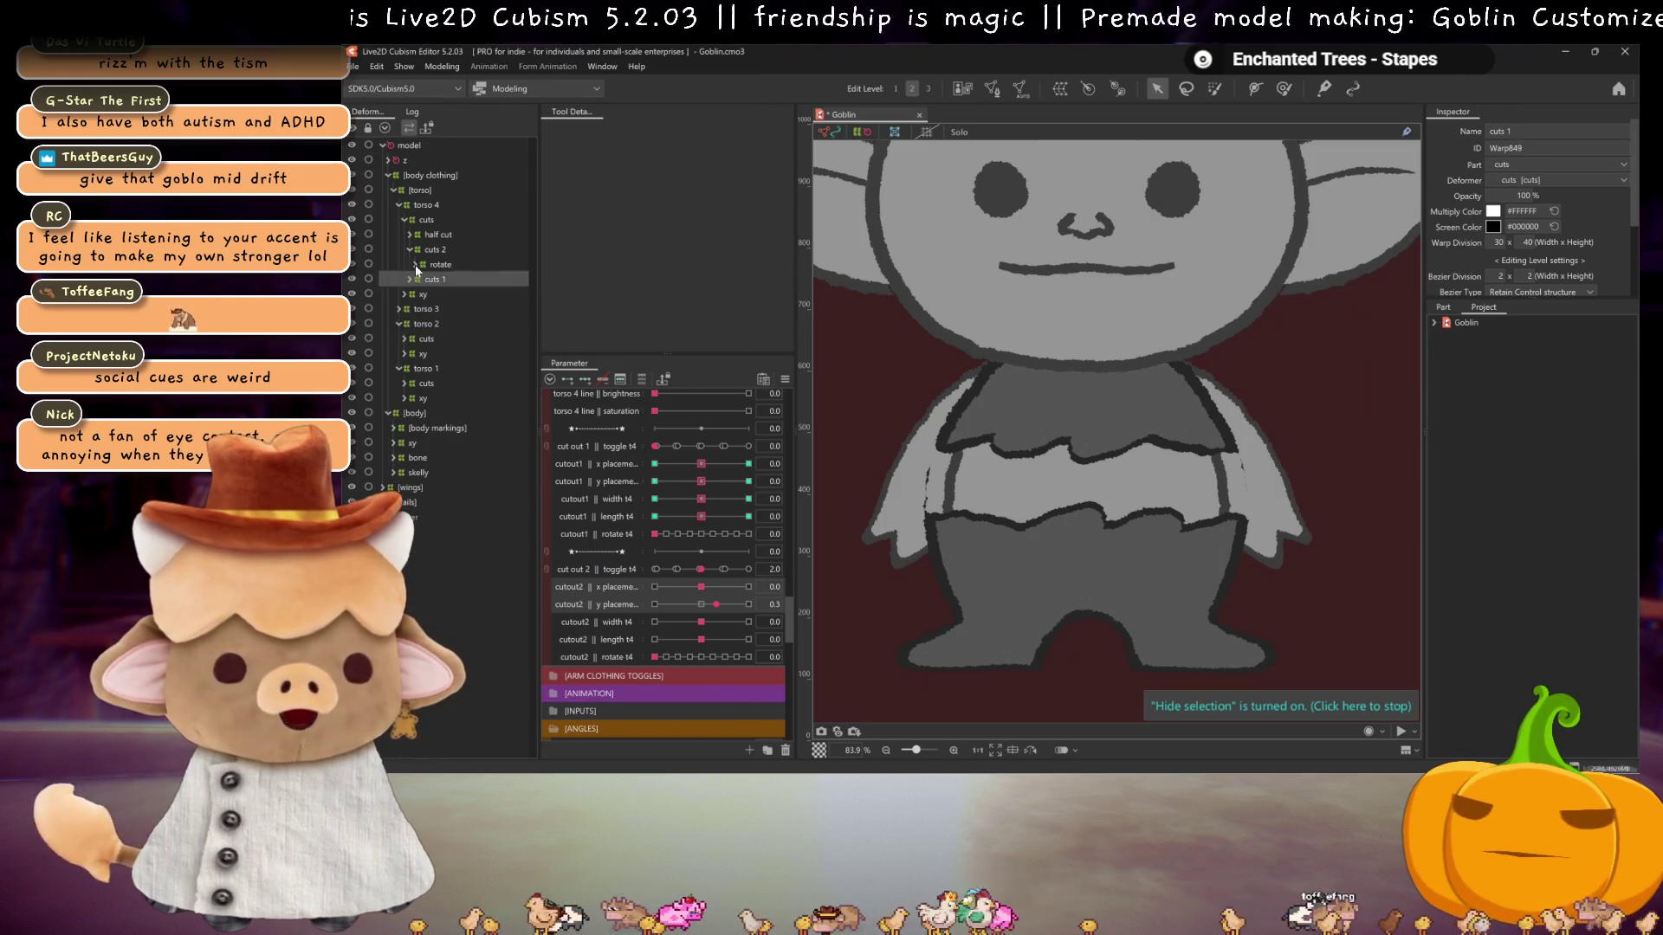
left_click(414, 264)
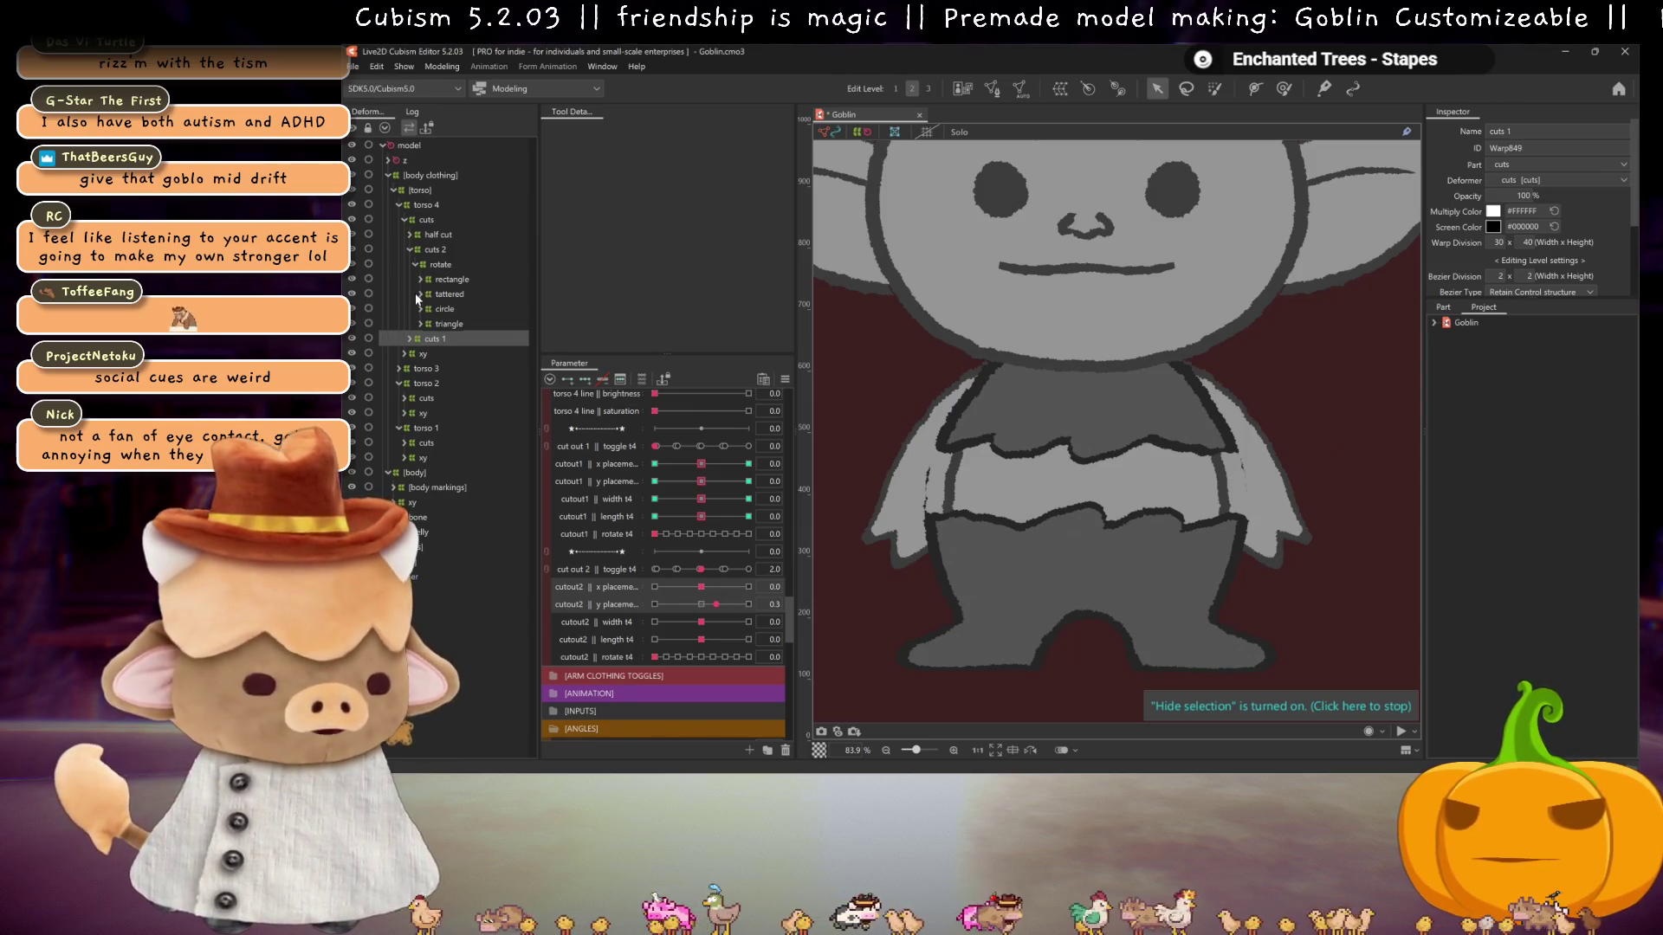
left_click(441, 295)
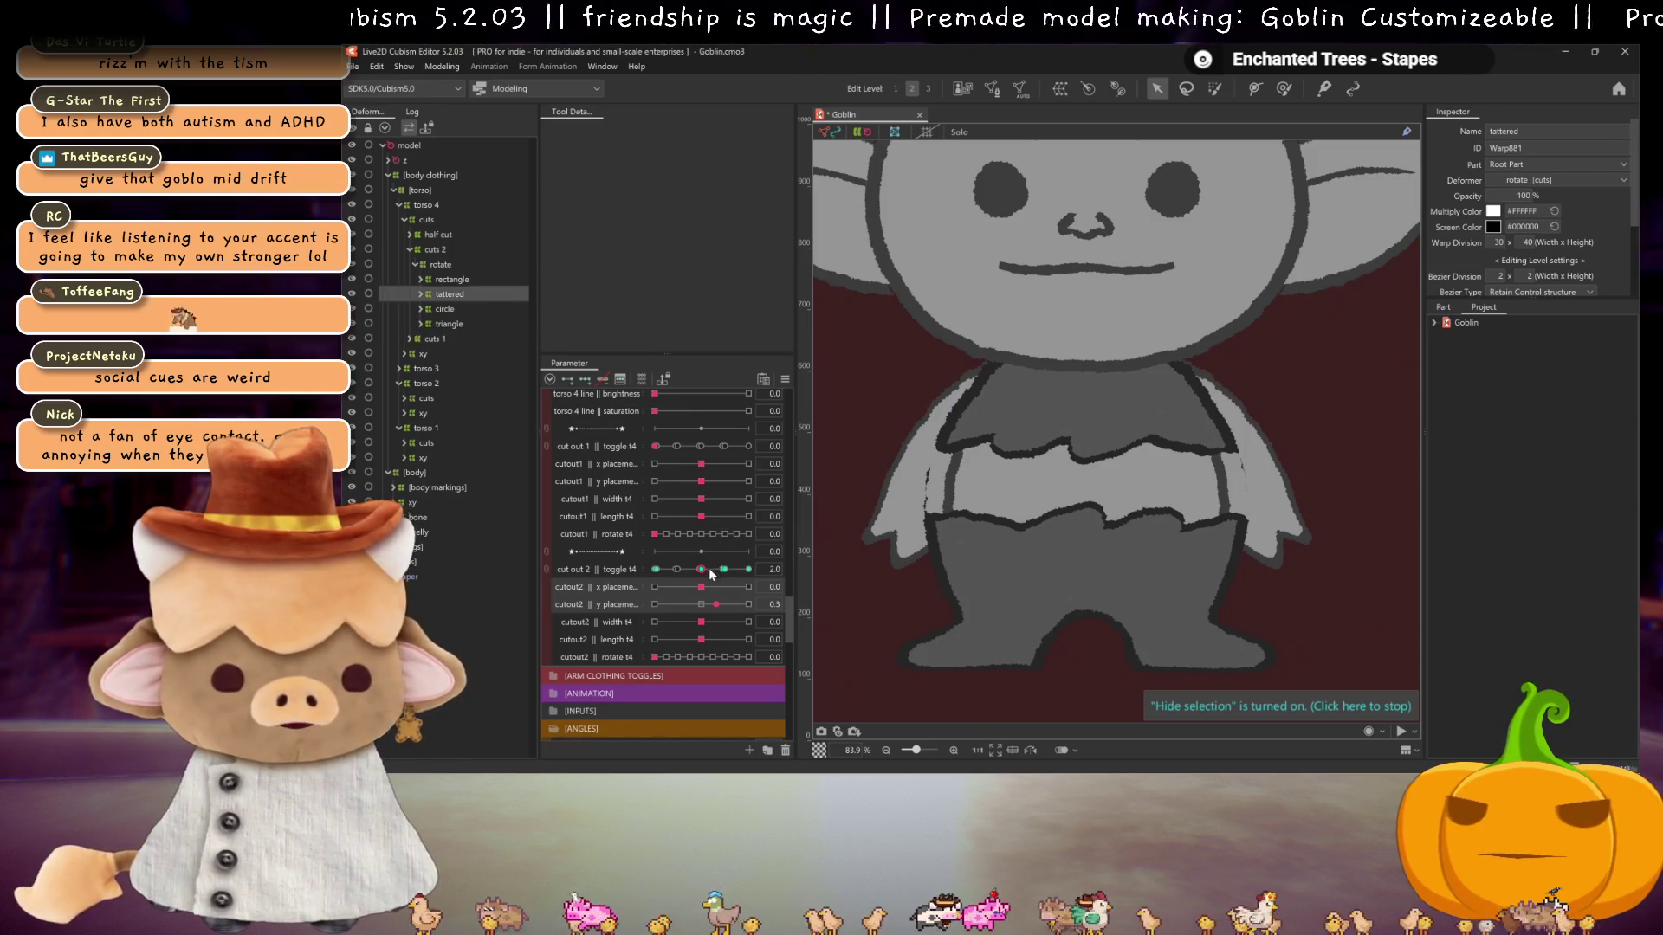
mouse_move(709, 570)
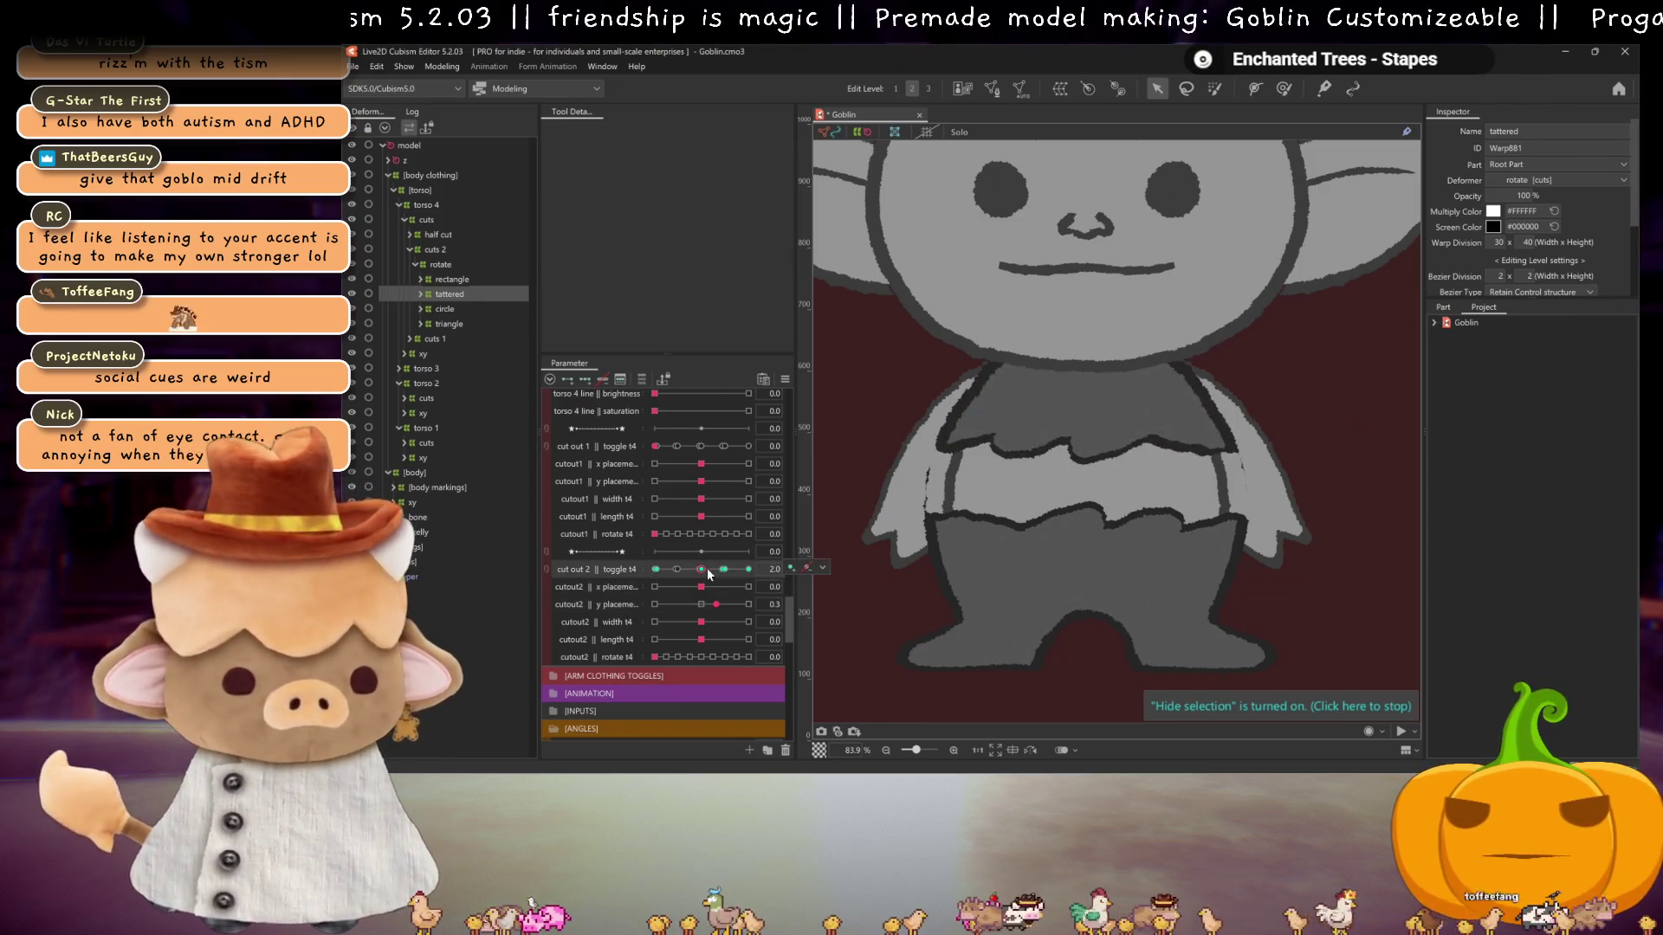
left_click_drag(707, 568, 749, 570)
- Select the rectangle cut and cycle cut out 2 through 2.0 and 2.9, leaving it at 3.0
left_click(437, 280)
left_click(725, 569)
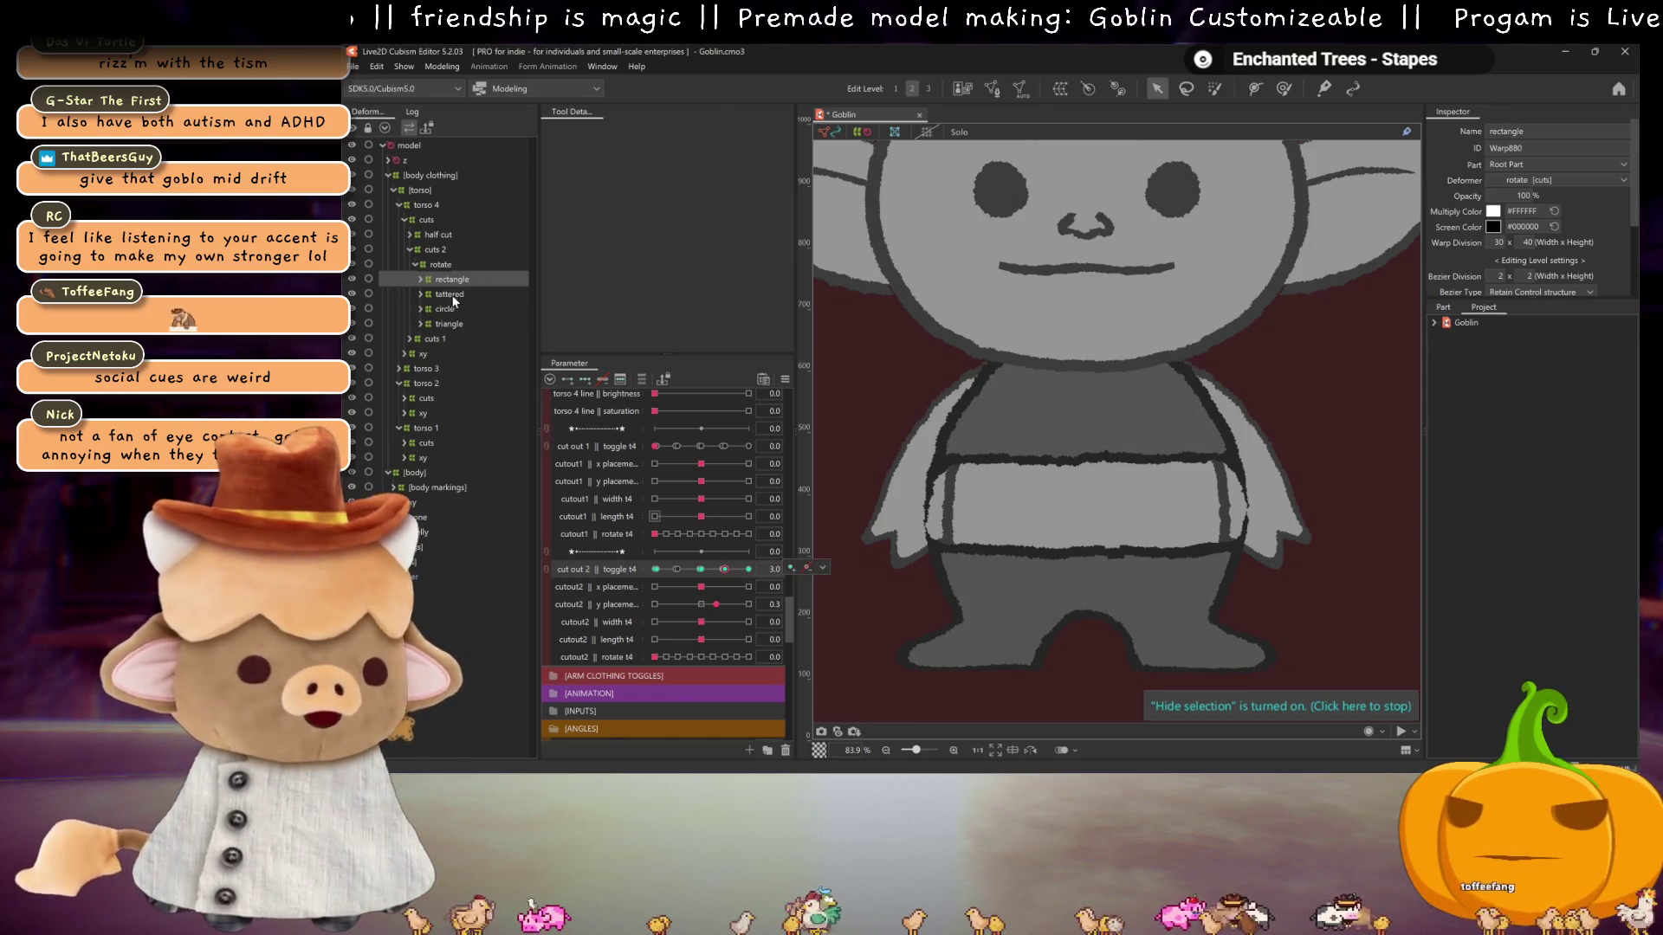
left_click_drag(731, 570, 698, 570)
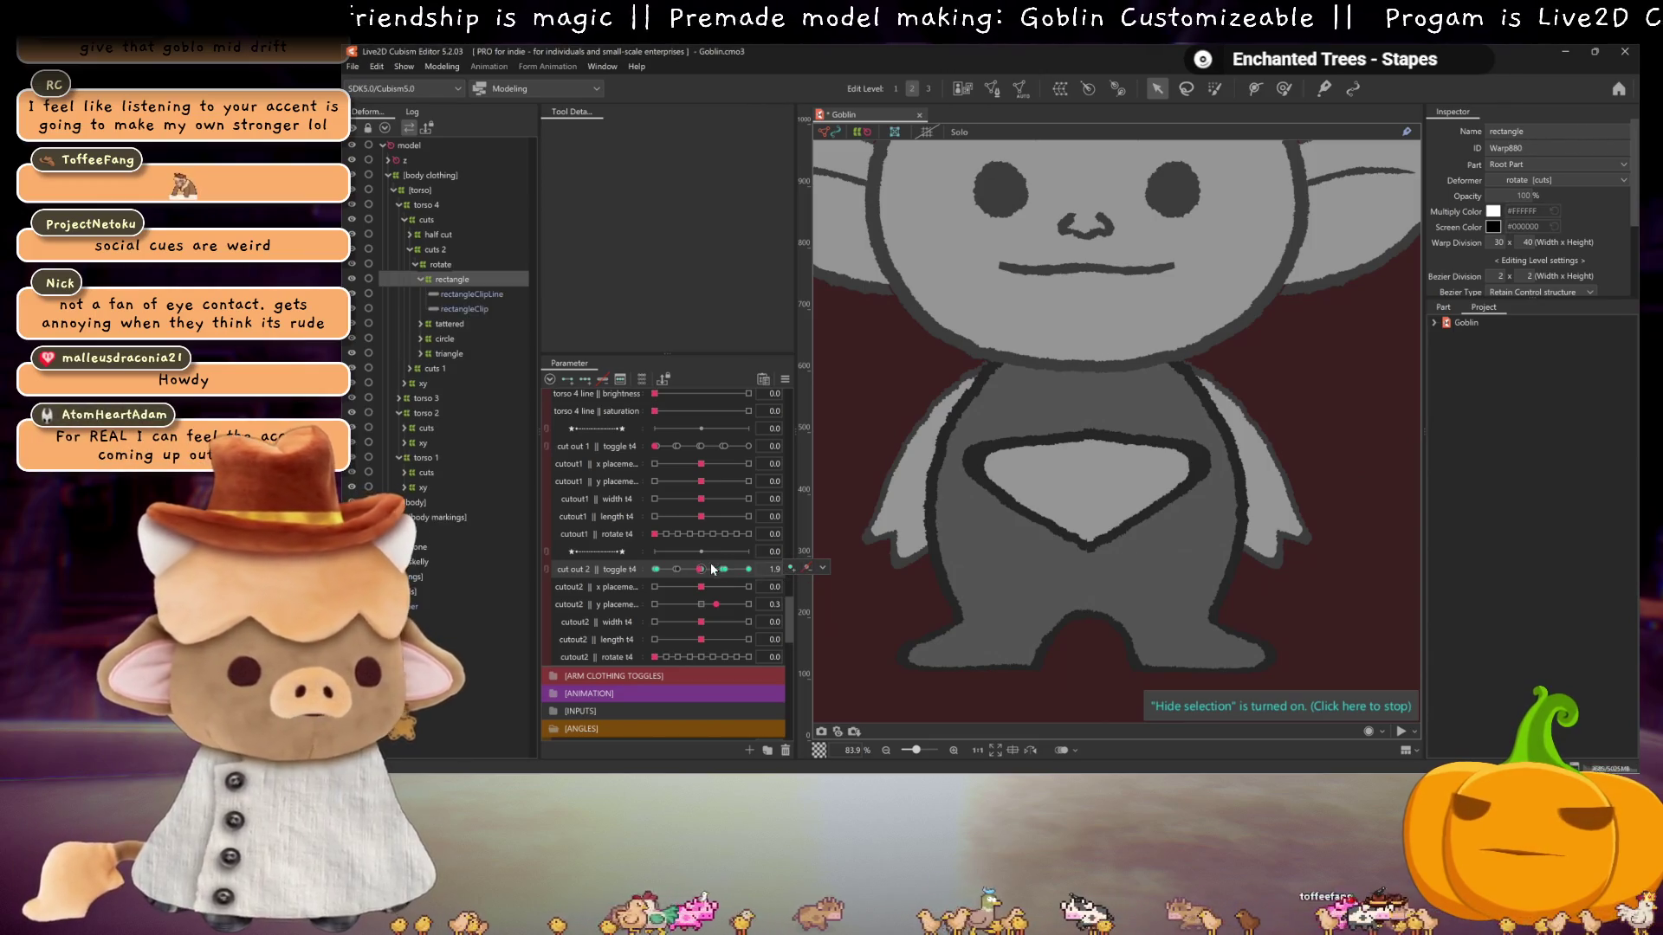
left_click(704, 570)
left_click(724, 570)
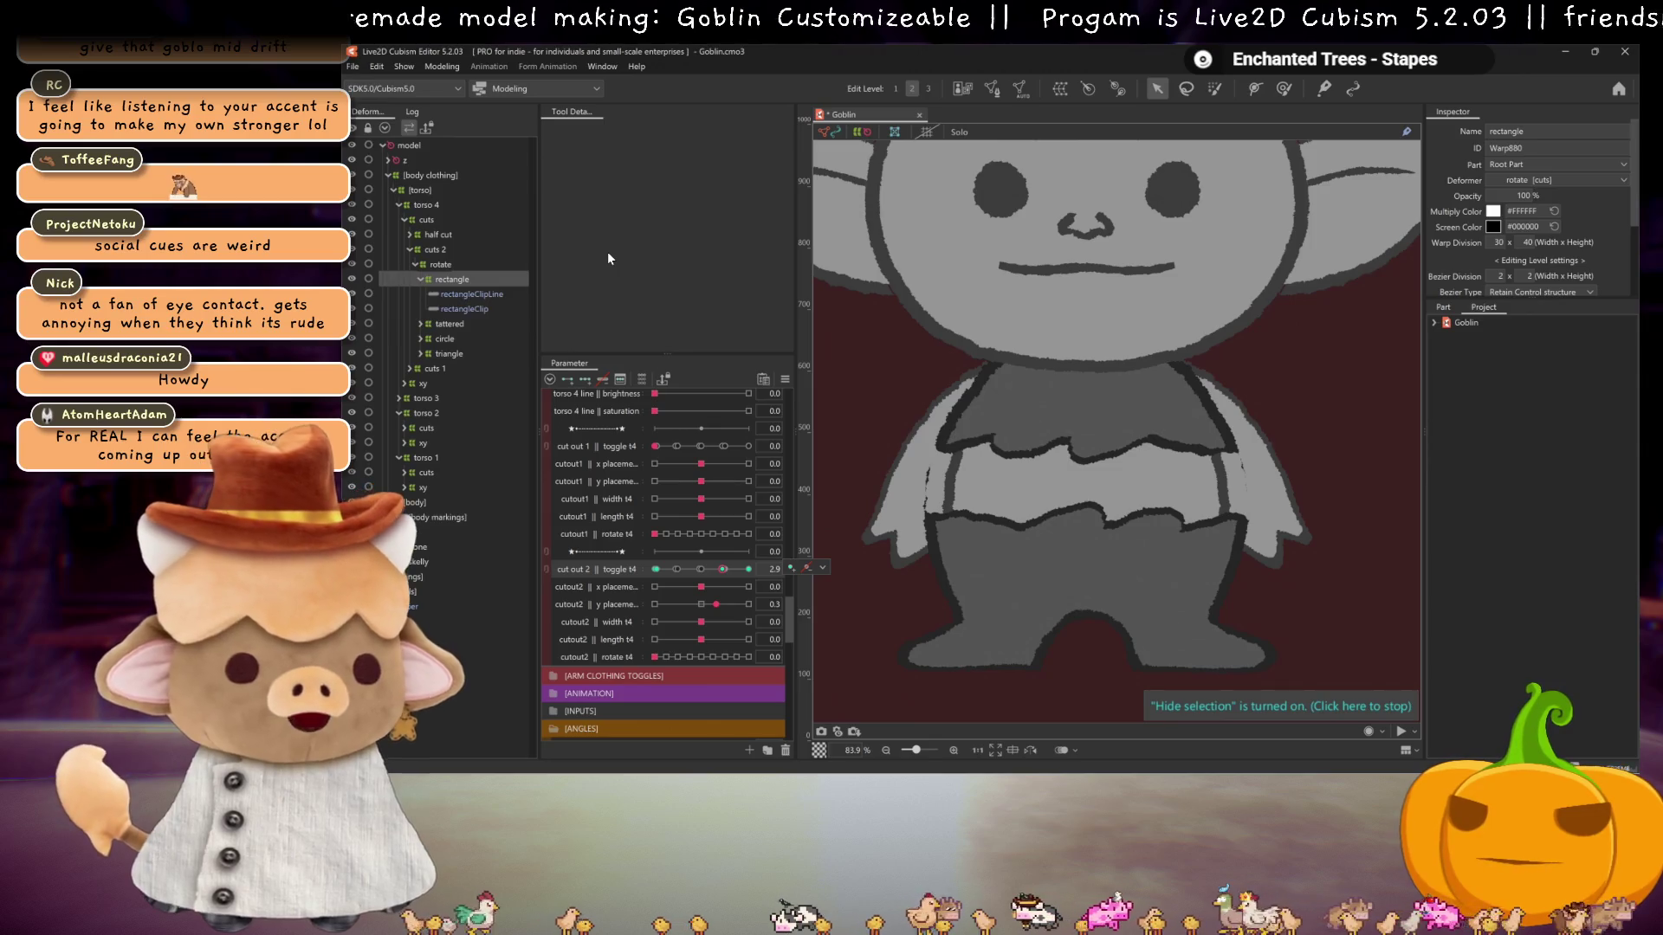
left_click(725, 570)
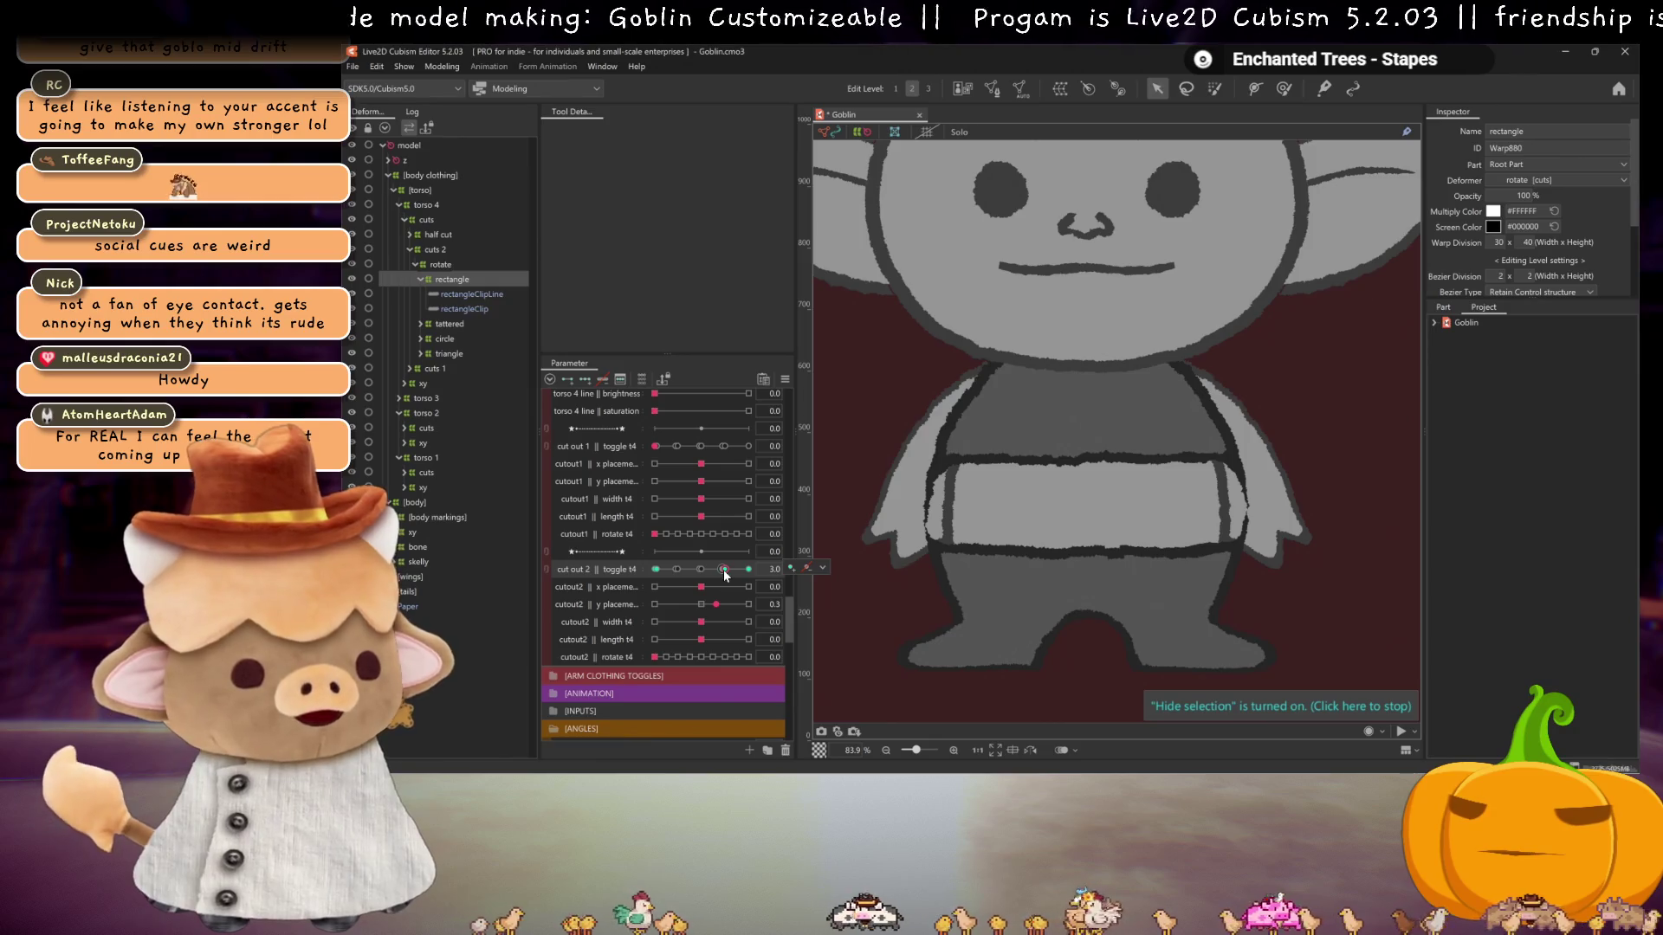
mouse_move(725, 572)
left_mouse_down()
mouse_move(655, 570)
mouse_move(794, 569)
mouse_move(726, 572)
left_mouse_up()
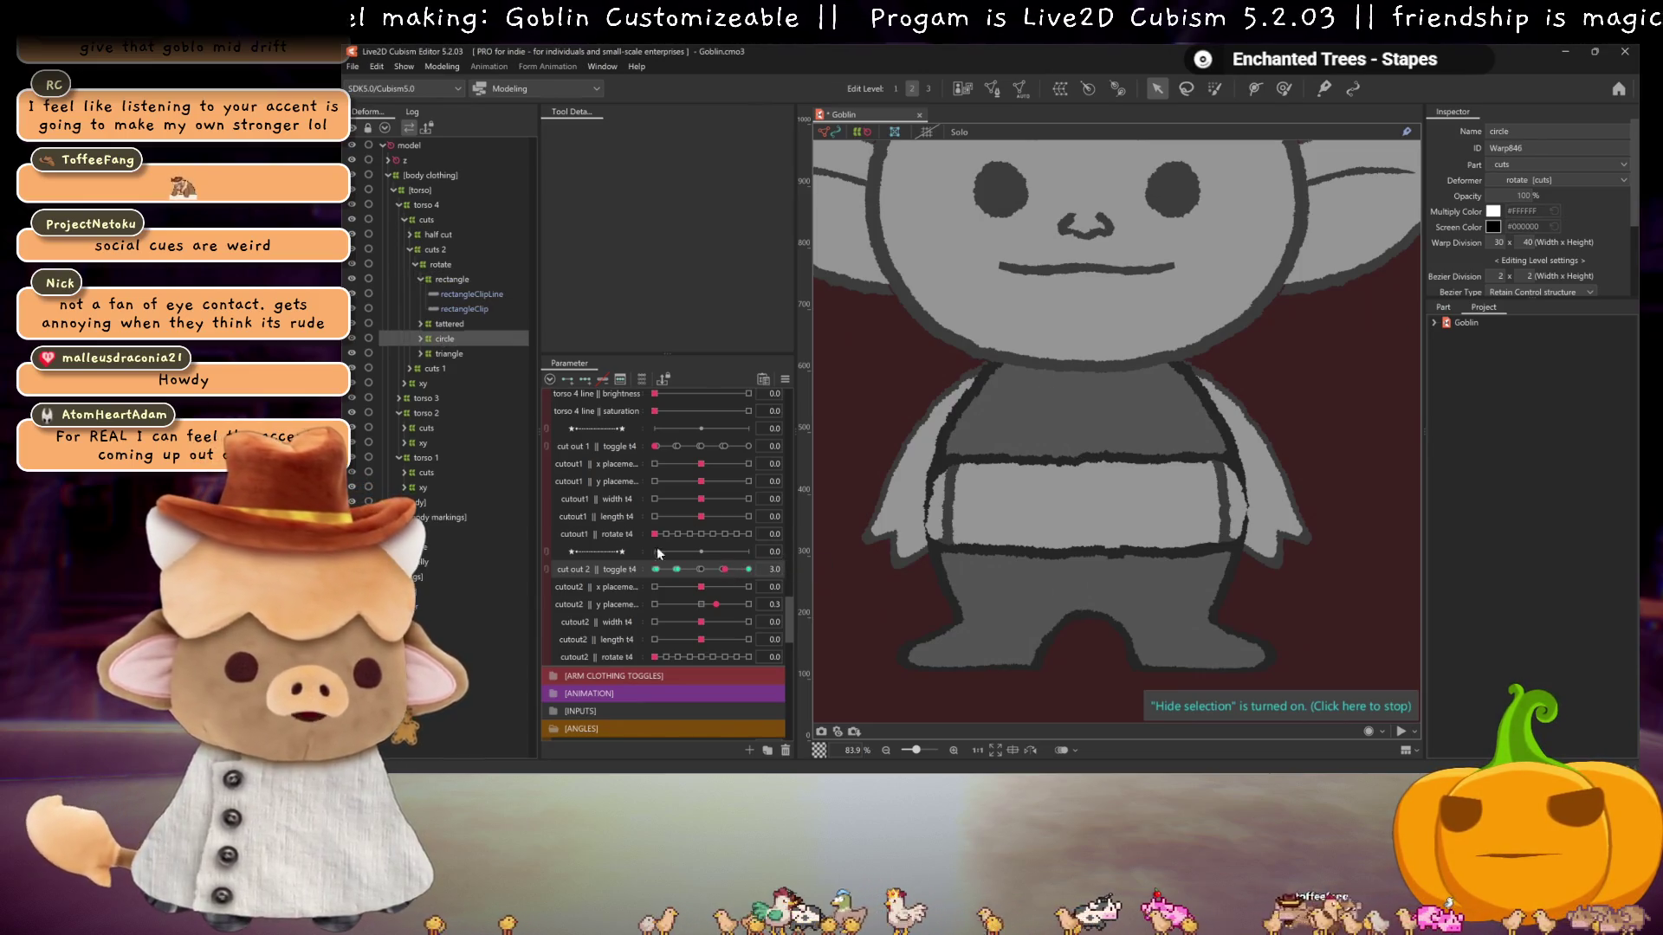
- Raise the circle cutout deformer on the torso, test keys 4.0 and 1.0, then clear cut out 2 to 0
left_click(678, 569)
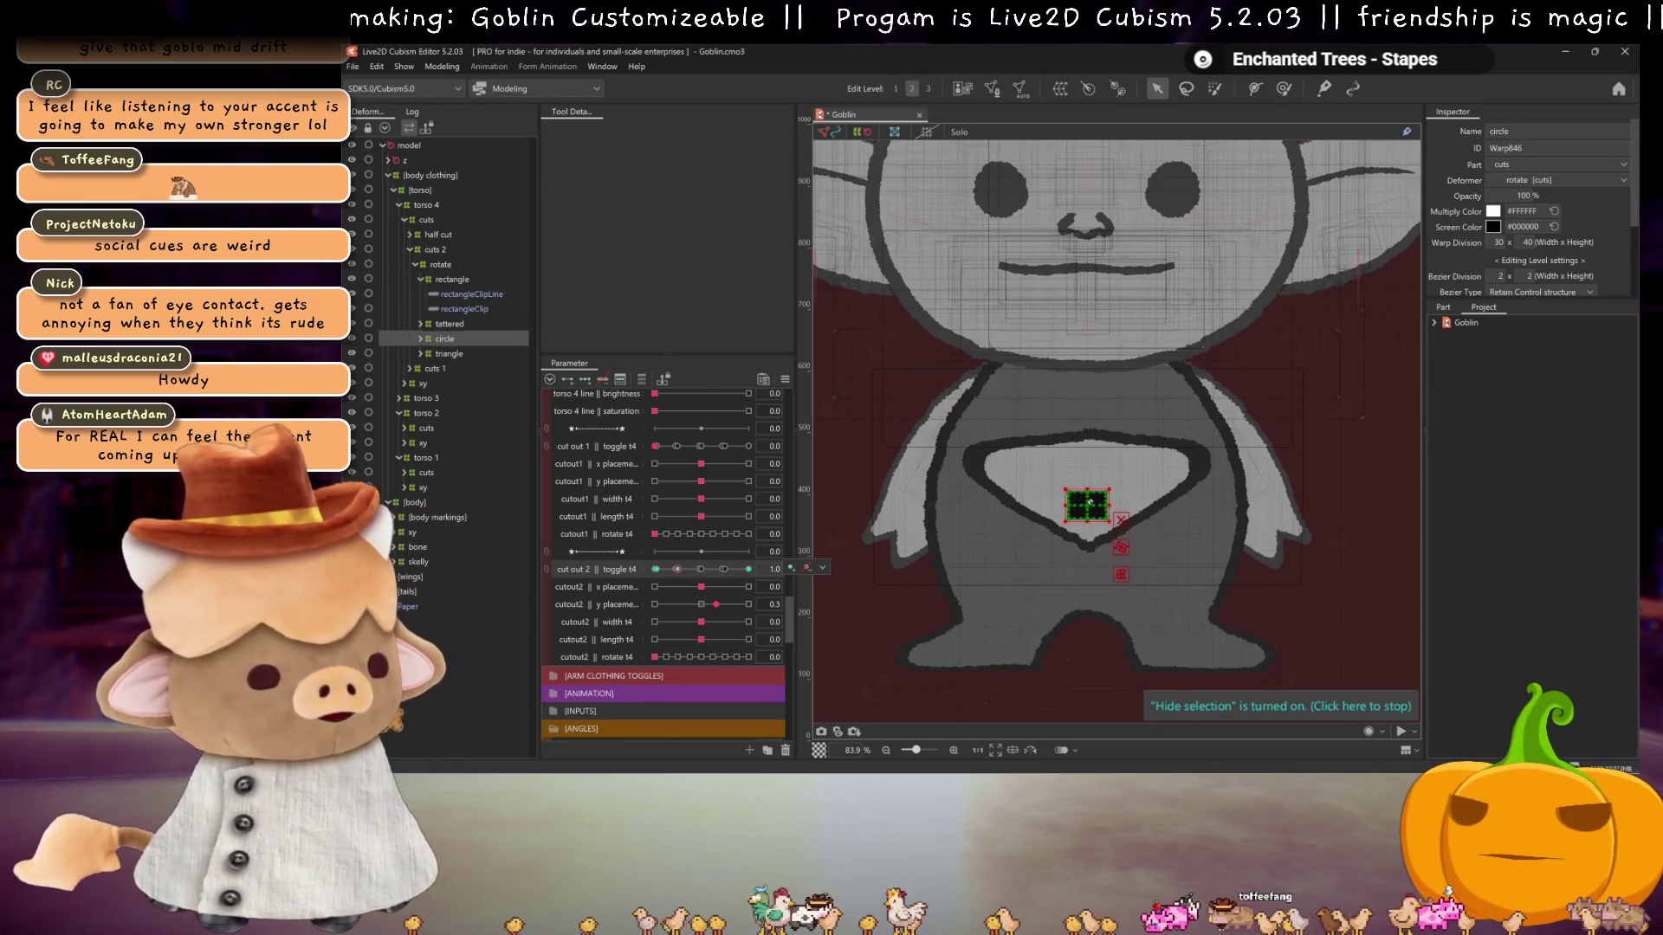
left_click_drag(1091, 501, 1088, 477)
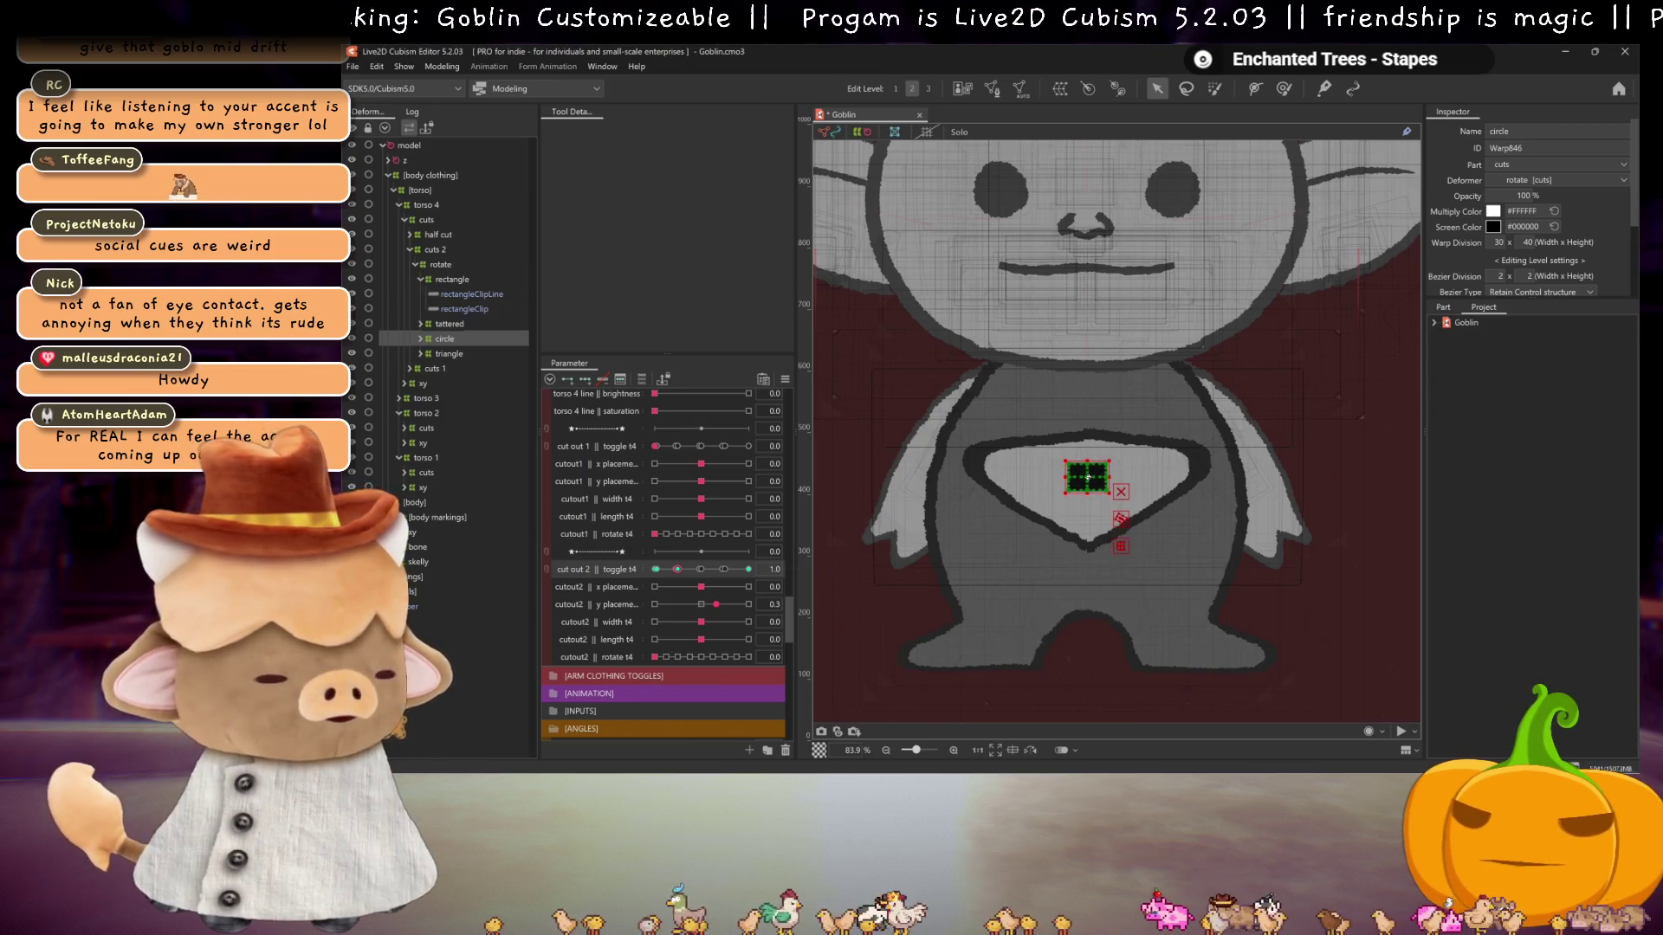
left_click(749, 569)
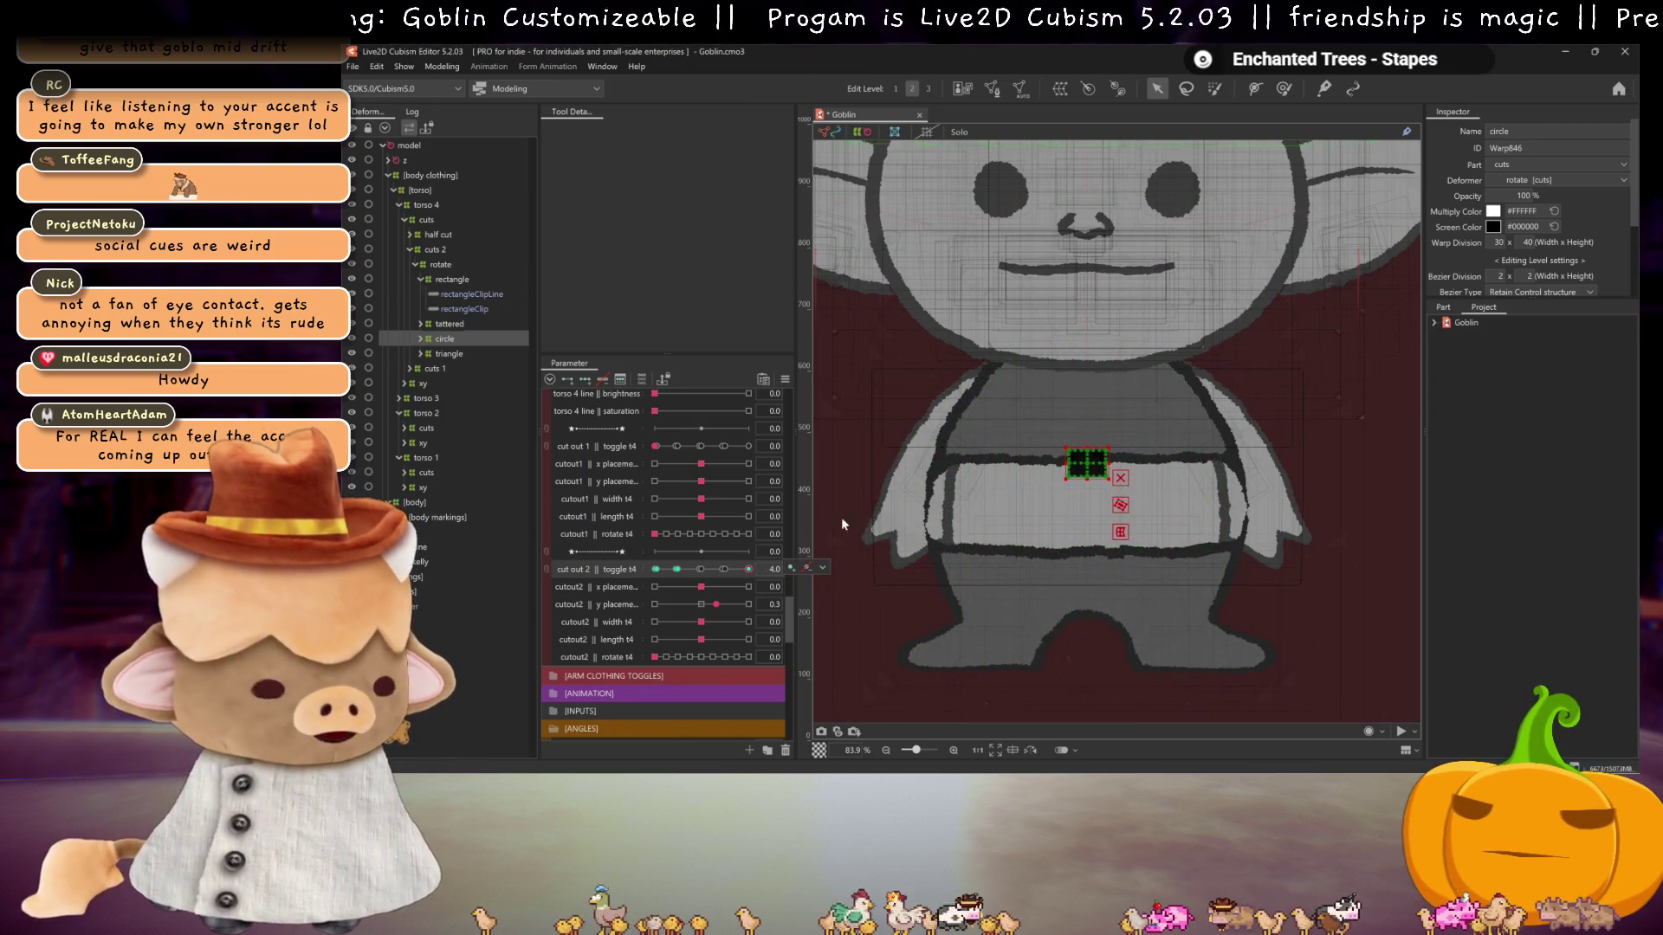
left_click(686, 568)
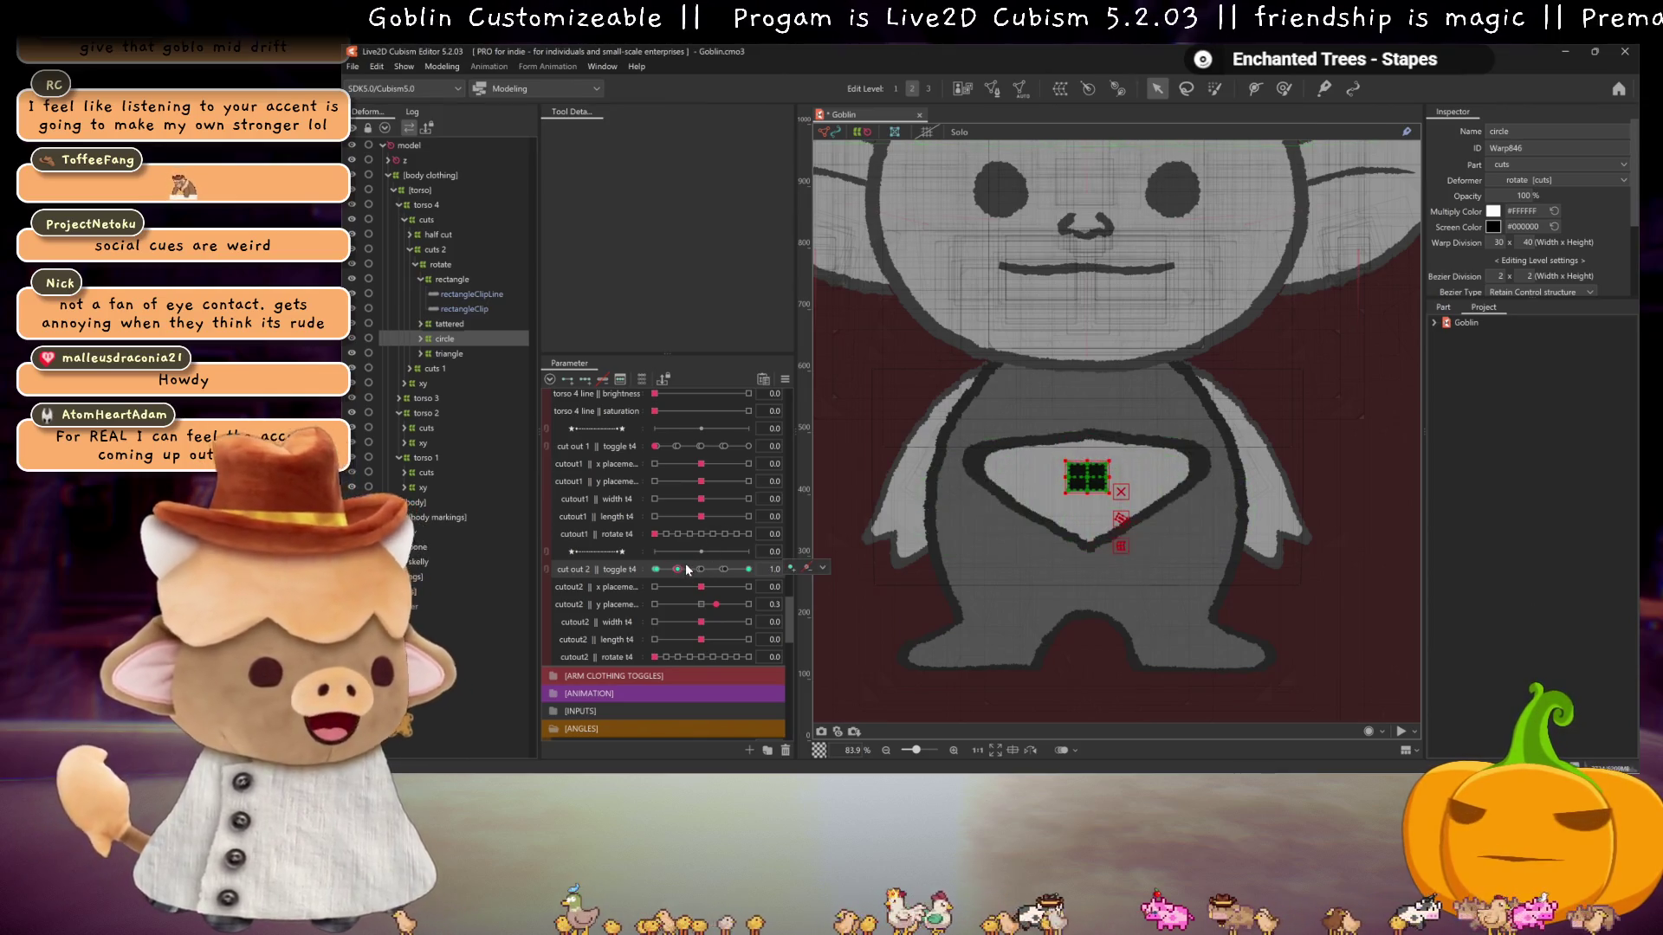
left_click(693, 569)
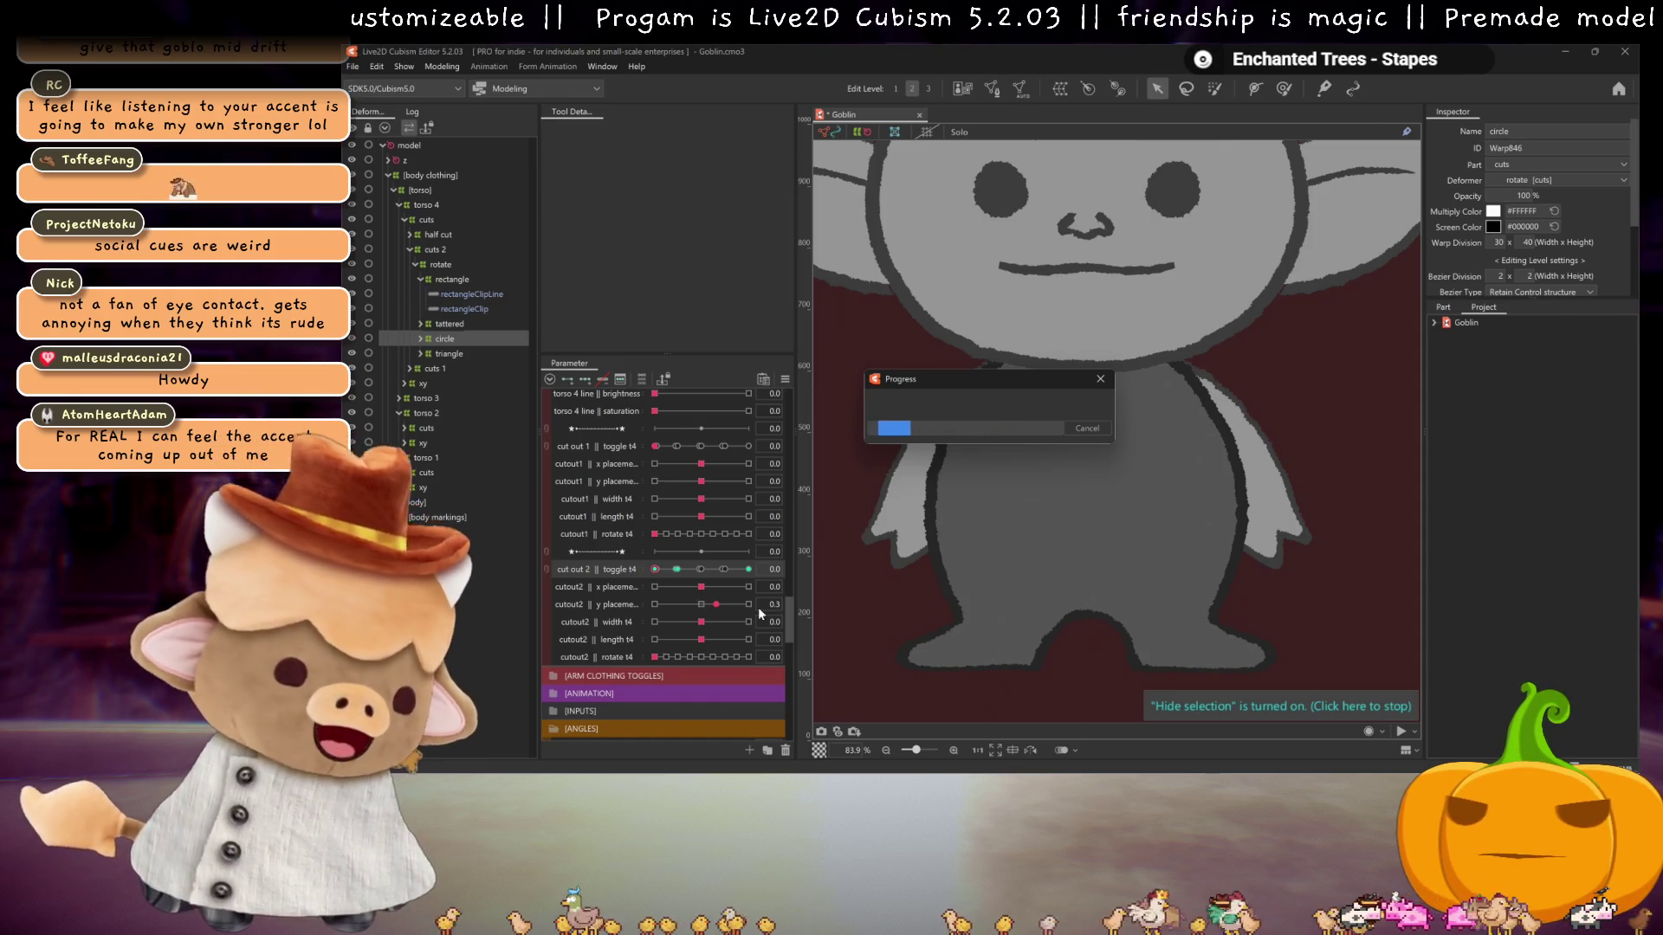
- Raise the cut out 2 toggle from 0 up to 2.0
mouse_move(716, 605)
left_mouse_down()
mouse_move(701, 604)
mouse_move(744, 571)
mouse_move(712, 570)
left_mouse_up()
left_click(676, 569)
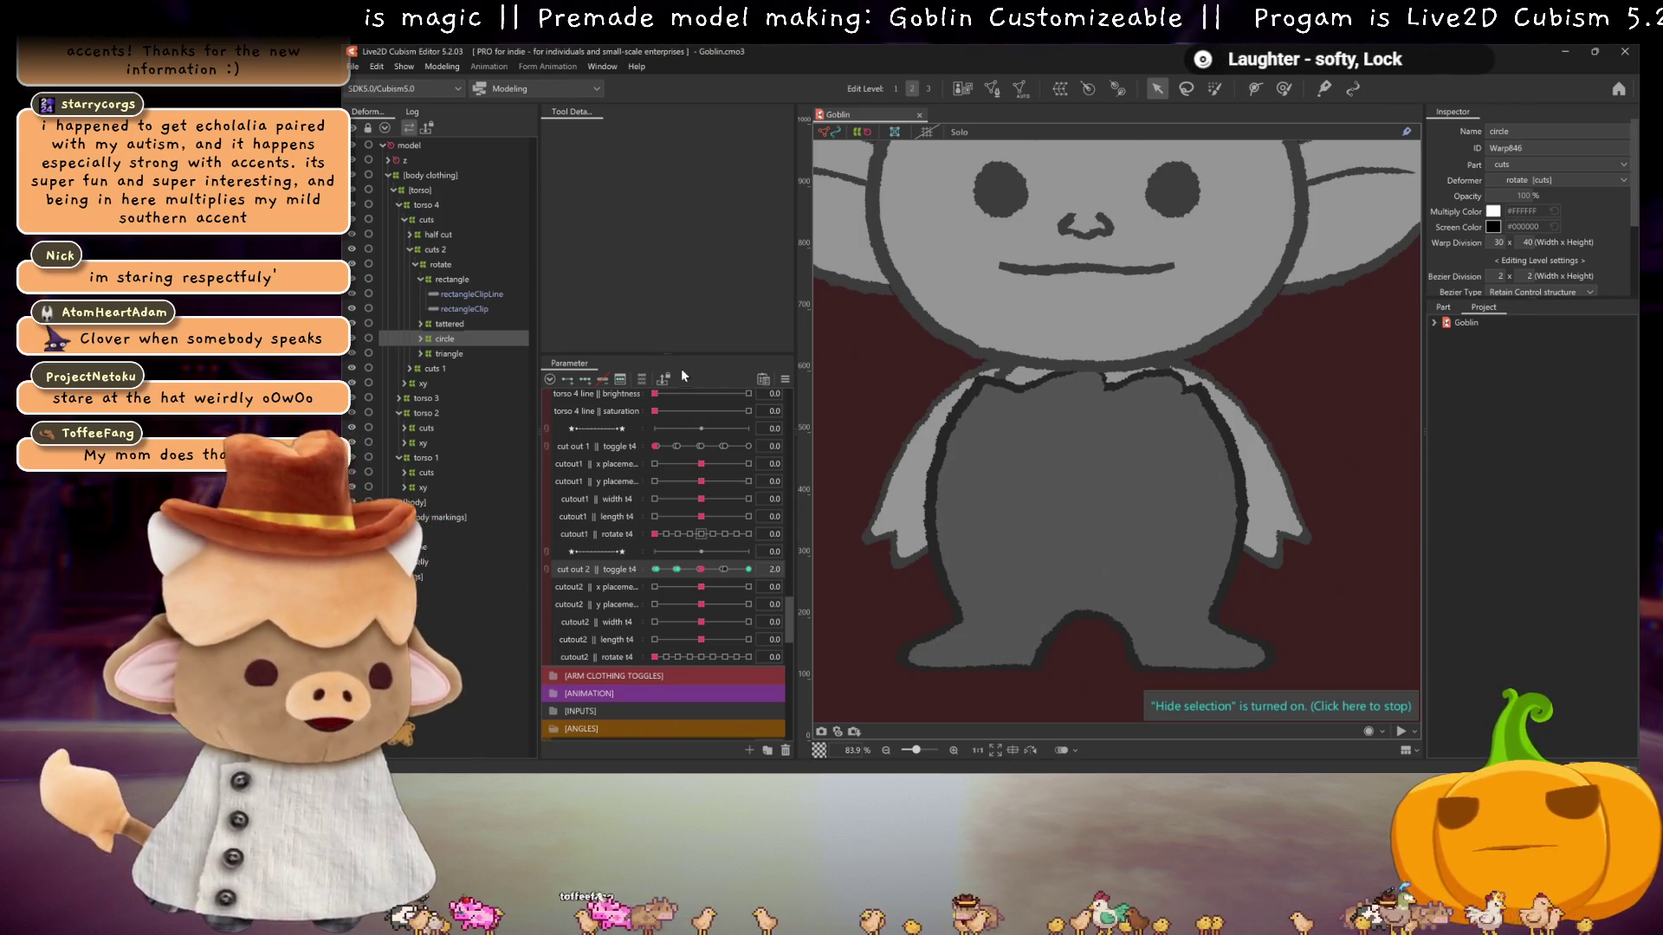
- Sweep the cut out 2 toggle through its keys, leaving it at 3.0
mouse_move(700, 569)
left_mouse_down()
mouse_move(658, 571)
mouse_move(746, 569)
mouse_move(724, 569)
left_mouse_up()
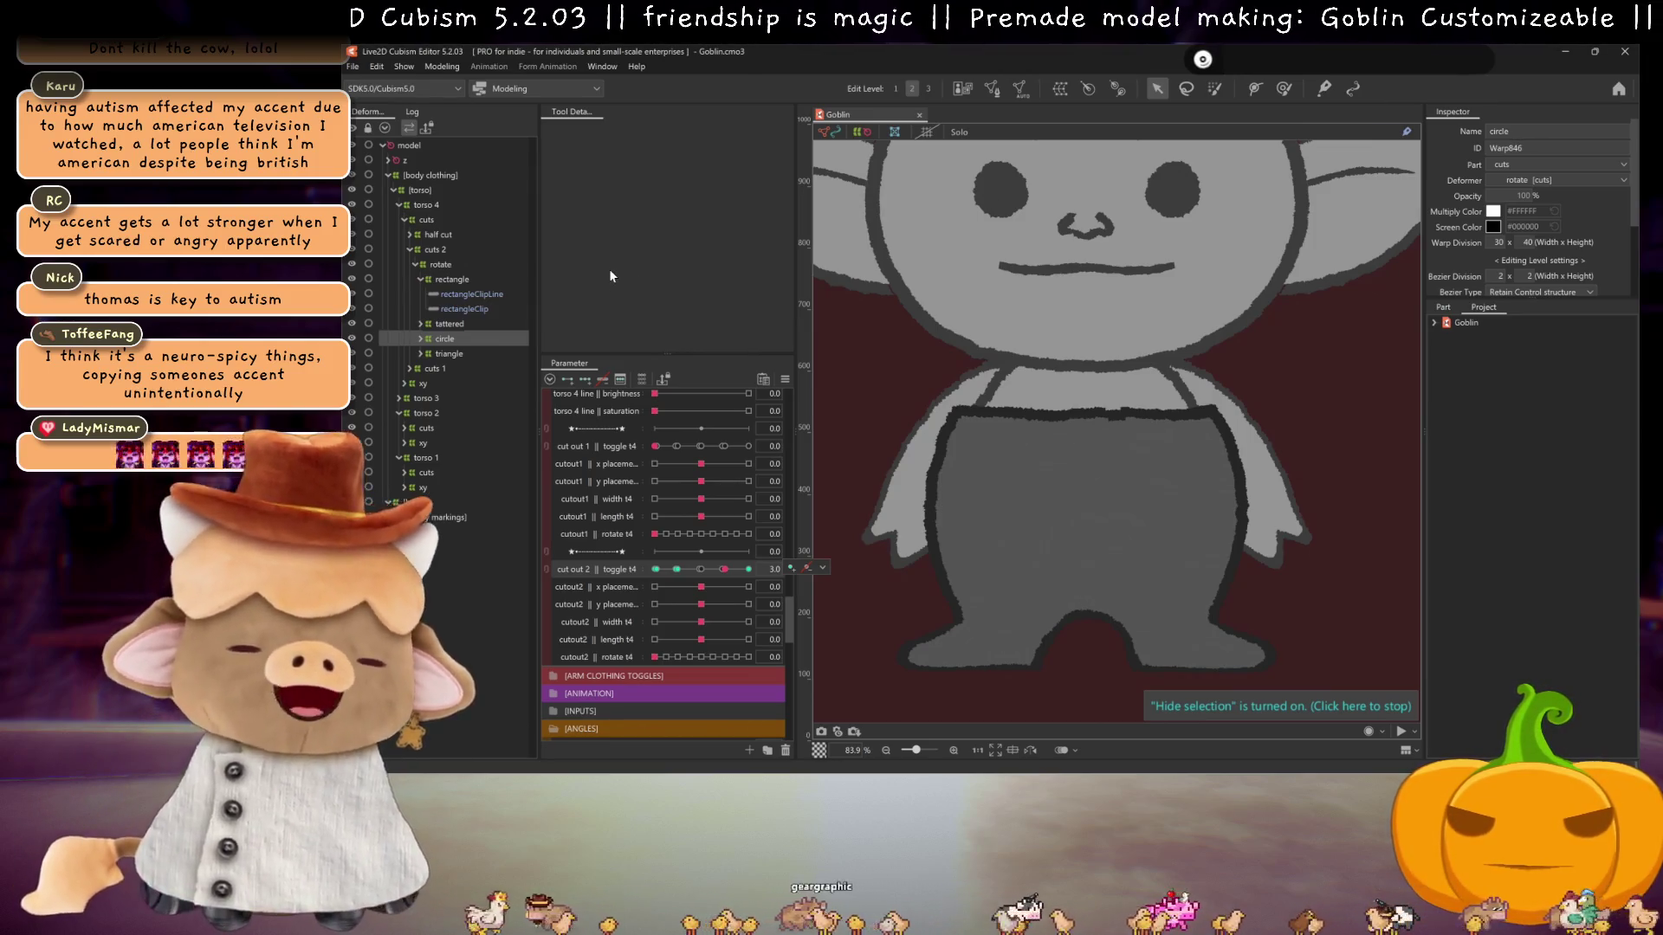
left_click_drag(709, 570, 676, 570)
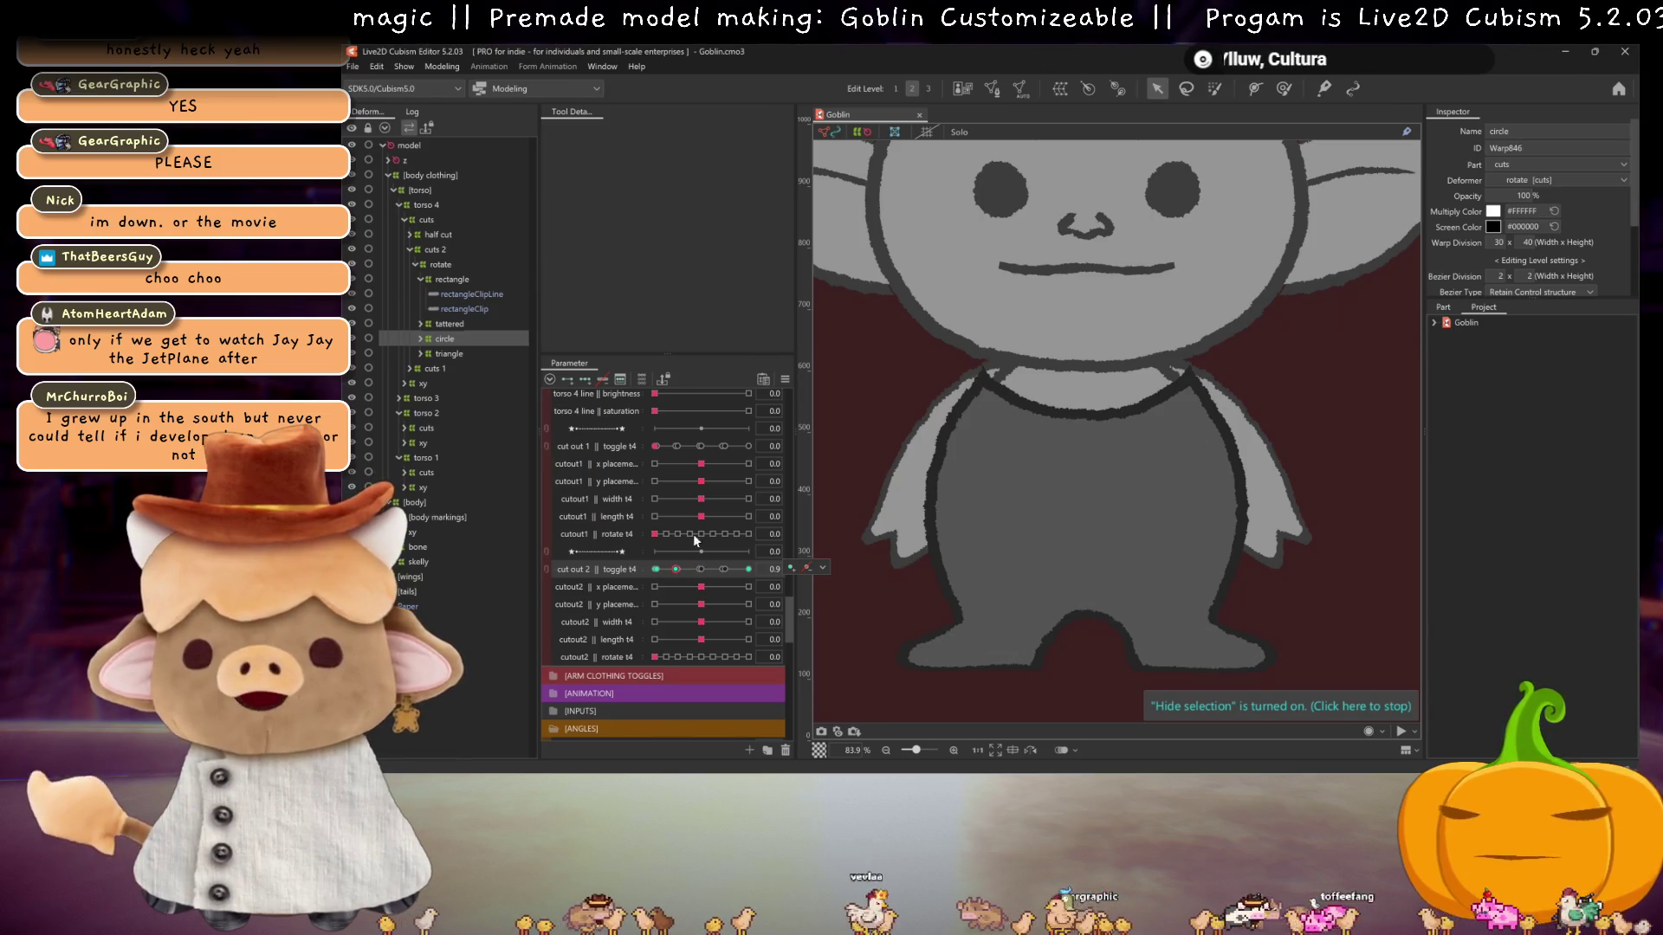
- Scrub the cut out 2 toggle, then set cutout2 y placement to 0.2
mouse_move(693, 556)
left_mouse_down()
mouse_move(652, 562)
mouse_move(743, 565)
mouse_move(724, 572)
left_mouse_up()
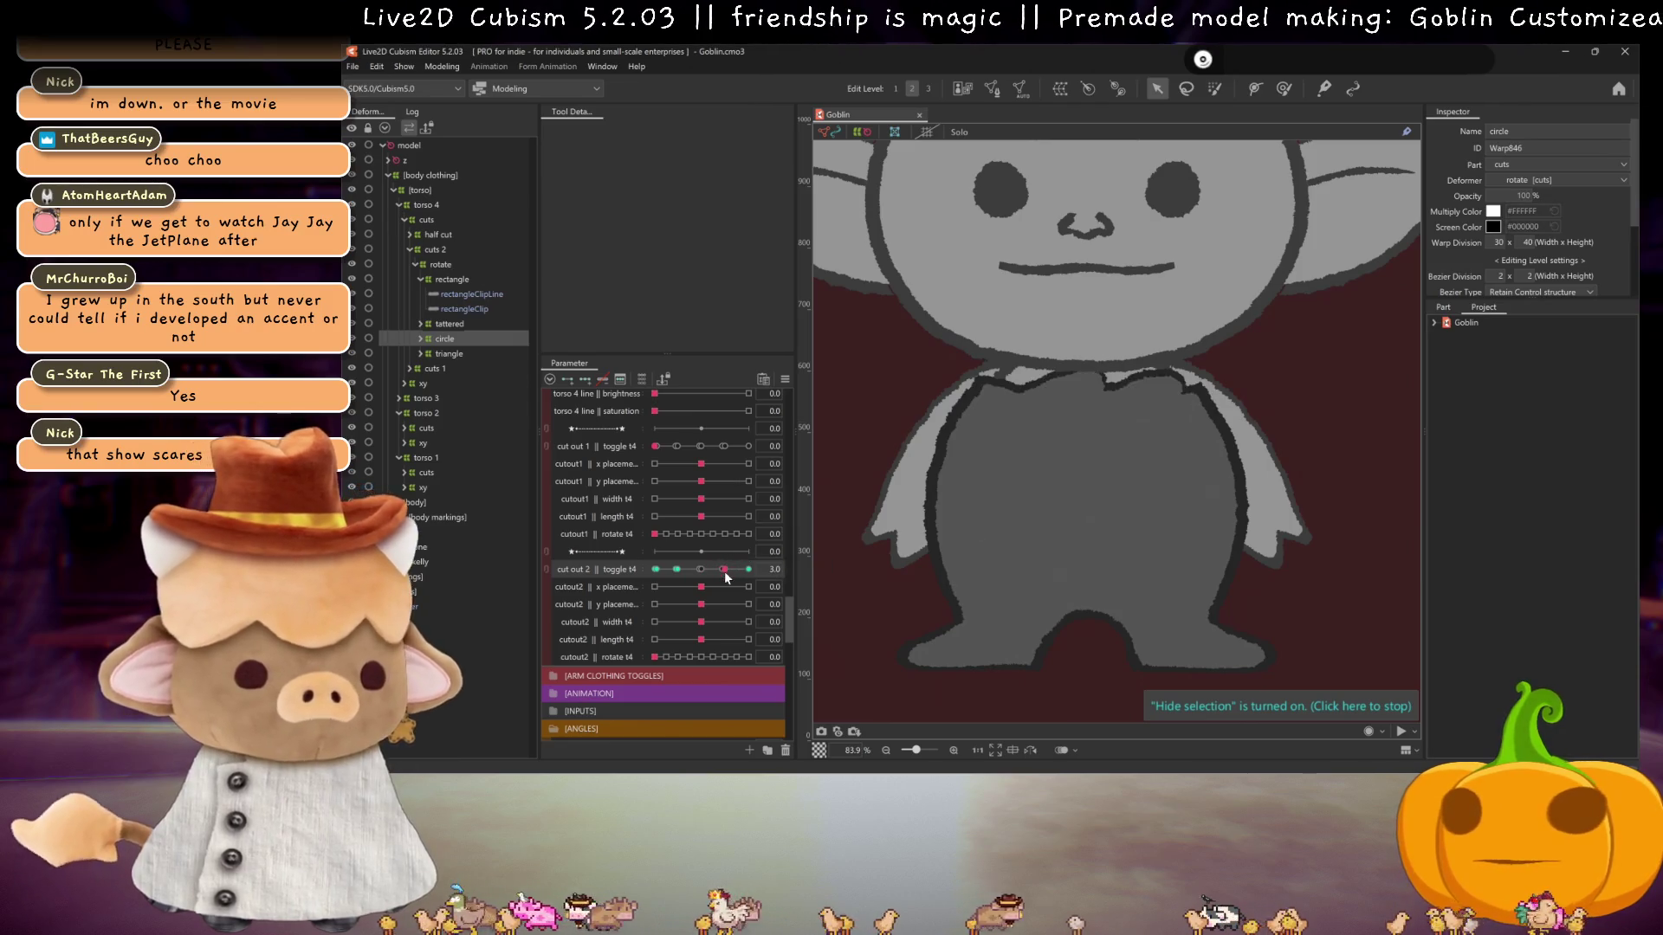
mouse_move(700, 608)
left_mouse_down()
mouse_move(734, 570)
mouse_move(655, 570)
left_mouse_up()
- Move the cutout1 x and y placement rows directly under the cut out 1 toggle
scroll(639, 541, "up", 4)
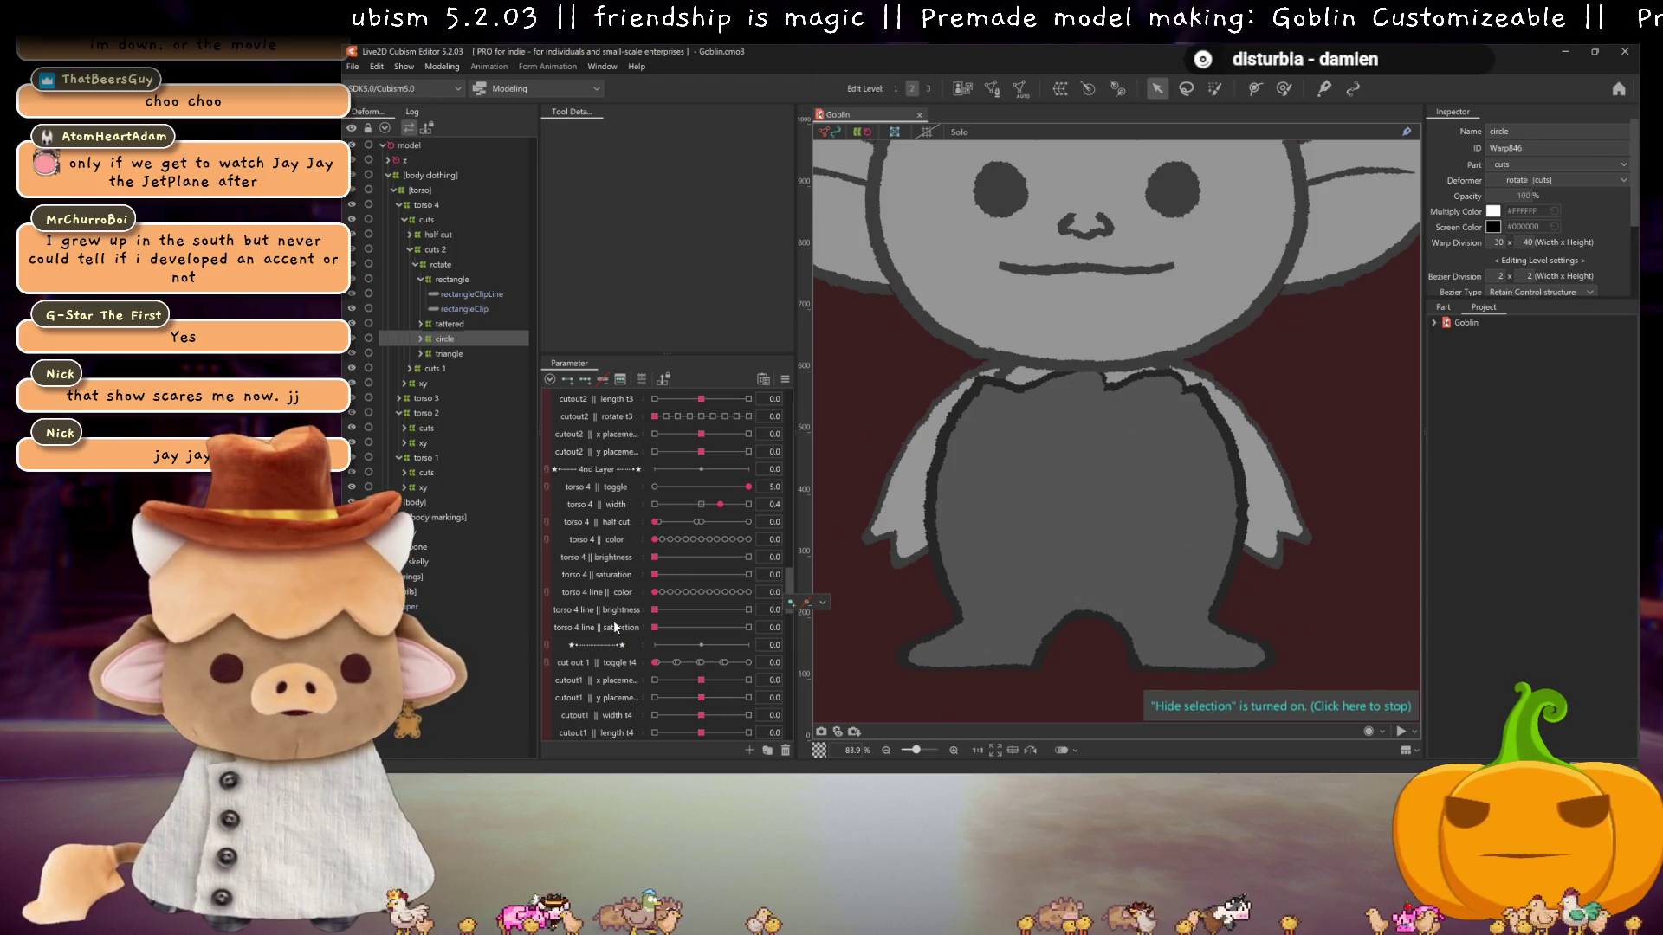
scroll(610, 584, "up", 3)
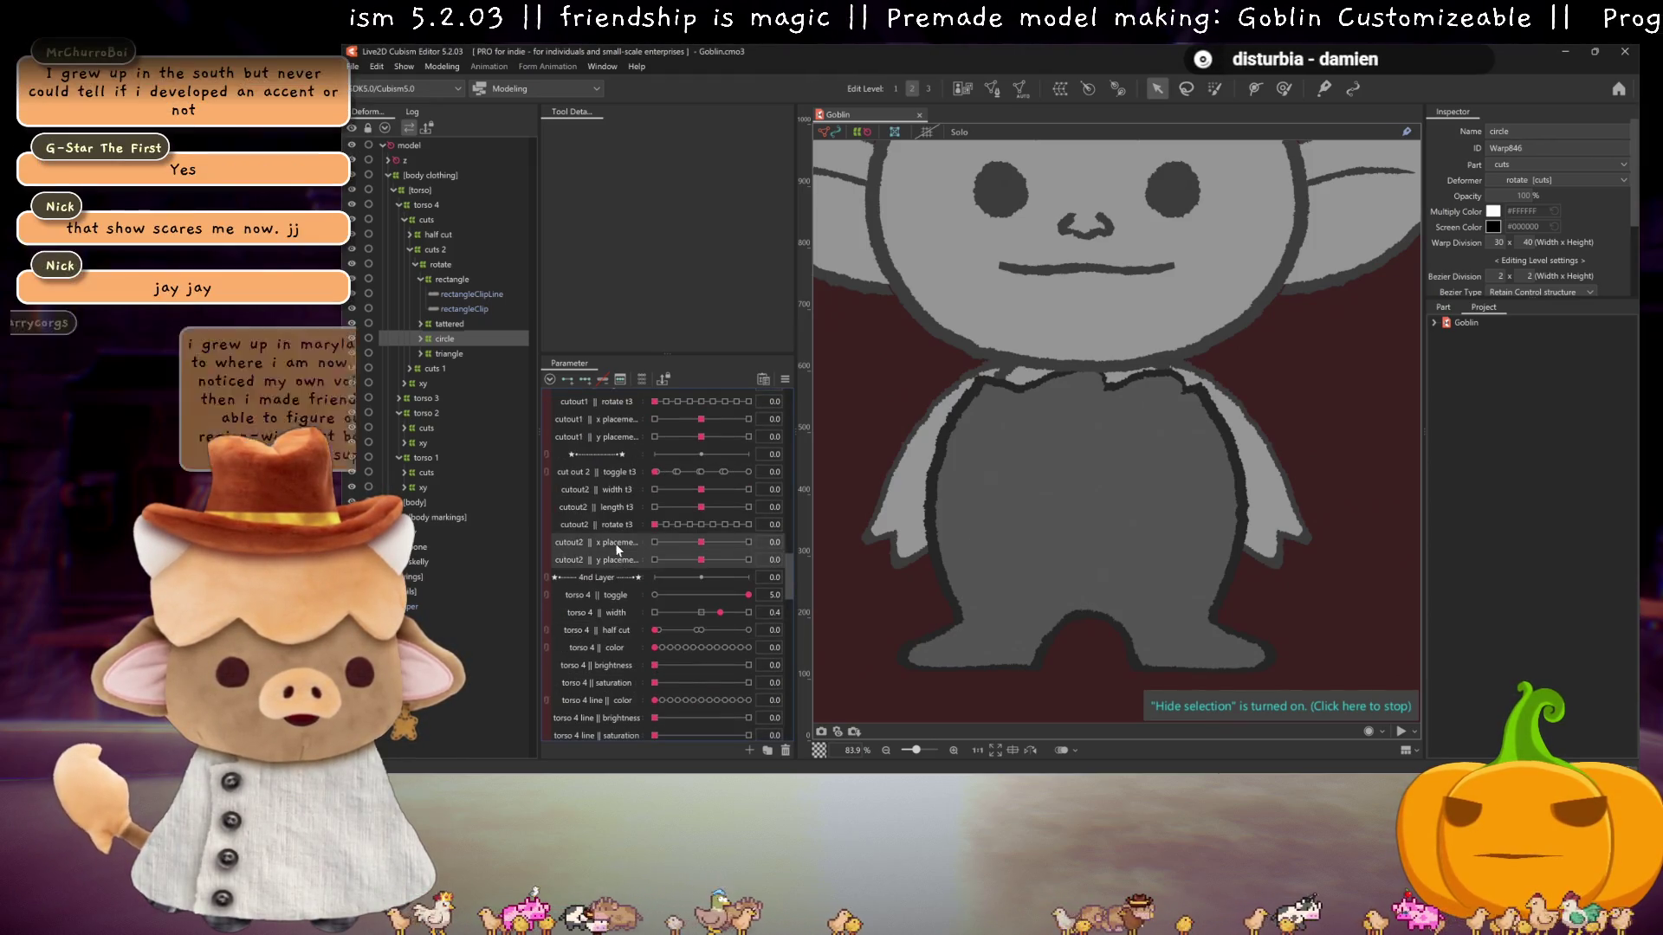
scroll(615, 543, "up", 3)
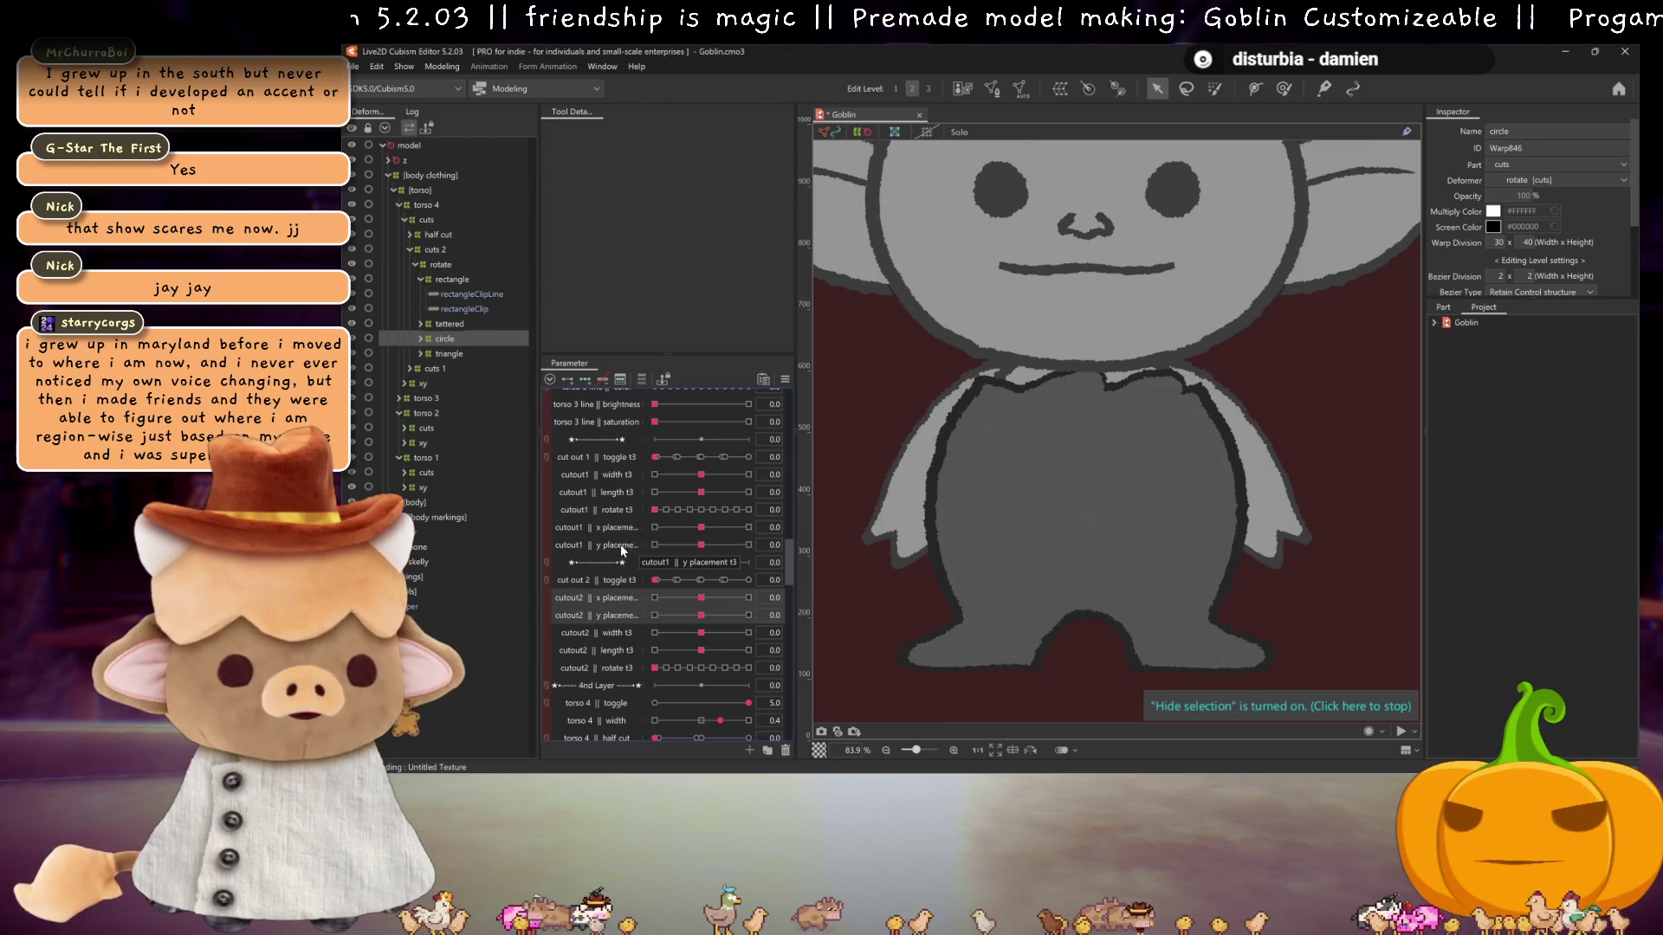
left_click(620, 544)
left_click(613, 528, "shift")
left_click_drag(612, 525, 612, 488)
- Move the t2 cutout2 and cutout1 placement rows under their cut out toggles
scroll(612, 513, "up", 8)
left_click(607, 516)
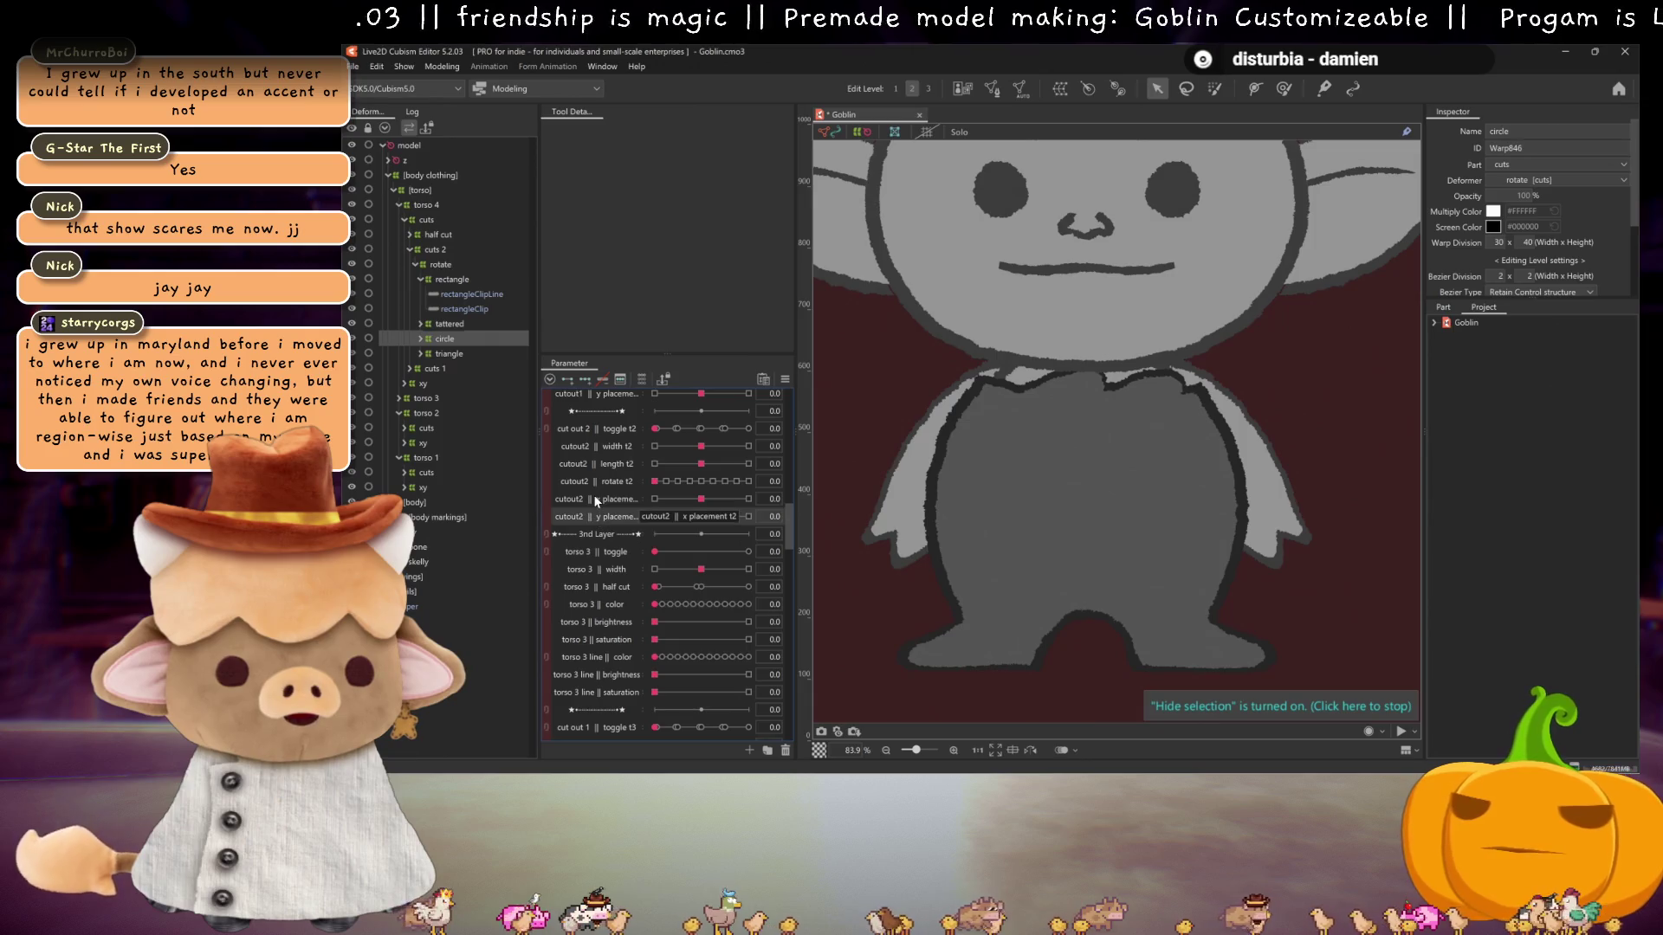
left_click(594, 499, "shift")
left_click_drag(594, 499, 598, 439)
scroll(627, 520, "up", 3)
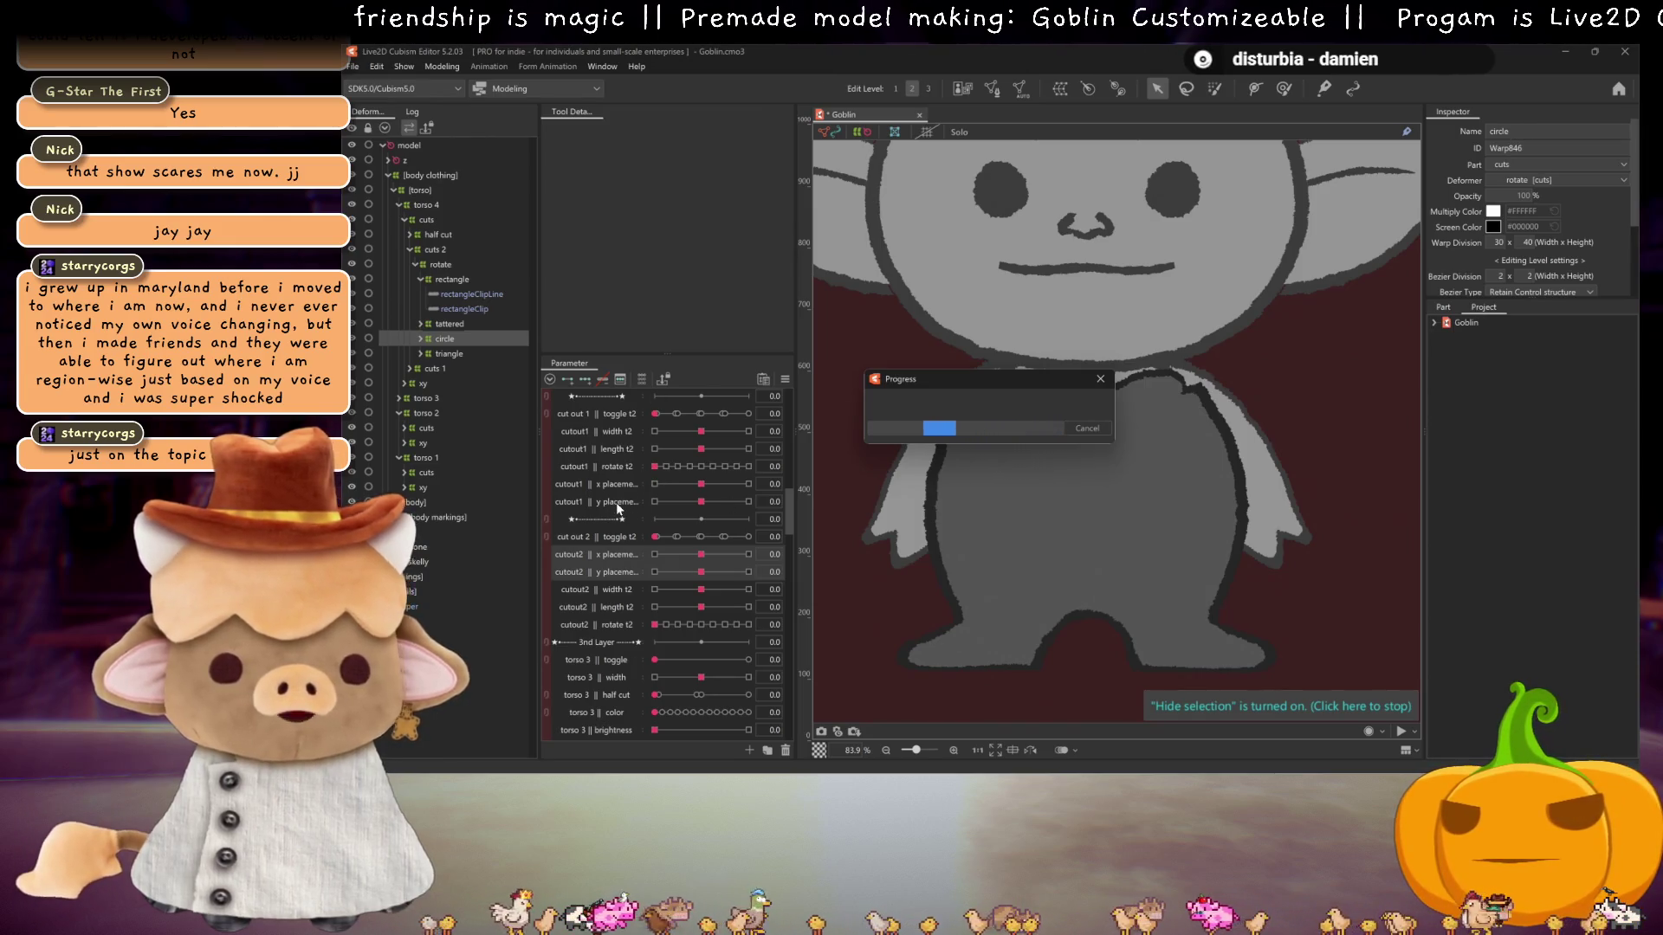
left_click_drag(616, 481, 623, 424)
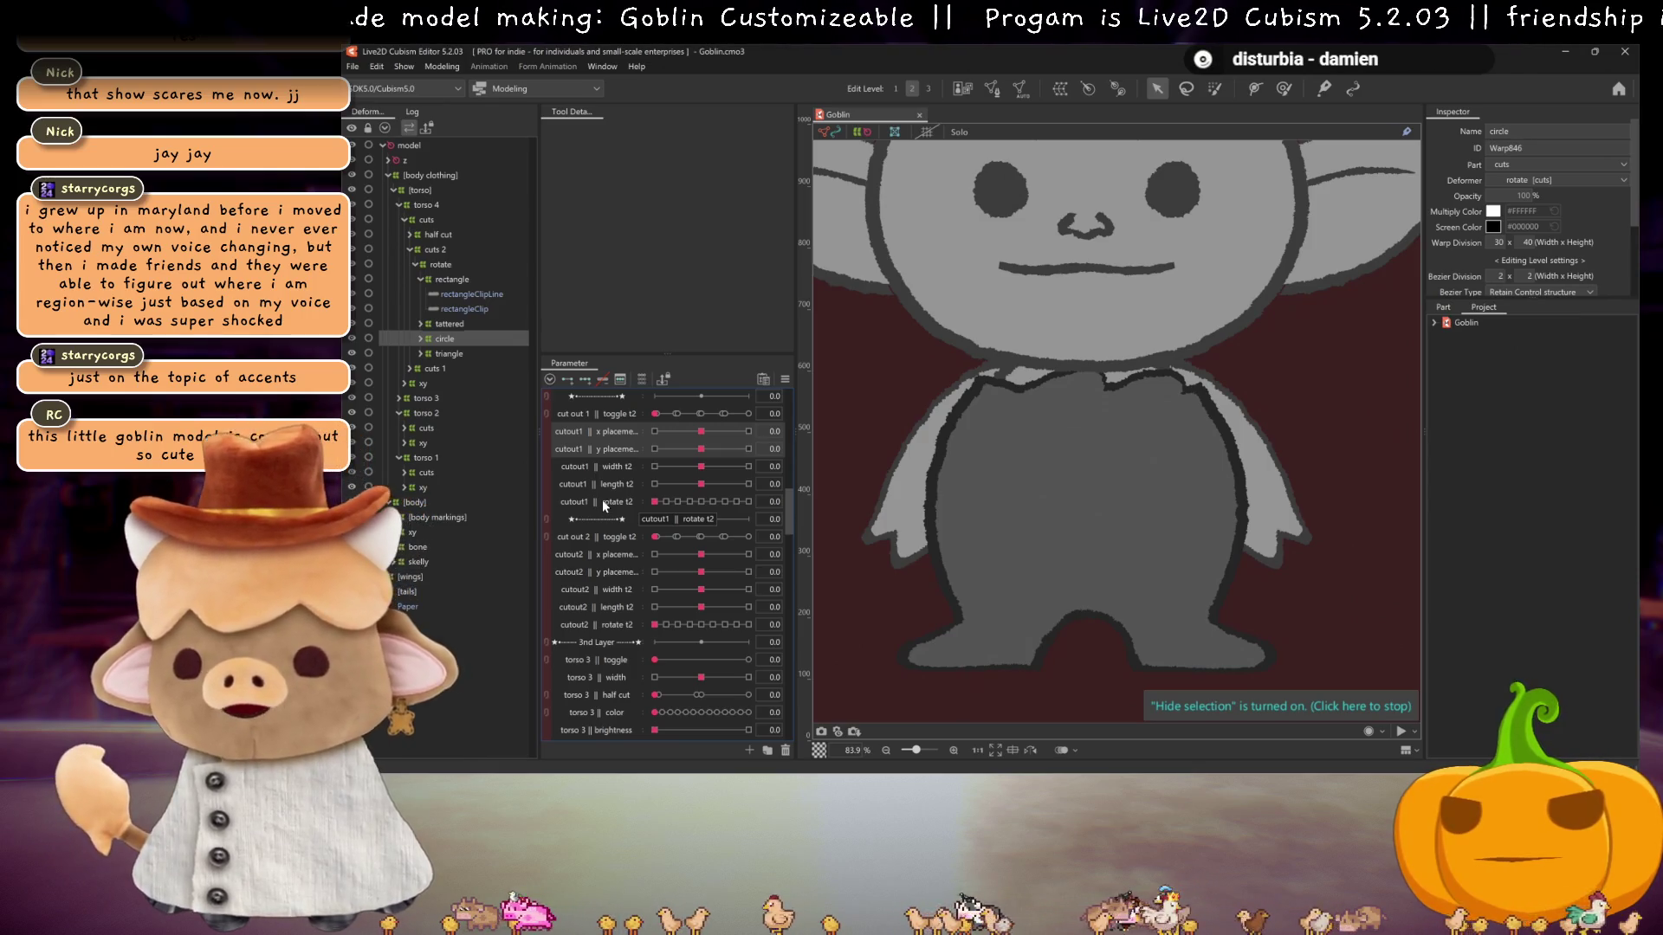
- Move the cutout2 x and y placement parameters directly below 'cut out 2 || toggle'
scroll(602, 502, "up", 4)
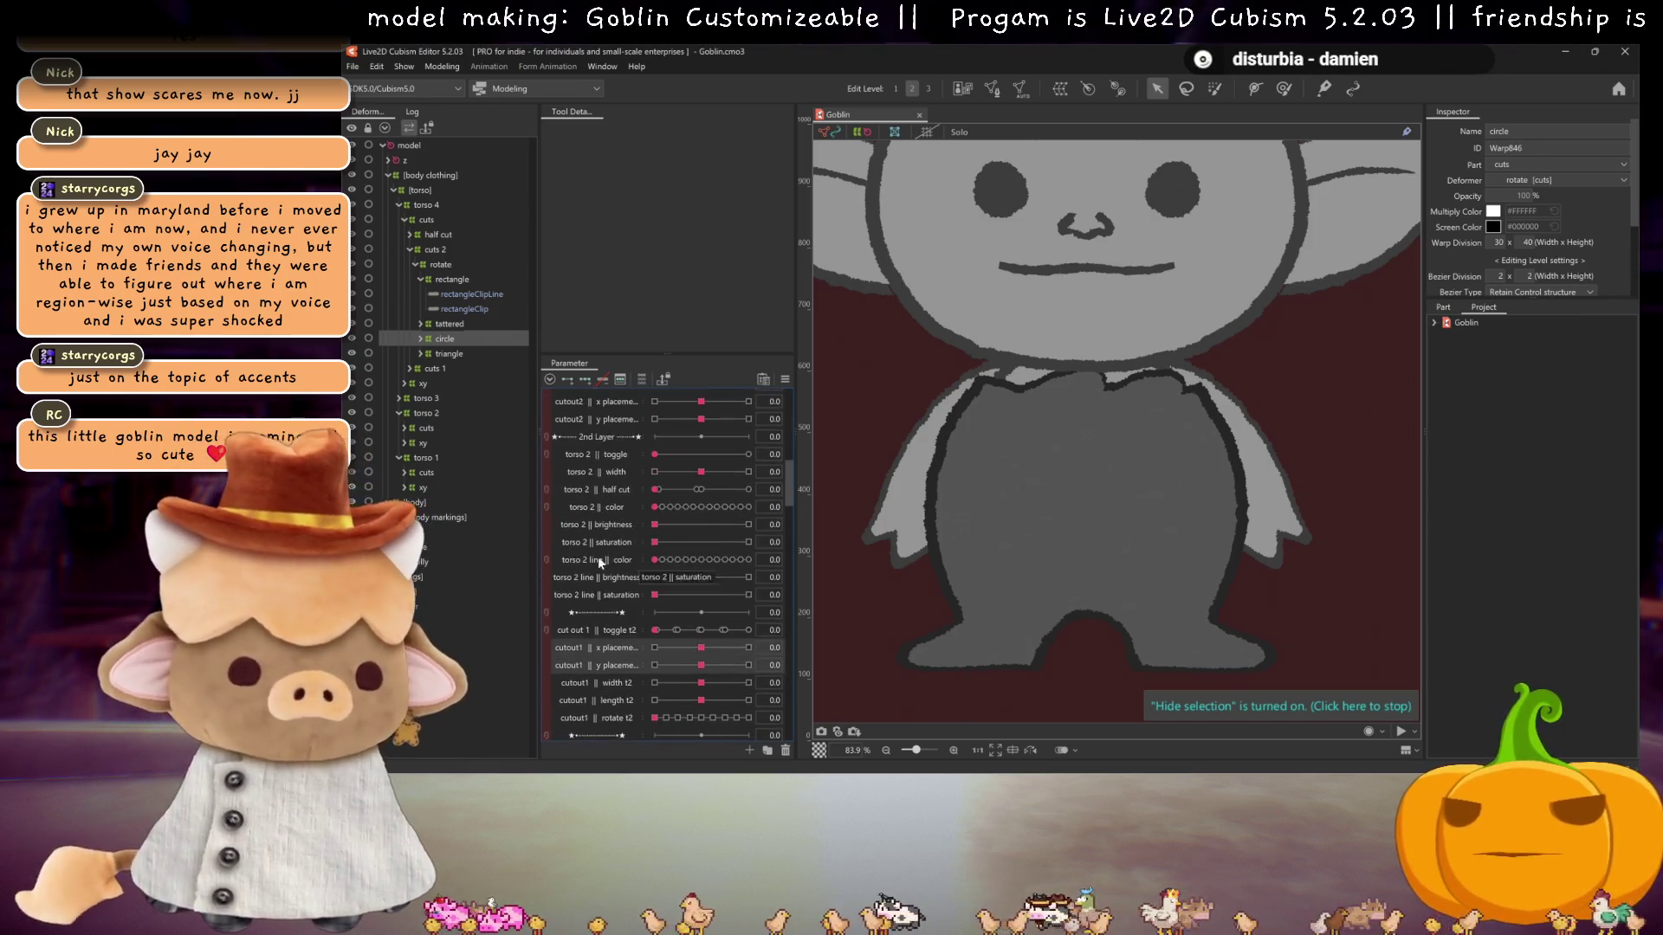
scroll(615, 563, "up", 2)
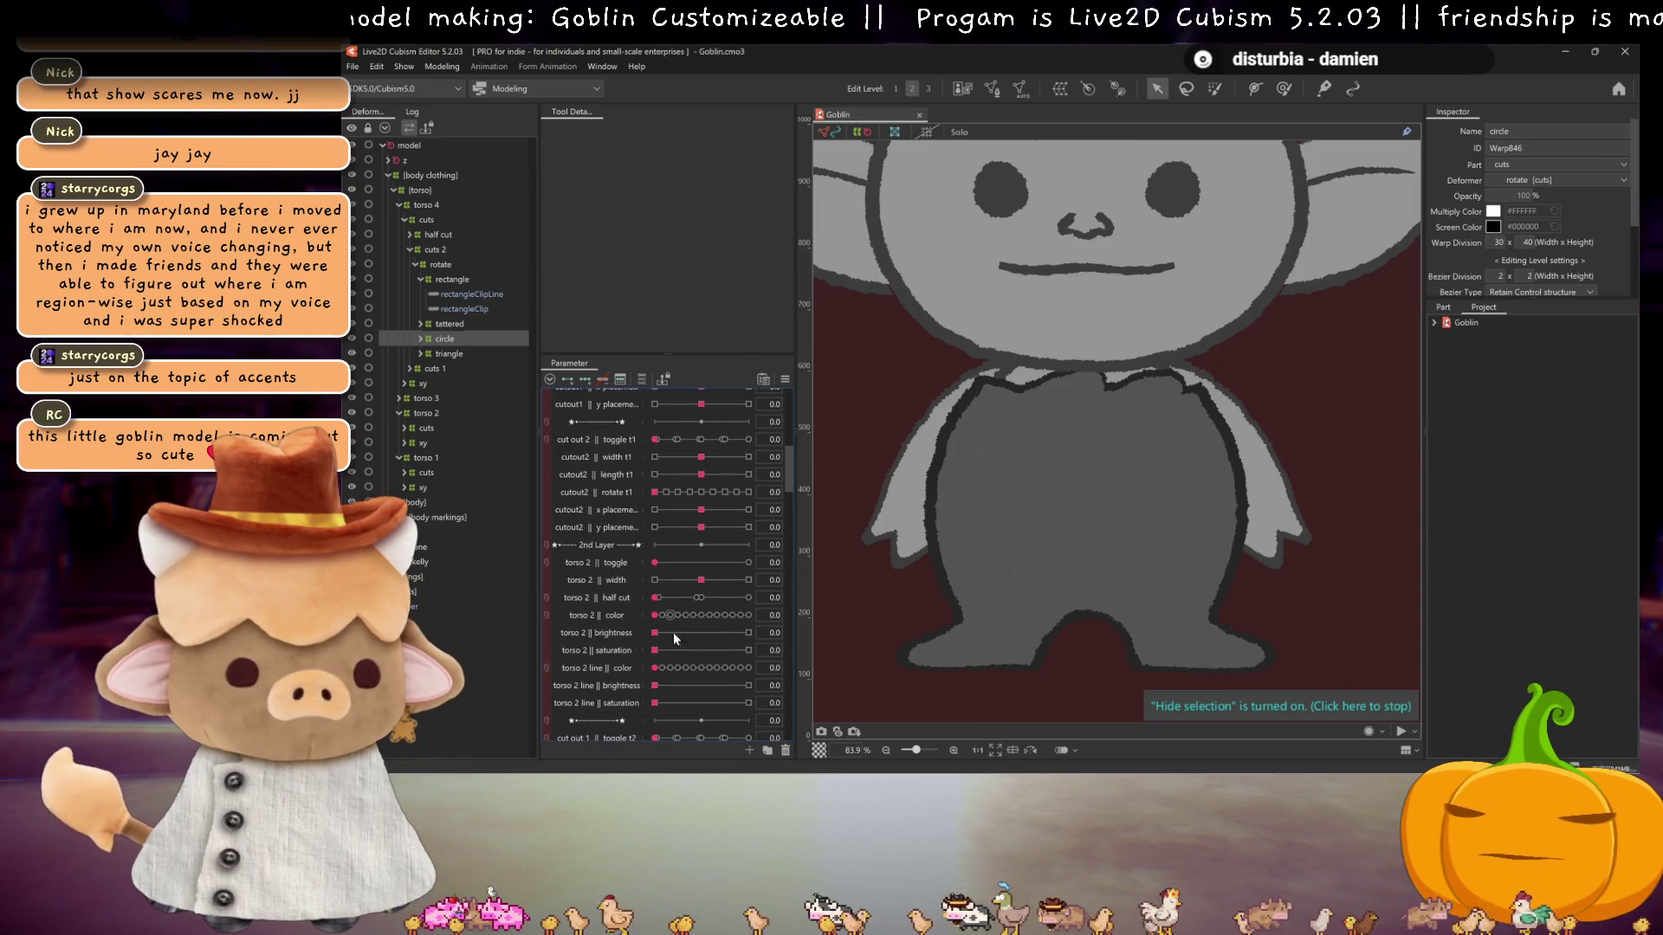
left_click(621, 527)
left_click(611, 511, "shift")
left_click_drag(610, 511, 619, 451)
- Move the cutout1 x and y placement parameters directly below 'cut out 1 || toggle'
scroll(603, 573, "up", 3)
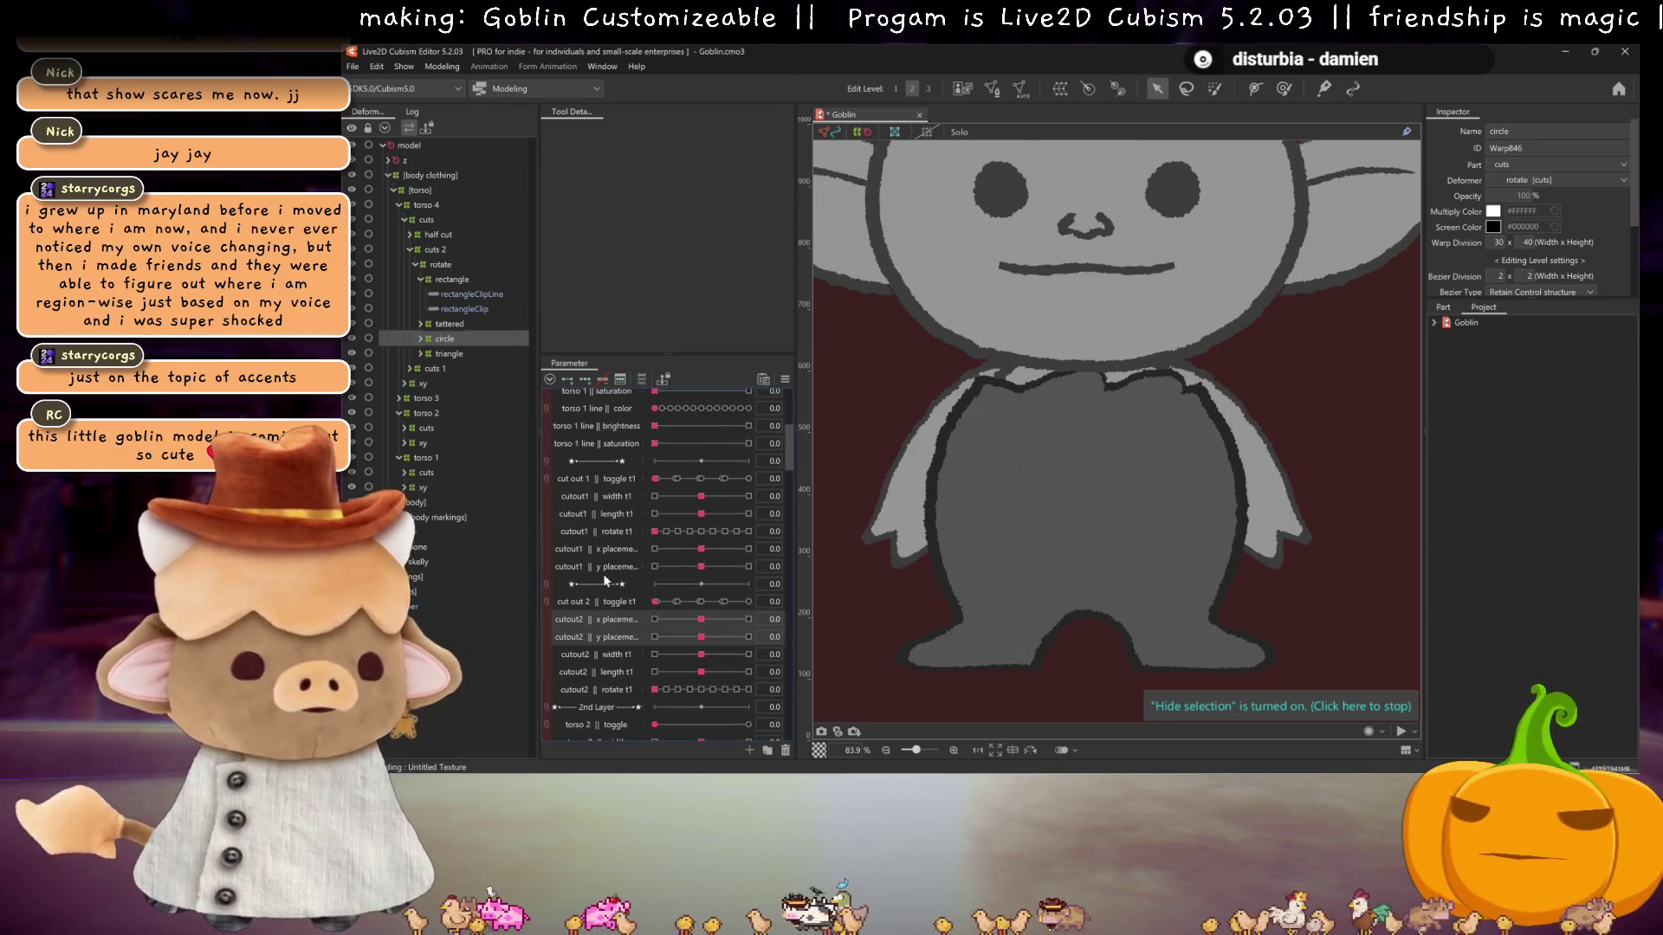
left_click(603, 551)
left_click(602, 566, "shift")
left_click_drag(601, 548, 609, 495)
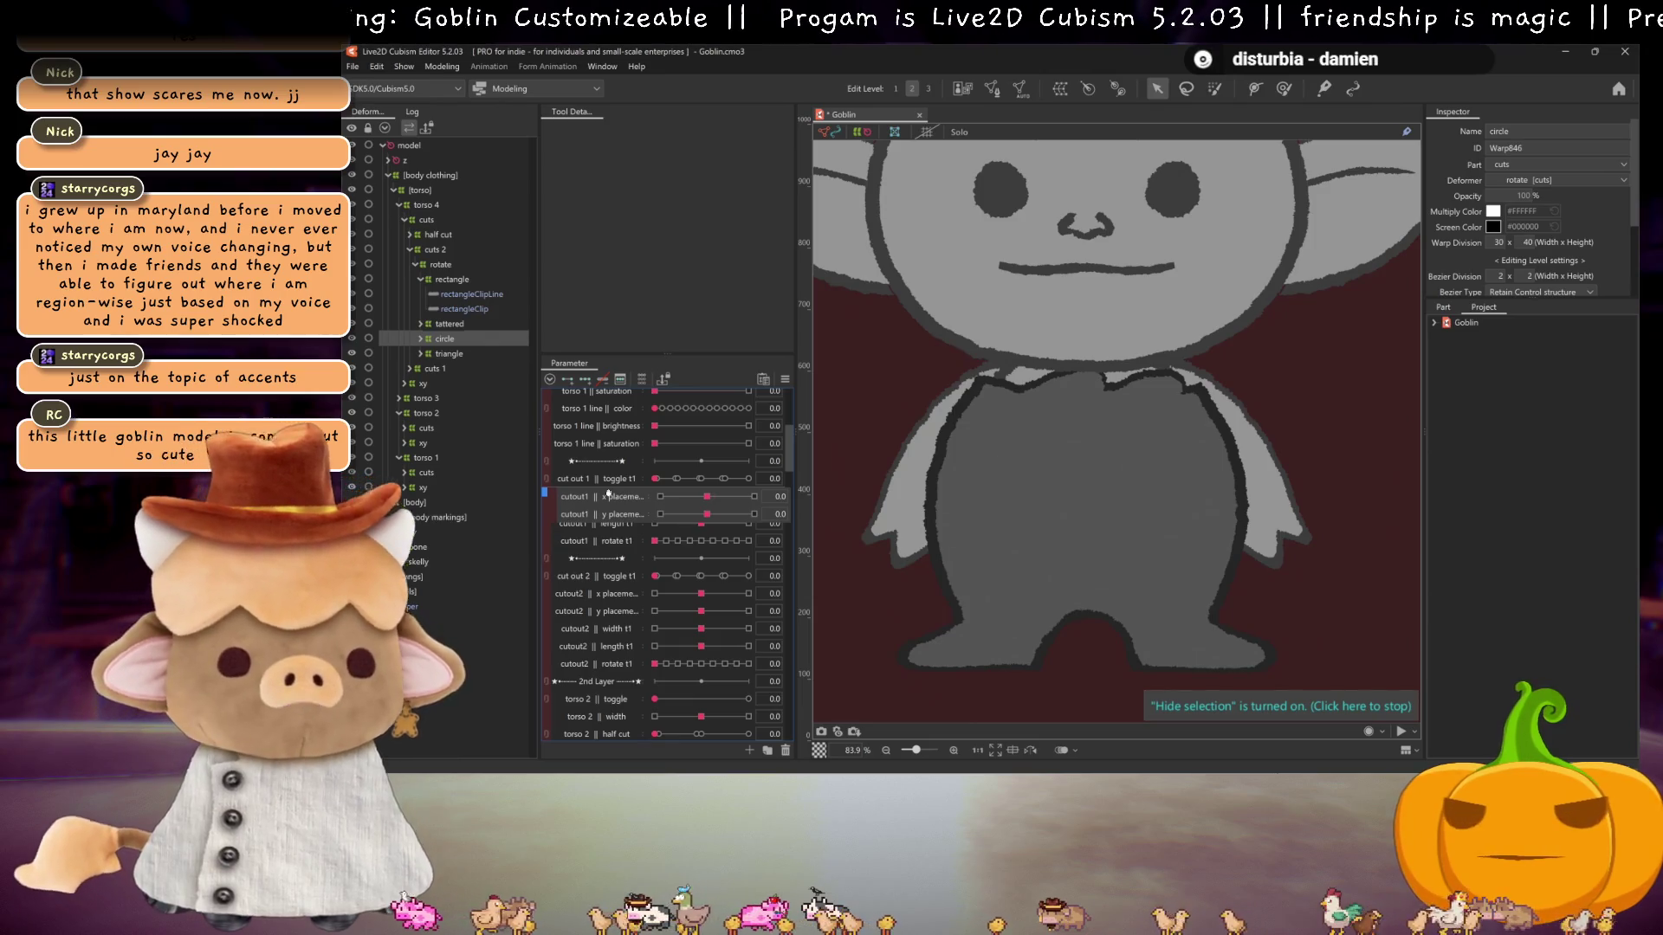
left_click_drag(608, 497, 609, 497)
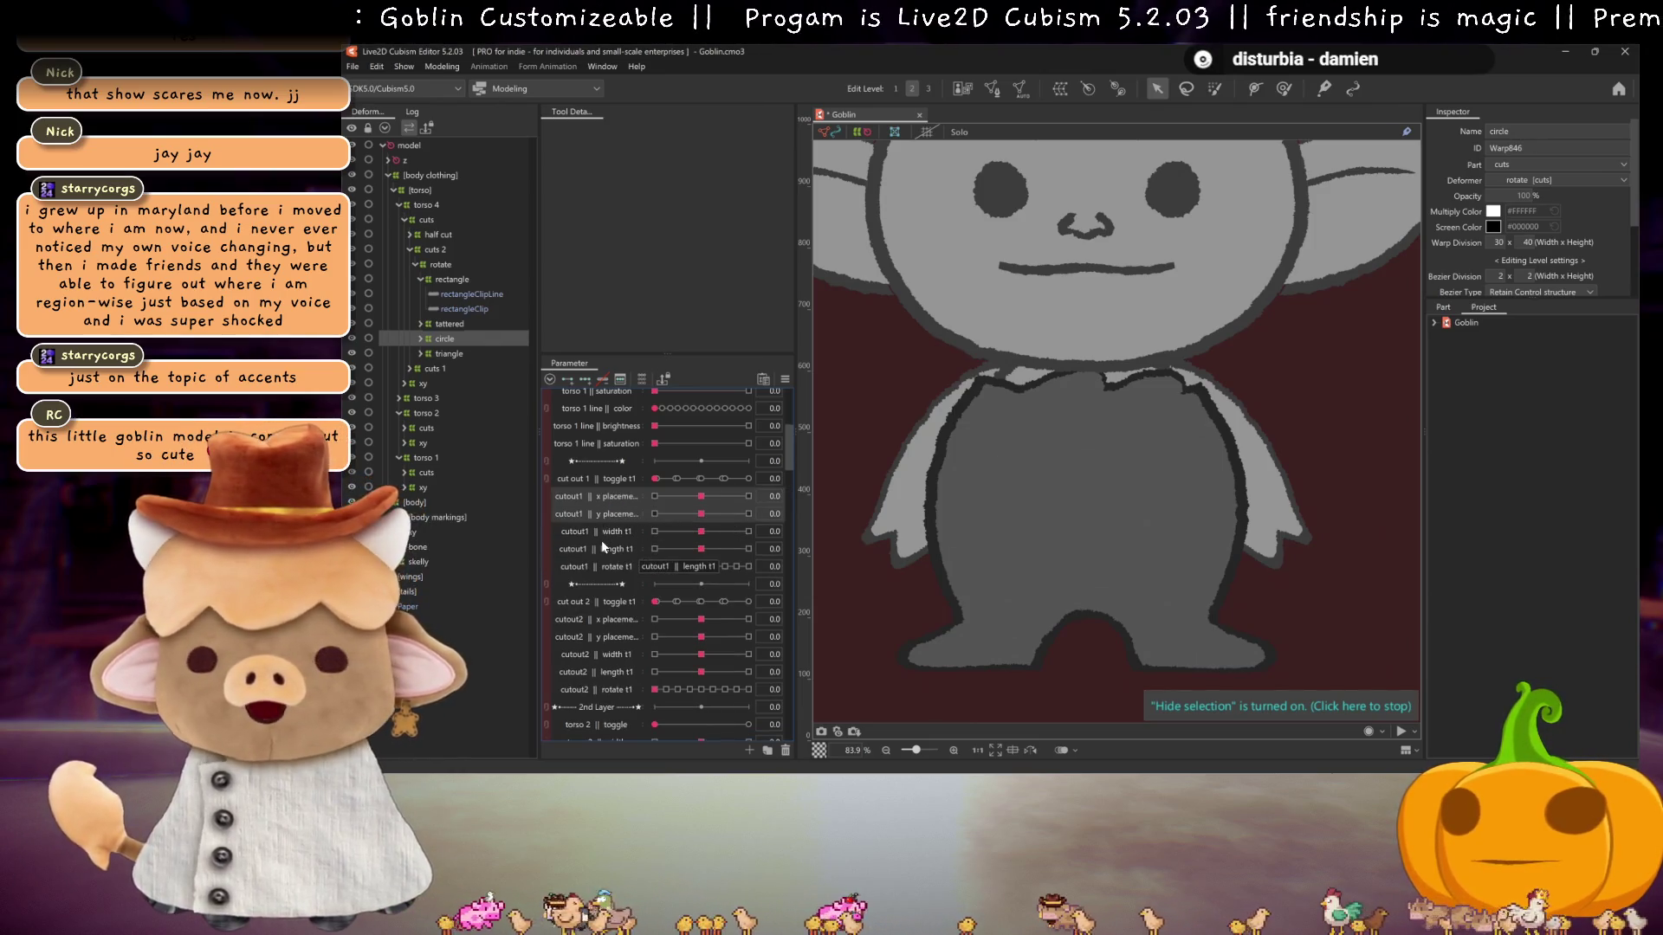
scroll(625, 584, "up", 3)
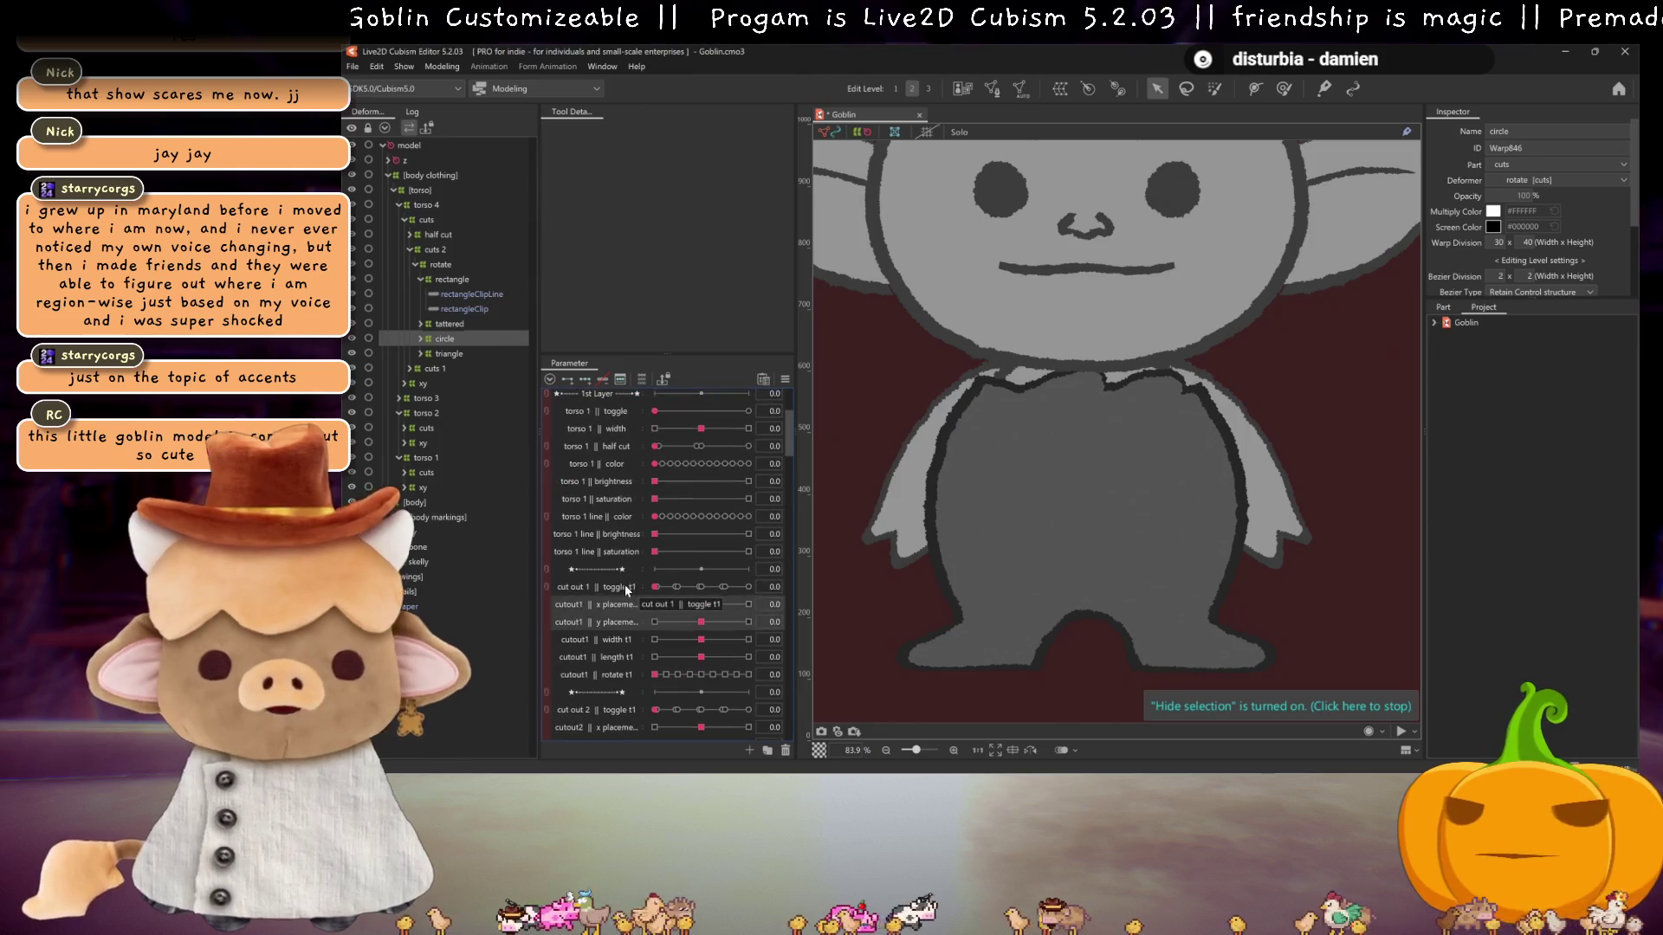
scroll(628, 571, "up", 1)
scroll(624, 615, "down", 1)
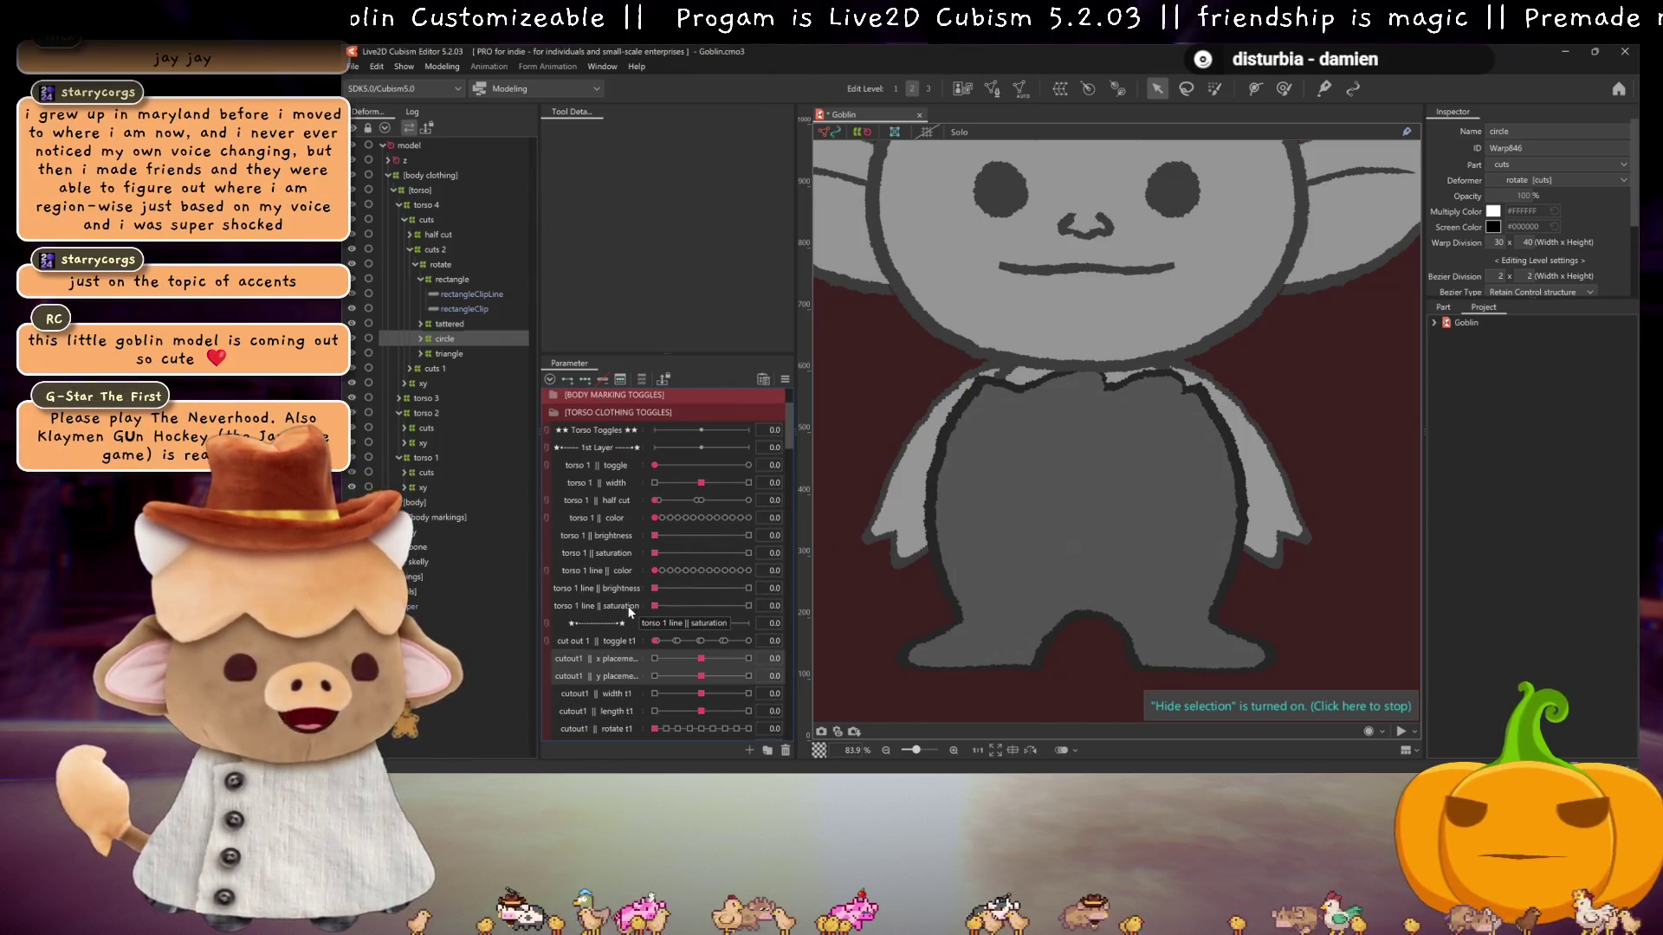
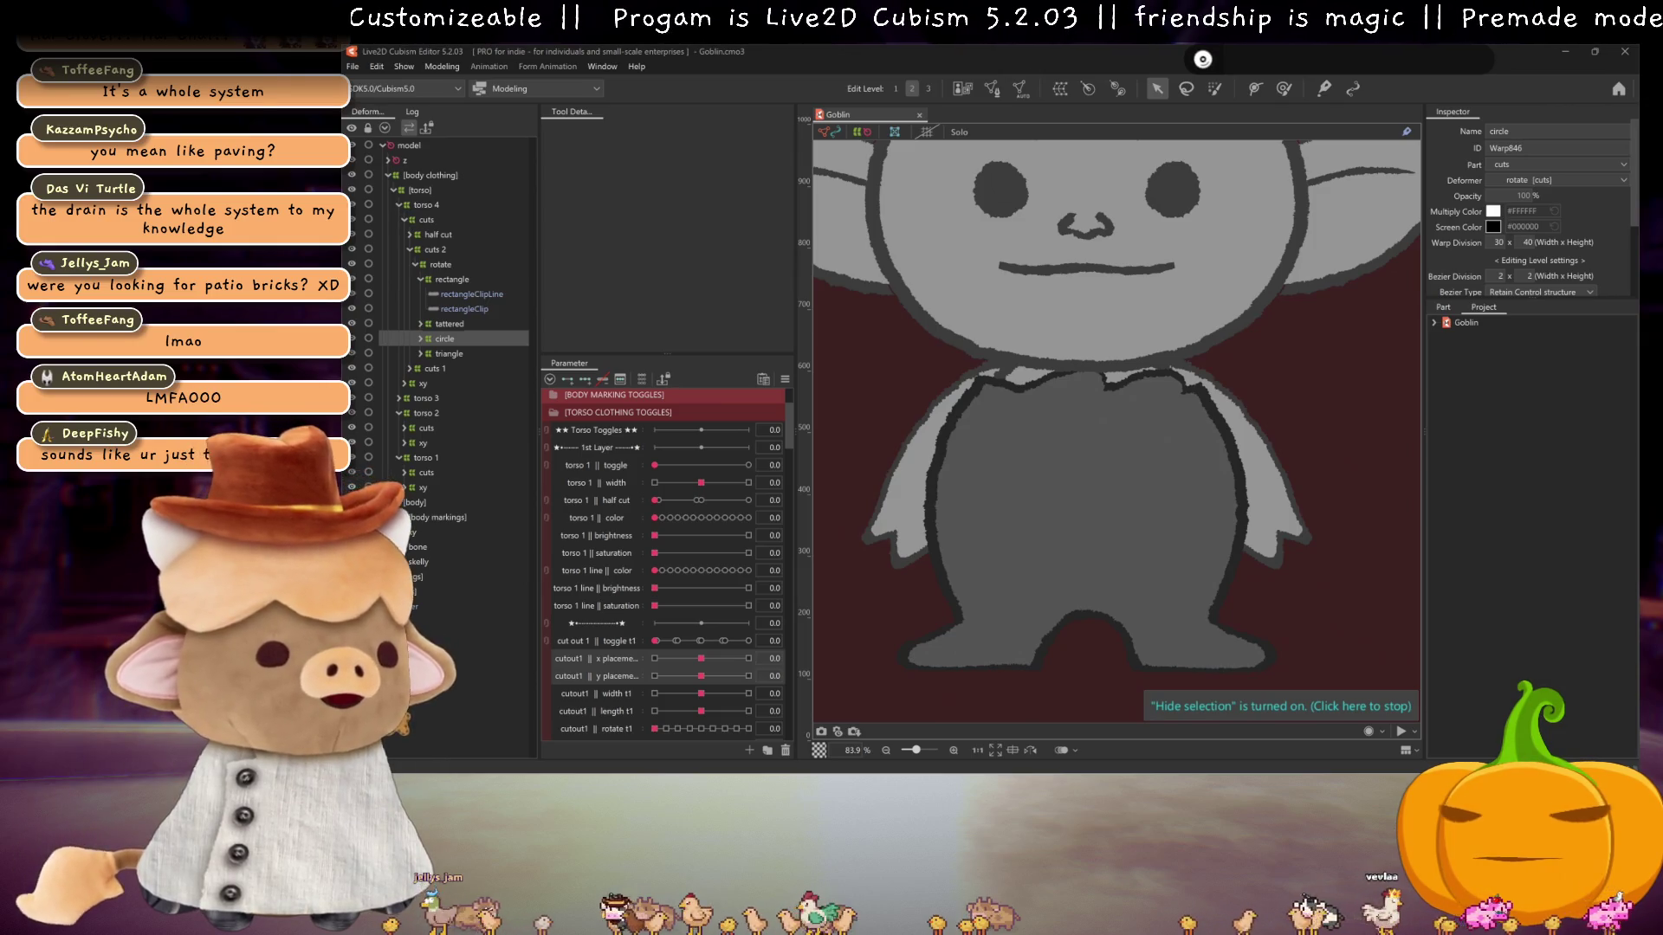
- Switch to the Chrome window showing the Drain-Tile-3.jpg photo
key("alt+Tab")
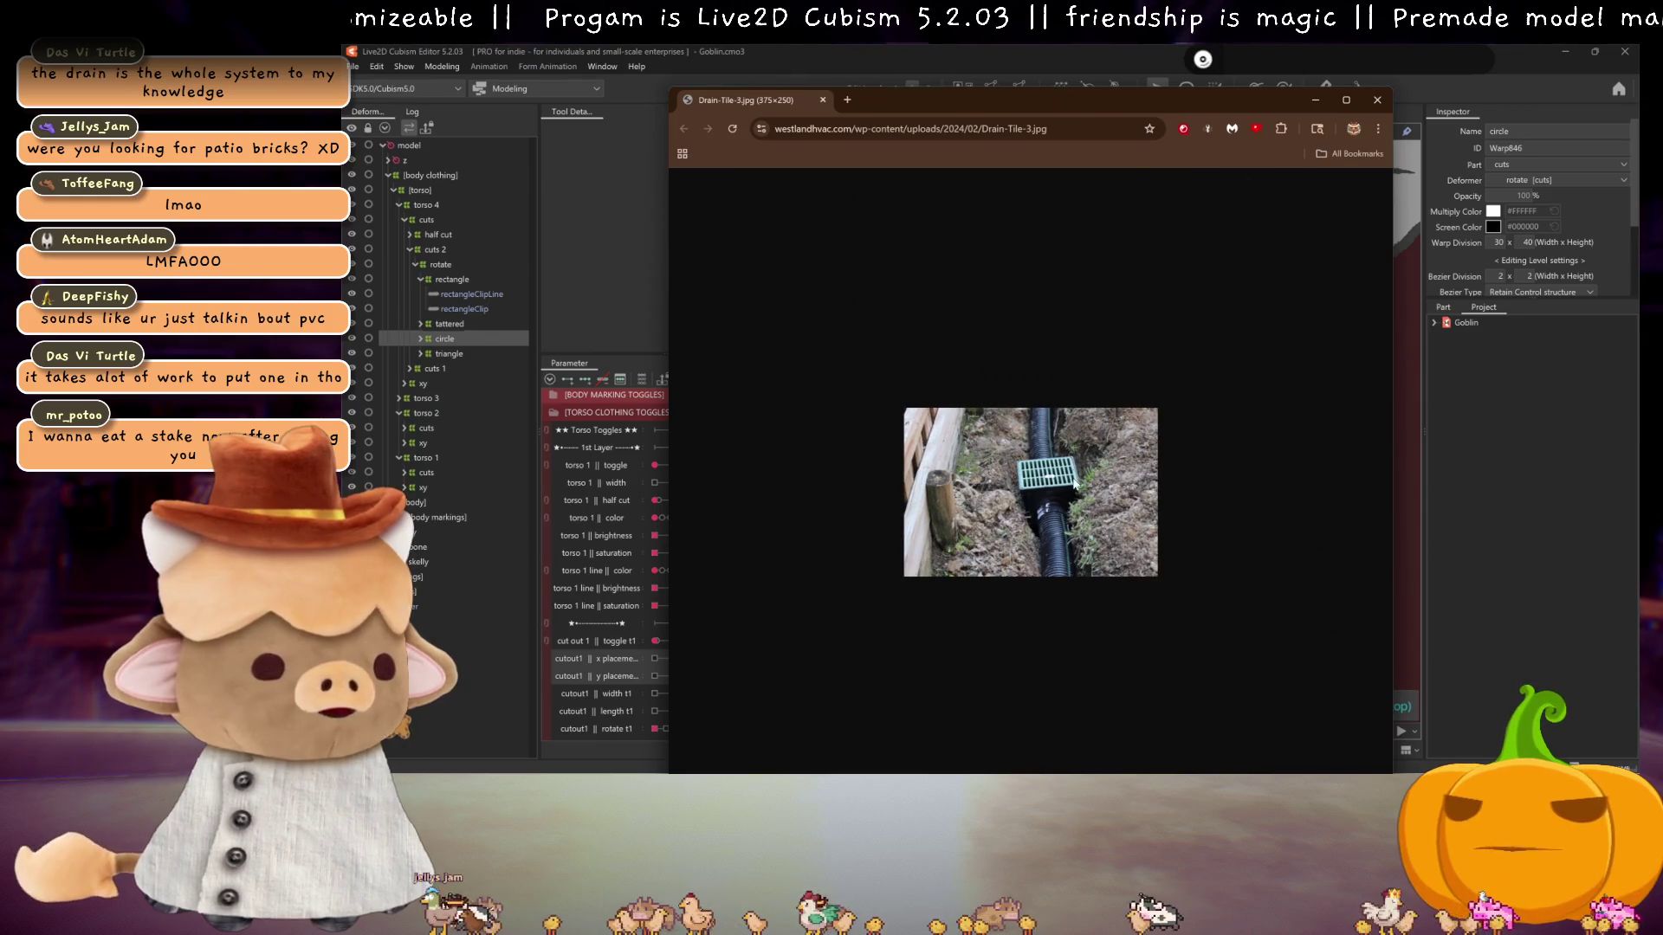
- Zoom into the drain photo, then close both drain tile image windows
scroll(1074, 472, "up", 5)
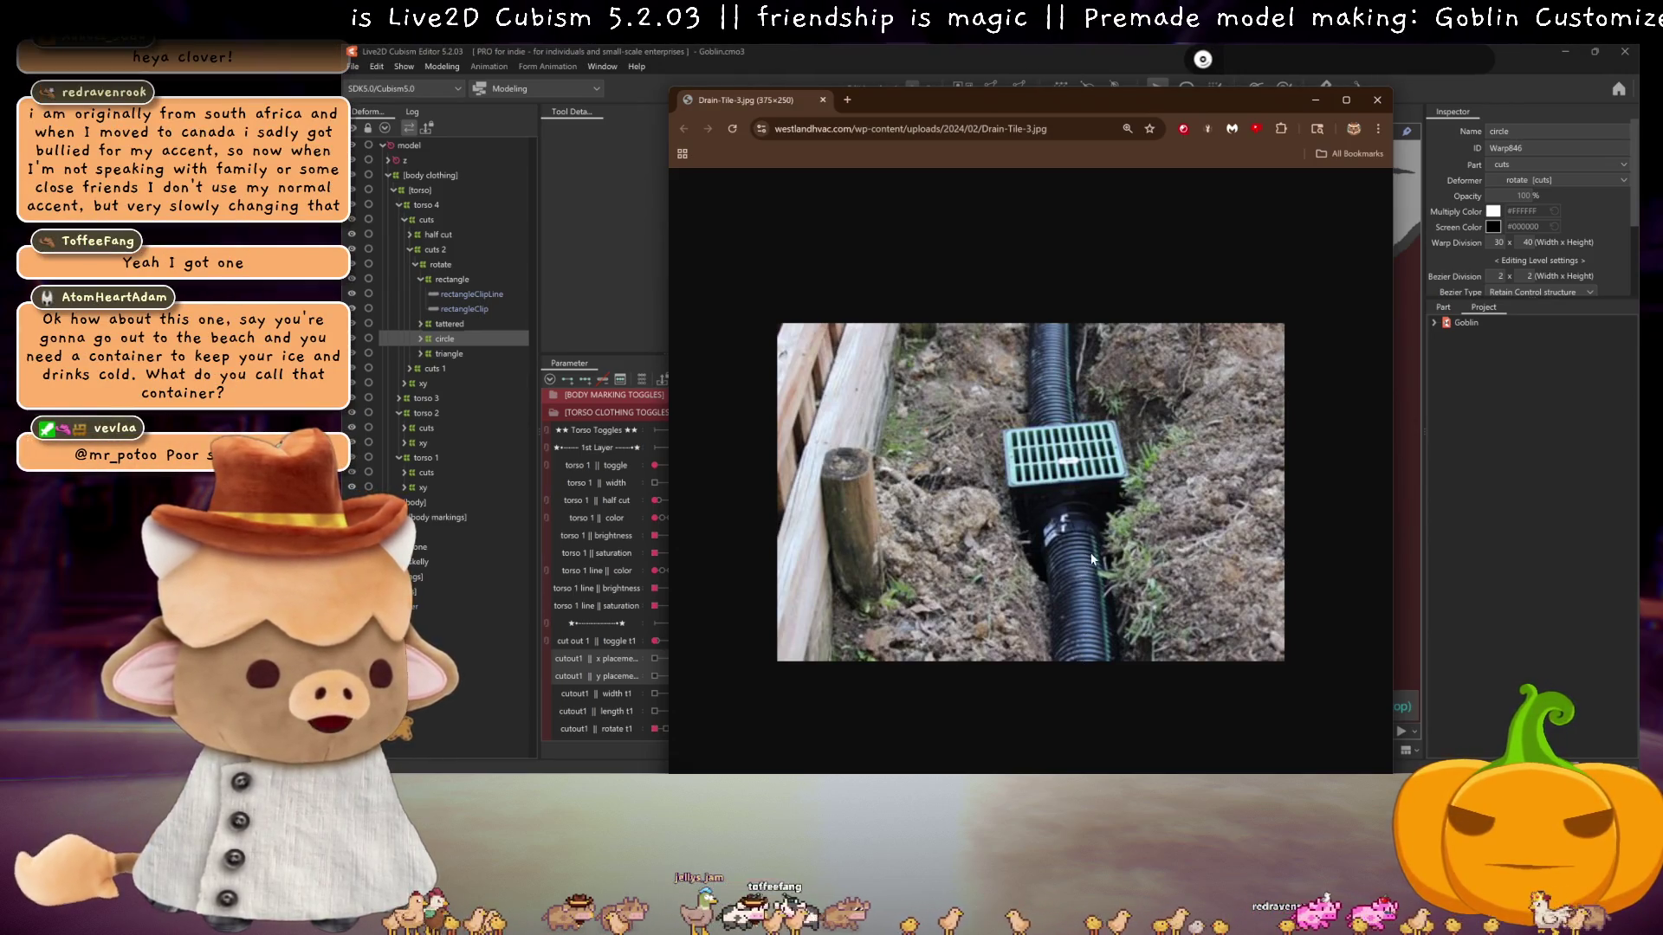
left_click(1377, 100)
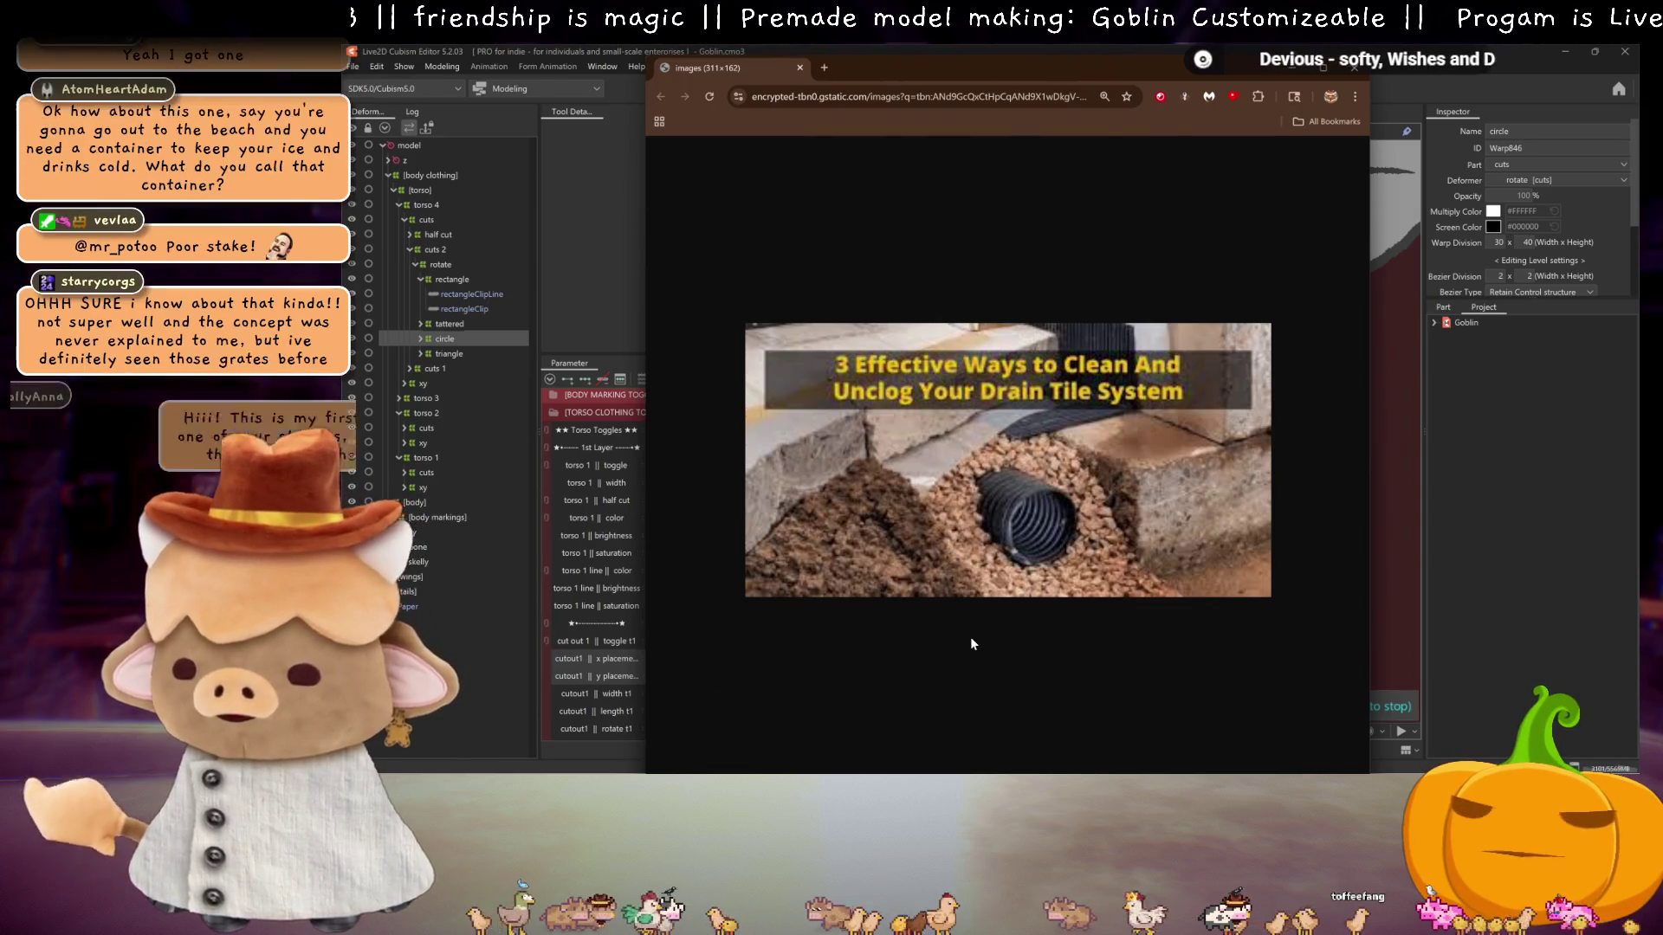
left_click(1354, 68)
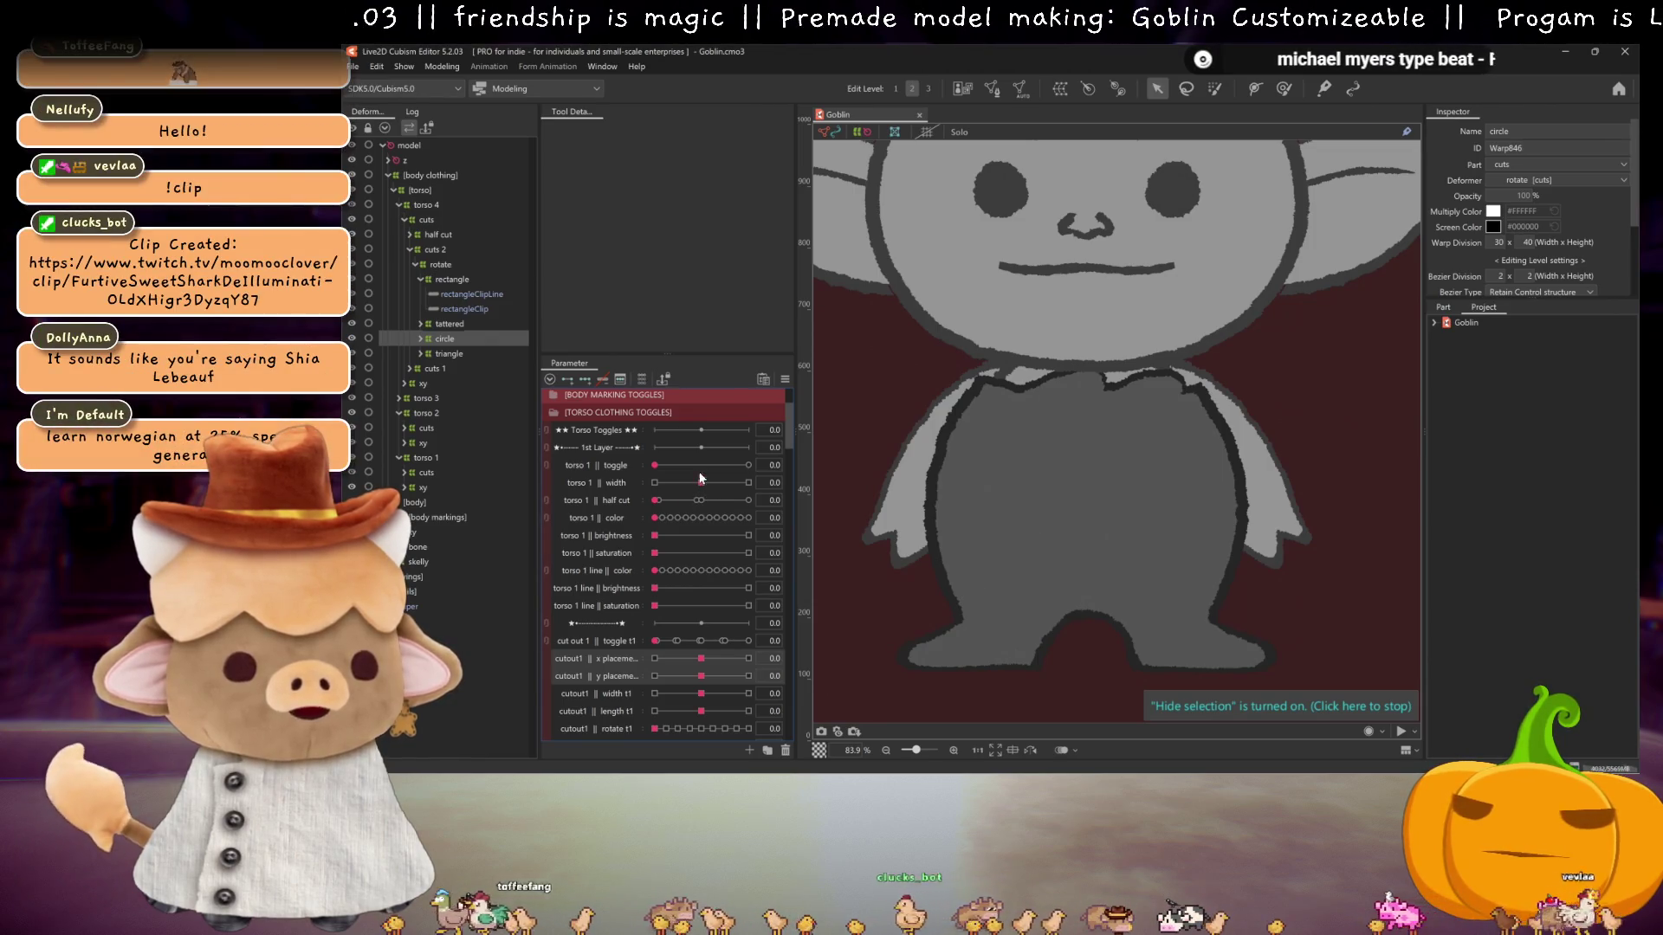
- Reset all Goblin model parameters to their default values from the Parameter panel menu
left_click(785, 379)
left_click(834, 382)
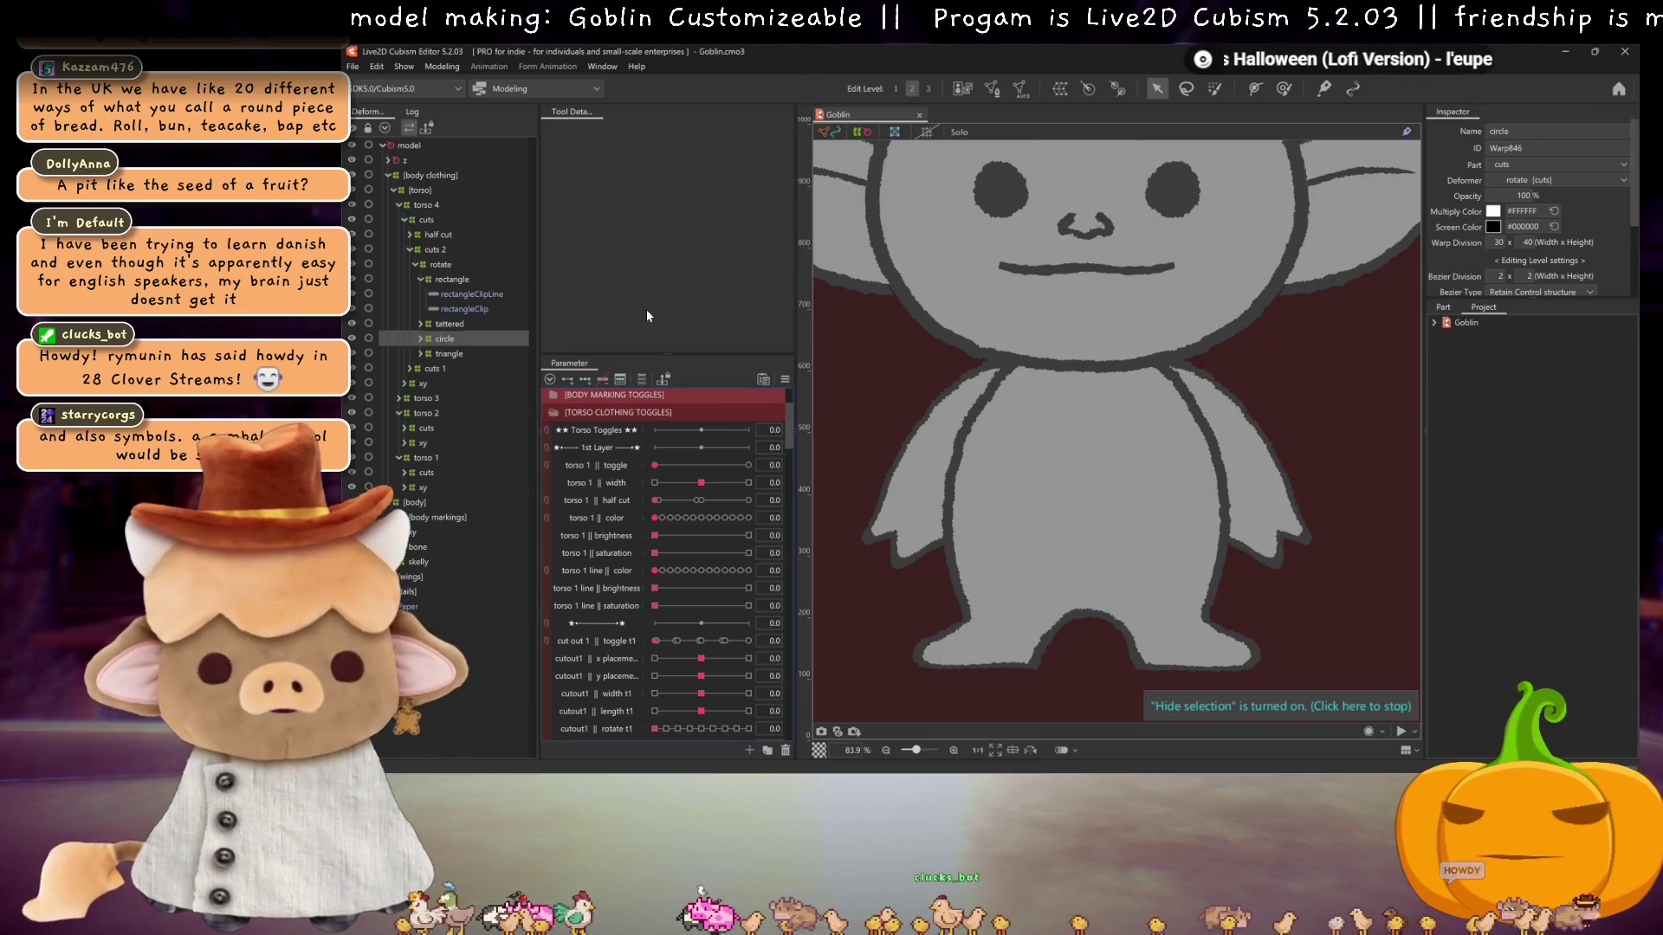
- Collapse torso 4, [torso] and [body clothing], and expand [wings] to show its four layers
left_click(421, 279)
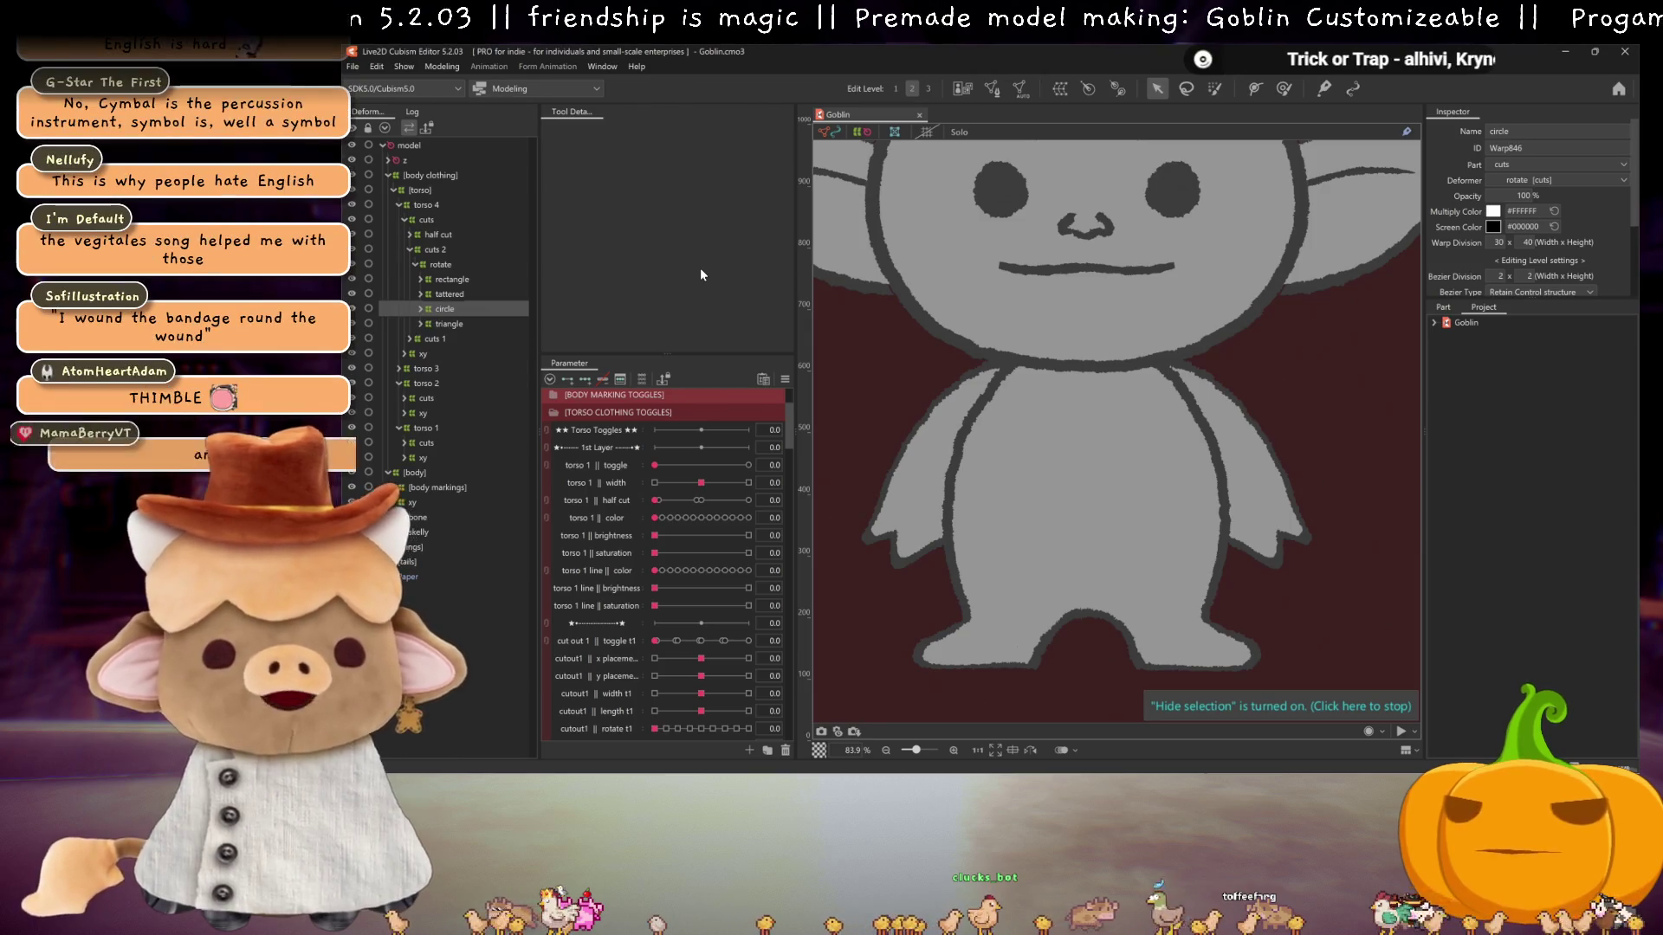
left_click(656, 473)
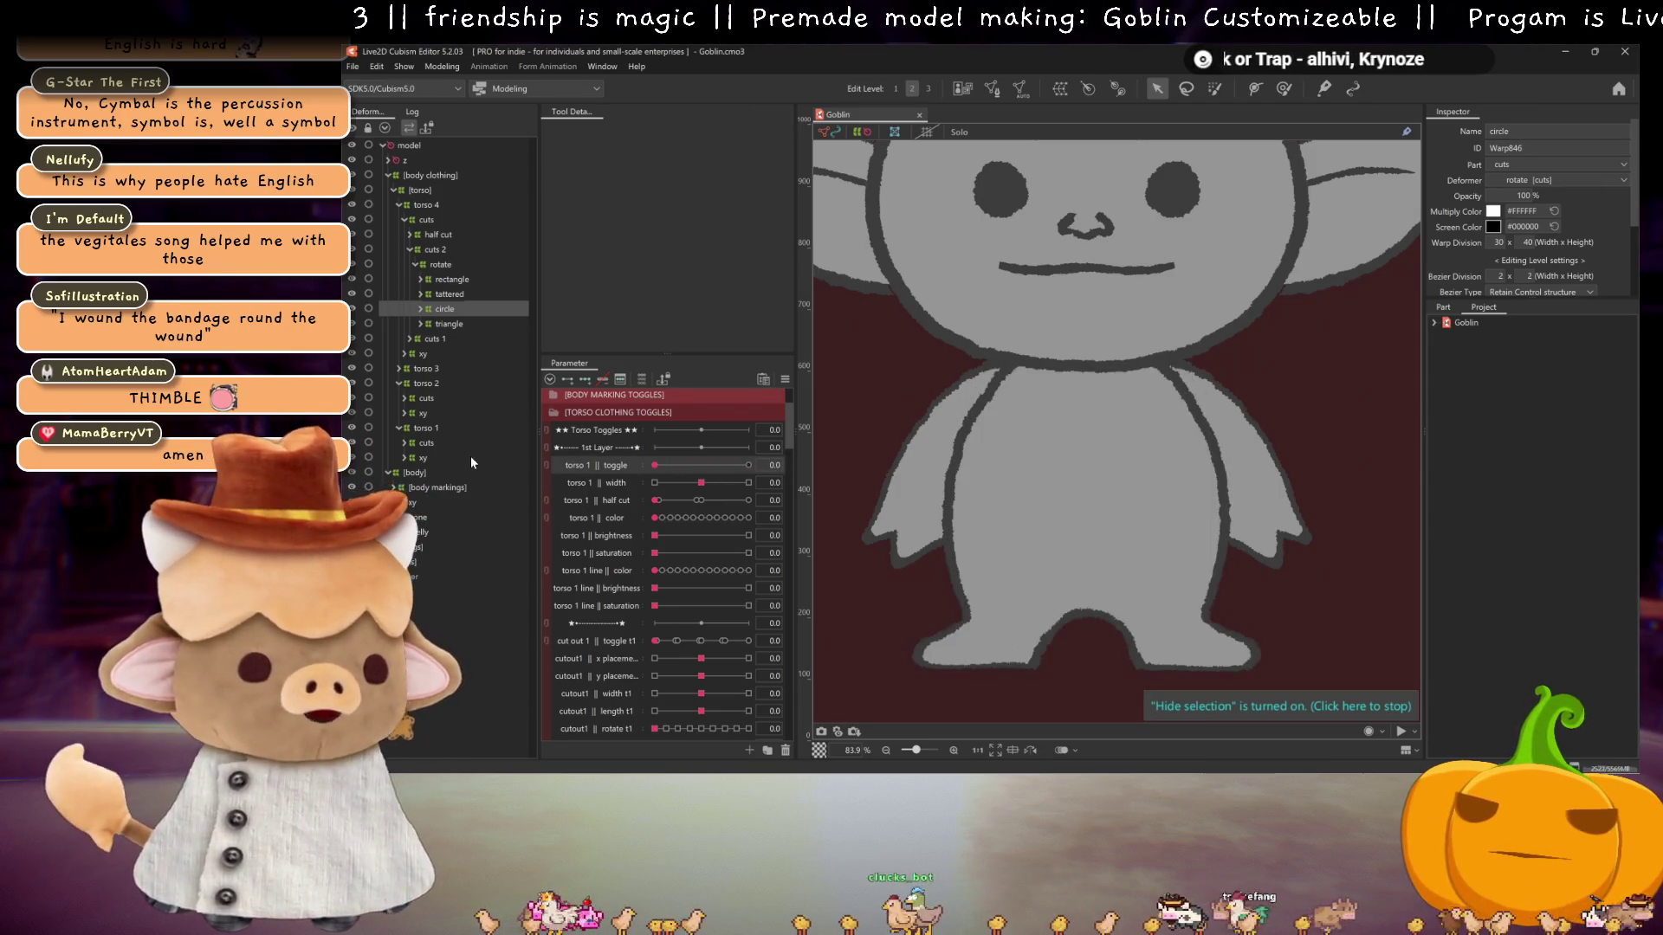
left_click(398, 204)
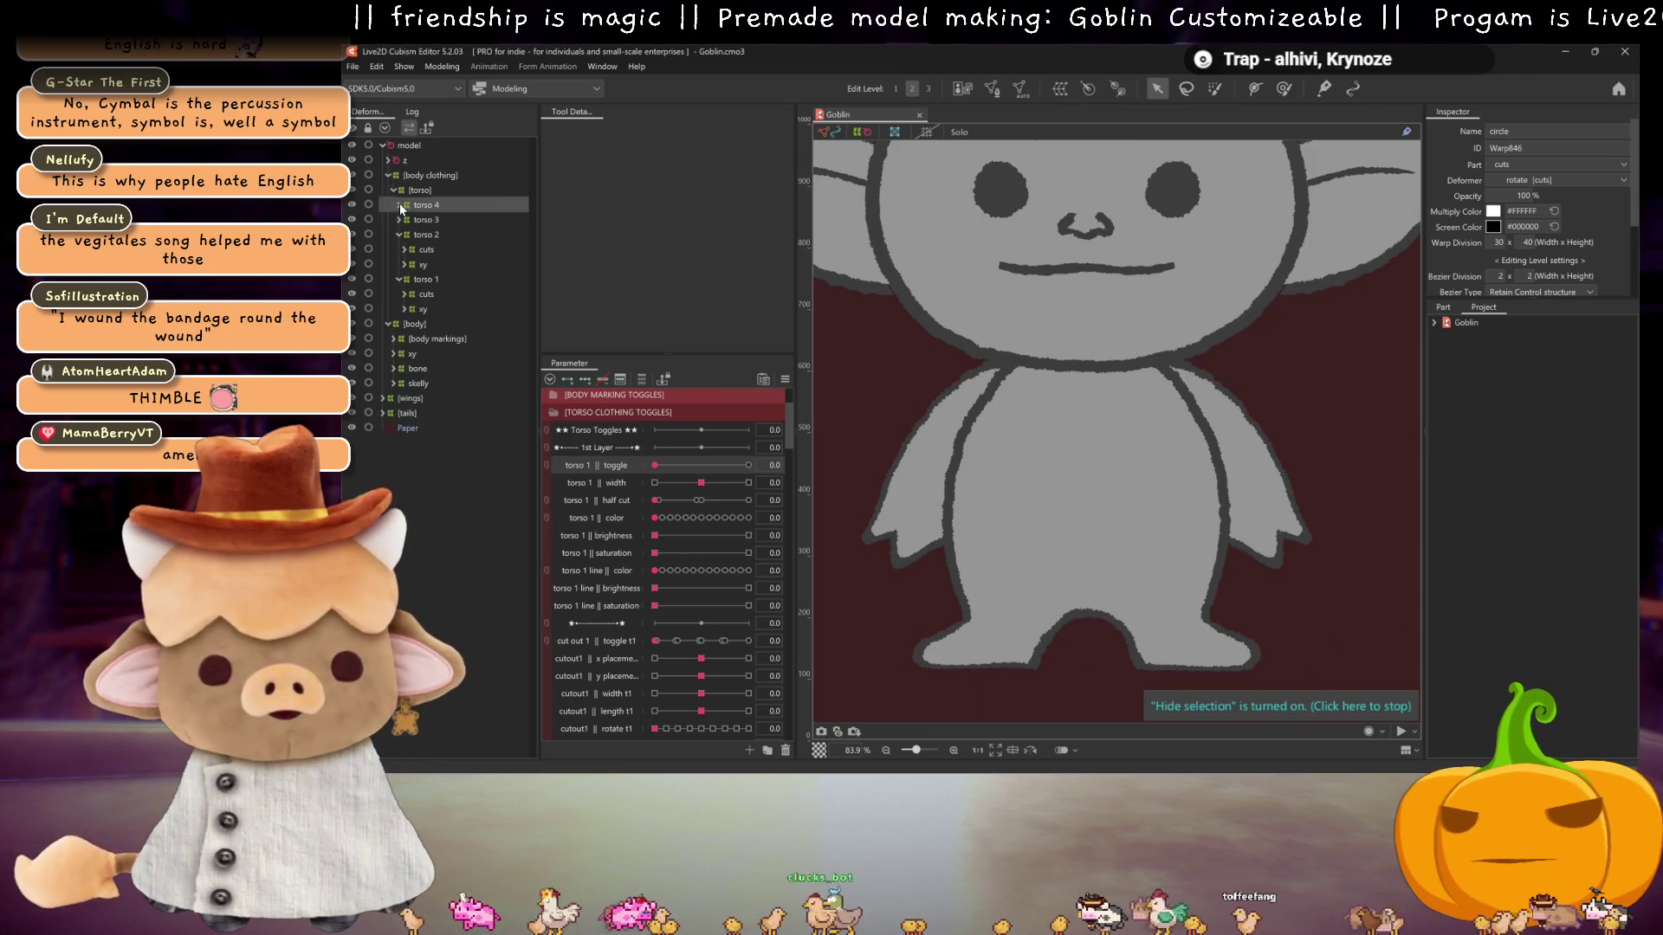
left_click(391, 190)
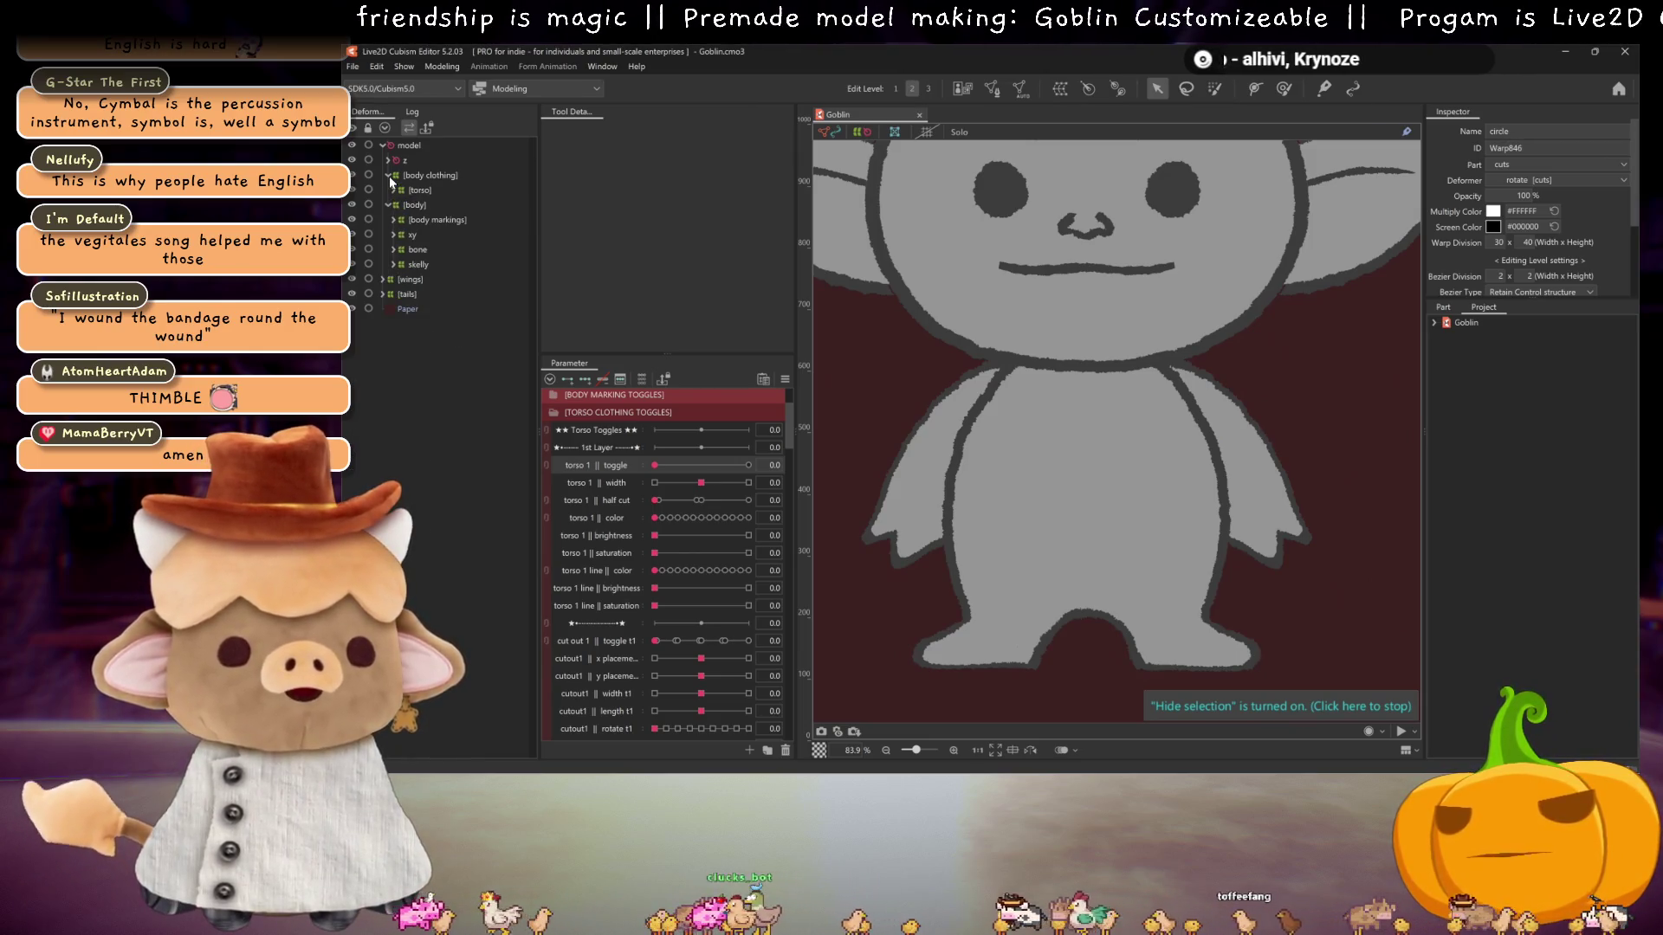
left_click(388, 175)
left_click(380, 266)
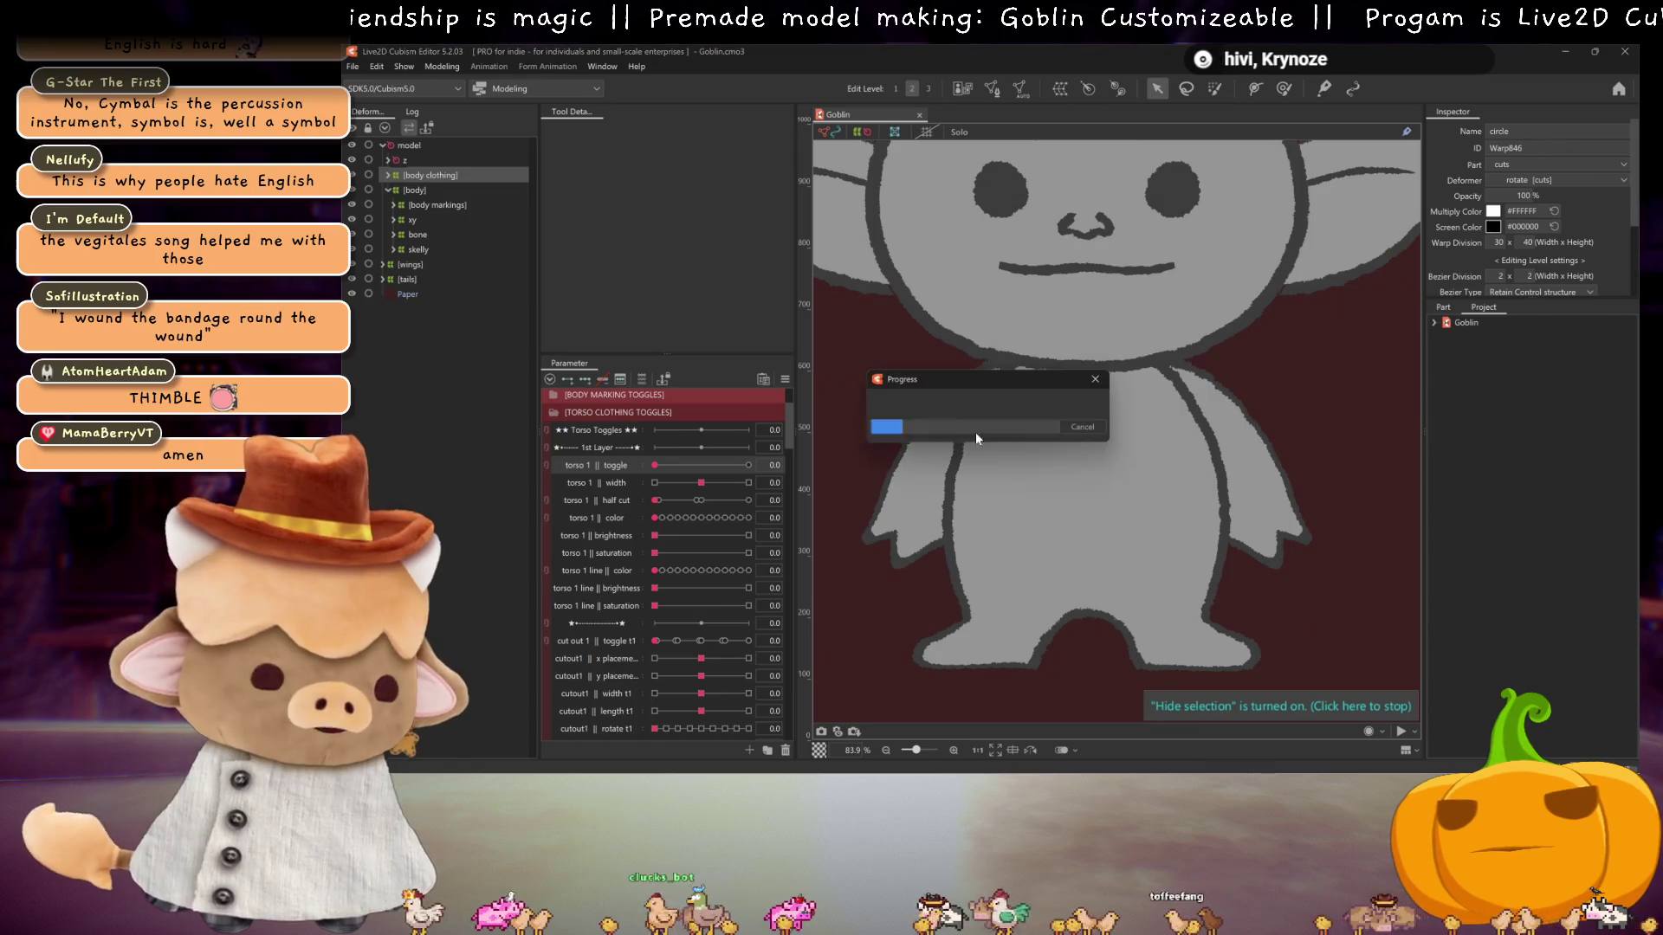
left_click(383, 265)
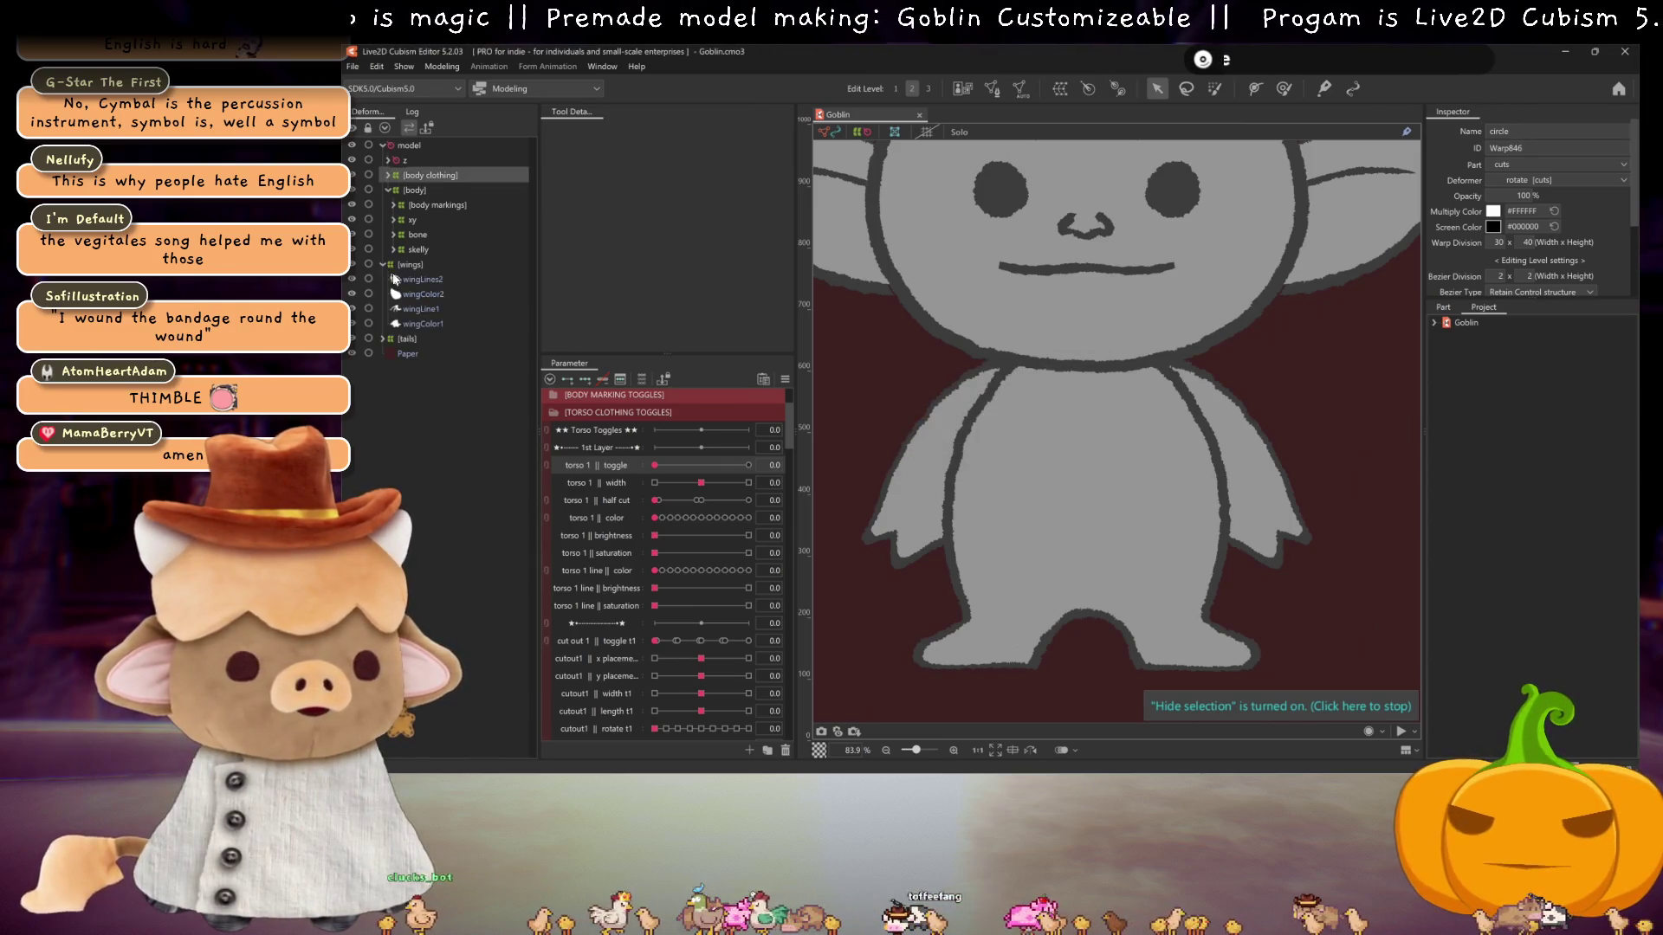
- Select the [wings] deformer and expand the BODY SKIN TOGGLES parameter folder
left_click(395, 277)
left_click(400, 264)
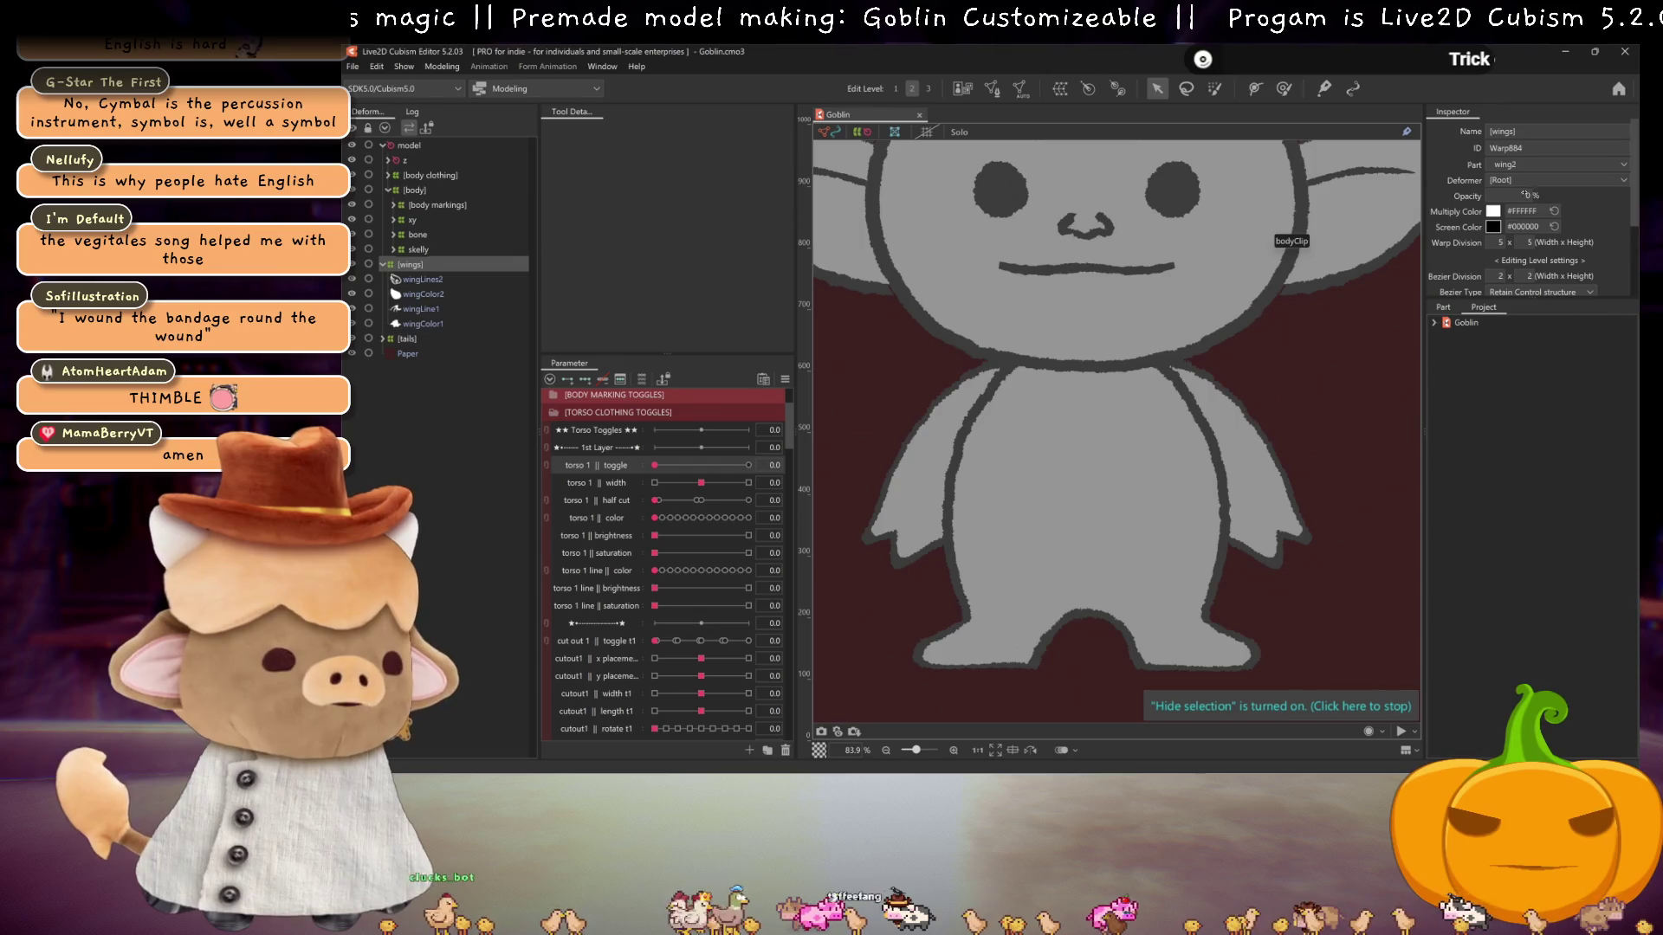
scroll(951, 454, "down", 3)
scroll(951, 455, "up", 2)
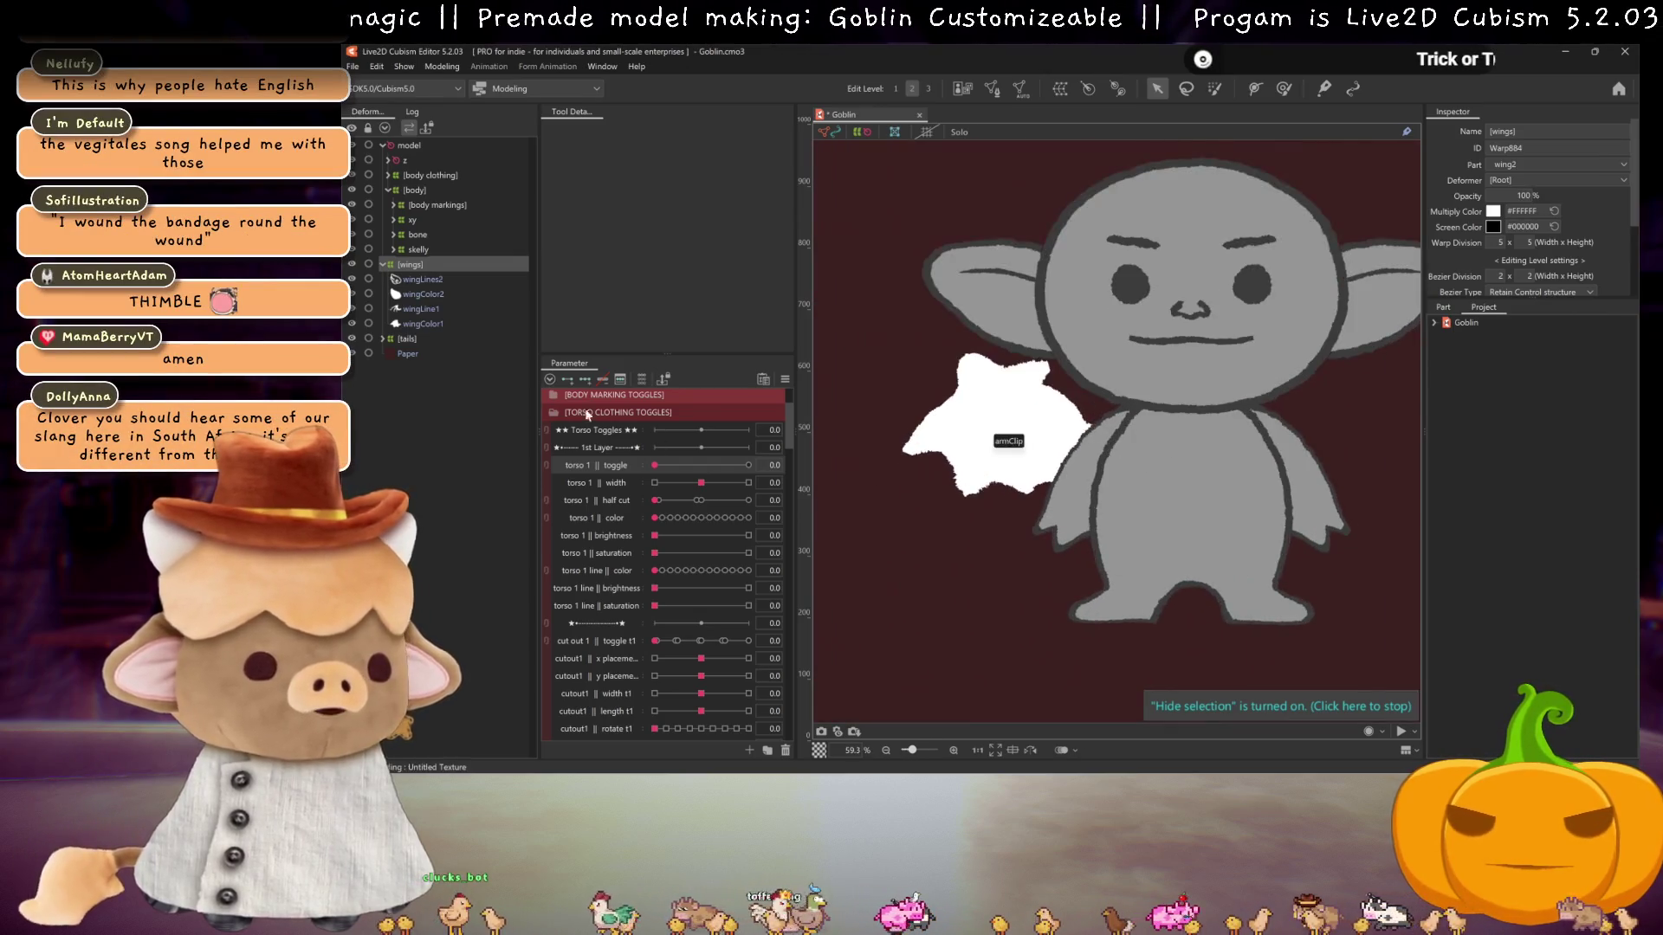
left_click(554, 412)
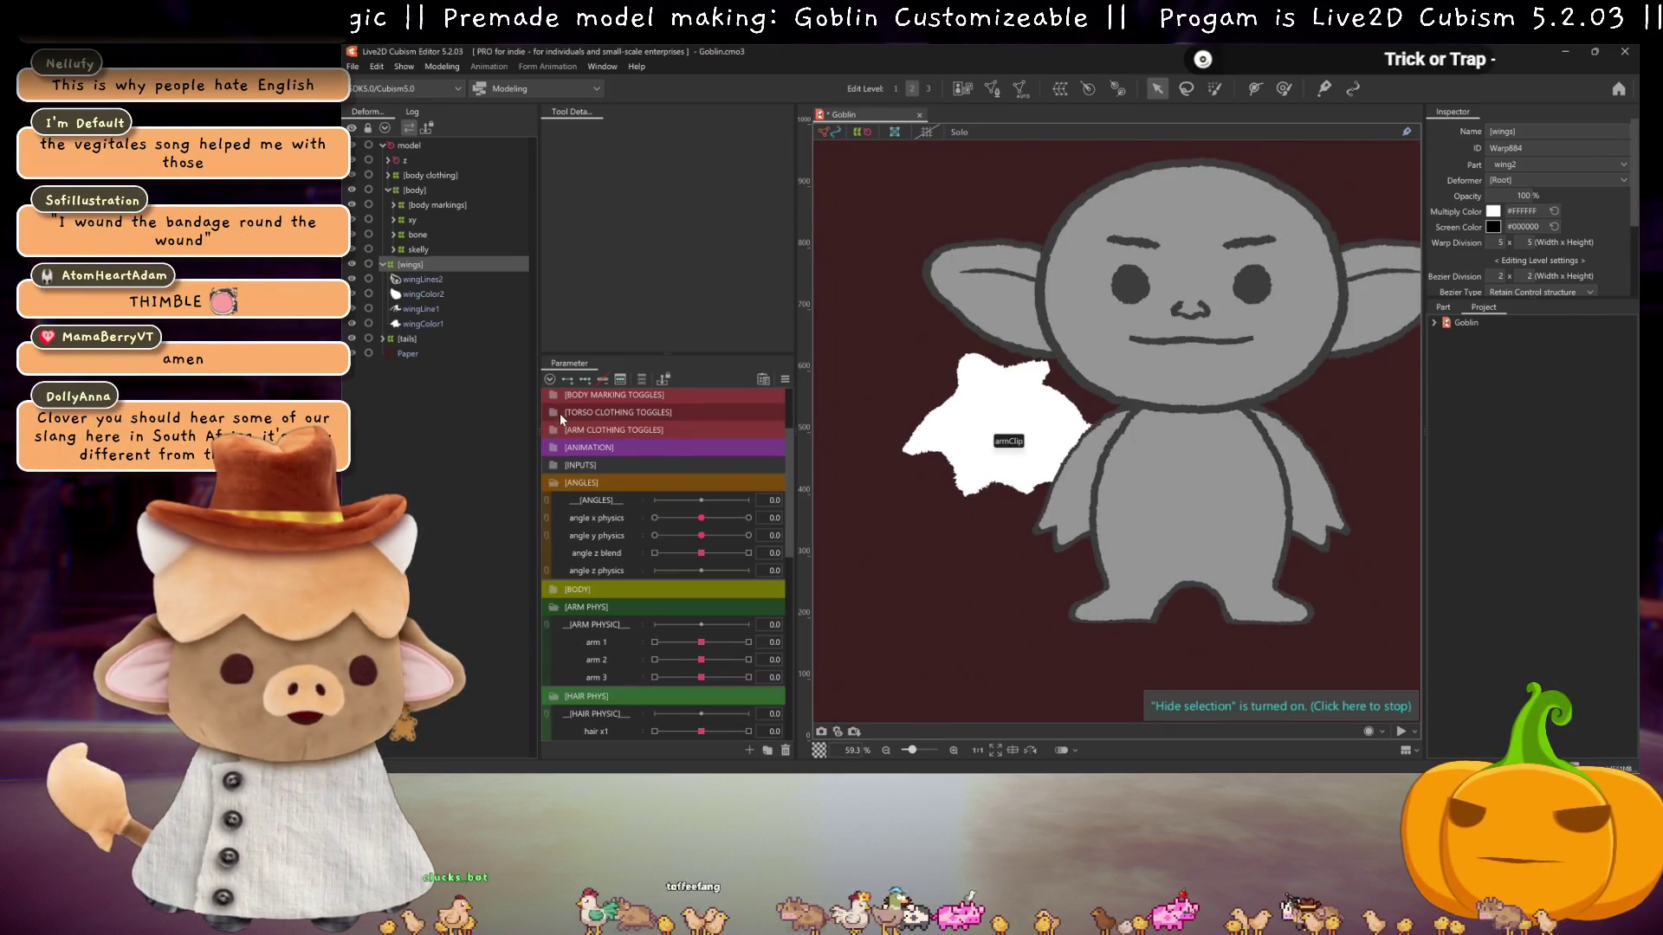
scroll(559, 413, "up", 3)
left_click(559, 413)
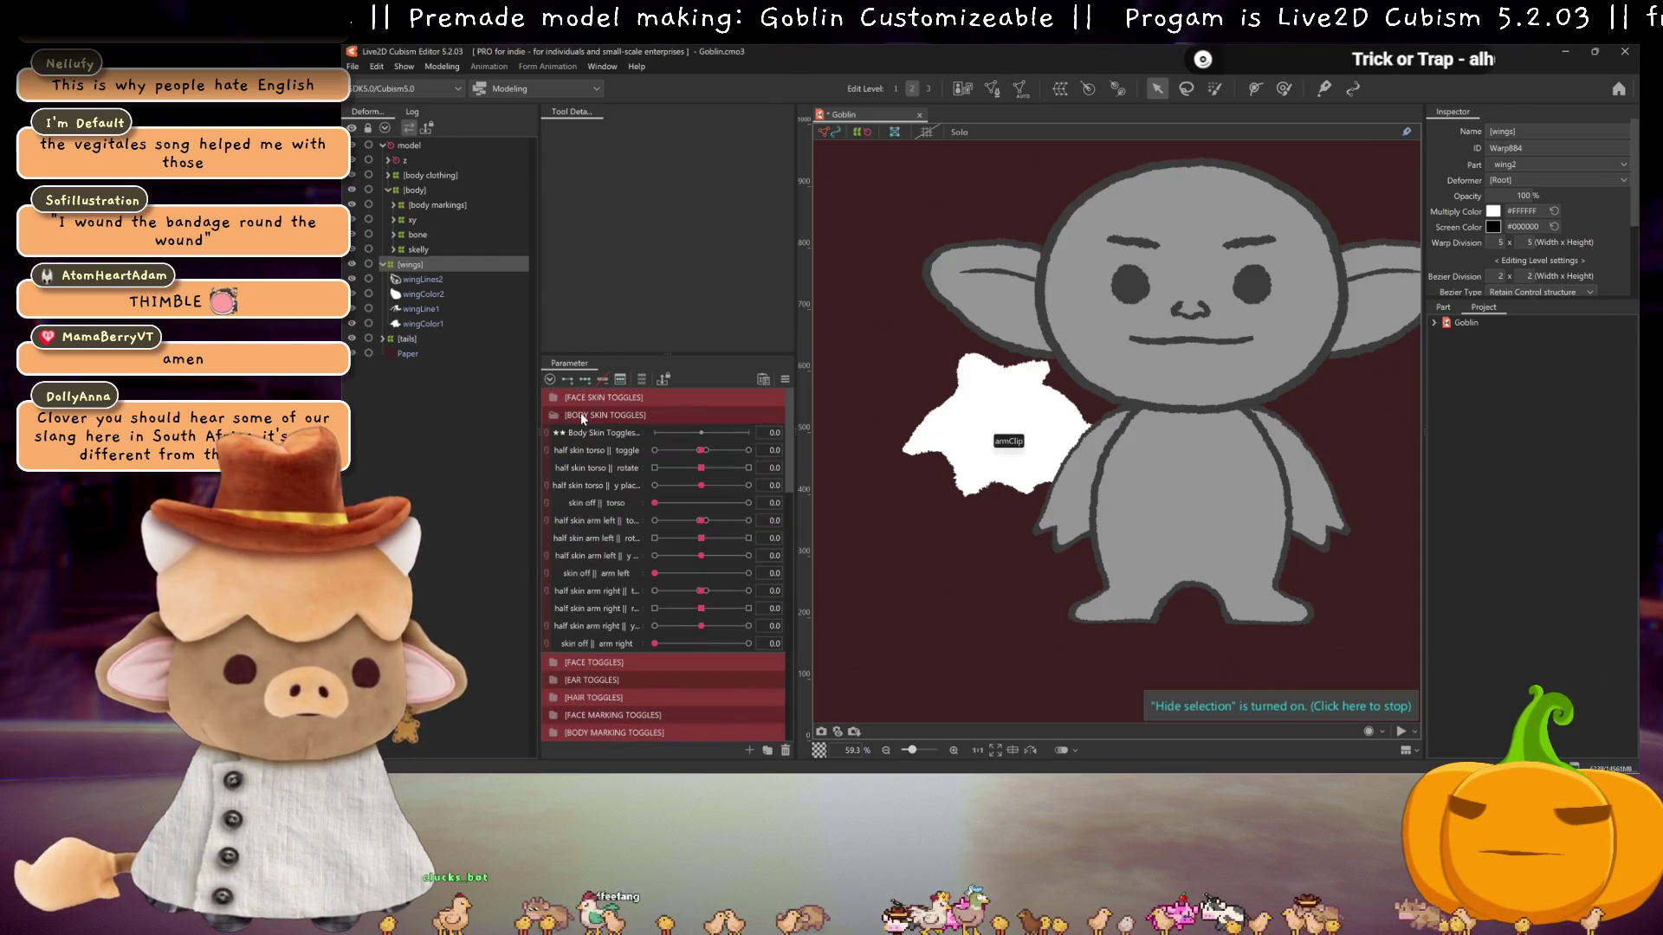
- Replicate BODY SKIN TOGGLES, move the copy to the list top, and clear 'BODY SKIN' from its name
right_click(582, 414)
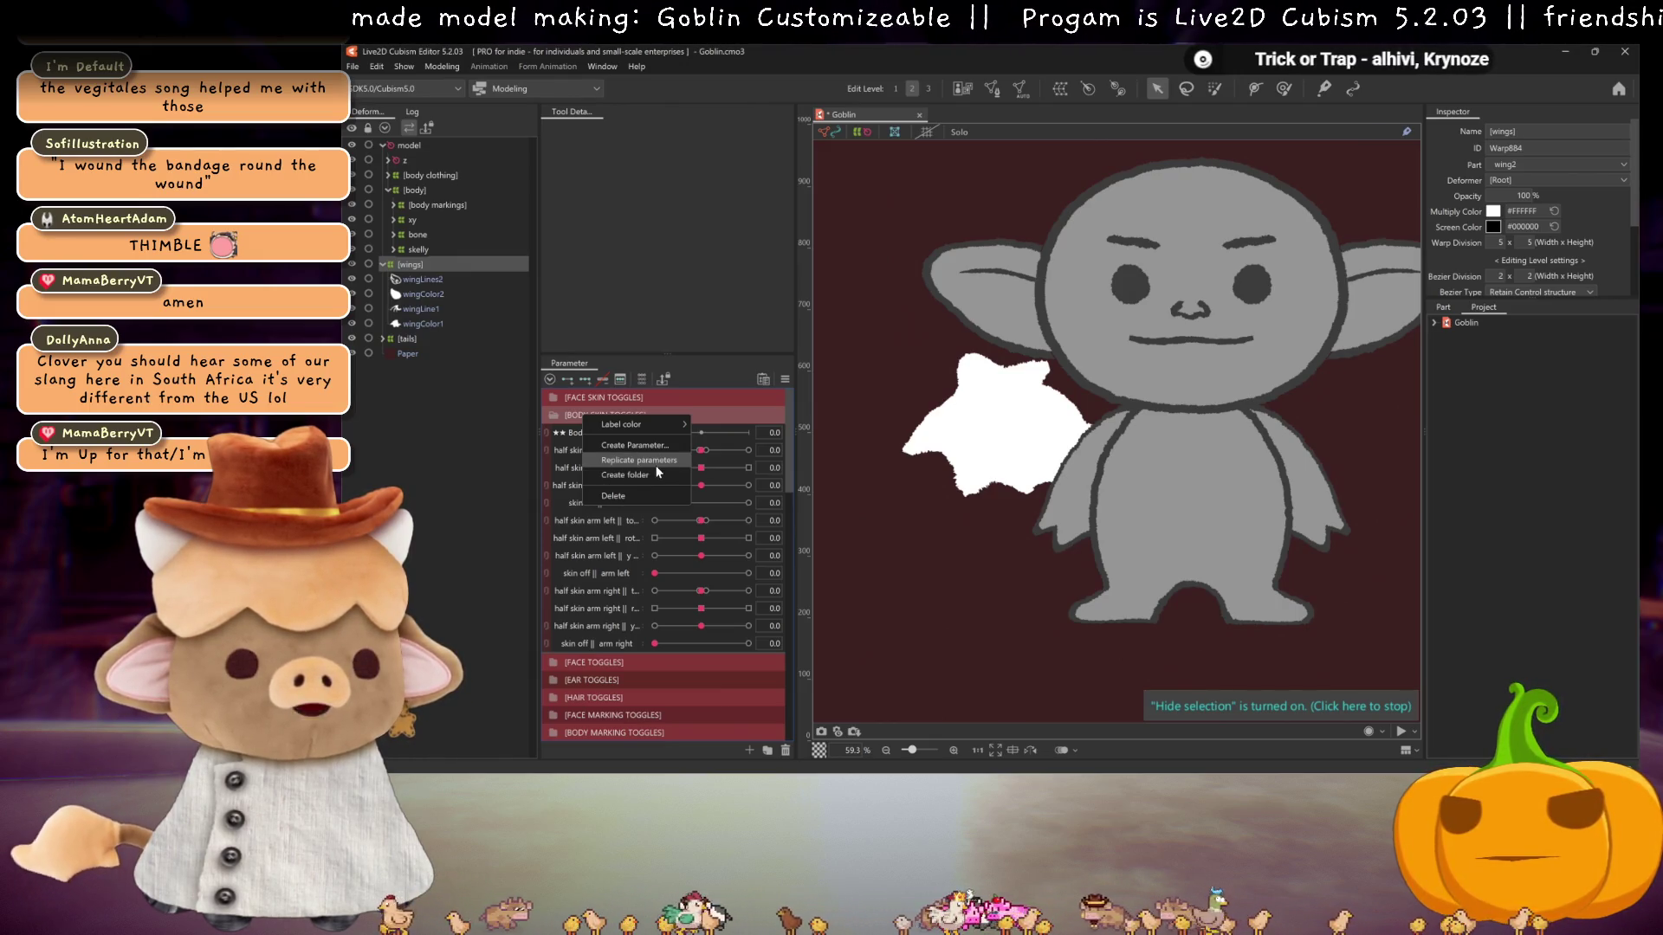
left_click(648, 461)
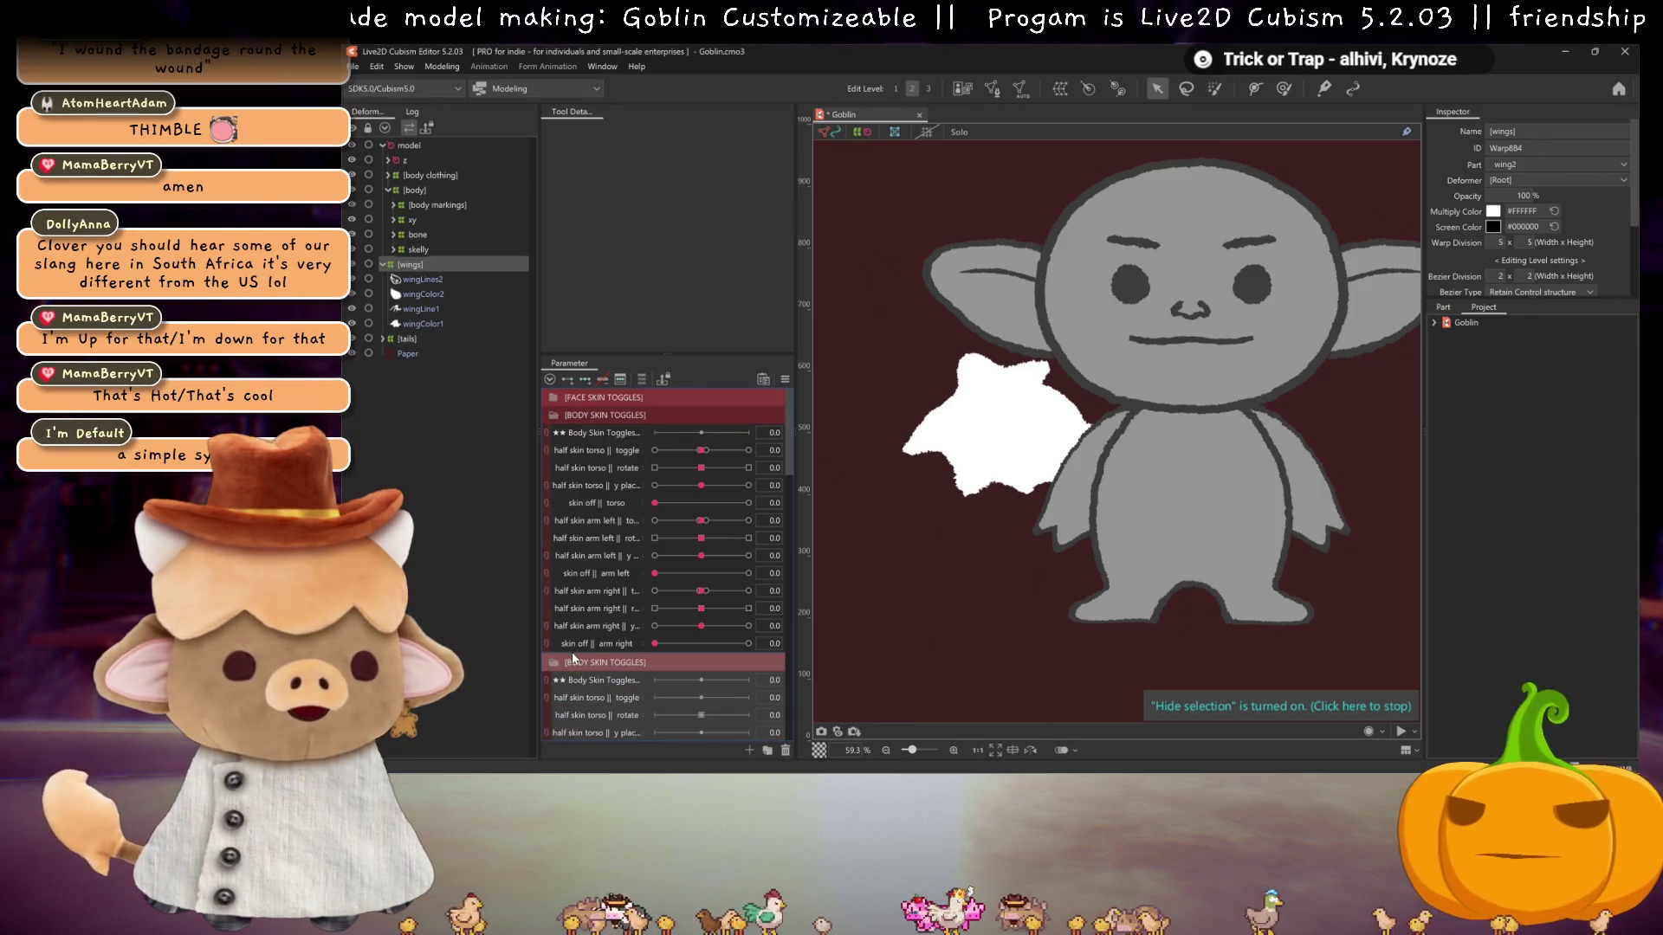
mouse_move(579, 664)
left_mouse_down()
mouse_move(596, 396)
mouse_move(572, 396)
left_mouse_up()
double_click(585, 396)
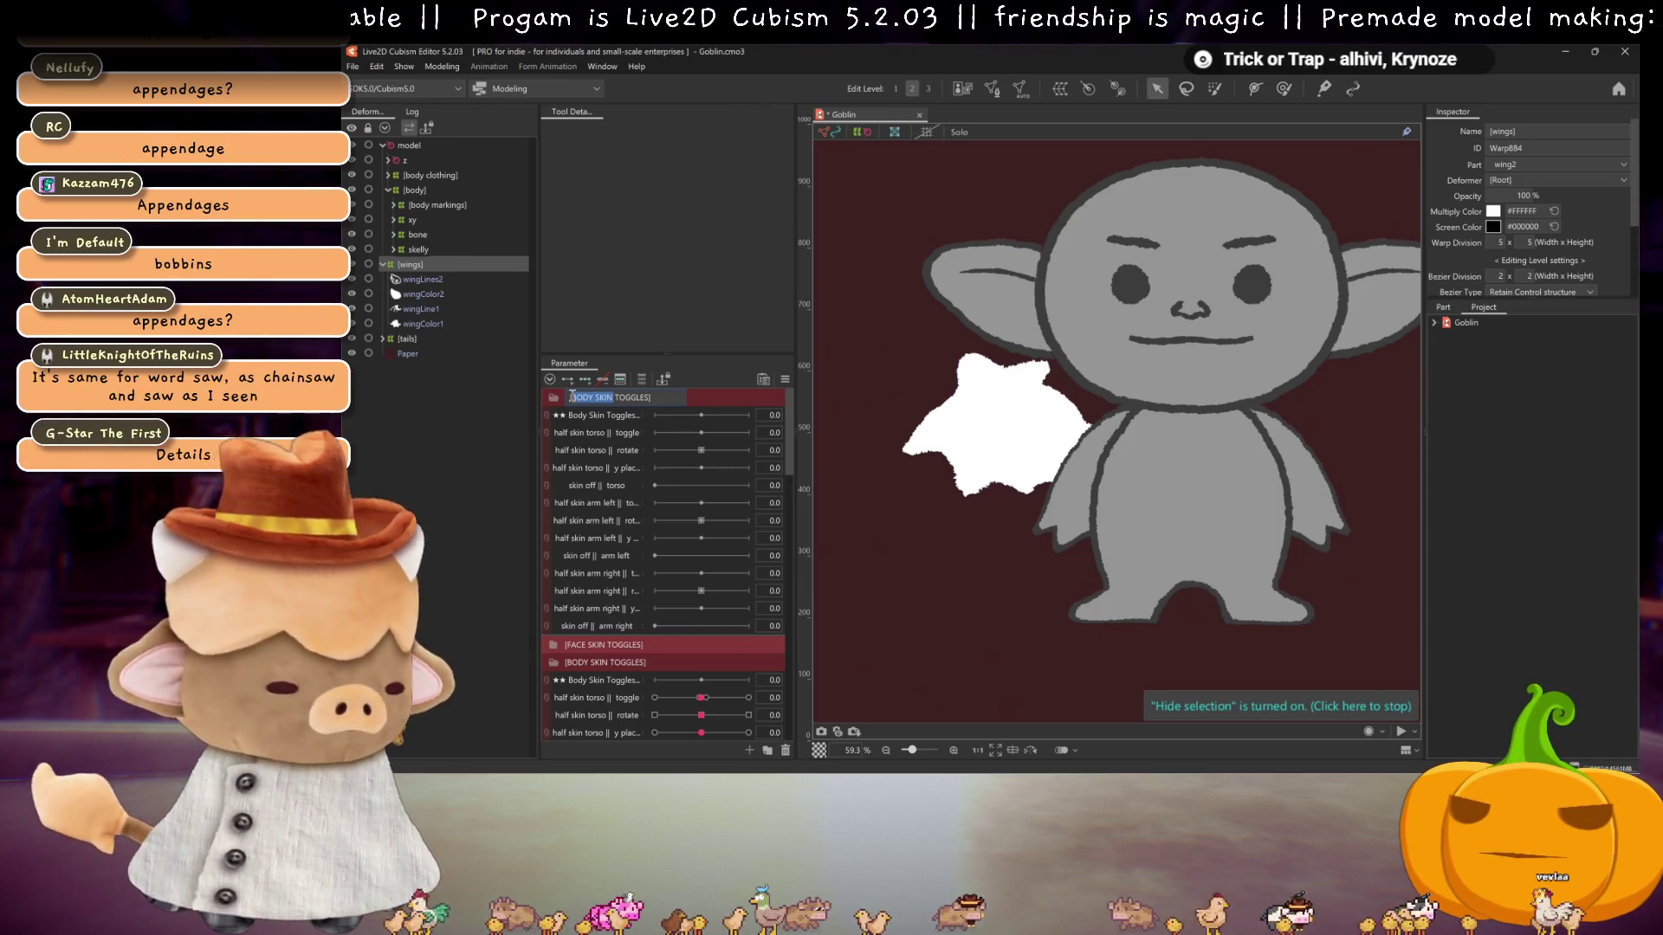
key("BackSpace")
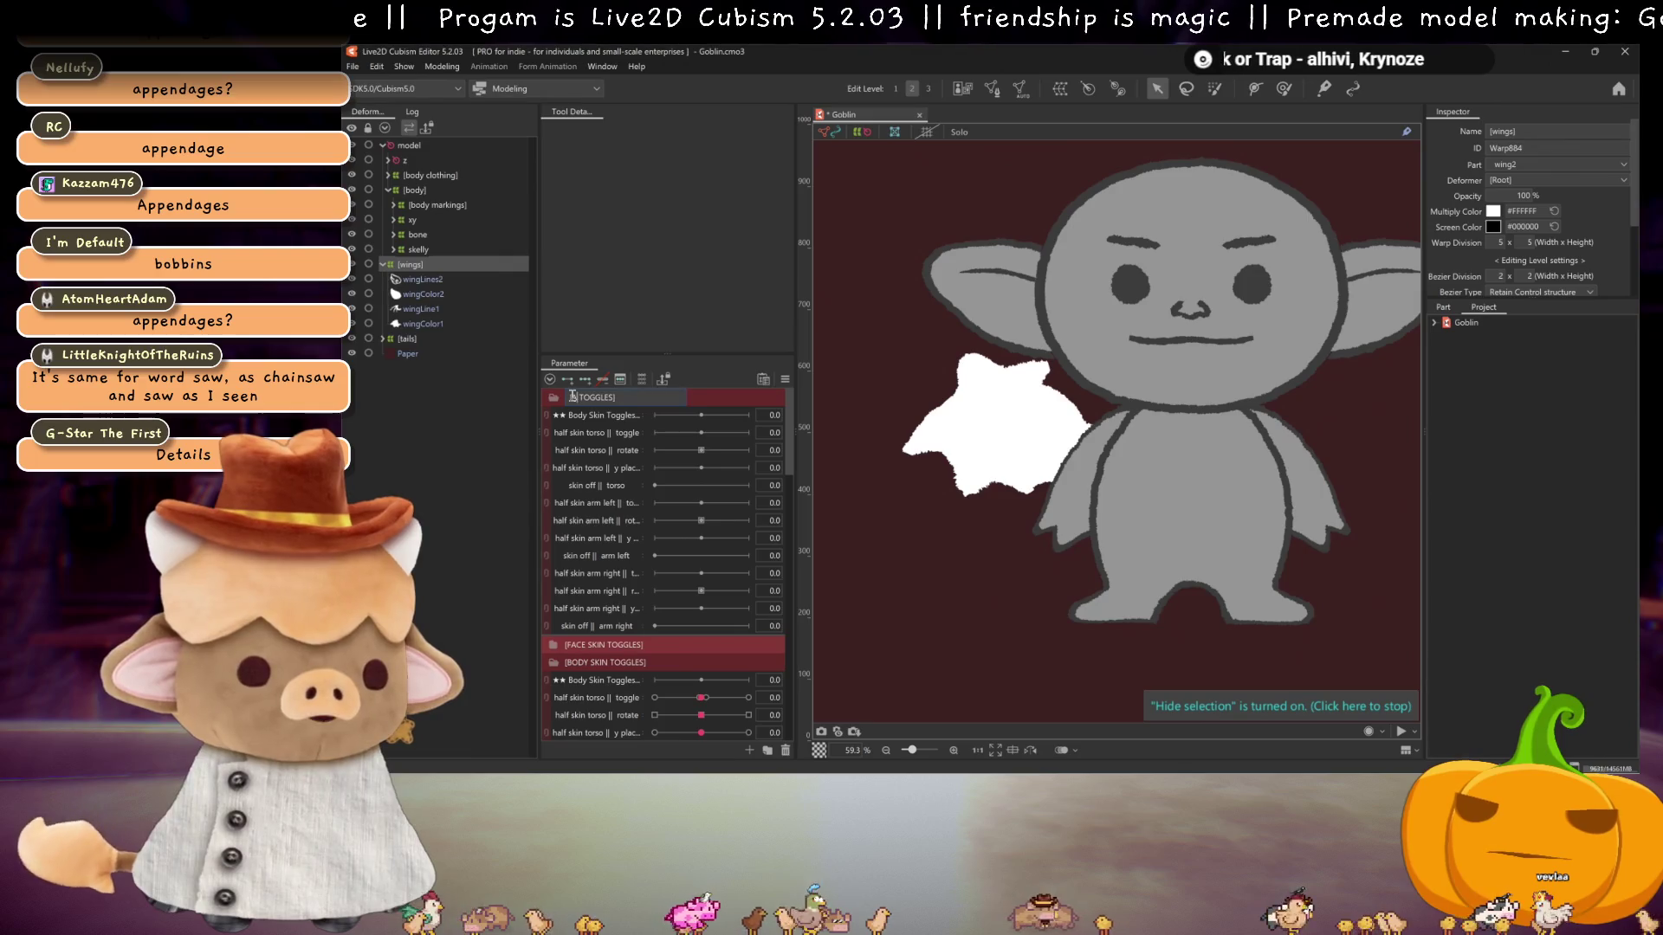
- Name the folder [APPENDAGES TOGGLES] and rename its header parameter ★★ Appendage Toggles ★★
type("APPENDAGES")
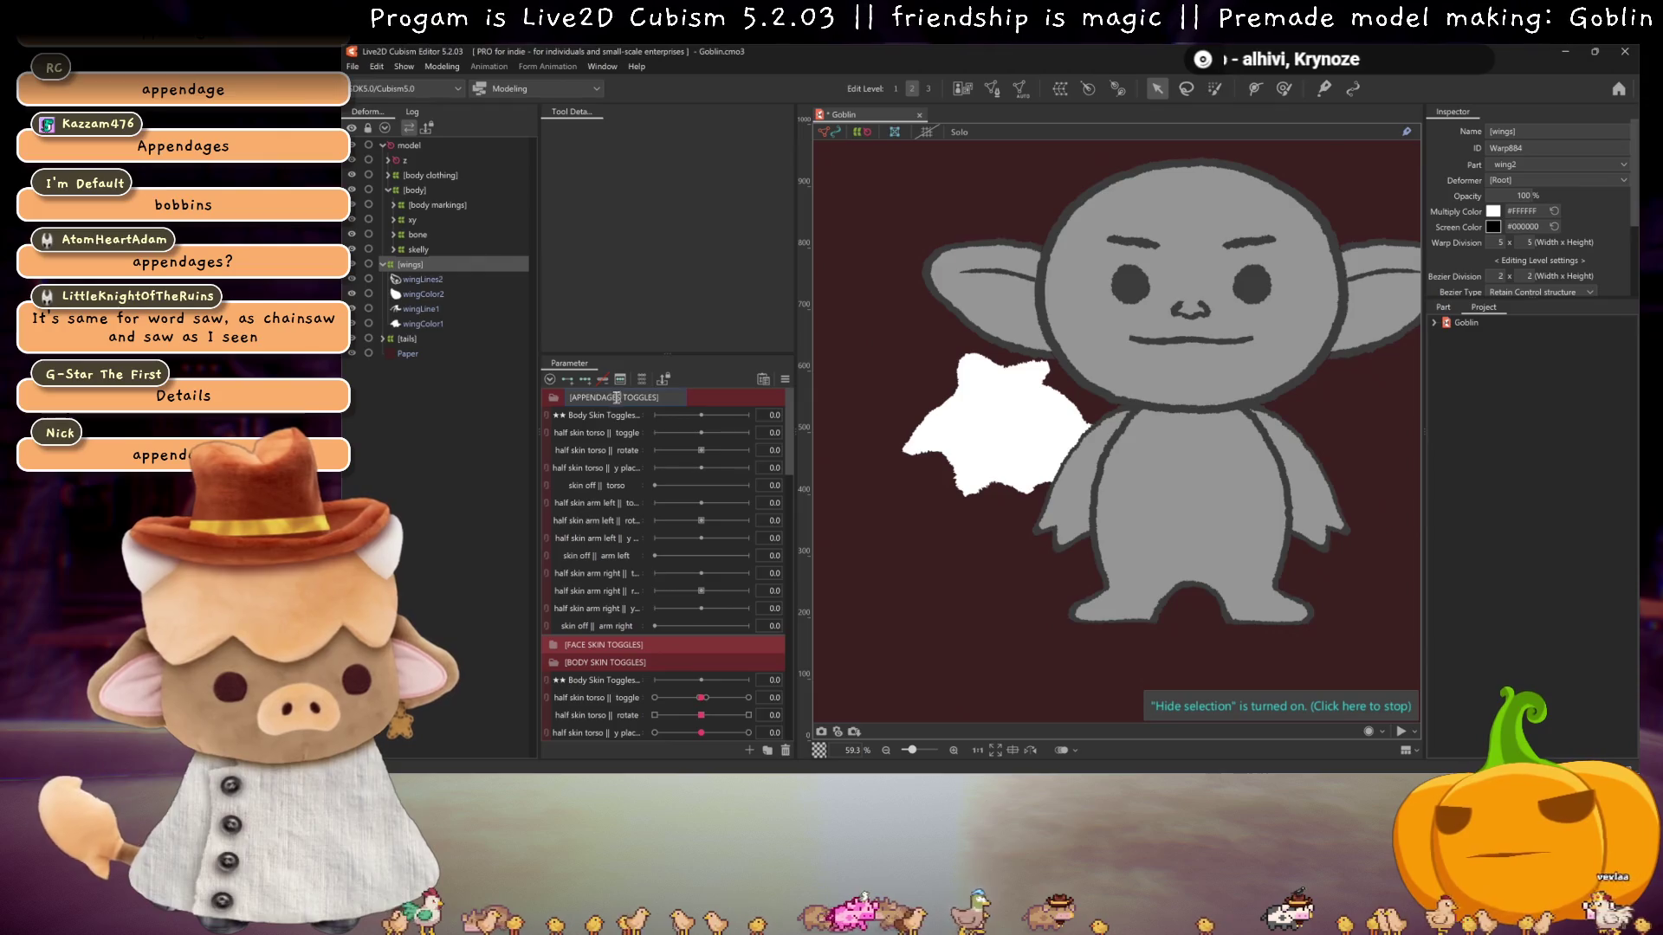
key("Return")
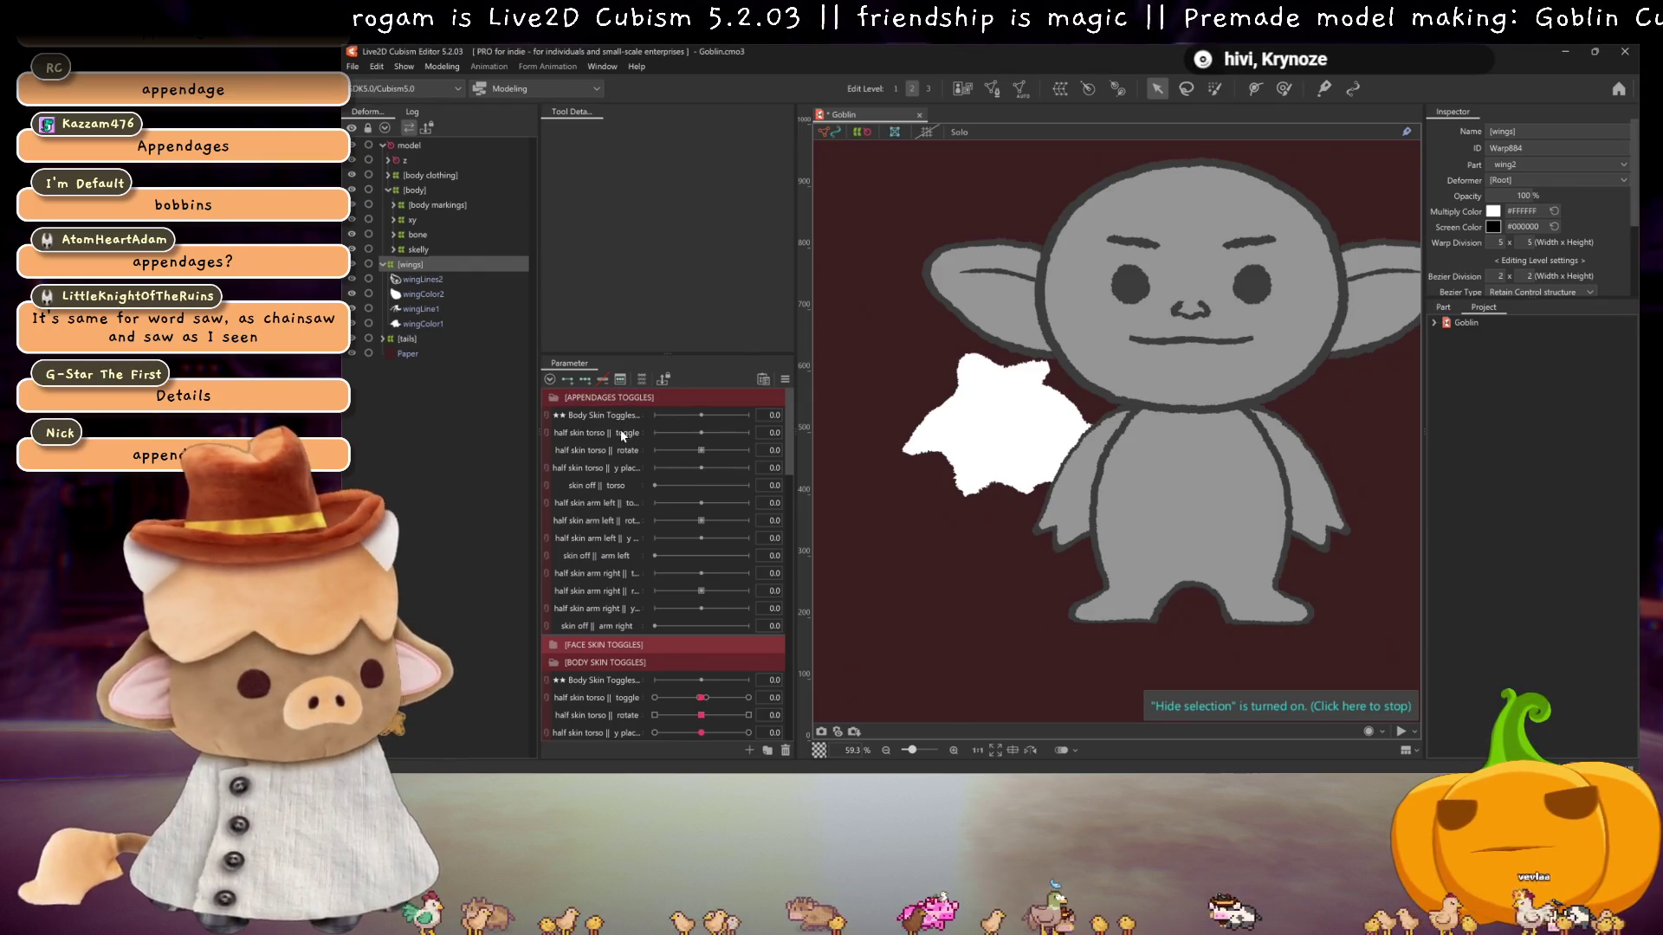
right_click(619, 422)
left_click(659, 429)
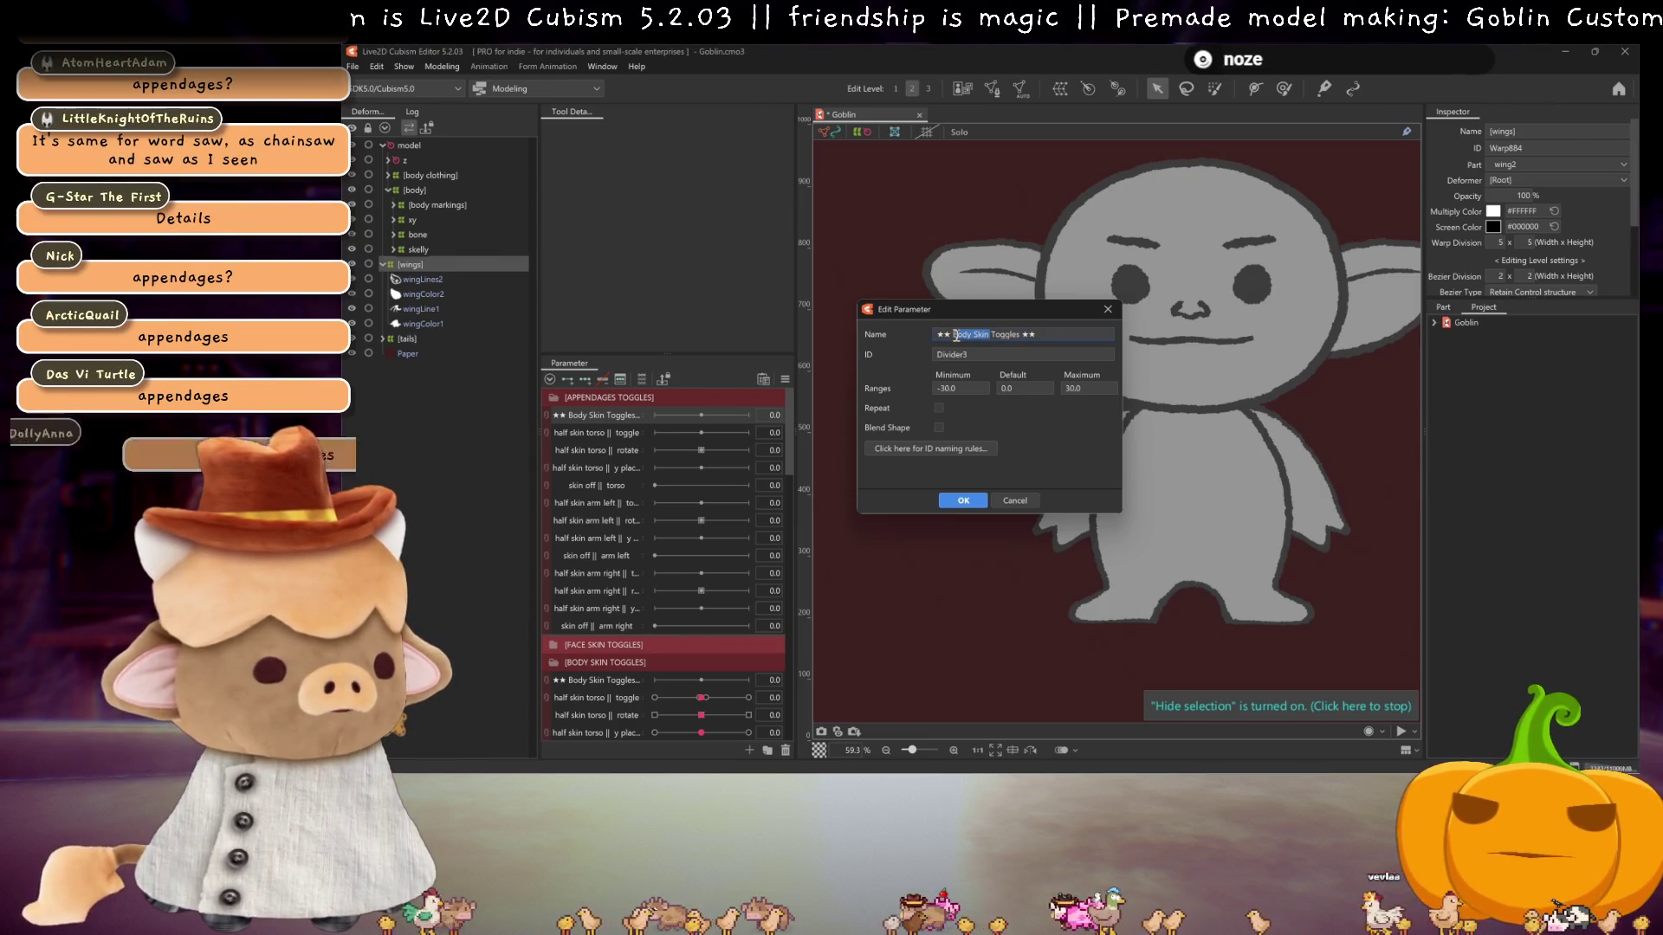
type("B")
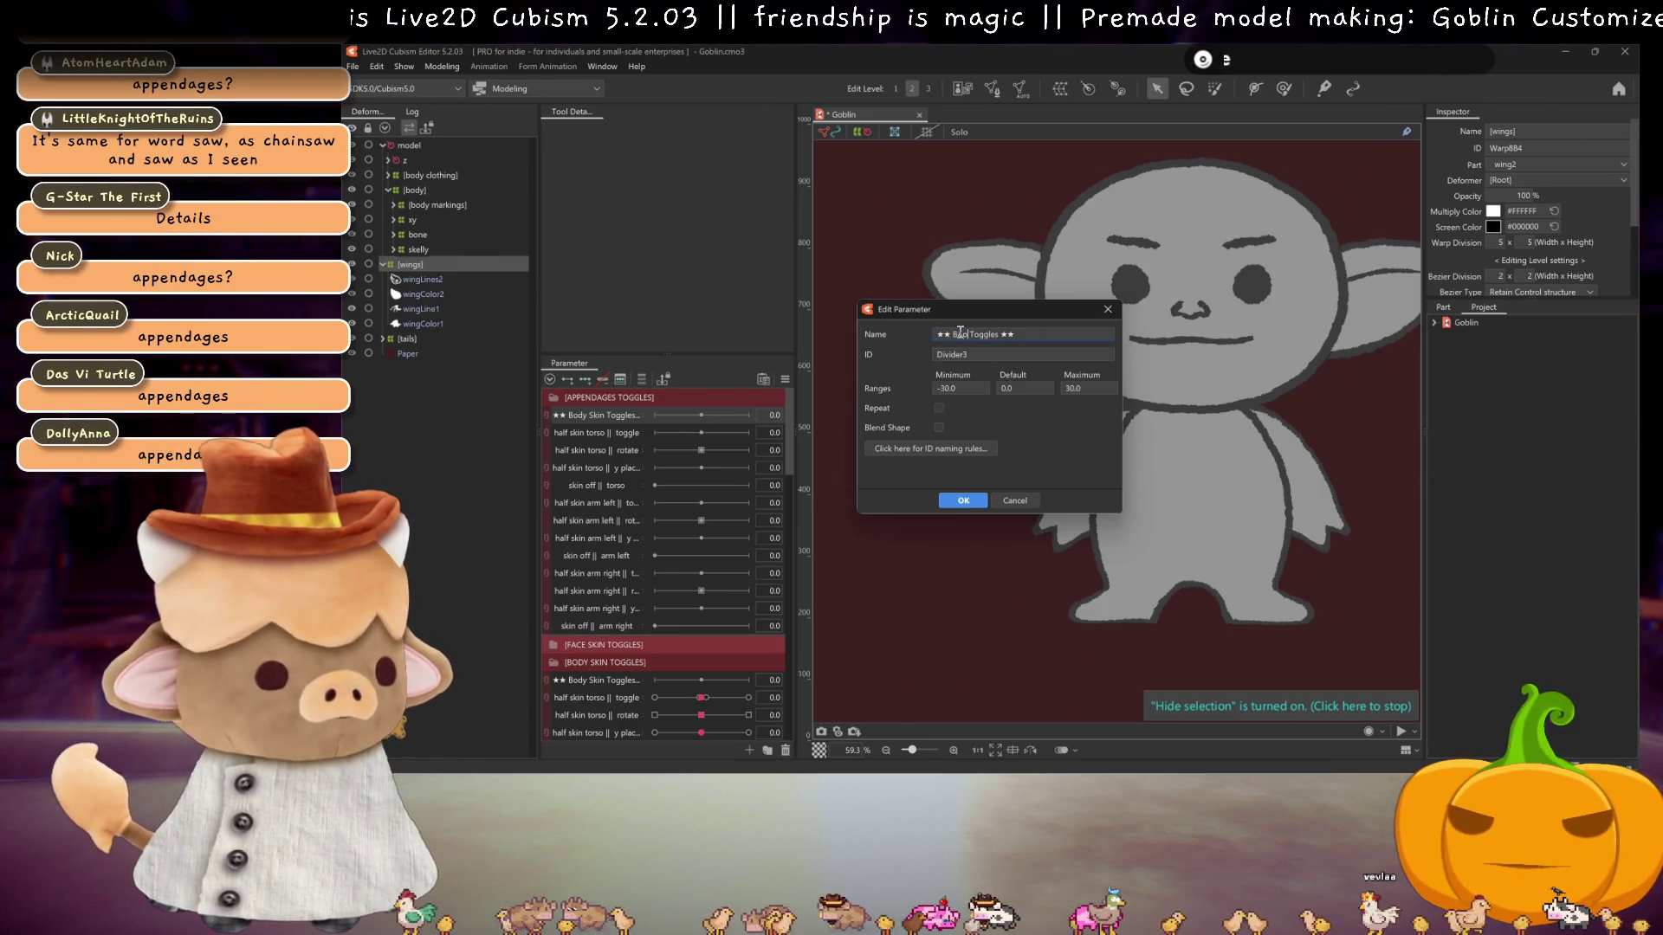
key("BackSpace")
key("BackSpace")
type("Appendage")
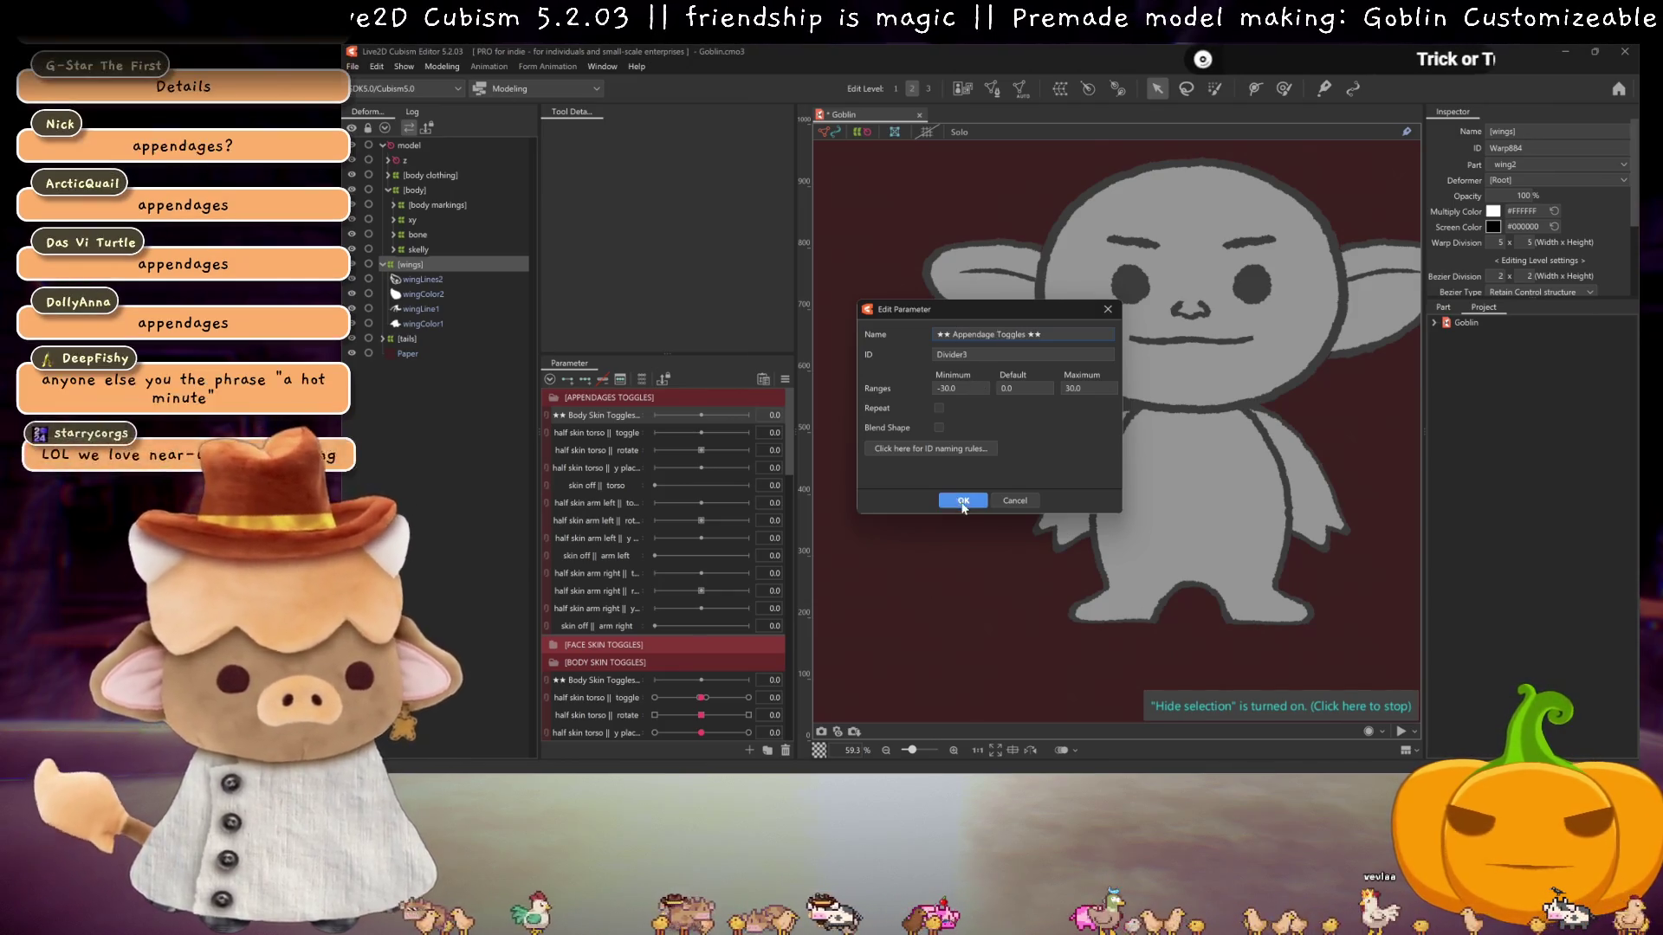
left_click(963, 500)
- Turn the copied half skin torso toggle into wings || toggle, ID wingsToggle, minimum 0
double_click(593, 435)
left_click_drag(989, 334, 892, 317)
type("wings || toggle")
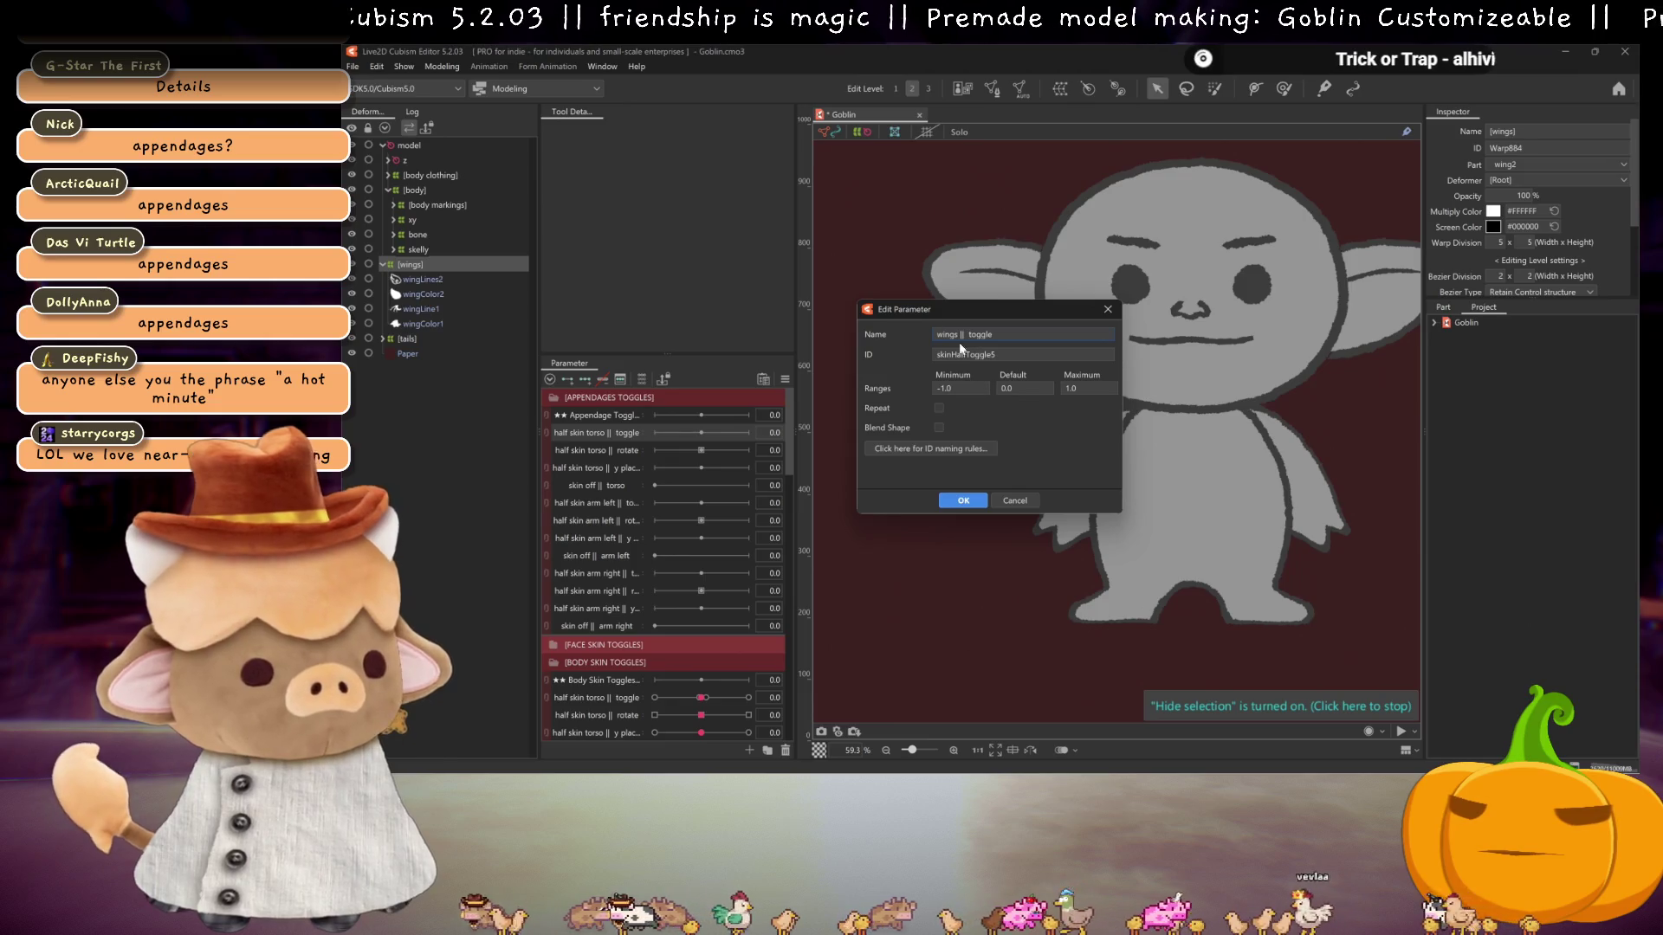
double_click(960, 352)
type("wings")
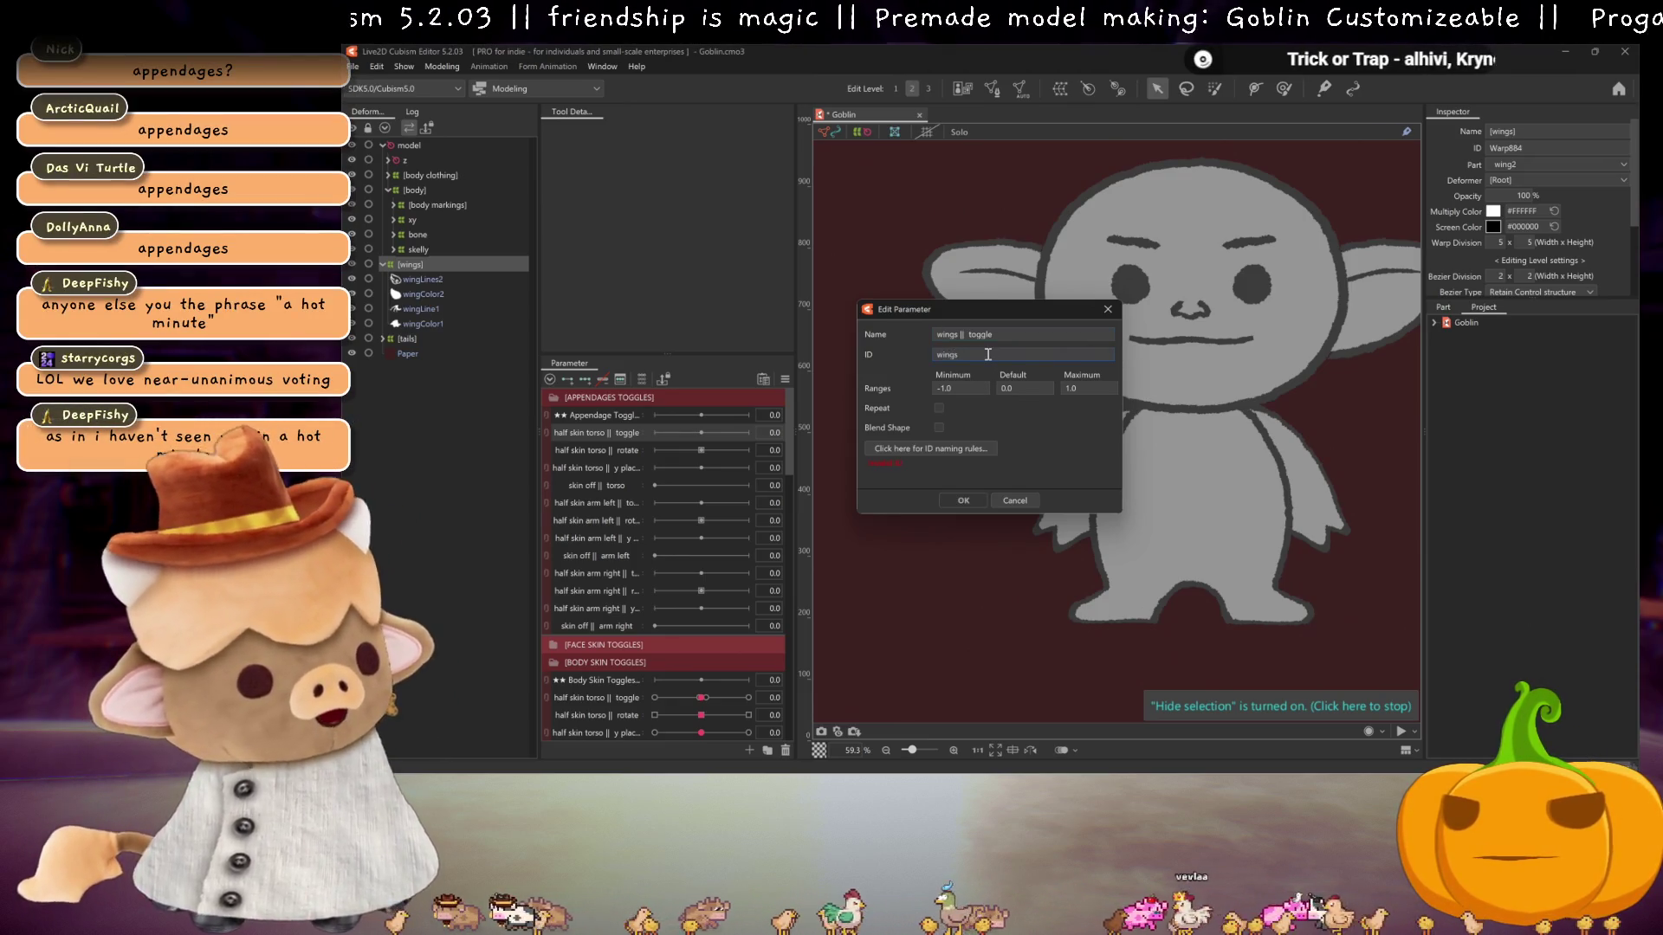
type("1")
key("BackSpace")
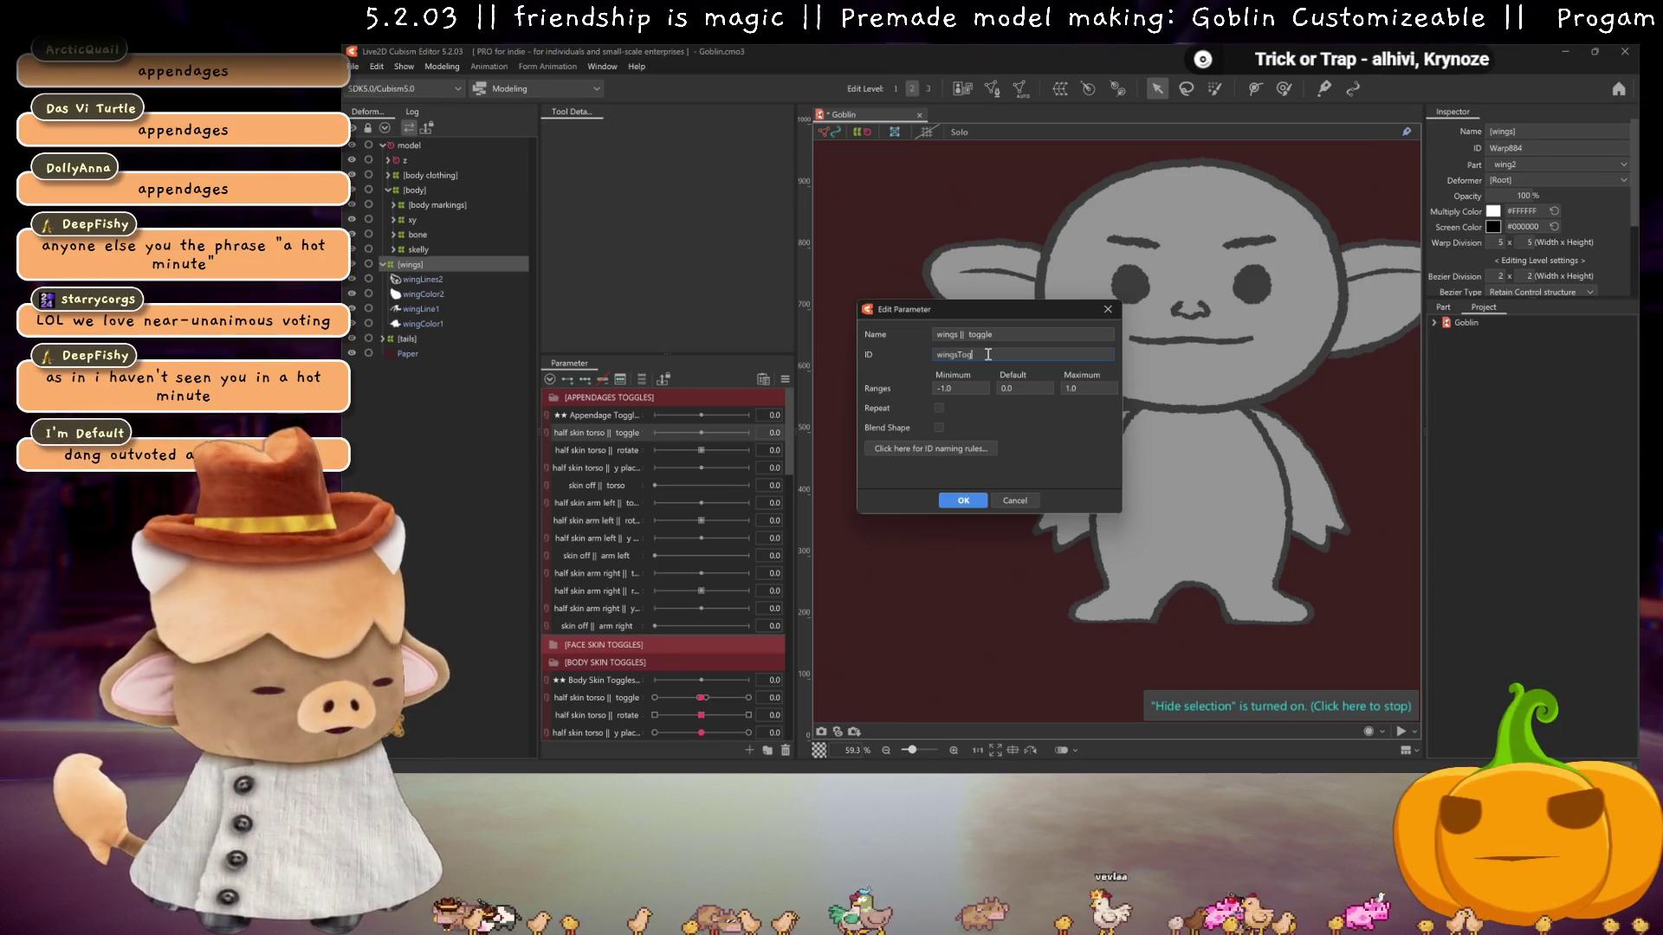
double_click(961, 388)
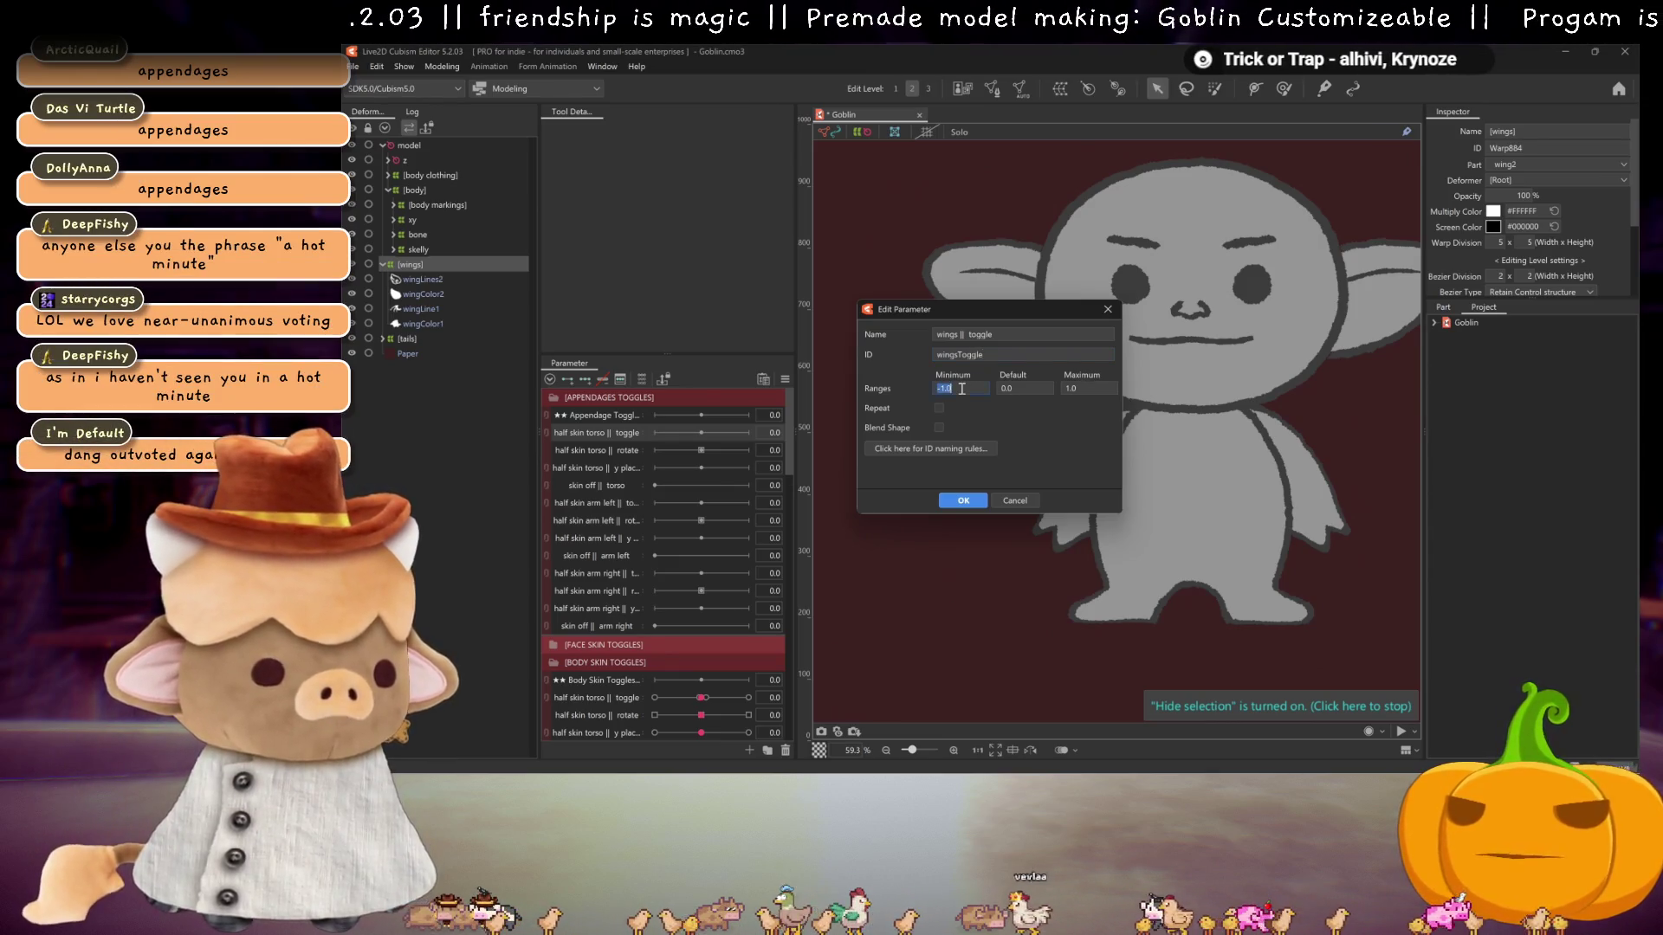
type("0")
double_click(1101, 392)
type("2")
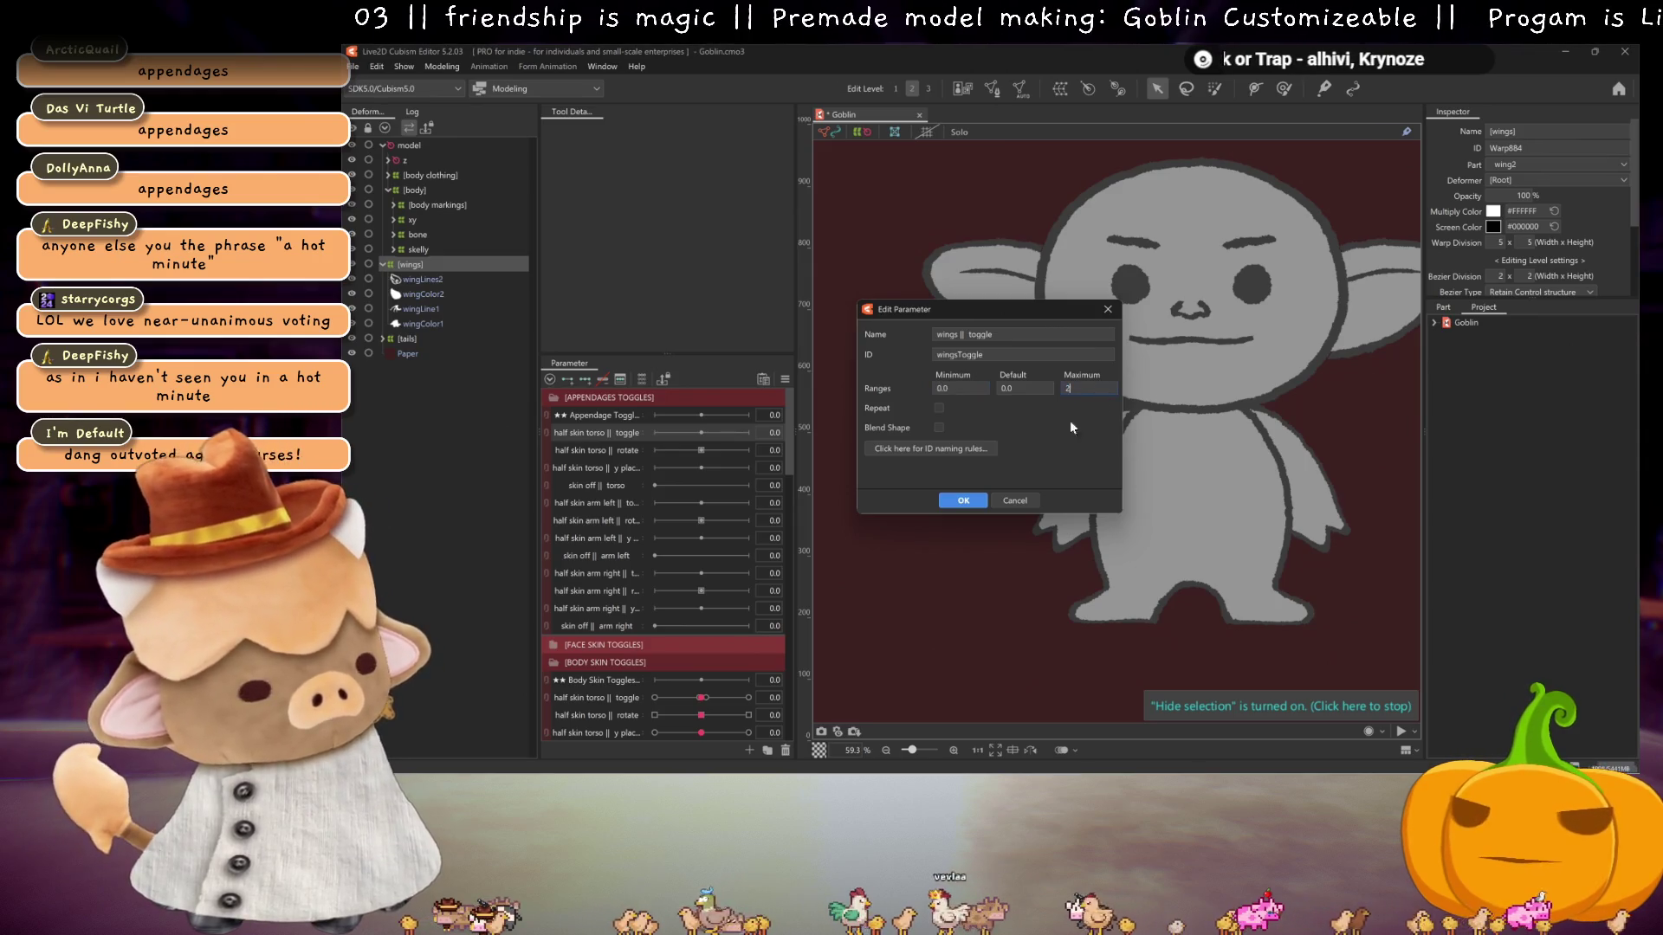
left_click(956, 501)
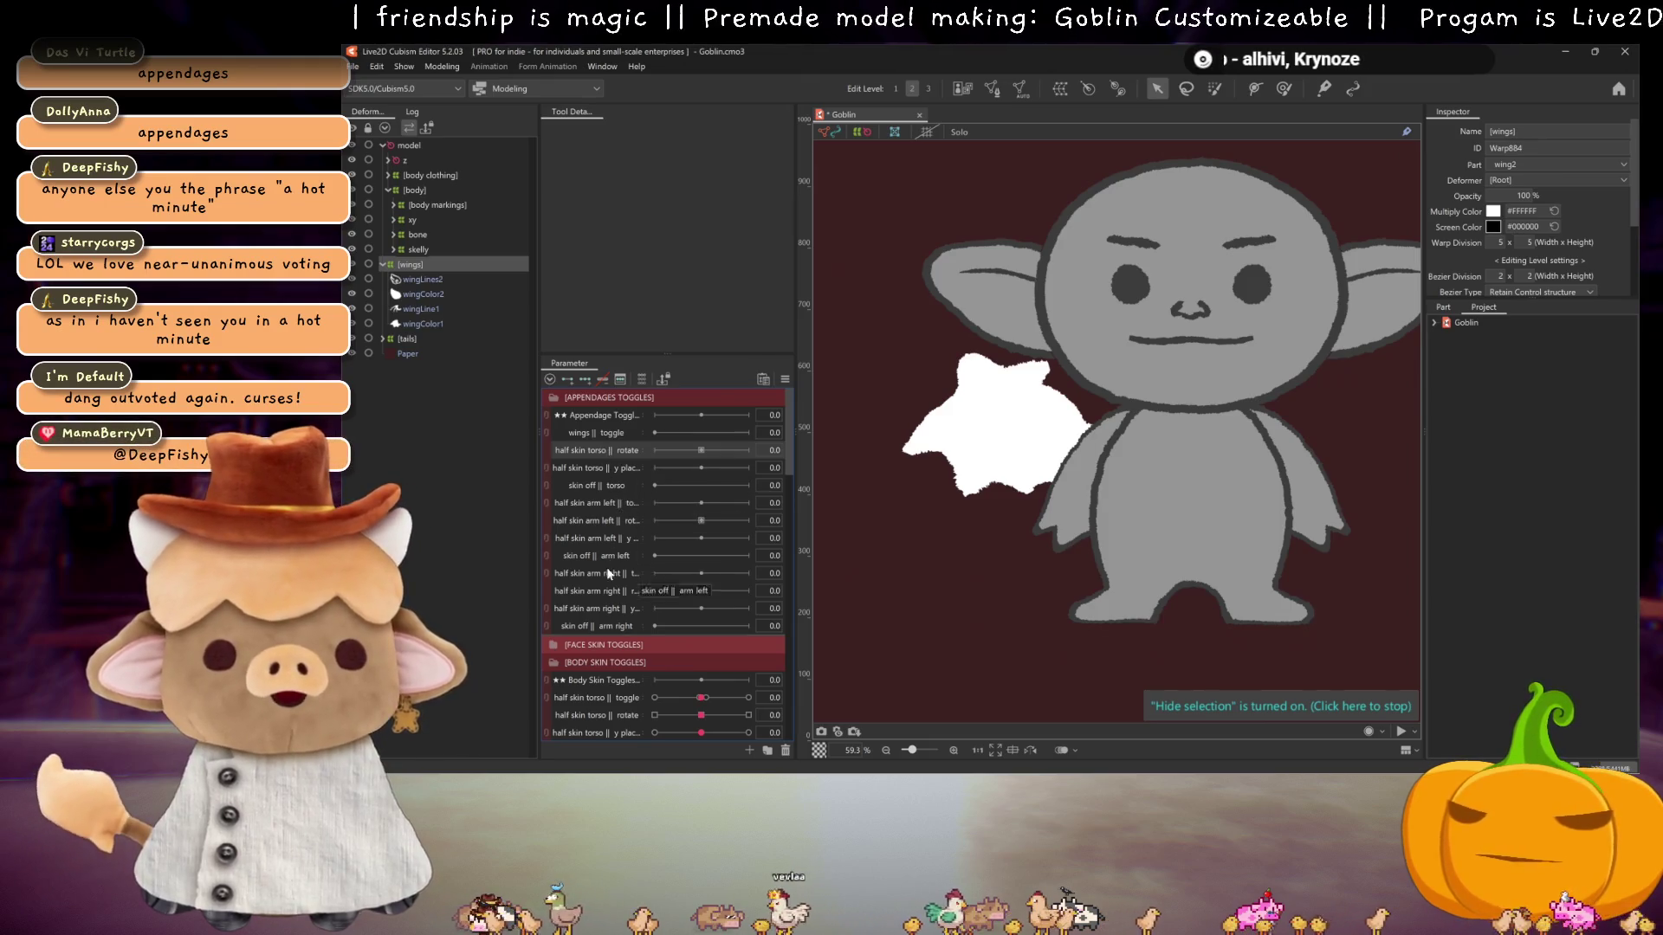
- Replicate eye || color, brightness and saturation from Face Toggles and place the copies under wings || toggle
scroll(599, 590, "down", 5)
scroll(600, 590, "down", 1)
left_click(553, 530)
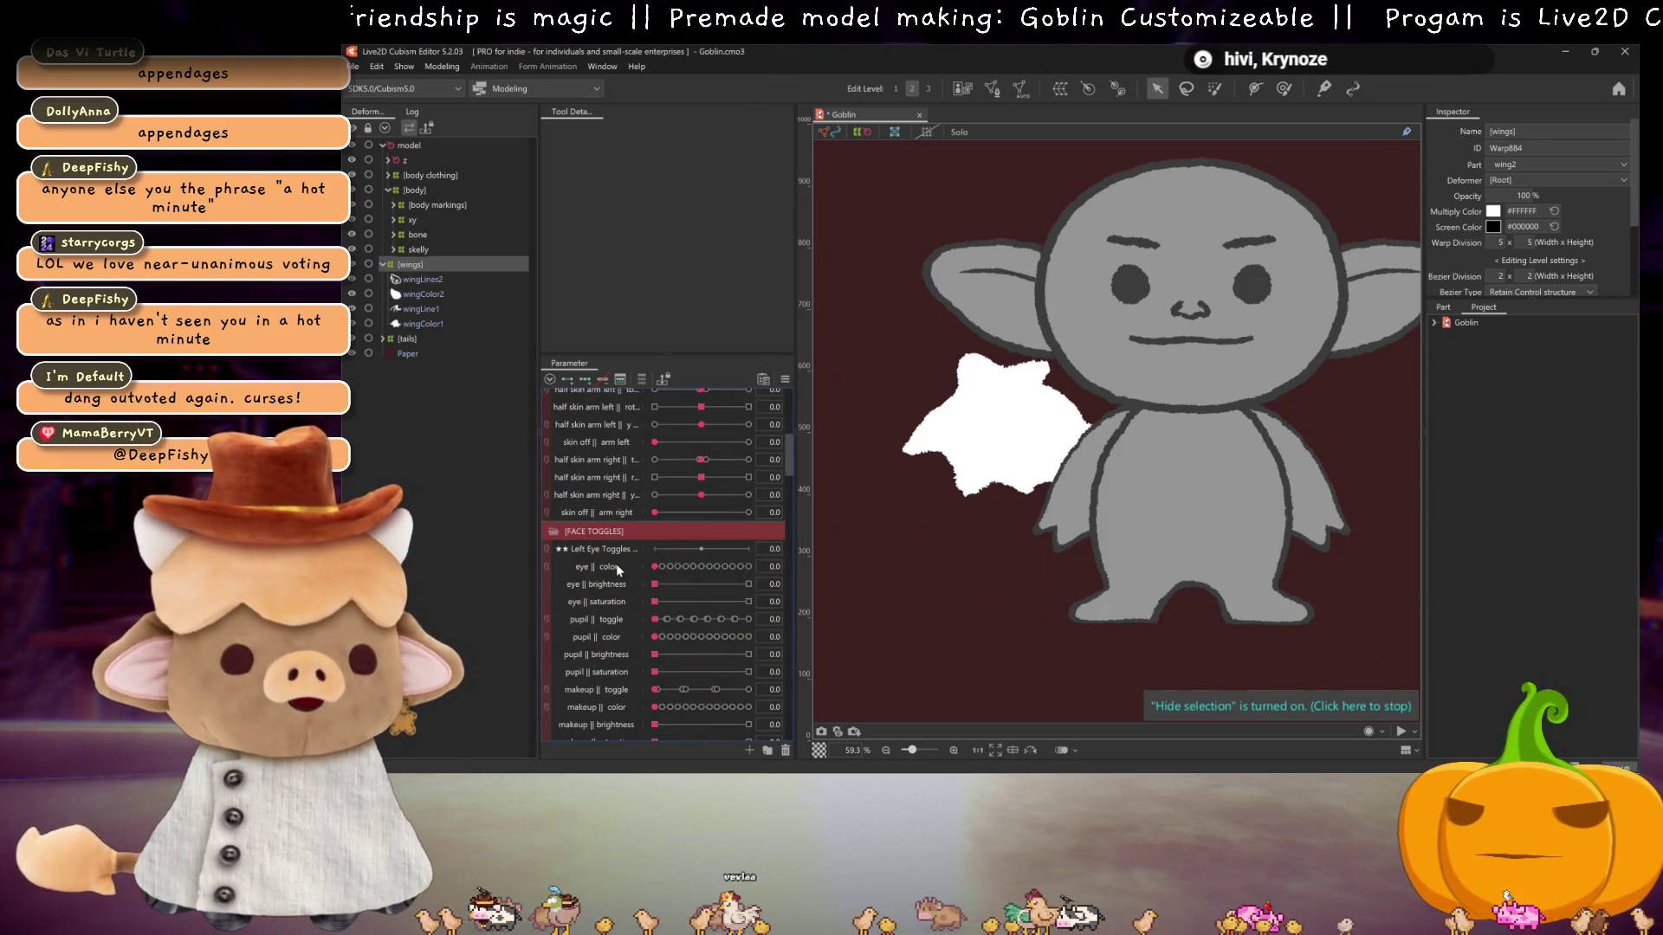
left_click(615, 565)
left_click(621, 600, "shift")
right_click(631, 604)
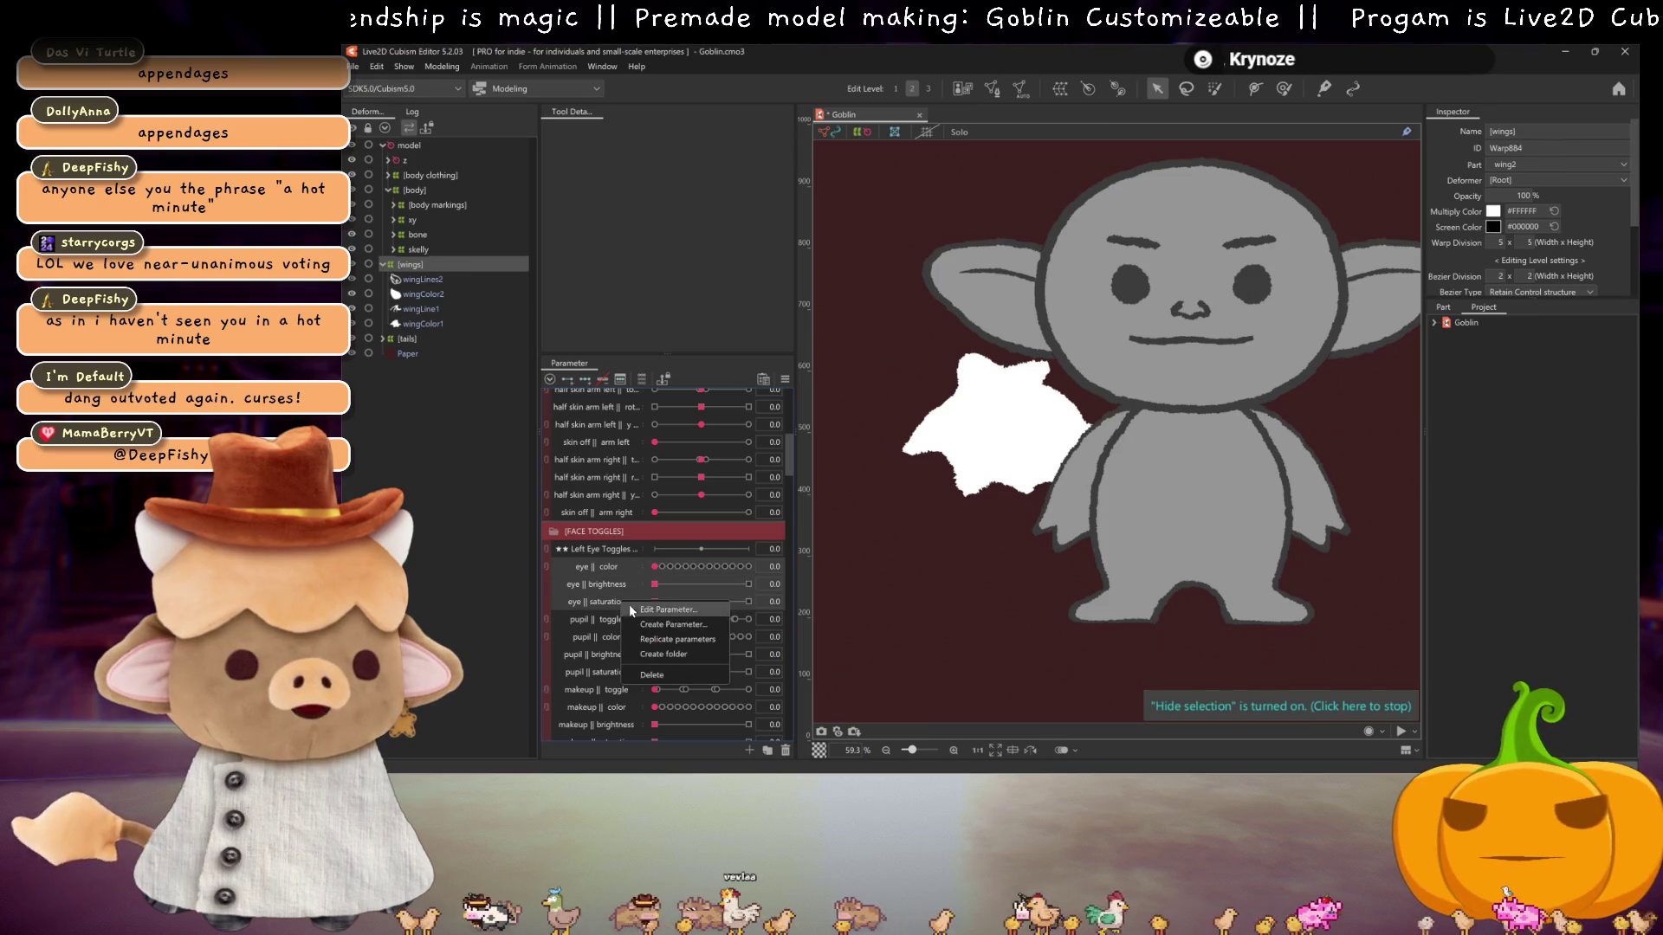
left_click(659, 639)
left_click_drag(609, 587, 636, 388)
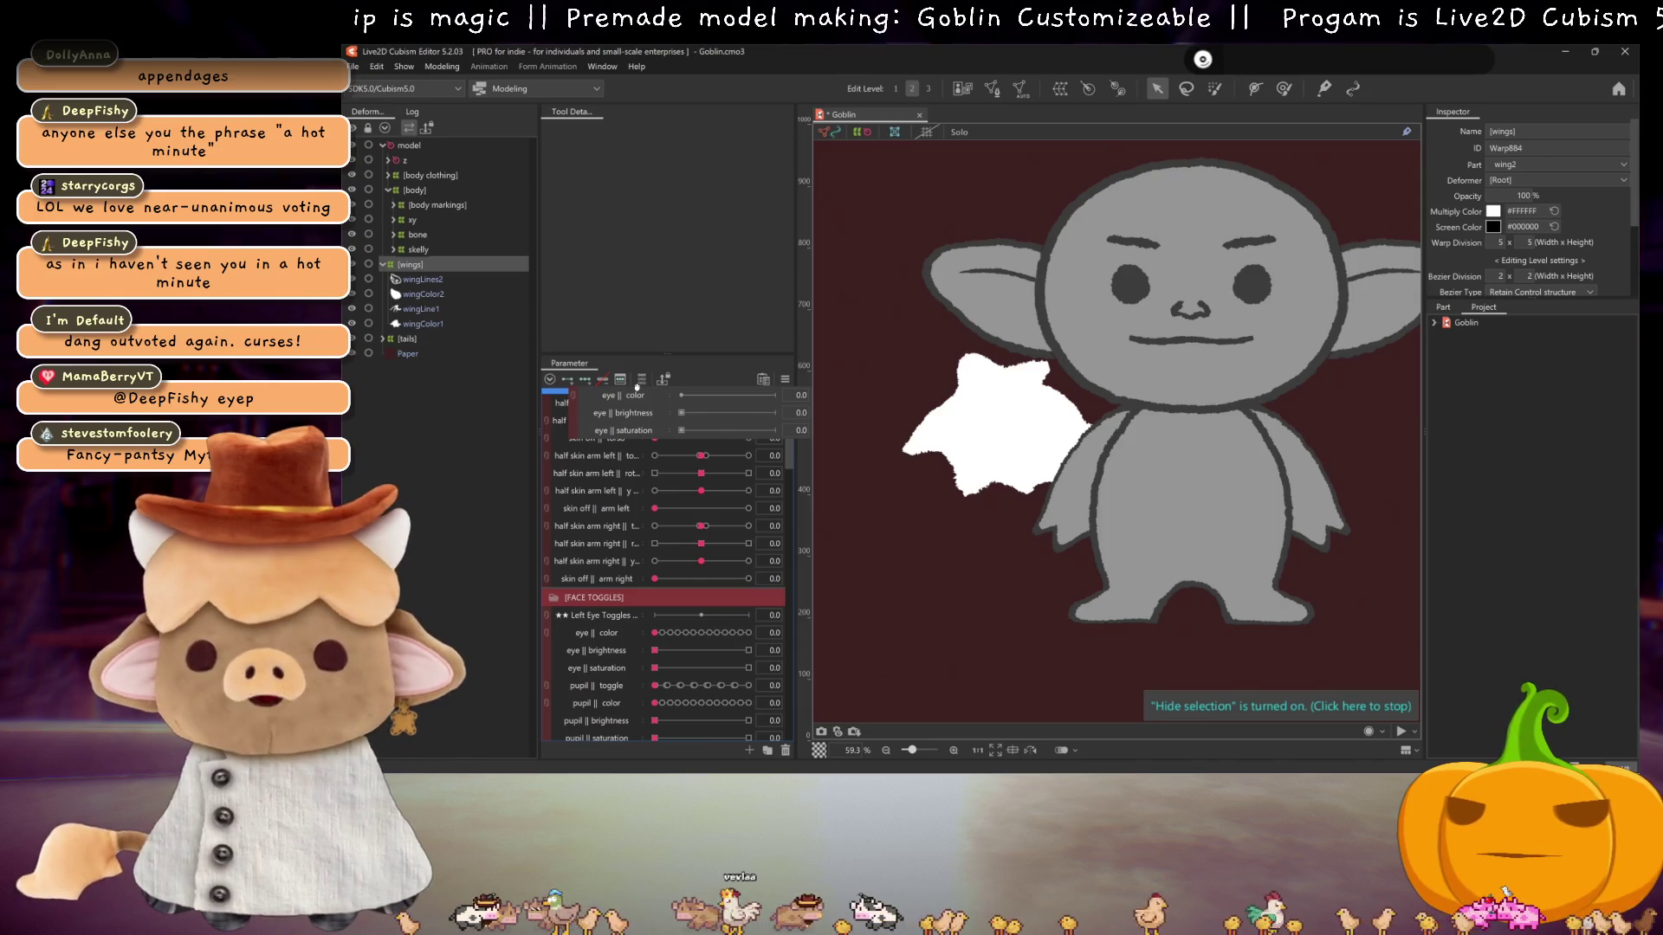
mouse_move(637, 387)
left_mouse_down()
mouse_move(638, 437)
mouse_move(593, 509)
mouse_move(601, 445)
left_mouse_up()
- Rename the copied eye || color to wing || color with a new wing ID
right_click(608, 450)
left_click(624, 455)
double_click(942, 335)
type("wings || color")
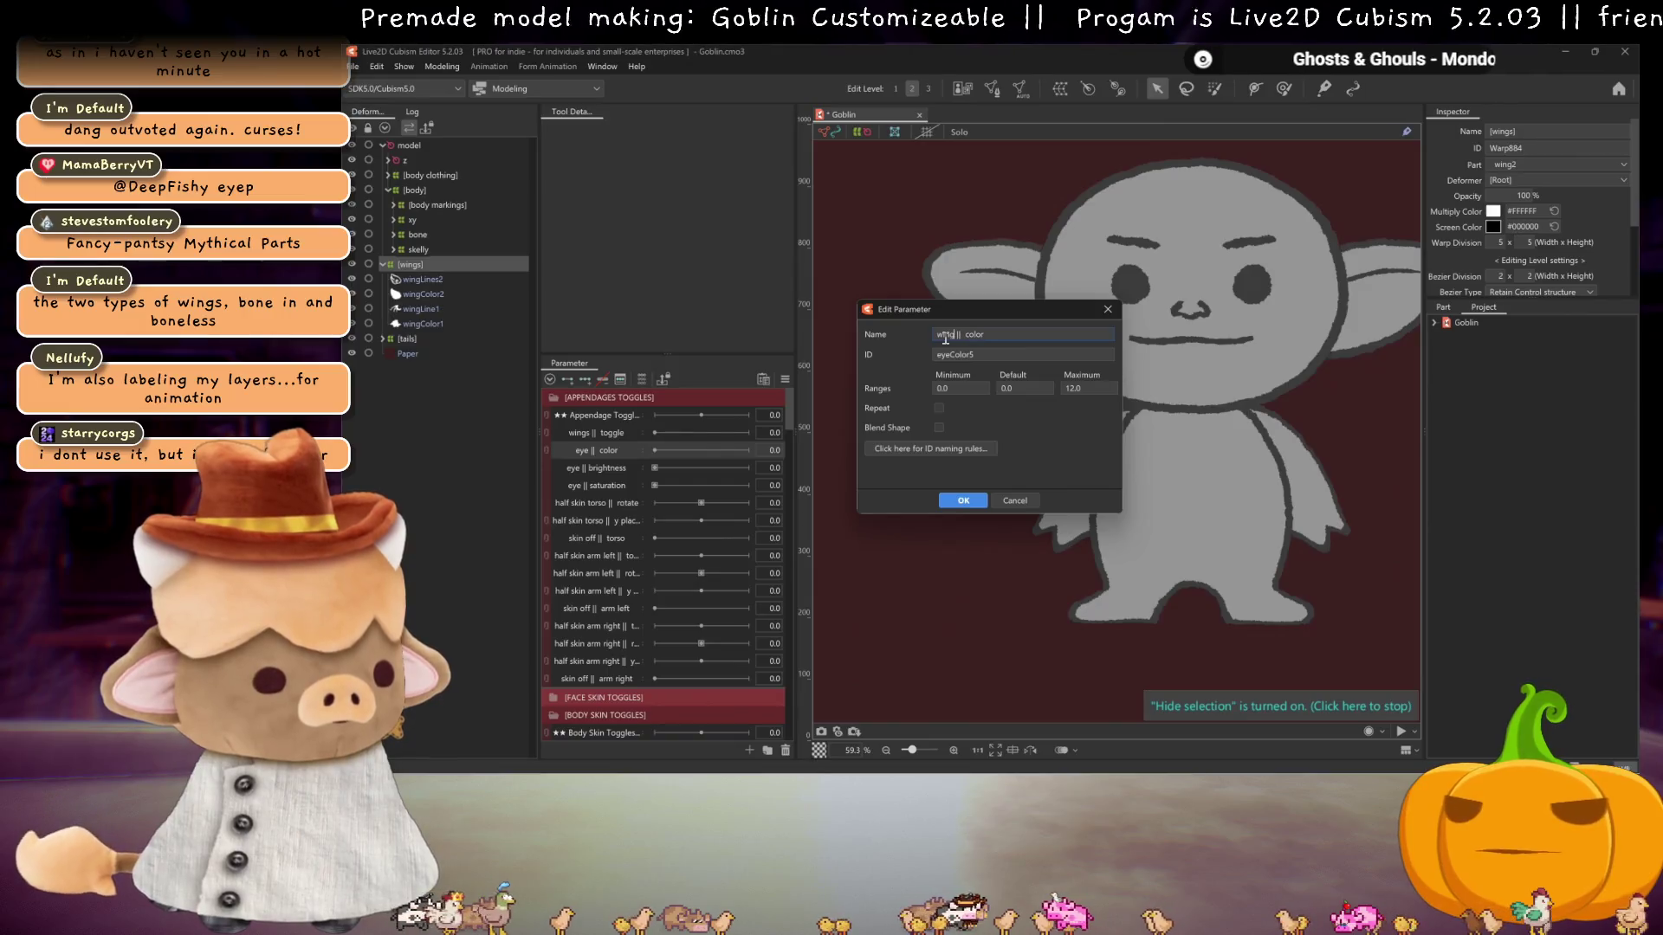
double_click(963, 352)
type("wingColo")
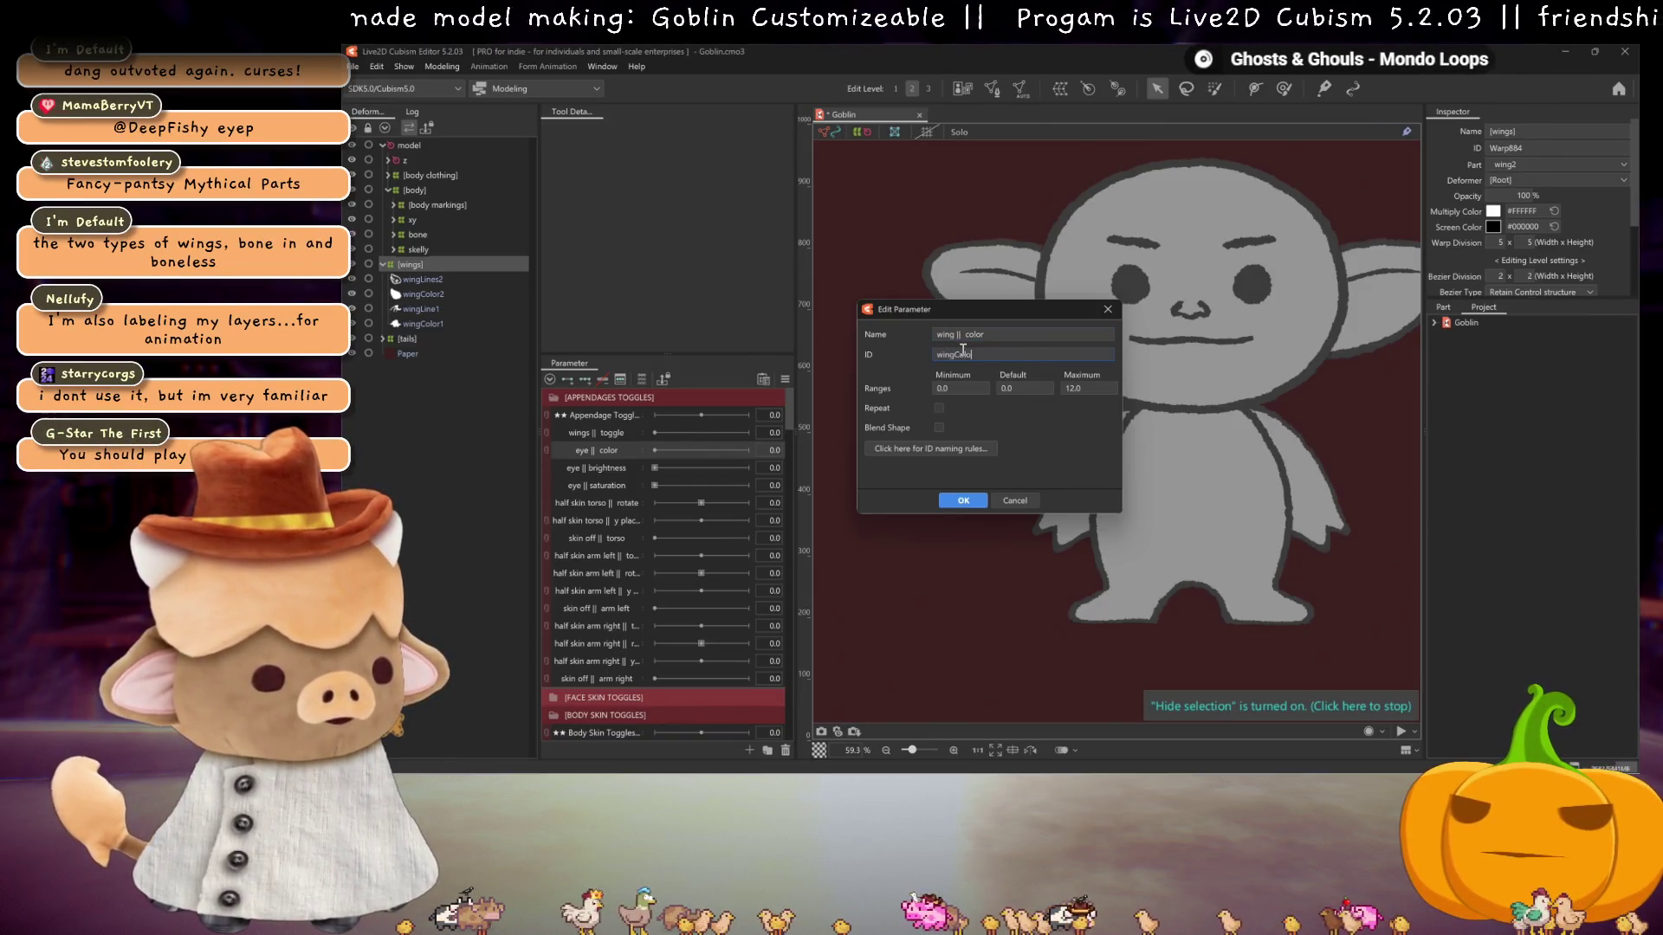
key("Return")
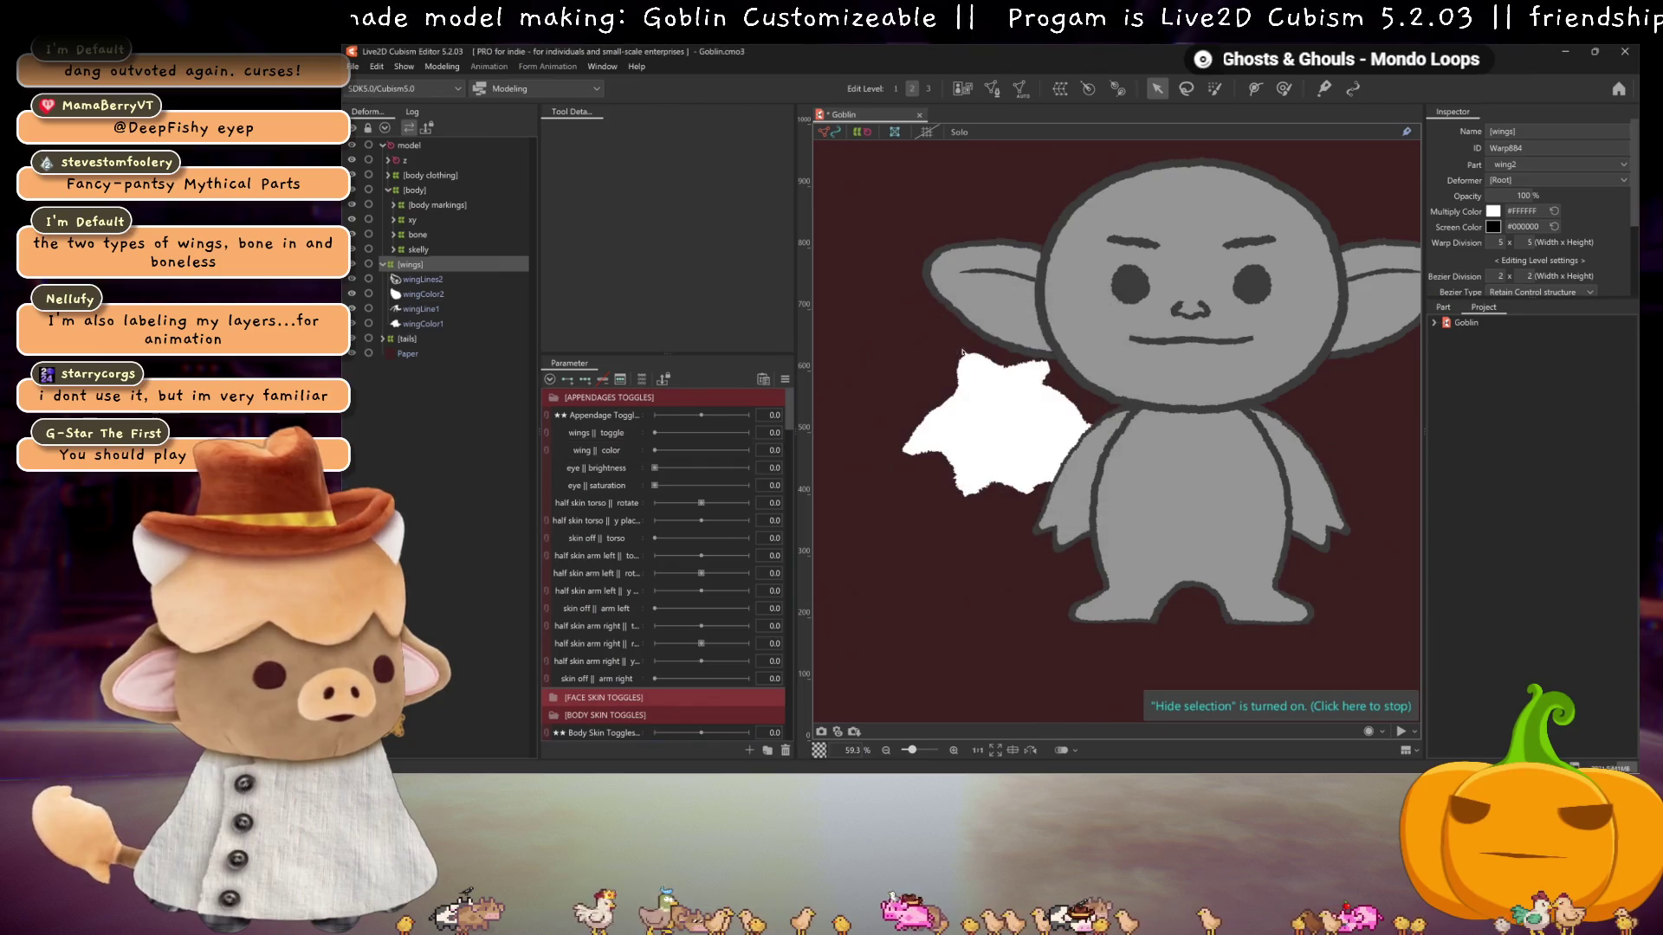
- Rename the copied eye || brightness to wing || brightness with a new wing ID
right_click(613, 467)
left_click(628, 475)
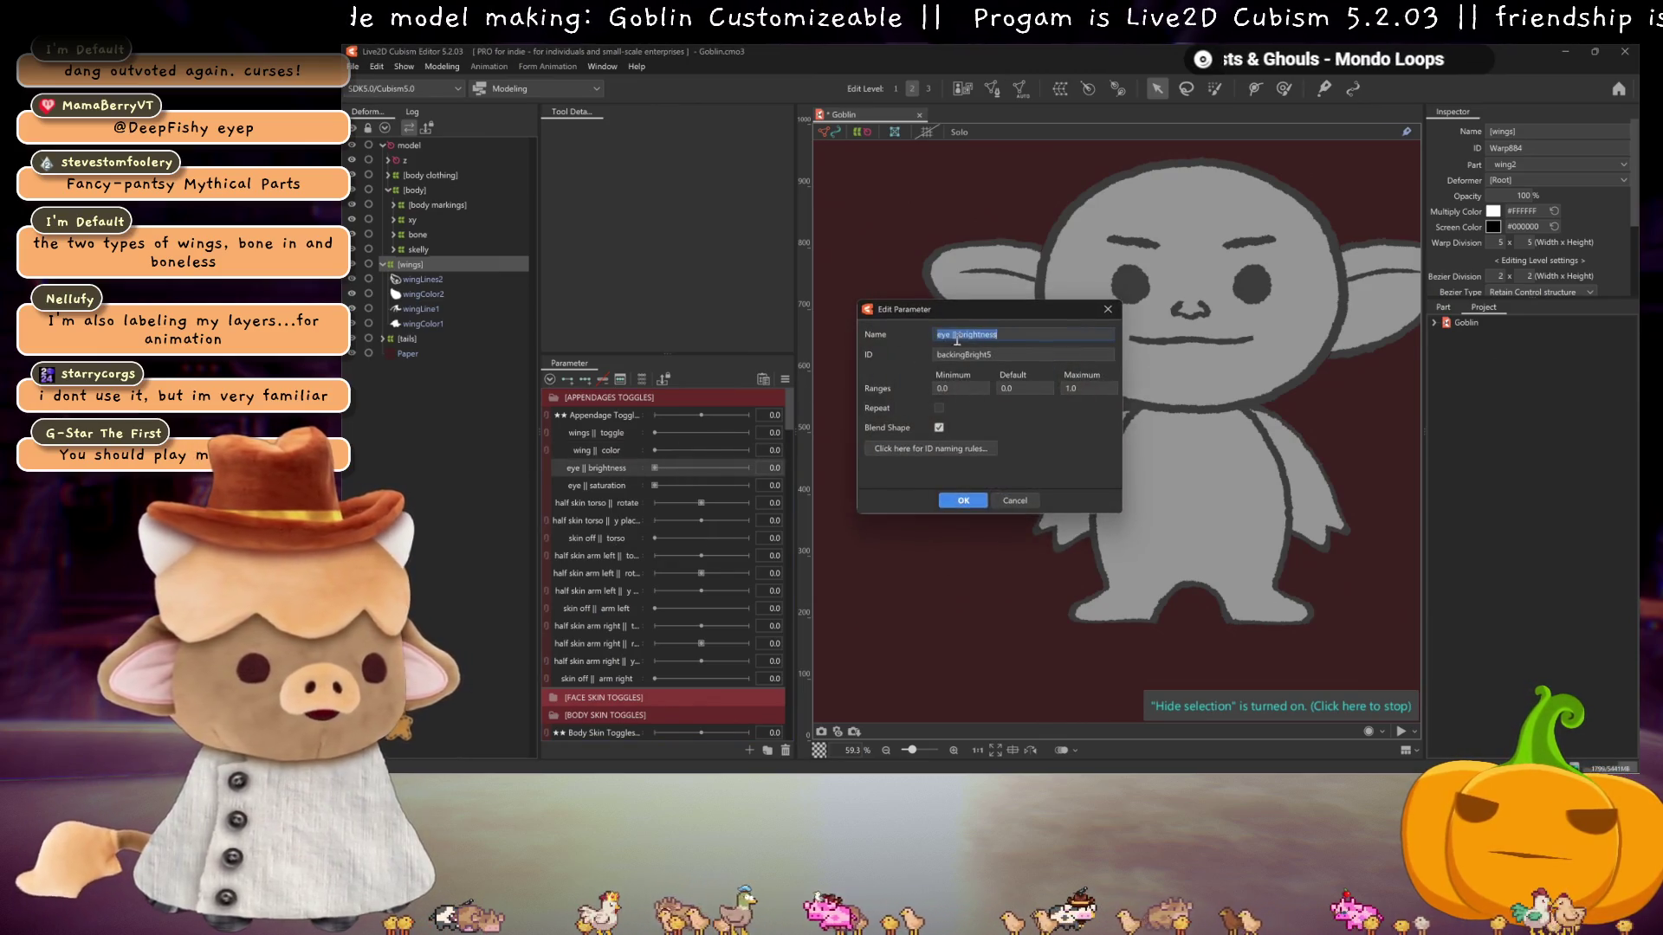
double_click(943, 334)
type("wing")
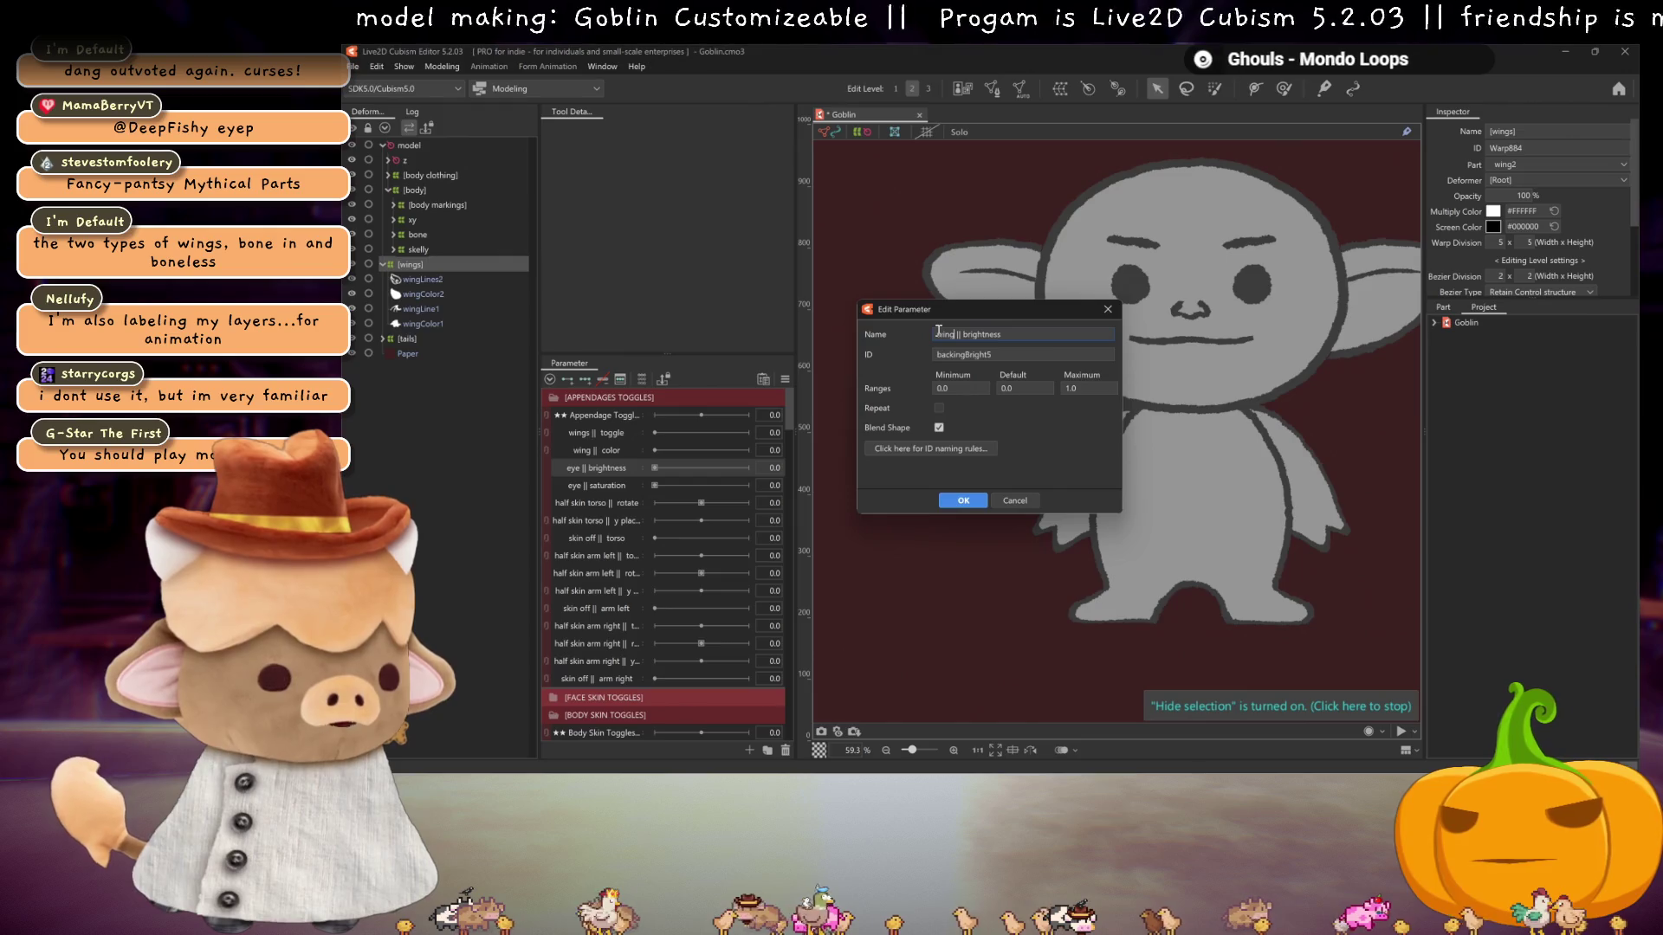
double_click(954, 353)
type("w")
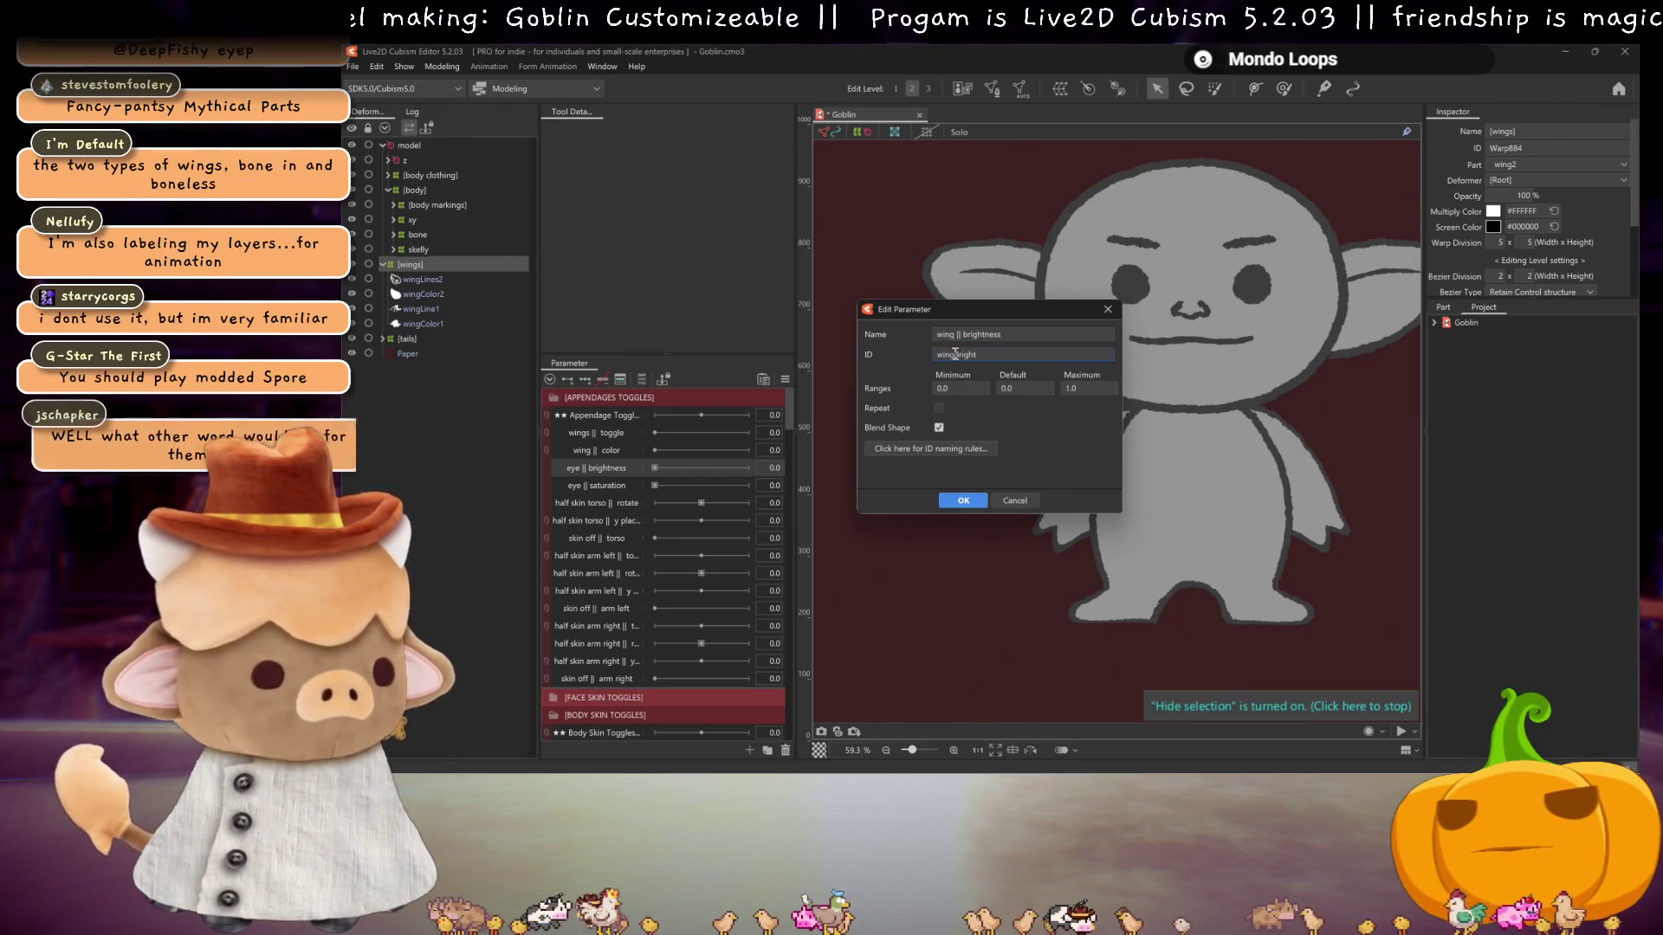
left_click(953, 503)
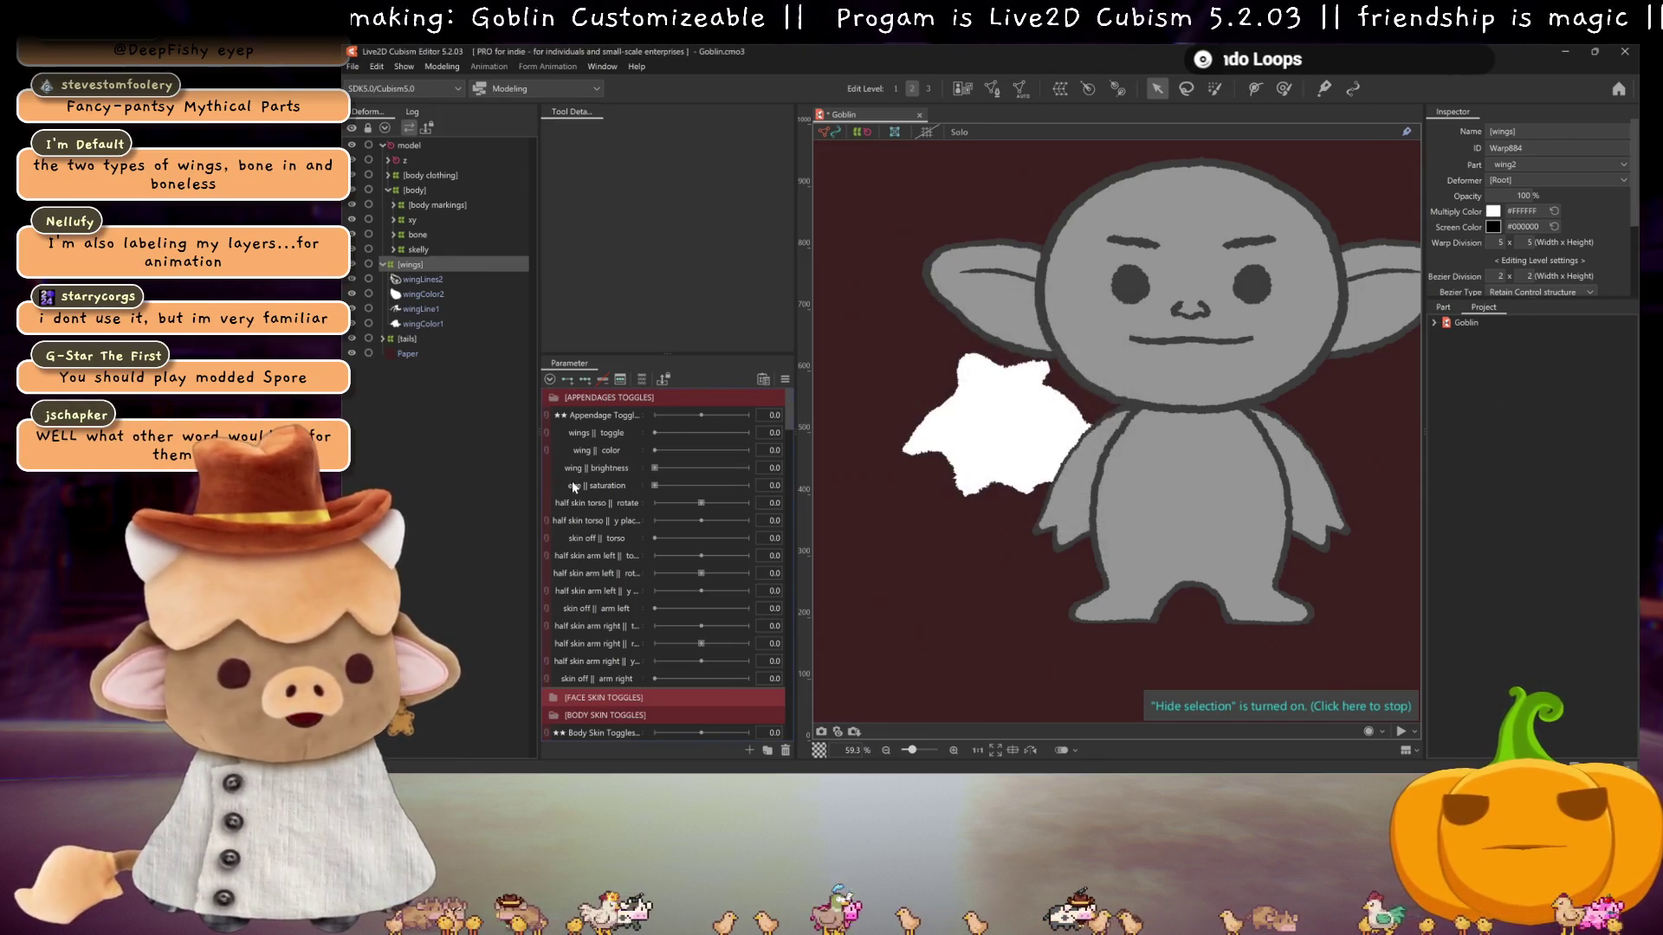
- Rename the copied eye || saturation to wing || saturation with a new wing ID
double_click(596, 485)
double_click(946, 334)
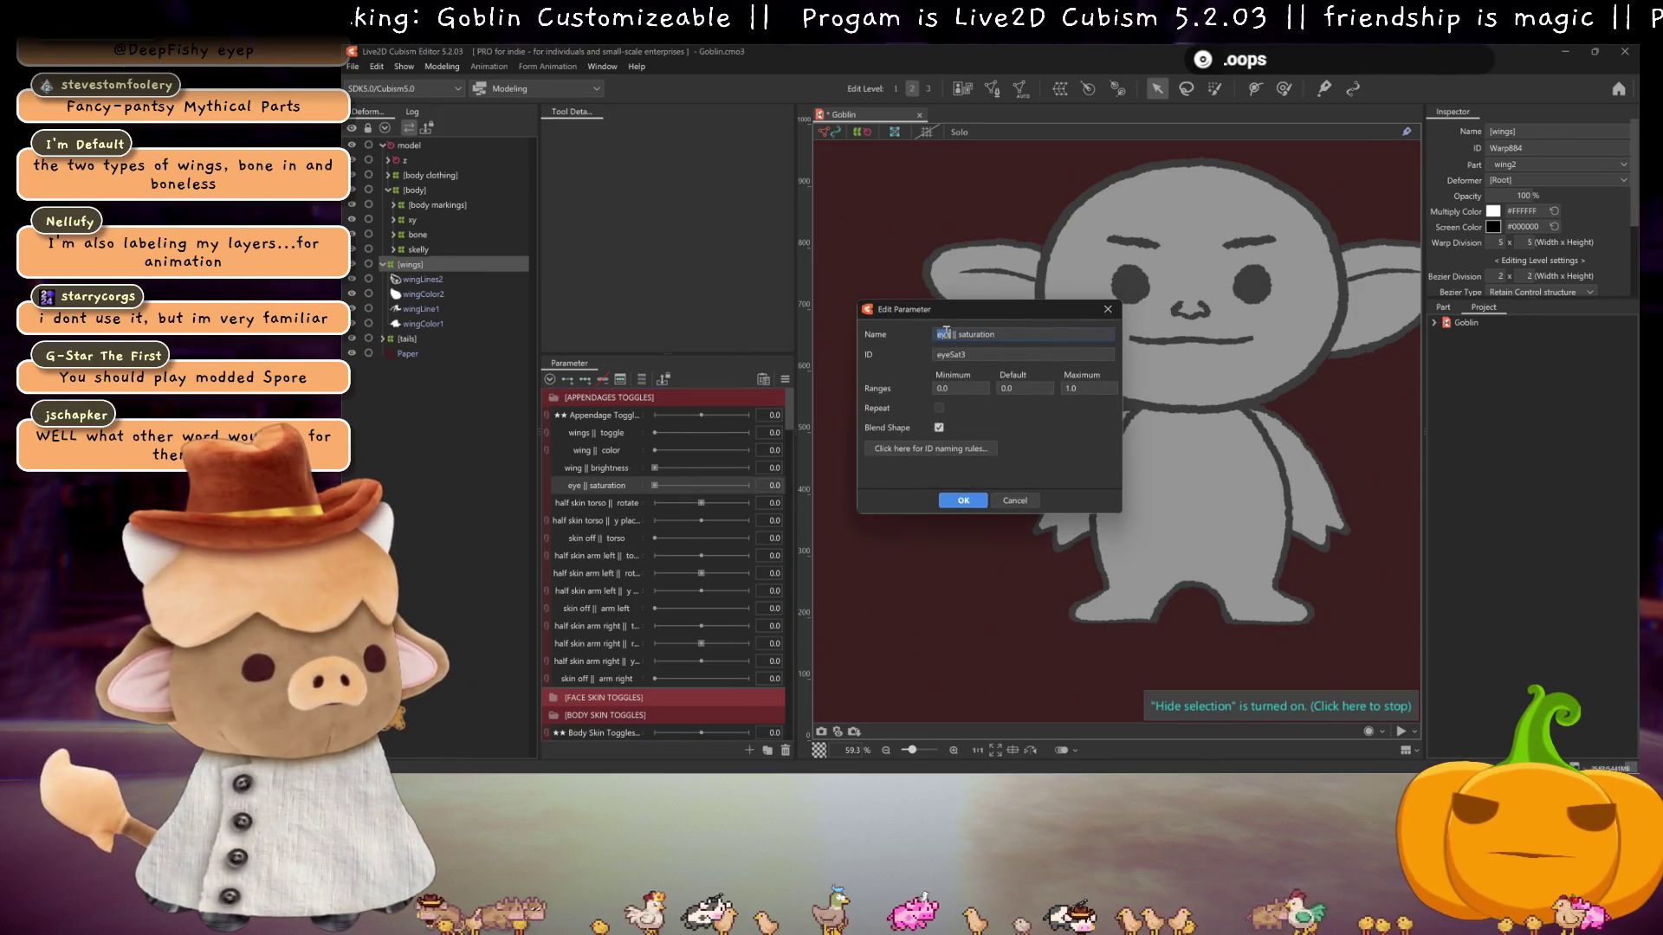
type("wing")
double_click(951, 357)
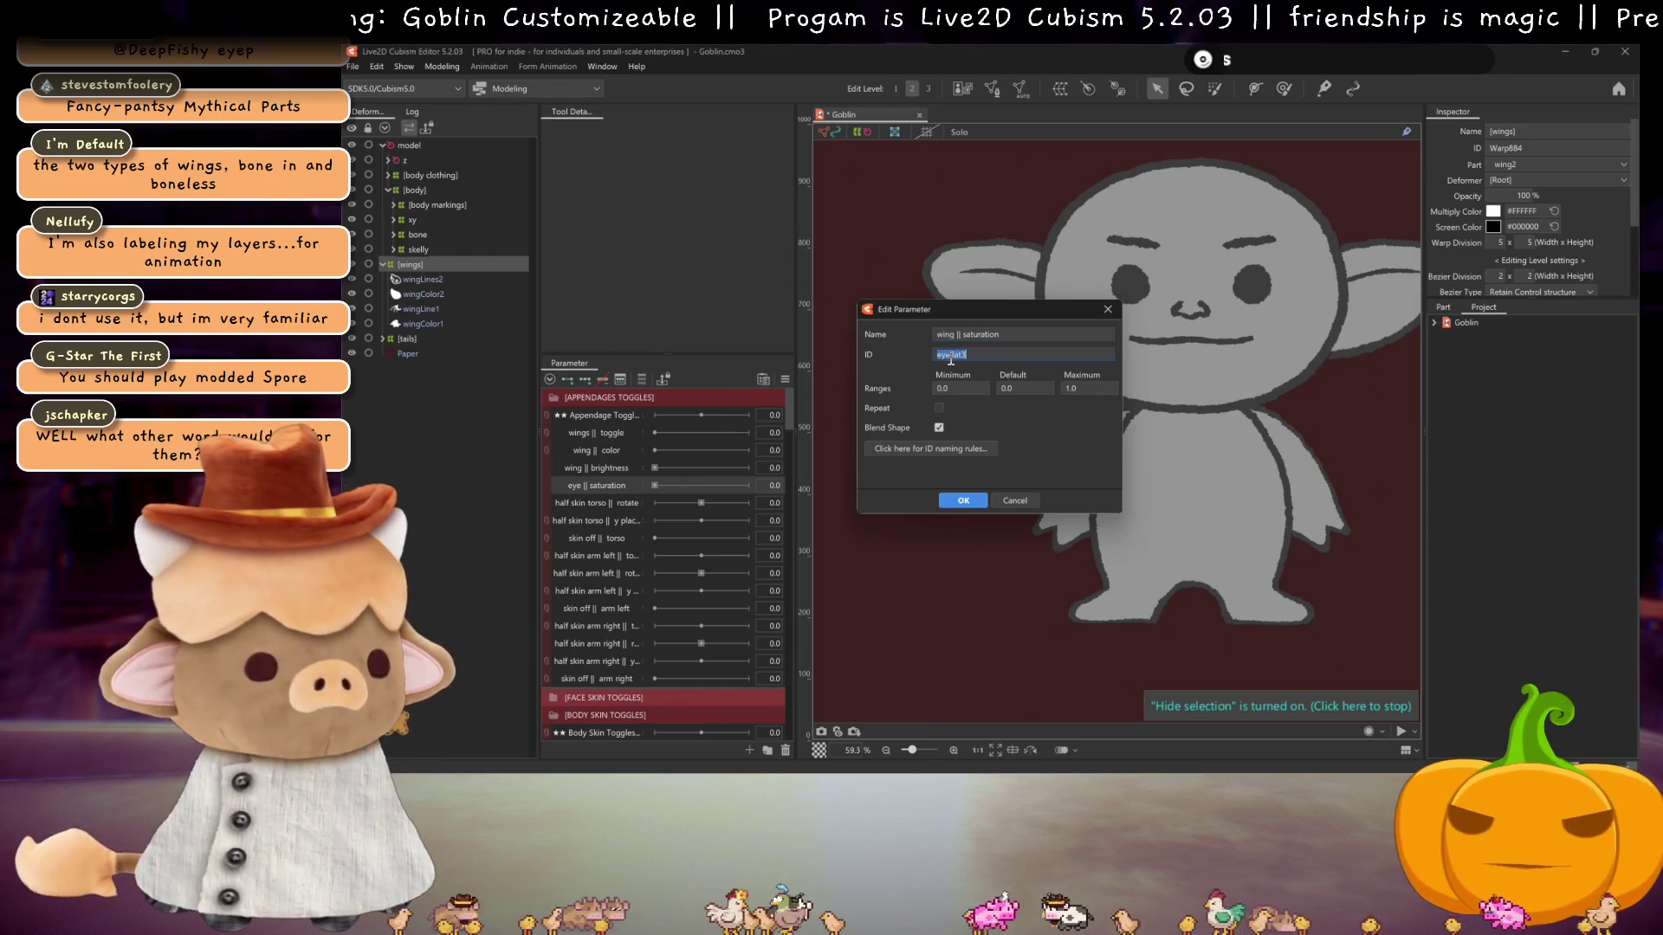
type("wingS")
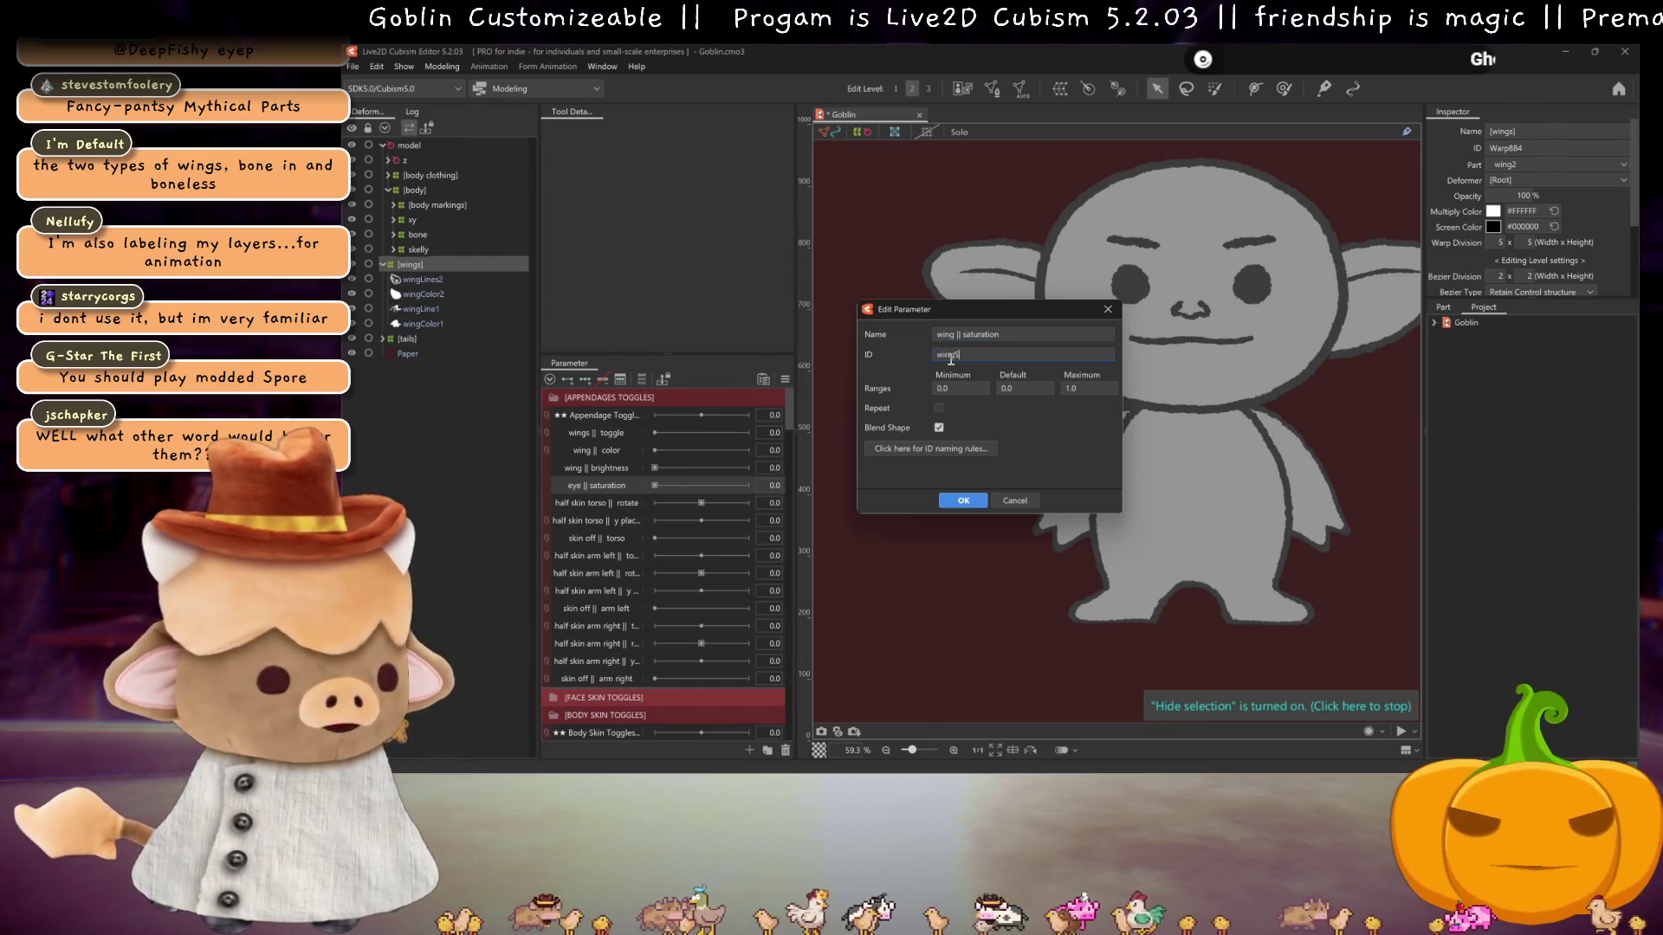
key("Return")
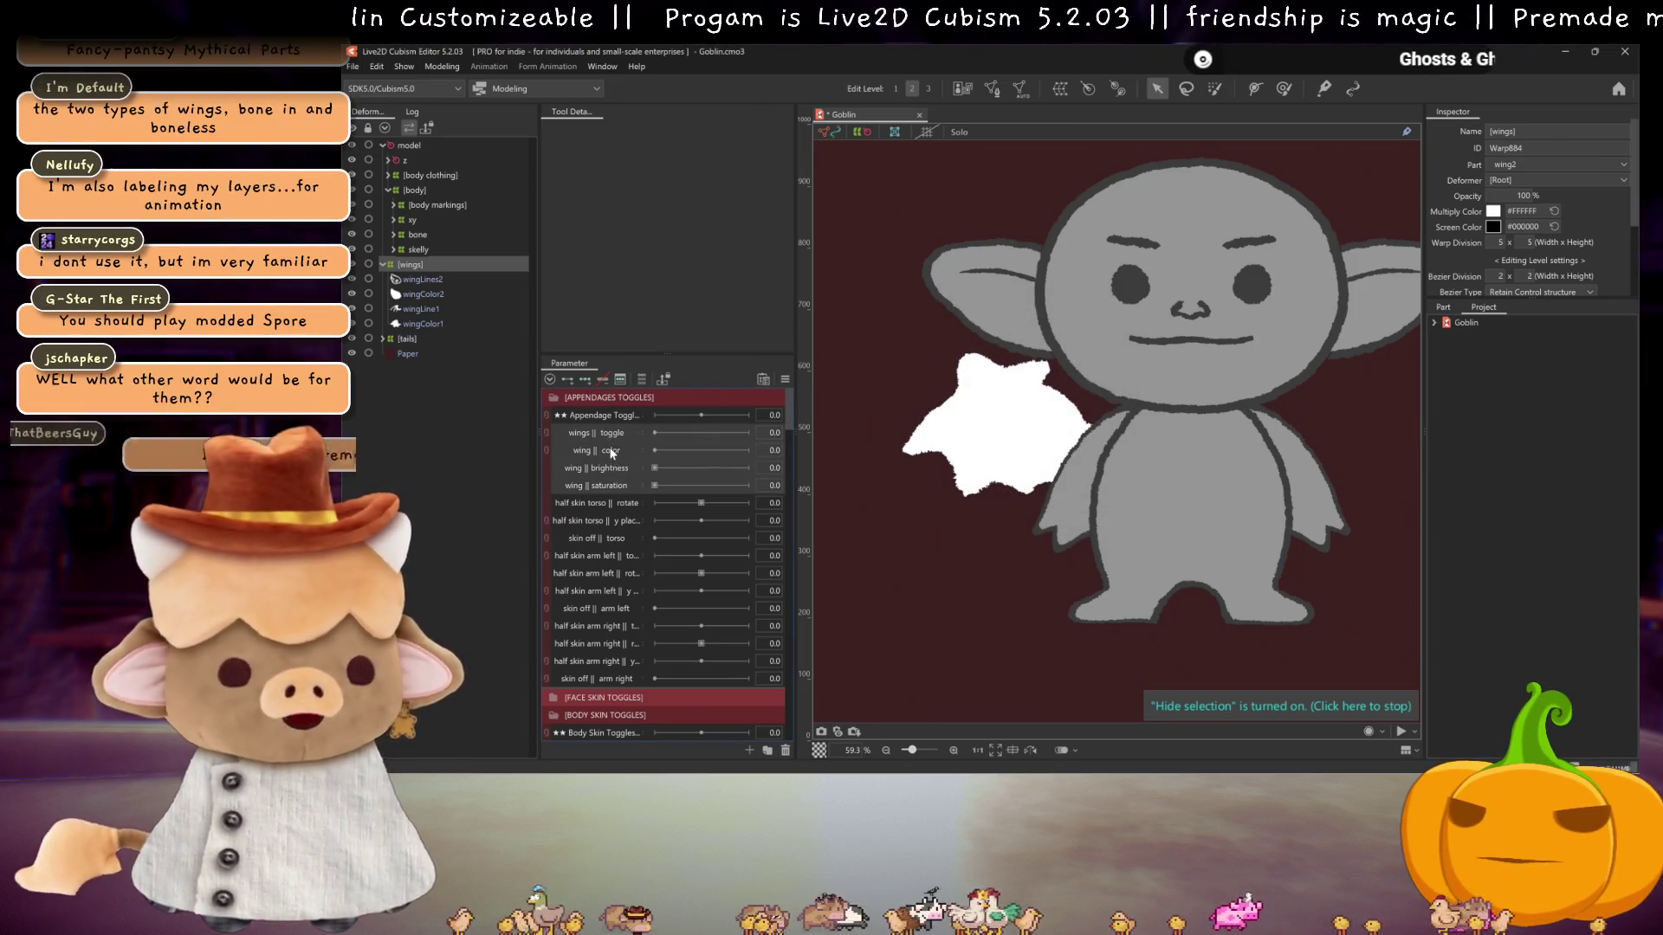
- Duplicate the three wing parameters and rename the first copy wing line || color
left_click(612, 449)
left_click(607, 487, "shift")
right_click(607, 487)
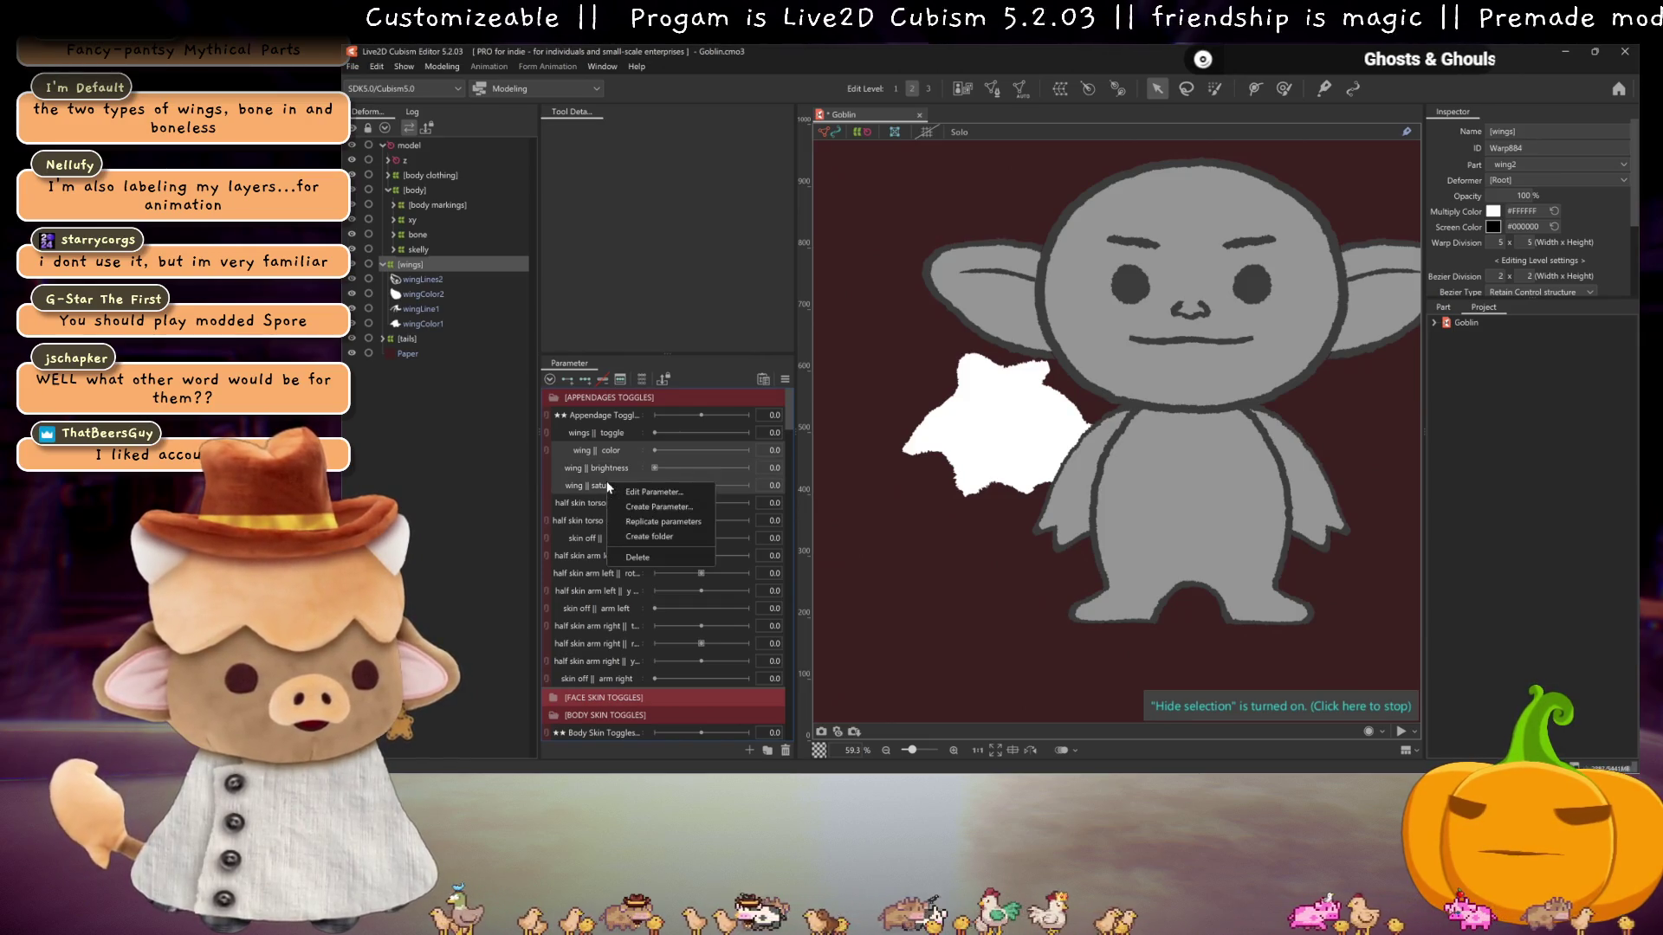
mouse_move(632, 476)
left_mouse_down()
mouse_move(600, 459)
mouse_move(612, 498)
left_mouse_up()
right_click(608, 501)
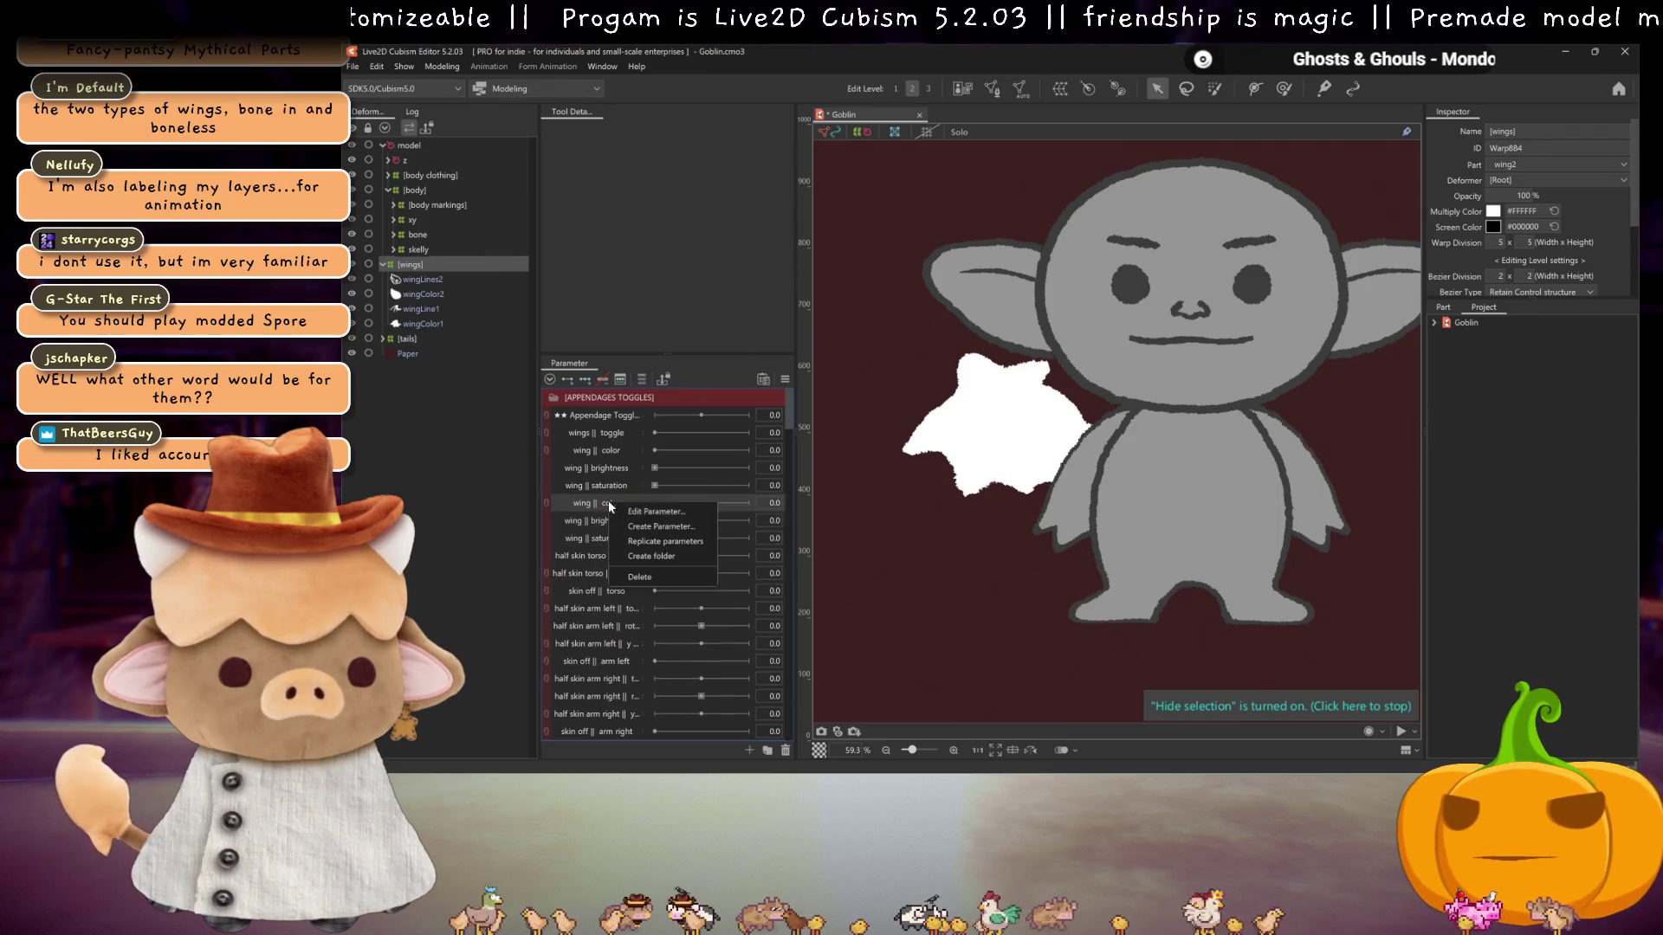
left_click(684, 512)
left_click(993, 338)
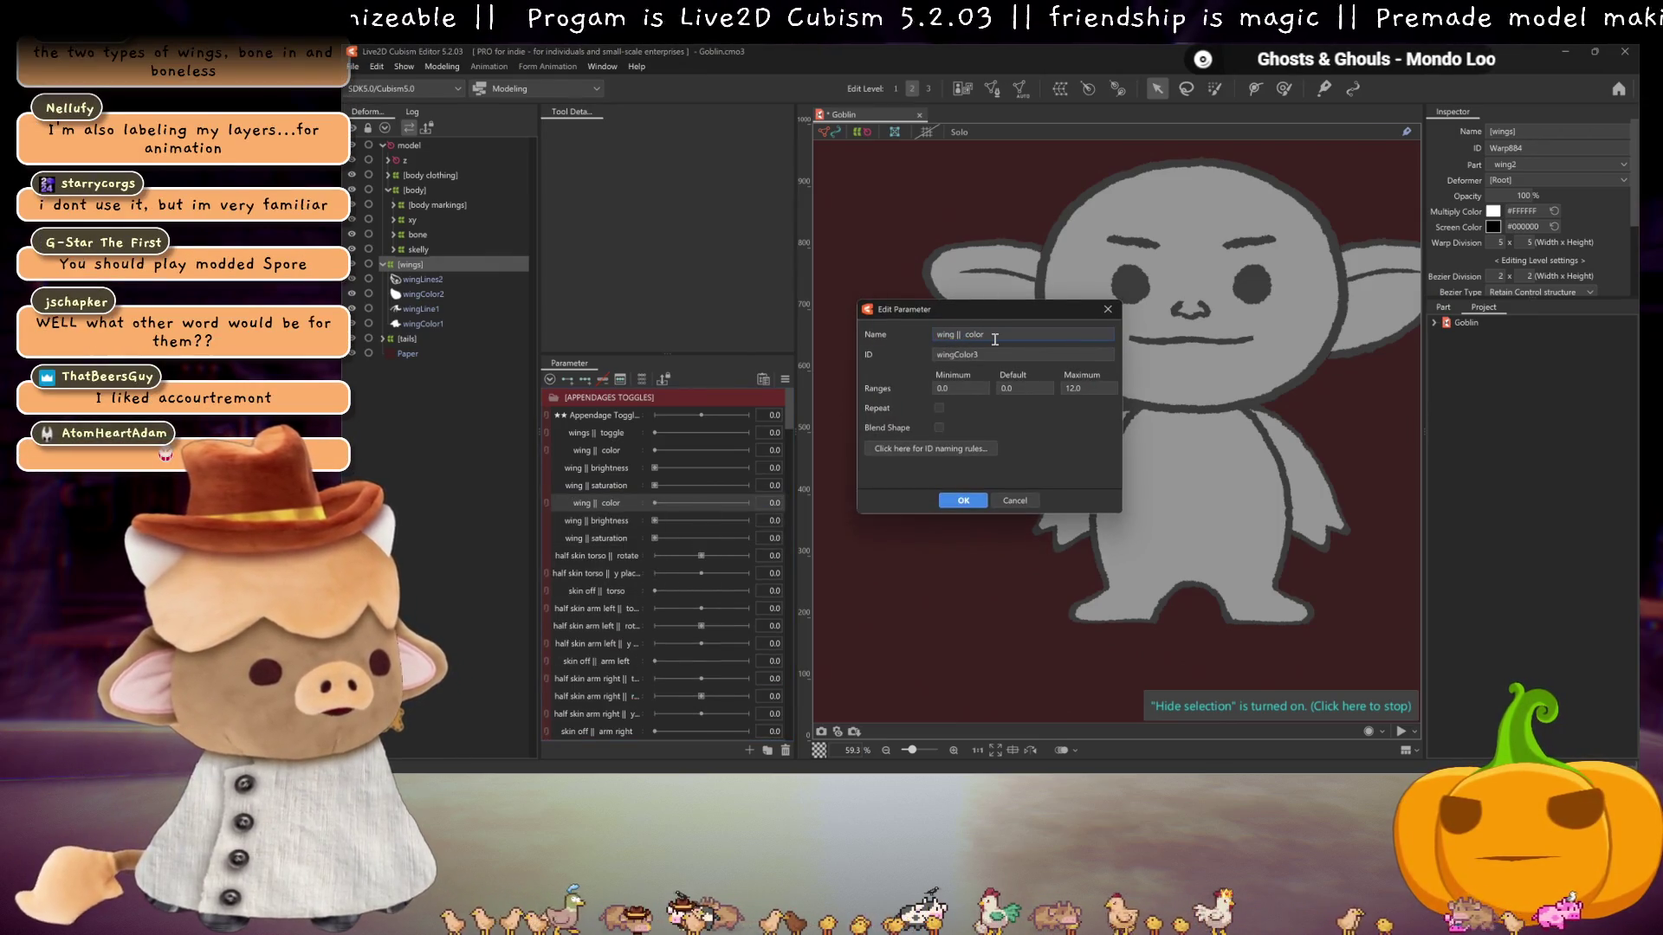
type("2")
type(" line")
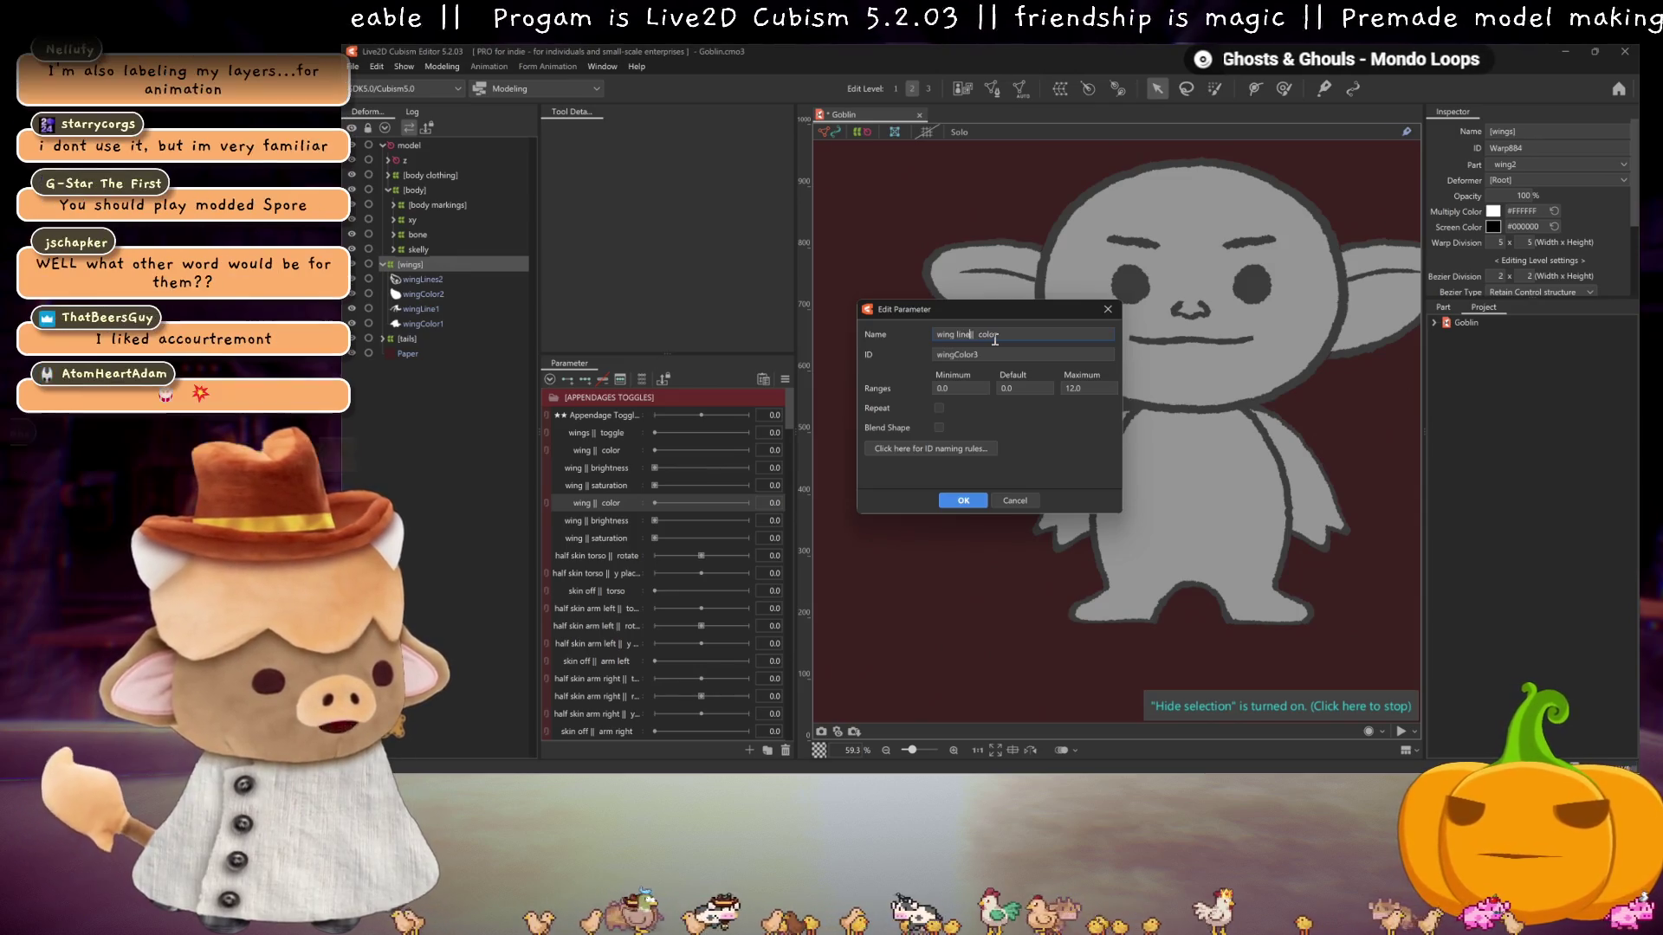
left_click(963, 500)
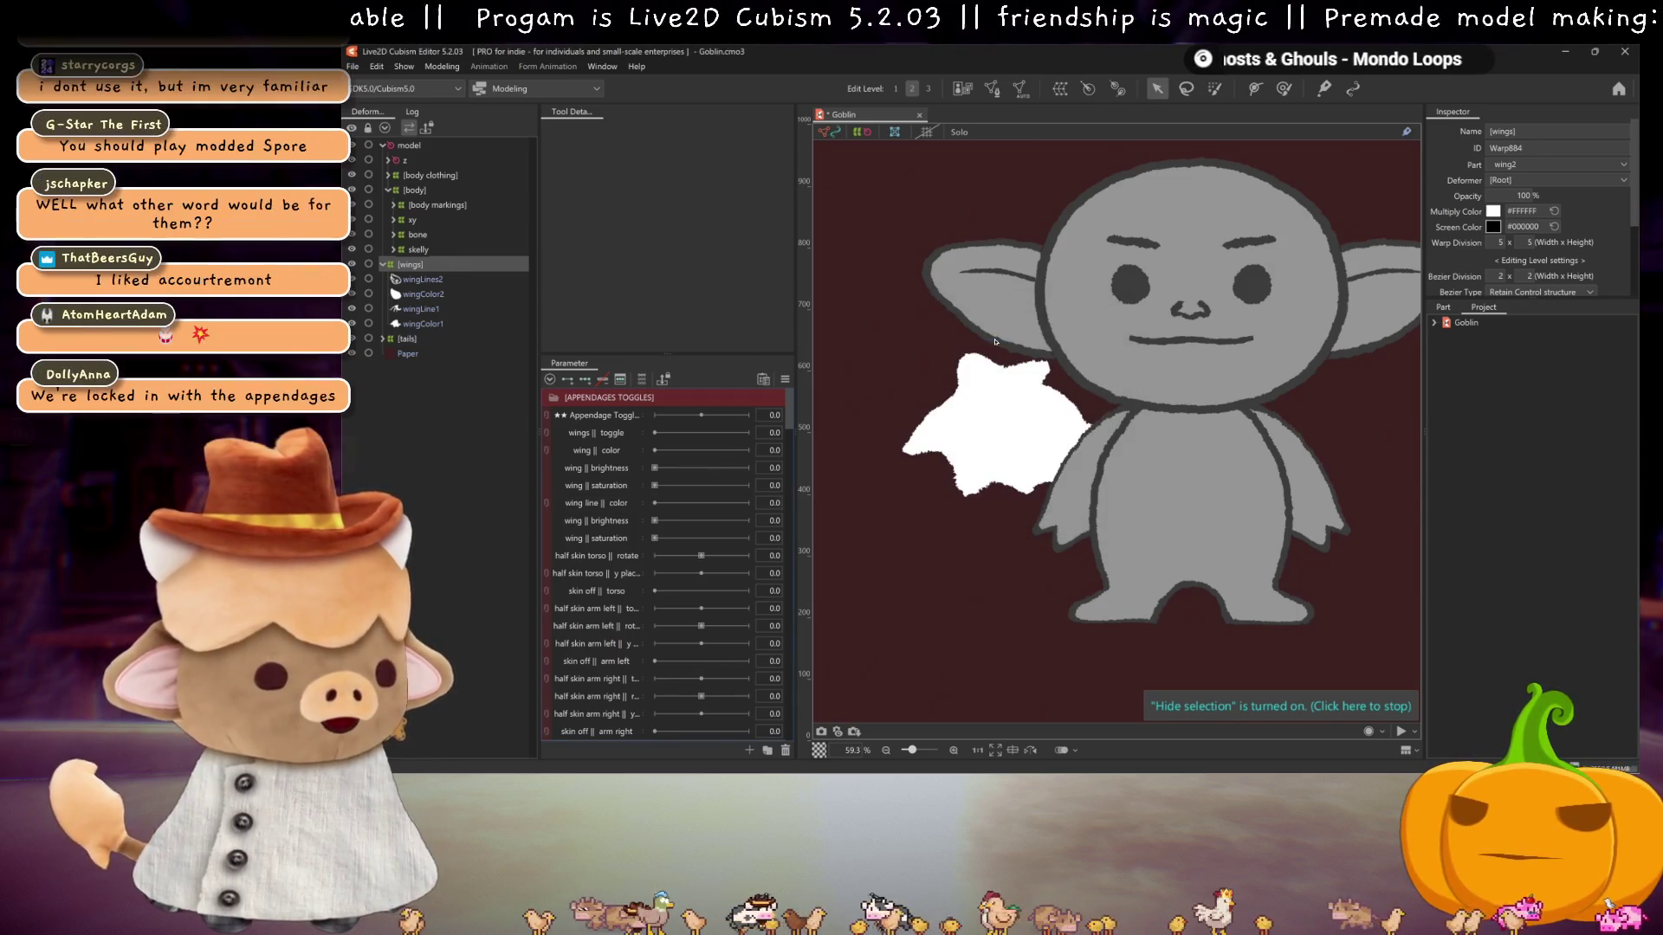
- Rename the other two copies wing line || brightness and wing line || saturation
right_click(607, 522)
left_click(637, 537)
left_click(952, 336)
type("line || brightness")
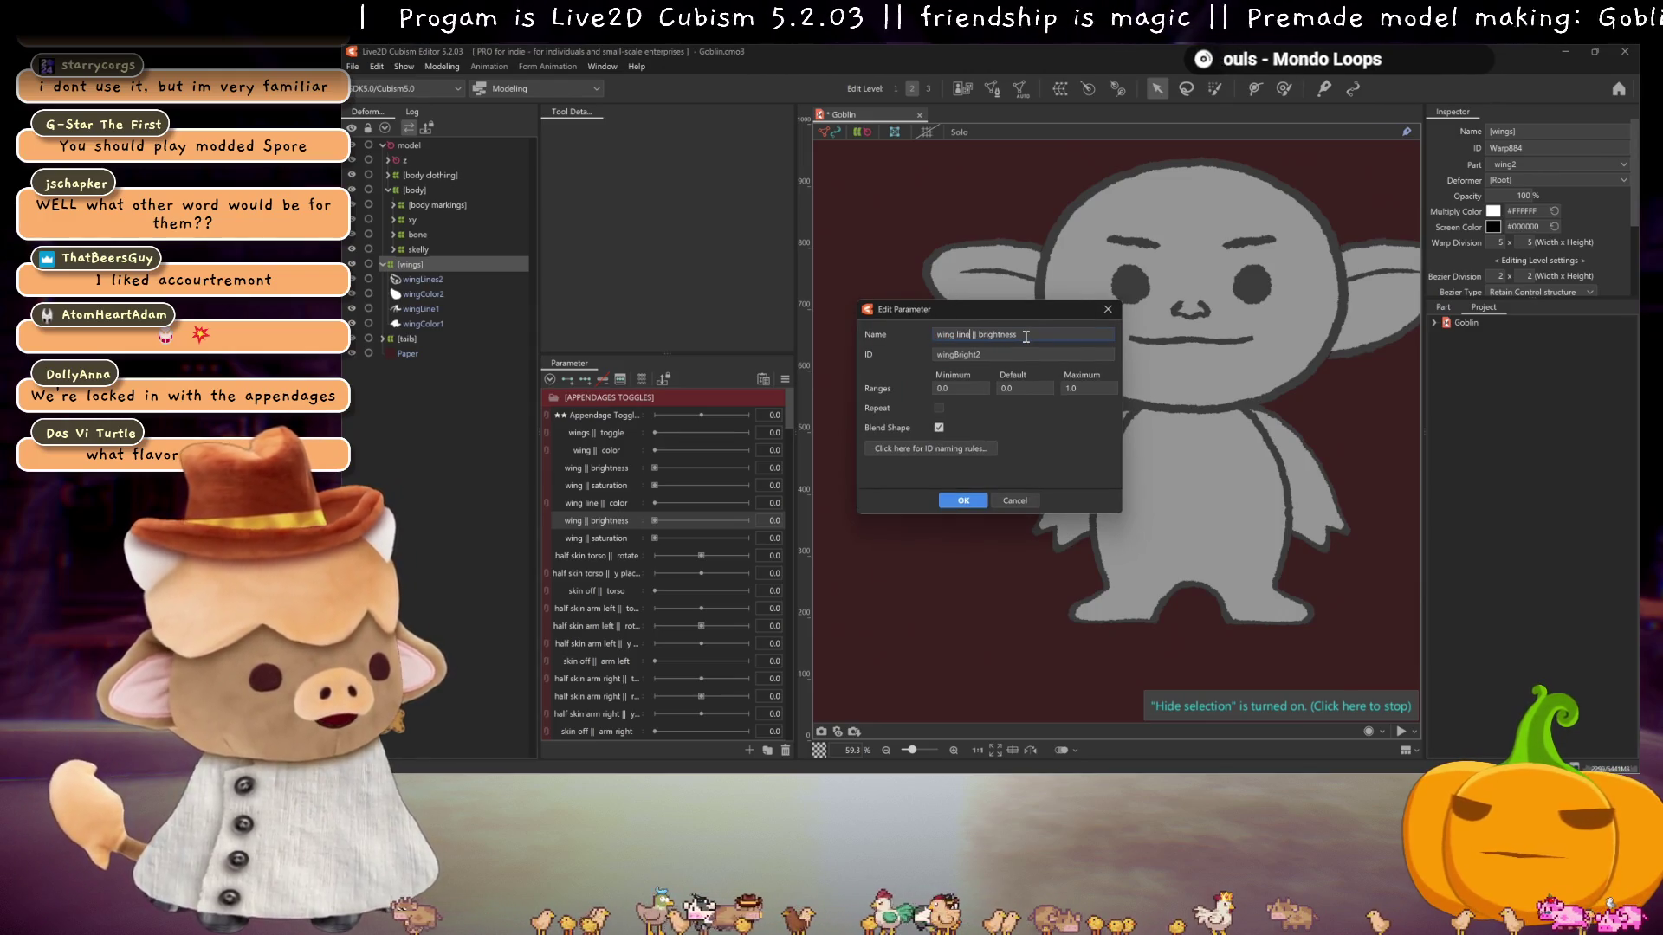
key("Return")
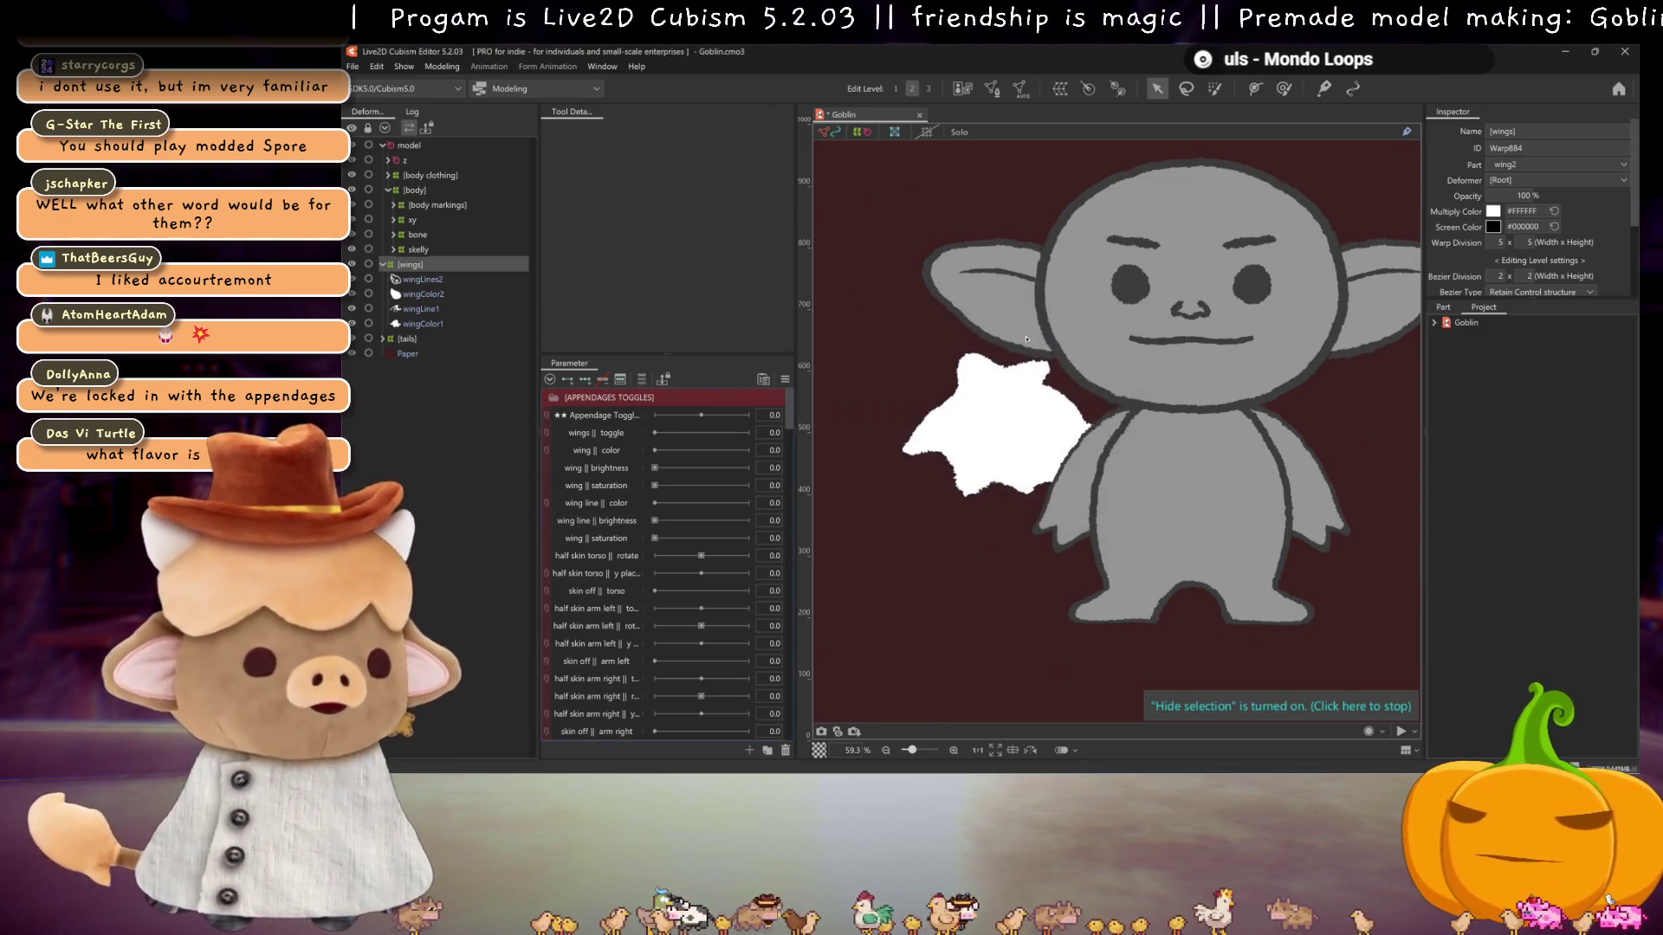
right_click(579, 539)
left_click(623, 554)
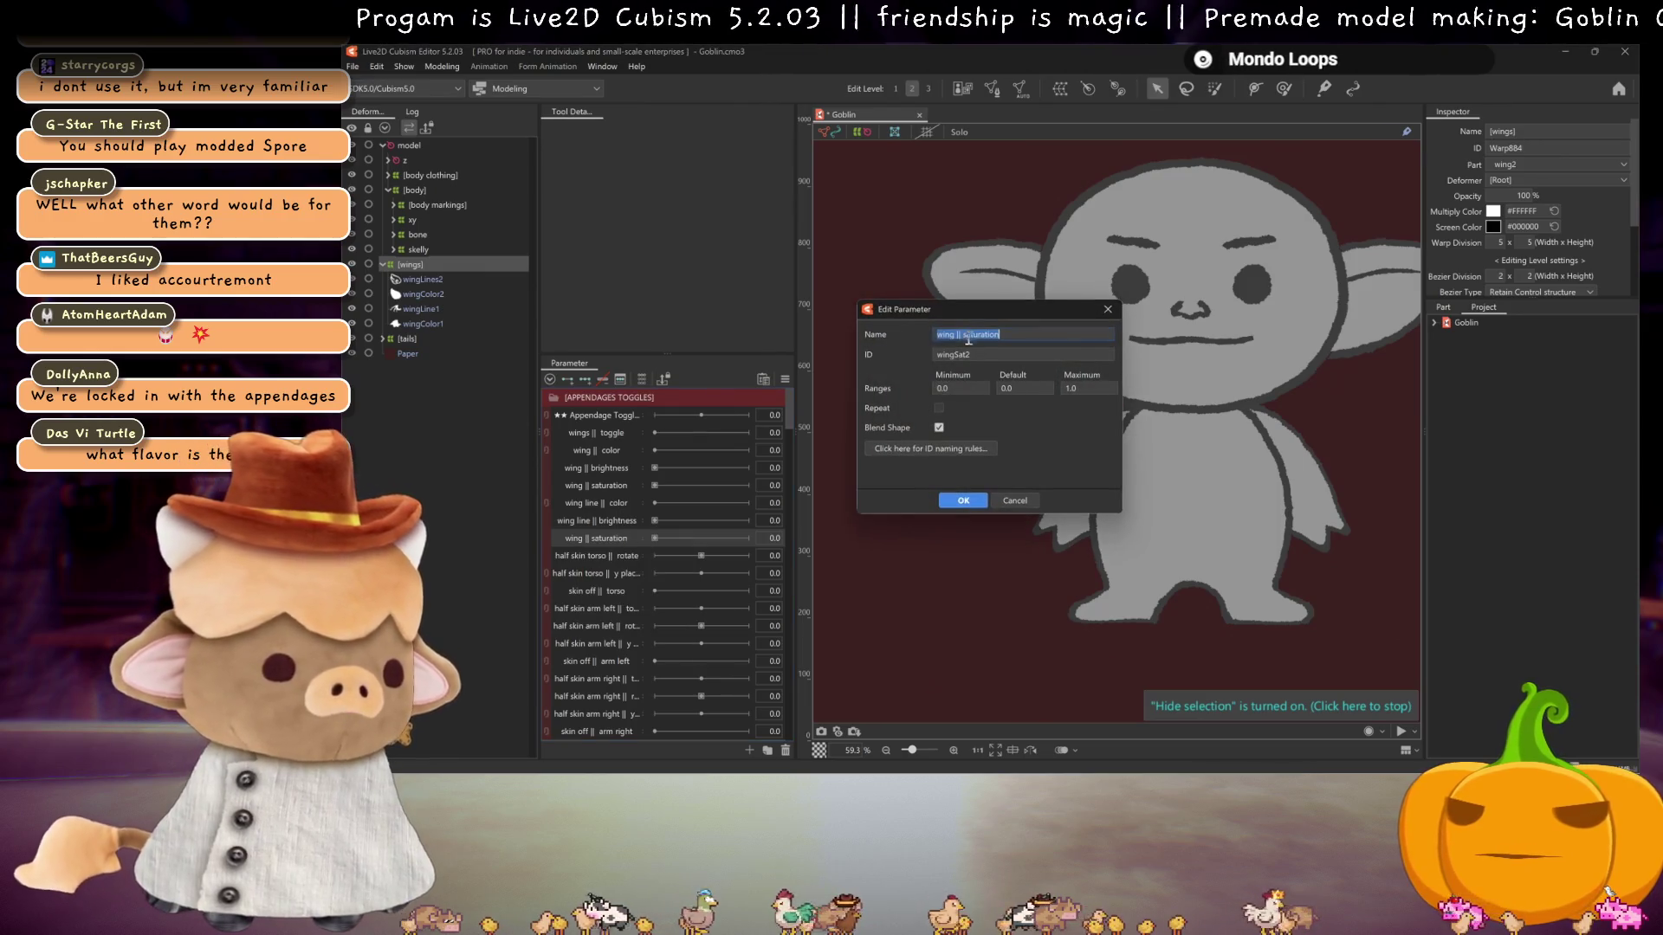
left_click(982, 337)
type("line")
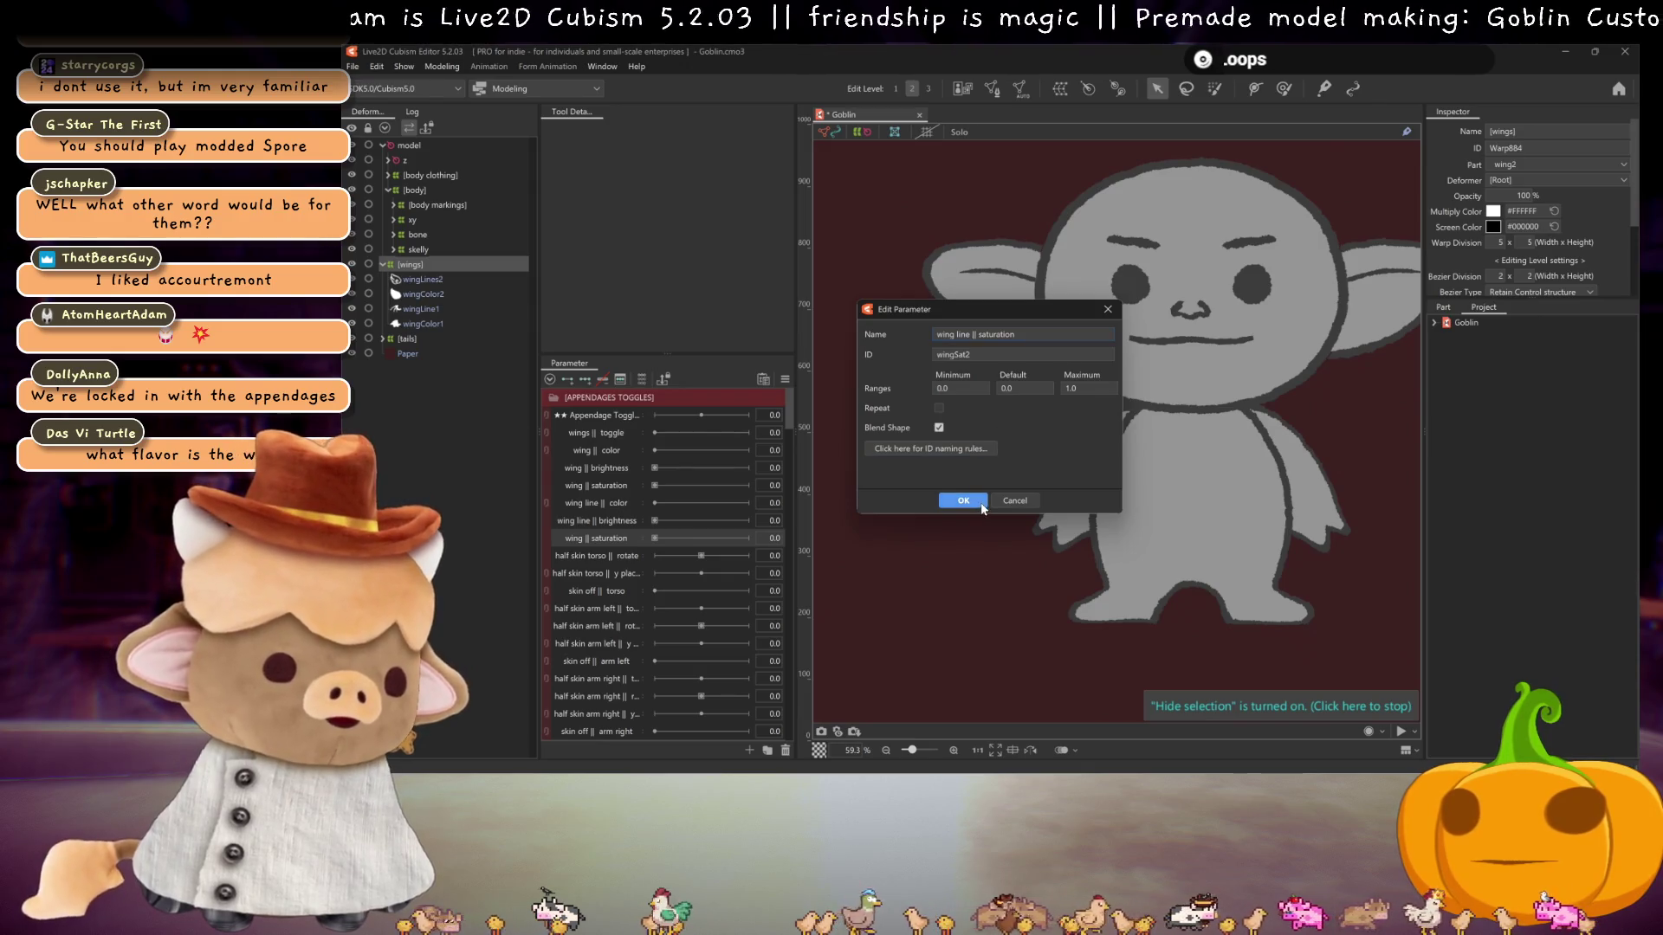
left_click(966, 500)
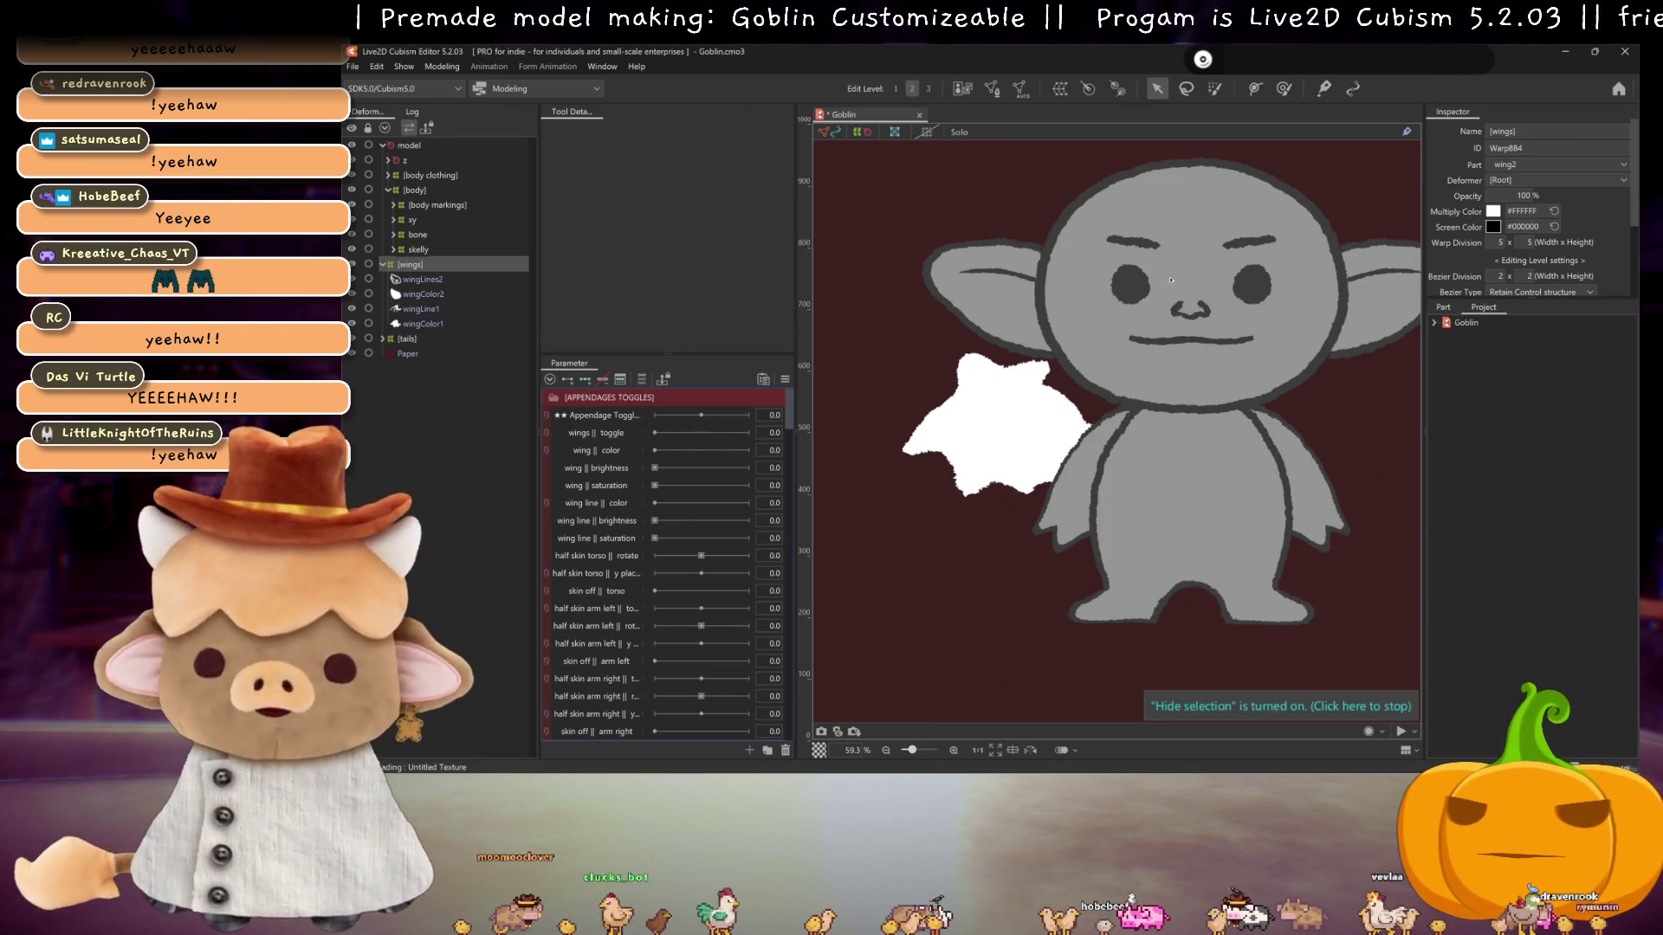
key("ctrl+z")
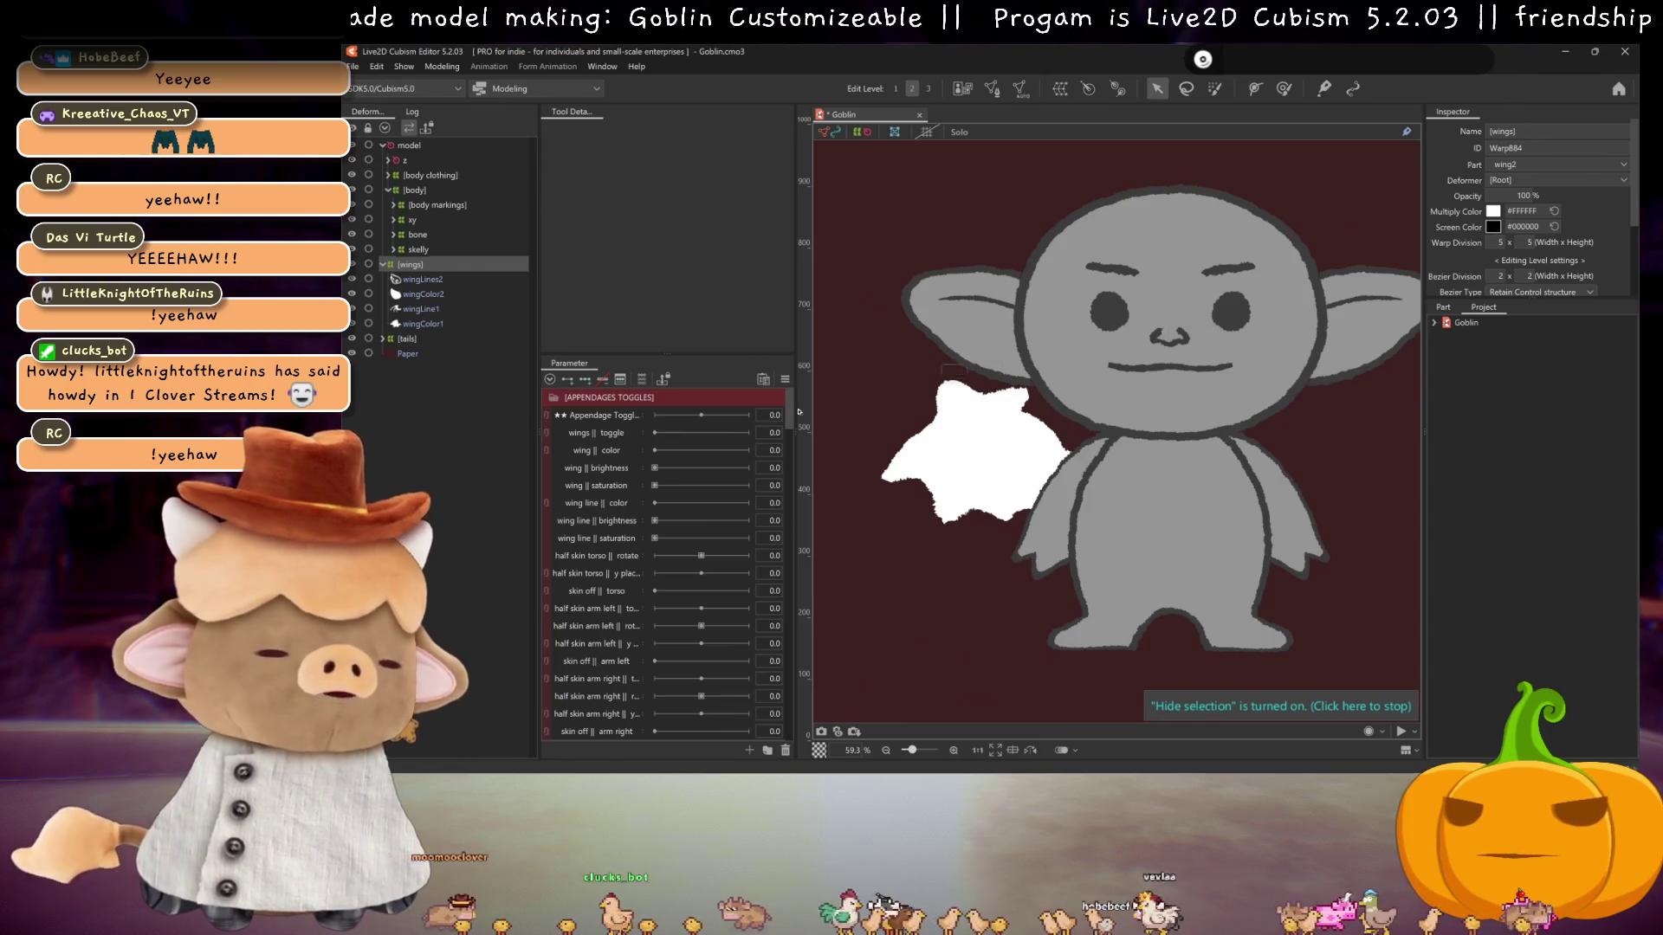
left_click(425, 279)
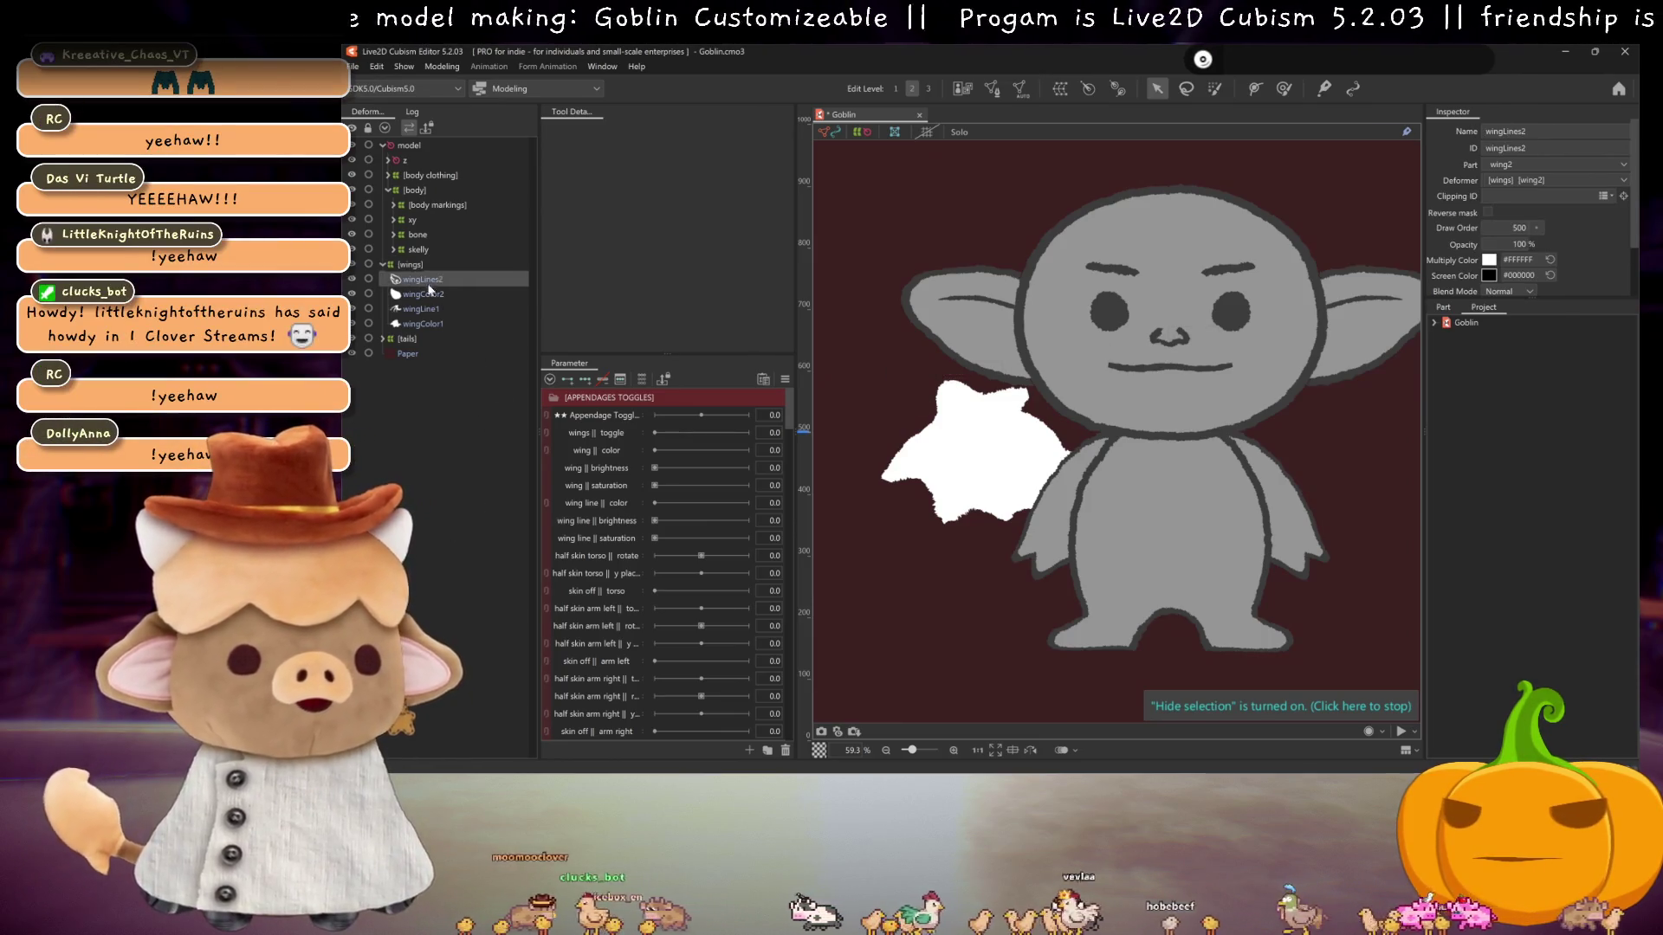
- Generate automatic meshes for all four wing art meshes, wingLines2 through wingColor1
left_click(432, 292, "shift")
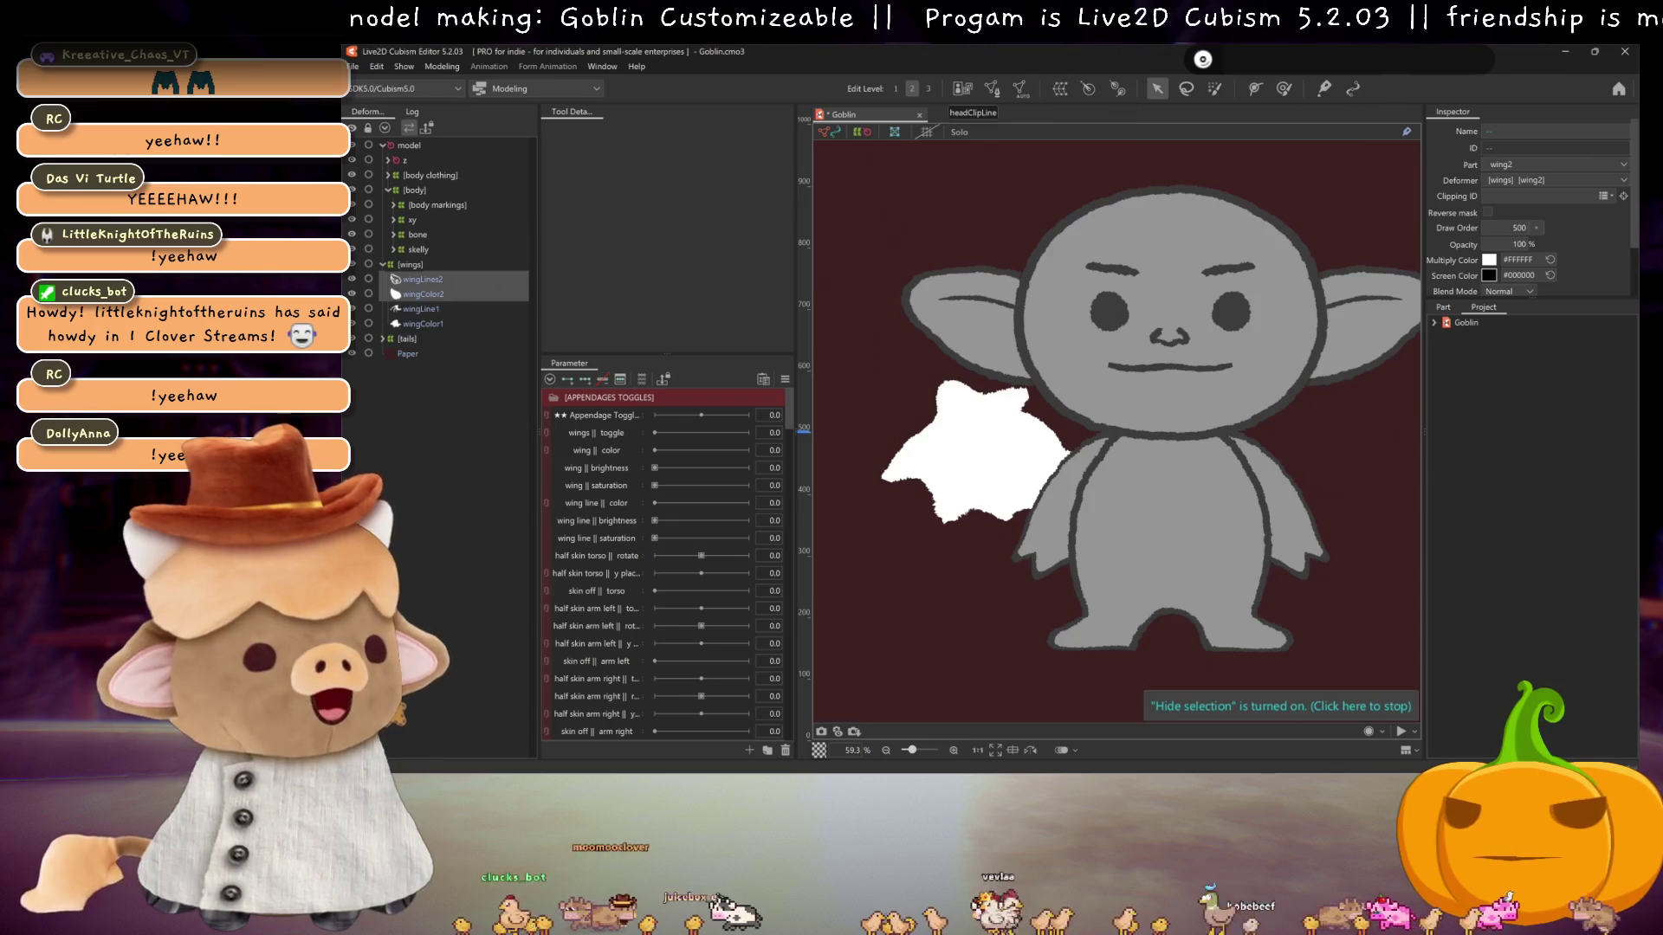
left_click(428, 285)
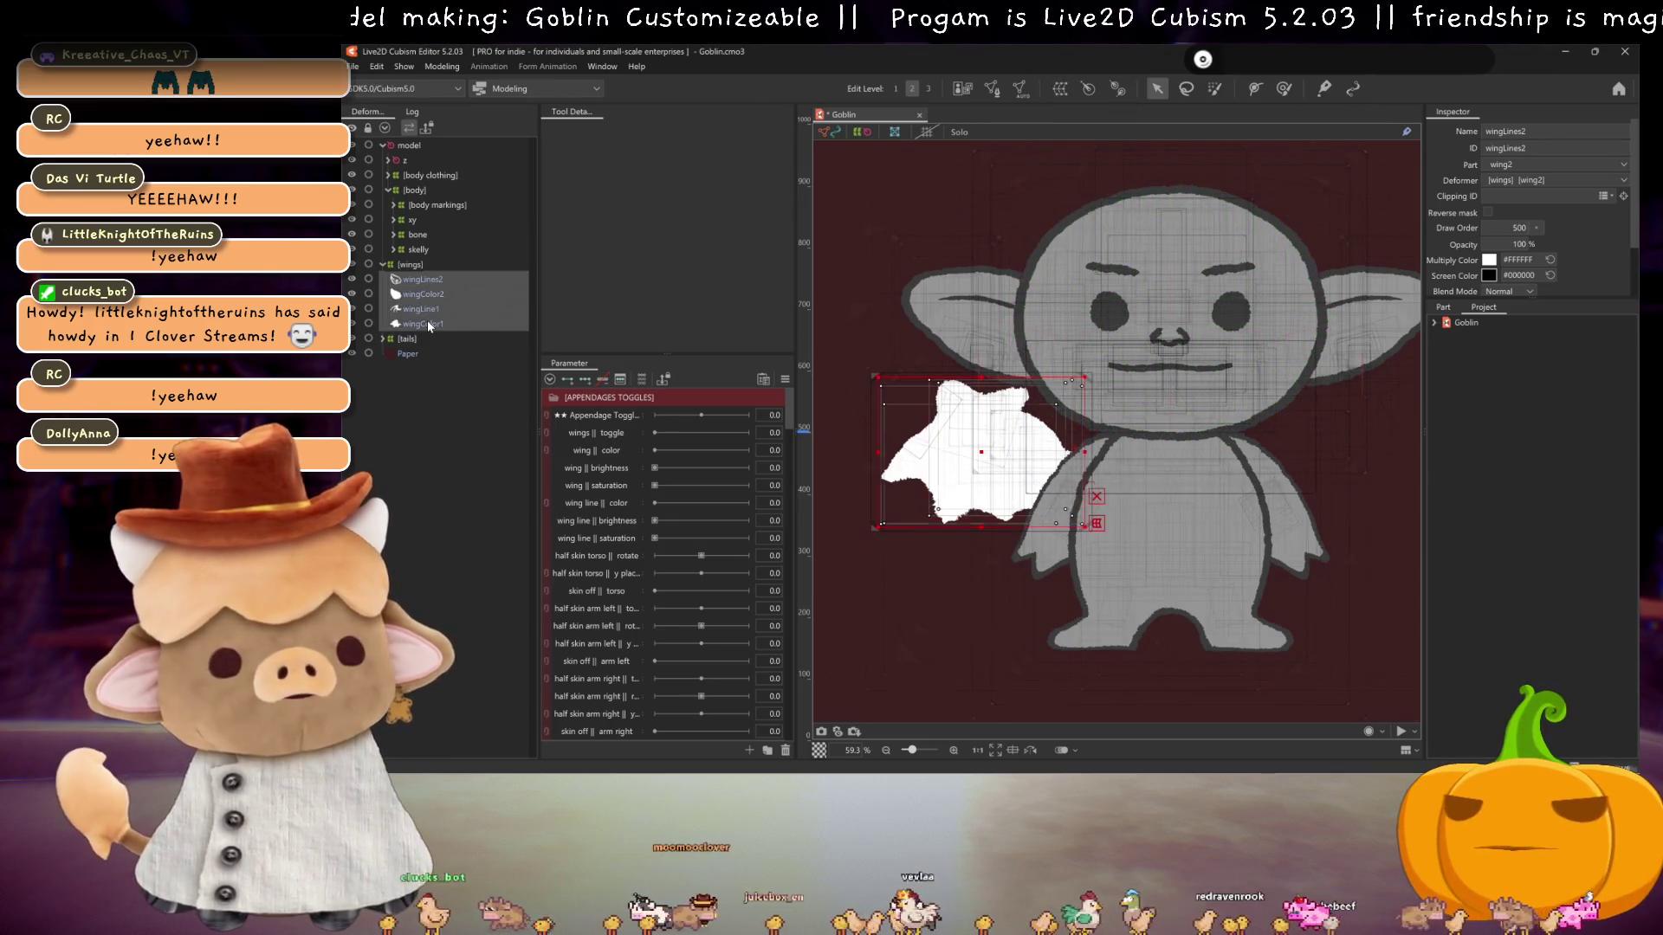
left_click(428, 321, "shift")
left_click(1019, 95)
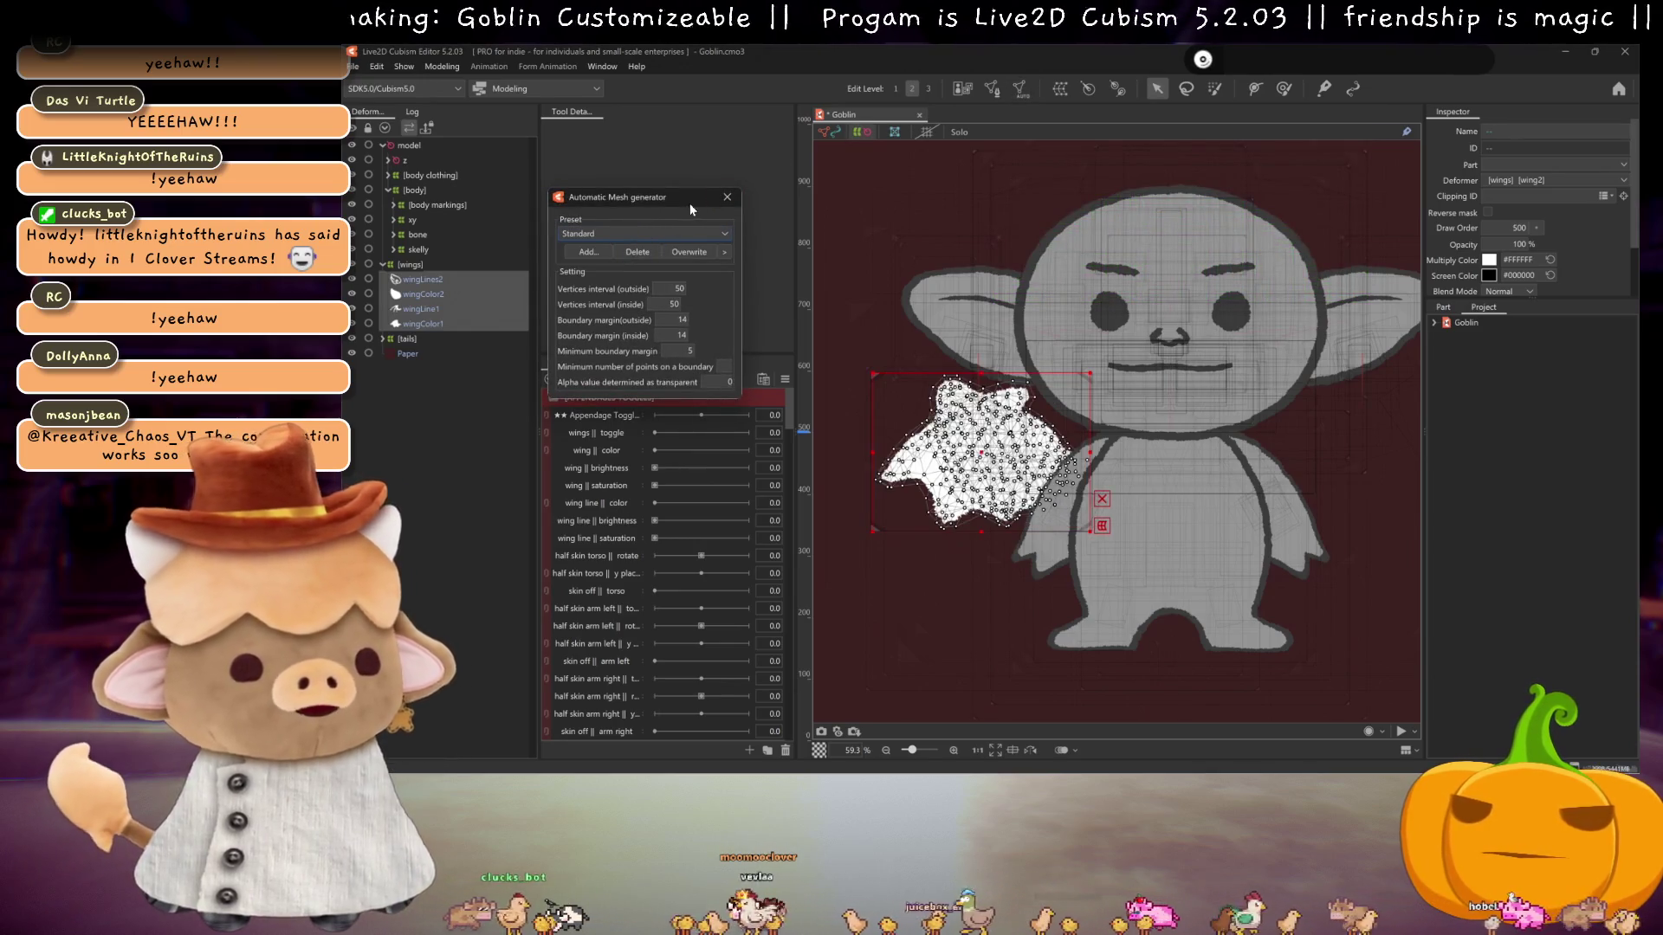
key("Return")
- Start a warp deformer for wingLine1 and wingColor1 and select its default name
left_click(423, 279)
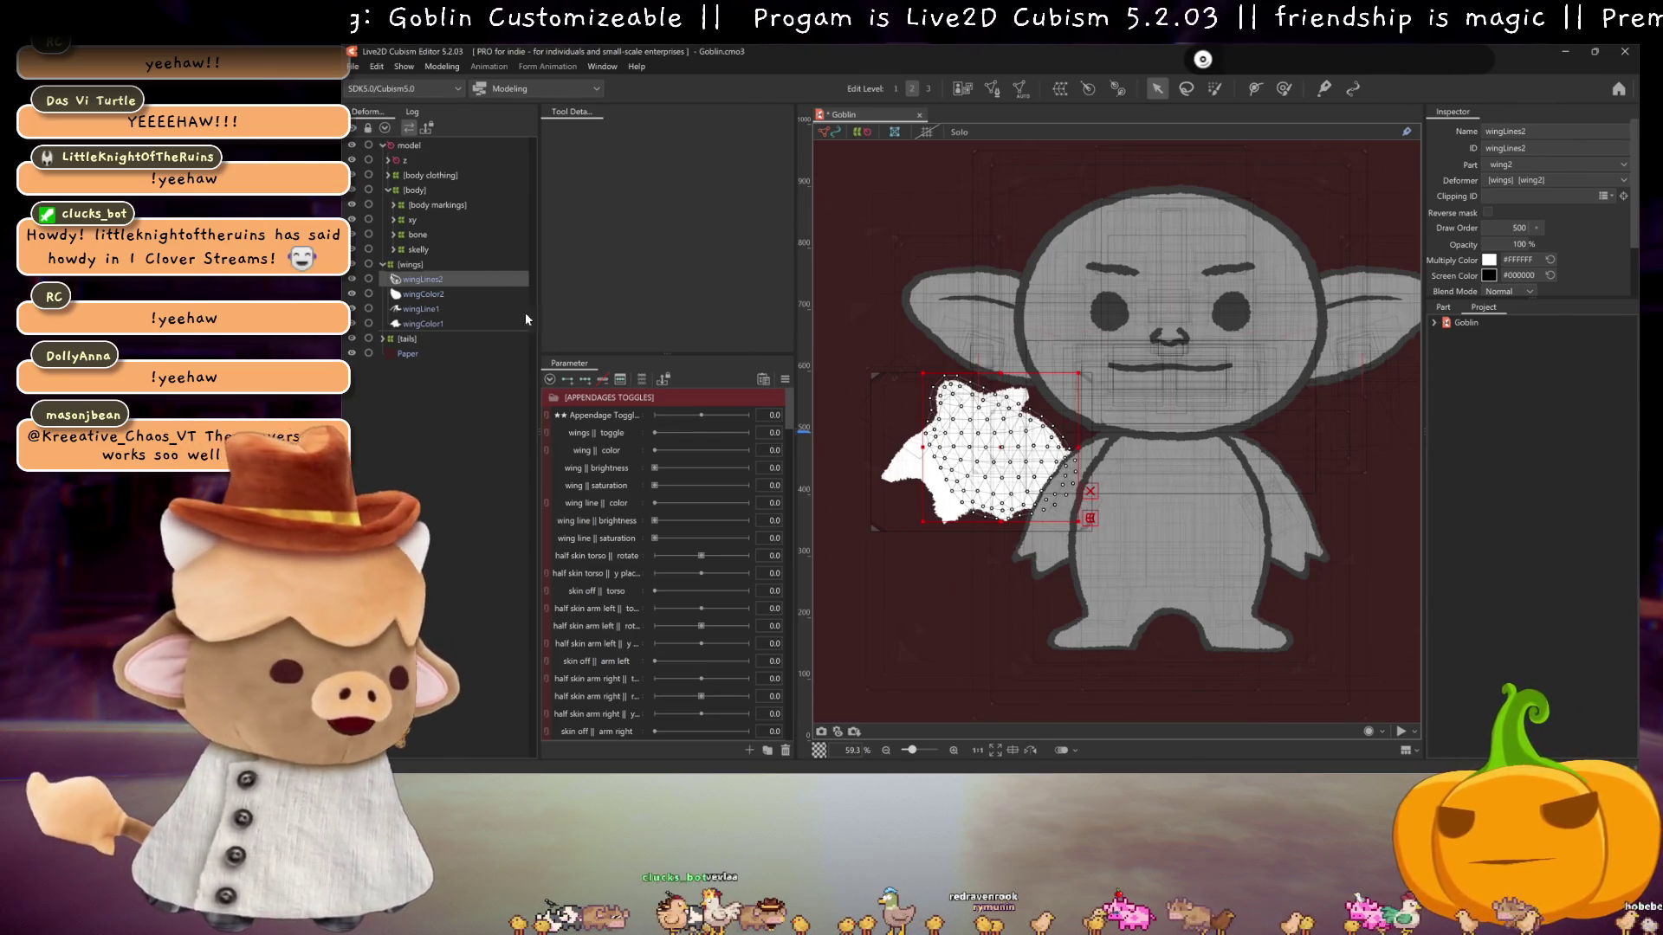
left_click(444, 309)
left_click(443, 320, "shift")
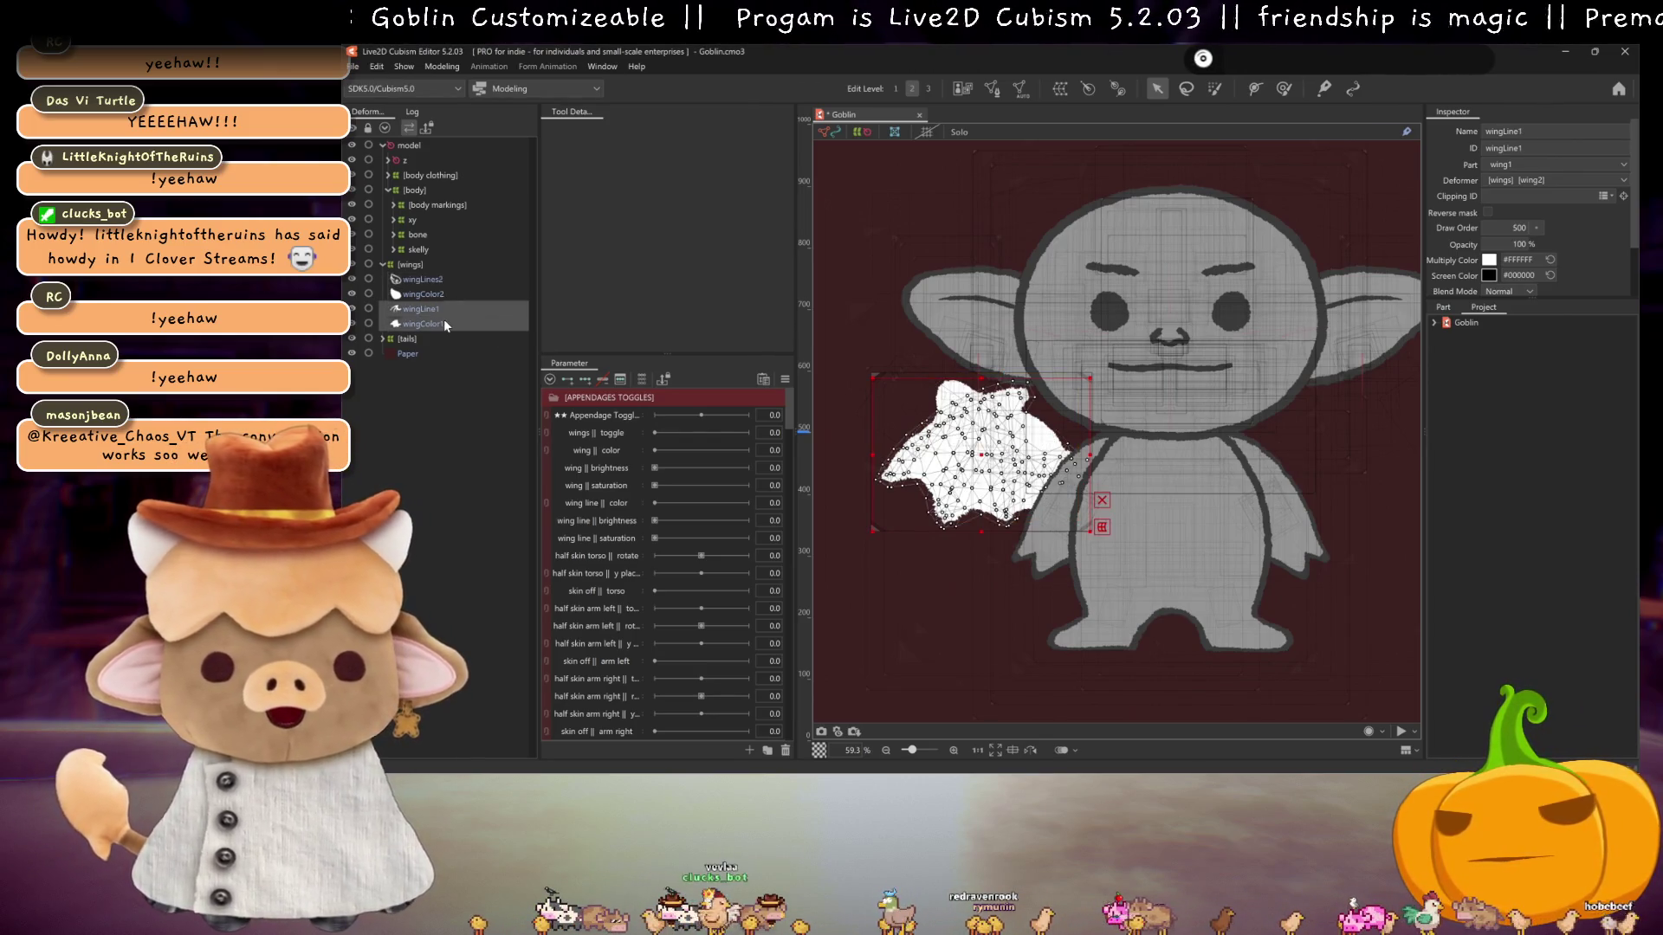
left_click(1062, 90)
double_click(698, 186)
triple_click(699, 185)
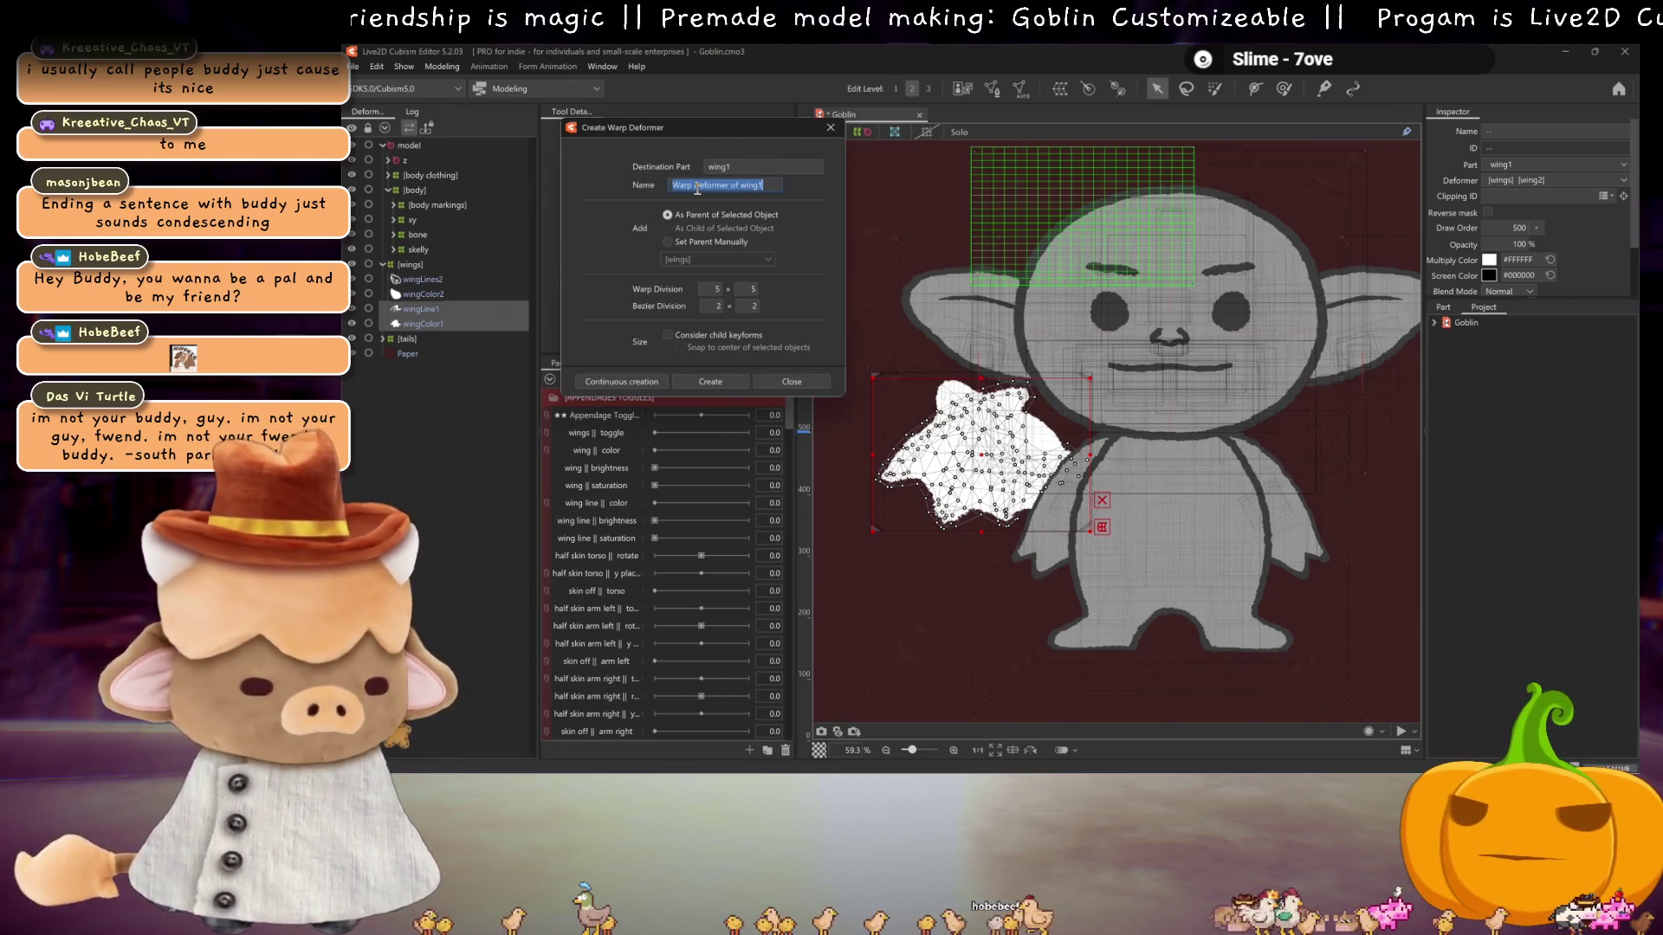
- Create line warp deformers around wingLine1 (10 × 10 divisions) and wingLines2 (line17)
type("wing")
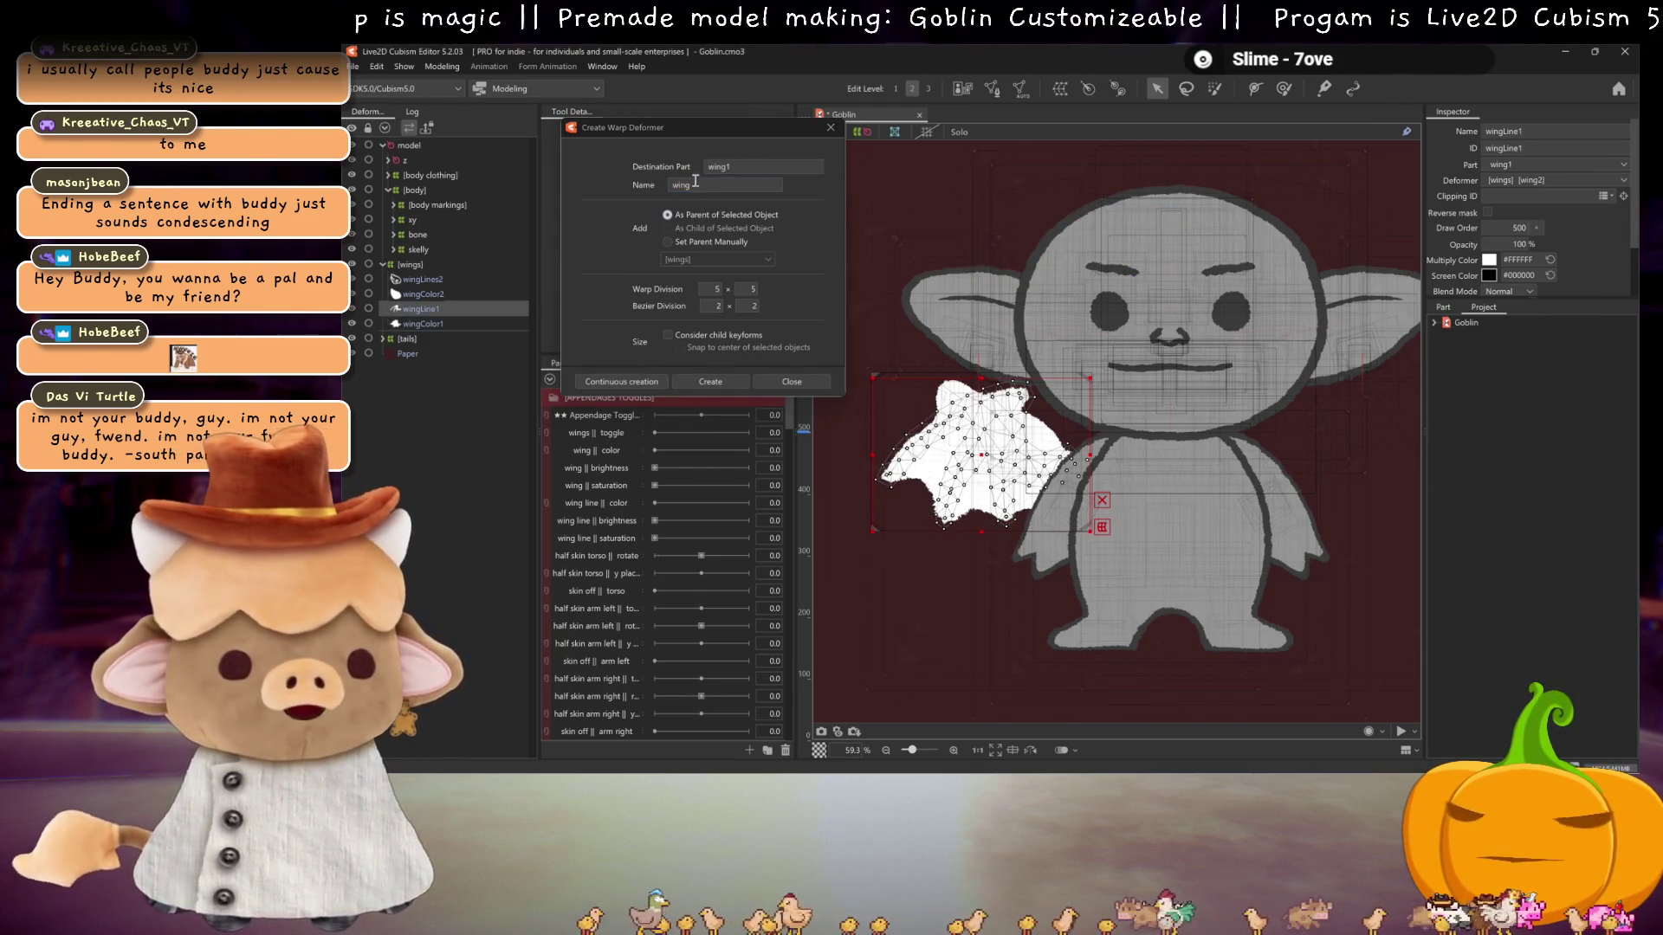
double_click(695, 184)
key("BackSpace")
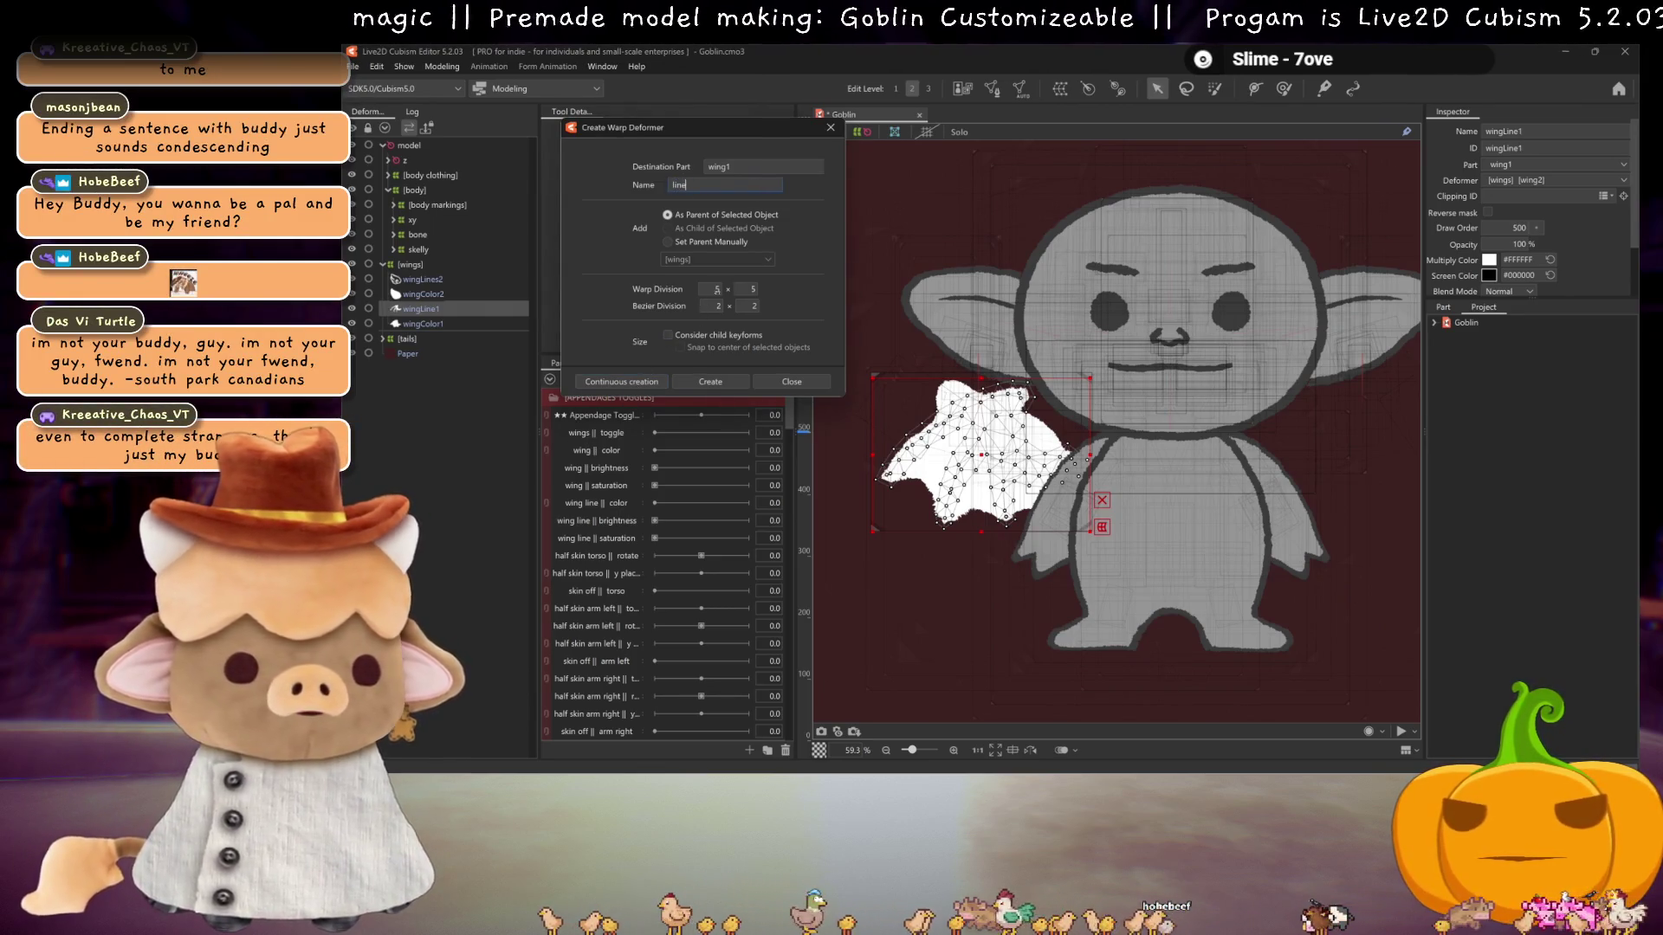
double_click(717, 290)
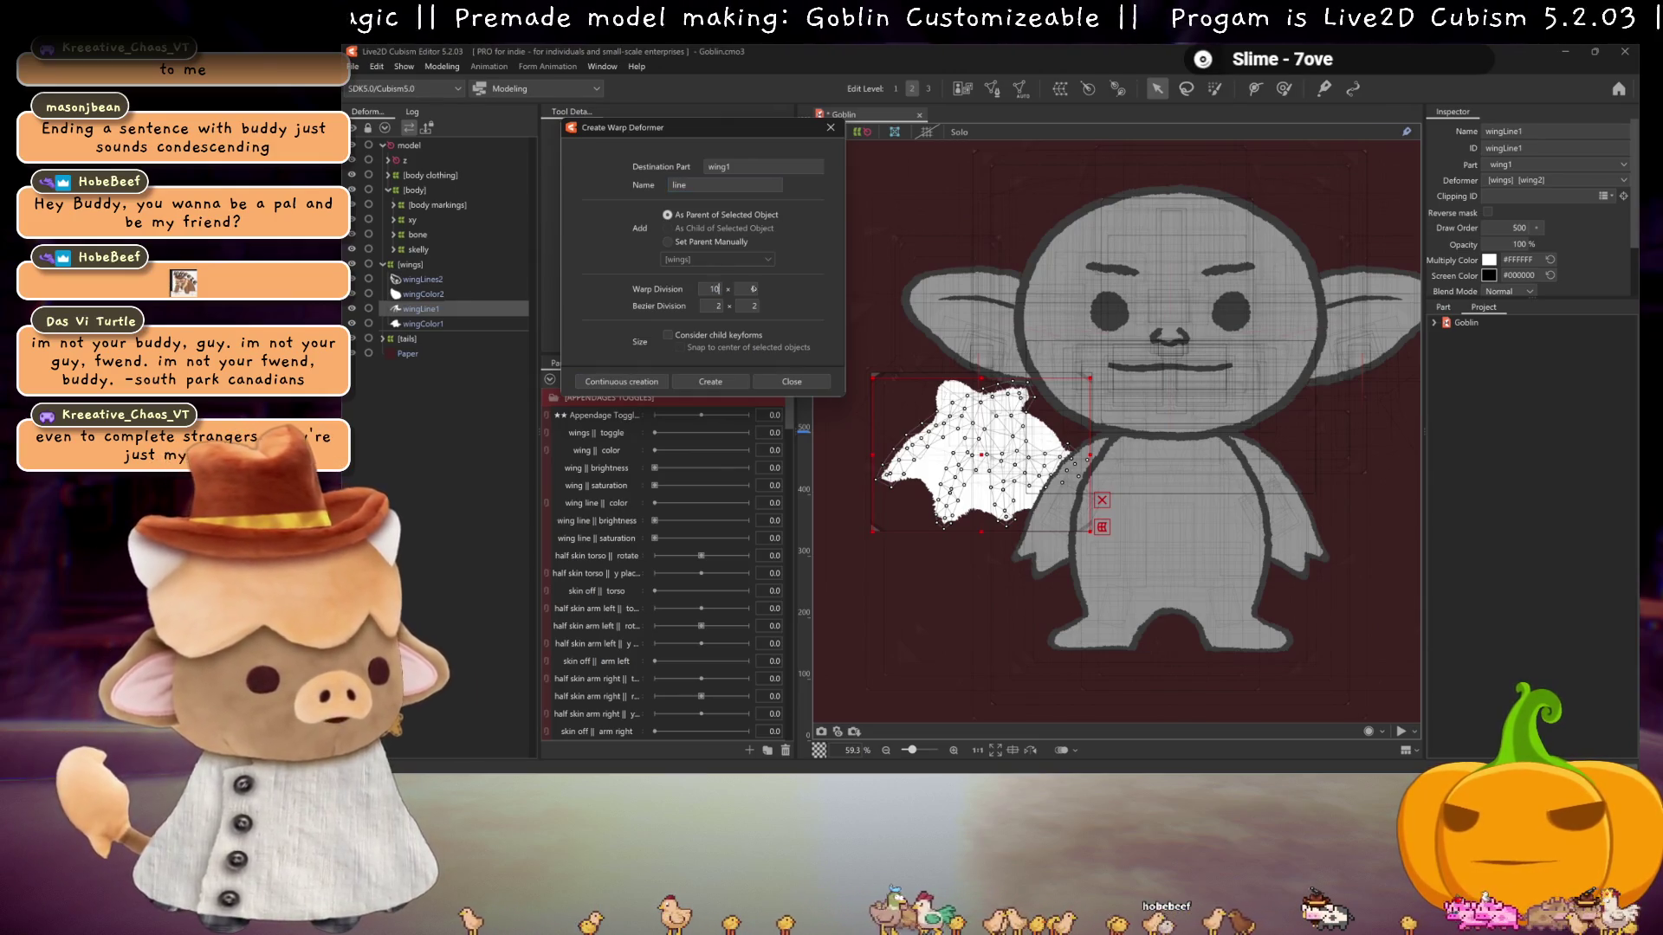
type("10")
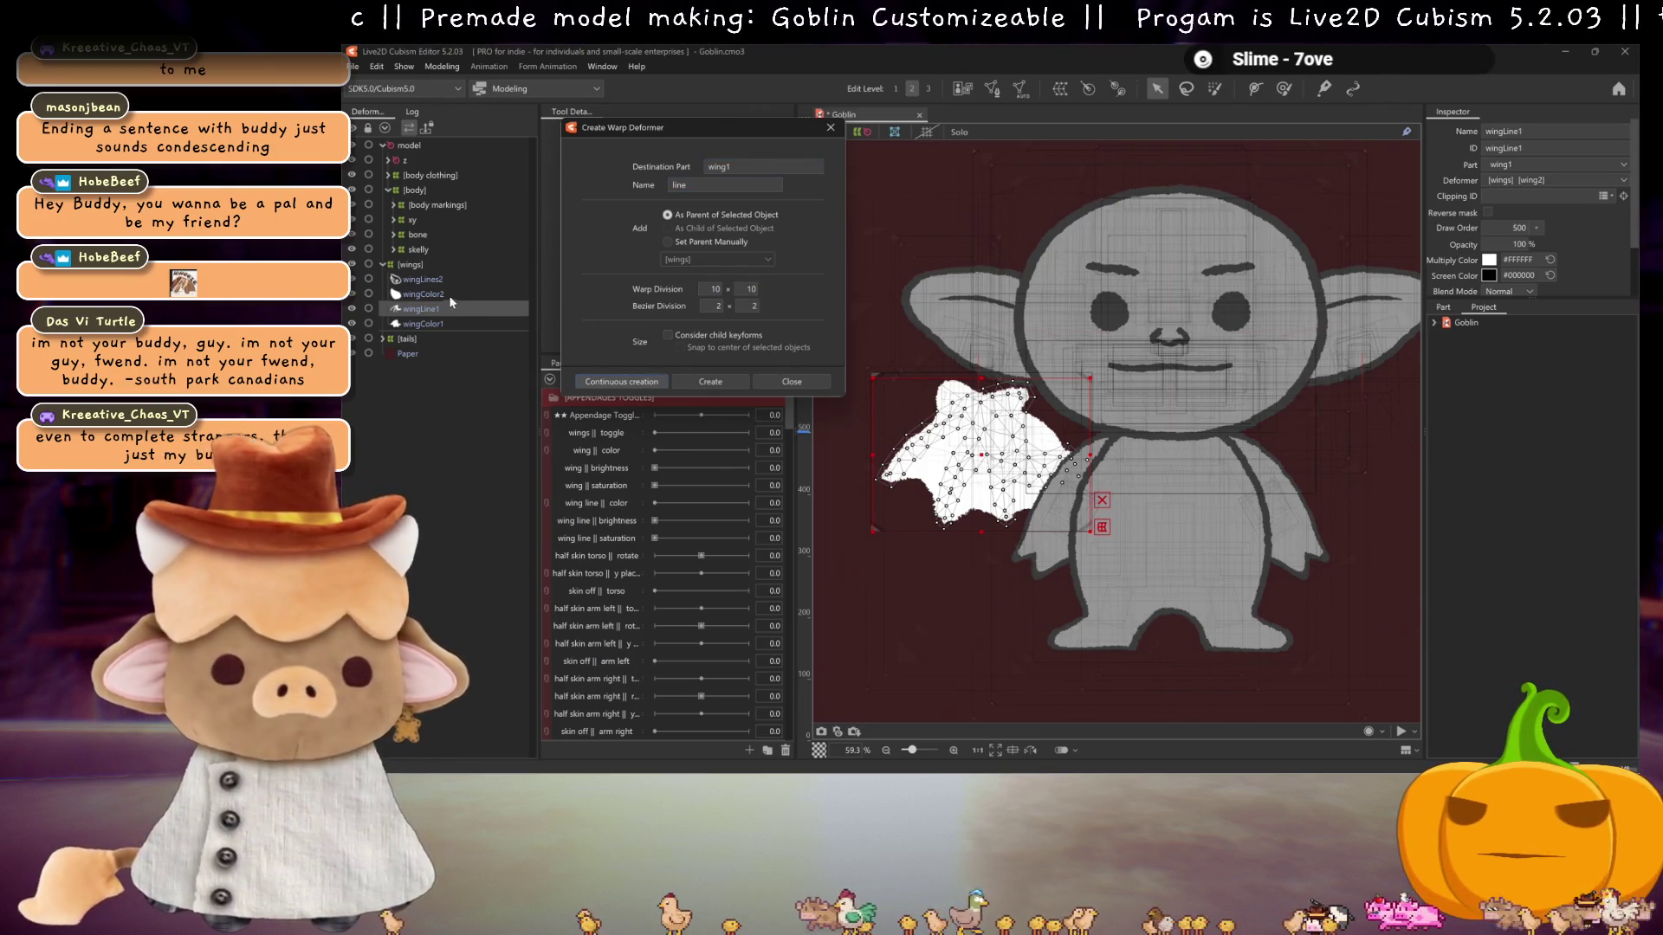
key("Return")
left_click(433, 273)
left_click(622, 383)
- Create 'color' colour warp deformers around wingColor1 and wingColor2 (color16)
left_click(428, 294)
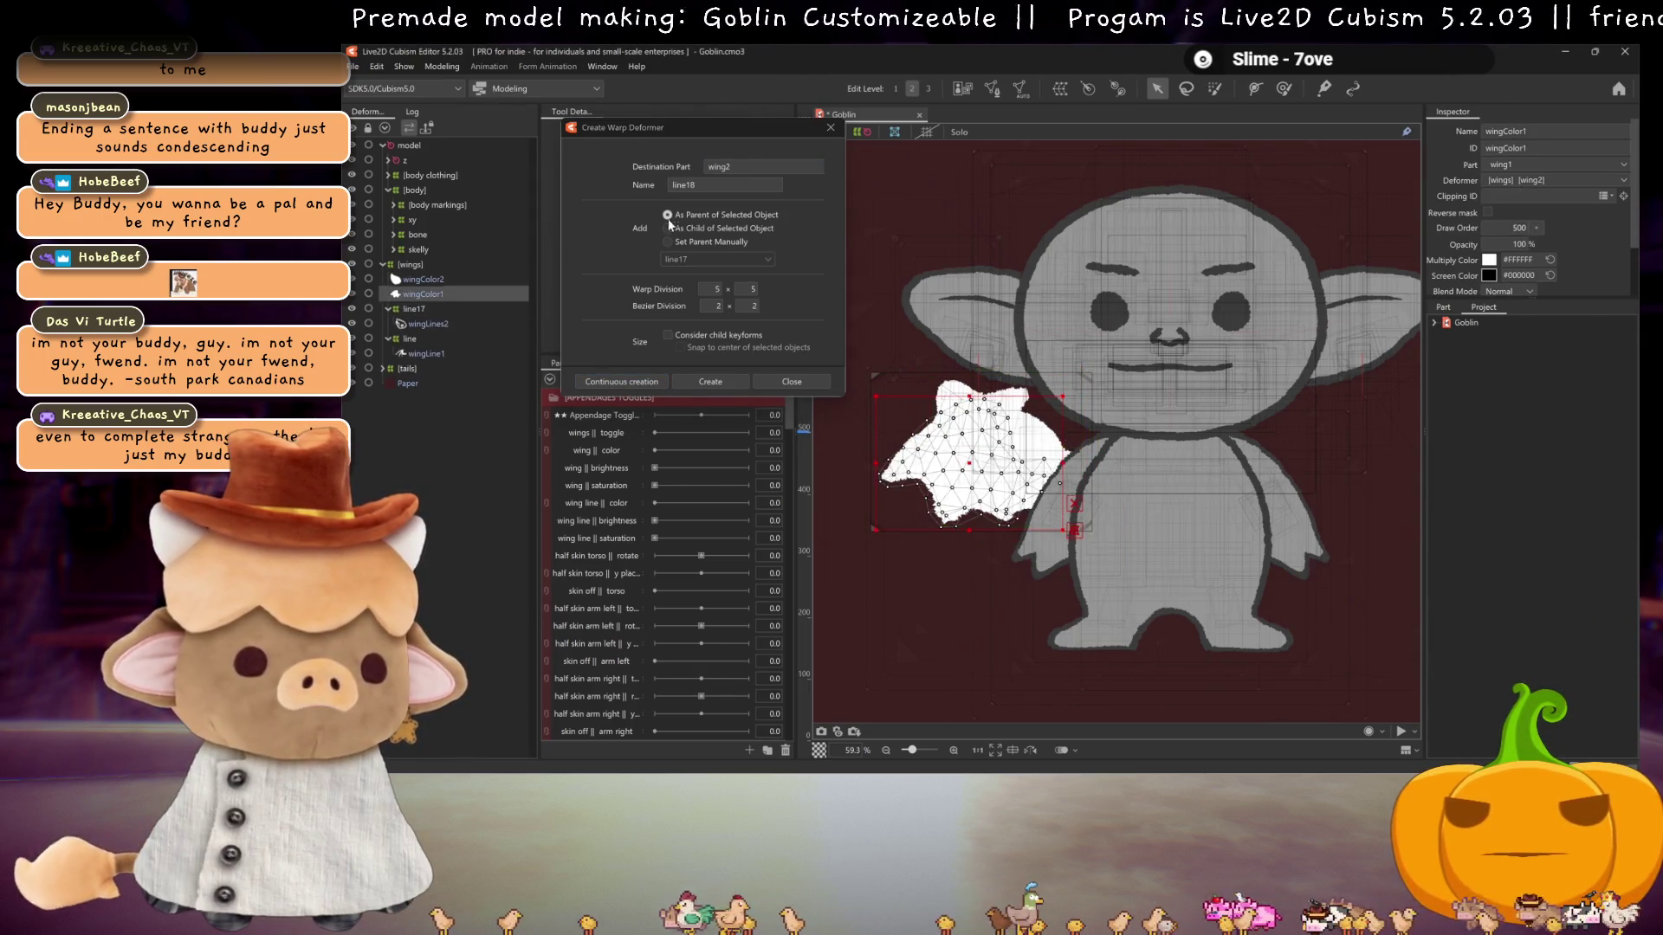
double_click(682, 185)
type("color")
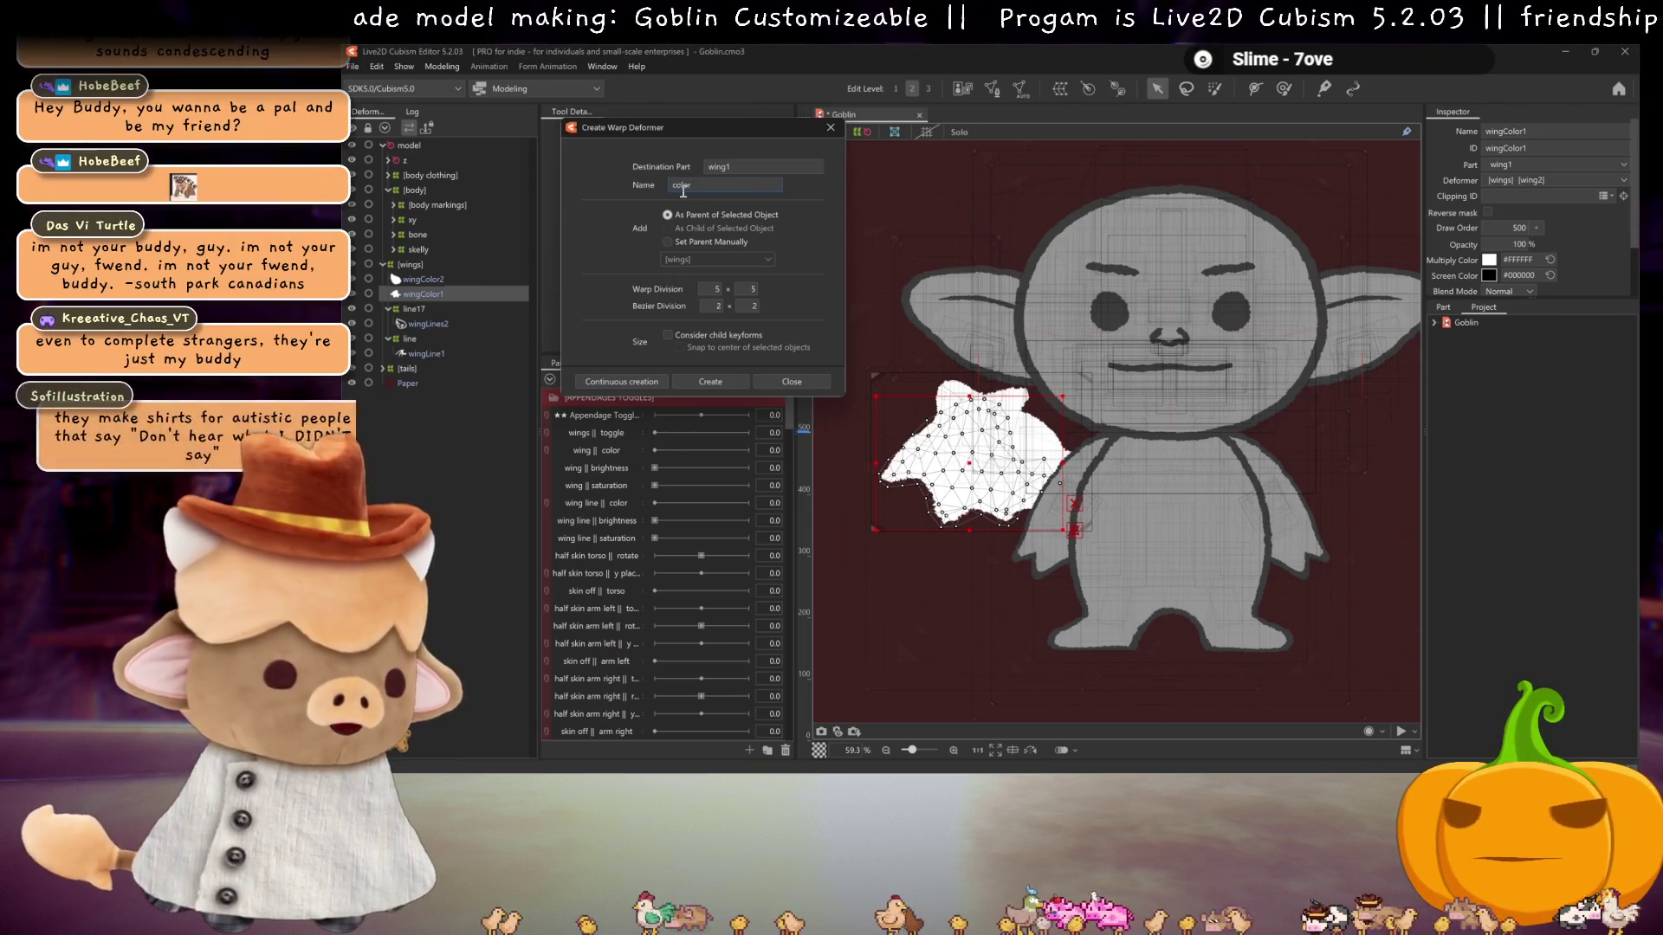
left_click(409, 278)
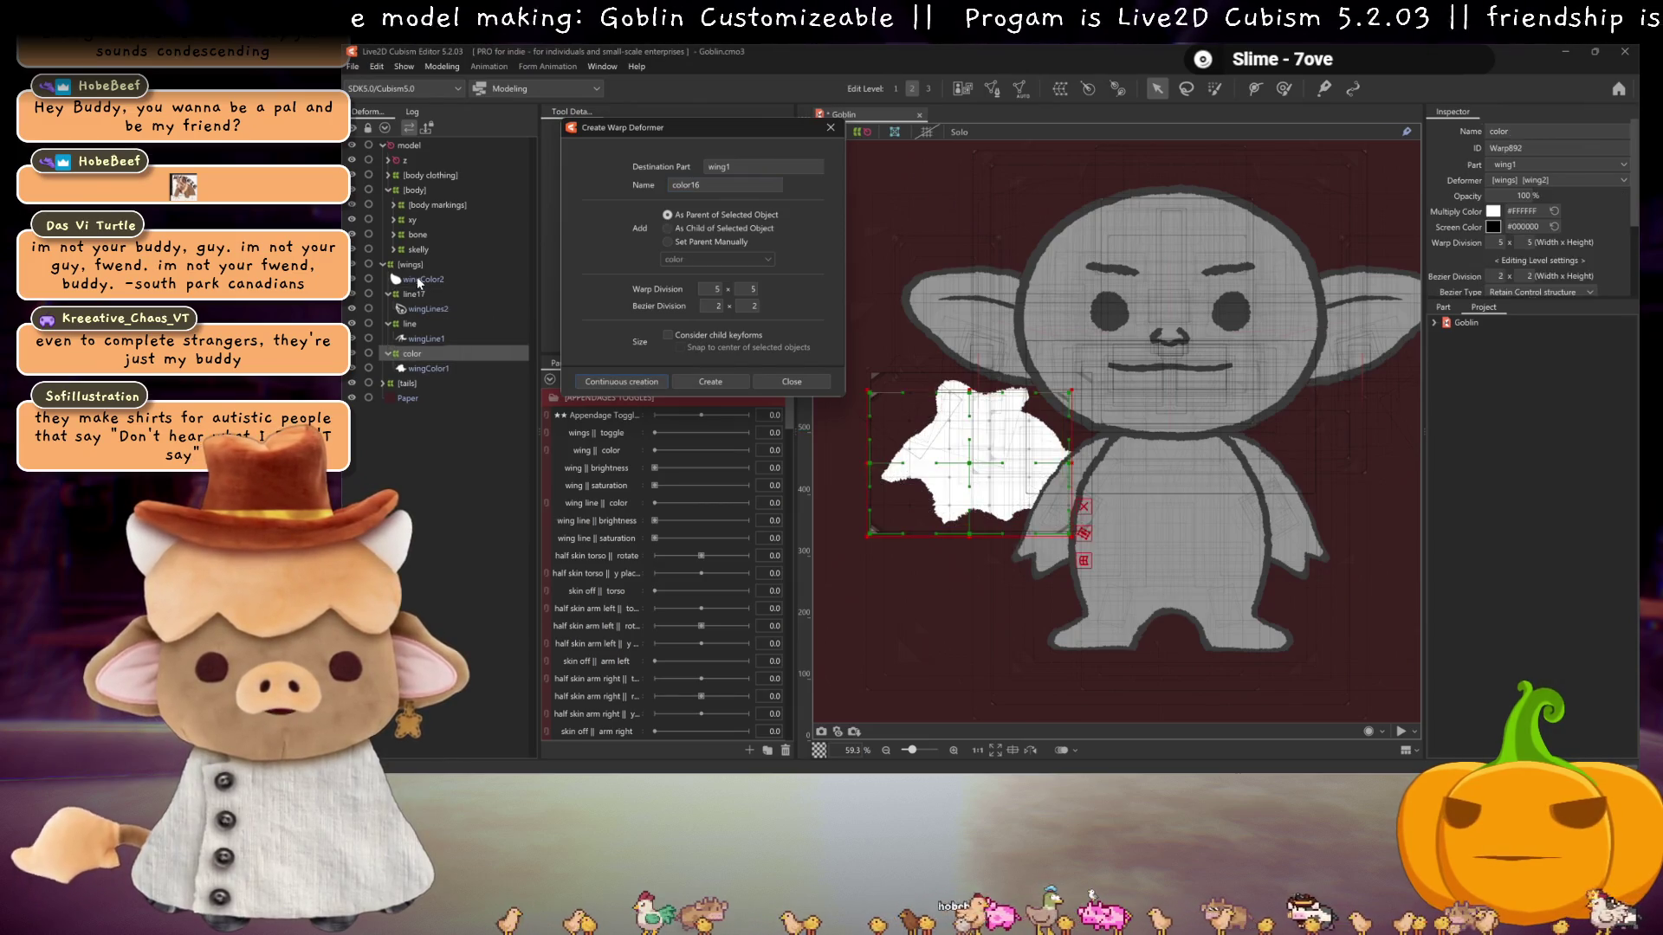
left_click(688, 382)
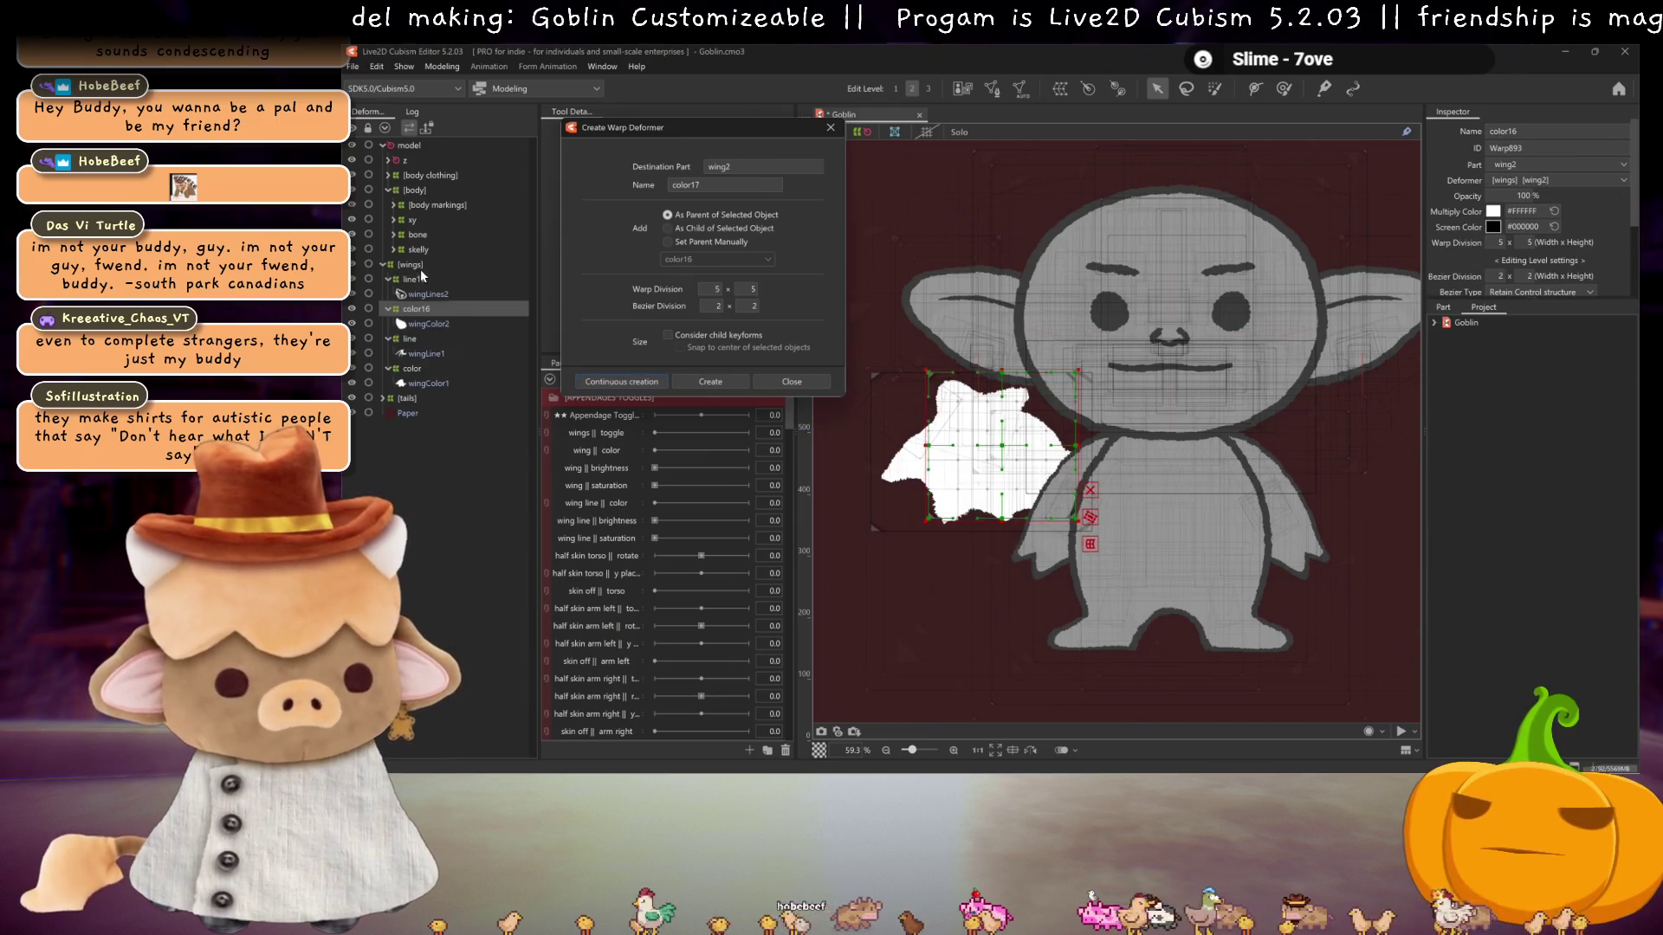
- Wrap line17 and color16 in a new warp deformer named wing2
left_click(421, 273, "ctrl")
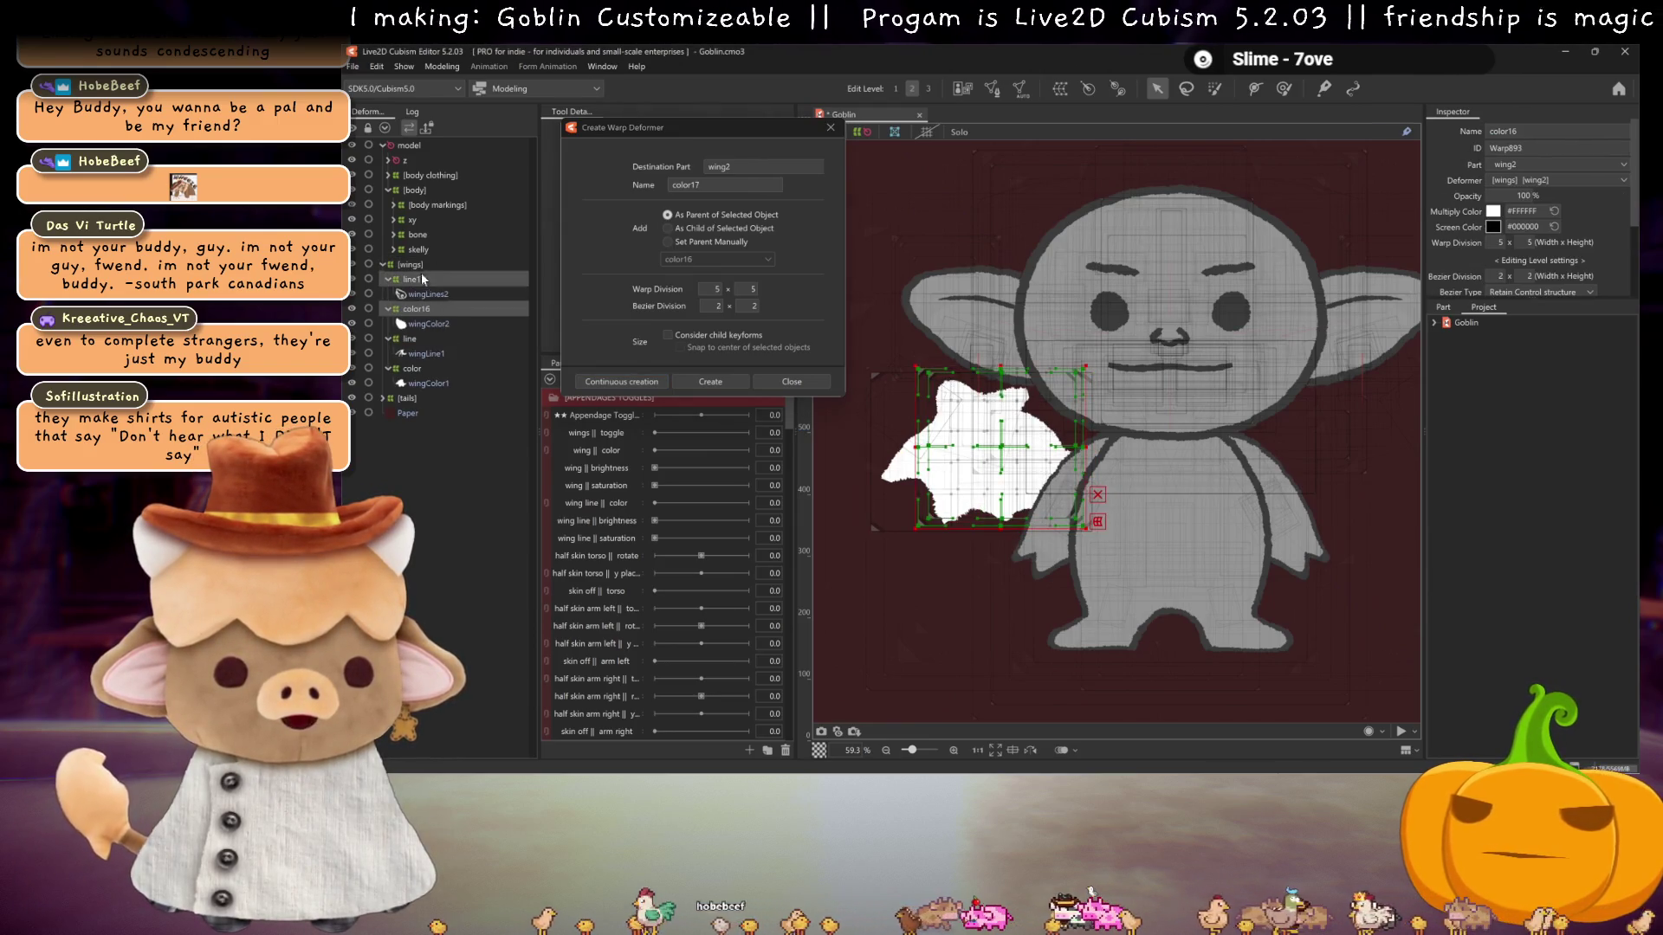
double_click(680, 184)
type("wing2")
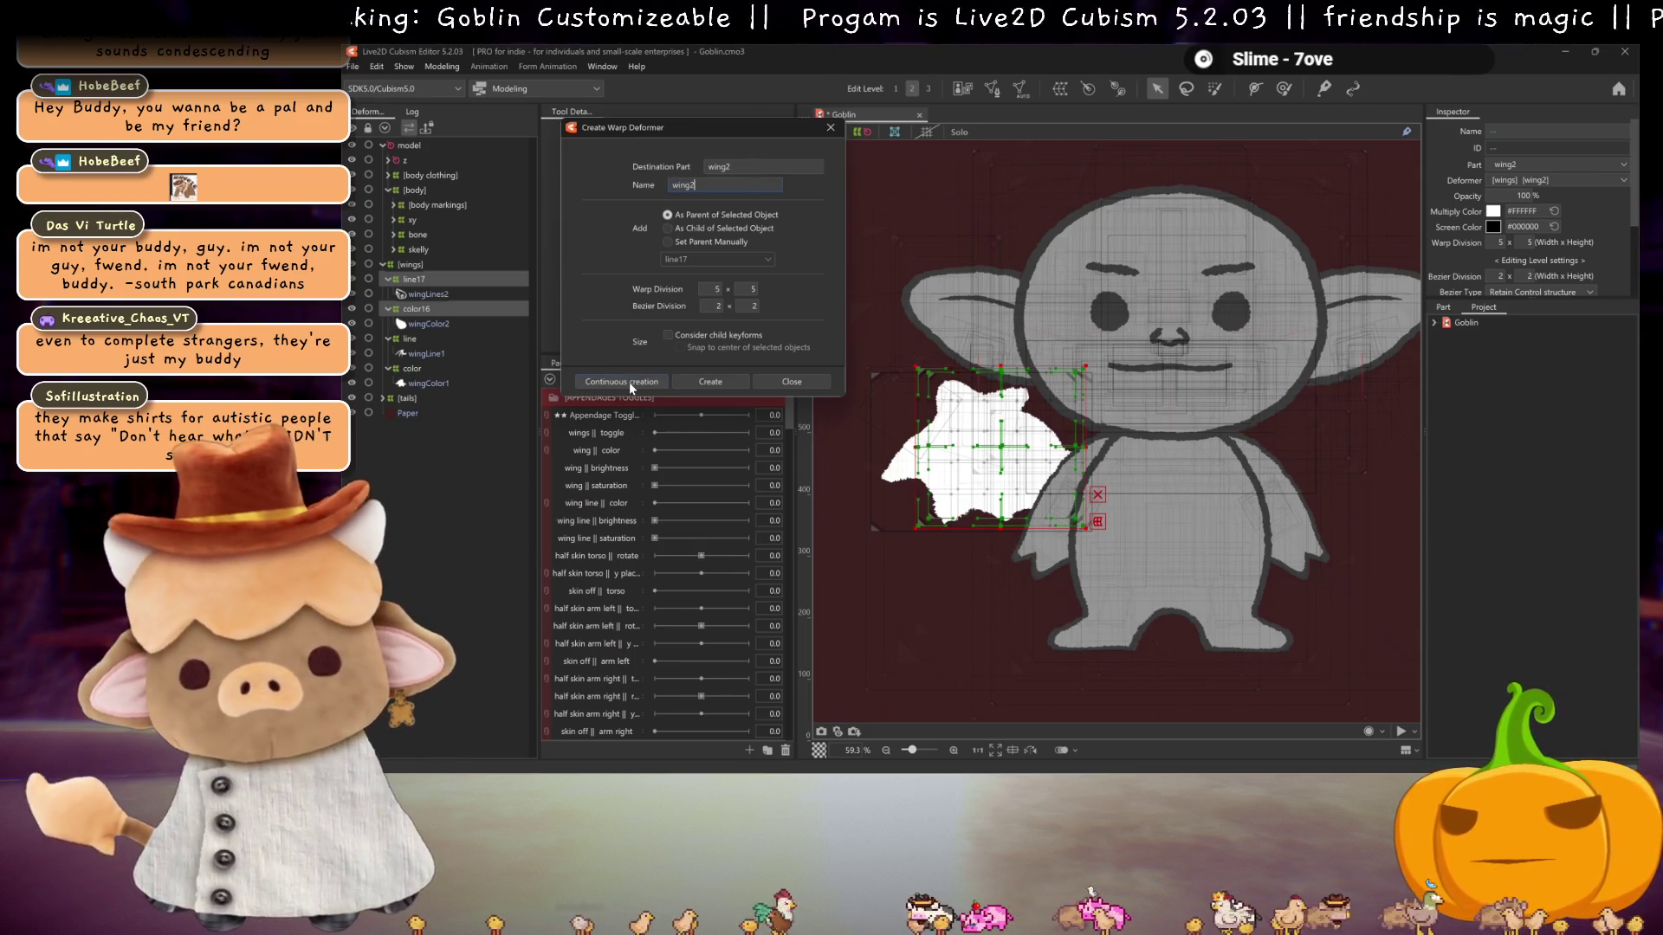
left_click(628, 381)
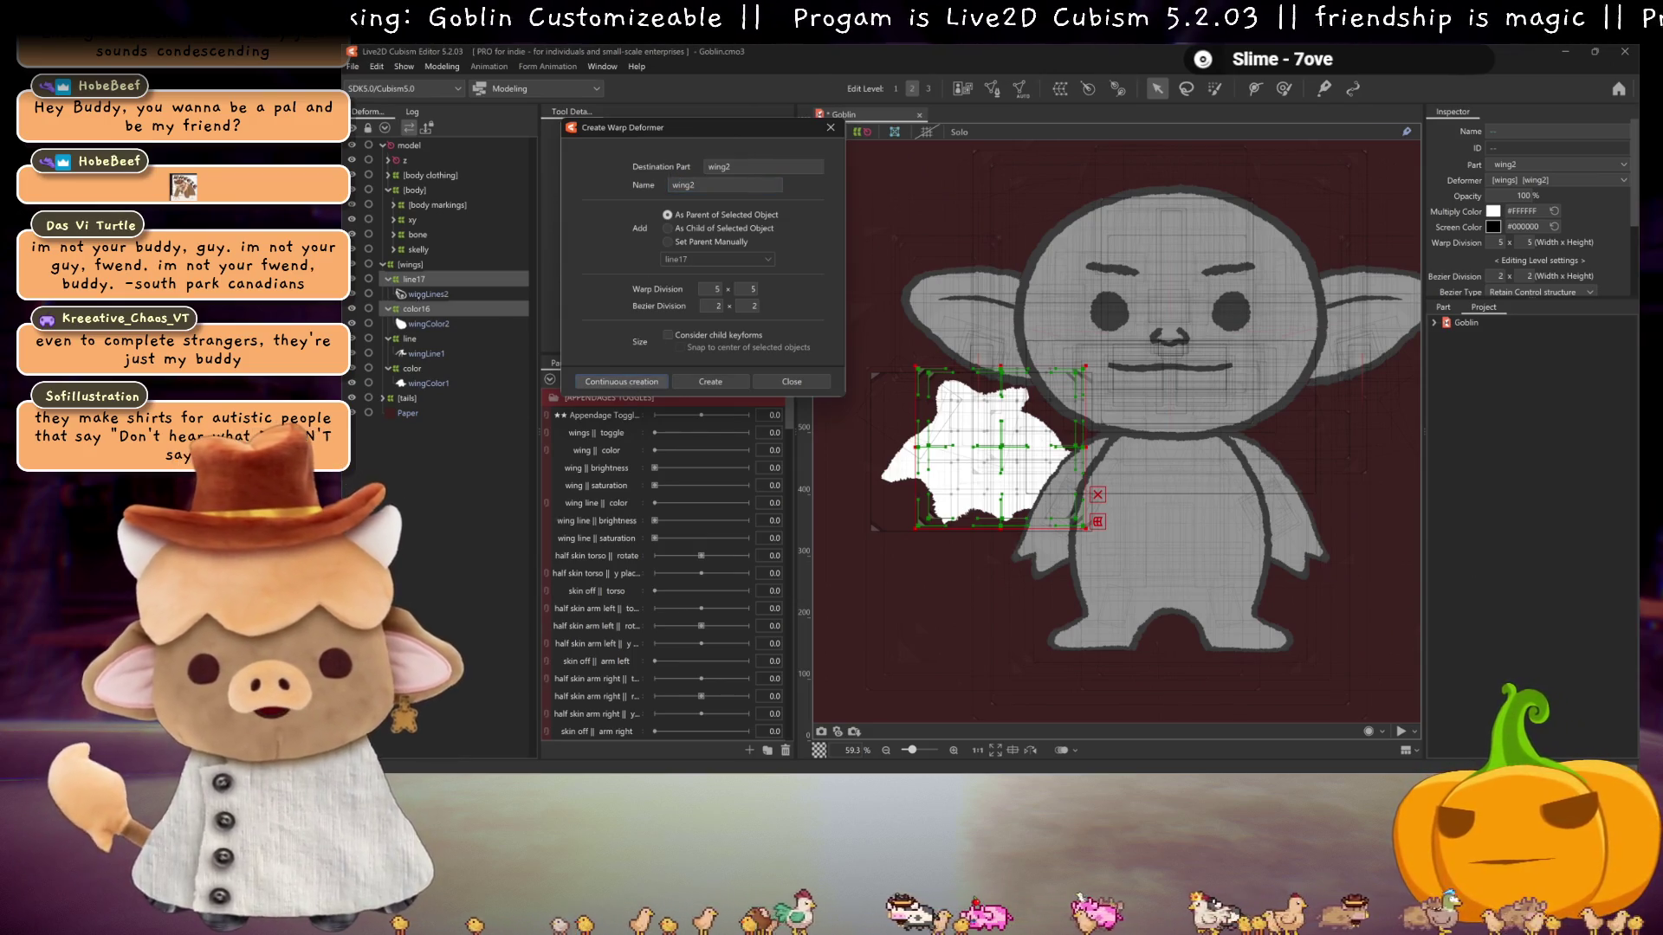
- Wrap the first wing's line and colour deformers in a warp deformer named wing1
left_click(409, 324)
left_click(413, 353, "ctrl")
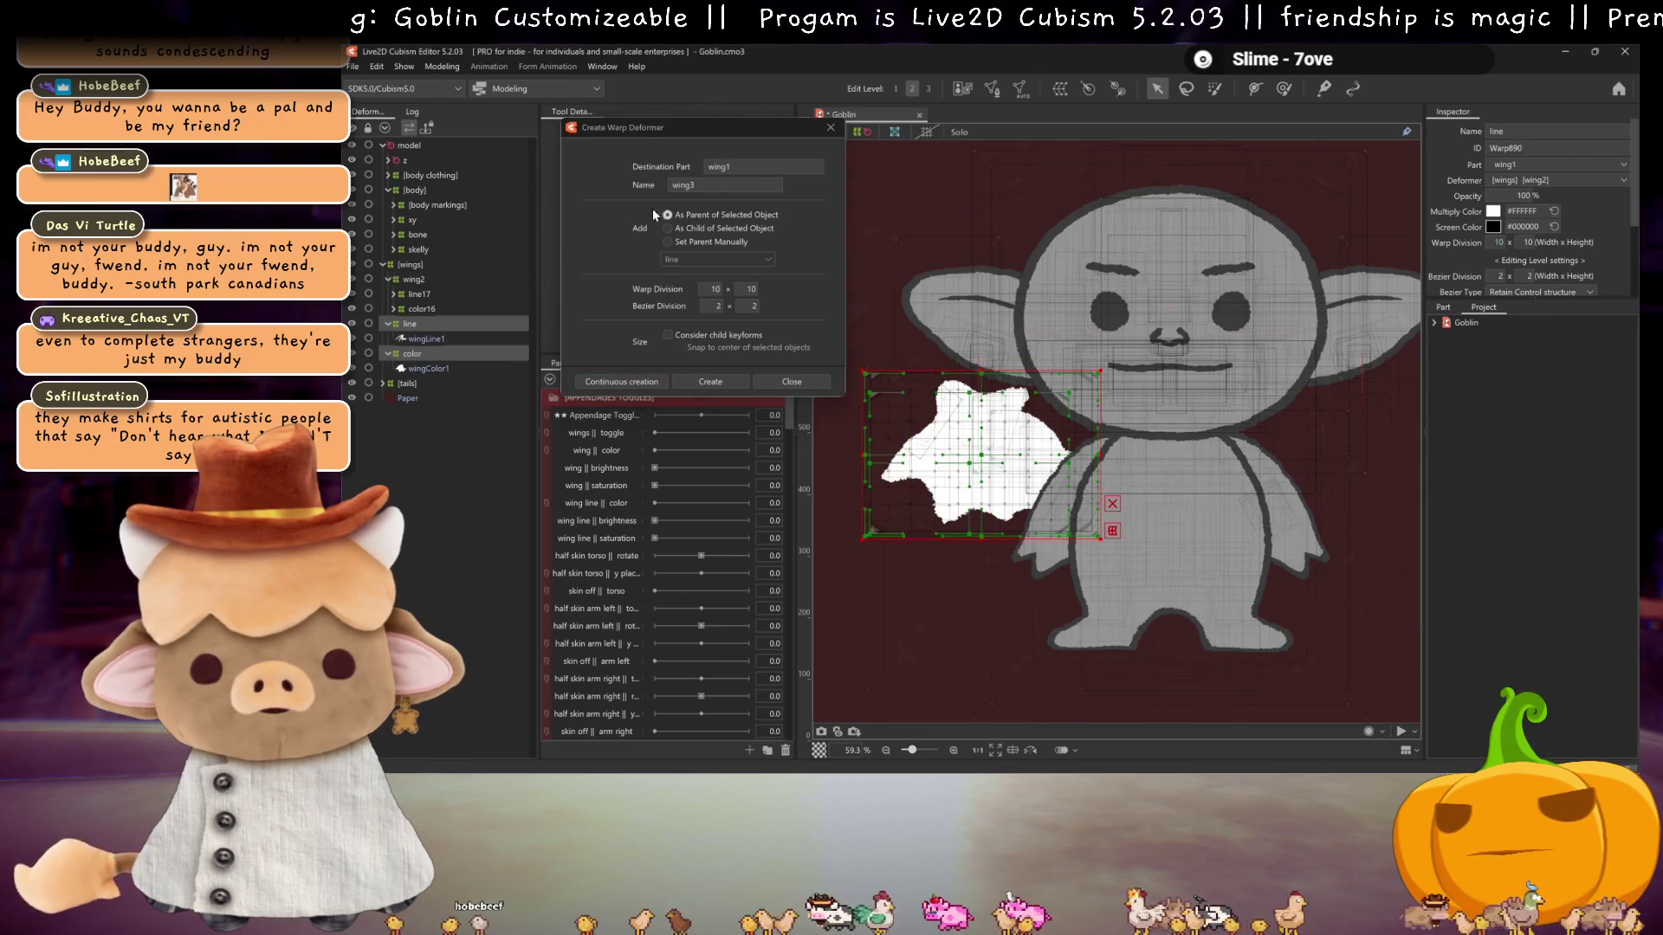
key("BackSpace")
type("1")
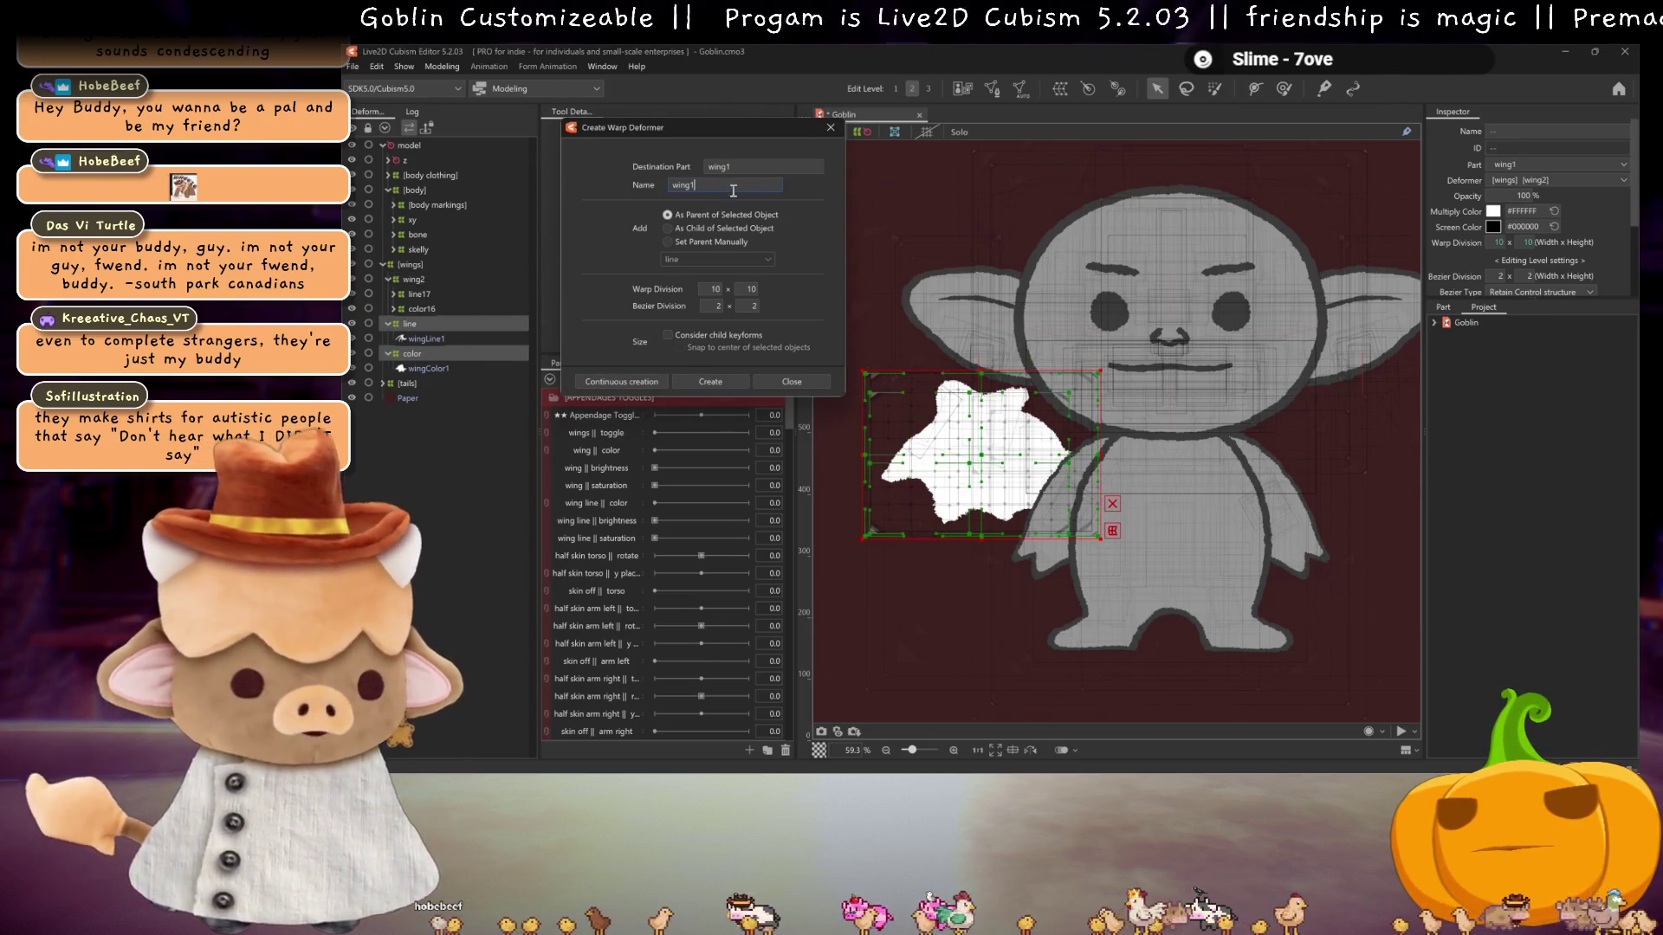
left_click(719, 381)
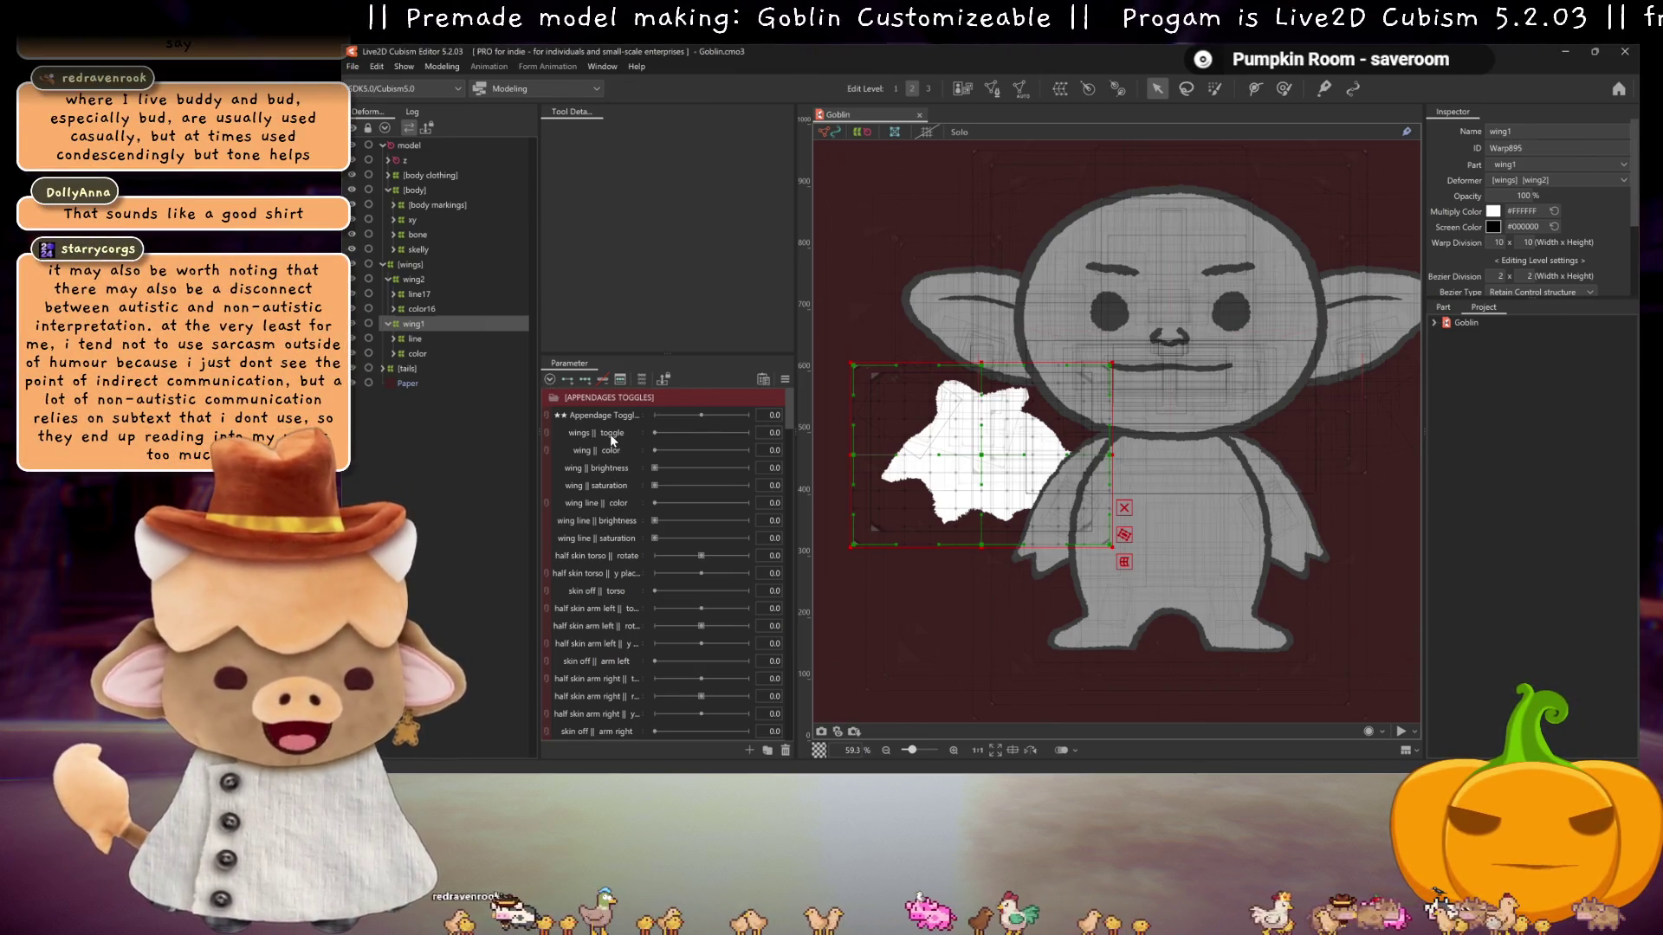
left_click(428, 280, "ctrl")
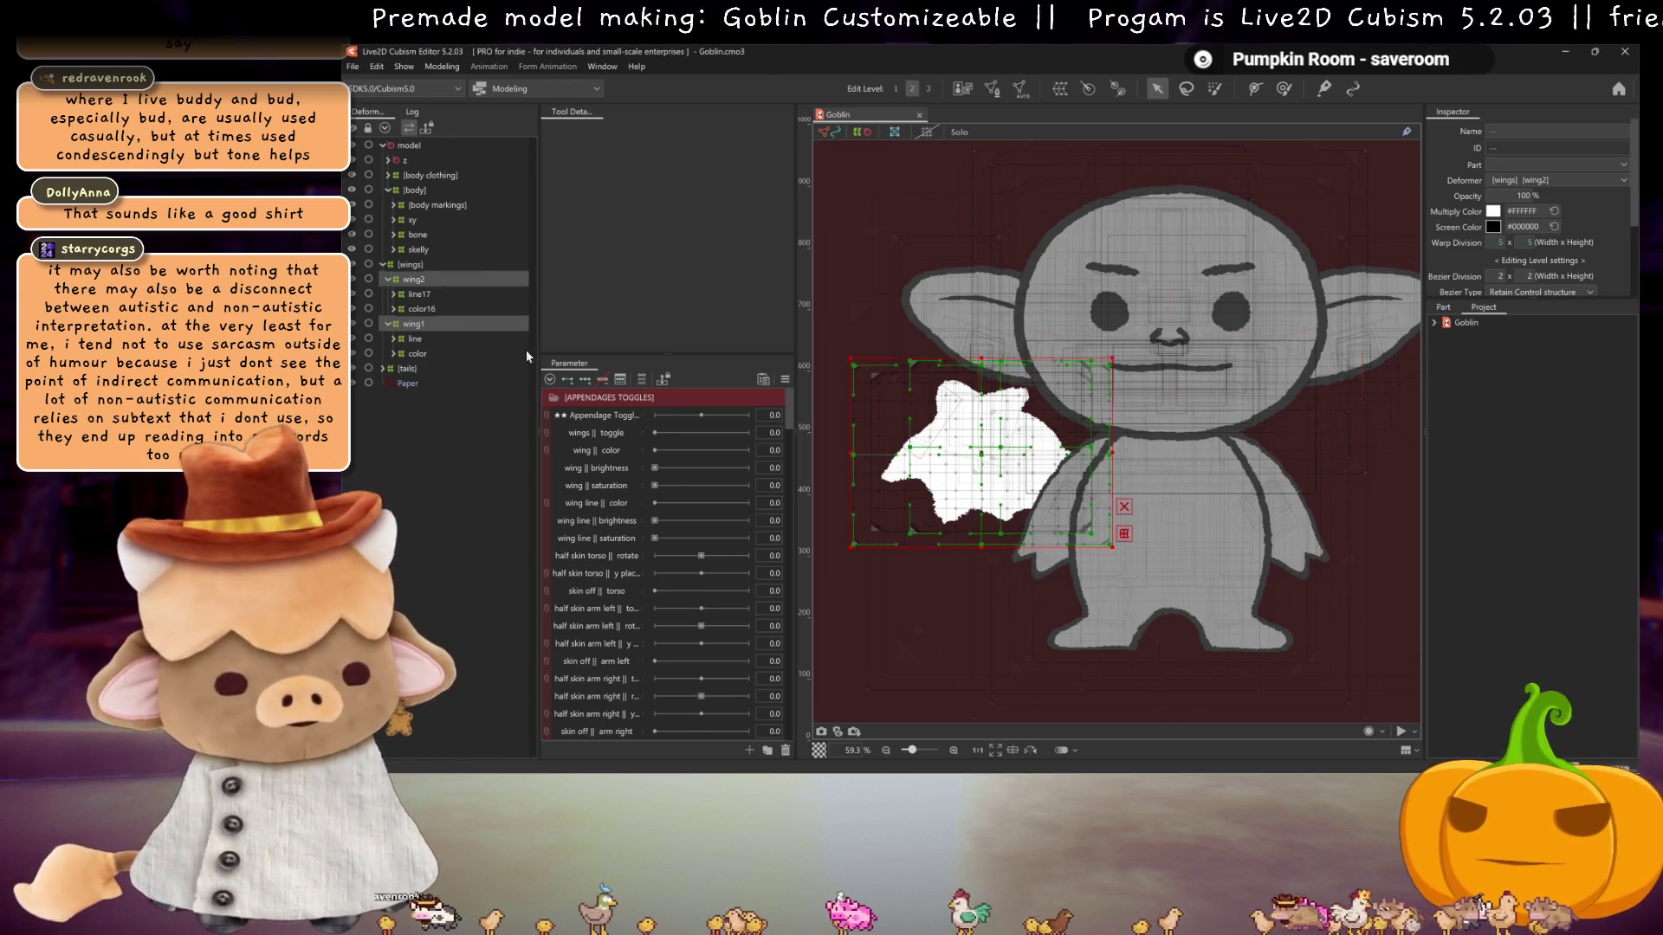
- Move both wing colour meshes' keys from skin || color to wing || color
left_click(392, 310)
left_click(392, 366)
left_click(424, 323)
left_click(425, 383, "ctrl")
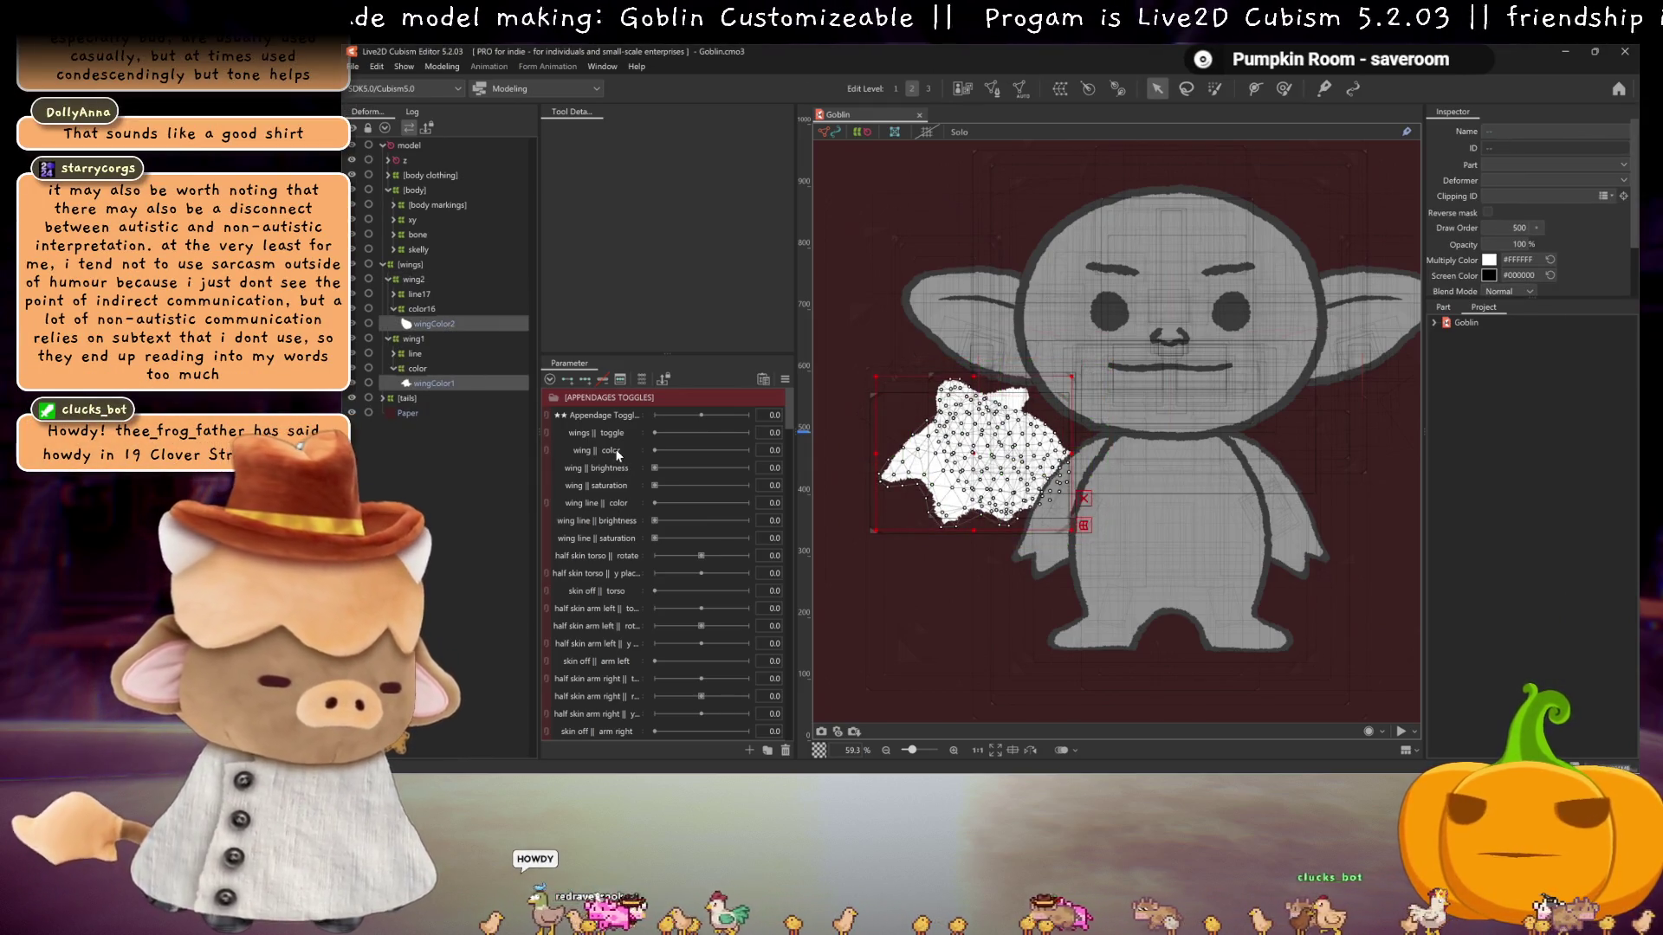
left_click(641, 379)
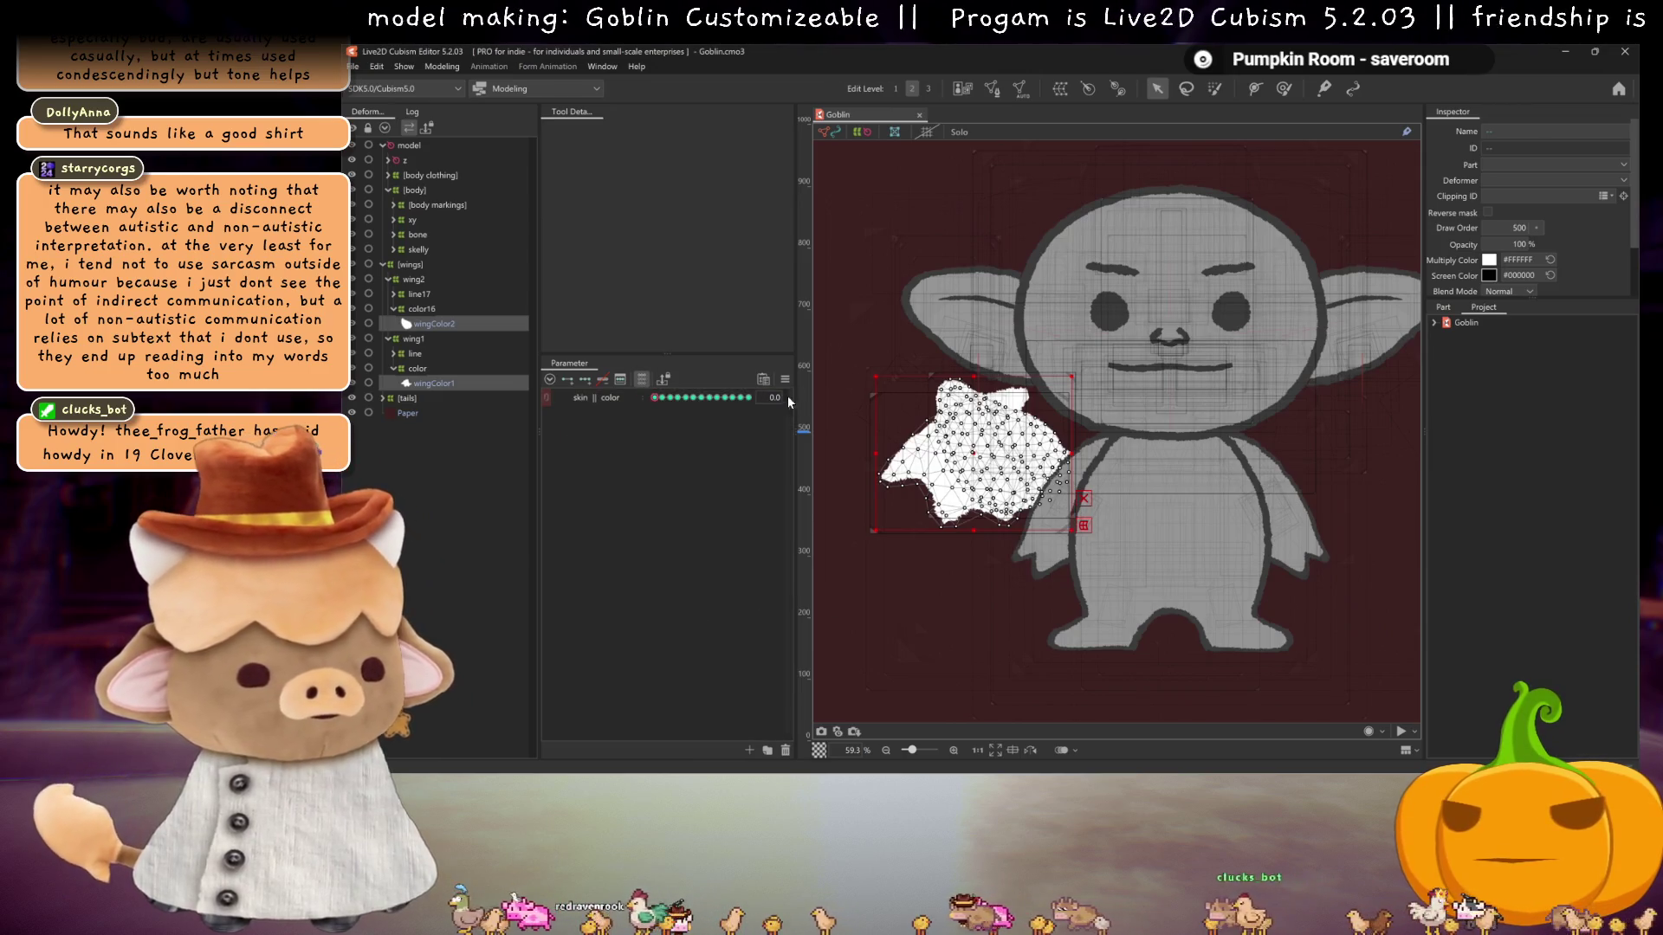
left_click(773, 397)
left_click(823, 396)
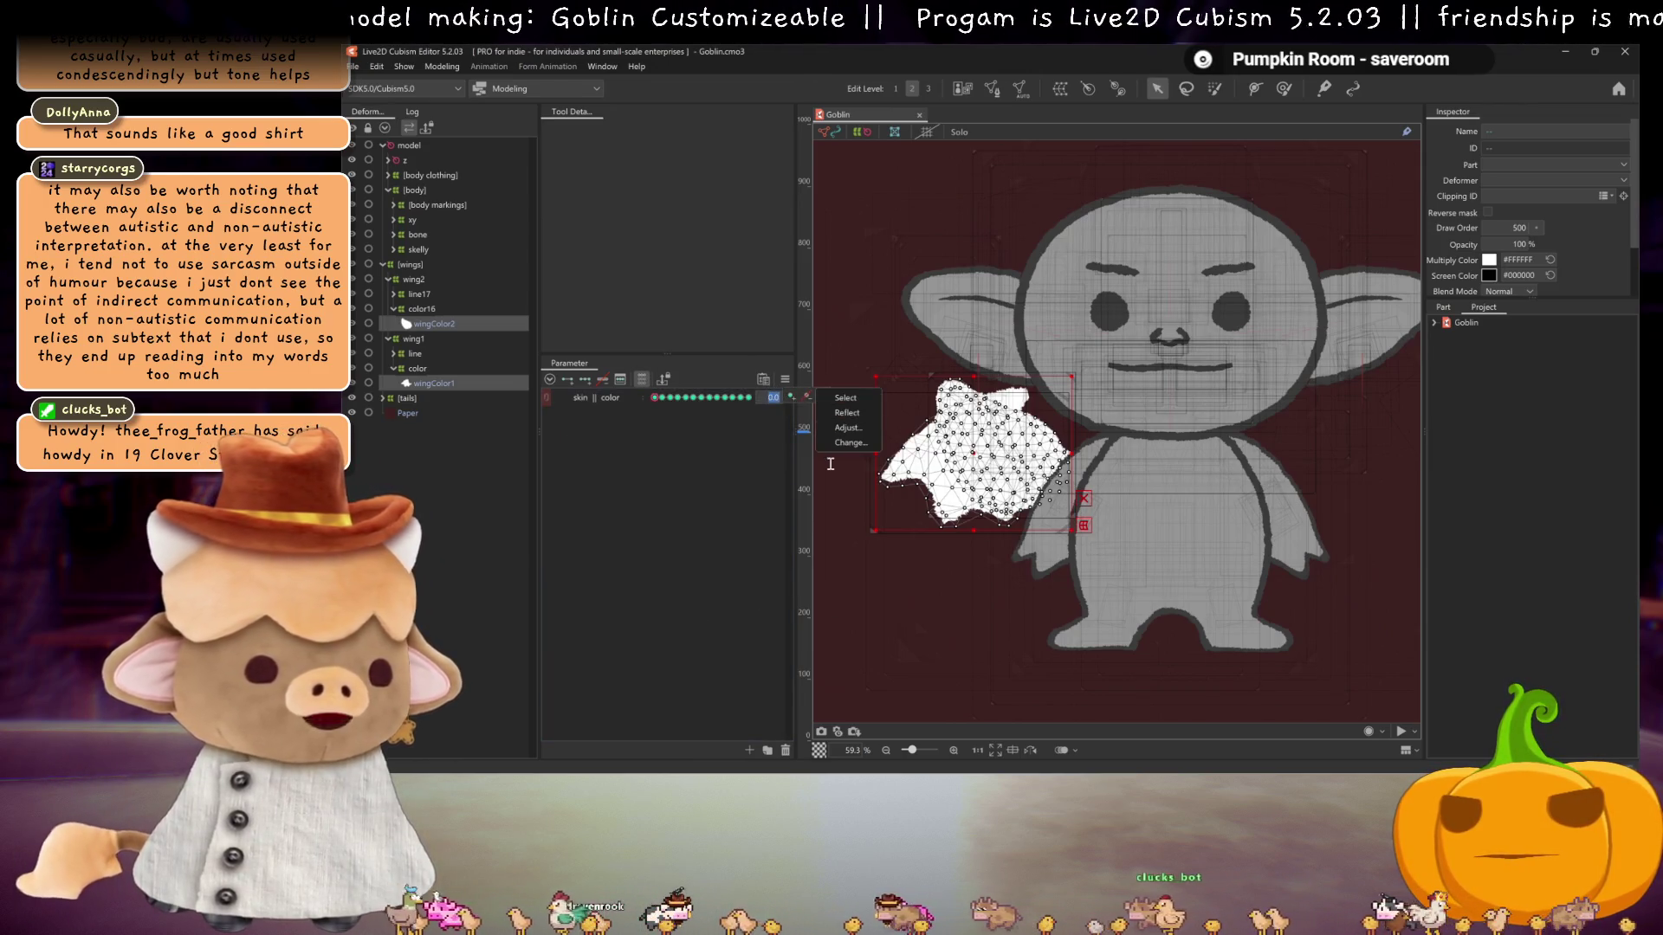
left_click(835, 440)
left_click(869, 390)
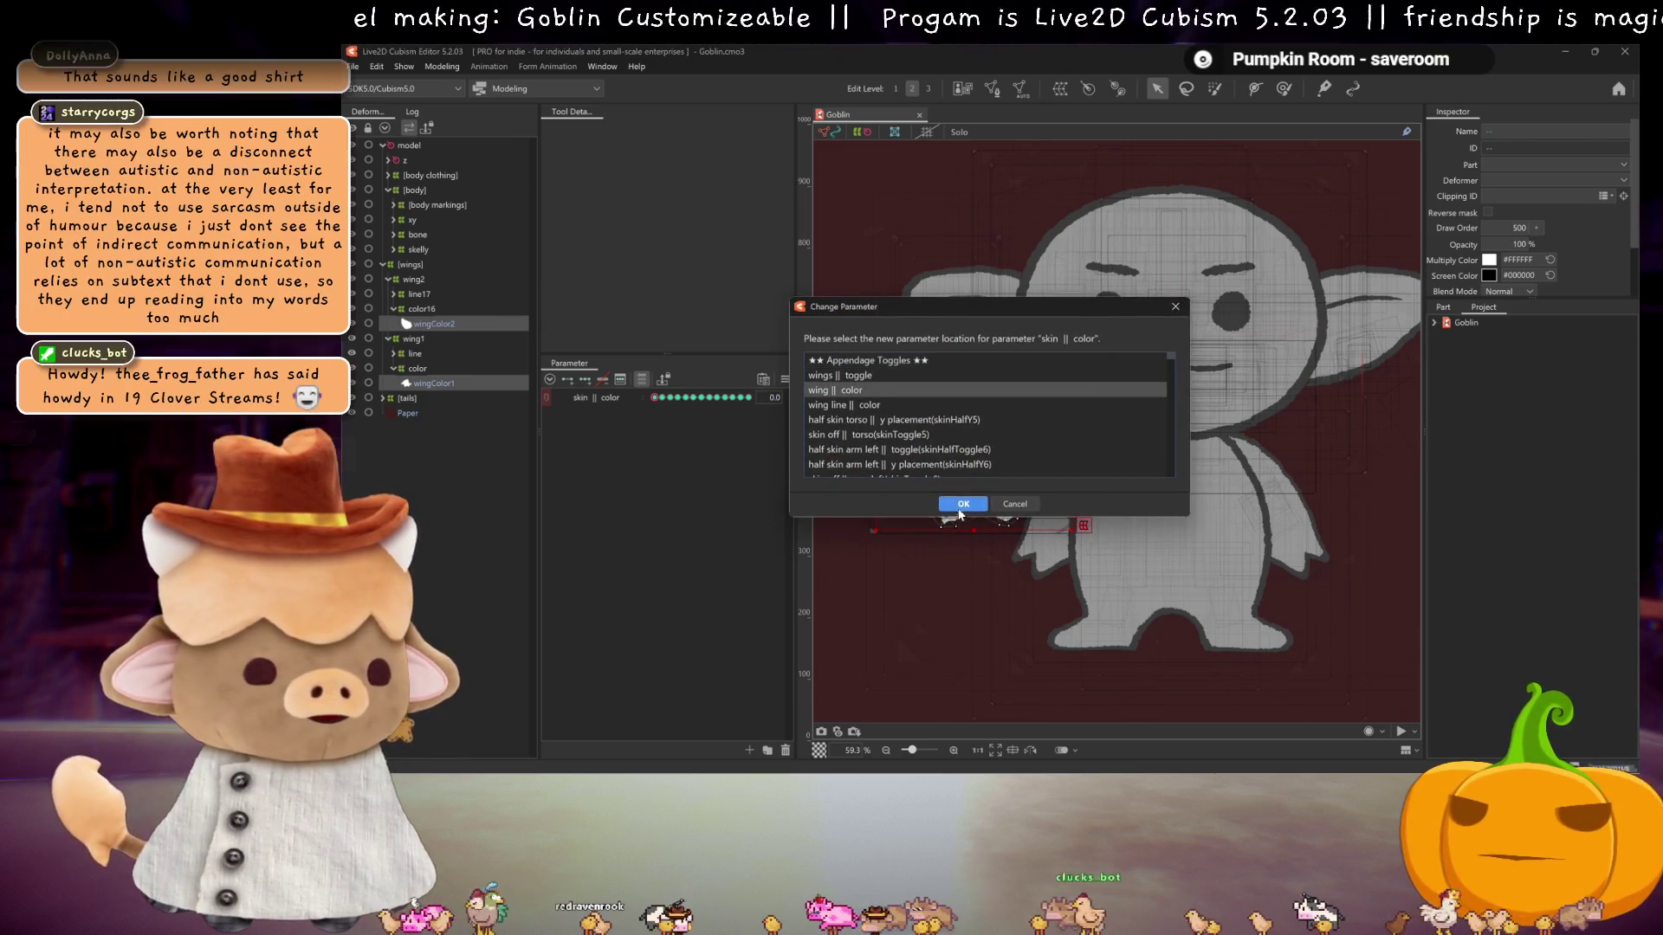
left_click(963, 503)
left_click(642, 379)
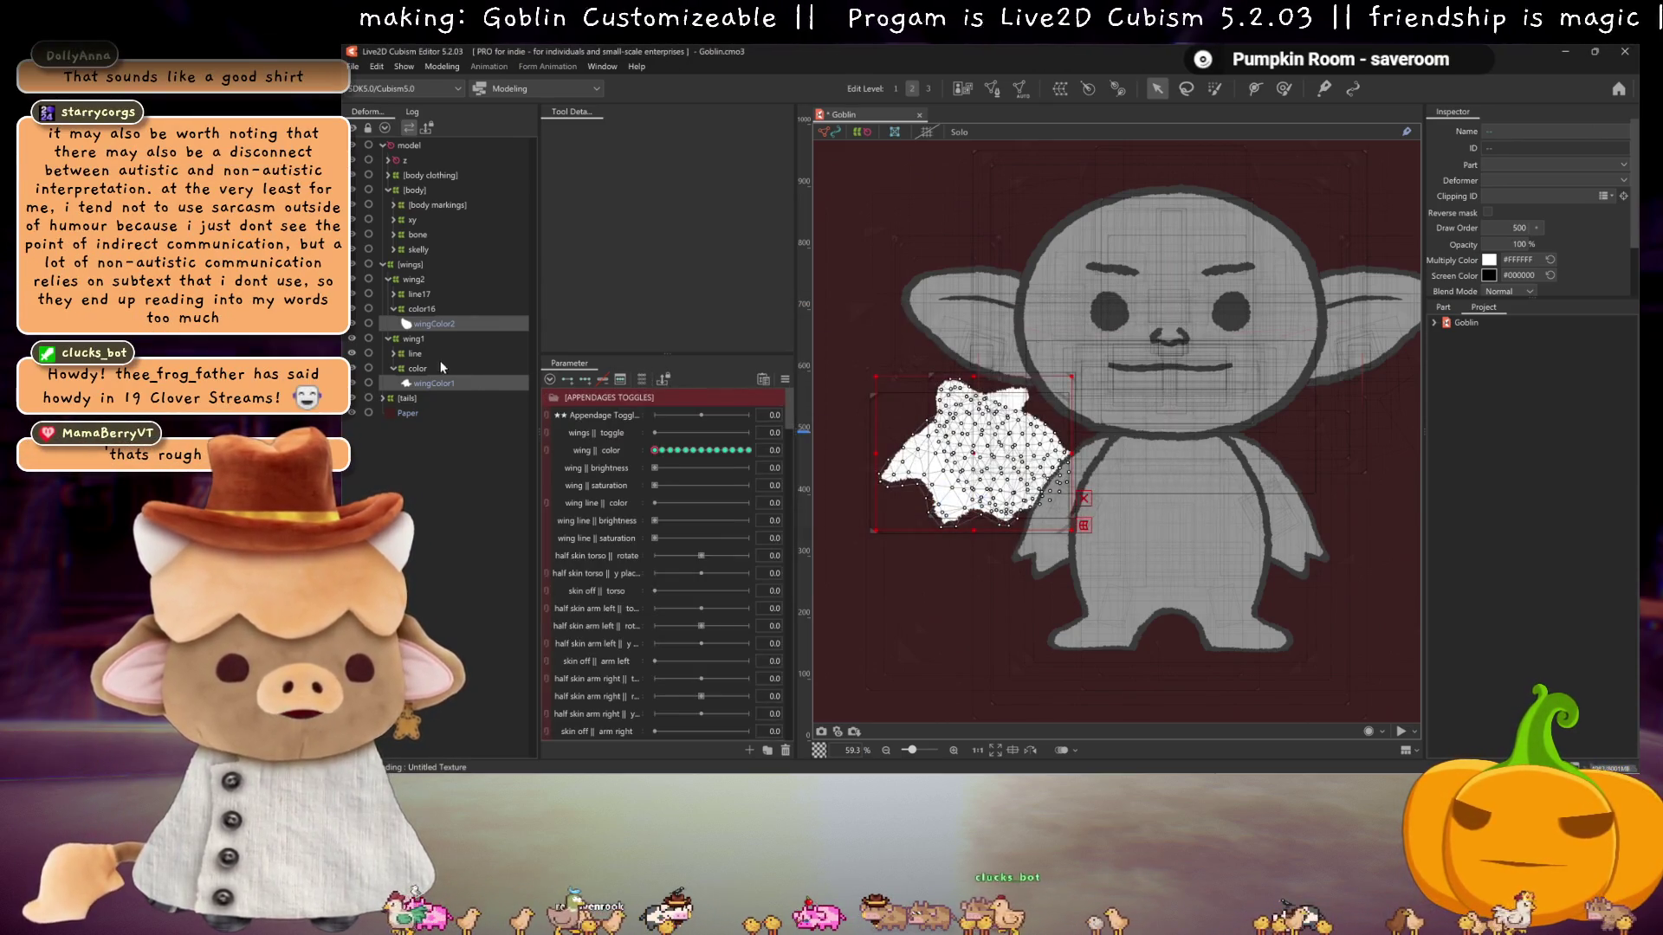
- Move wingLines2 and wingLine1 keys from skin || color to wing line || color
left_click(394, 356)
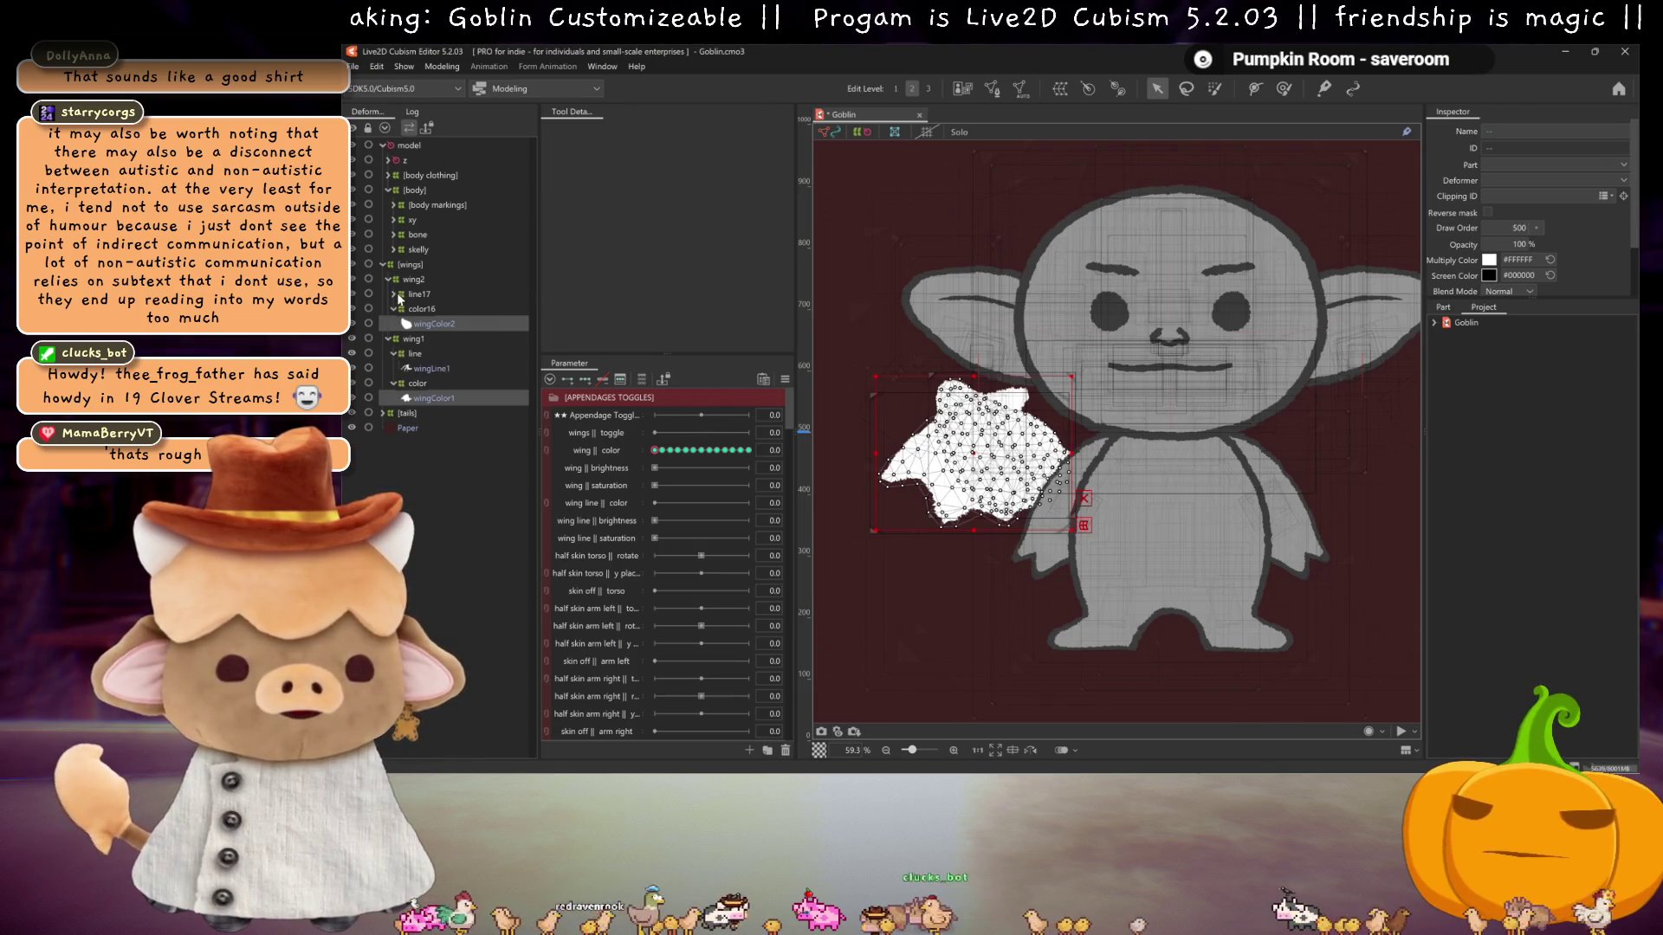
left_click(394, 294)
left_click(429, 308)
left_click(421, 386, "ctrl")
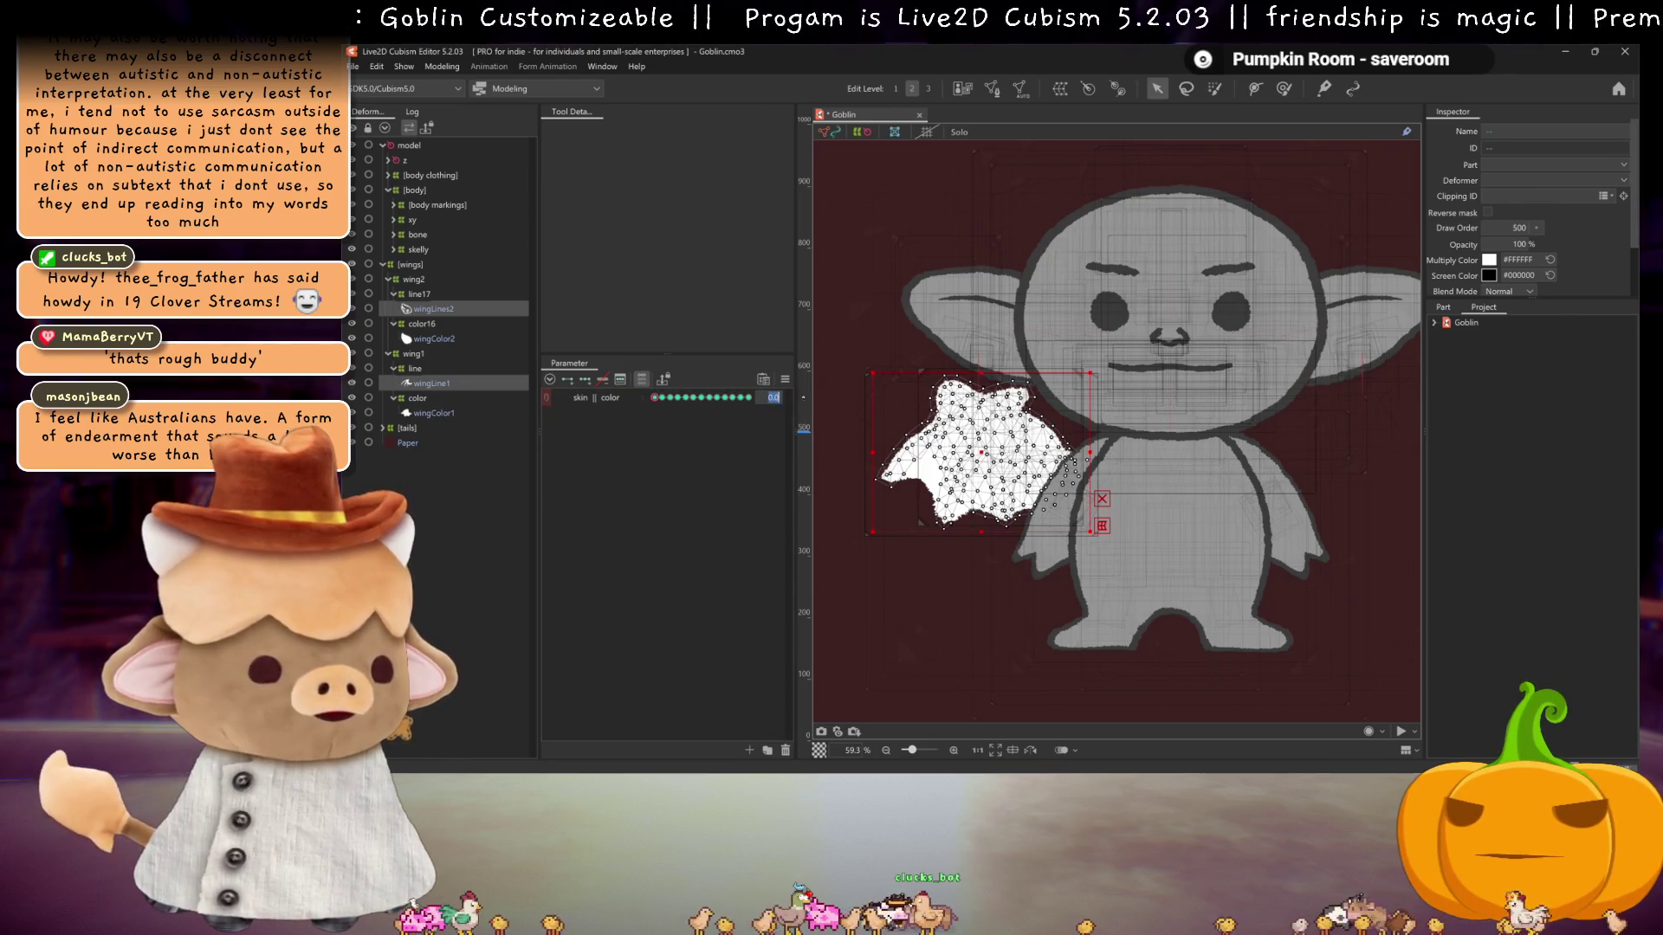
right_click(818, 394)
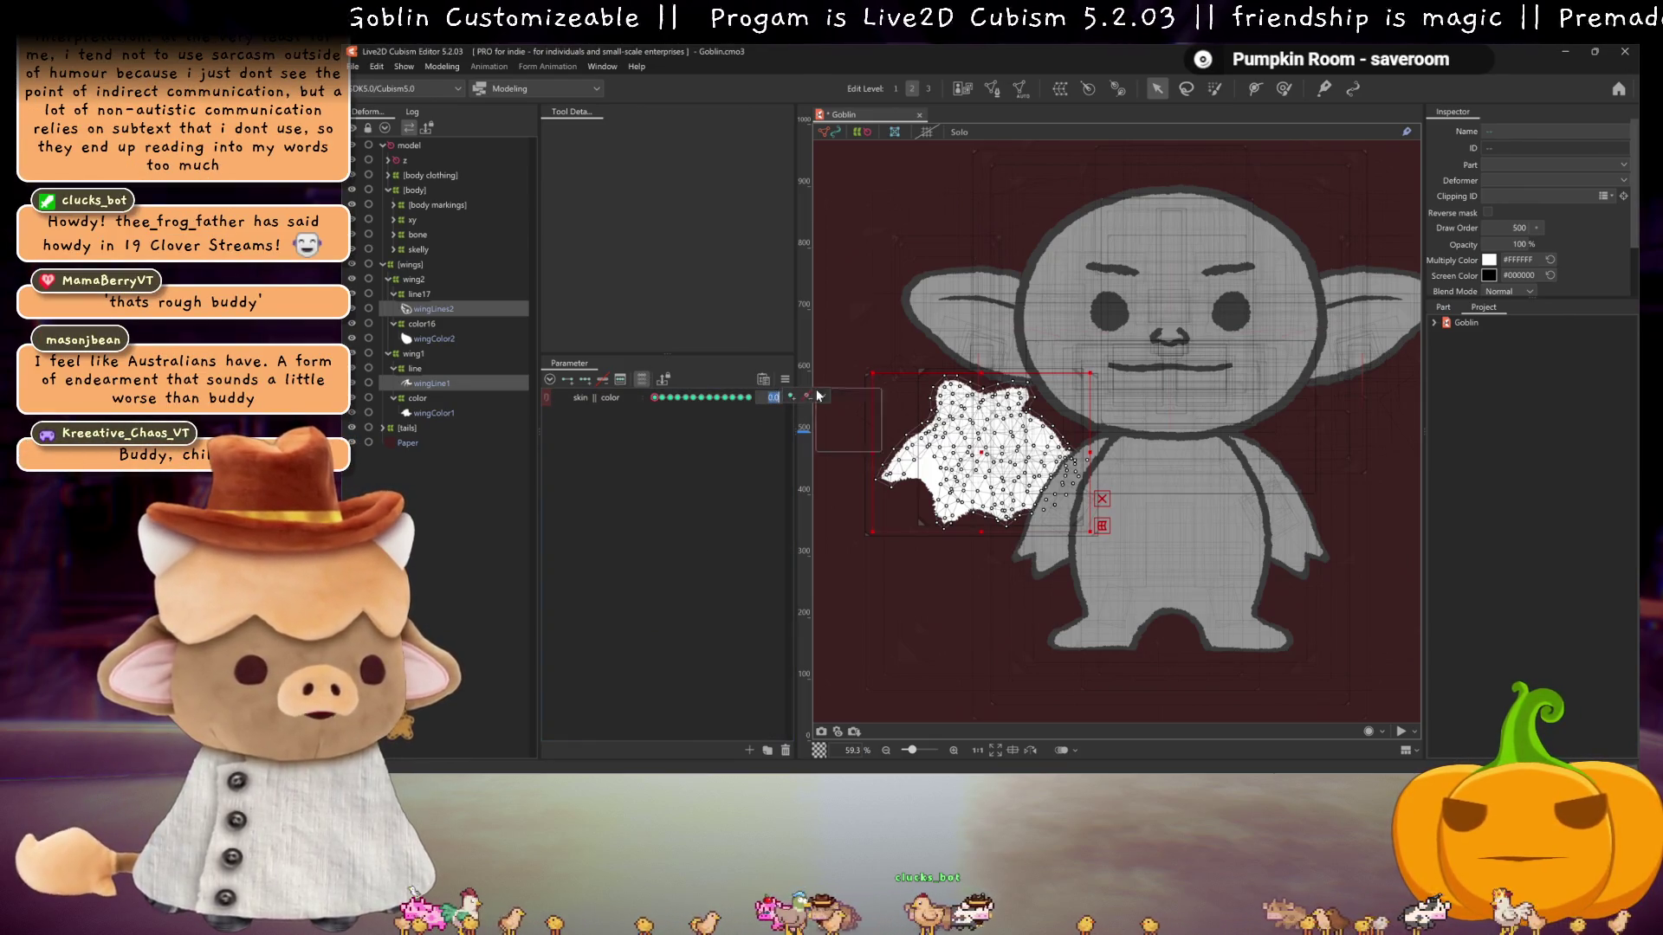
left_click(849, 442)
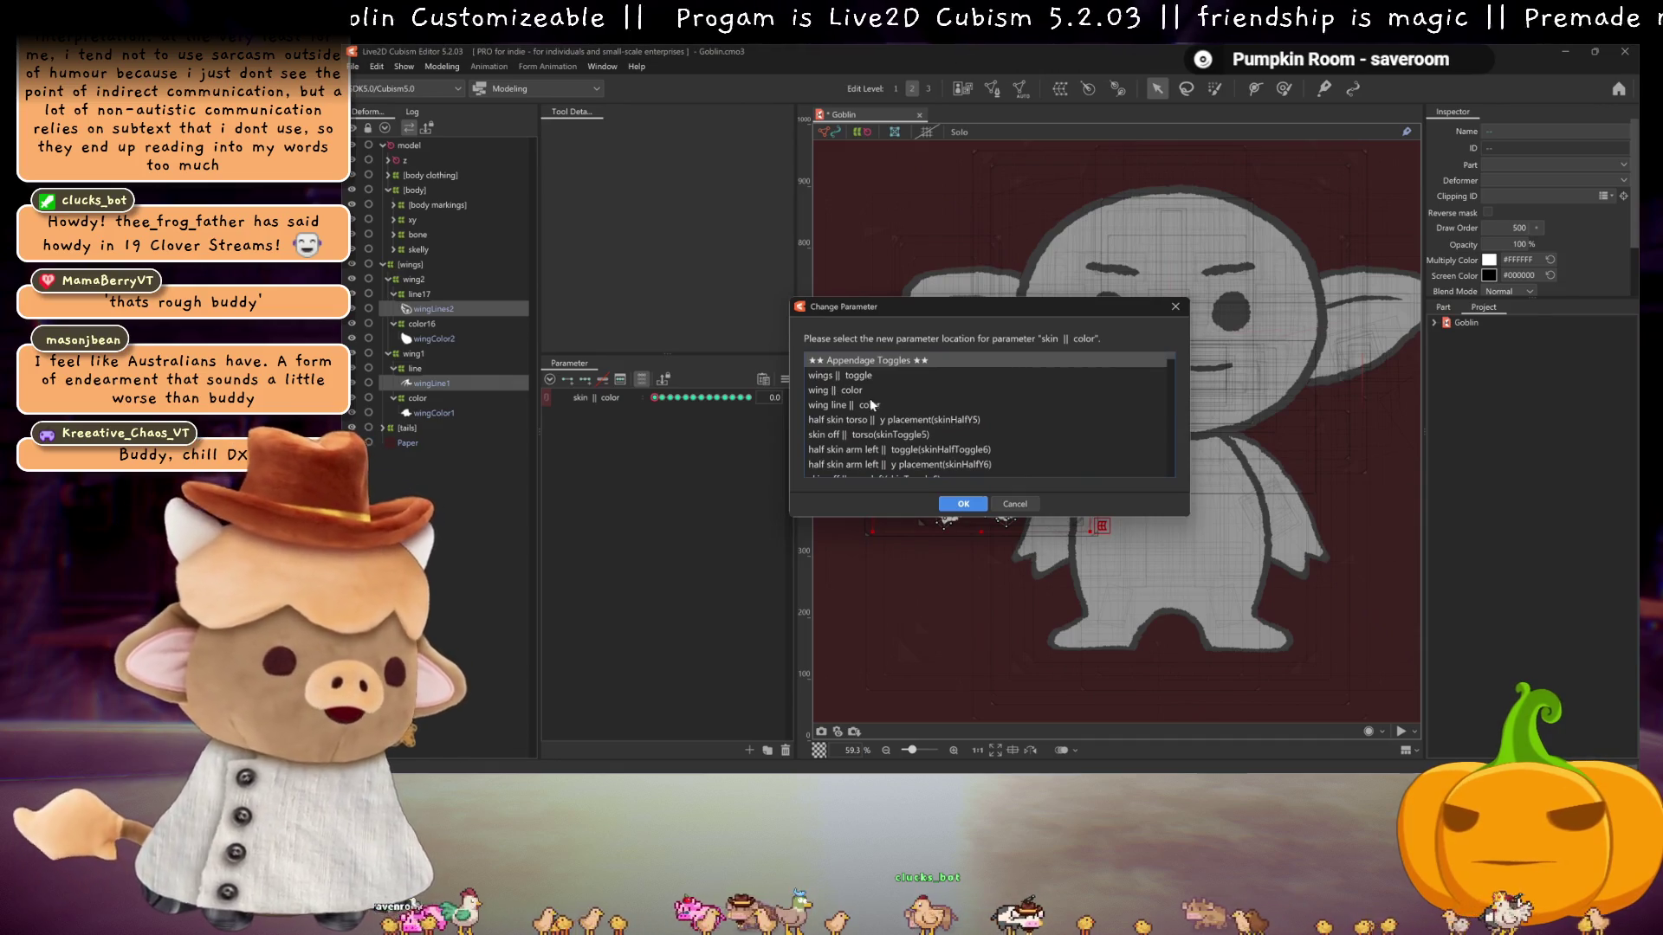
left_click(833, 391)
left_click(963, 504)
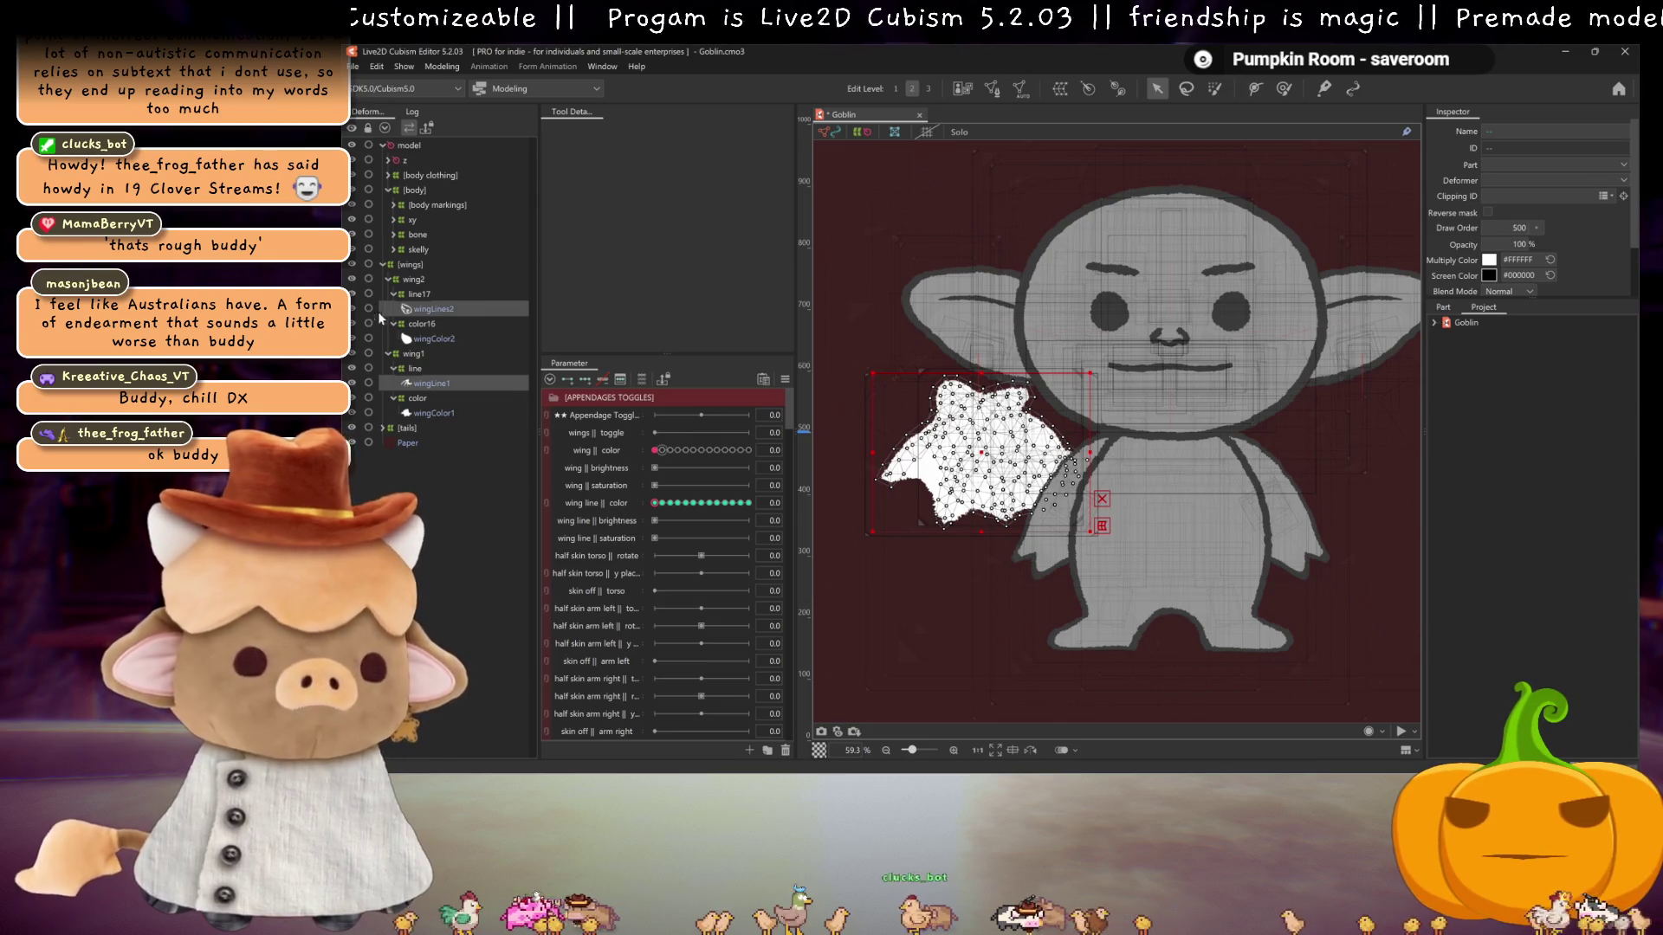
- On both line deformers, set wing line || brightness to maximum and pick a screen colour
left_click(419, 294)
left_click(417, 368, "ctrl")
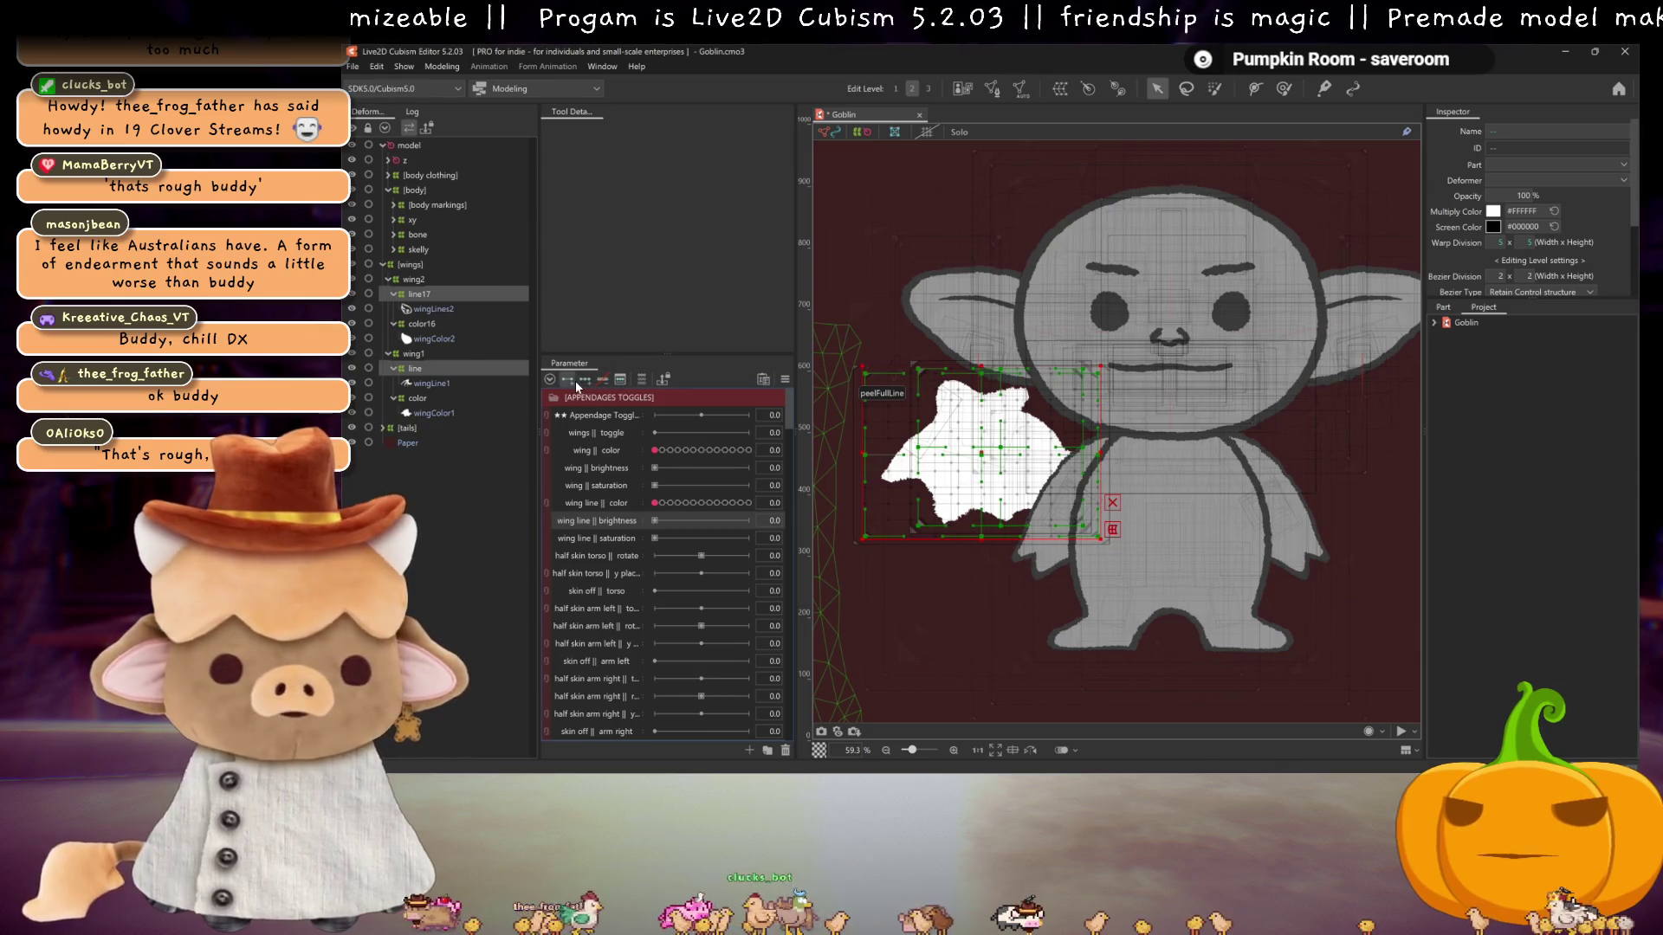
left_click_drag(667, 521, 748, 520)
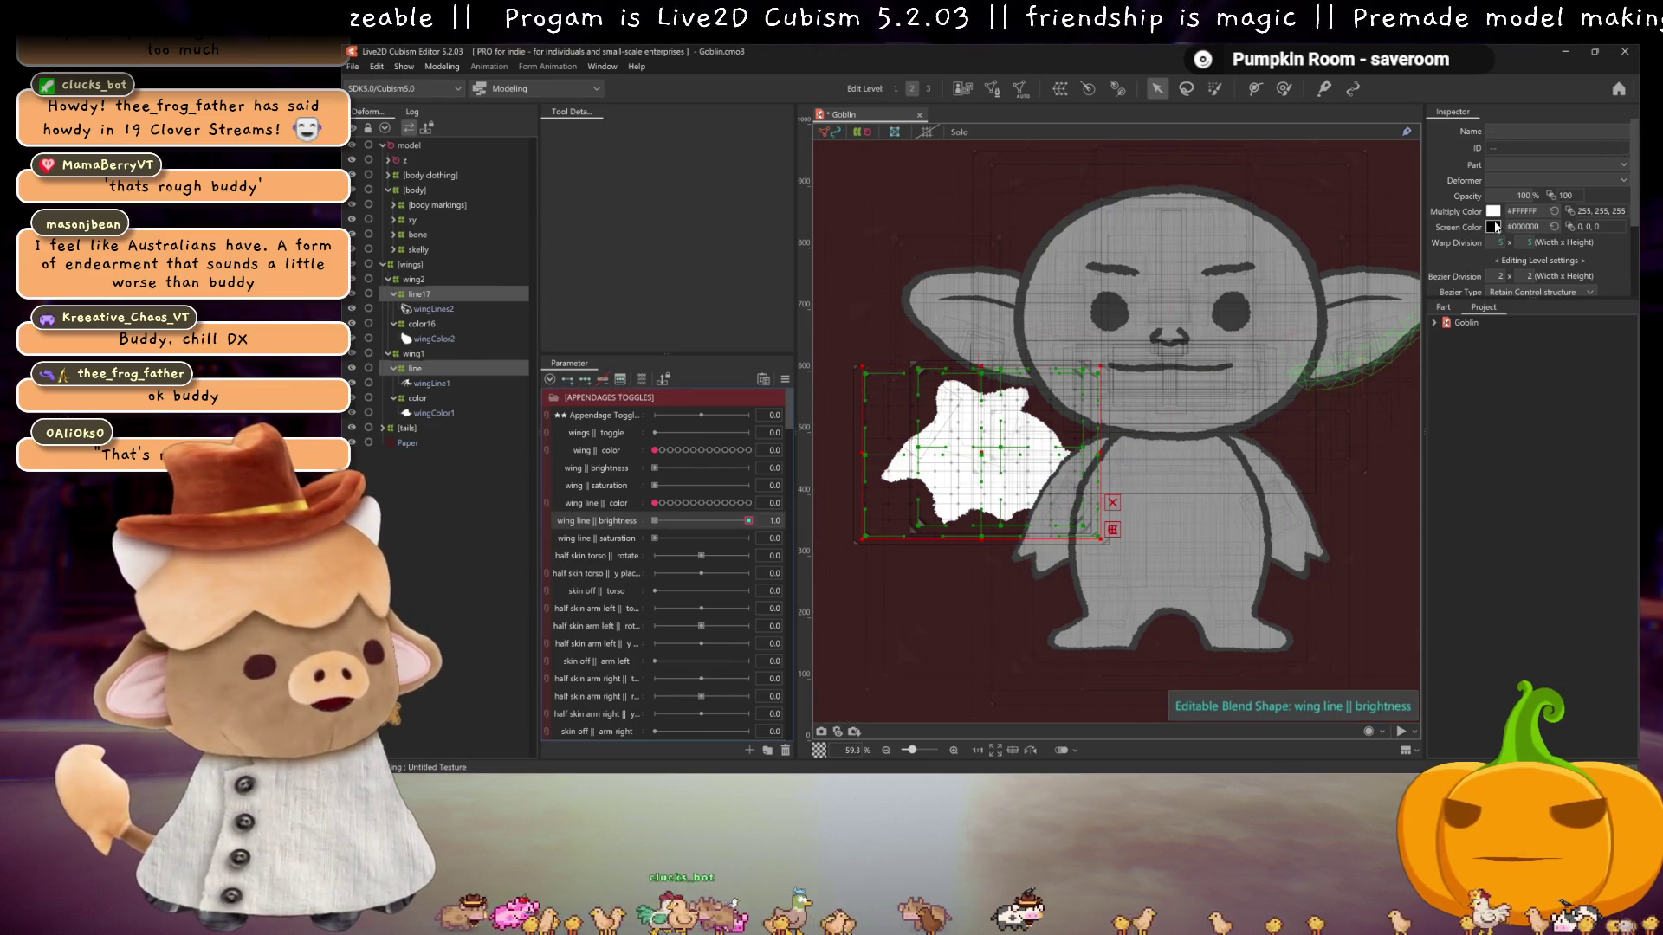
left_click(1493, 226)
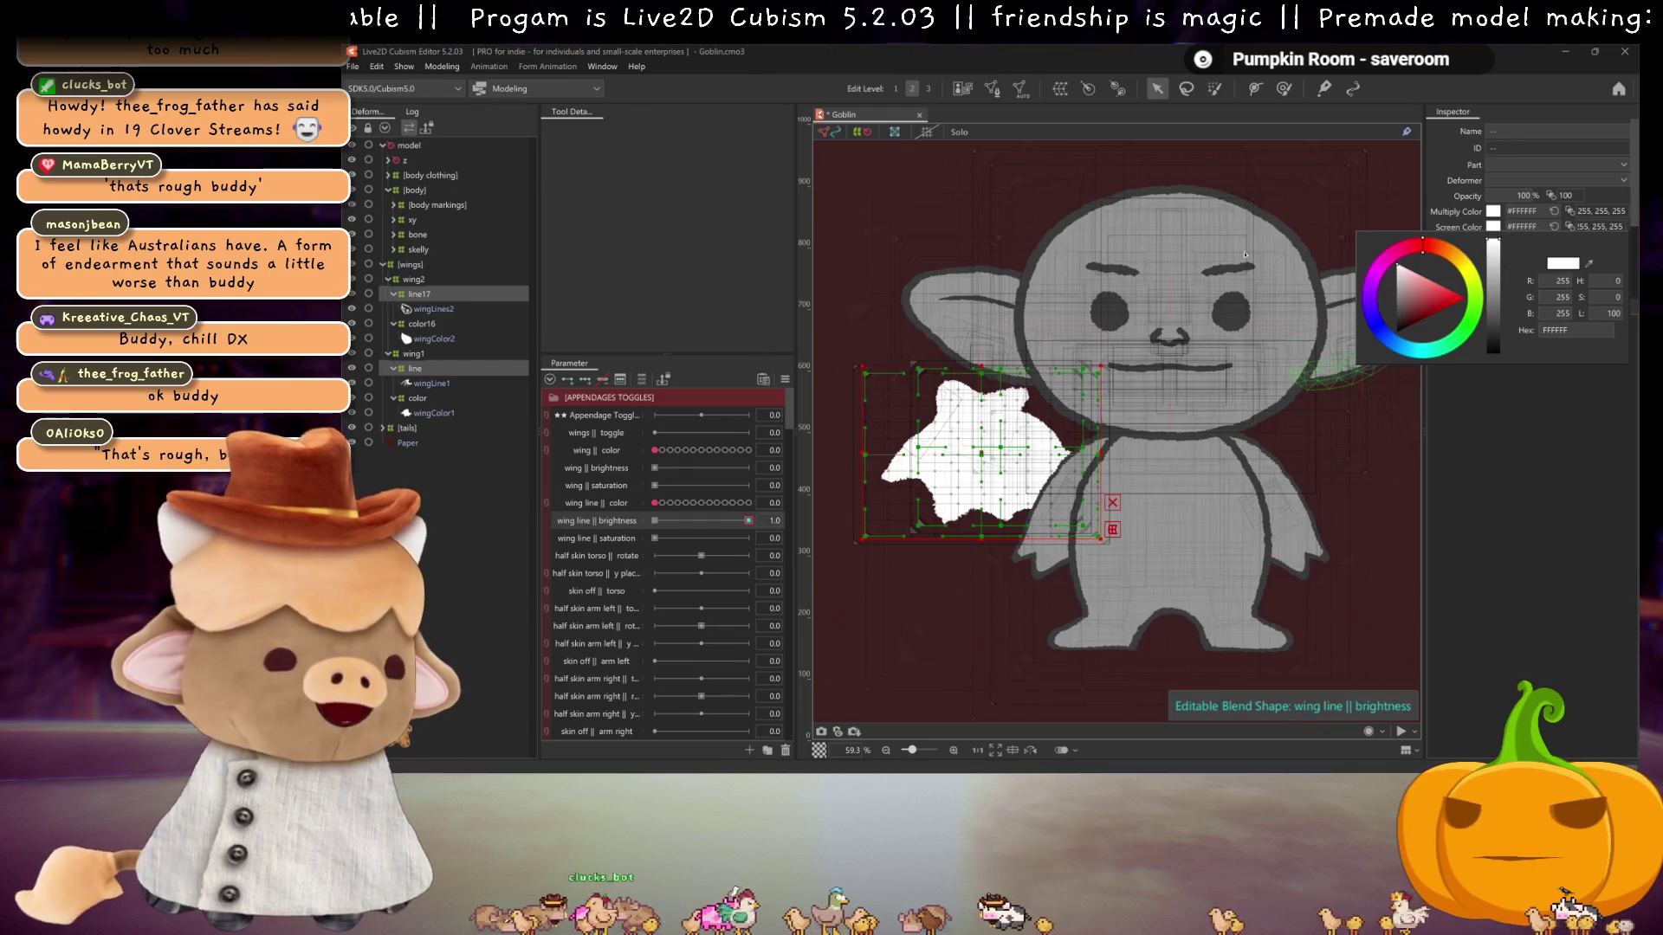
- Key the end of wing line || saturation with a black multiply colour on the lines
left_click_drag(748, 520, 587, 507)
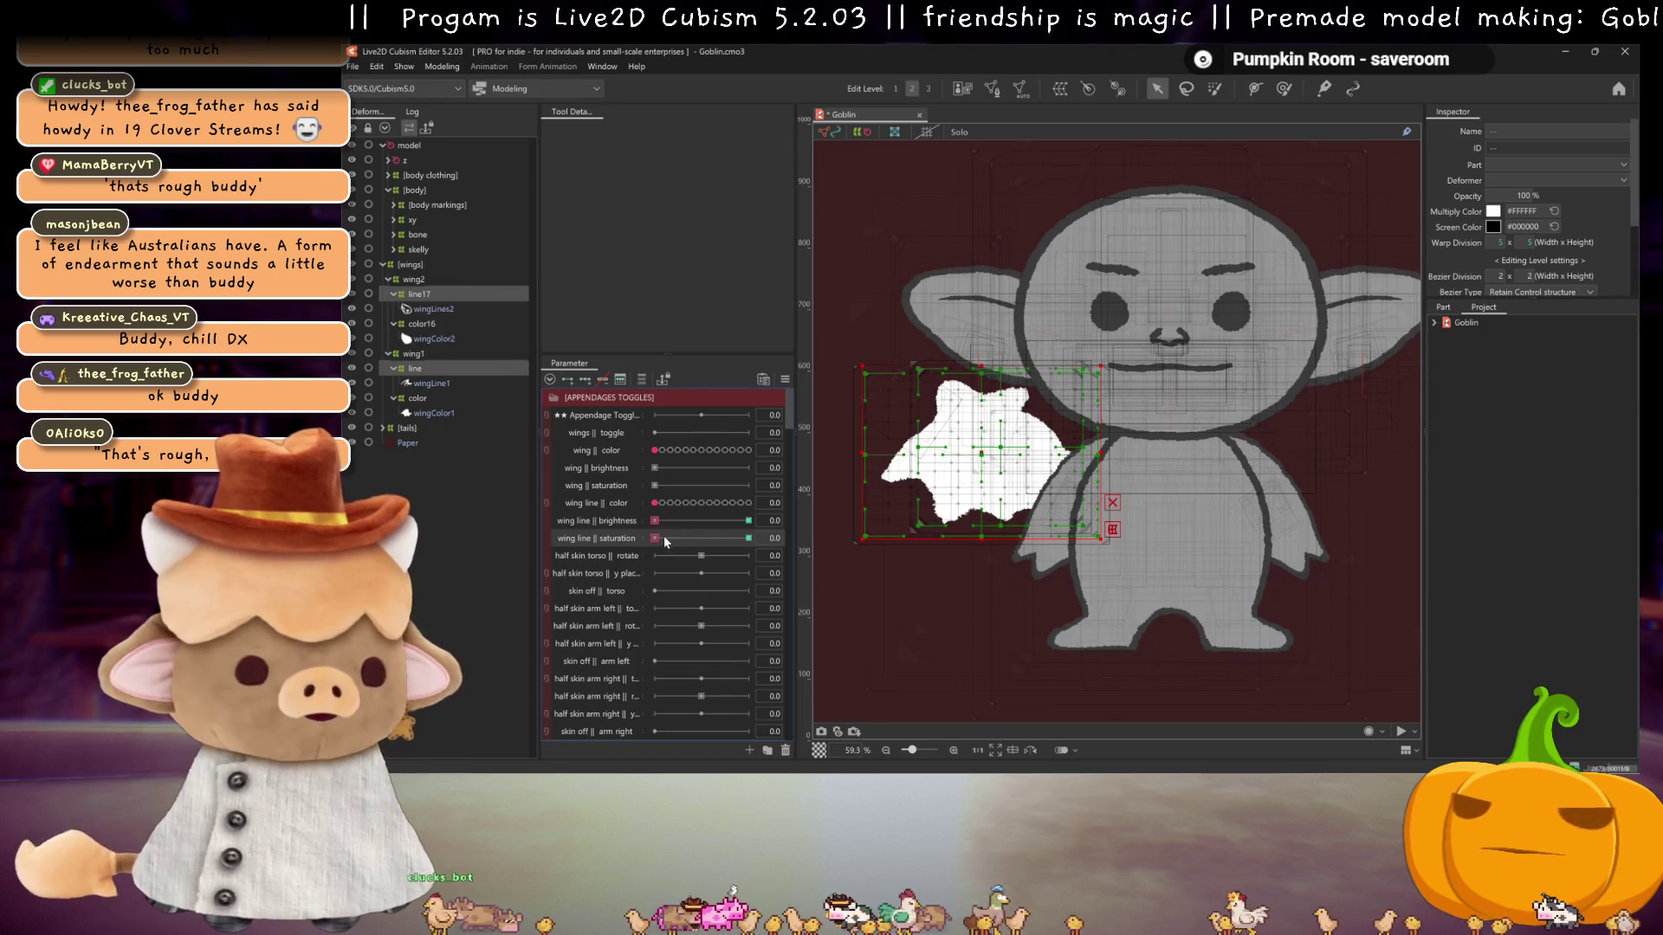
left_click(749, 538)
left_click(1492, 210)
left_click(1490, 260)
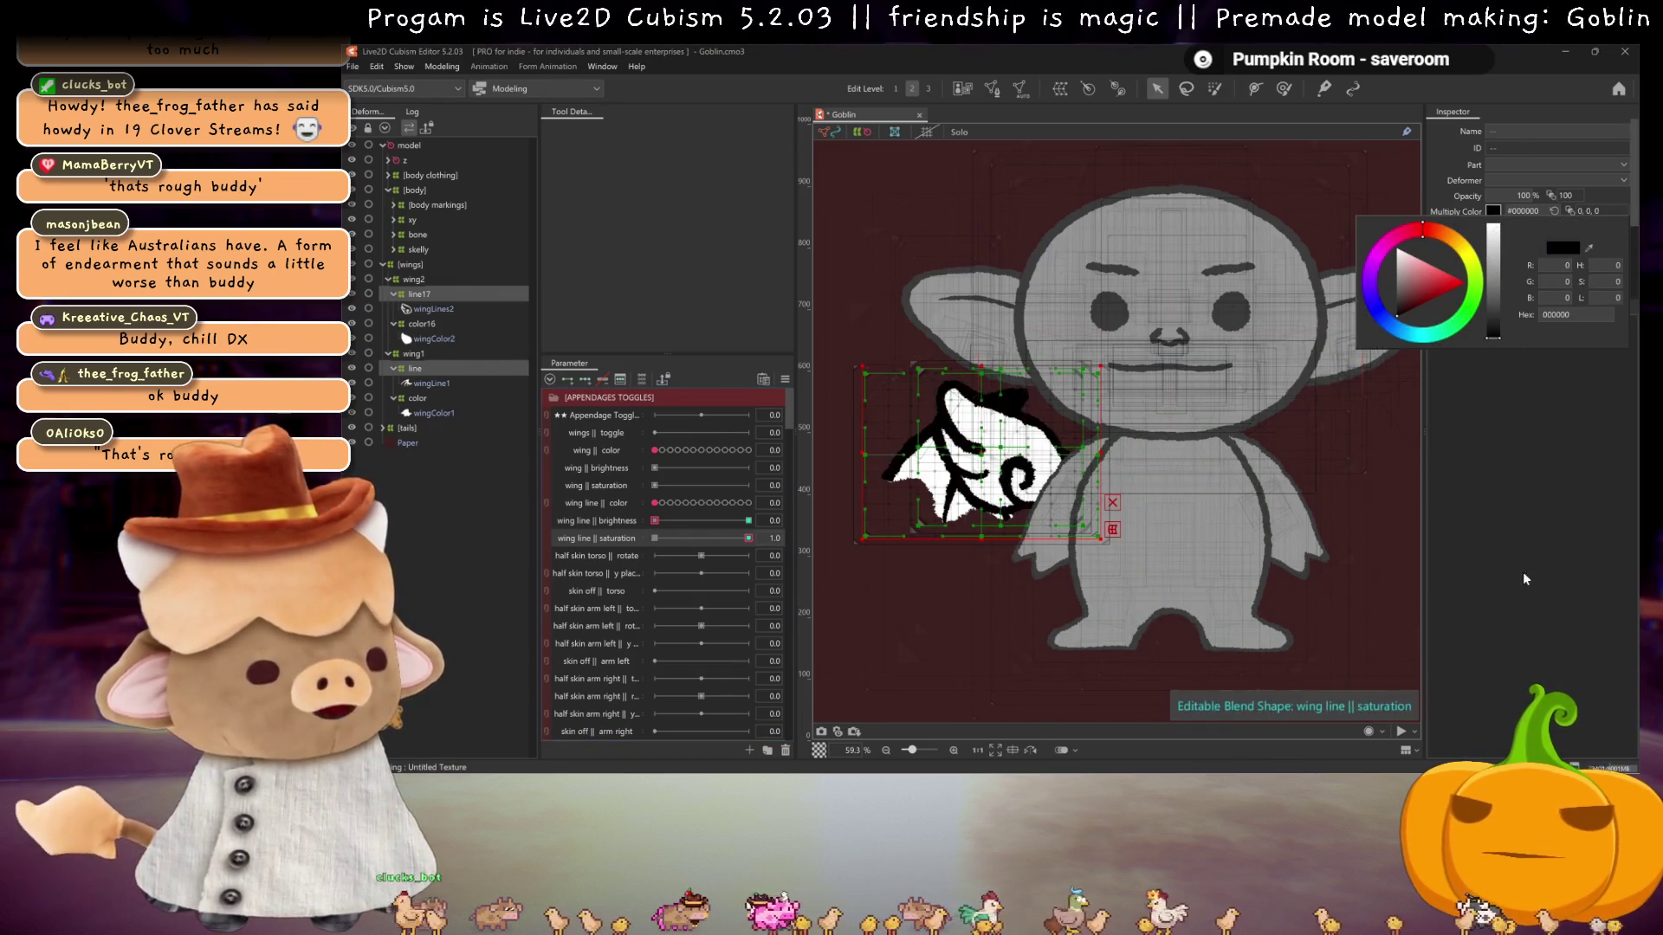
key("Escape")
- Add two keys to wing || brightness on both colour deformers, with white screen colour at maximum
left_click(404, 324)
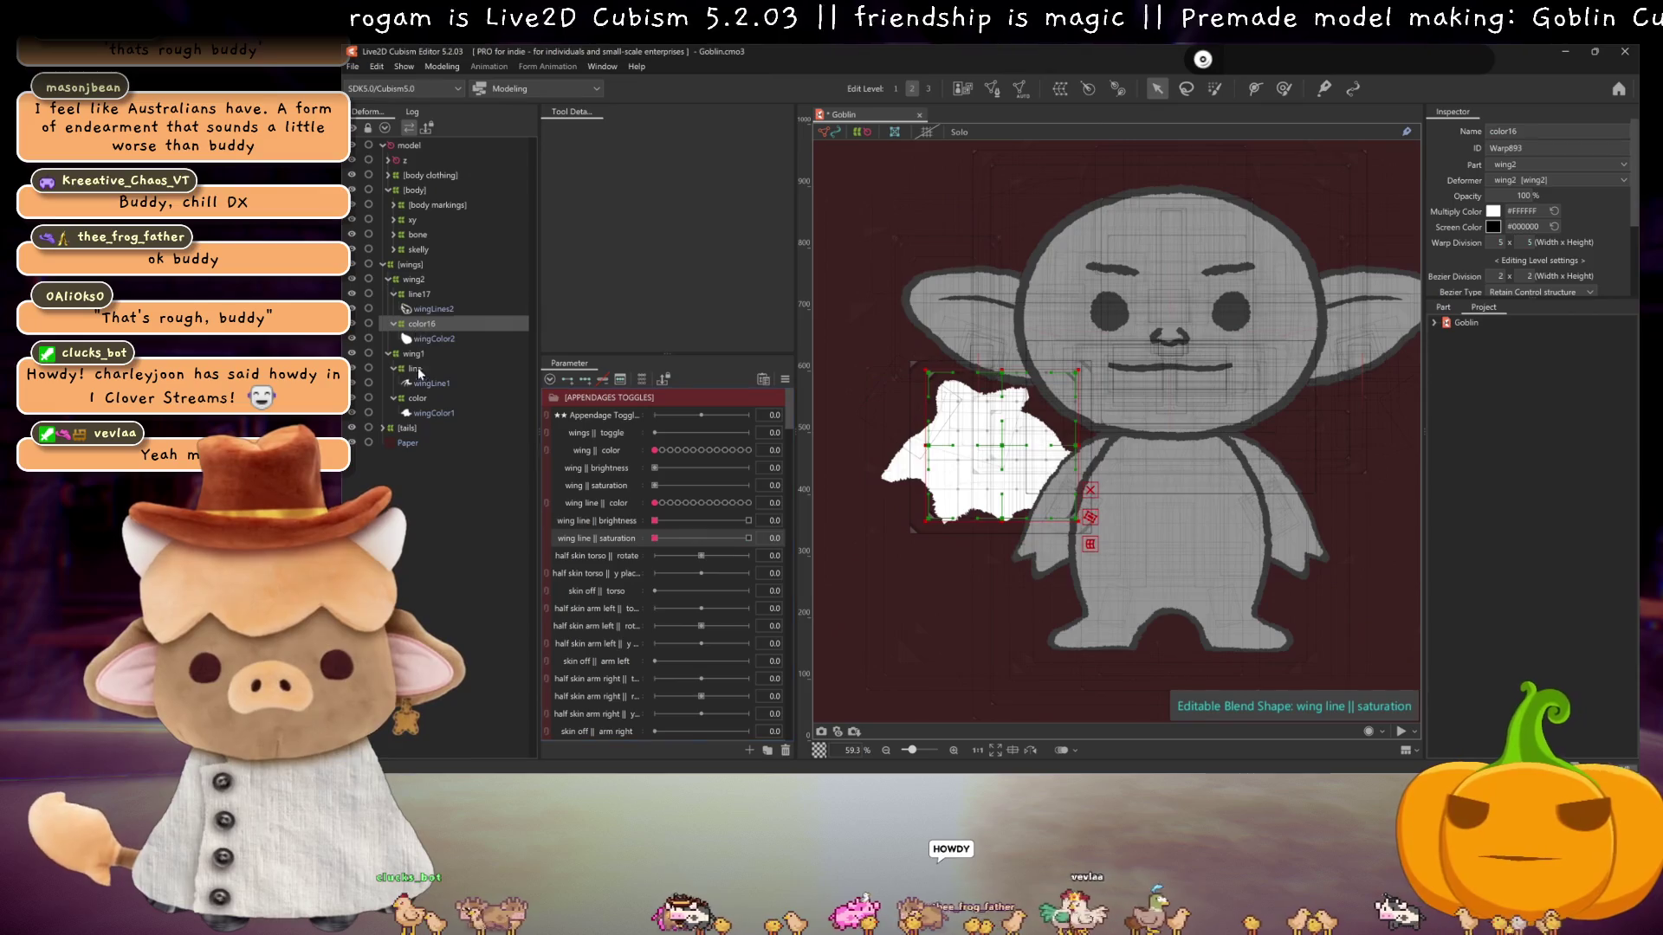
left_click(418, 397, "ctrl")
left_click(620, 469)
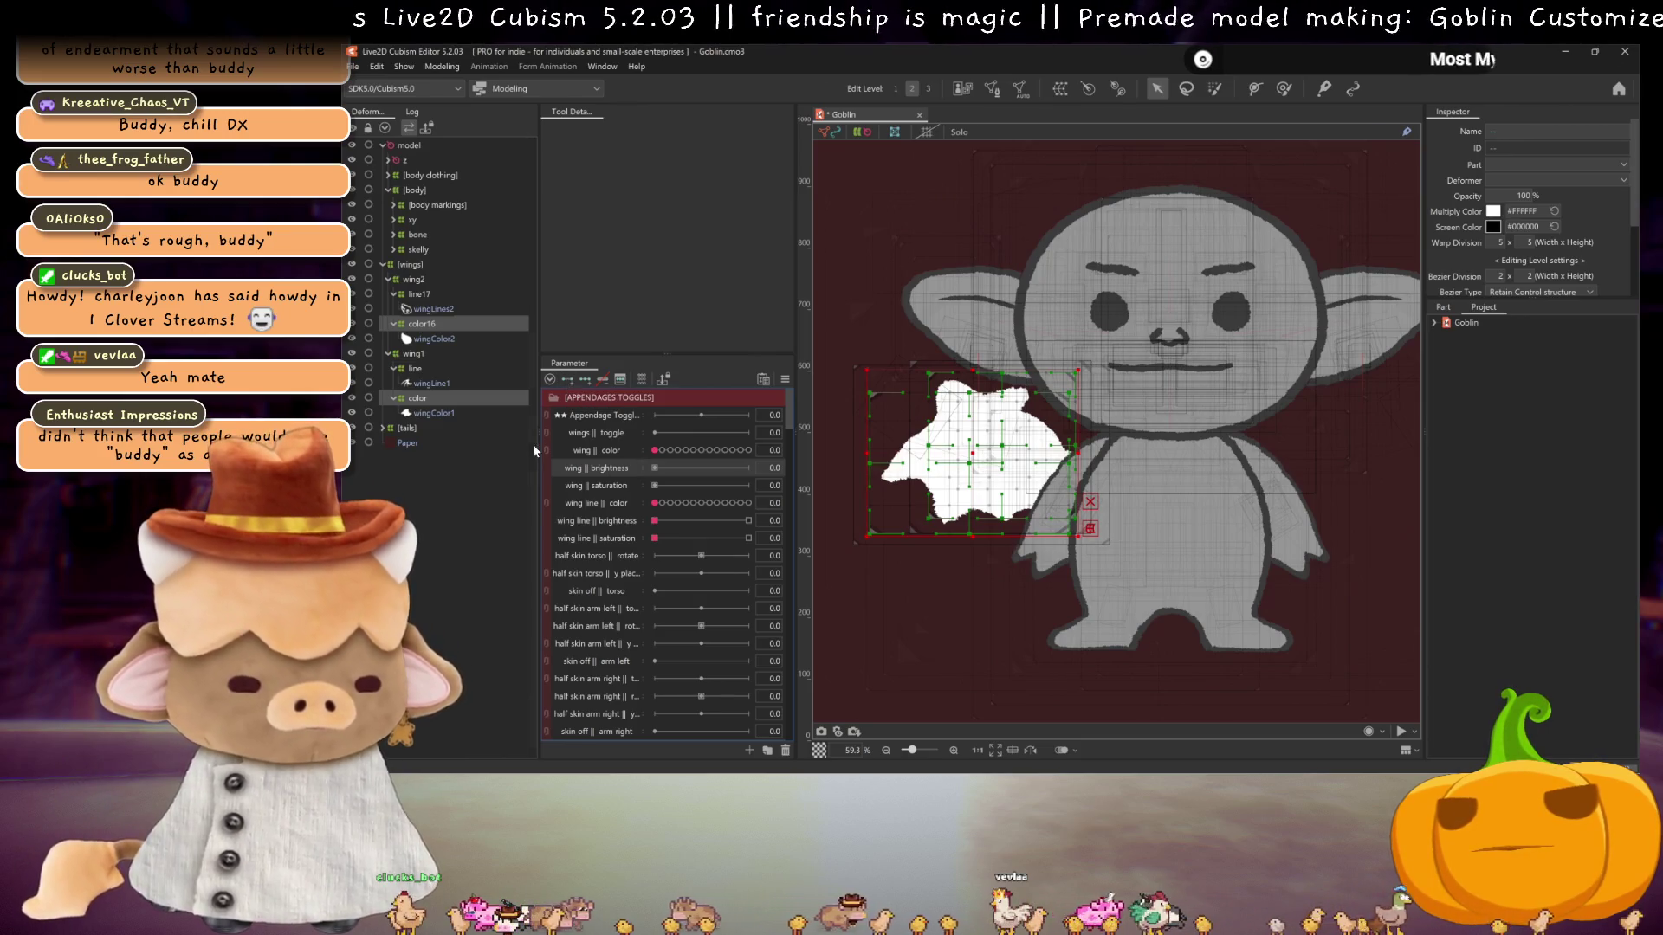
left_click(568, 378)
left_click_drag(655, 469, 748, 468)
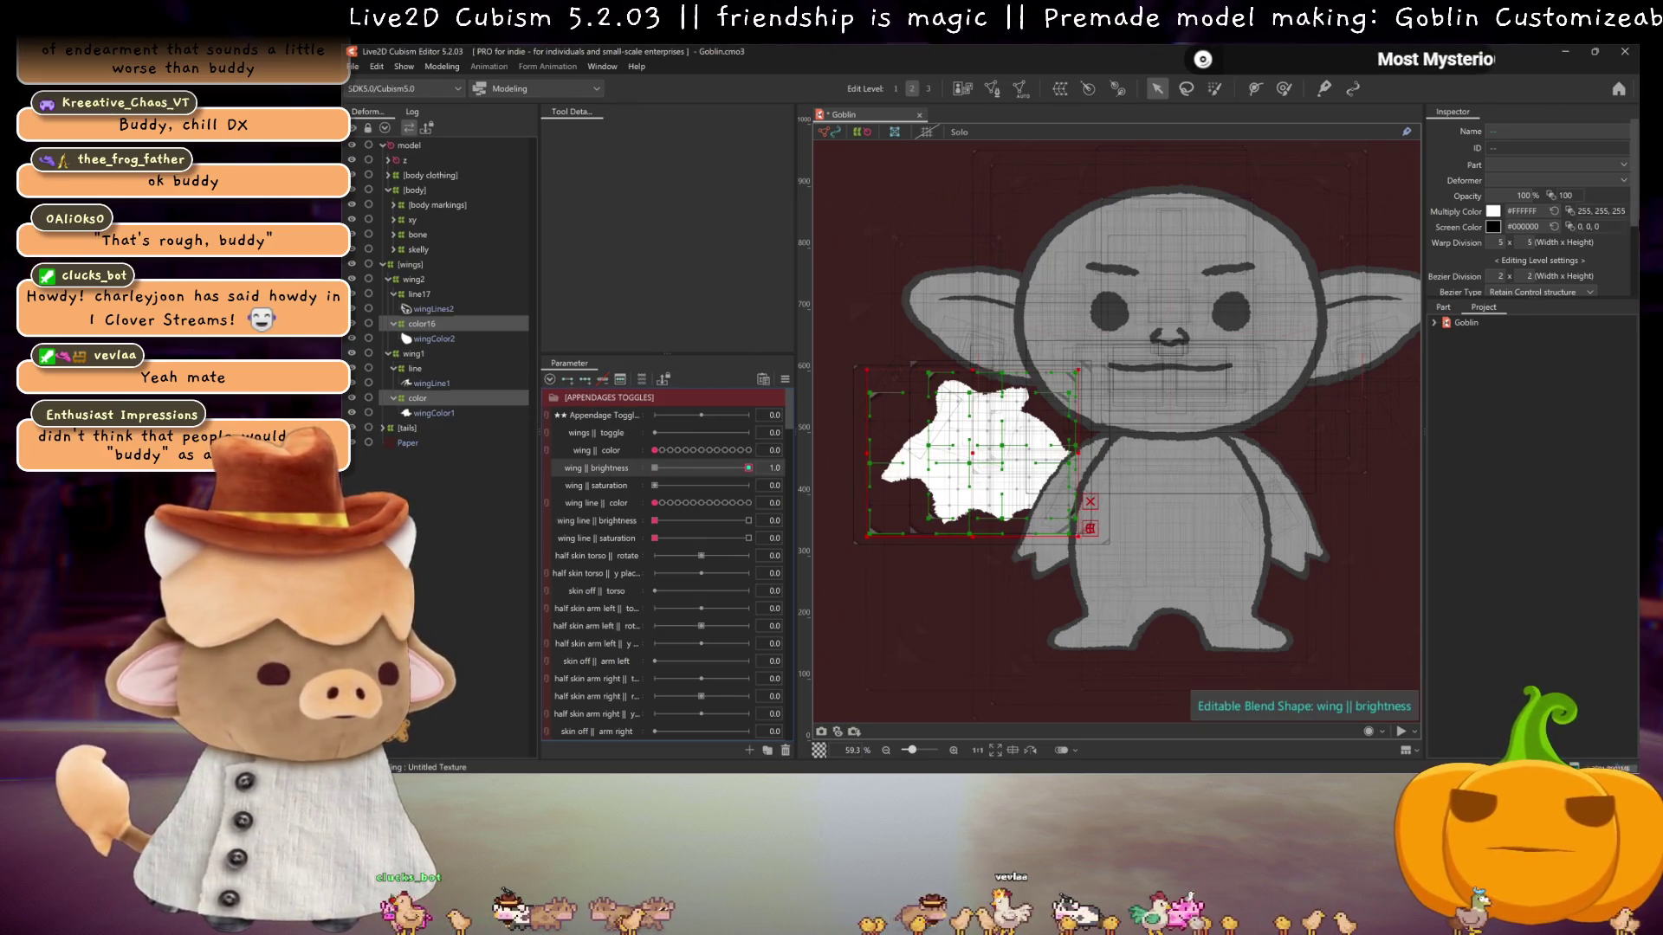
left_click(1493, 227)
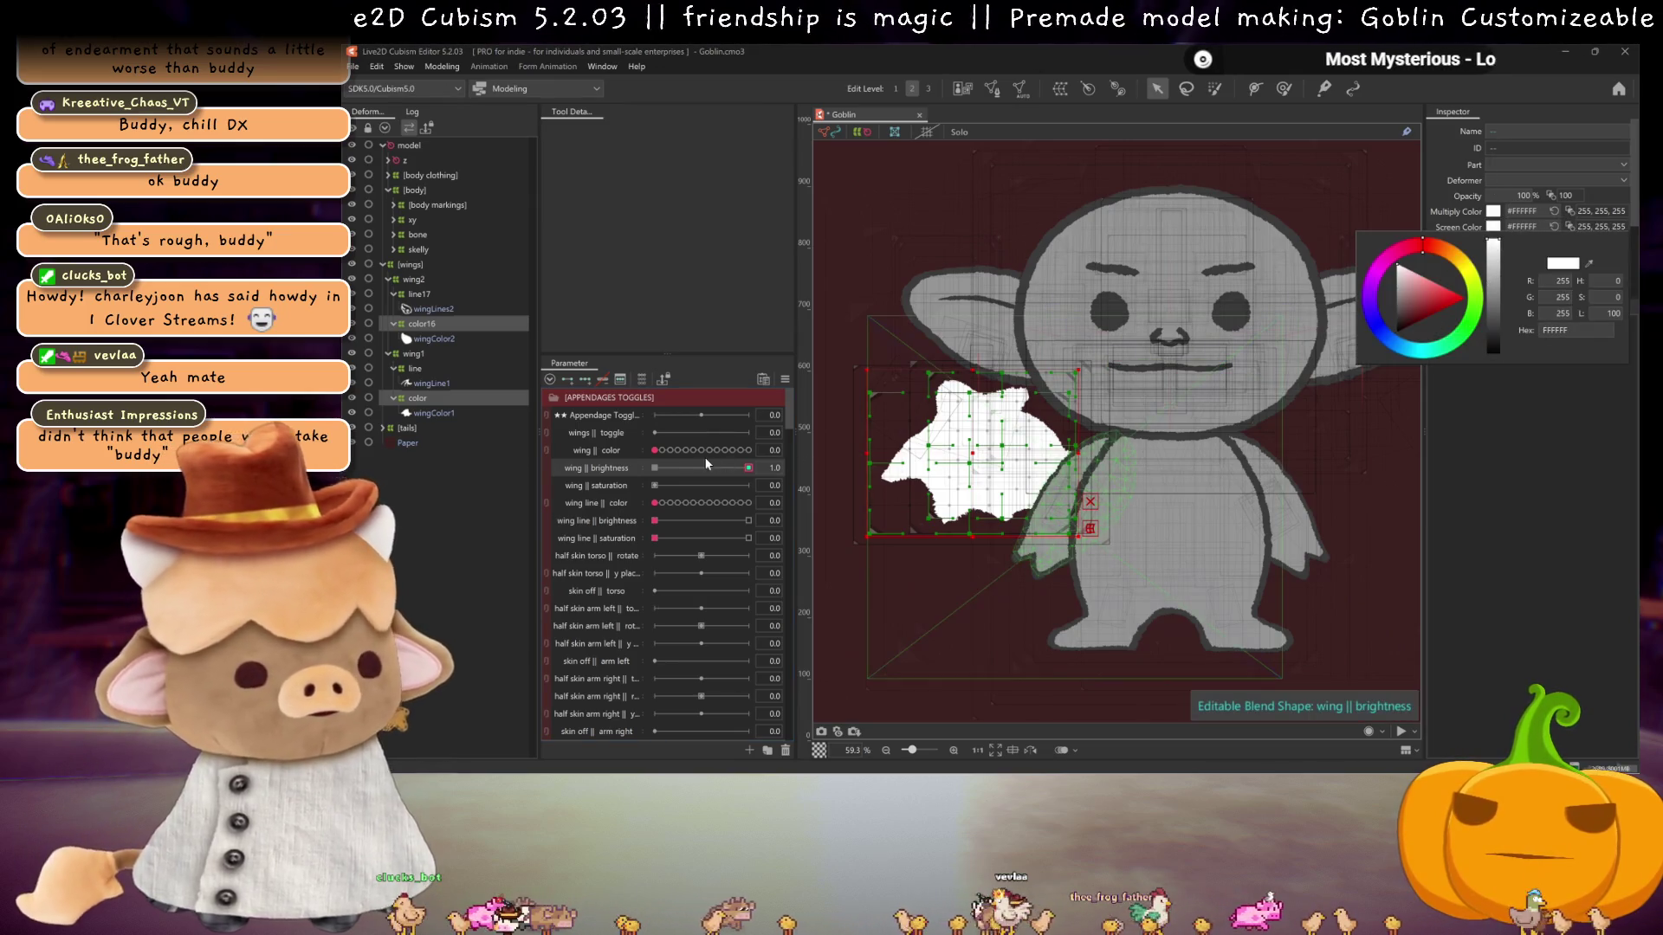
left_click(615, 486)
- Add two keys to wing || saturation with a black multiply colour at maximum
left_click(568, 379)
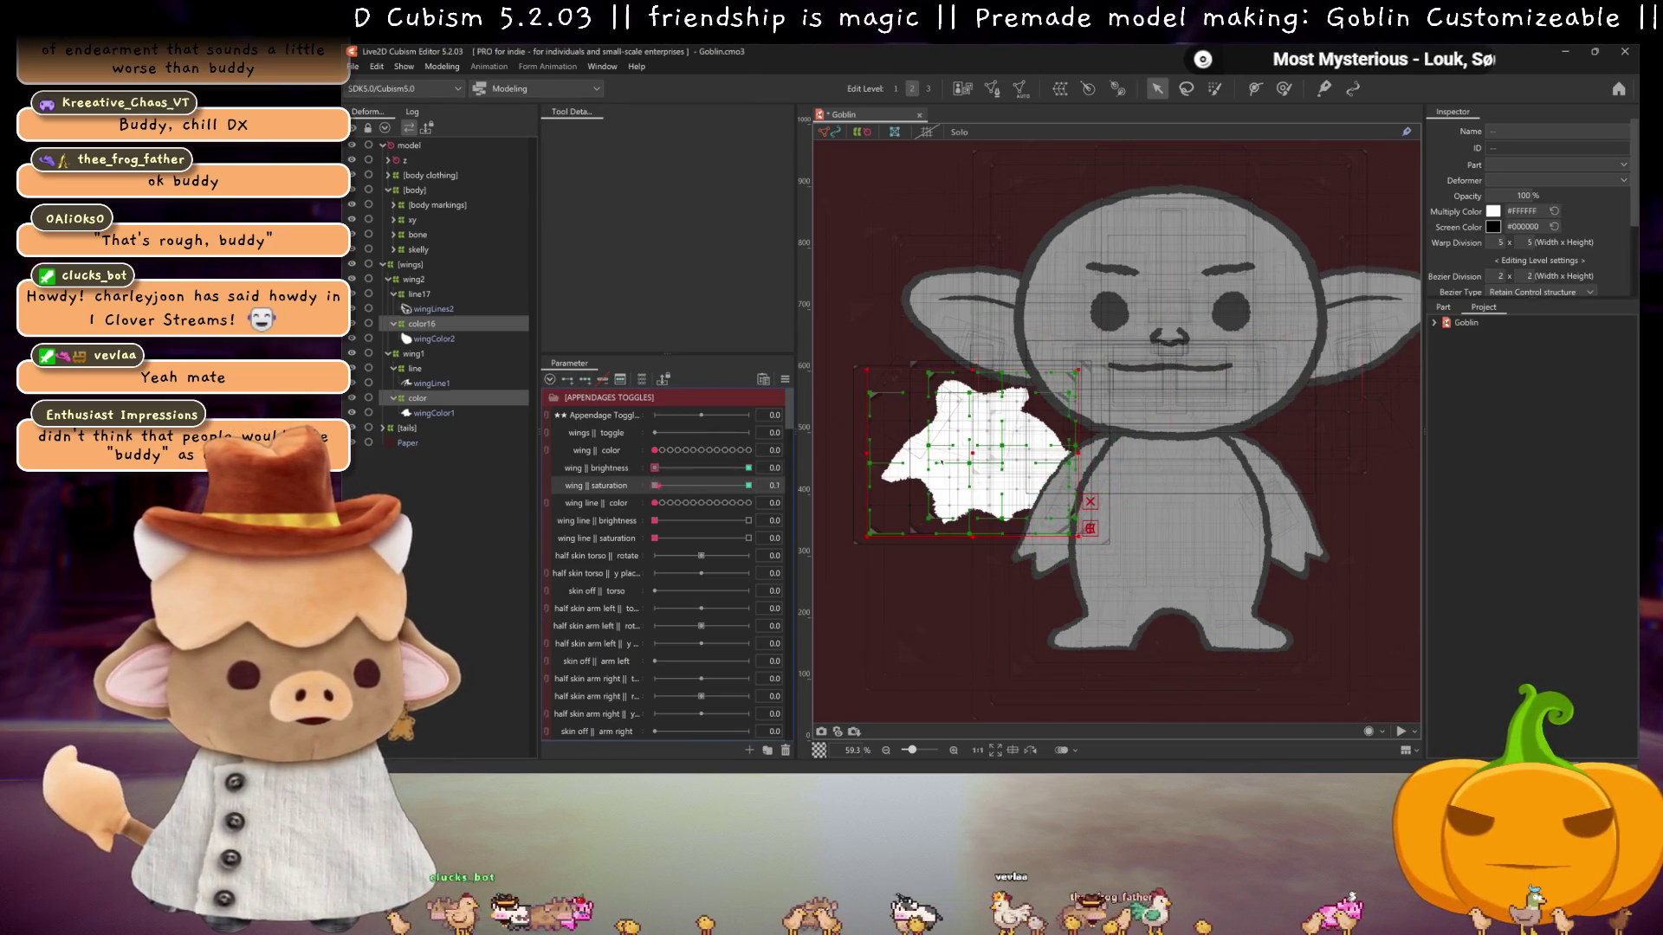
left_click_drag(654, 486, 748, 486)
left_click(1494, 212)
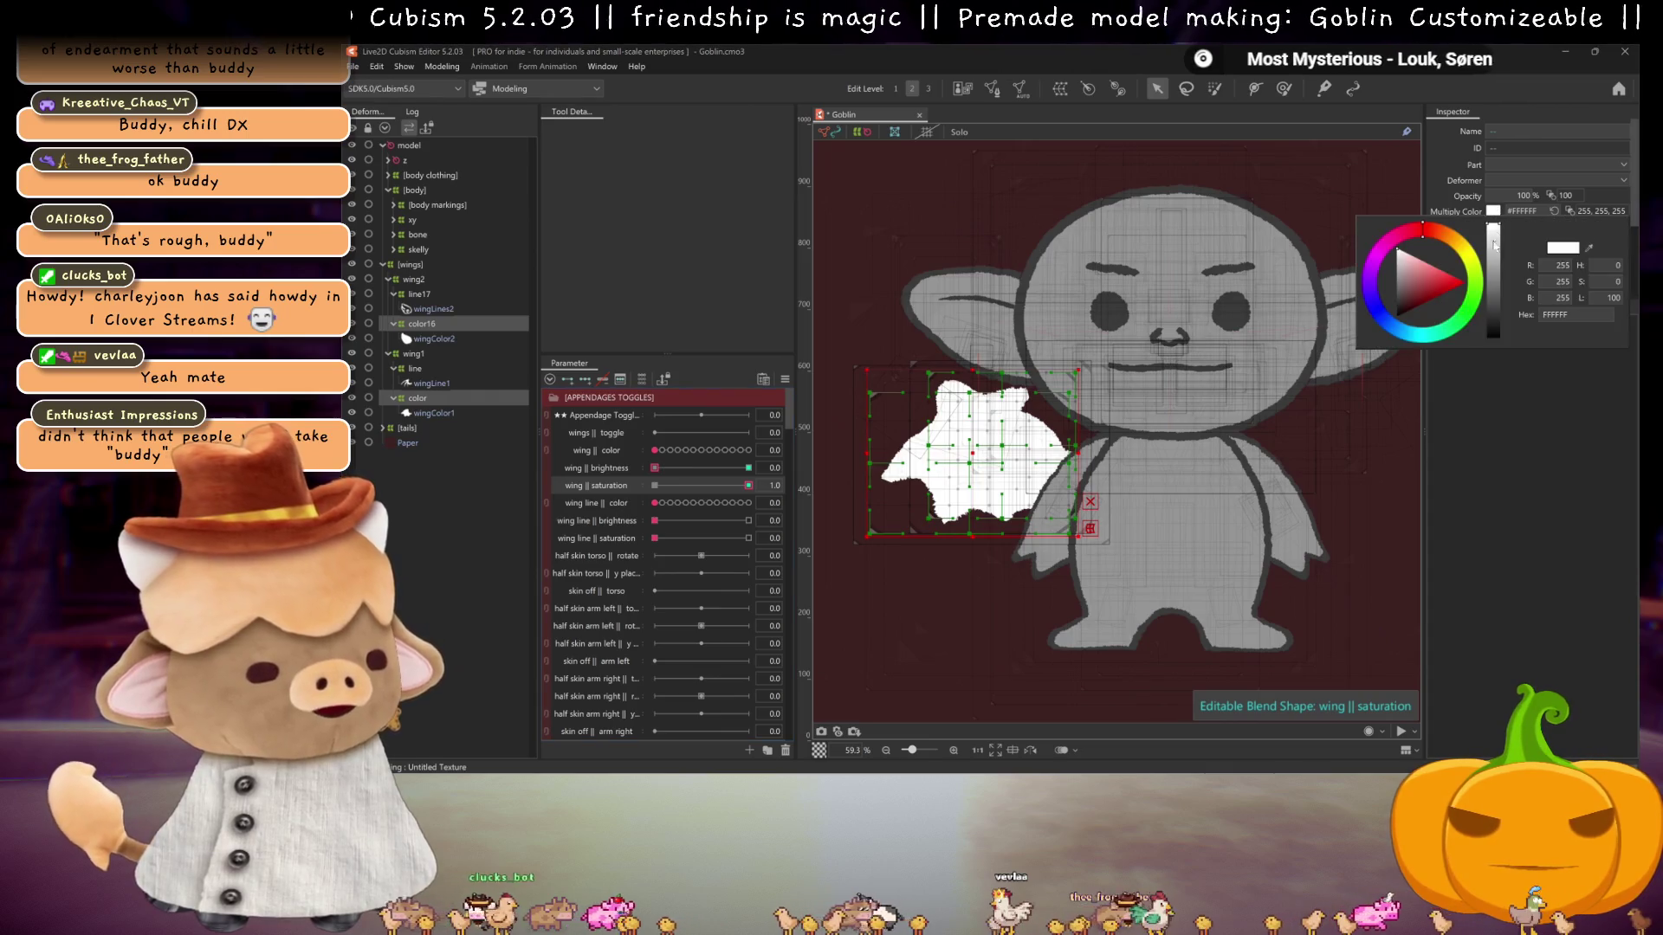
left_click(658, 485)
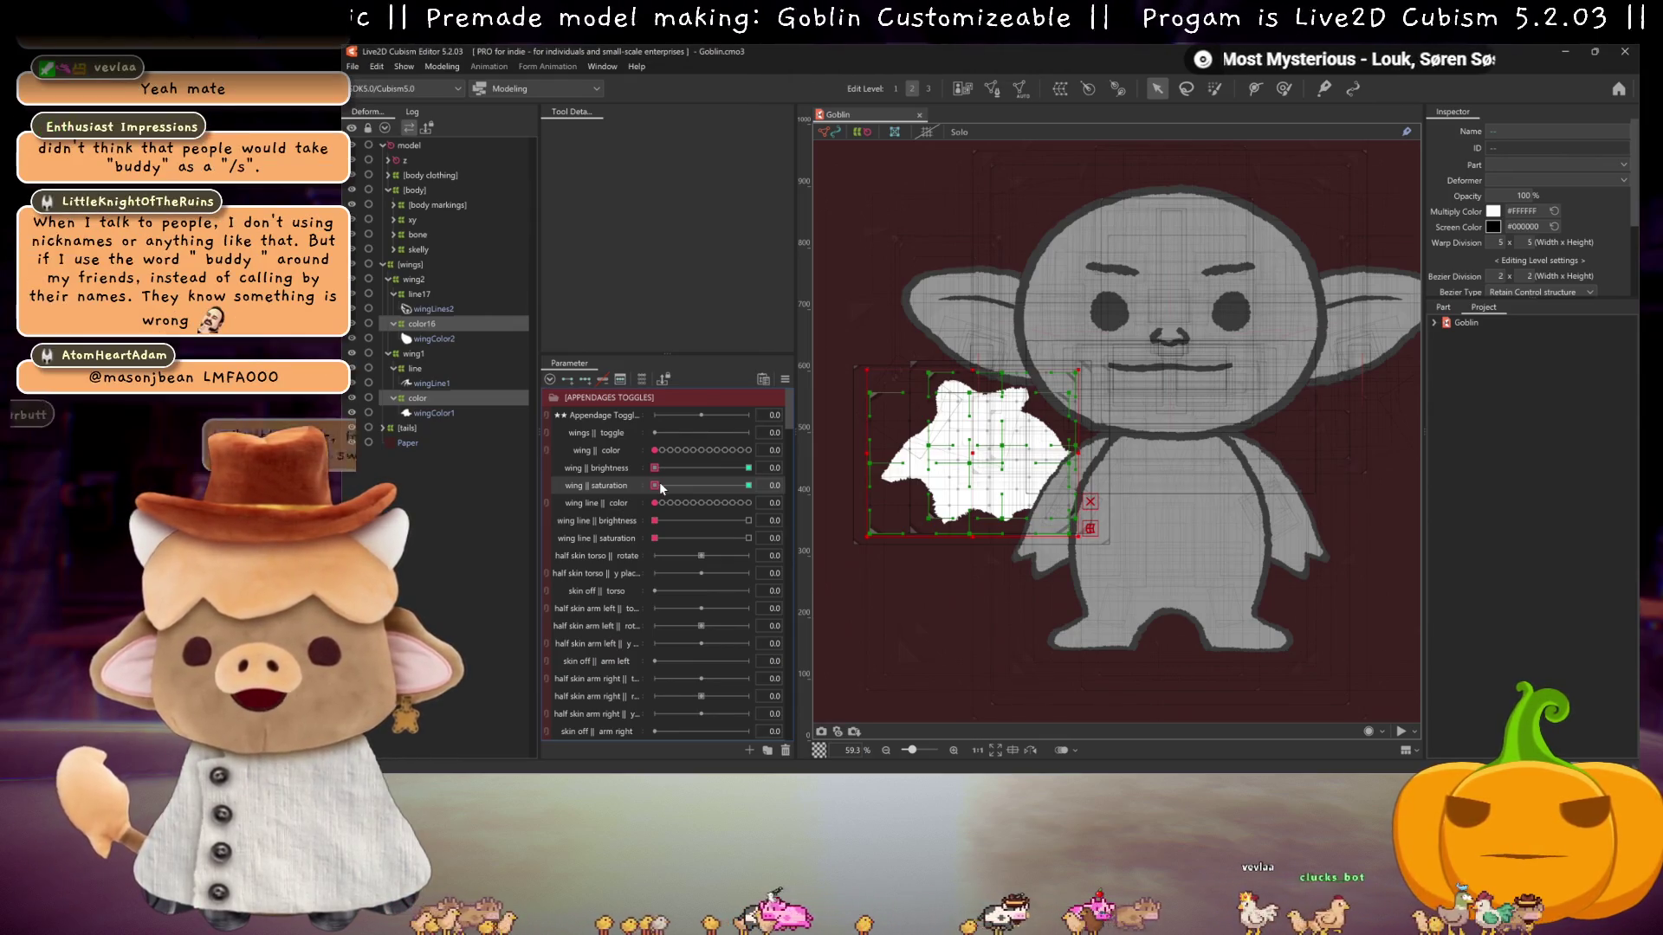
left_click(433, 323)
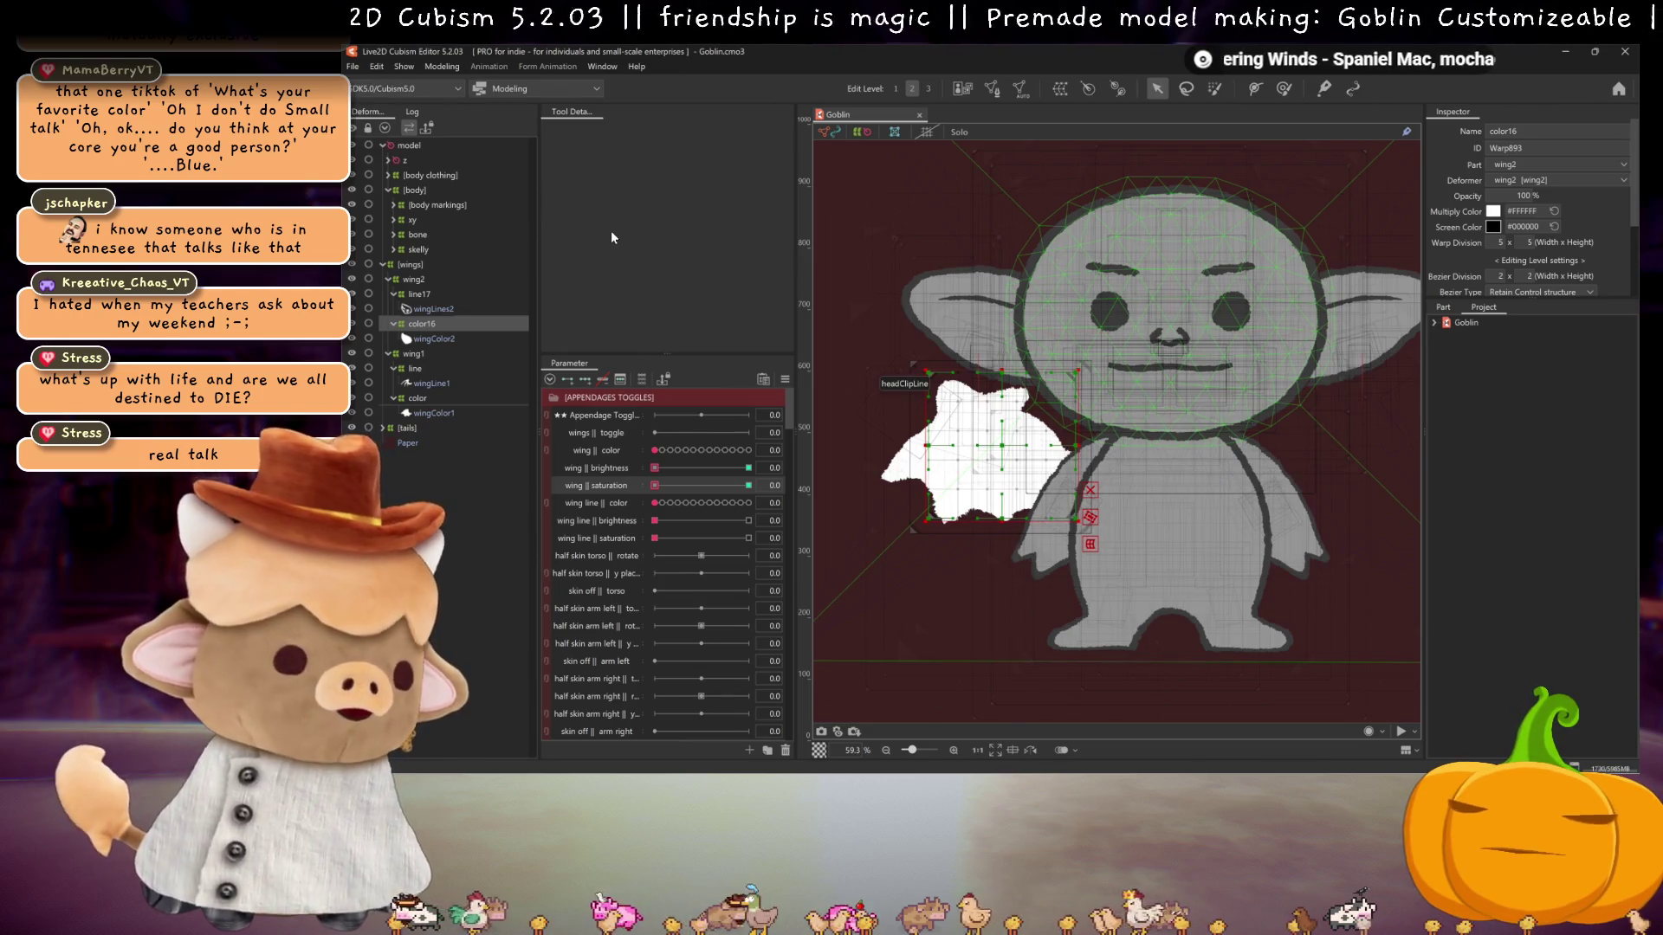
- Select the wingColor2 mesh inside the color16 deformer
left_click(433, 339)
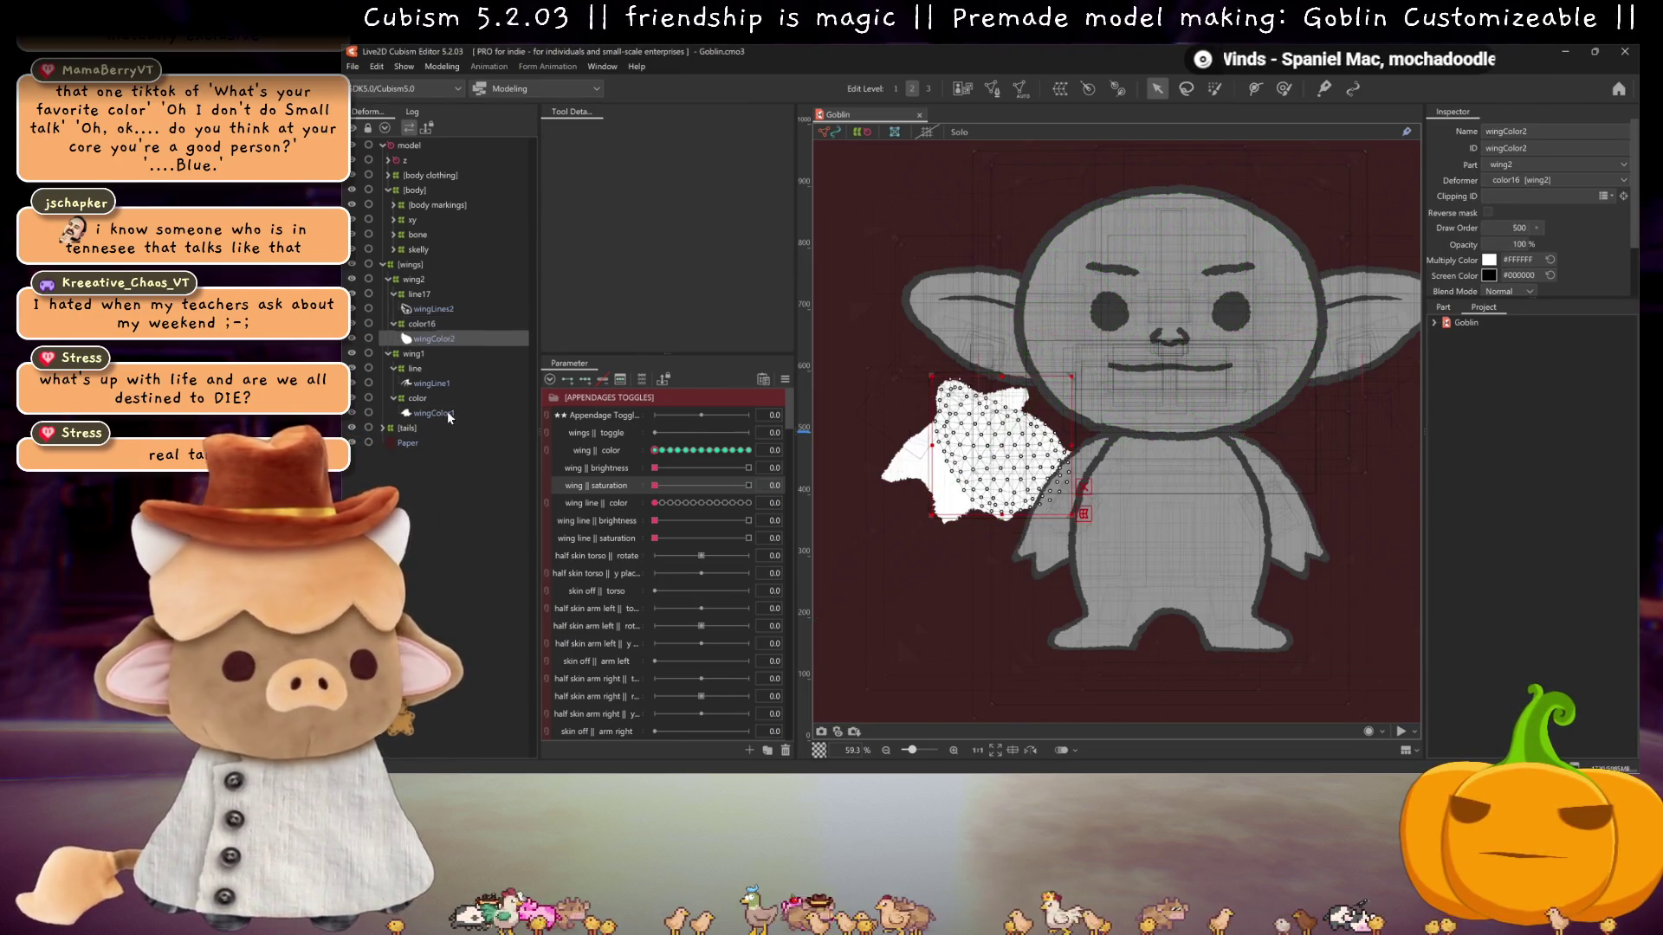
- Set both wing colour meshes' multiply colour to grey #858585
left_click(447, 416, "ctrl")
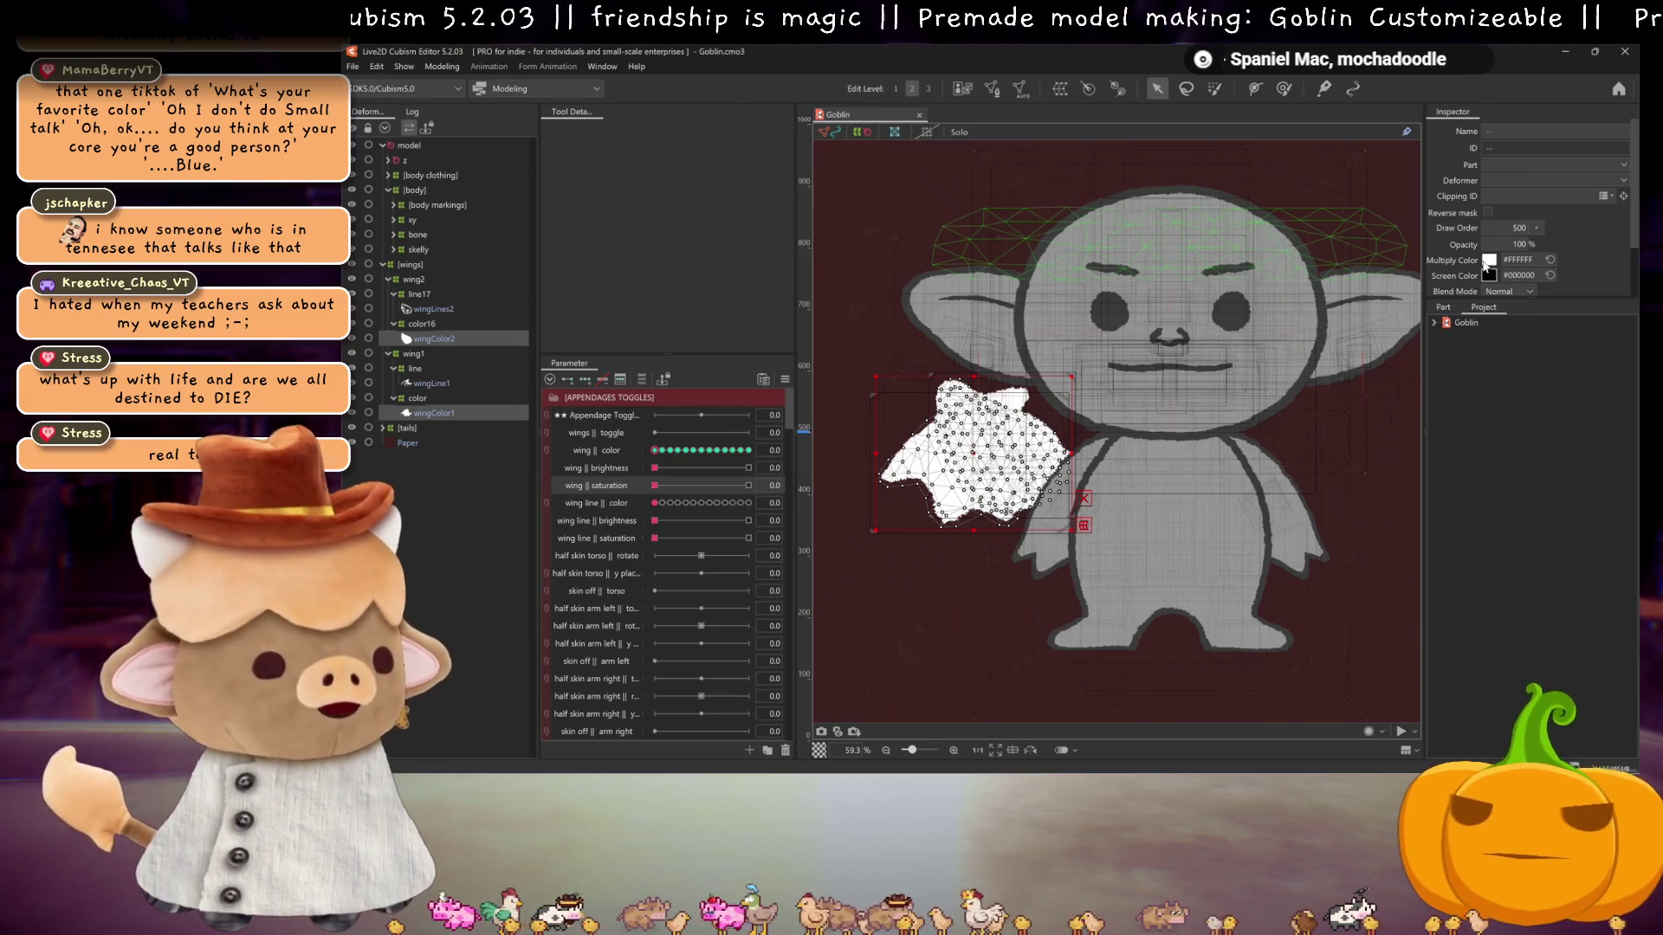
left_click(1489, 260)
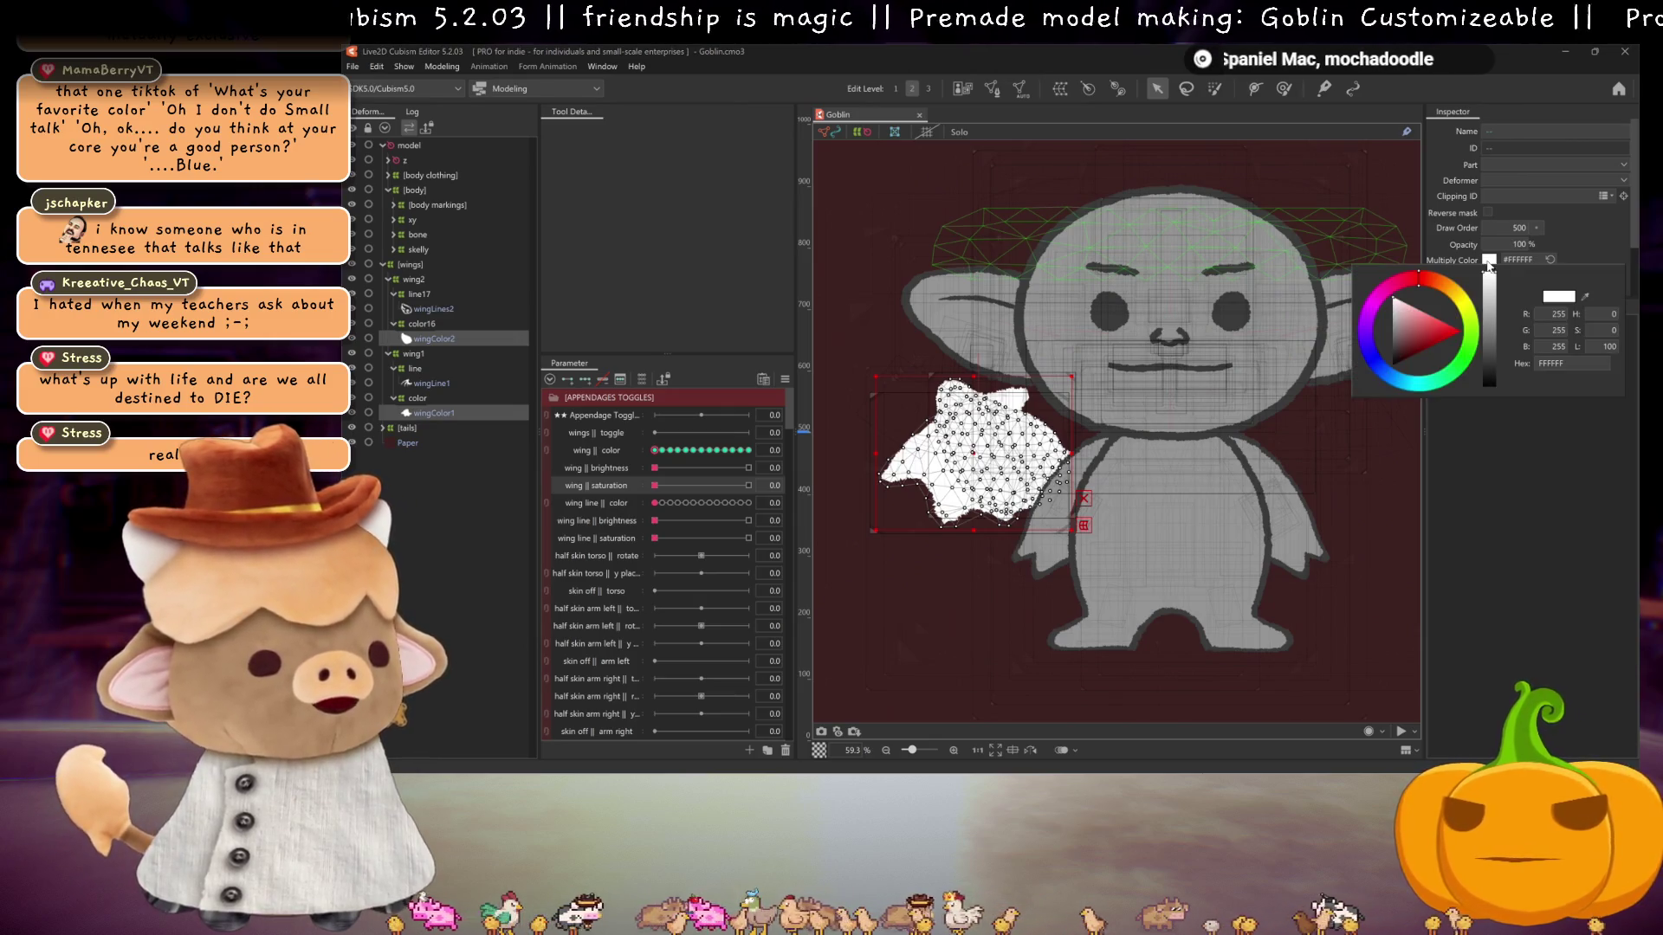
left_click(1582, 296)
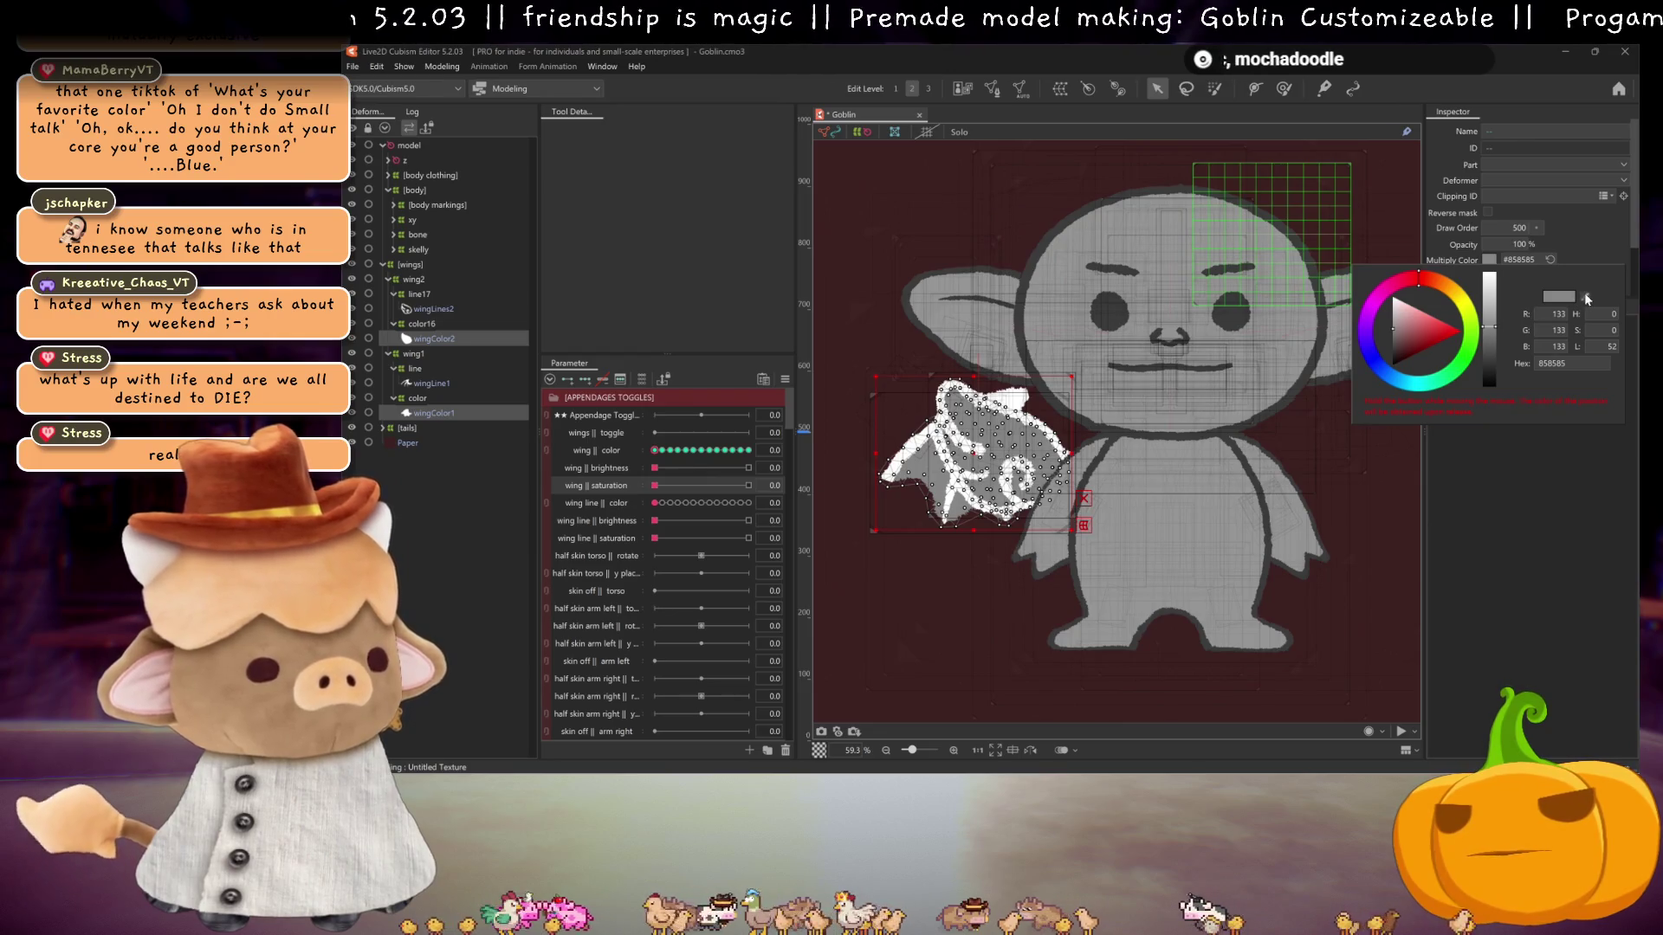
left_click(1534, 493)
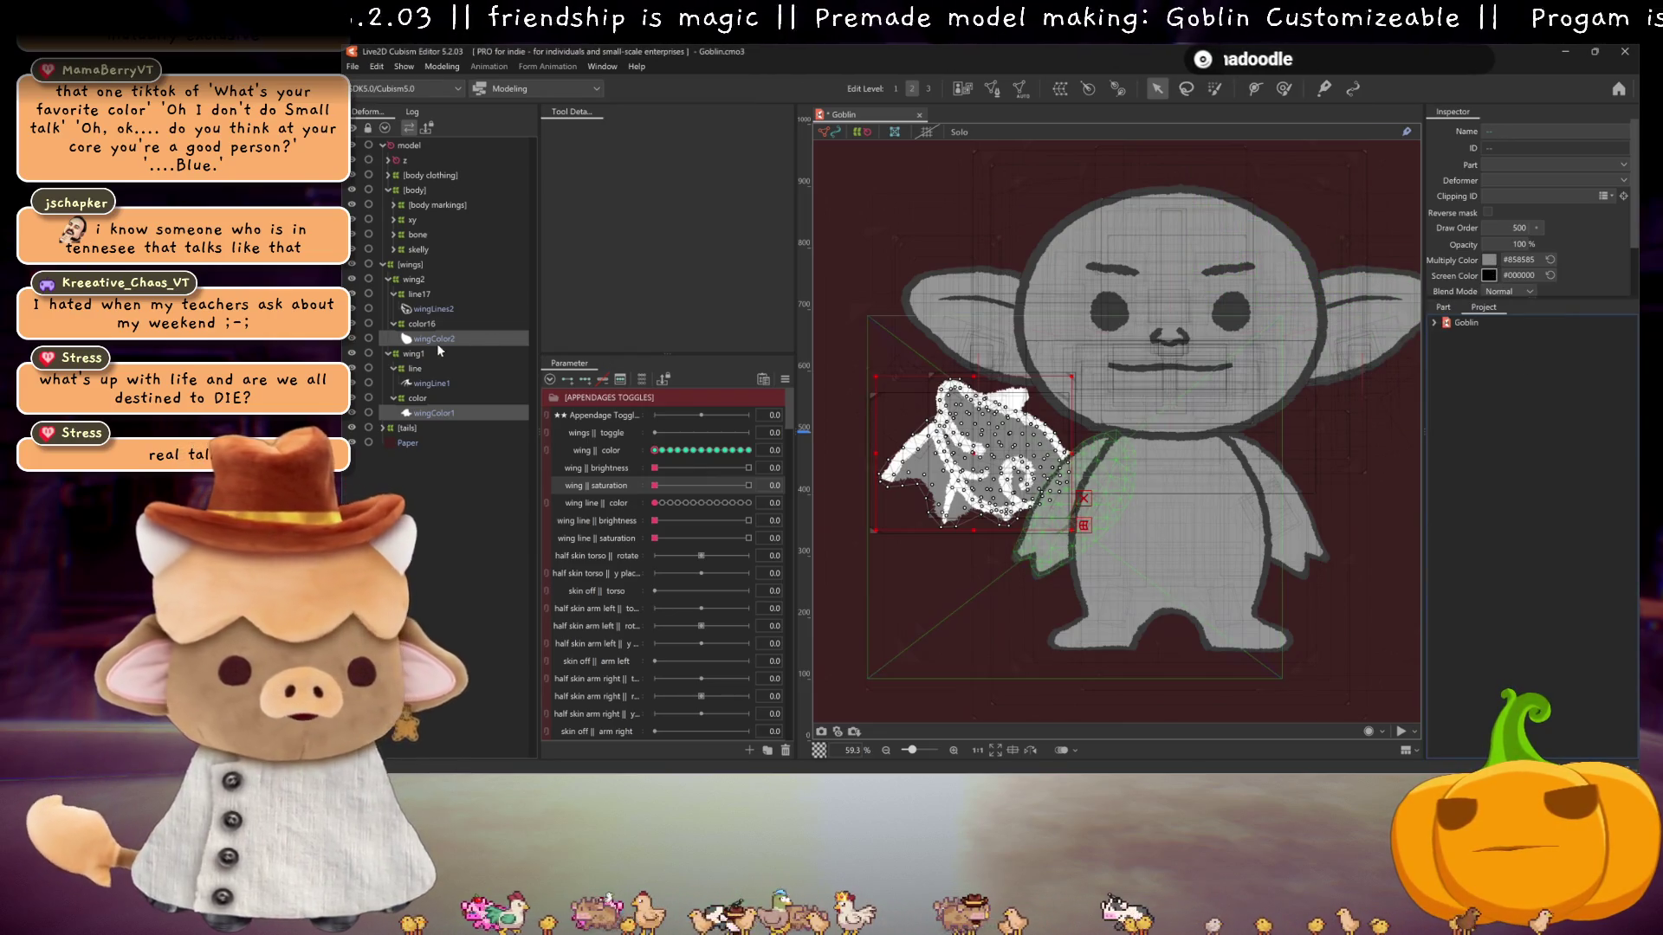
- Set wingLines2 and wingLine1 multiply colour to dark grey #3B3B3B
left_click(433, 310)
left_click(431, 383, "ctrl")
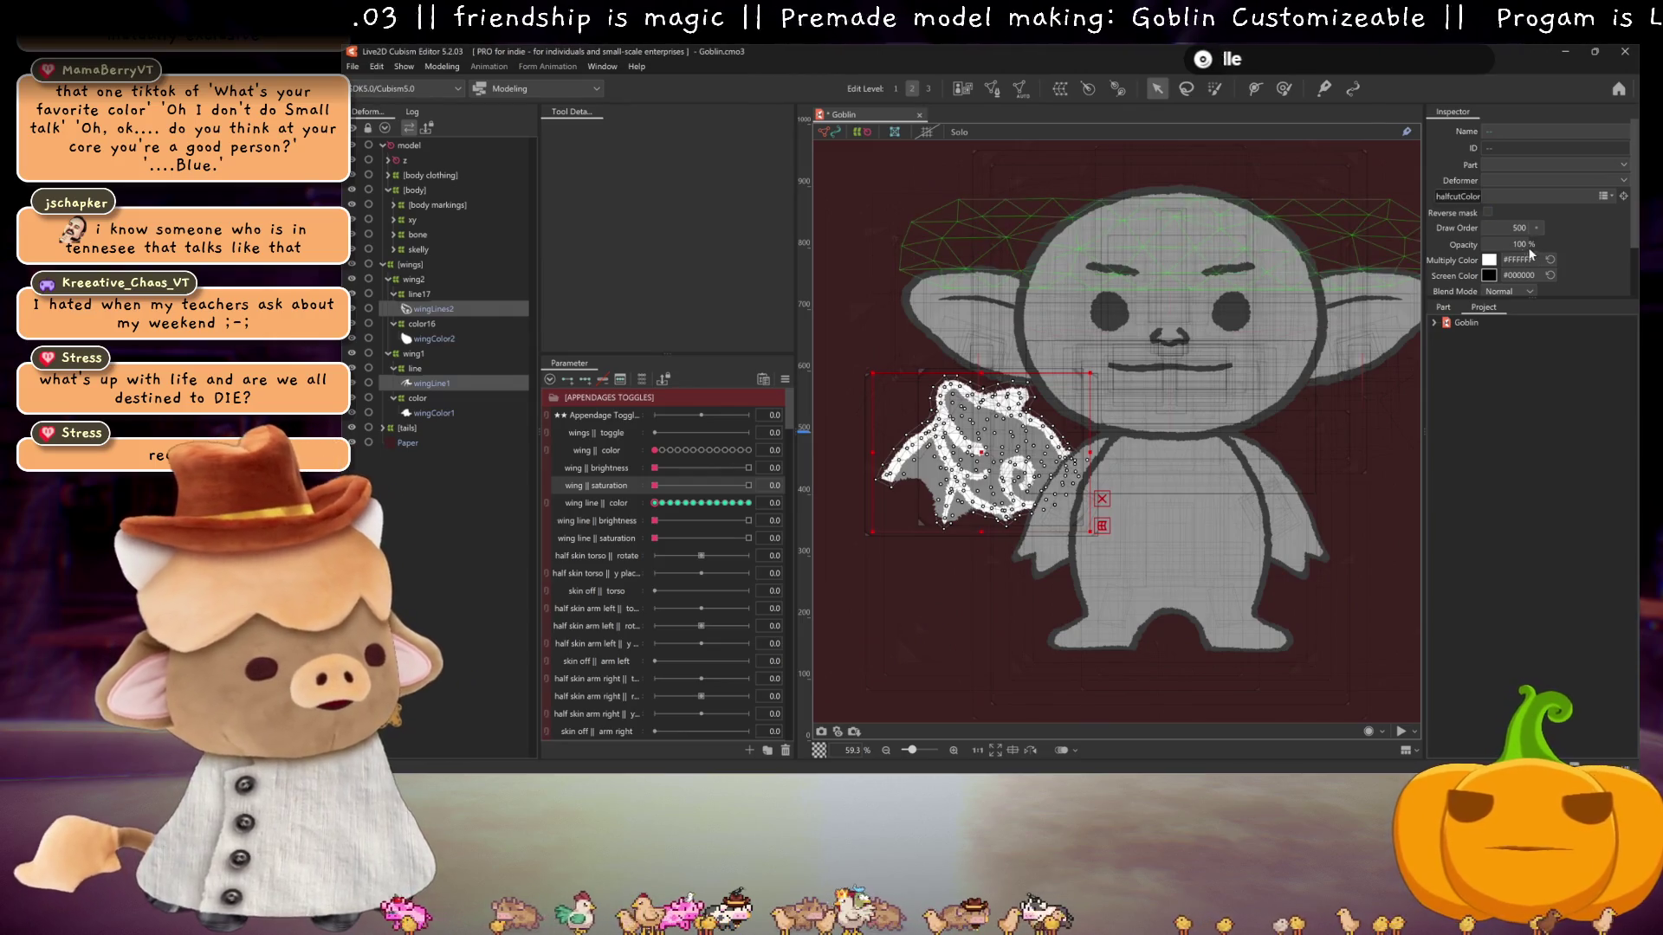
left_click(1489, 260)
mouse_move(1490, 275)
left_mouse_down()
mouse_move(1472, 333)
mouse_move(1106, 322)
mouse_move(1109, 364)
left_mouse_up()
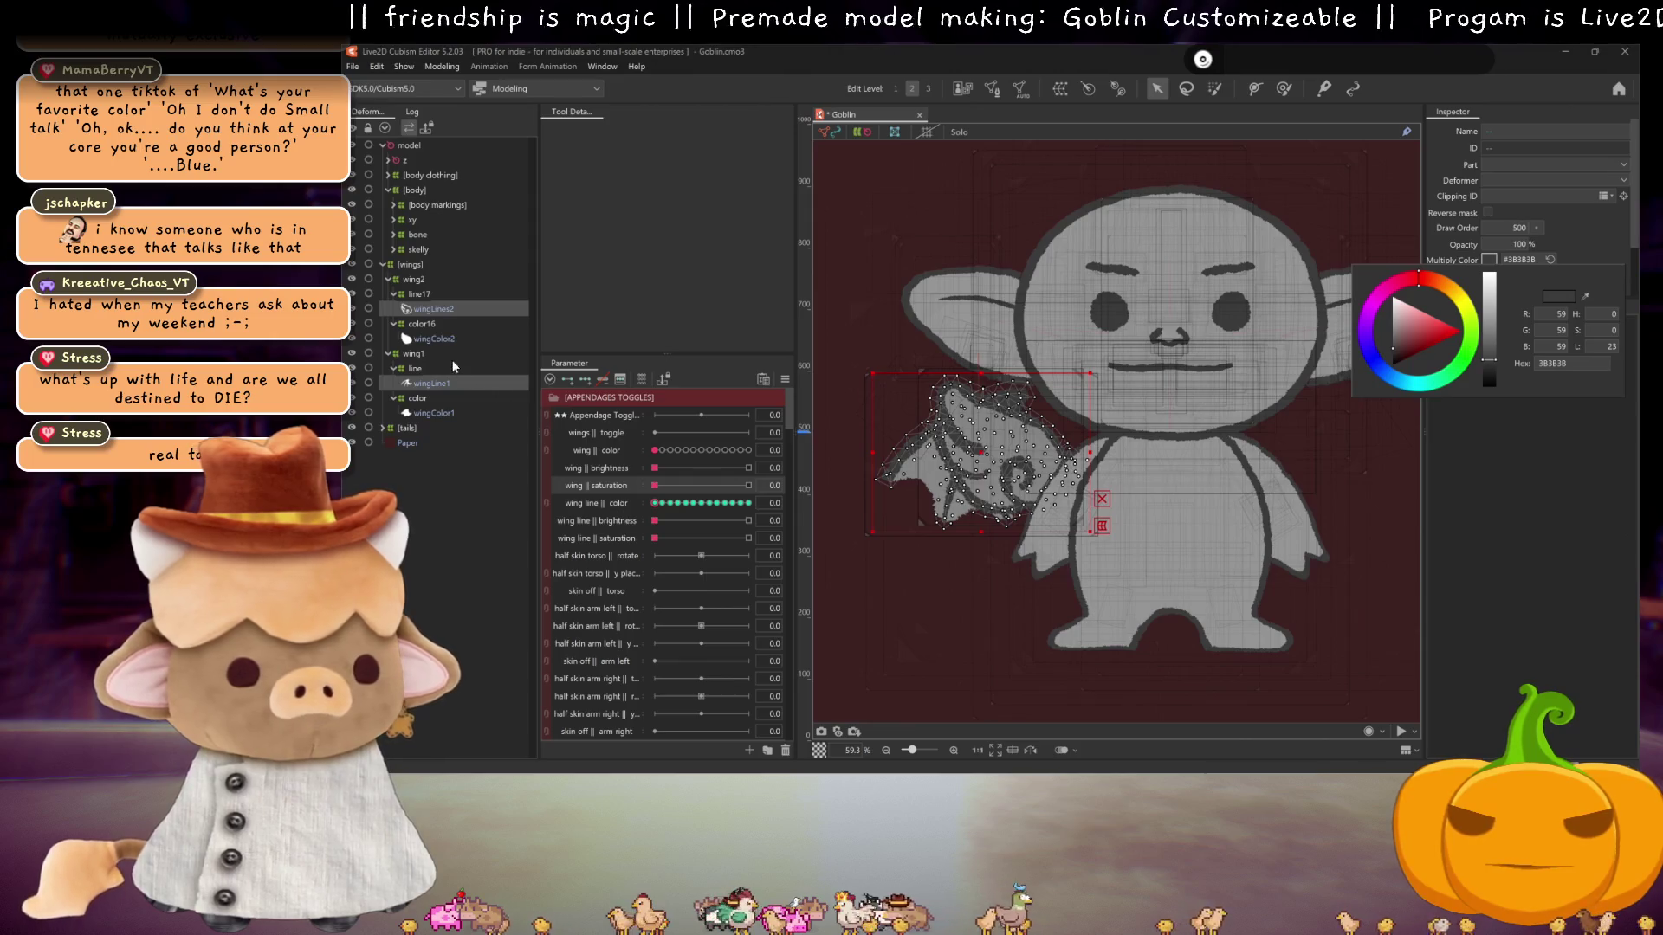
left_click(433, 324)
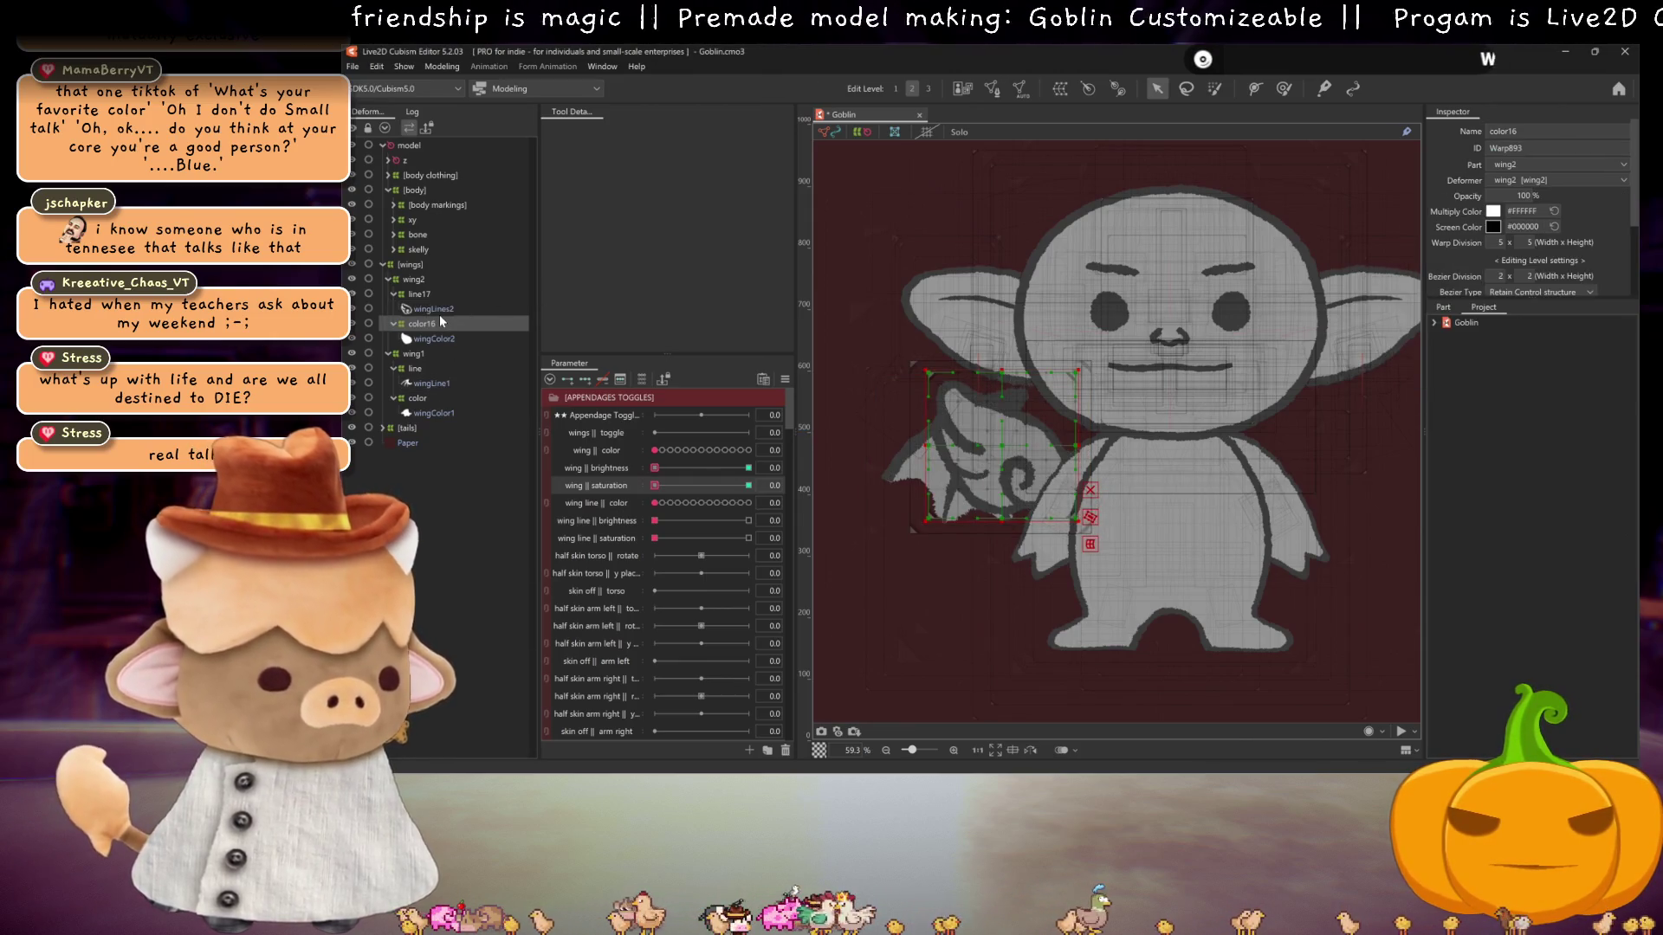
left_click(433, 309)
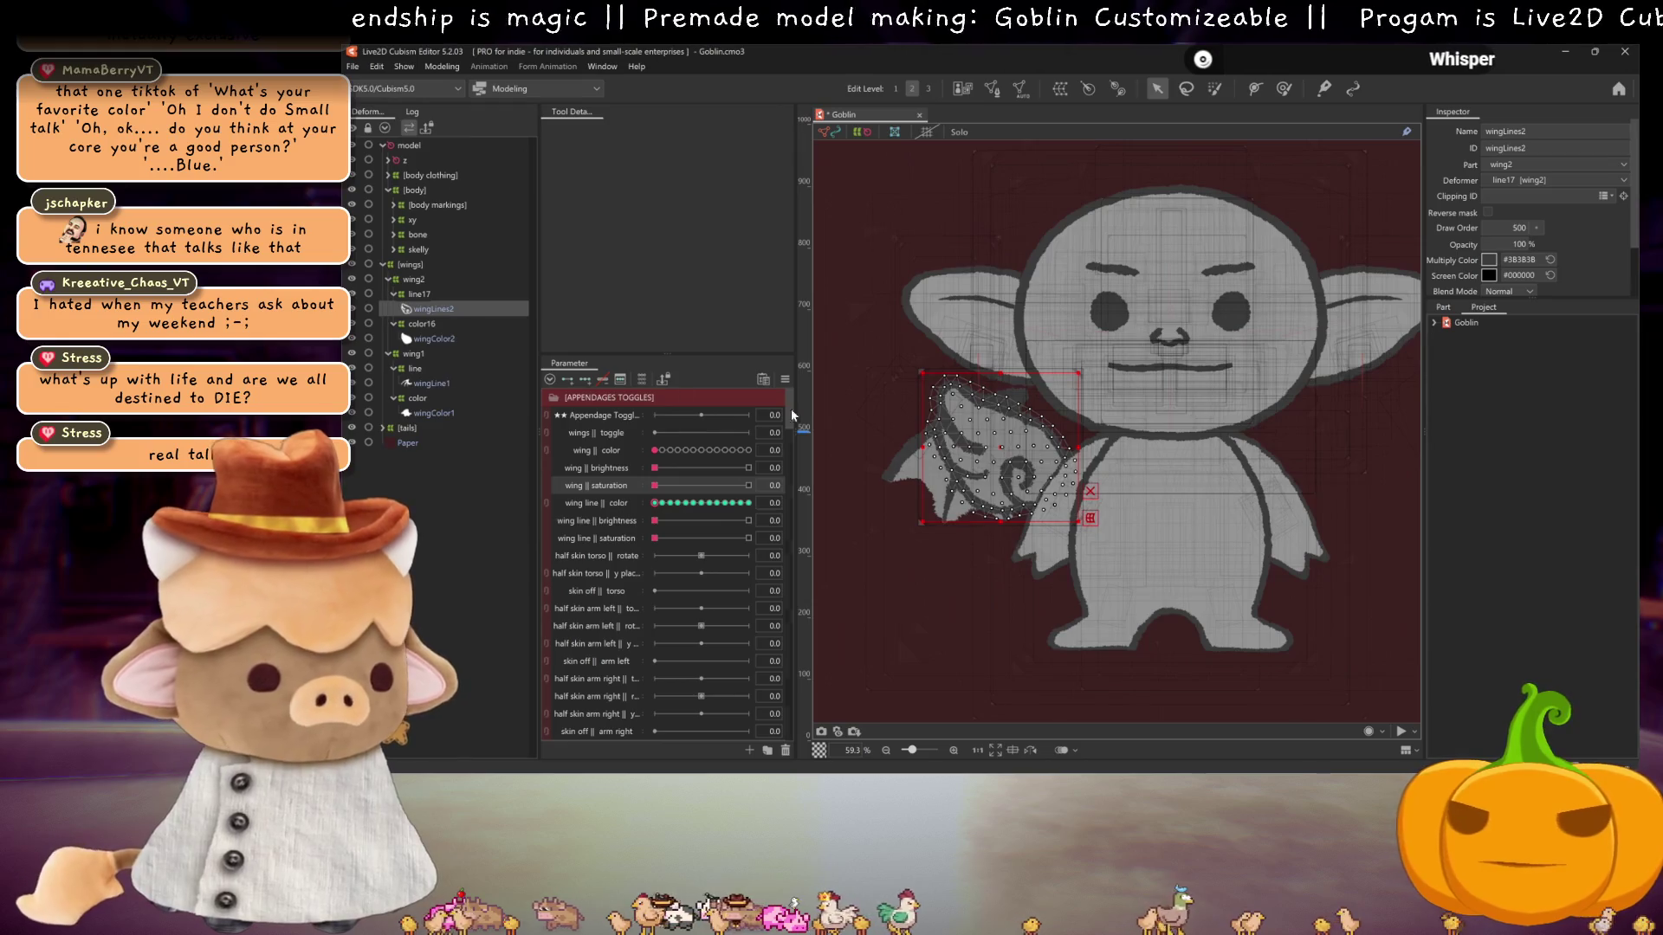
scroll(1151, 498, "down", 3)
scroll(1151, 498, "up", 3)
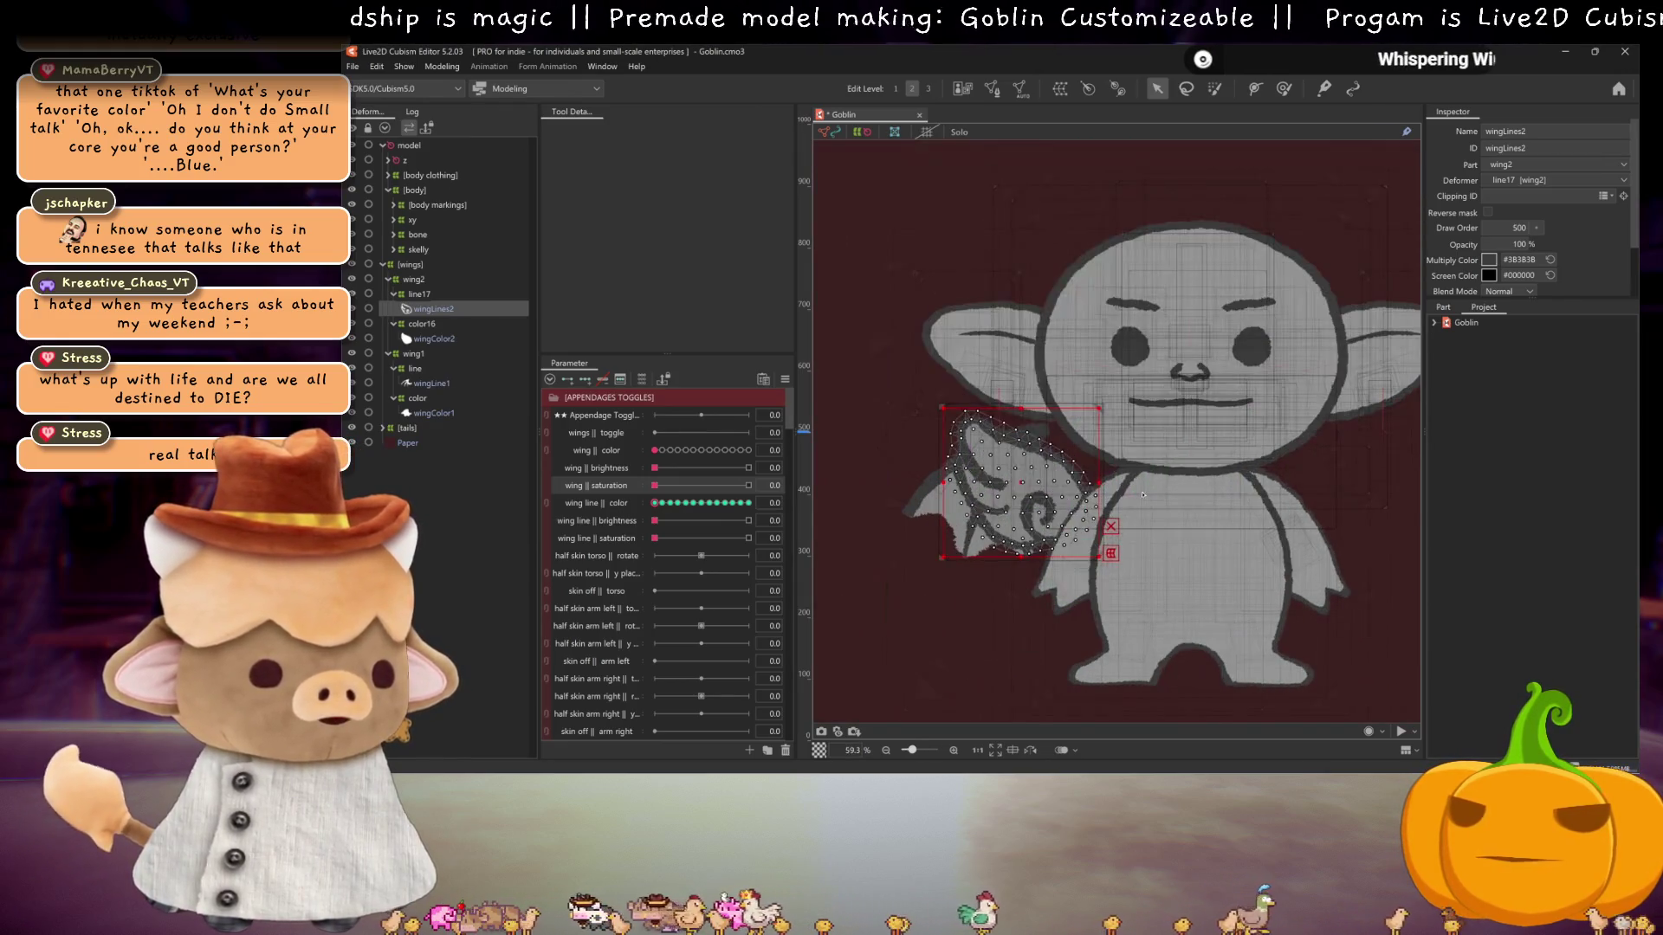
left_click(419, 295)
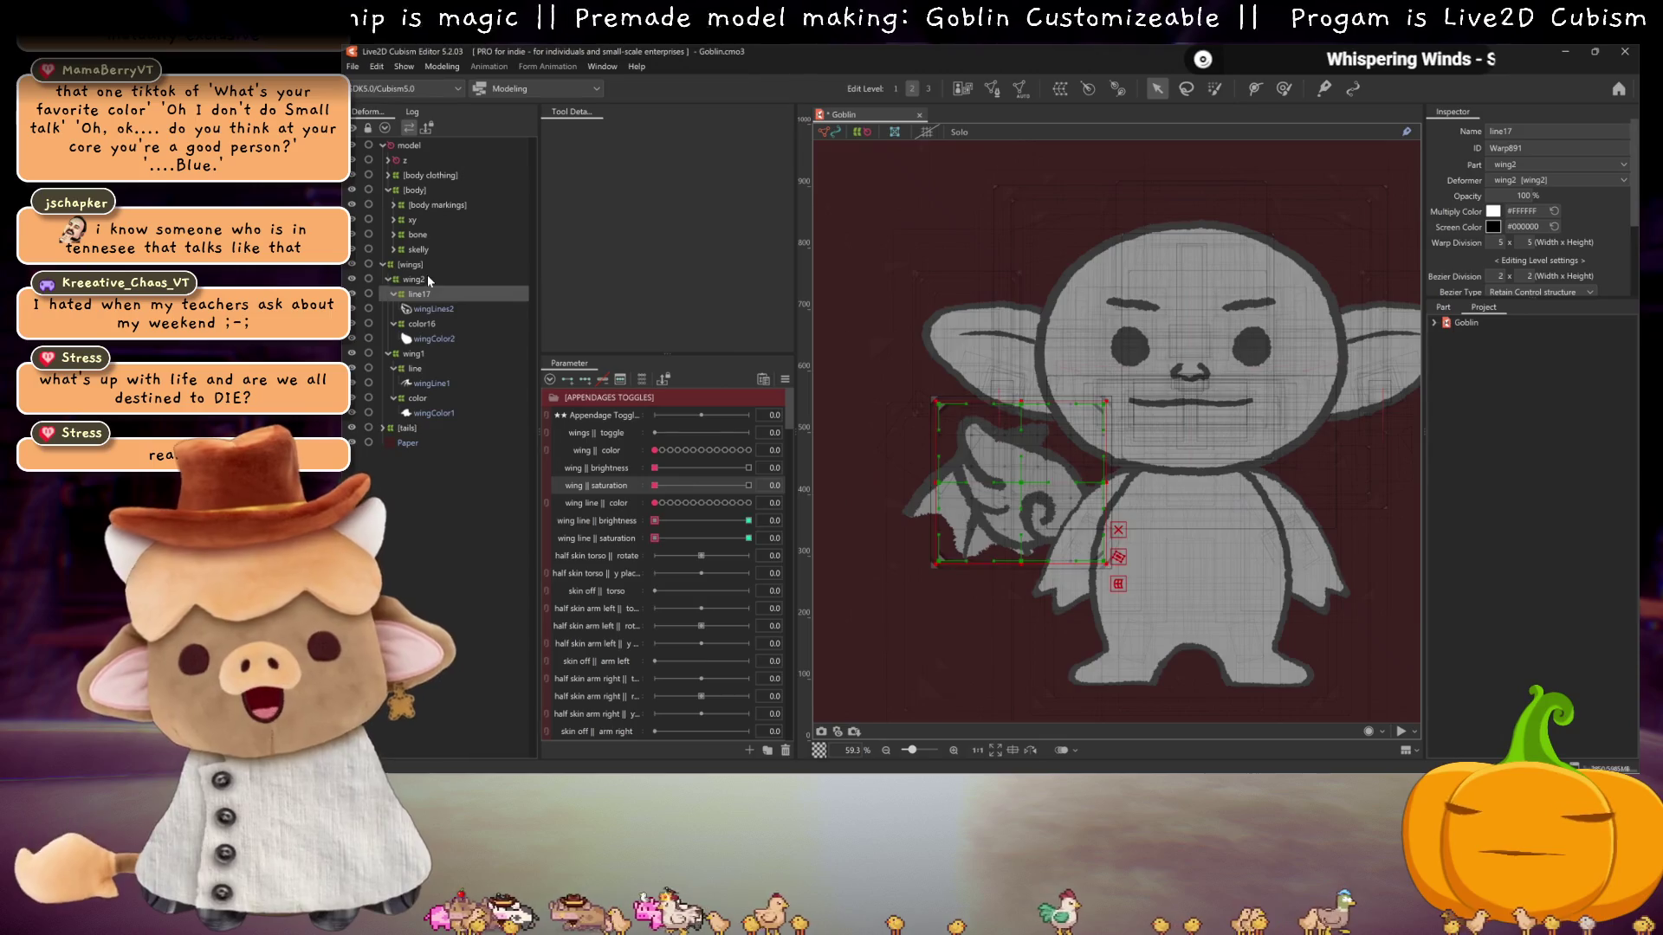
- With wing2 and wing1 on the wings || toggle parameter, set wing1 opacity to 100%
left_click(428, 277)
left_click(416, 354, "ctrl")
left_click(617, 433)
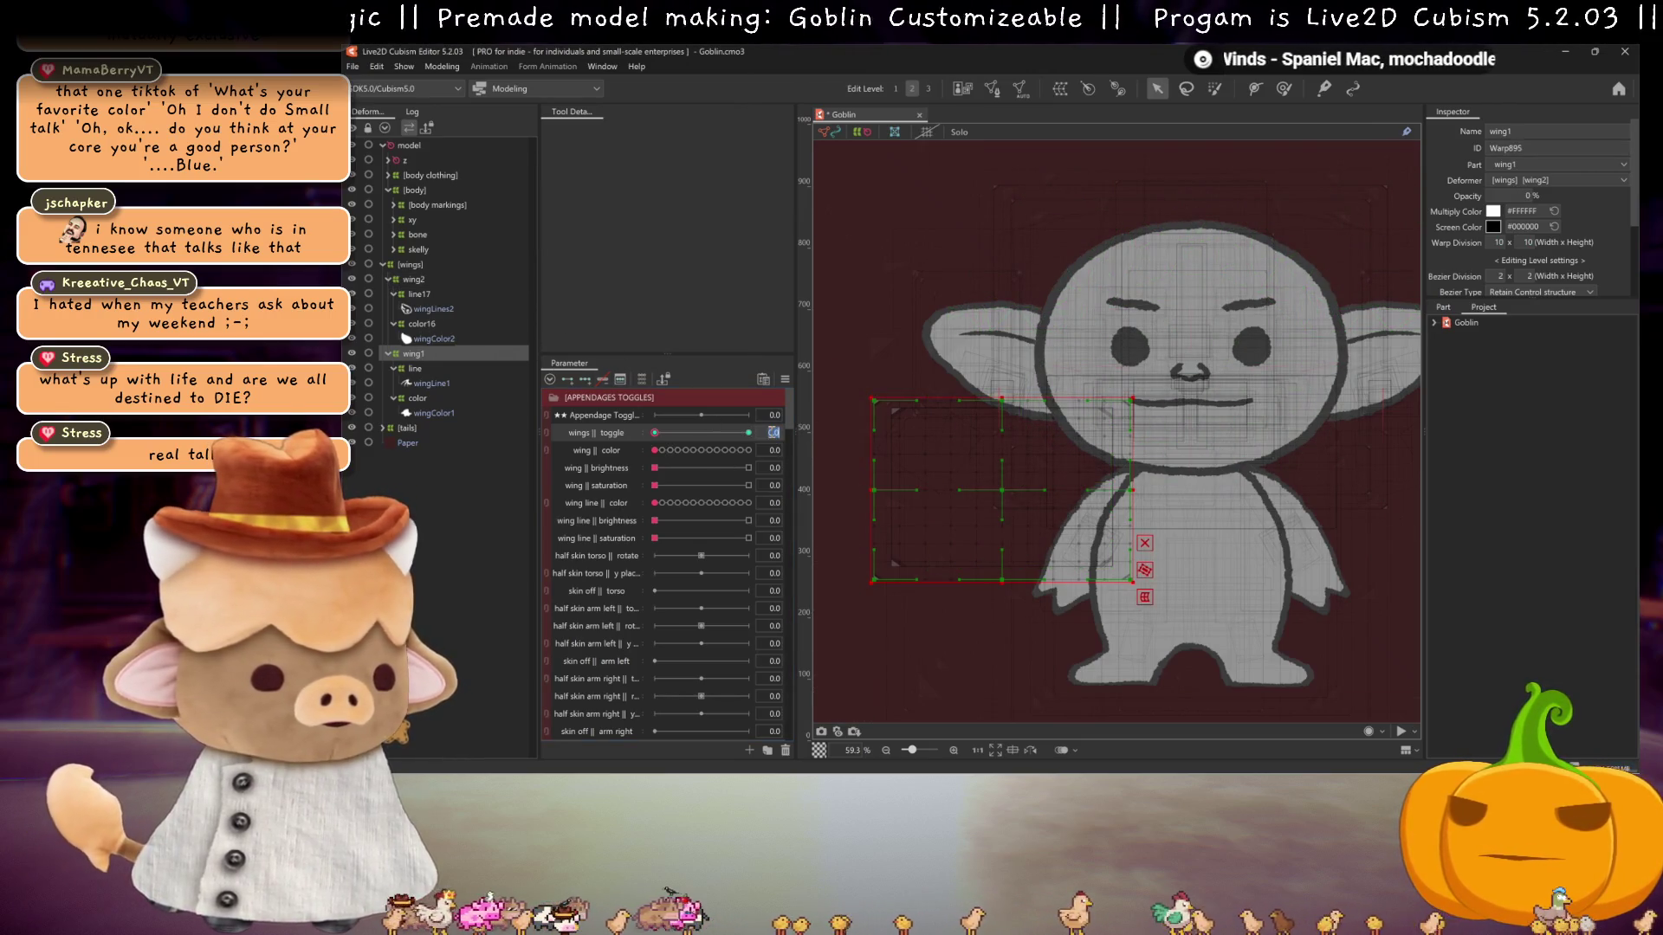
scroll(790, 438, "up", 1)
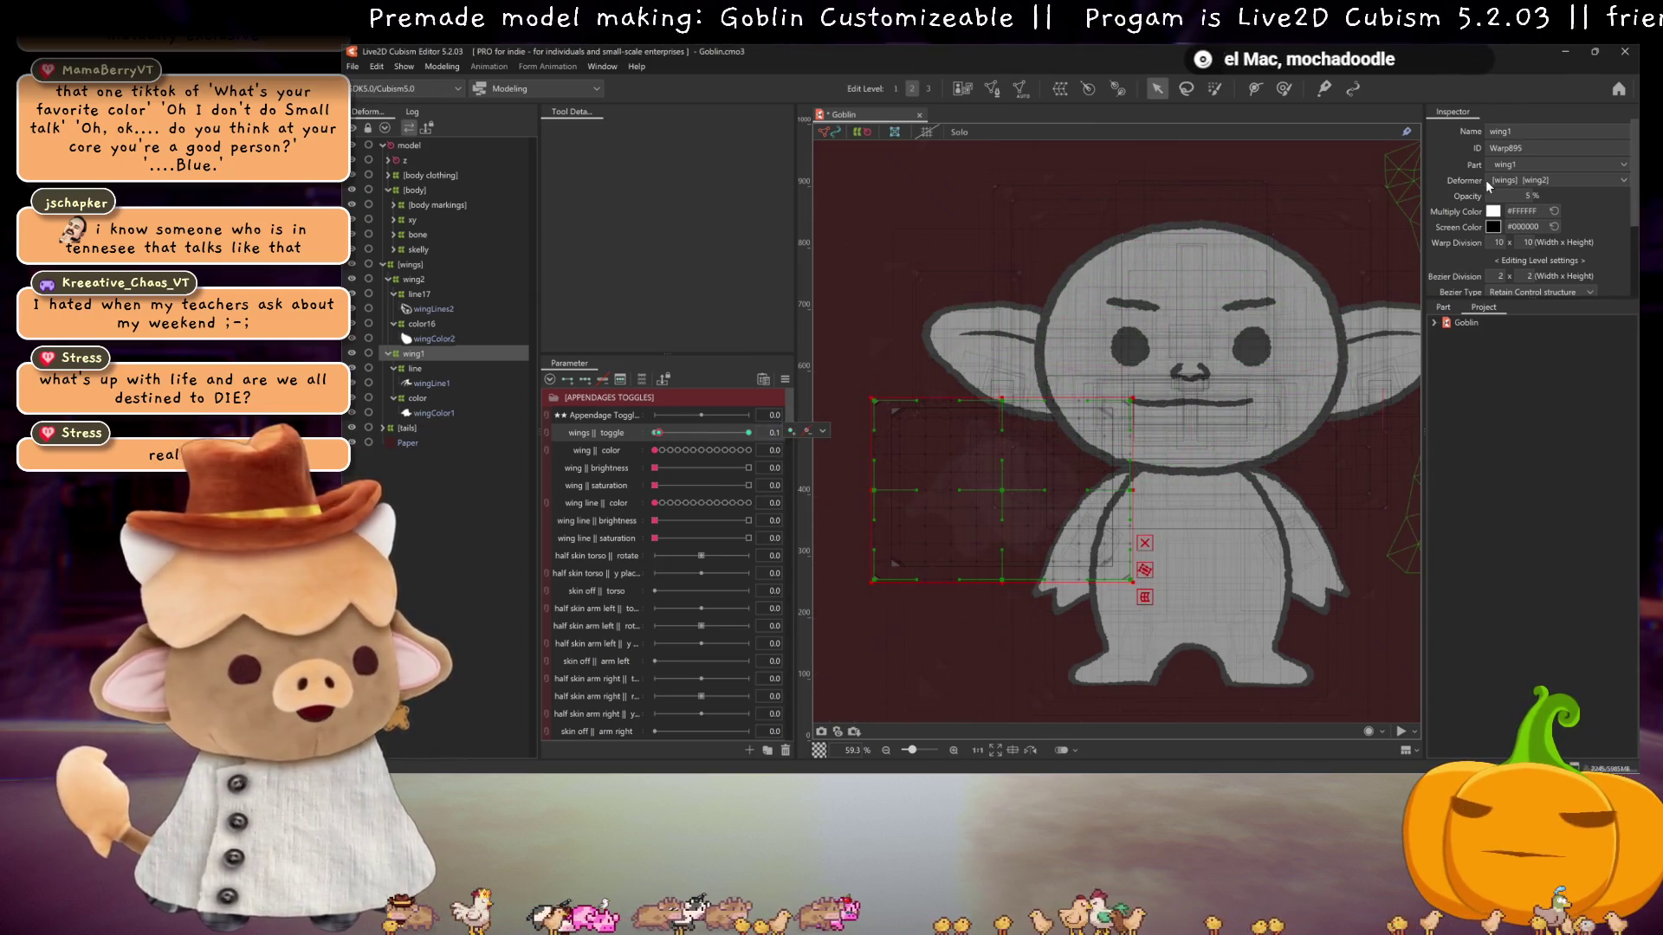
double_click(1528, 195)
type("100")
key("Return")
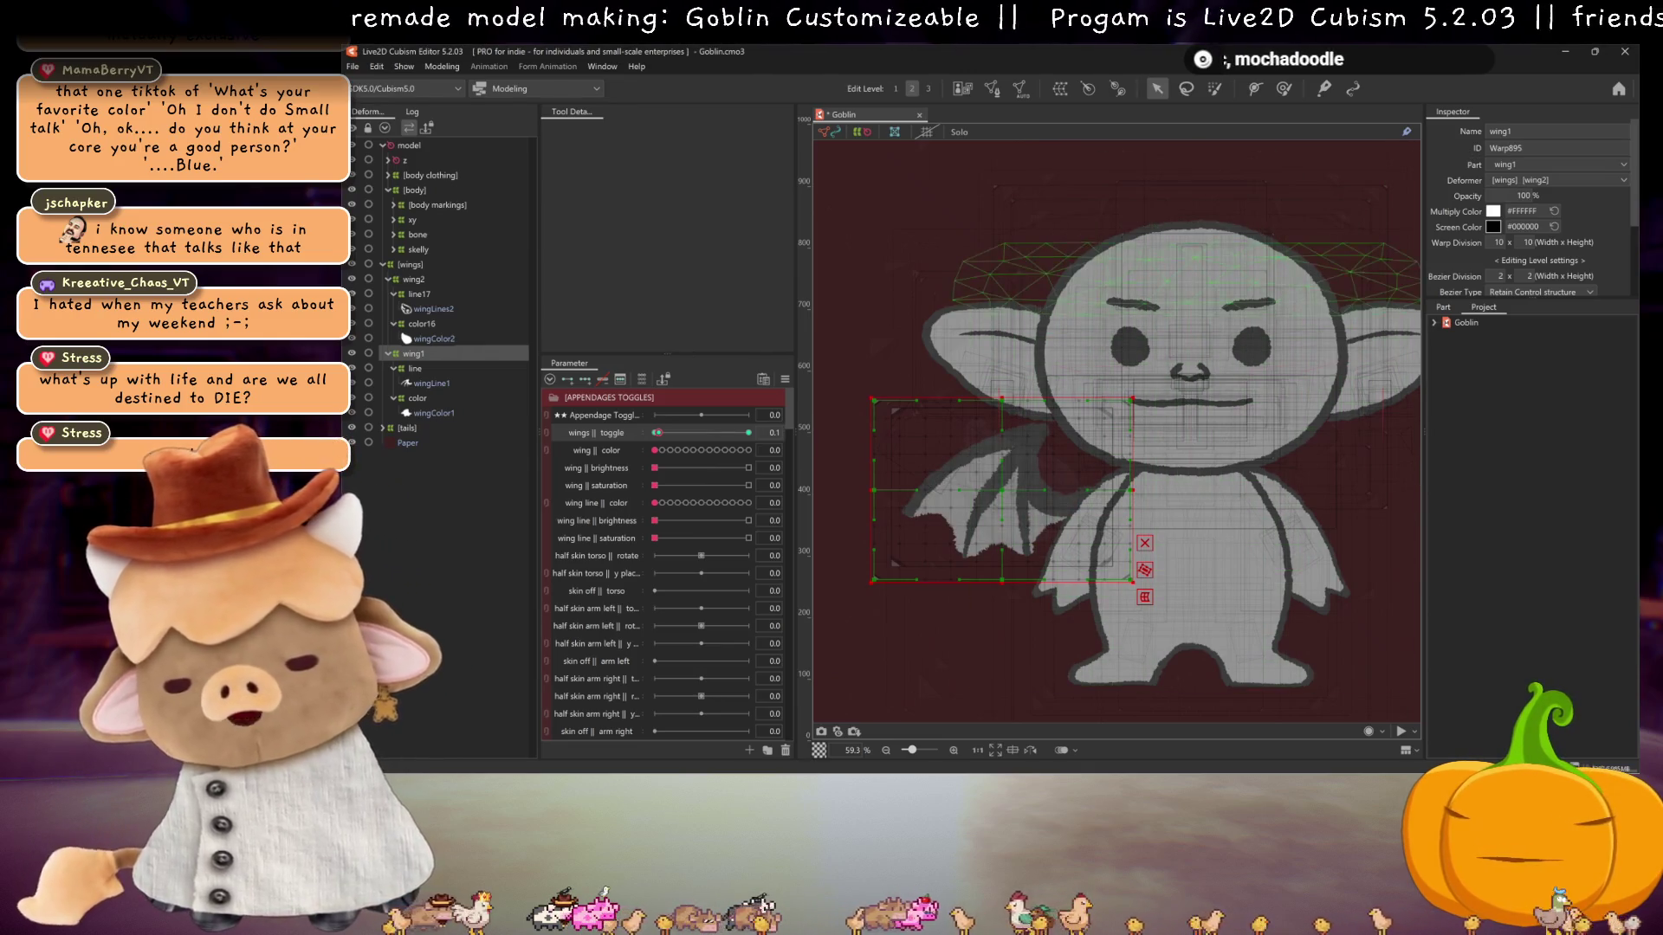
- Set the wings || toggle value to 0.9
double_click(774, 433)
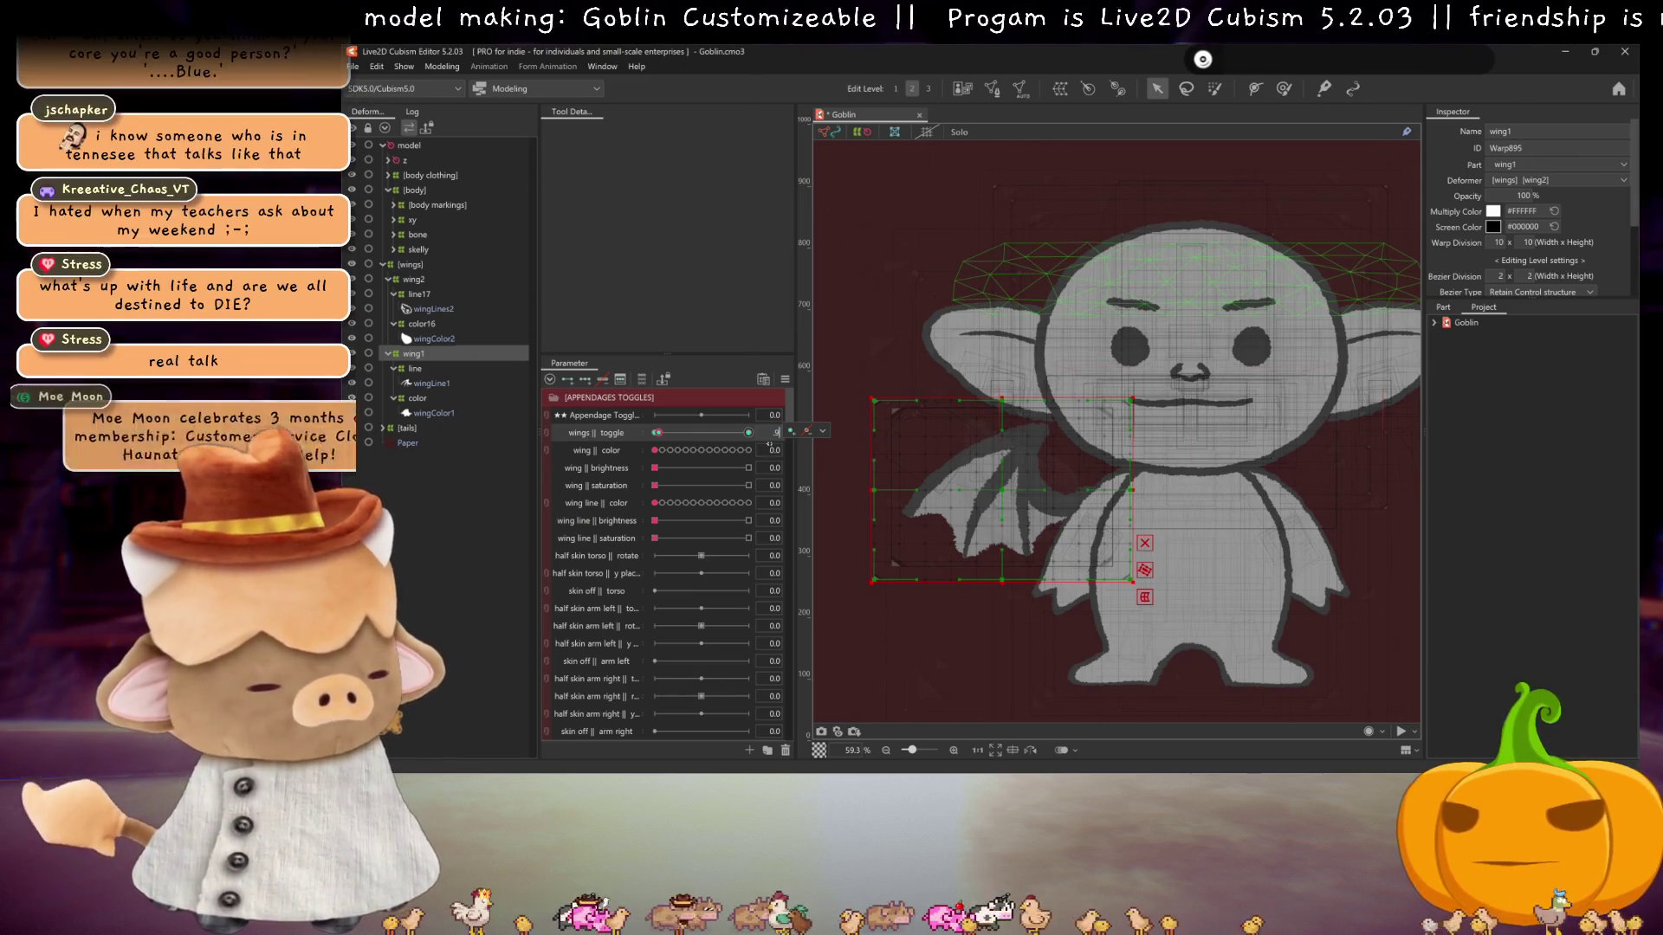
type("0.9")
key("Return")
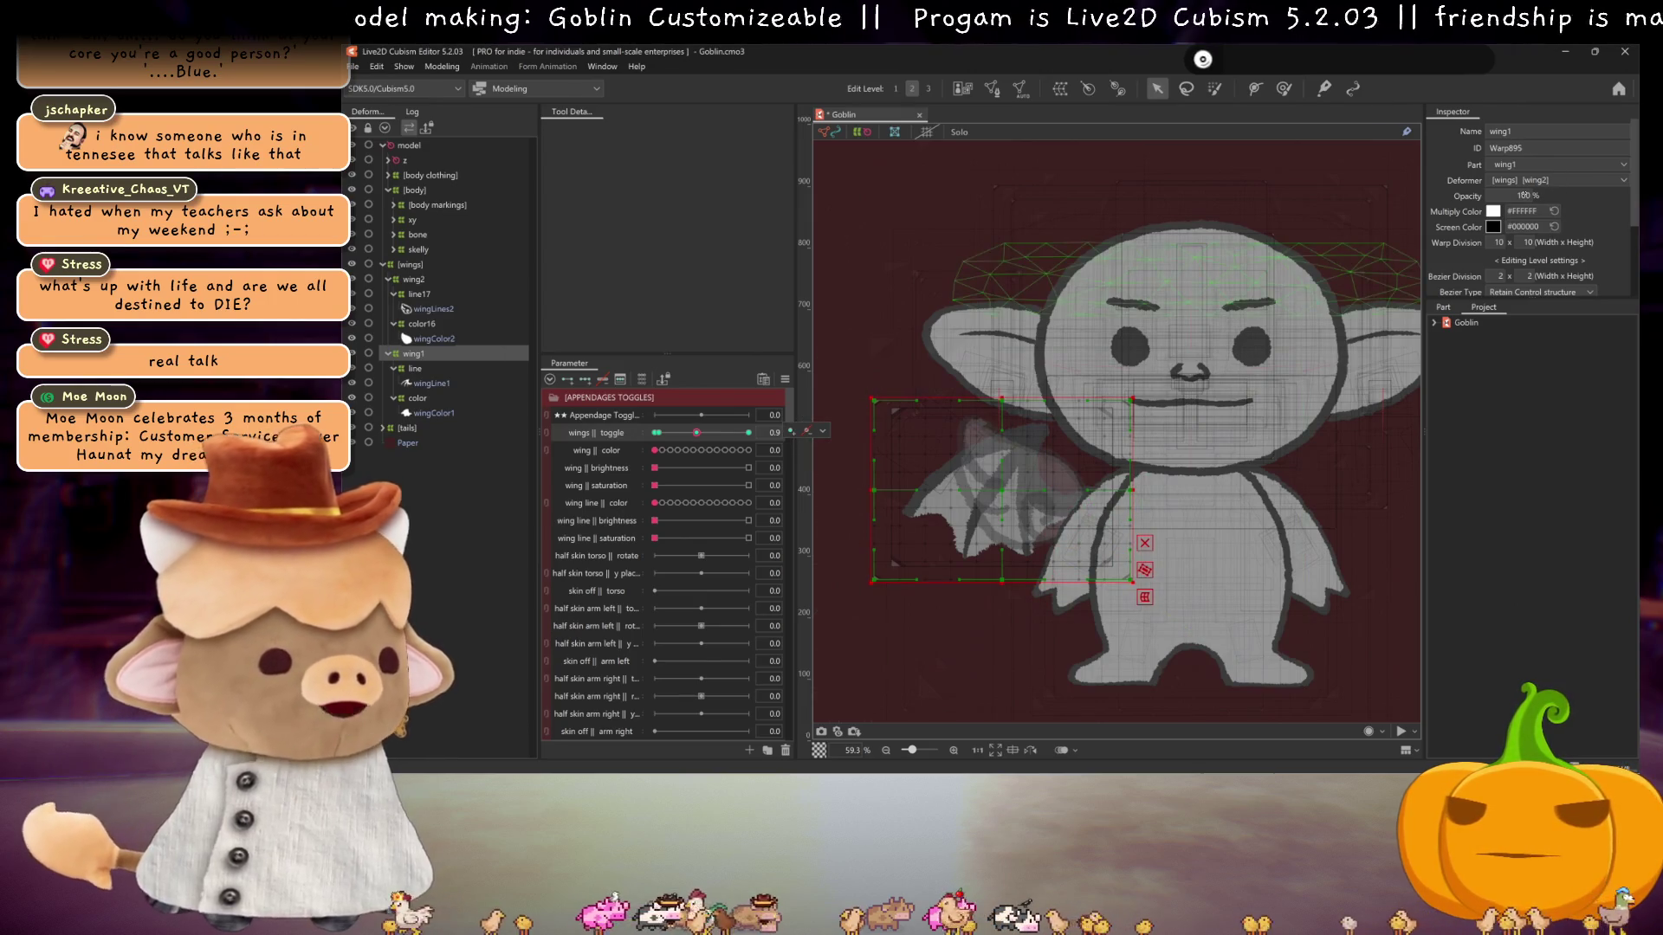
left_click(774, 433)
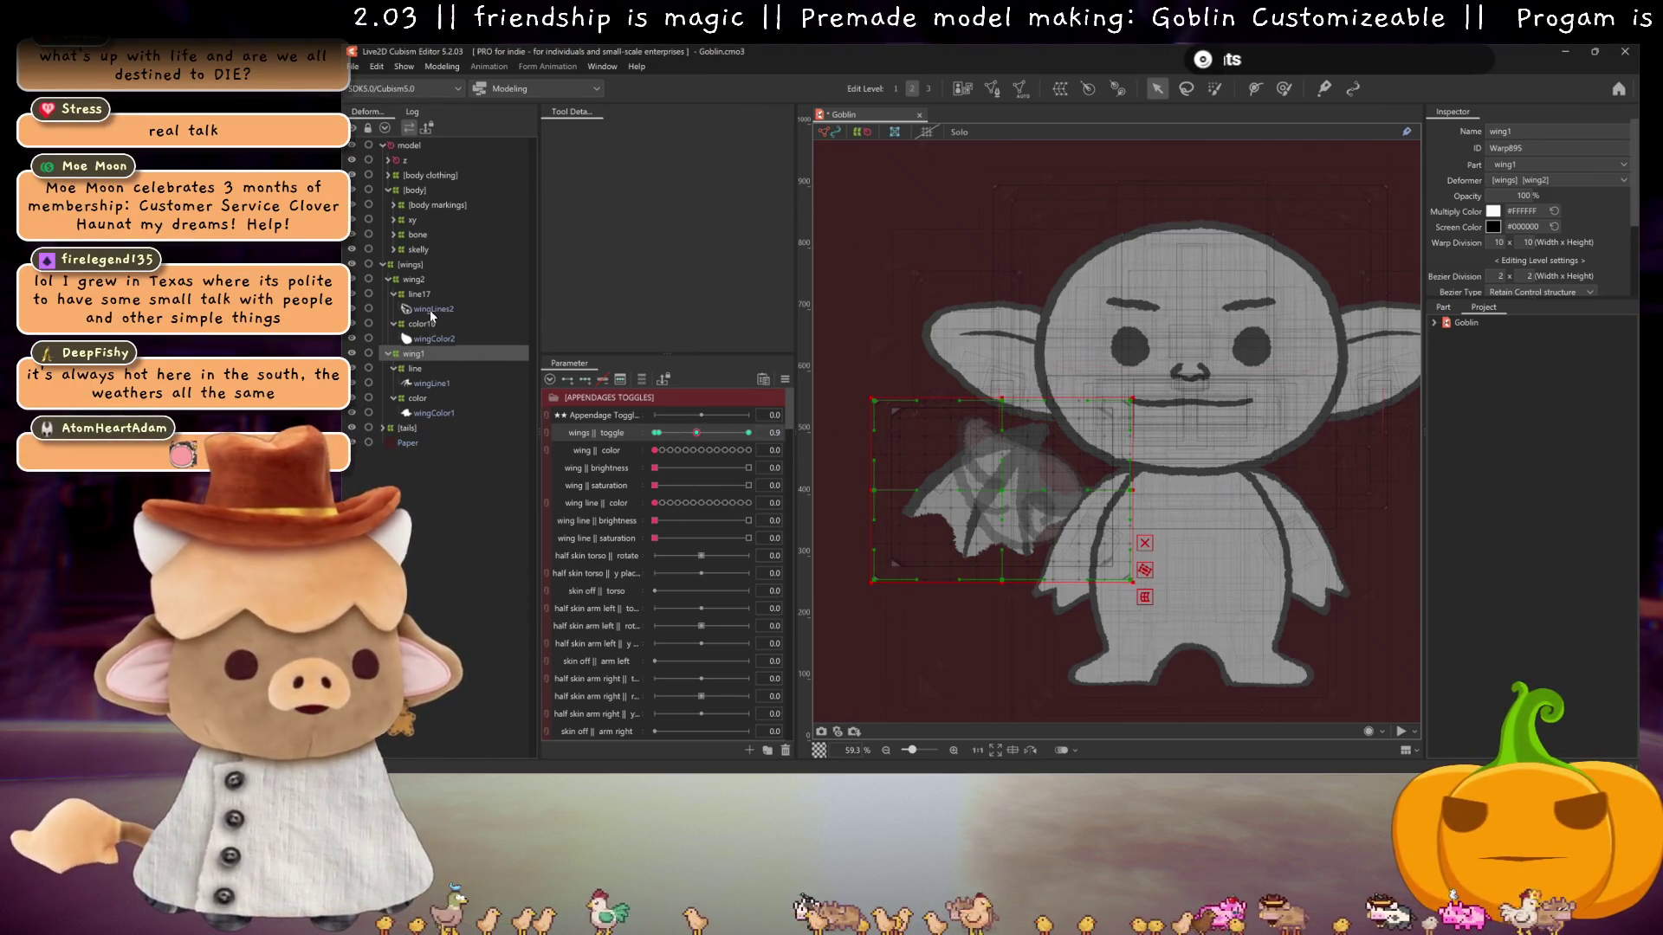
- Key wing2 and wing1 opacity on wings || toggle, ranging the toggle up to 2.0
left_click(414, 280)
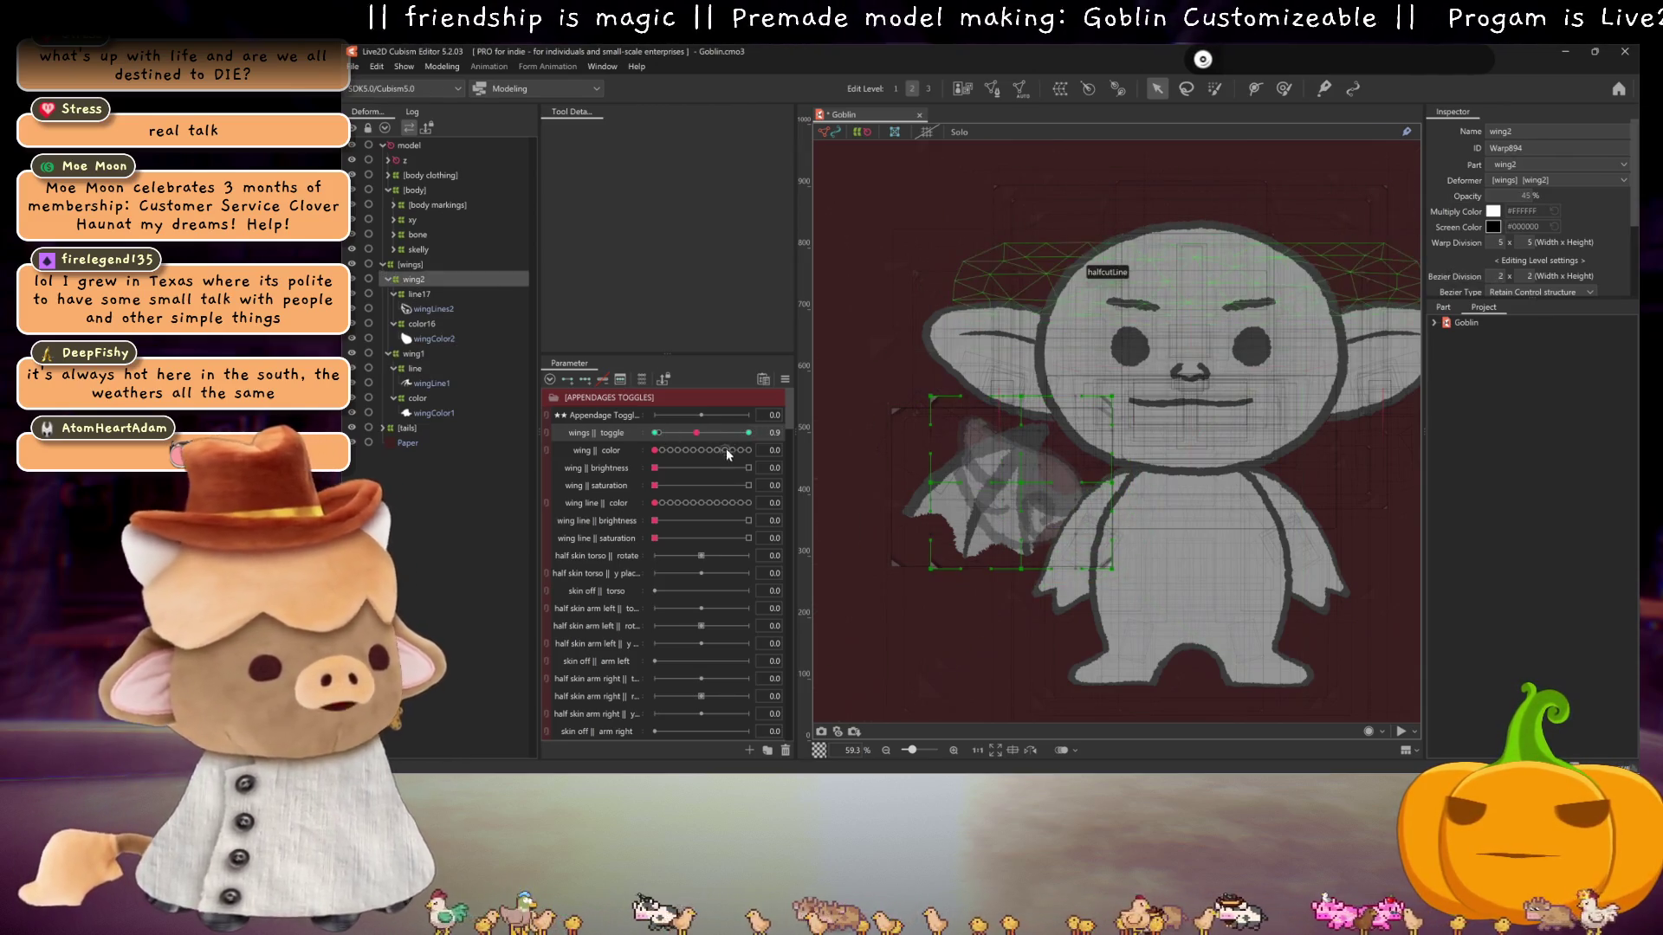
left_click(773, 432)
key("Return")
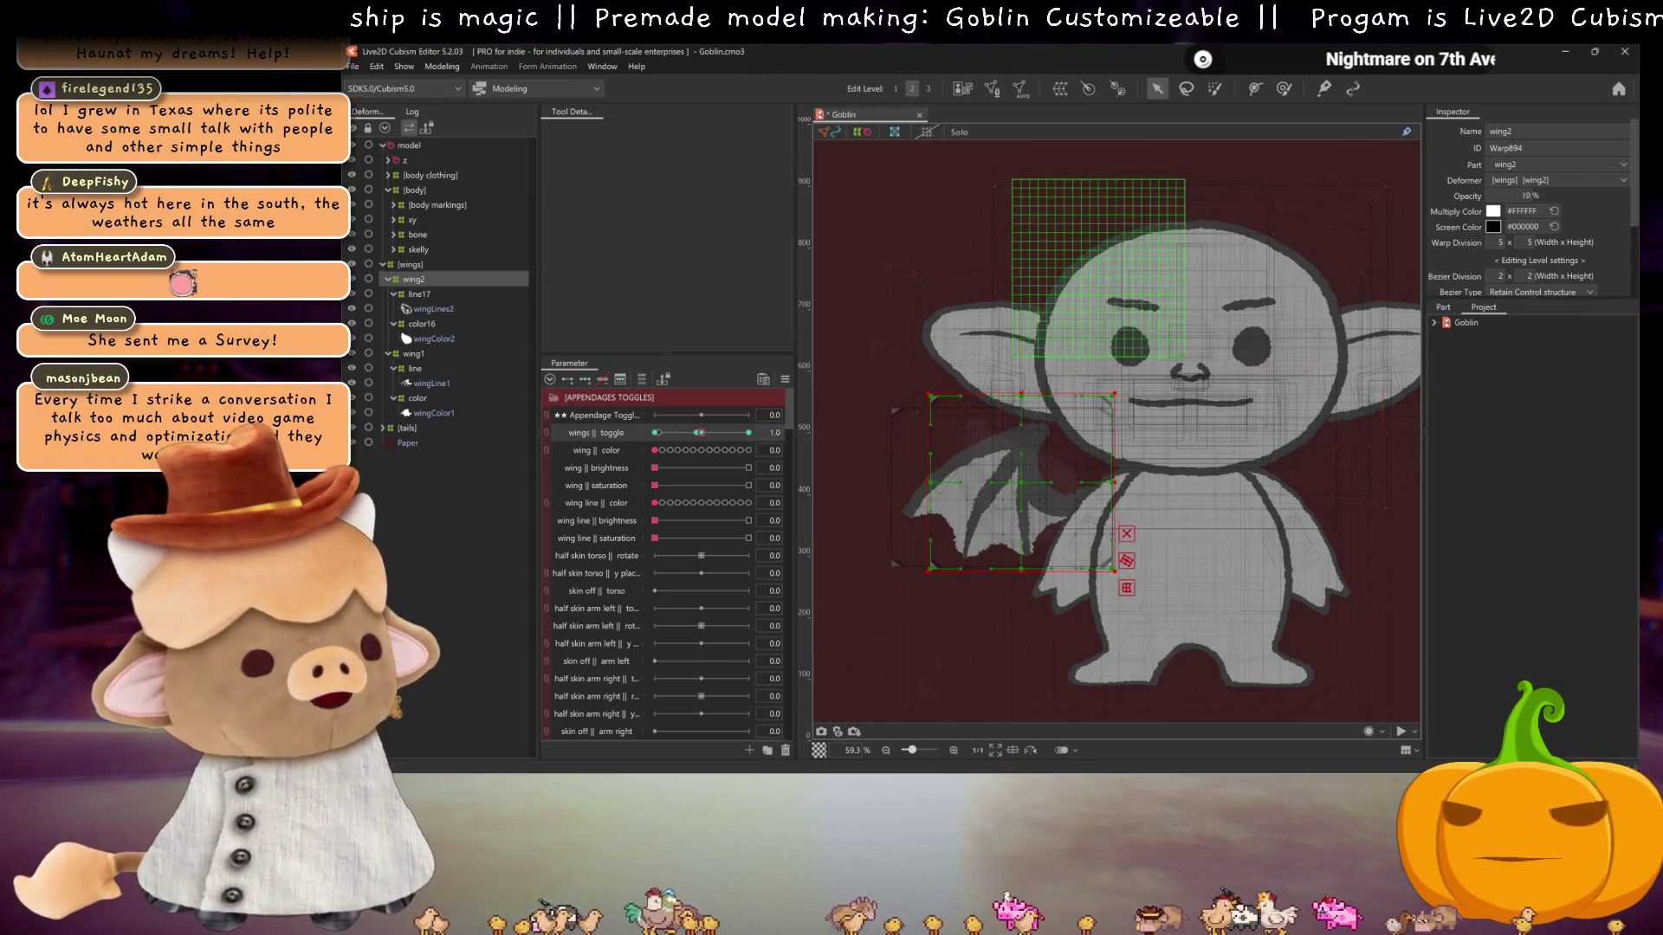
left_click(414, 355)
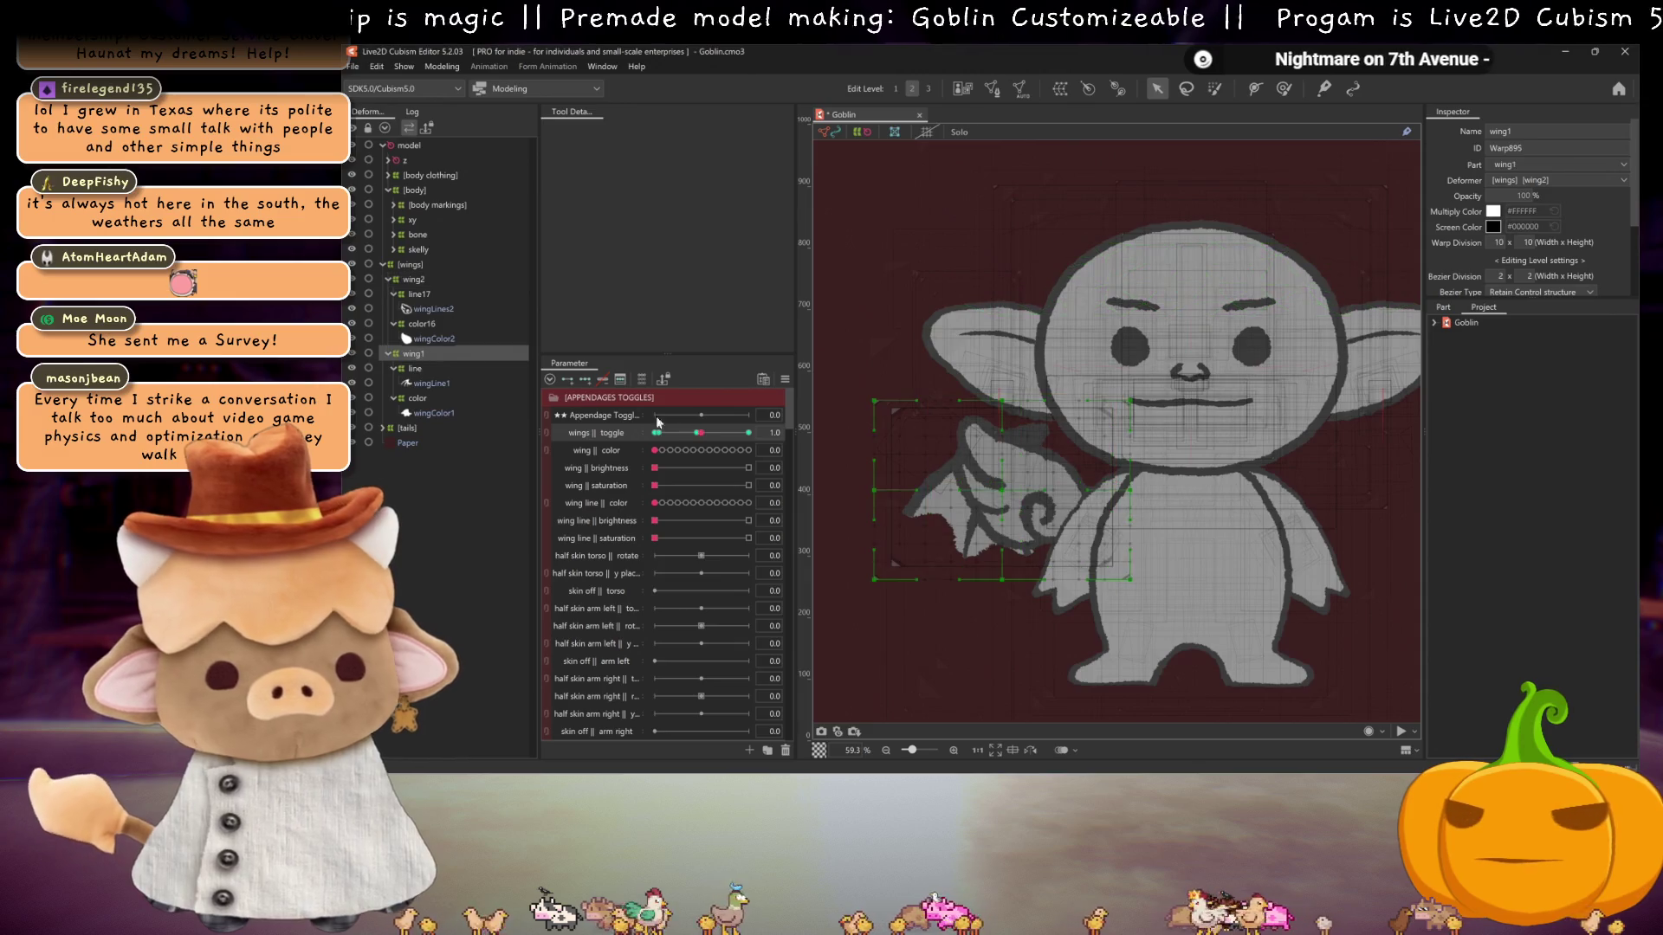
left_click(790, 433)
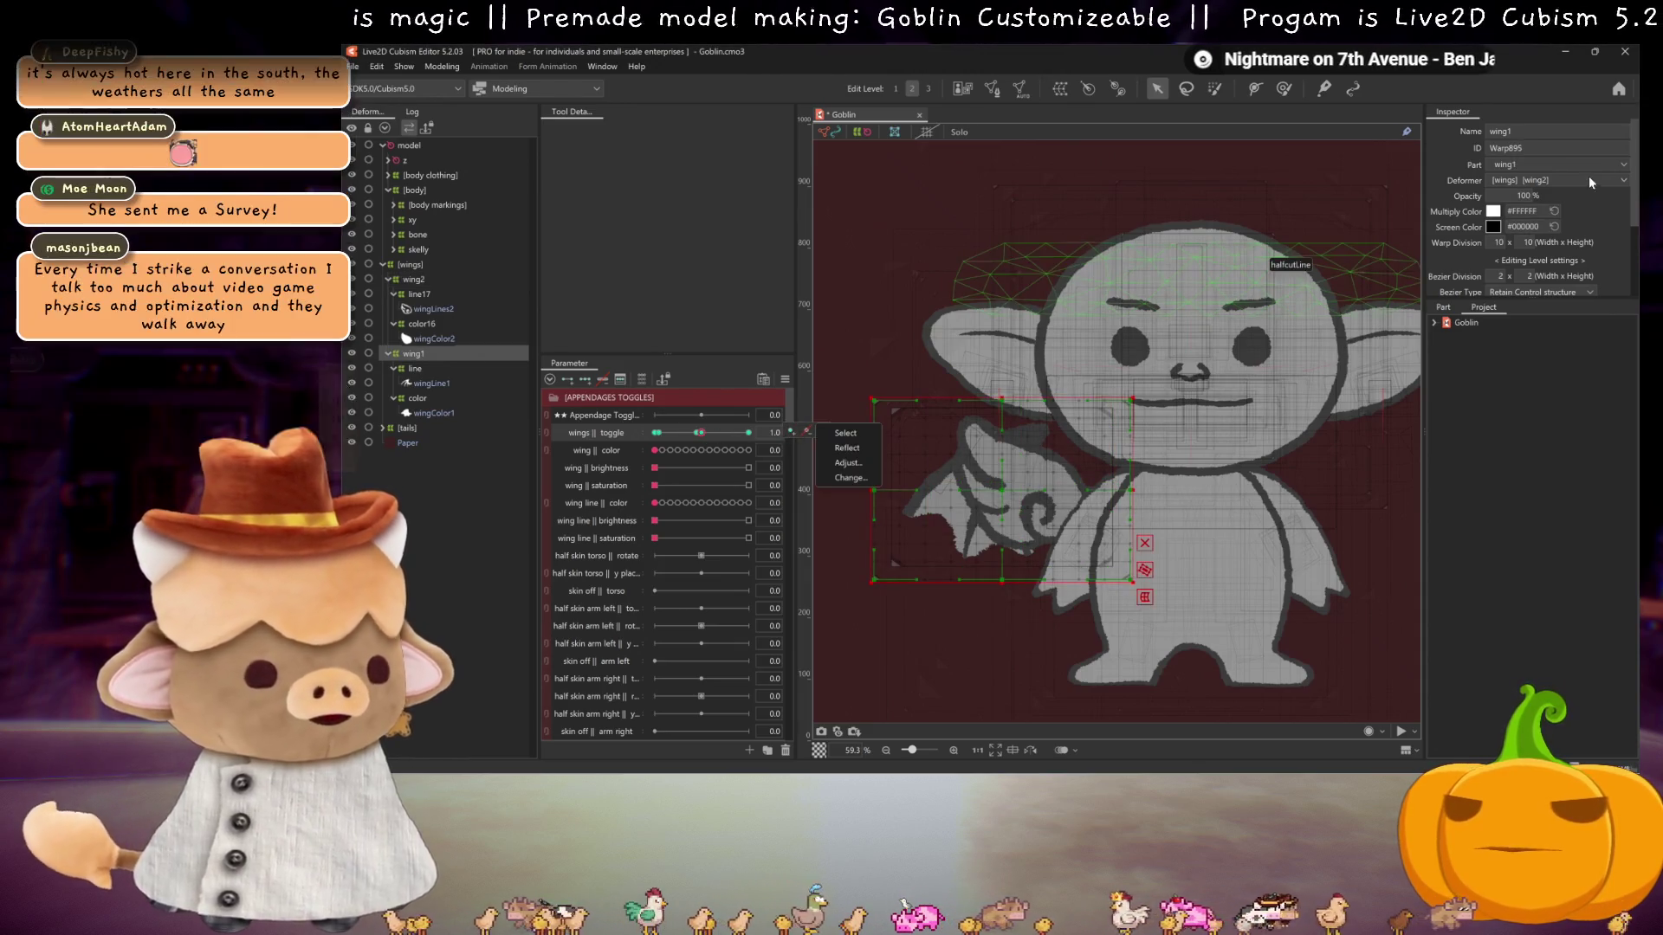
left_click(845, 459)
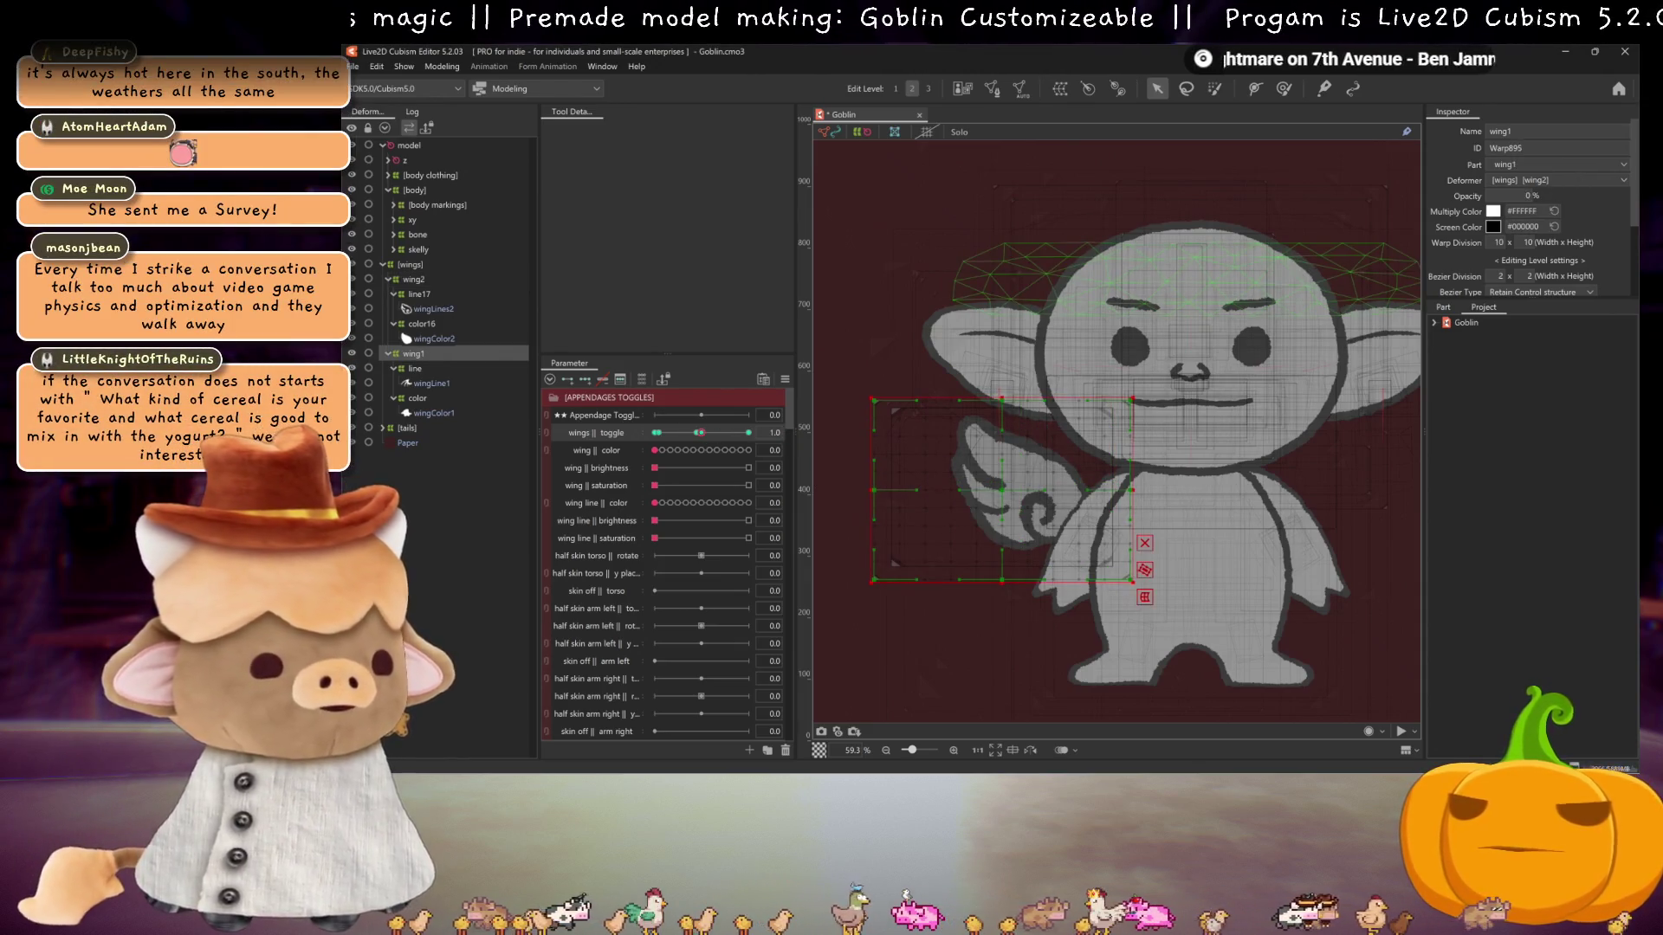
left_click(749, 432)
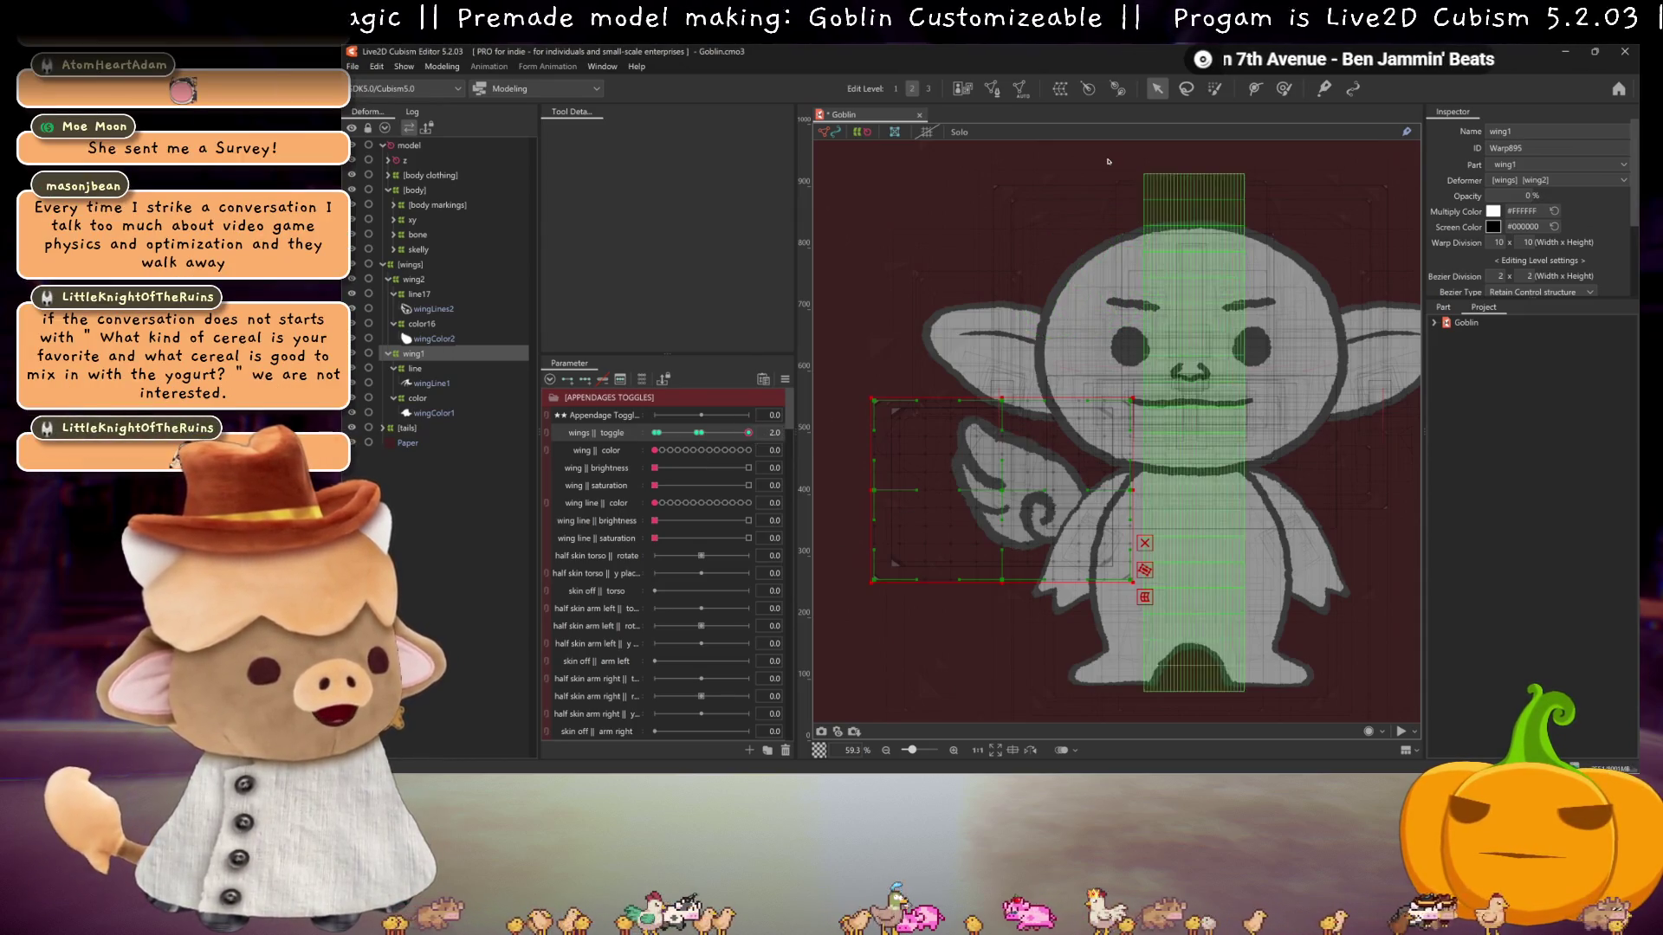
left_click(705, 432)
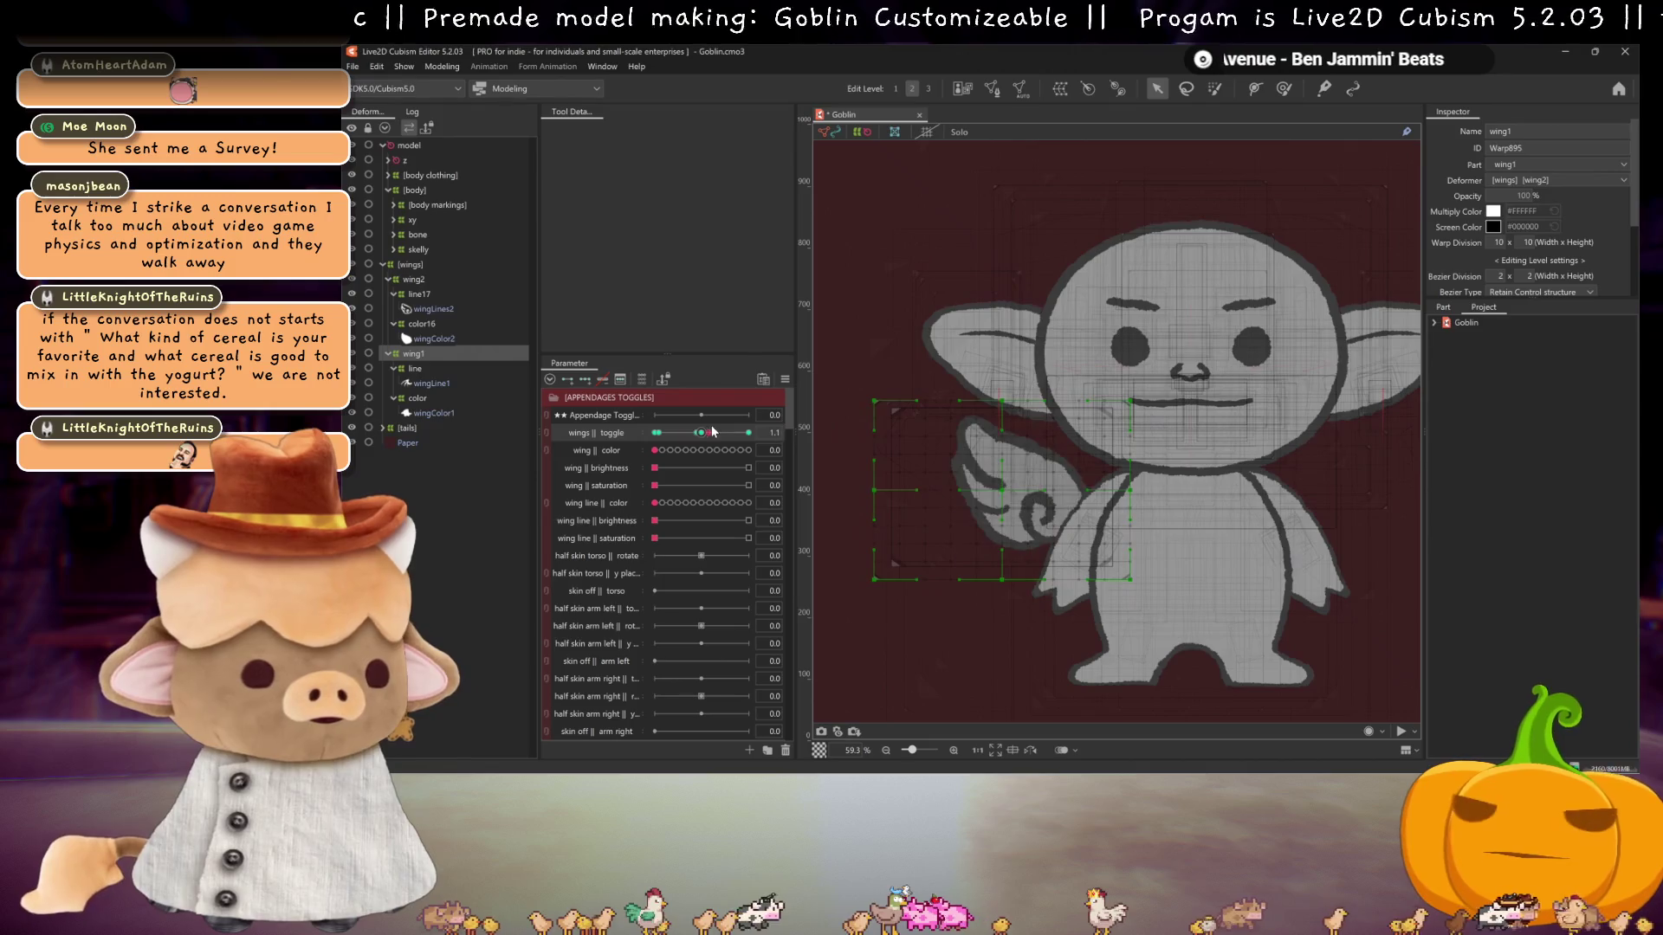
- Hide the mesh overlay and scrub wings || toggle and wing line colour to preview
key("ctrl+h")
mouse_move(713, 432)
left_mouse_down()
mouse_move(749, 432)
mouse_move(662, 432)
mouse_move(705, 432)
mouse_move(676, 433)
mouse_move(700, 450)
left_mouse_up()
mouse_move(655, 502)
left_mouse_down()
mouse_move(736, 502)
mouse_move(654, 502)
mouse_move(679, 538)
mouse_move(655, 538)
mouse_move(767, 488)
mouse_move(684, 509)
mouse_move(684, 487)
mouse_move(658, 490)
left_mouse_up()
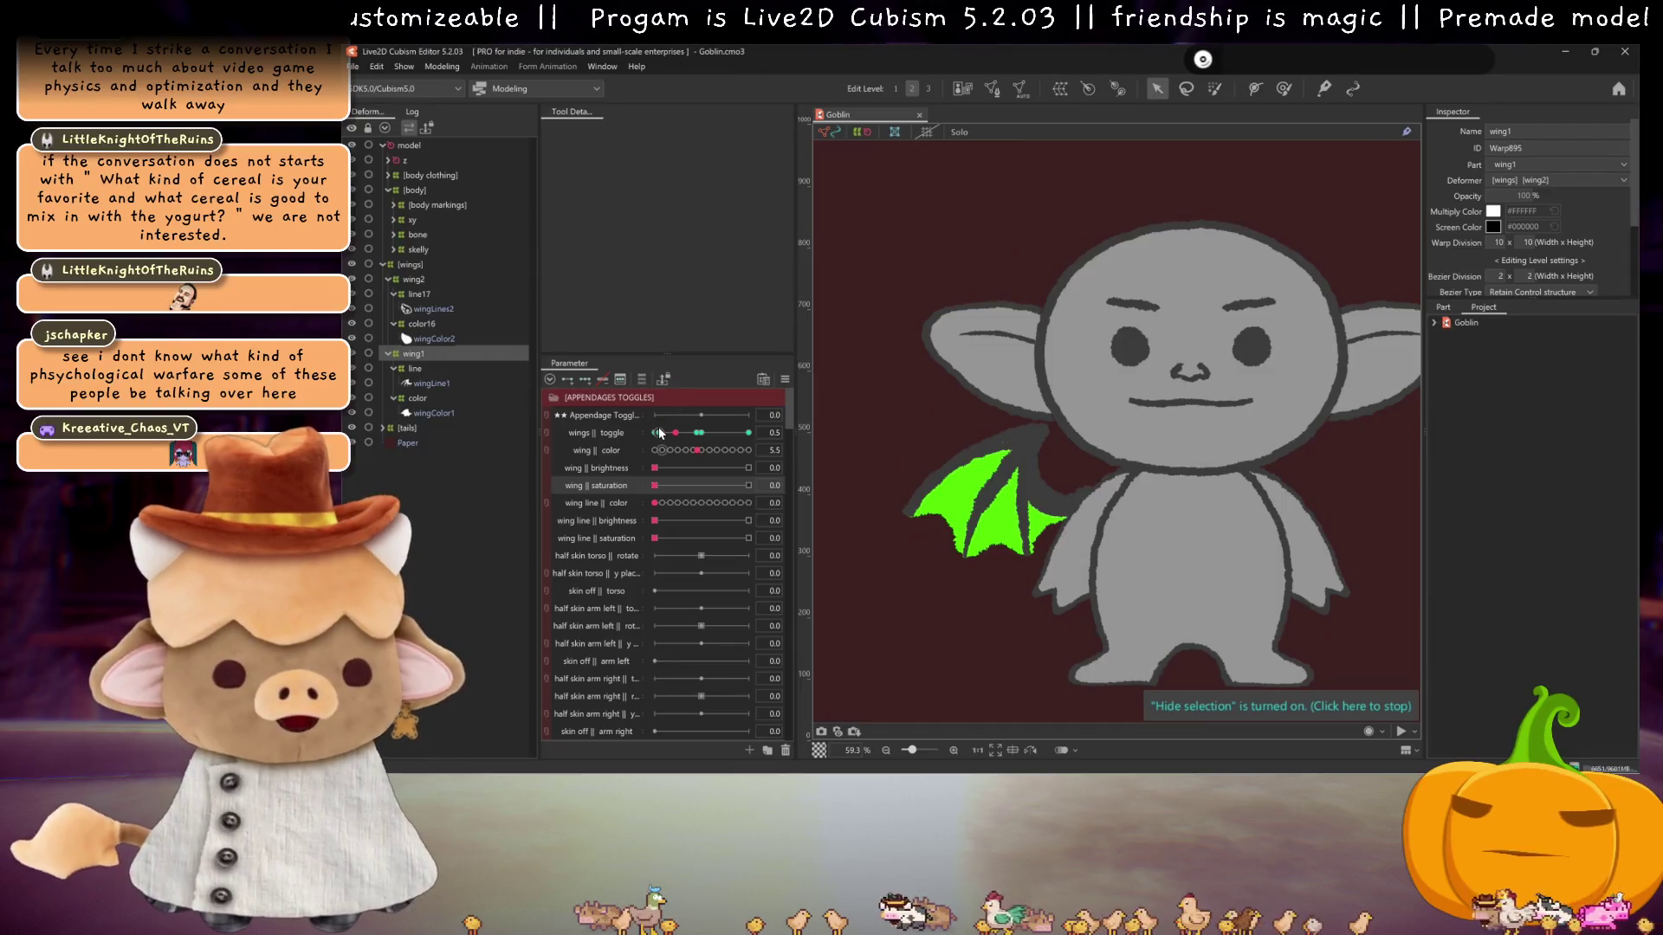
- Reset wing || color to 0.0 and set wings || toggle to 0.1
left_click(658, 429)
left_click(655, 450)
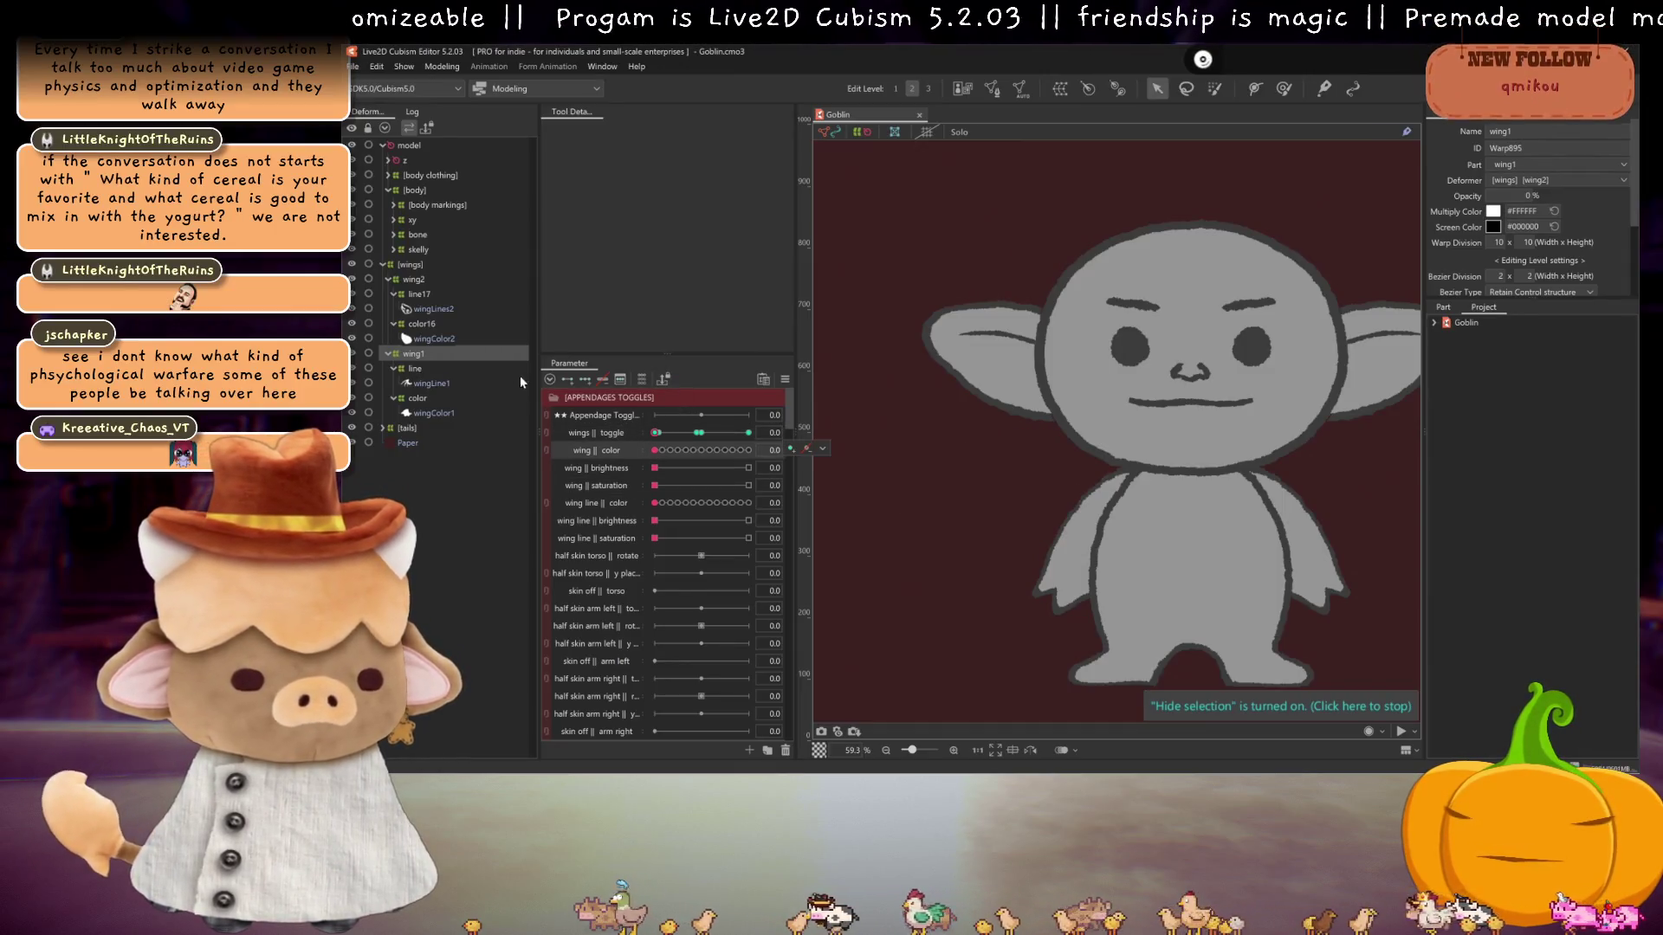
left_click(660, 432)
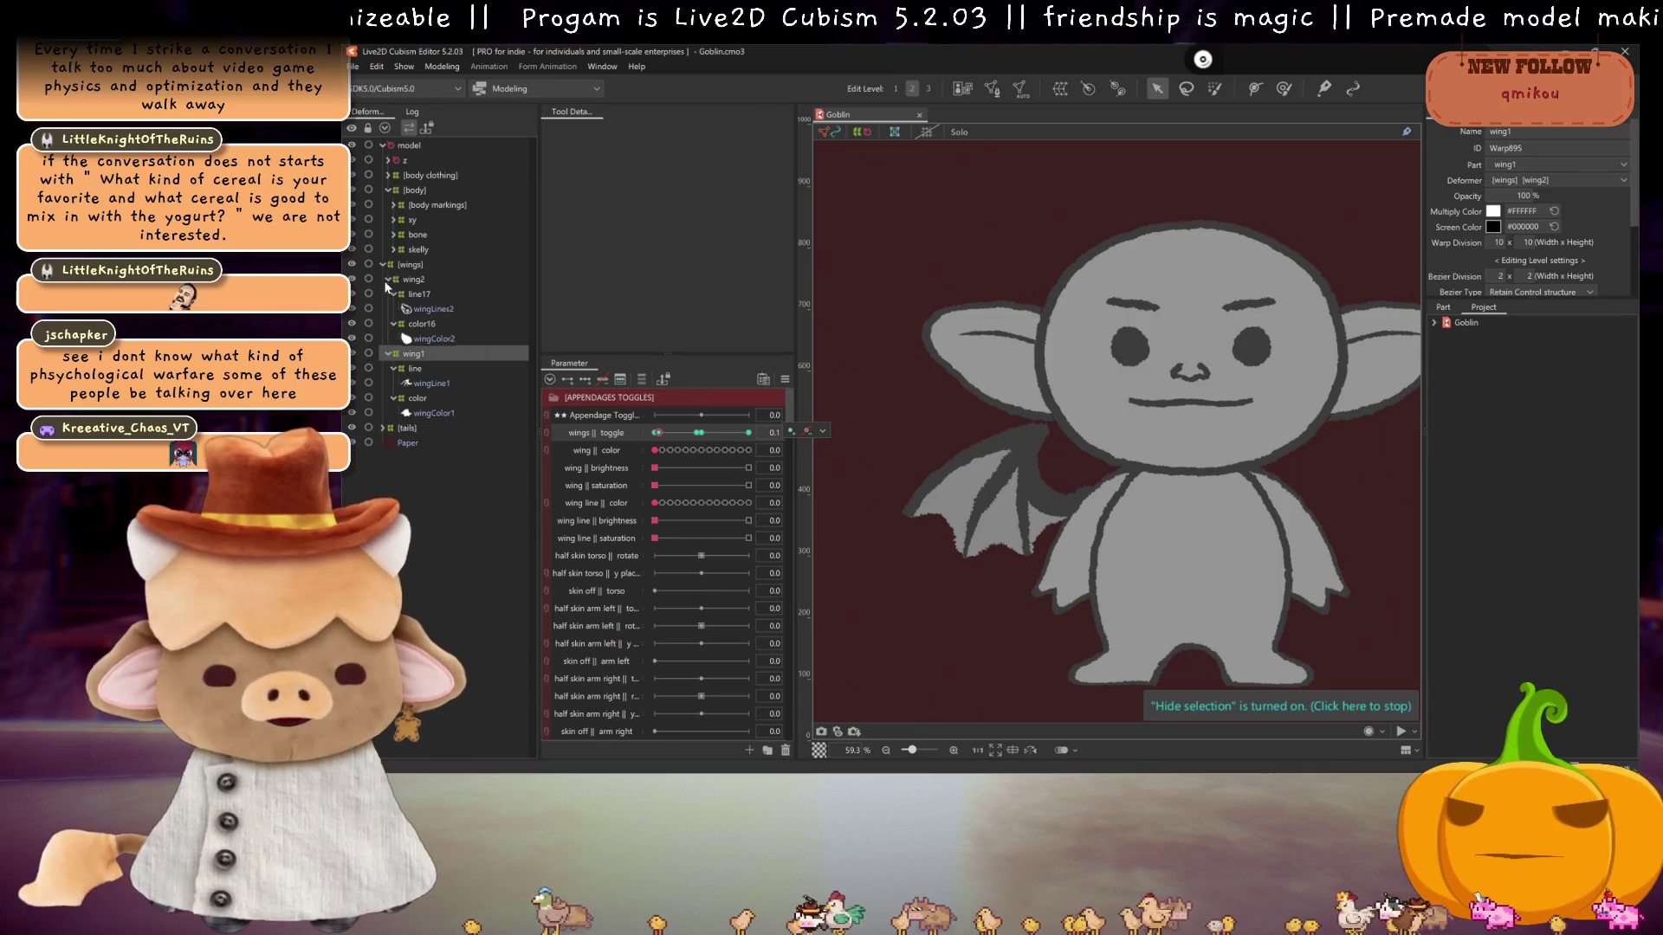
- Collapse the wing2 and wing1 folders and select both deformers
left_click(387, 280)
left_click(387, 293)
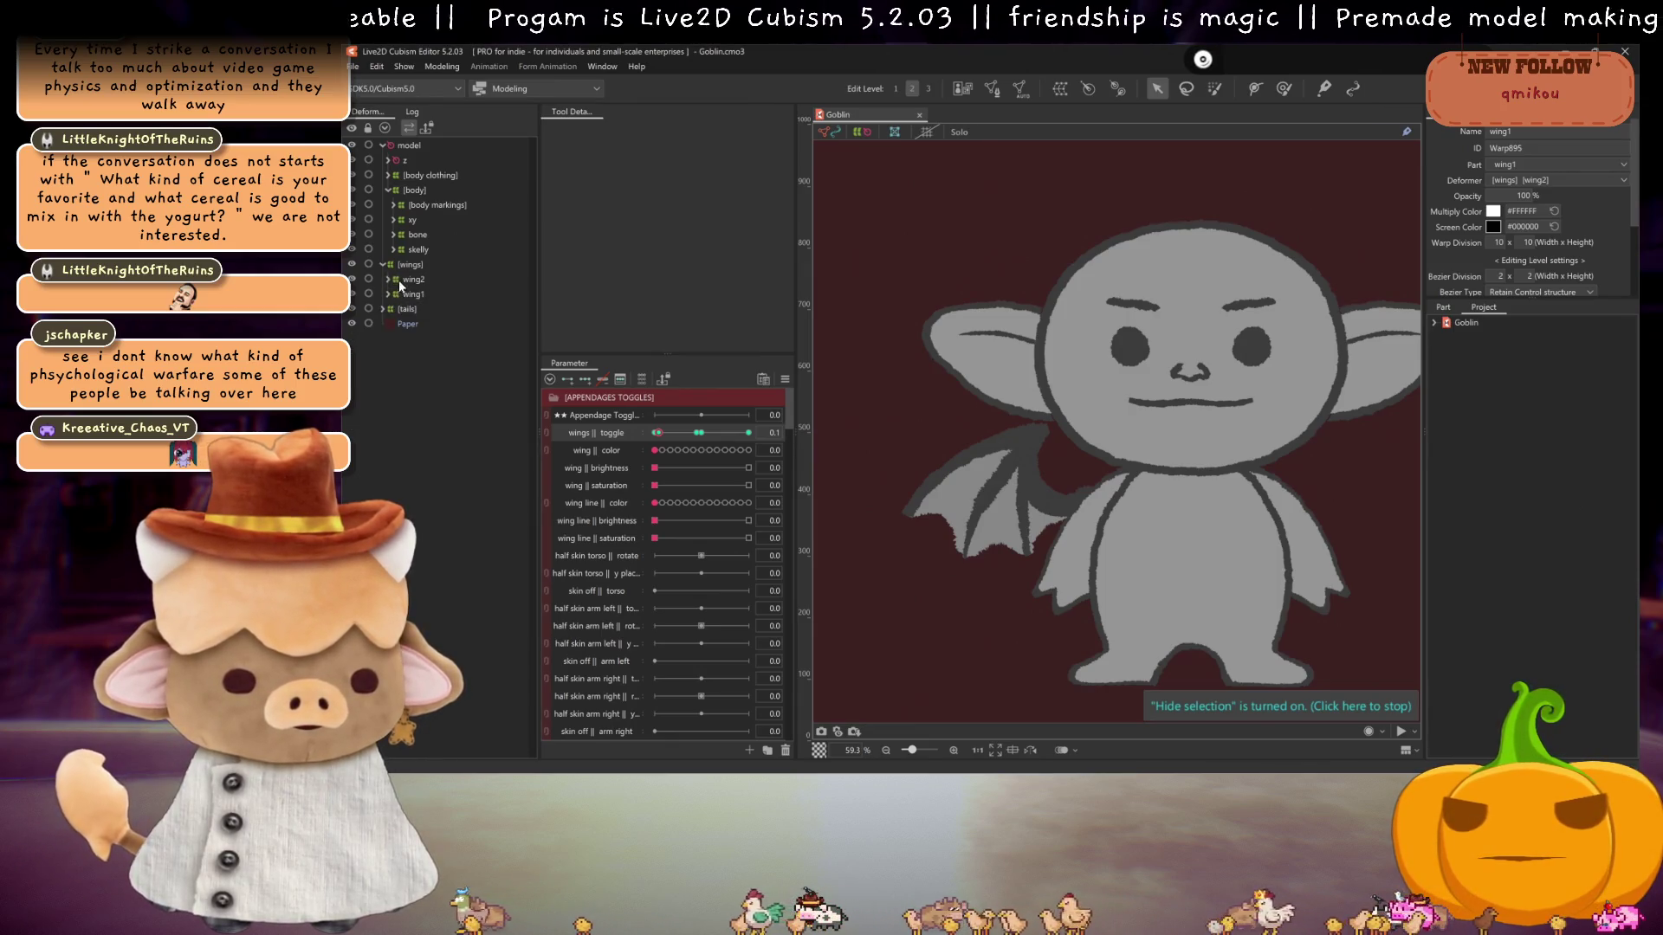
left_click(400, 283)
left_click(404, 293, "ctrl")
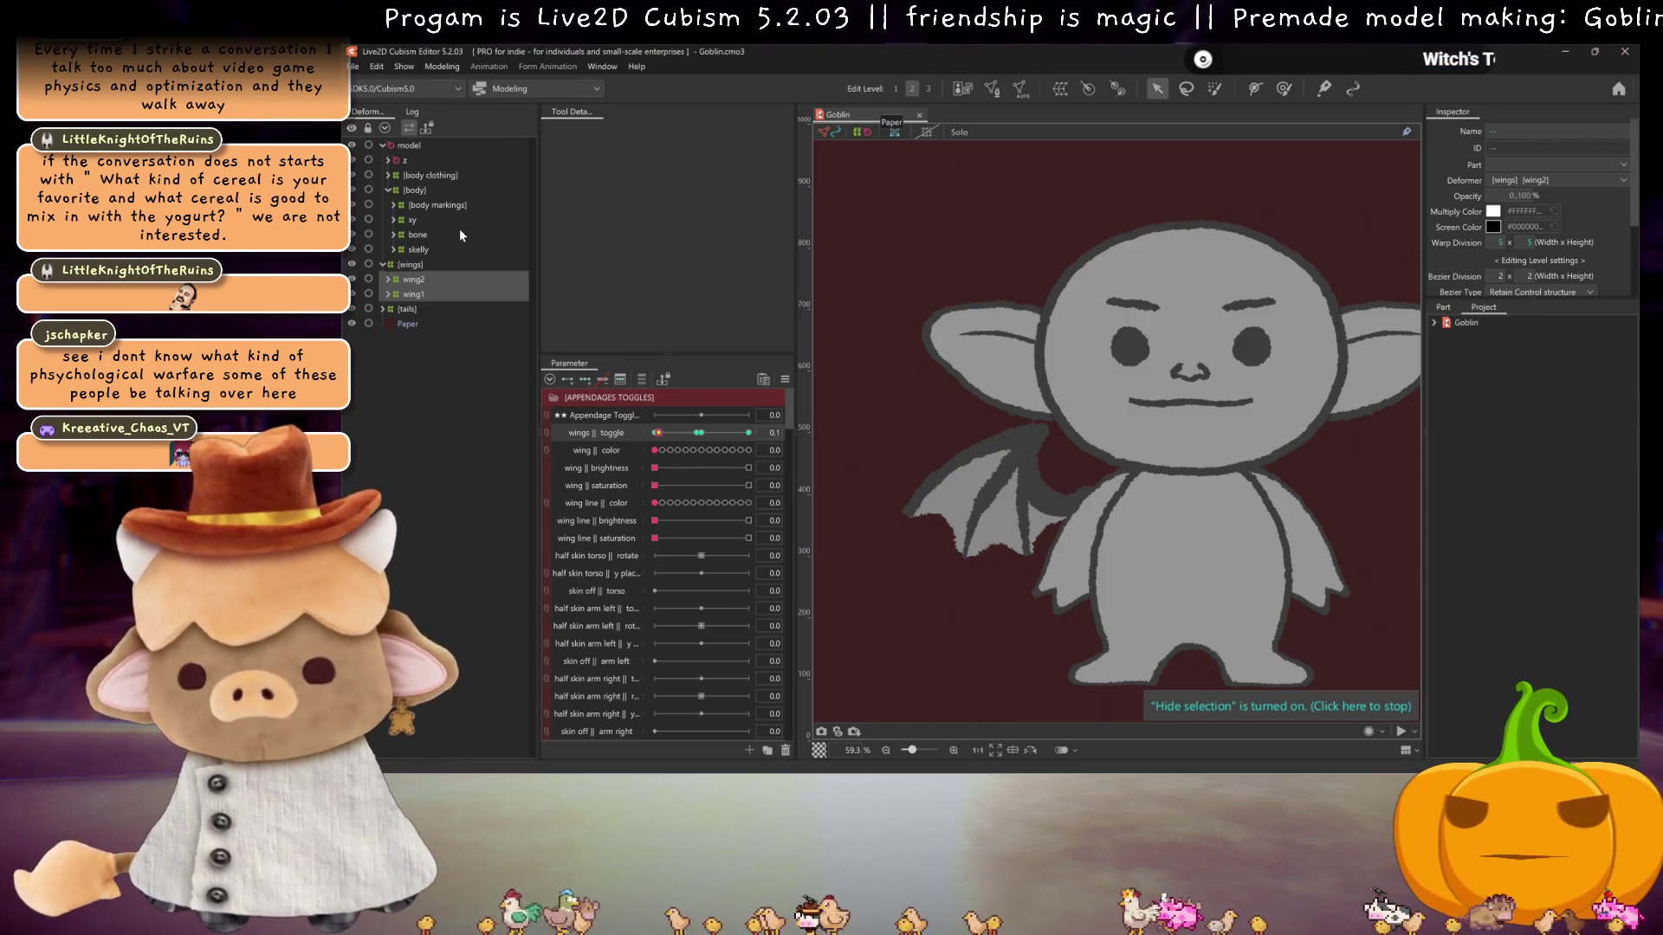
scroll(1250, 505, "down", 2)
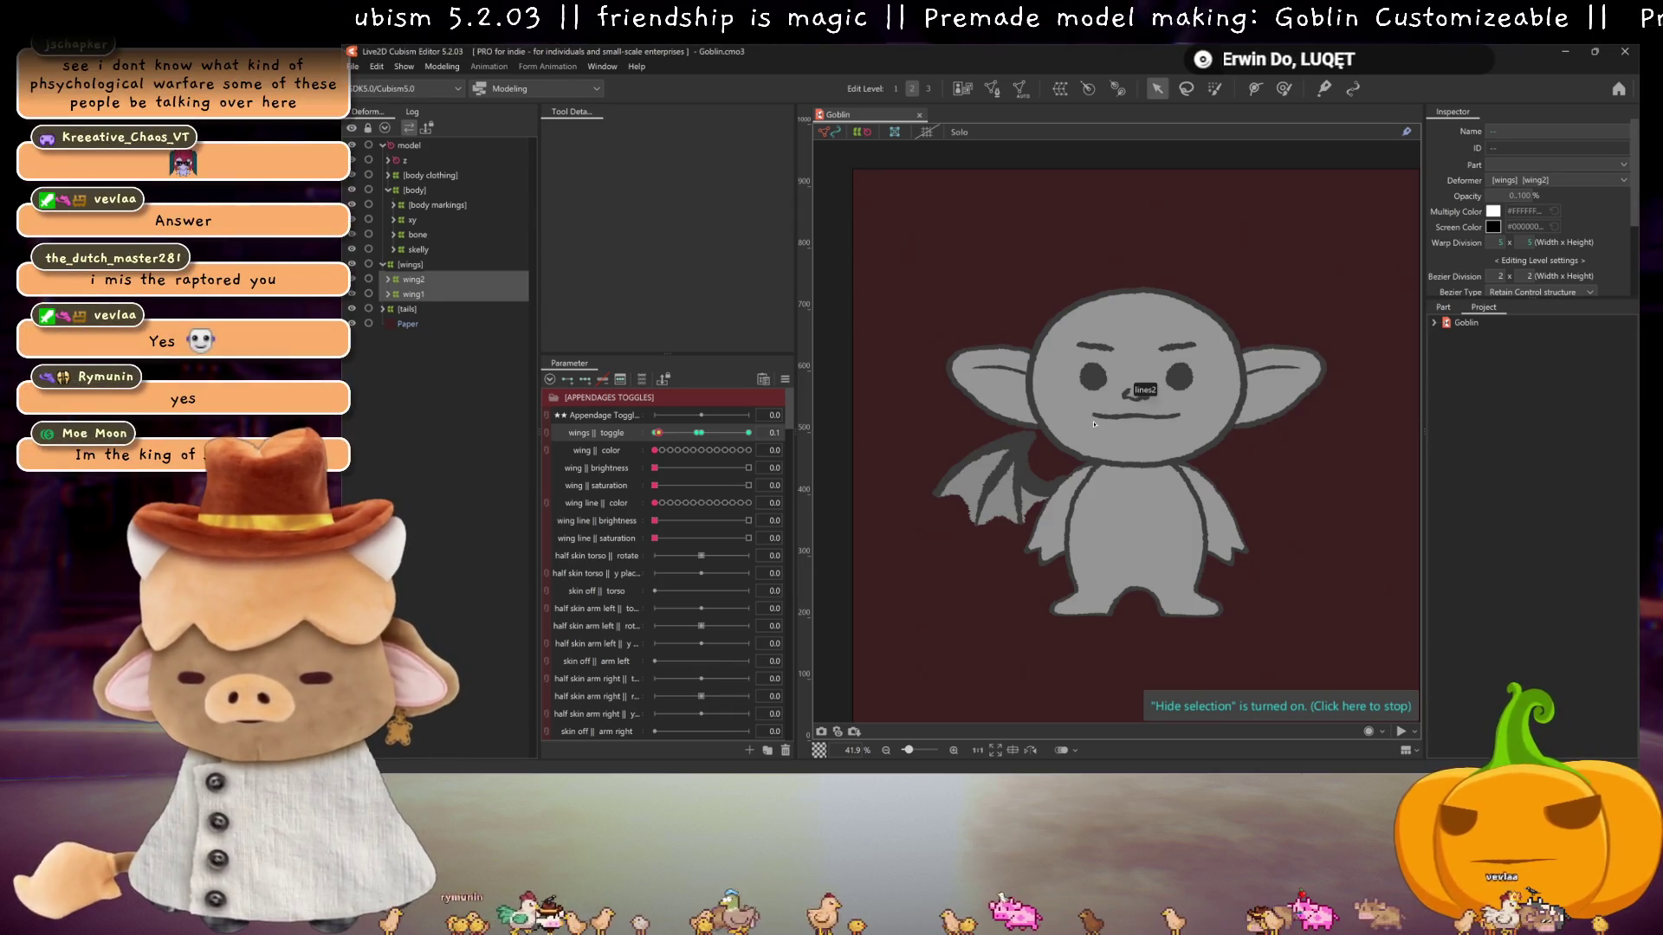
- Rename the toggle and colour parameters to wing right || toggle and wing right || color
right_click(582, 436)
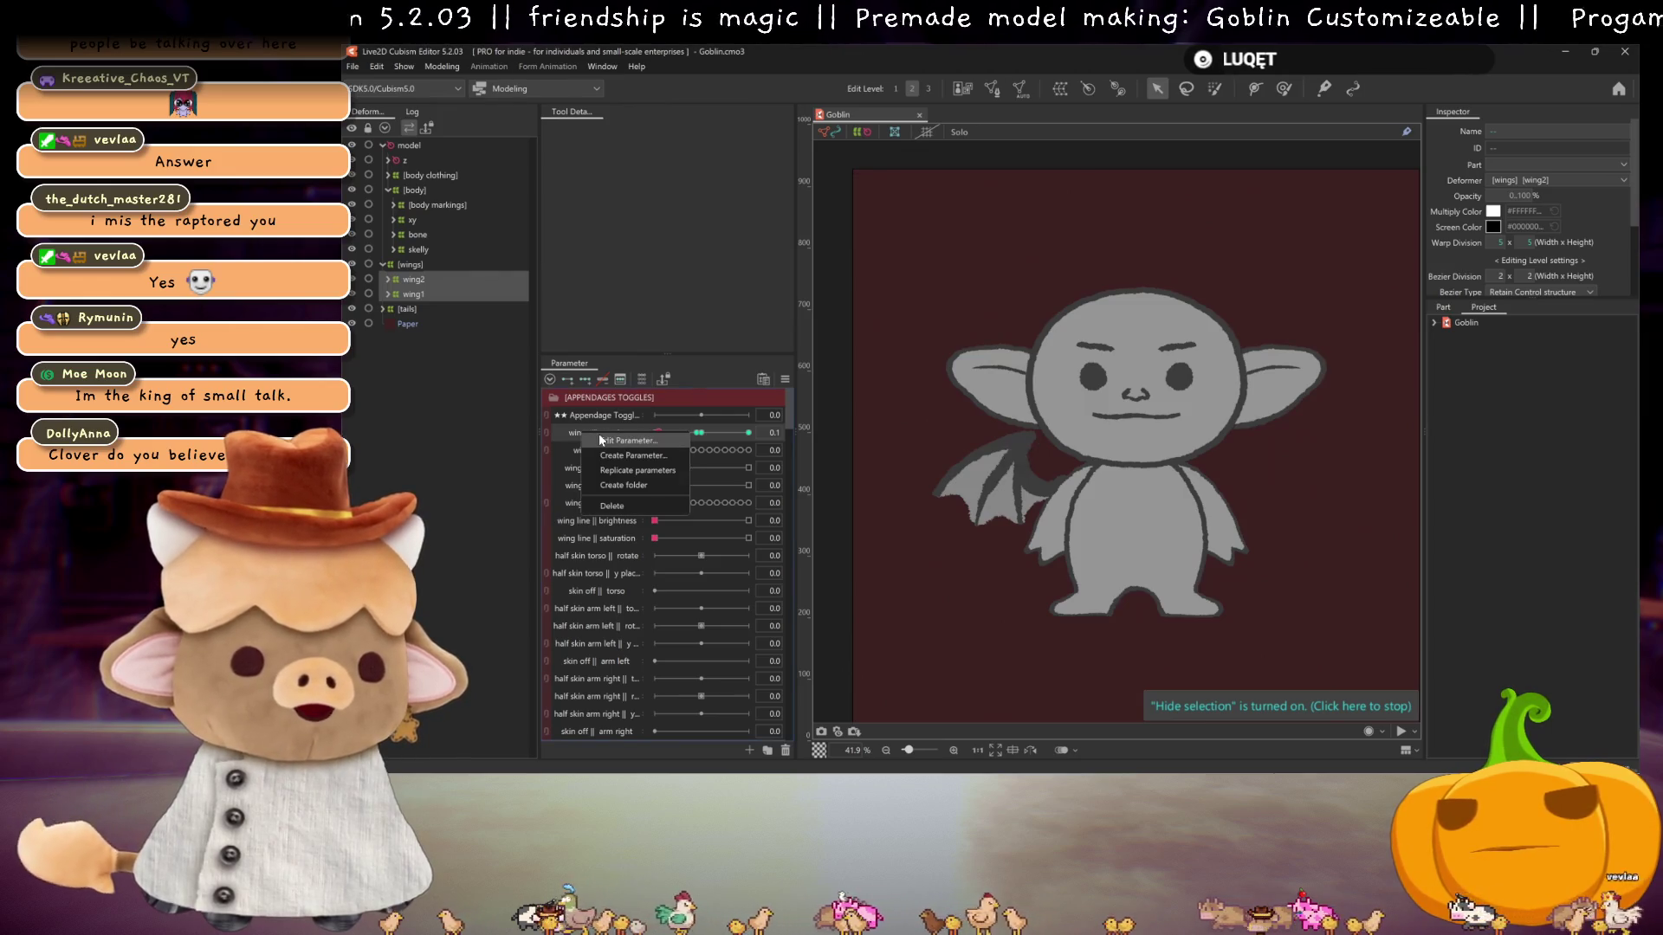
left_click(601, 440)
left_click(1031, 344)
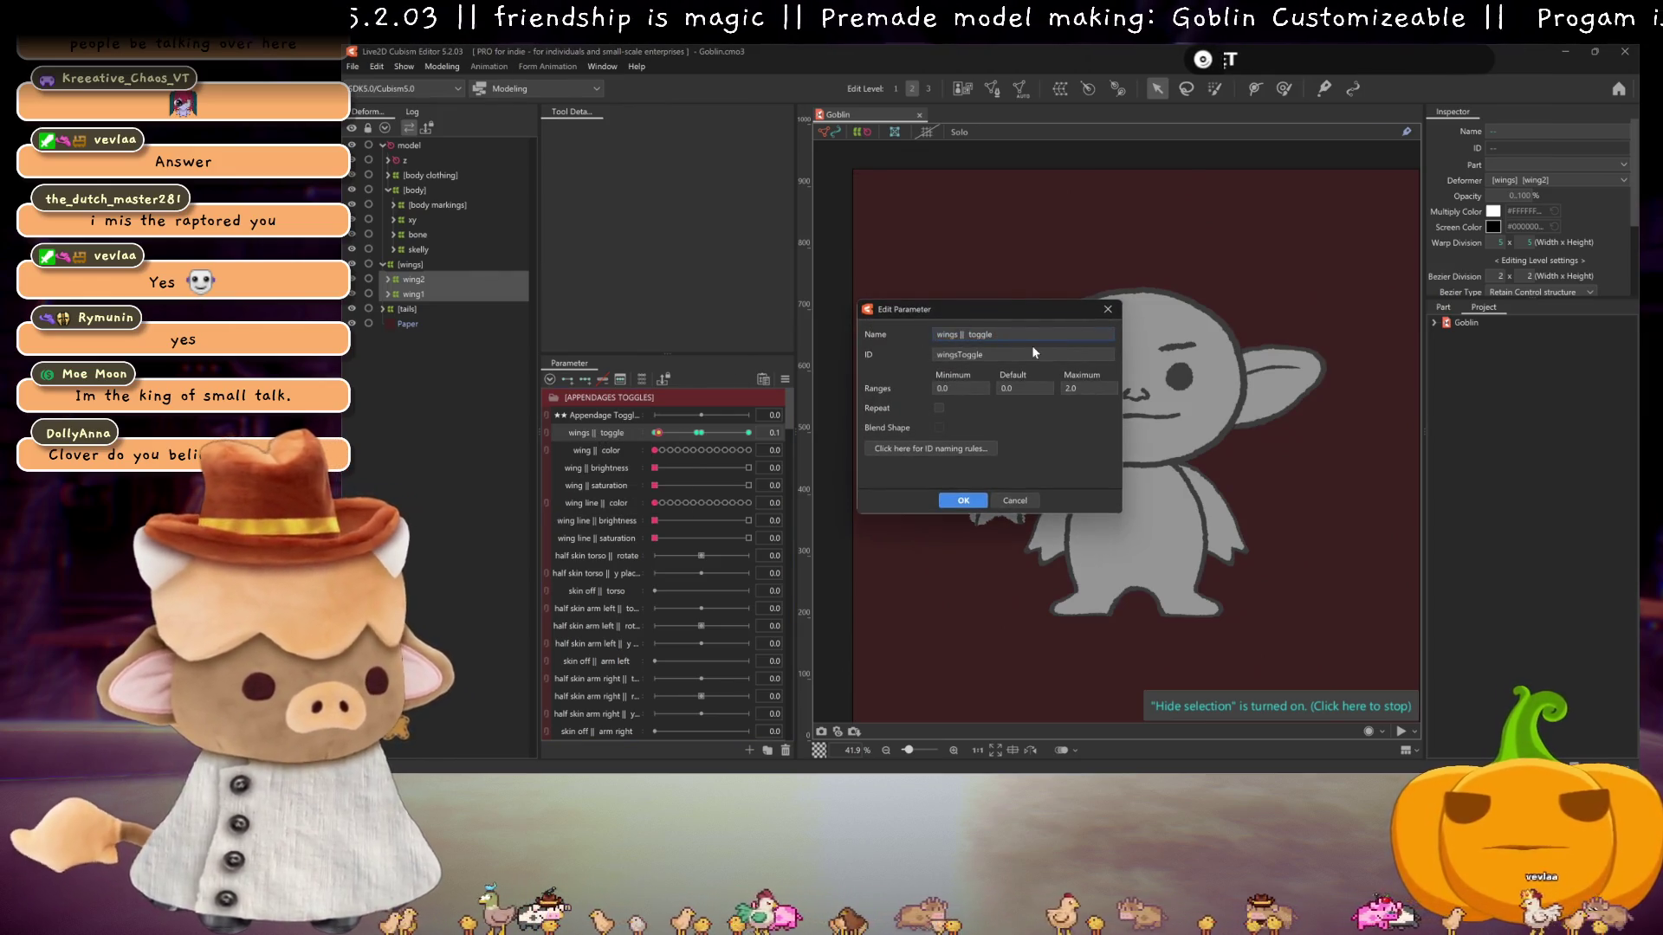
type("righty")
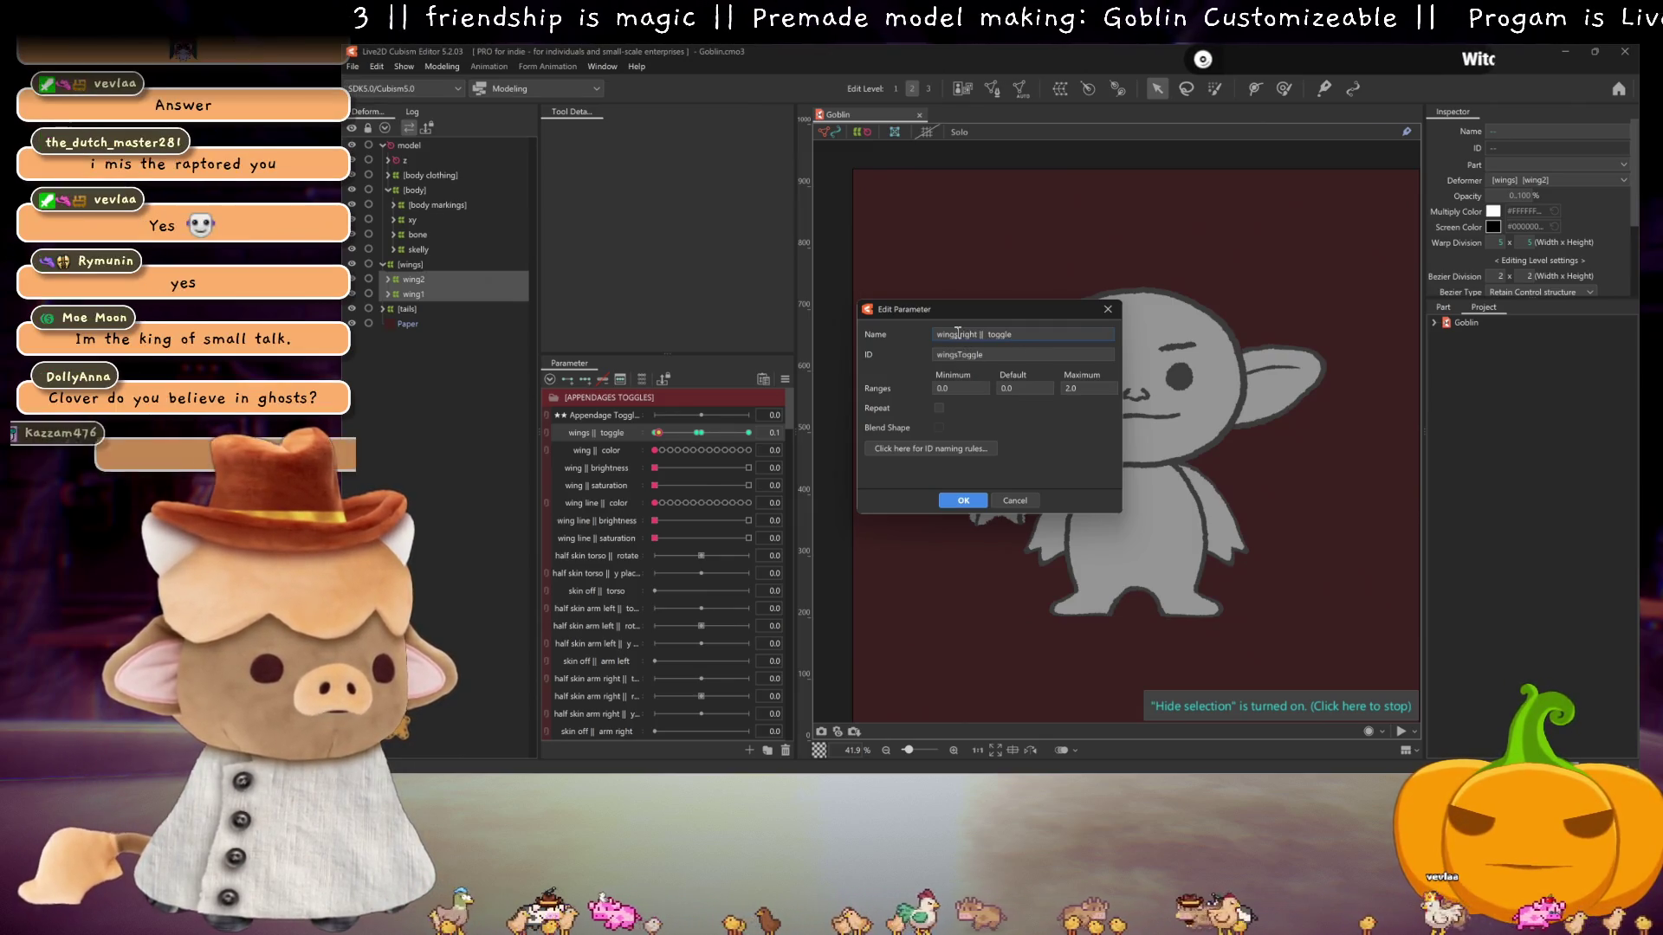
left_click(964, 502)
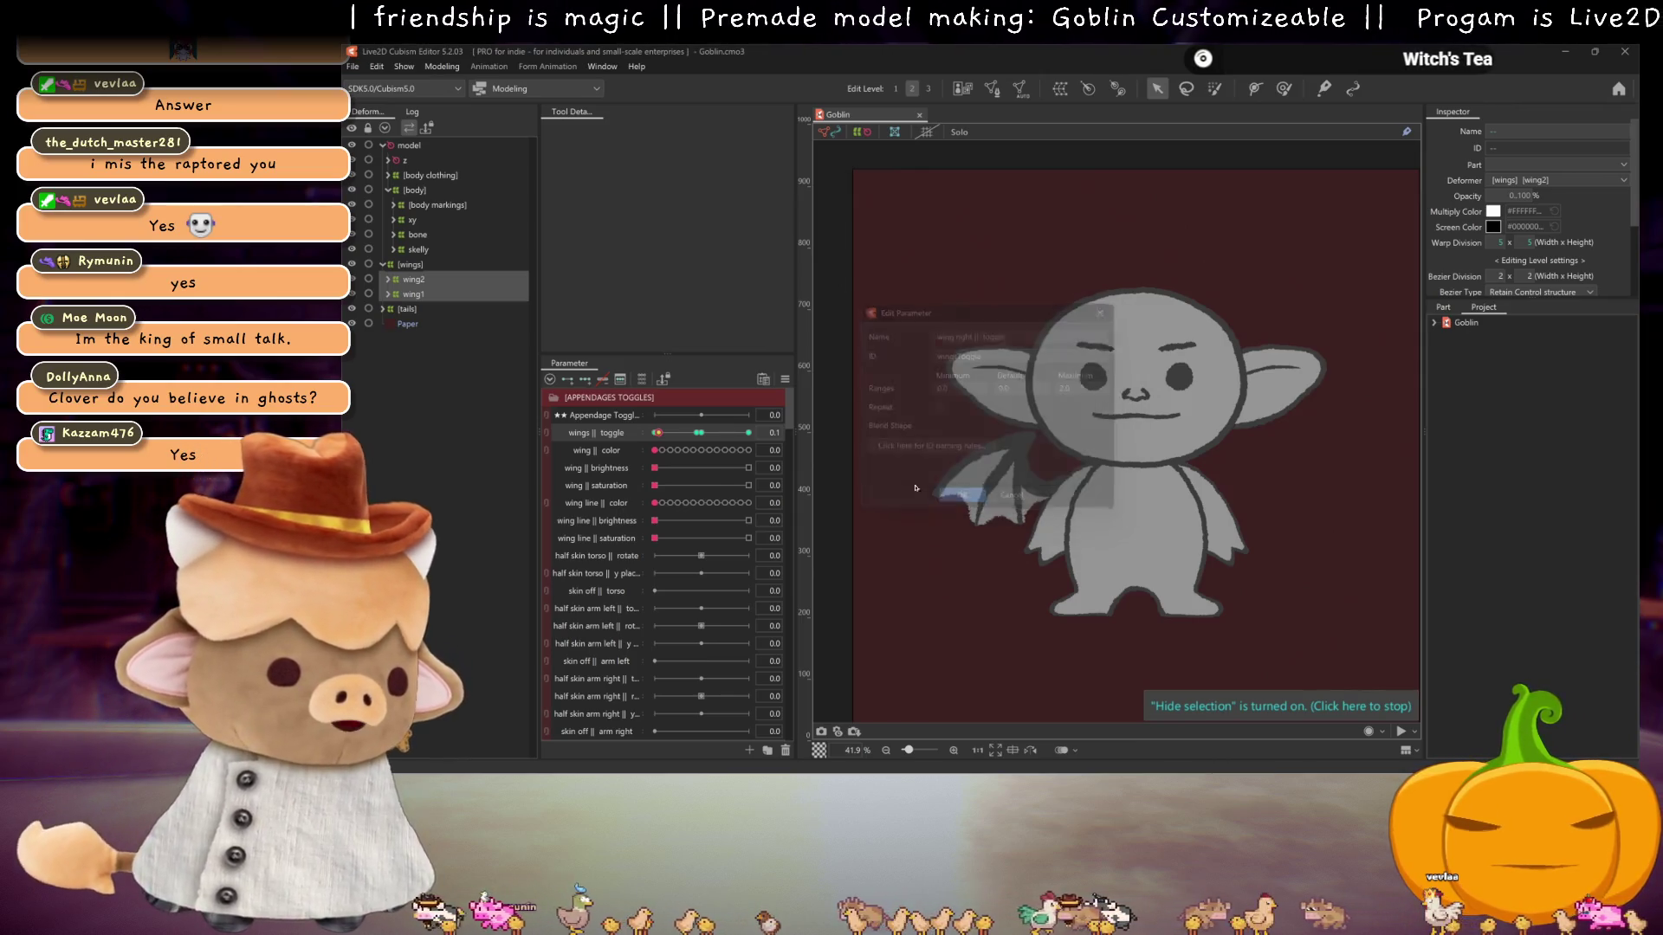
double_click(609, 456)
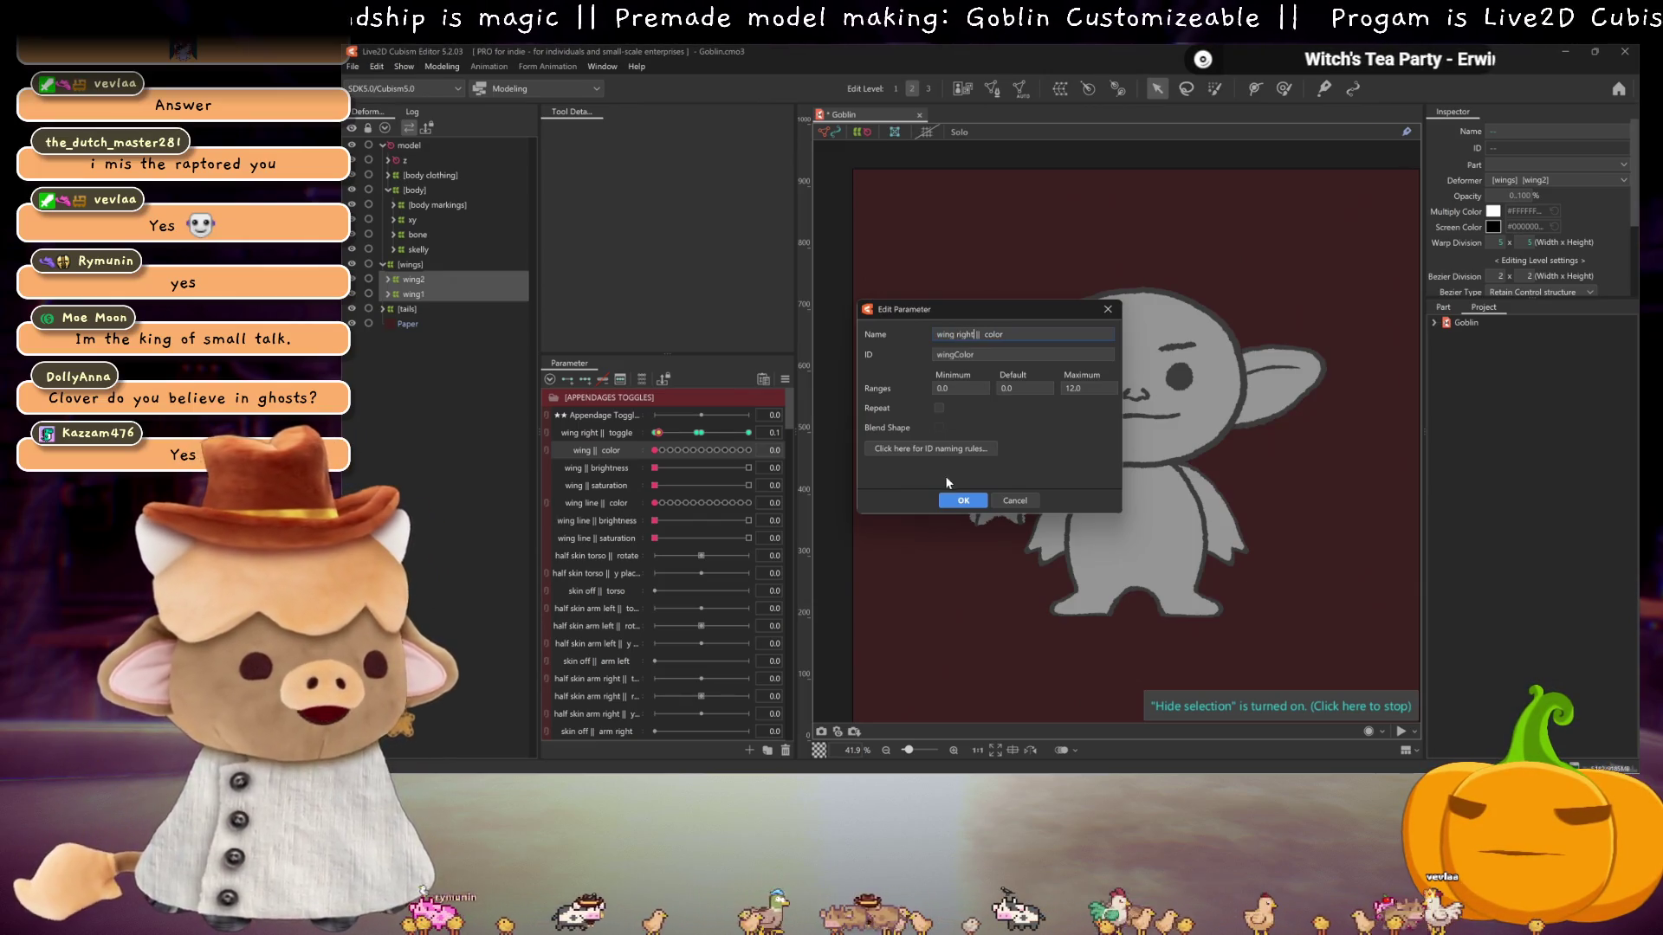
left_click(963, 501)
- Rename wing || brightness and wing || saturation to include 'right'
right_click(589, 468)
left_click(632, 480)
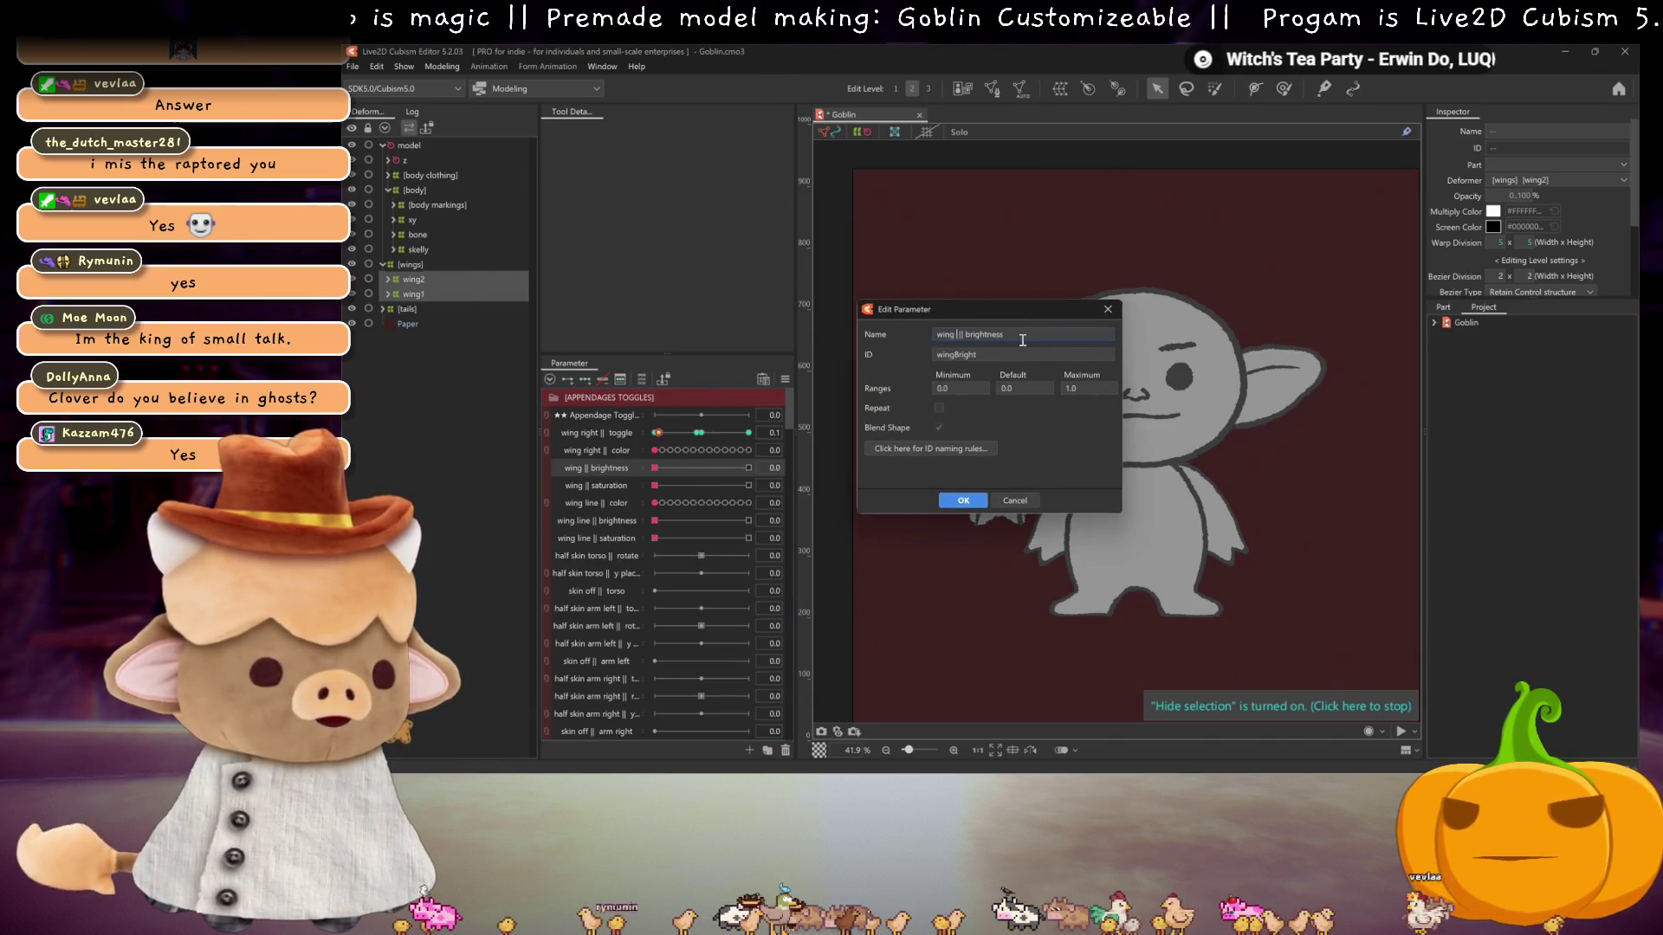
type("right")
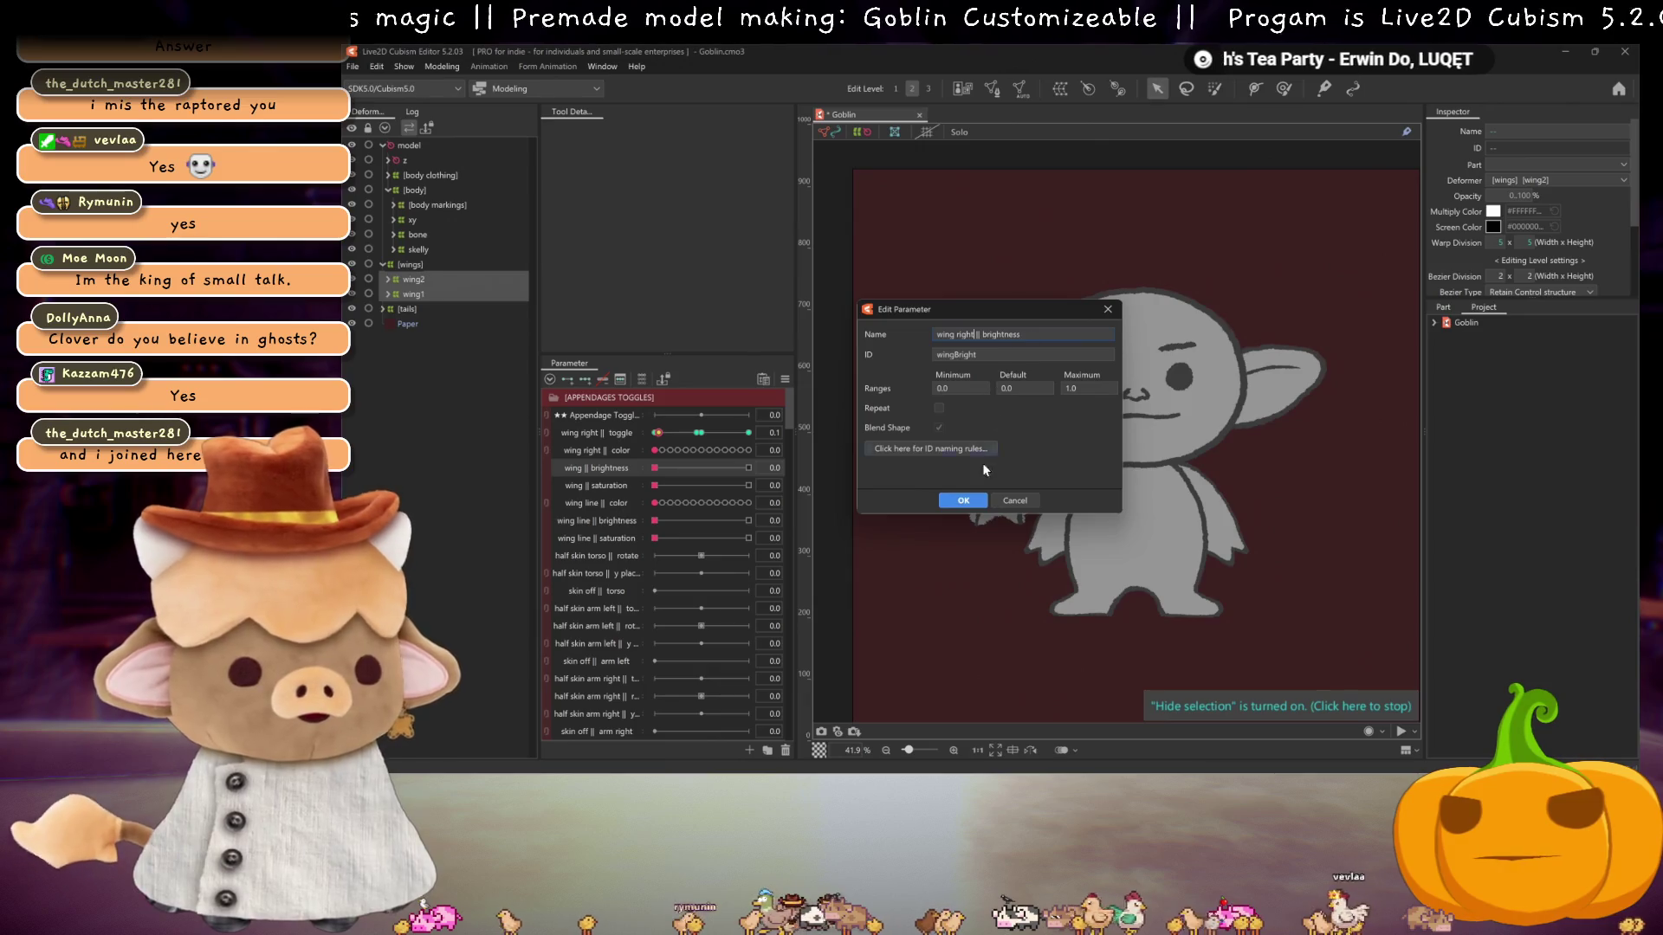
left_click(963, 500)
right_click(606, 486)
left_click(641, 498)
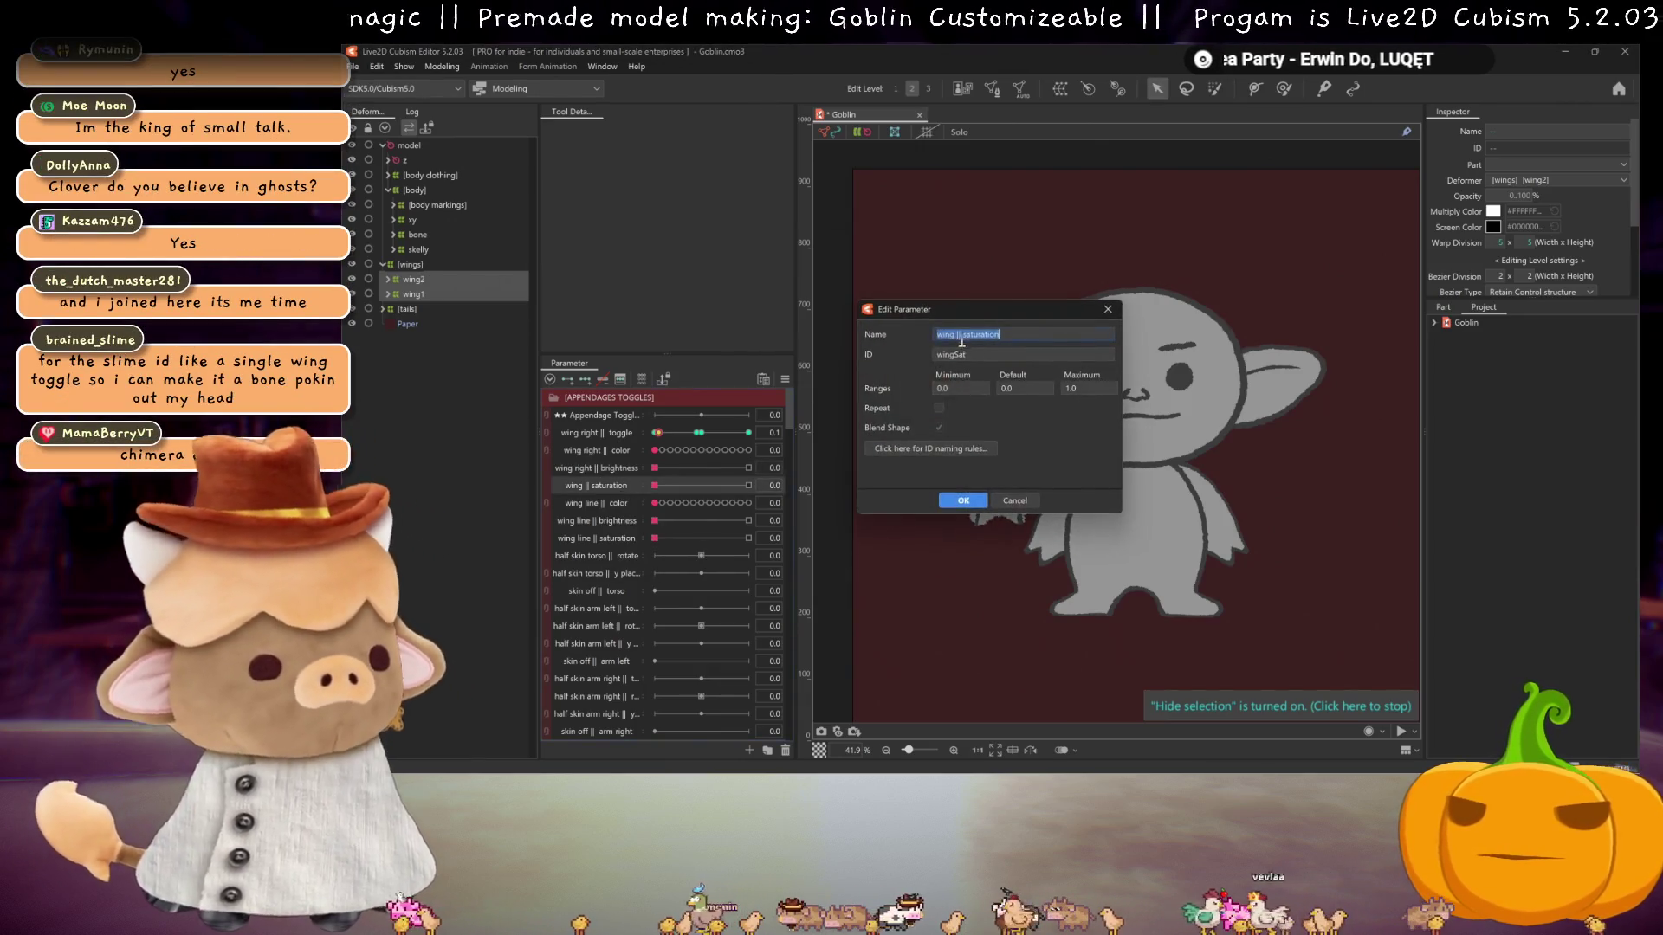
type("right")
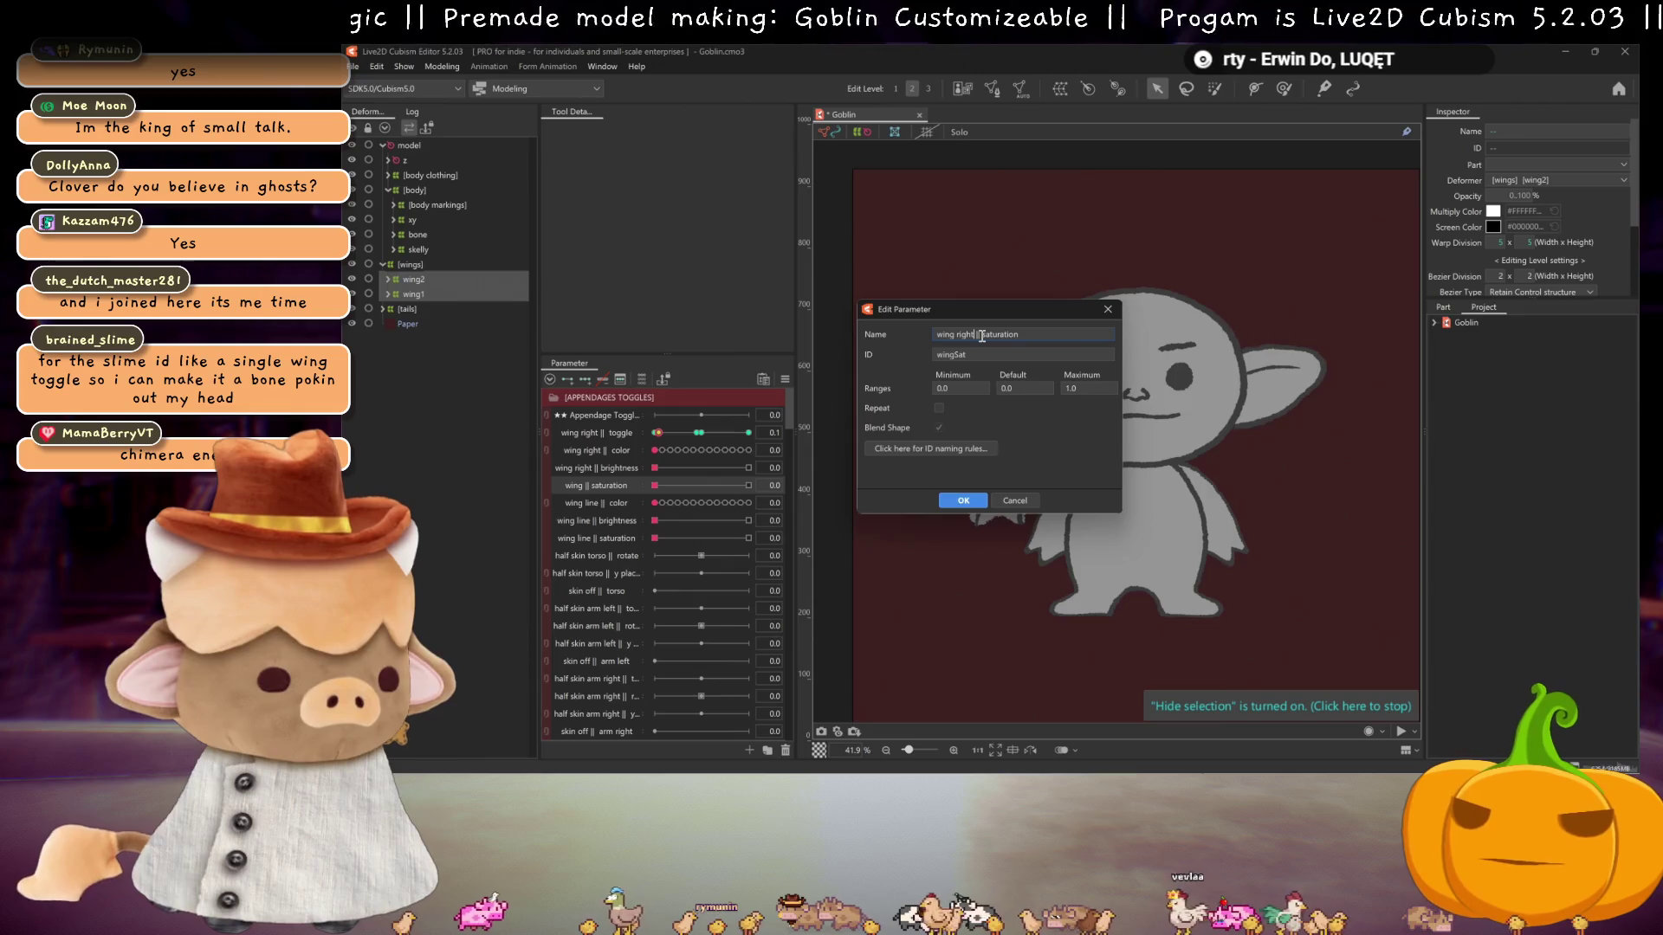
left_click(963, 501)
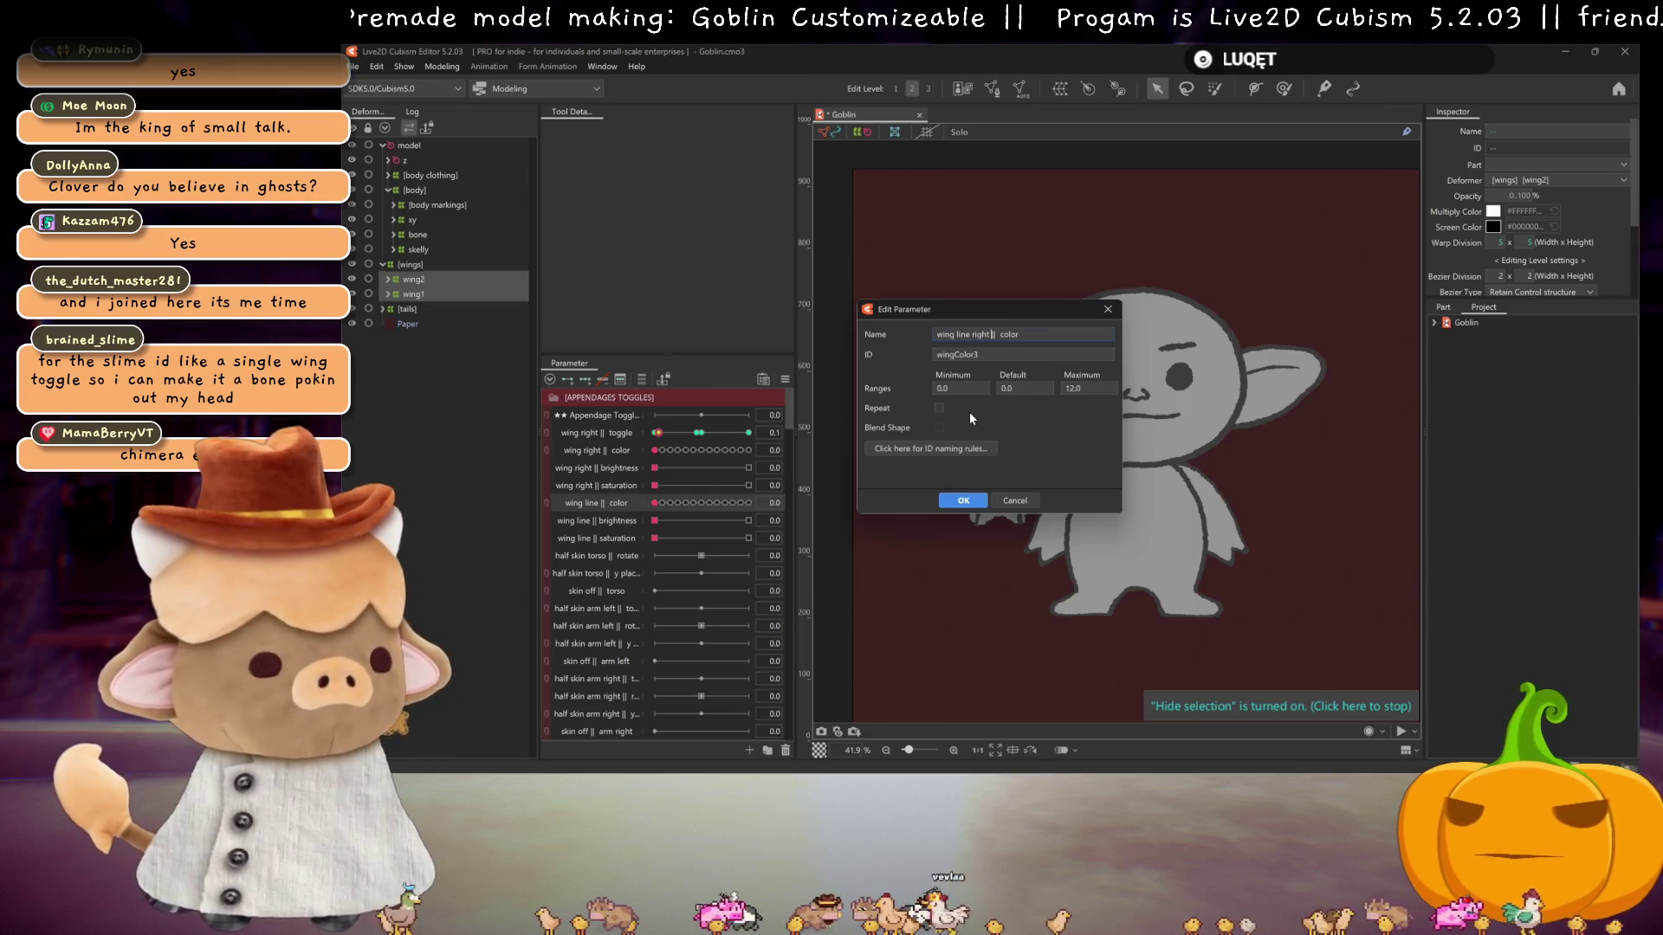
- Rename the wing line color, brightness and saturation parameters to wing line right || …
left_click(967, 502)
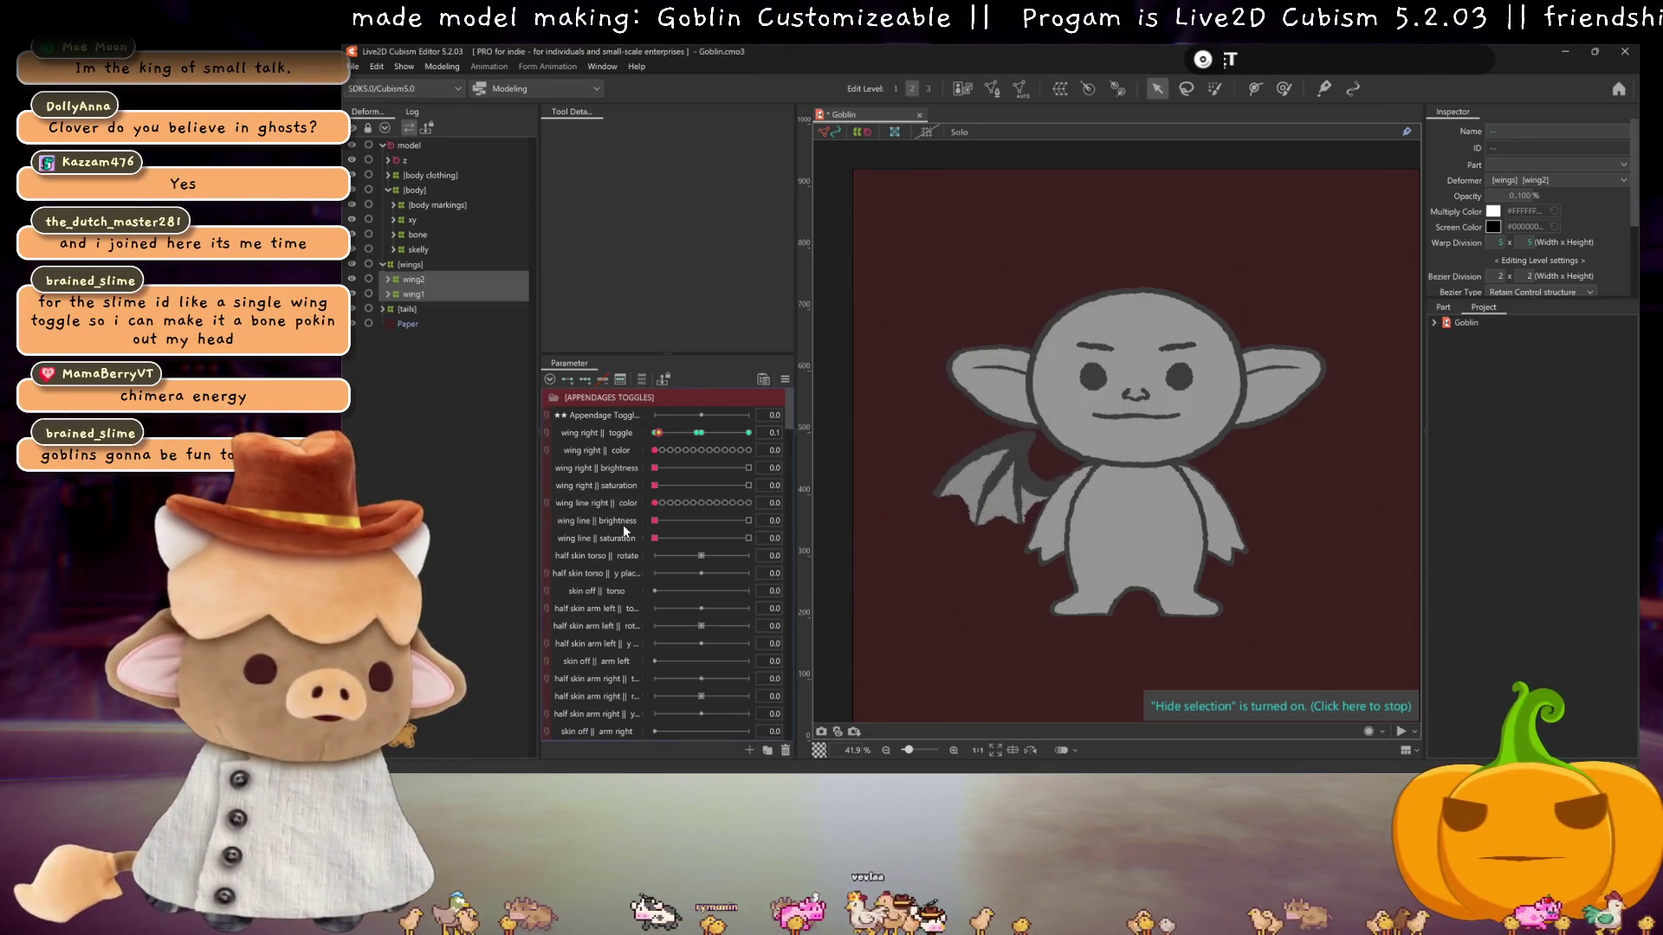
right_click(607, 523)
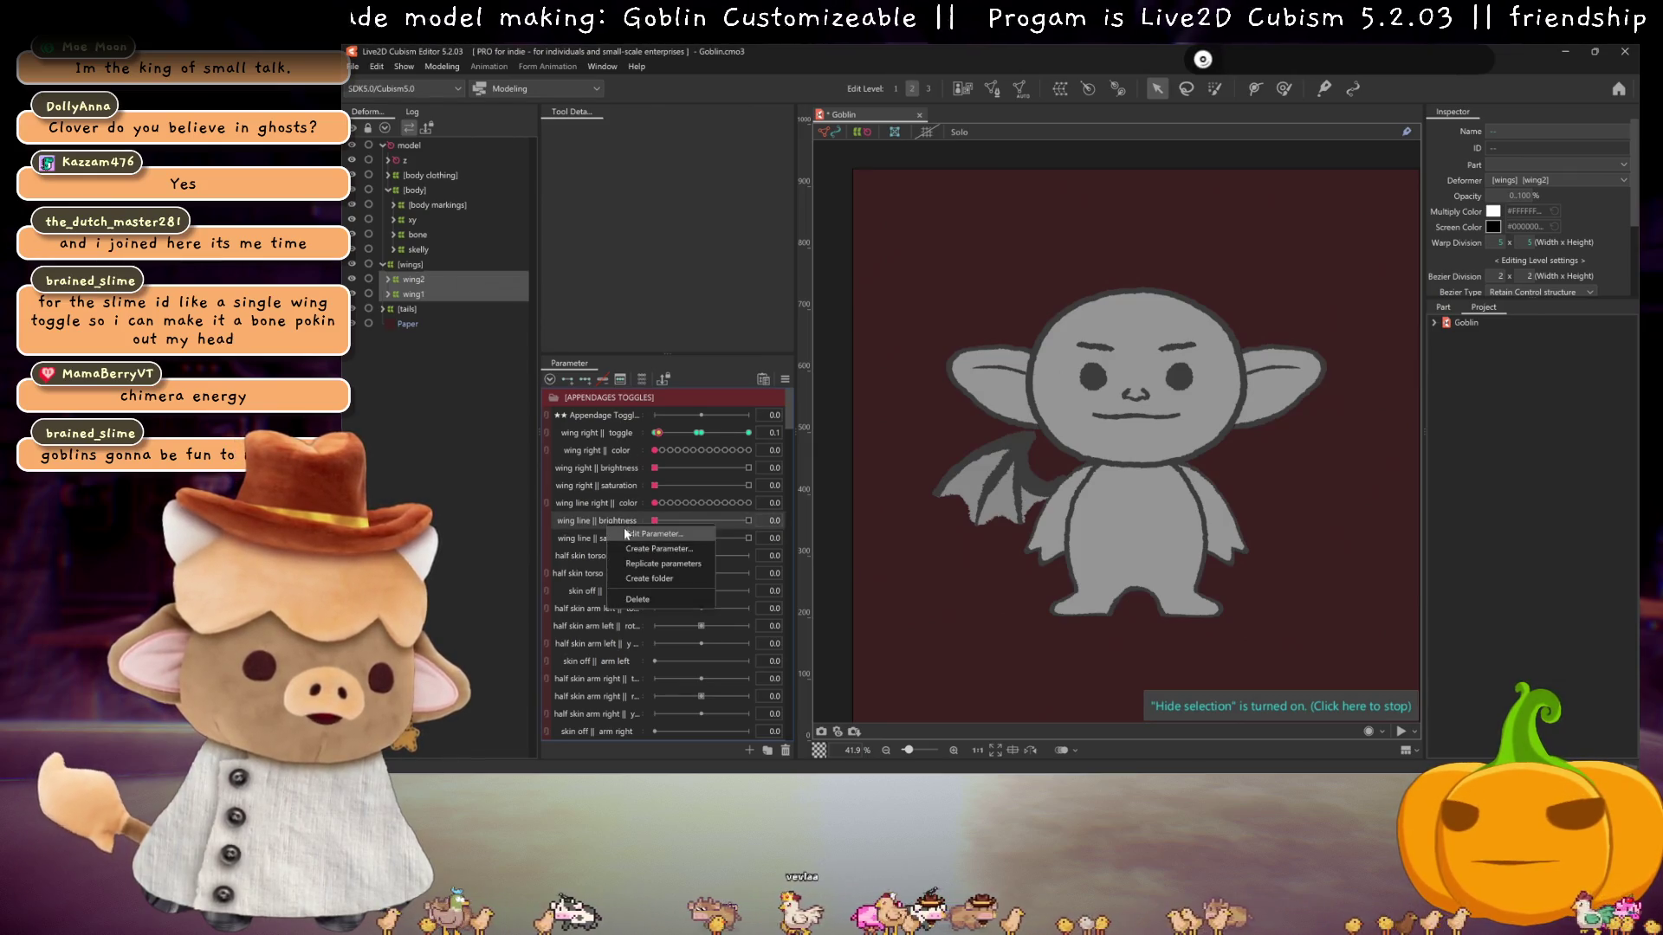
left_click(646, 537)
type("right || brightness")
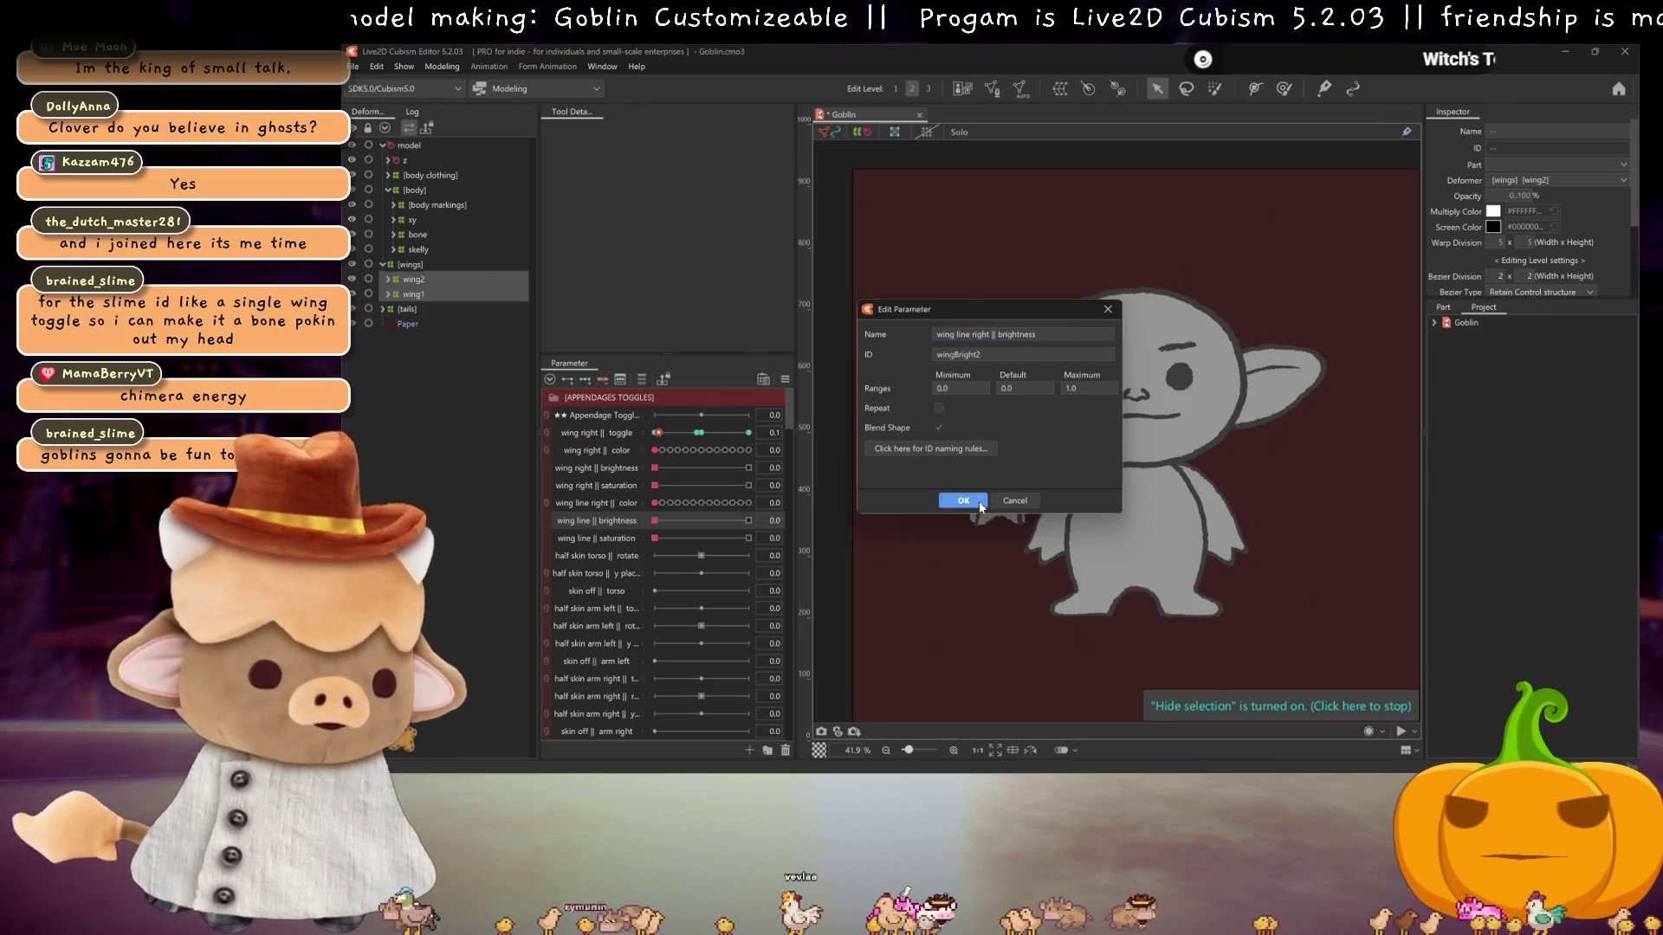
left_click(963, 500)
right_click(599, 538)
left_click(636, 552)
left_click(969, 334)
type("right")
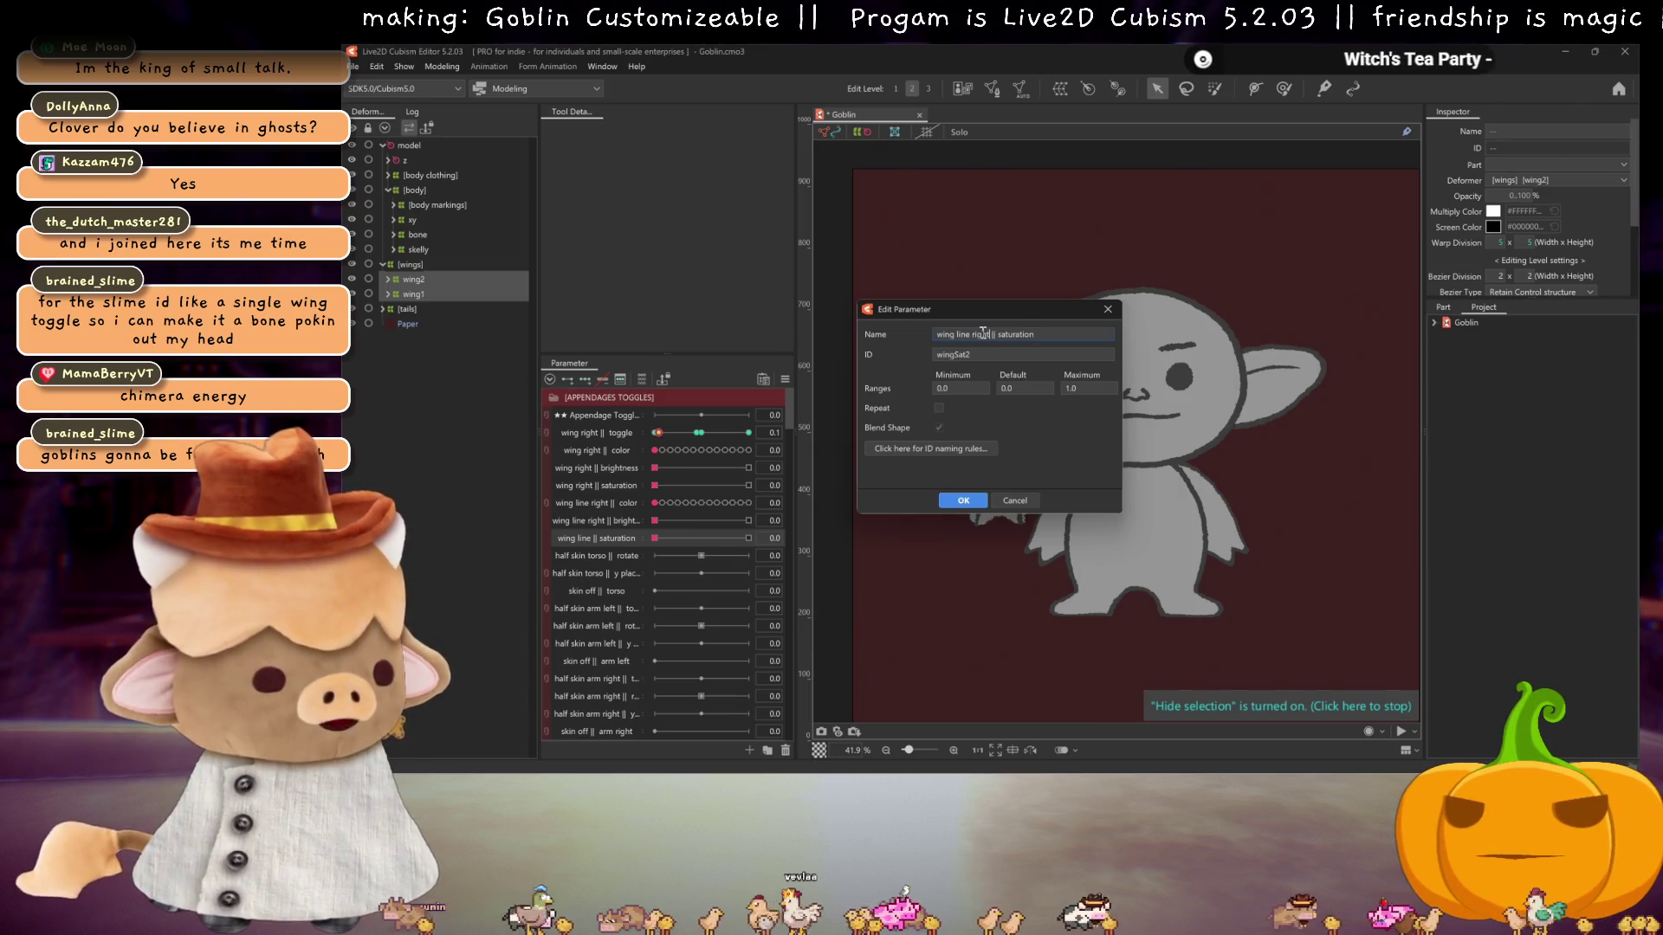
left_click(975, 504)
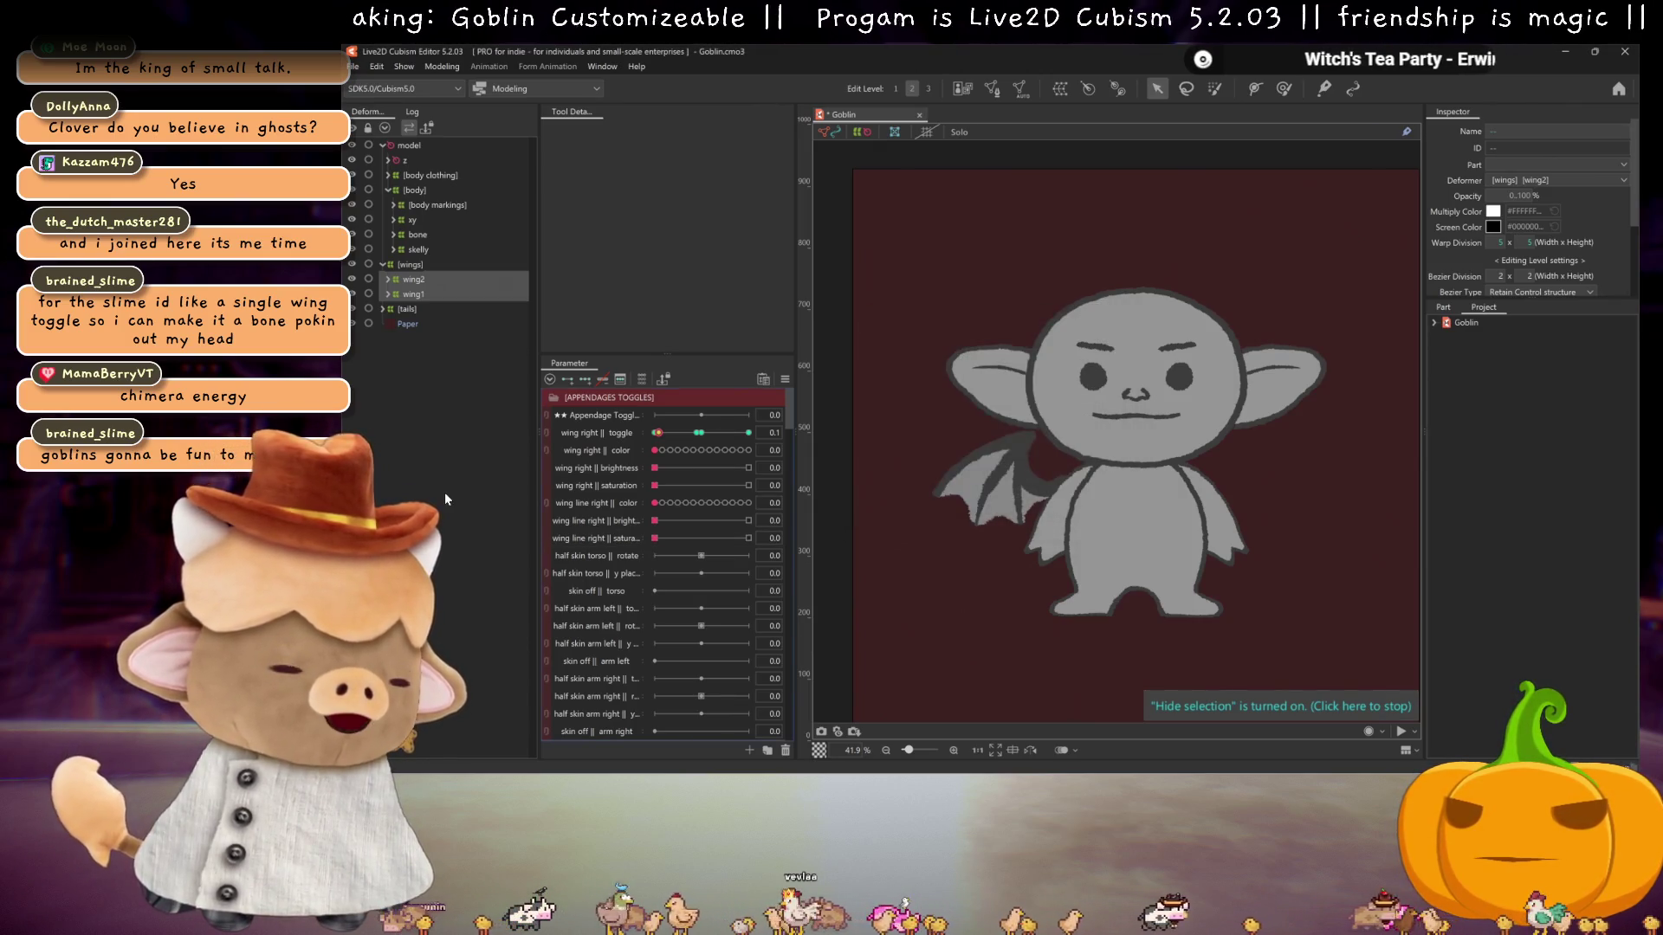
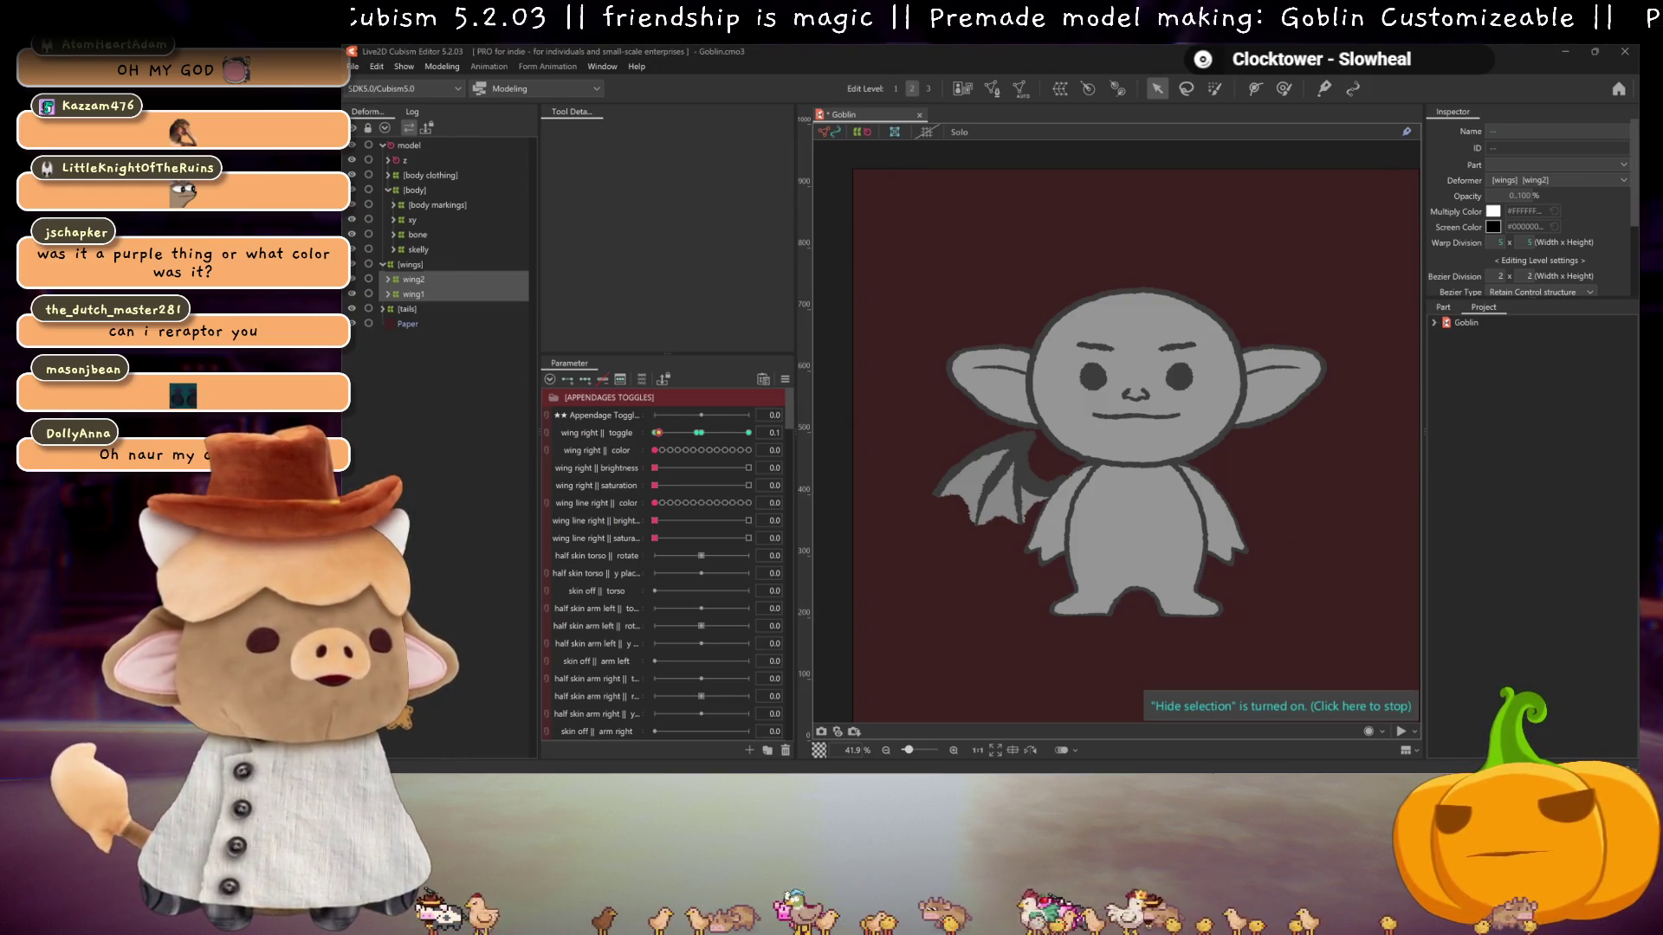
- Dismiss the ganglion cyst reference image, then flip through the right wing variants, ending at toggle 0
key("alt+Tab")
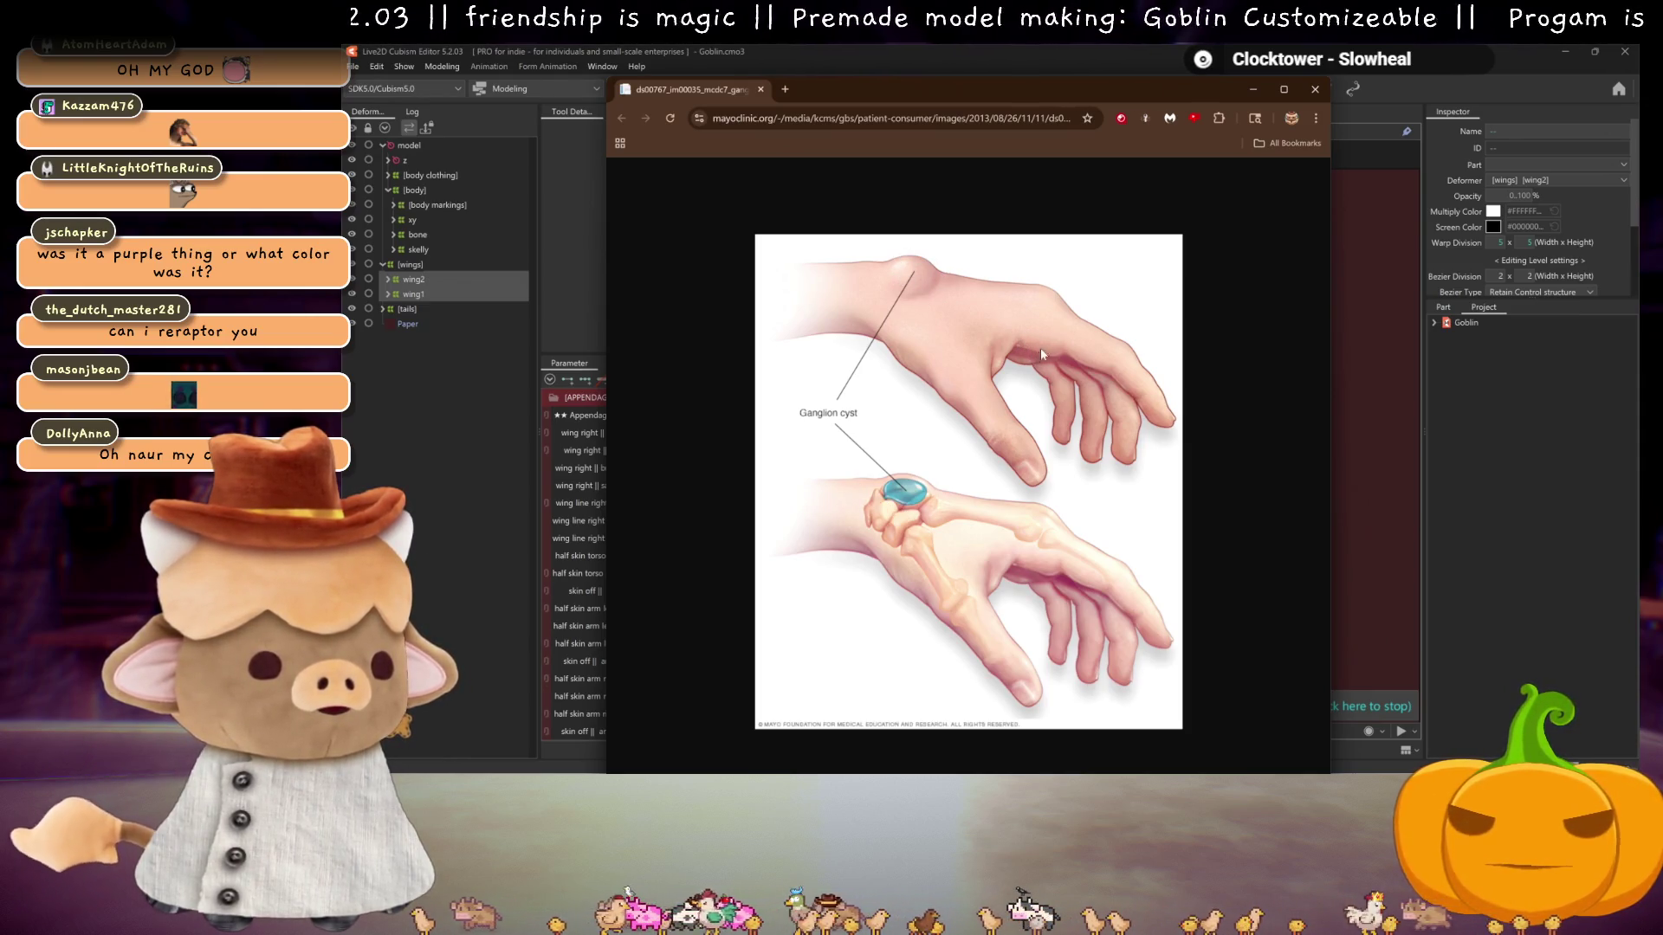
left_click(1314, 90)
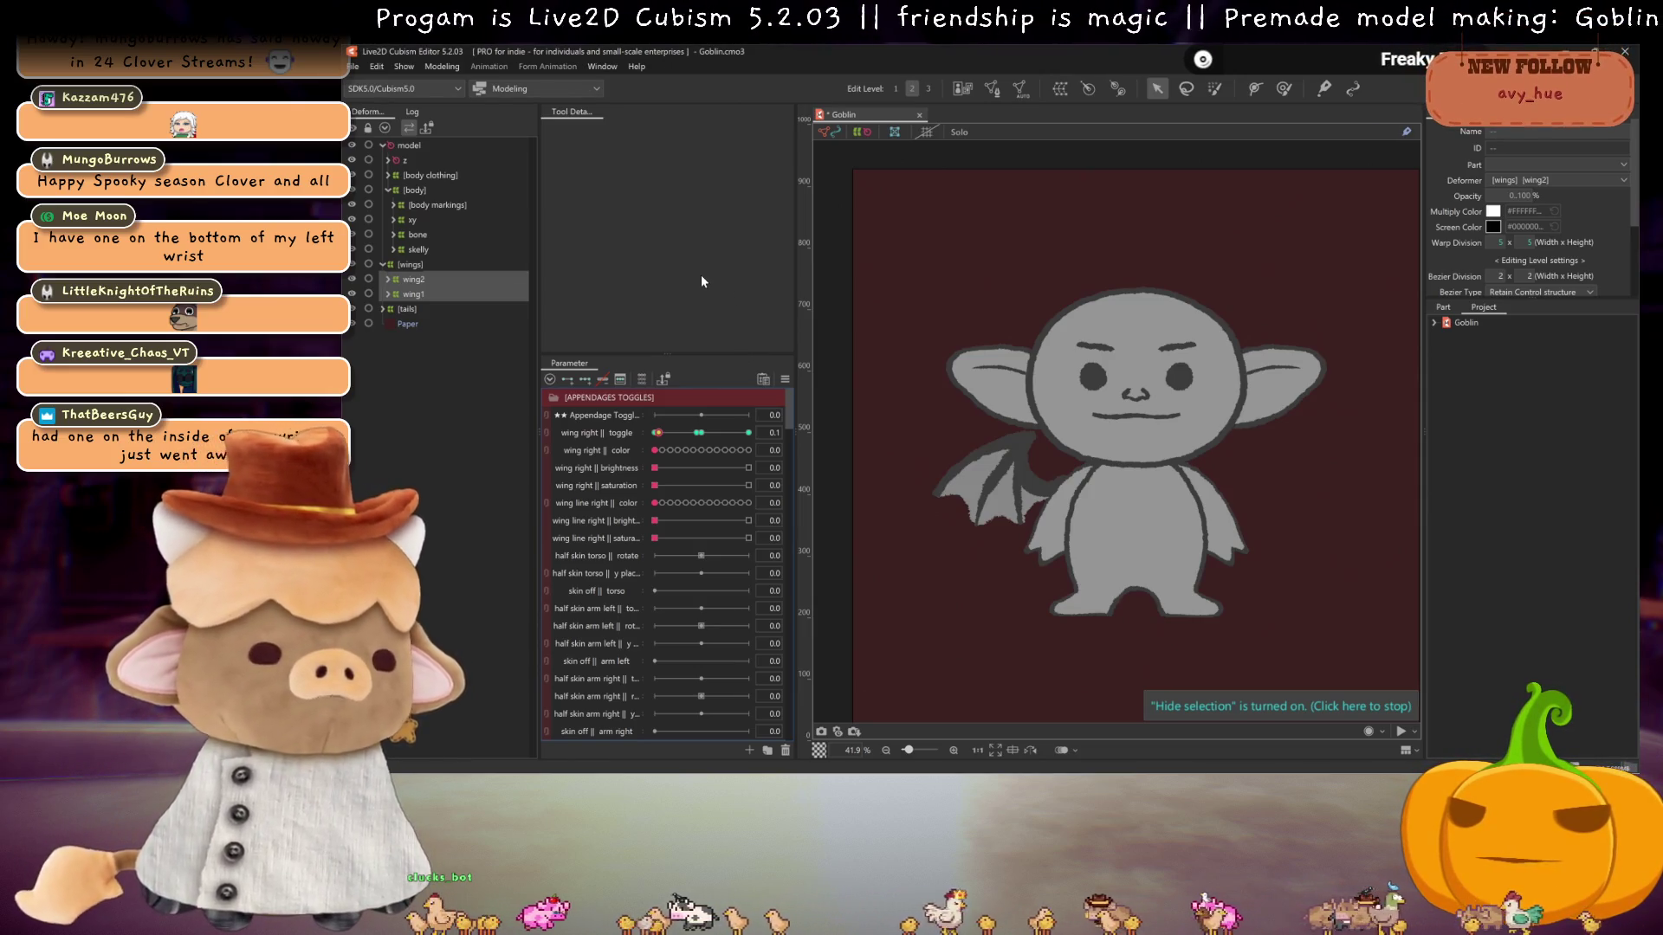
left_click_drag(661, 439, 530, 444)
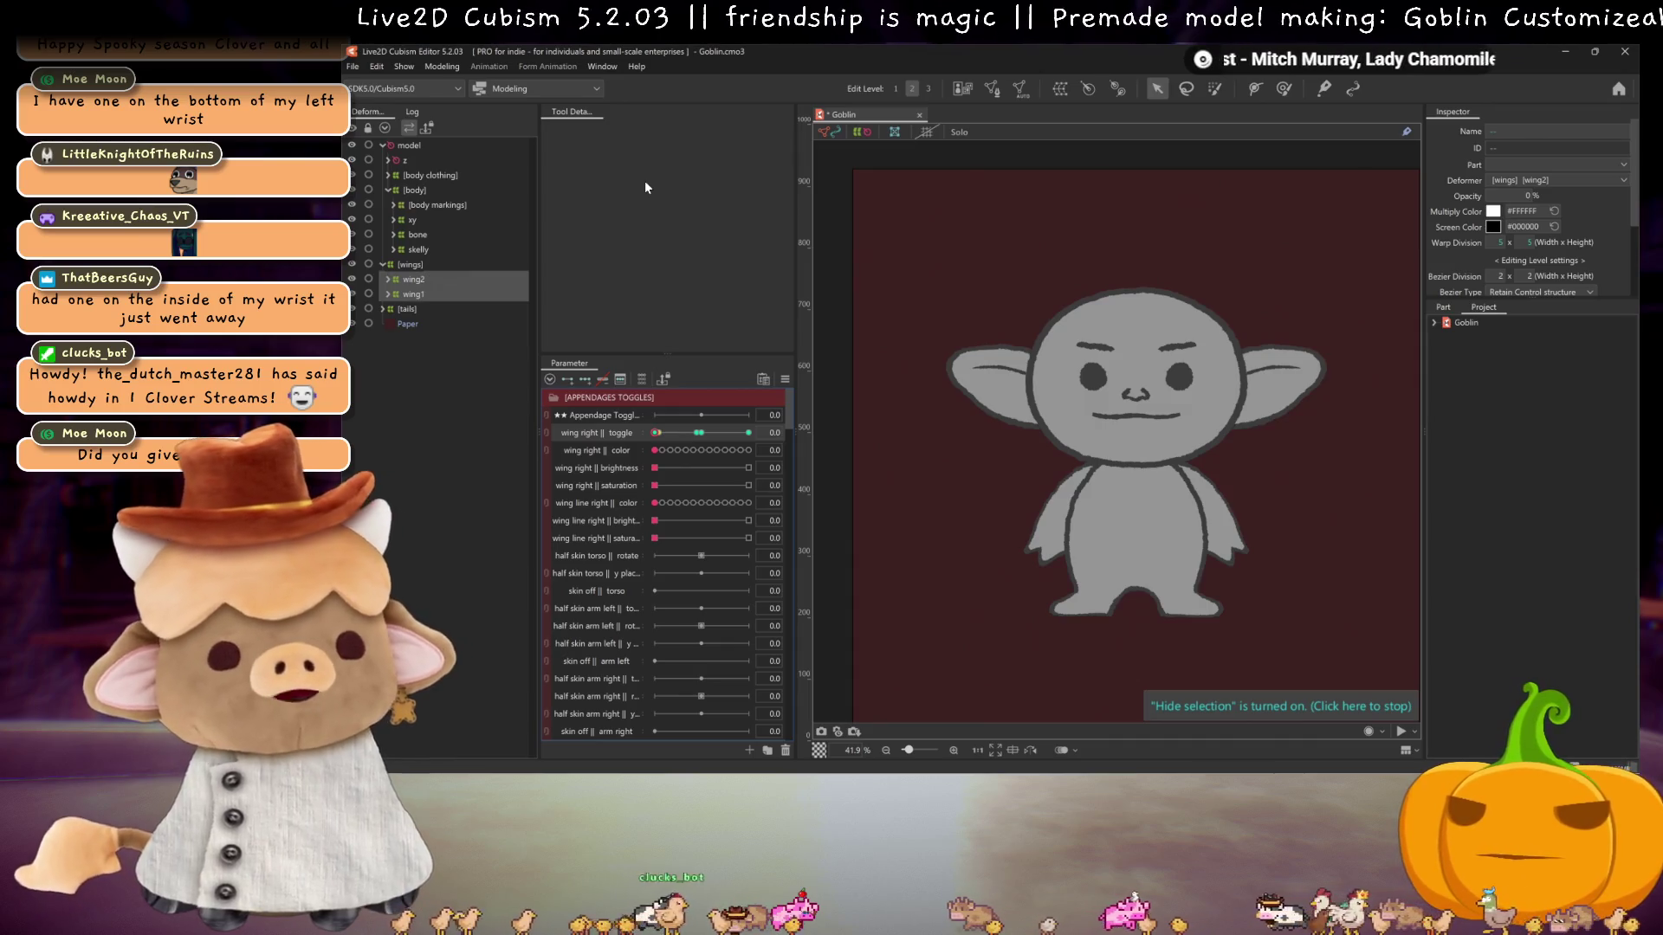
mouse_move(662, 430)
left_mouse_down()
mouse_move(717, 433)
mouse_move(699, 432)
left_mouse_up()
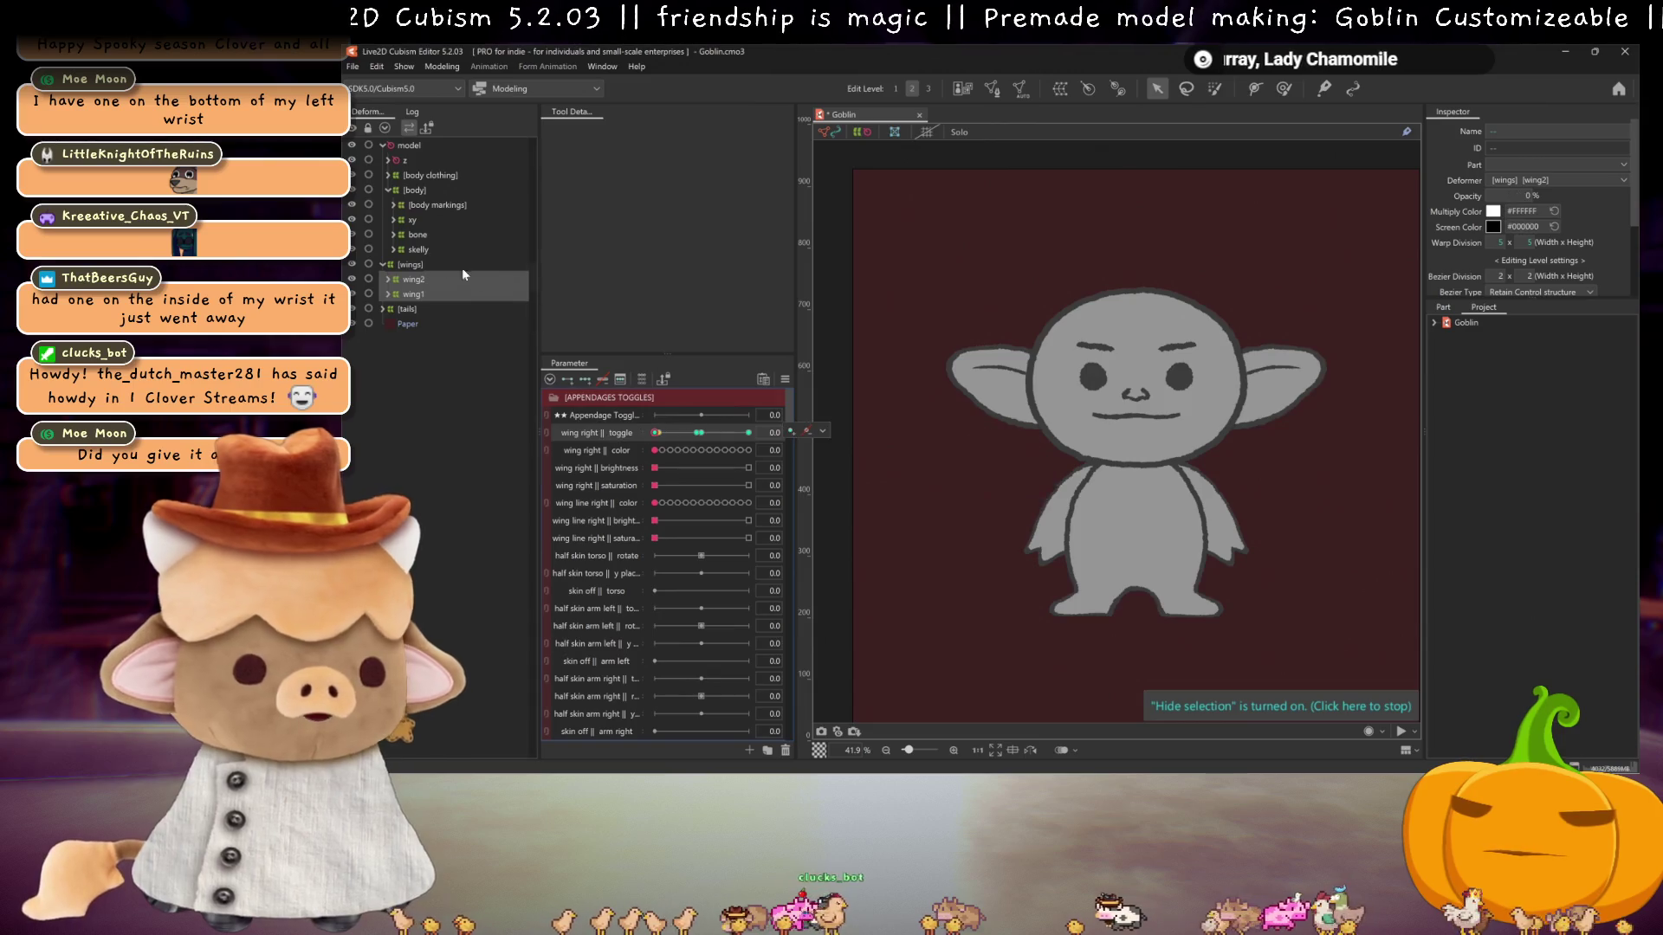
- Create a 'right wing' warp deformer with 10 warp divisions
left_click(1058, 92)
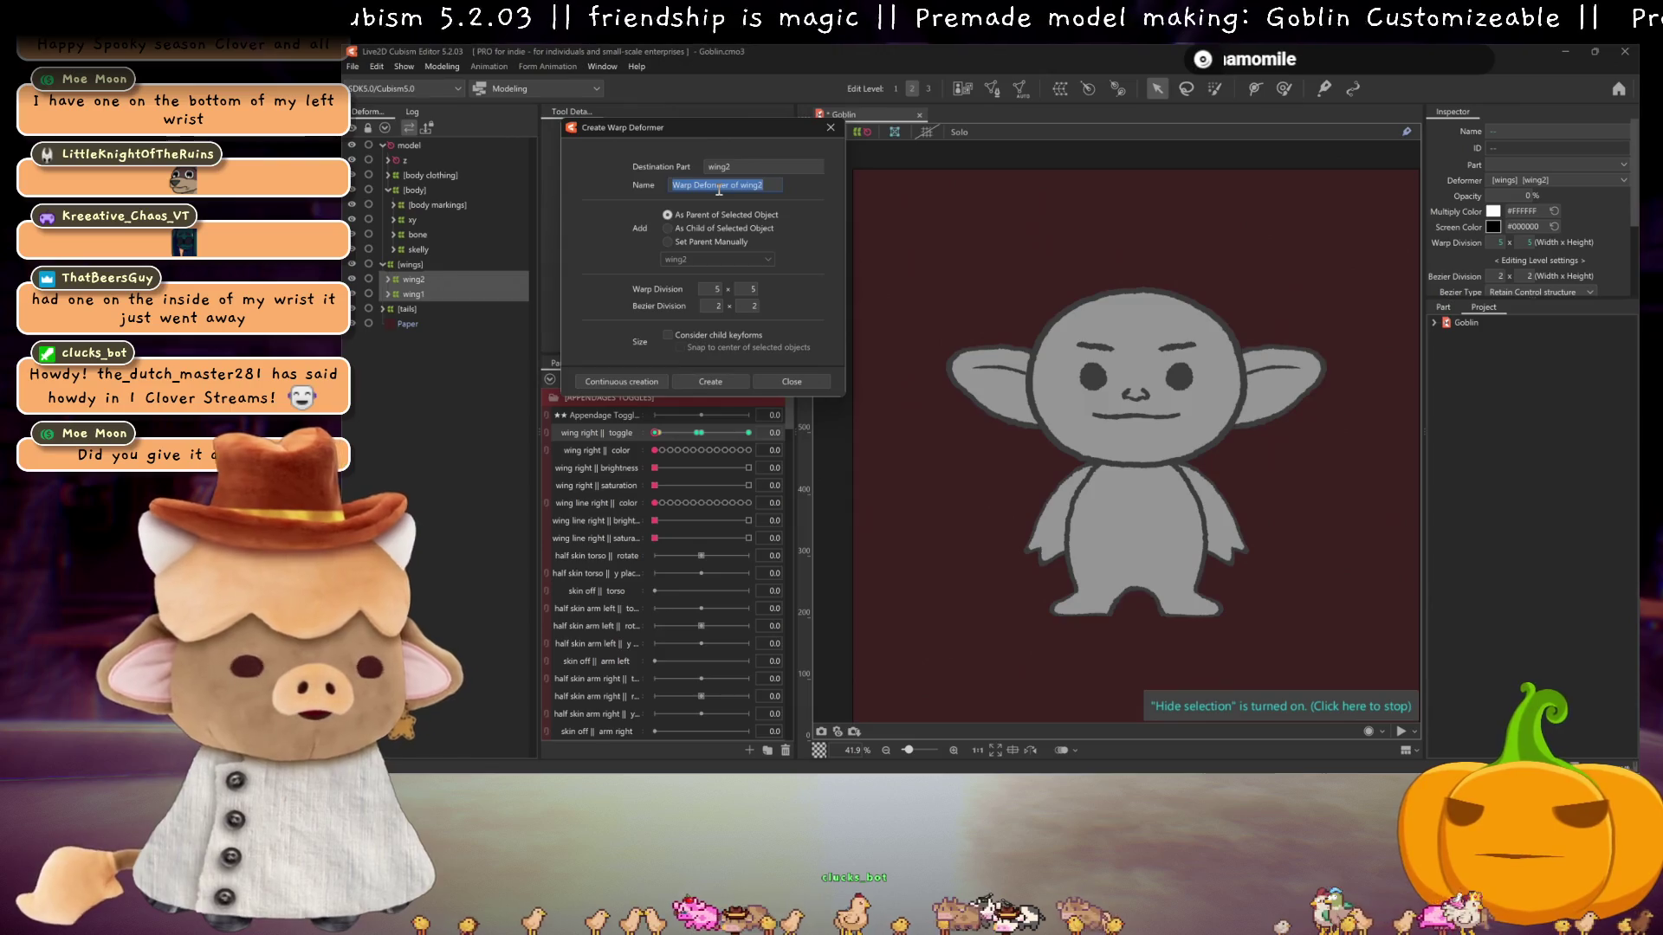
type("right wing")
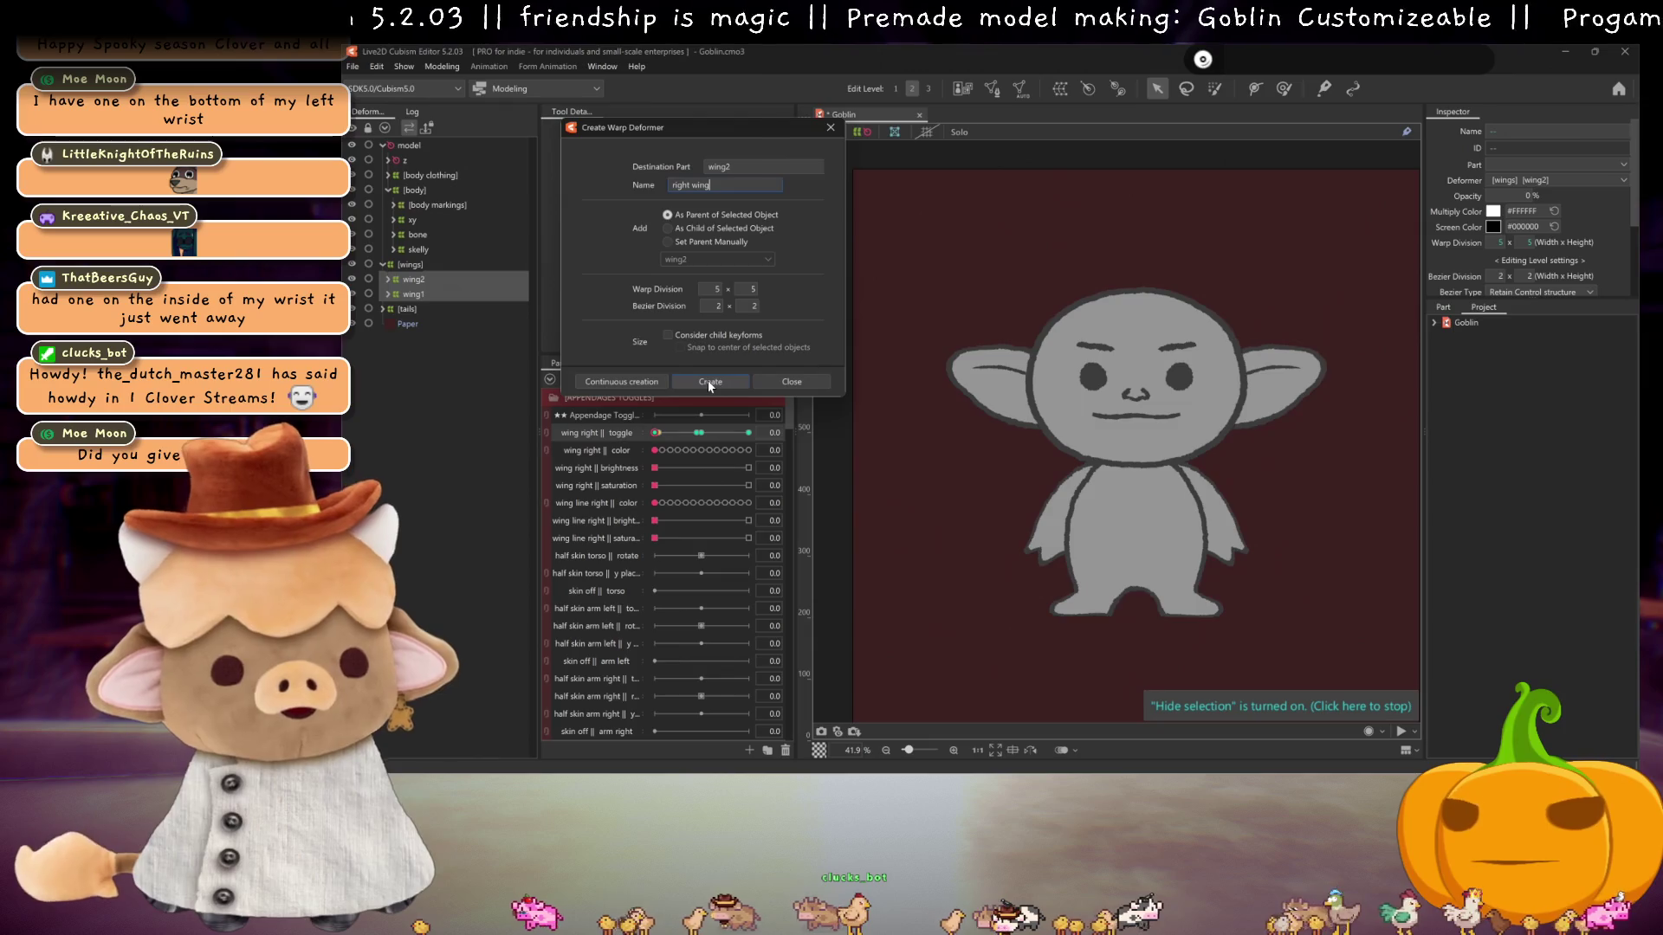
left_click_drag(716, 289, 762, 288)
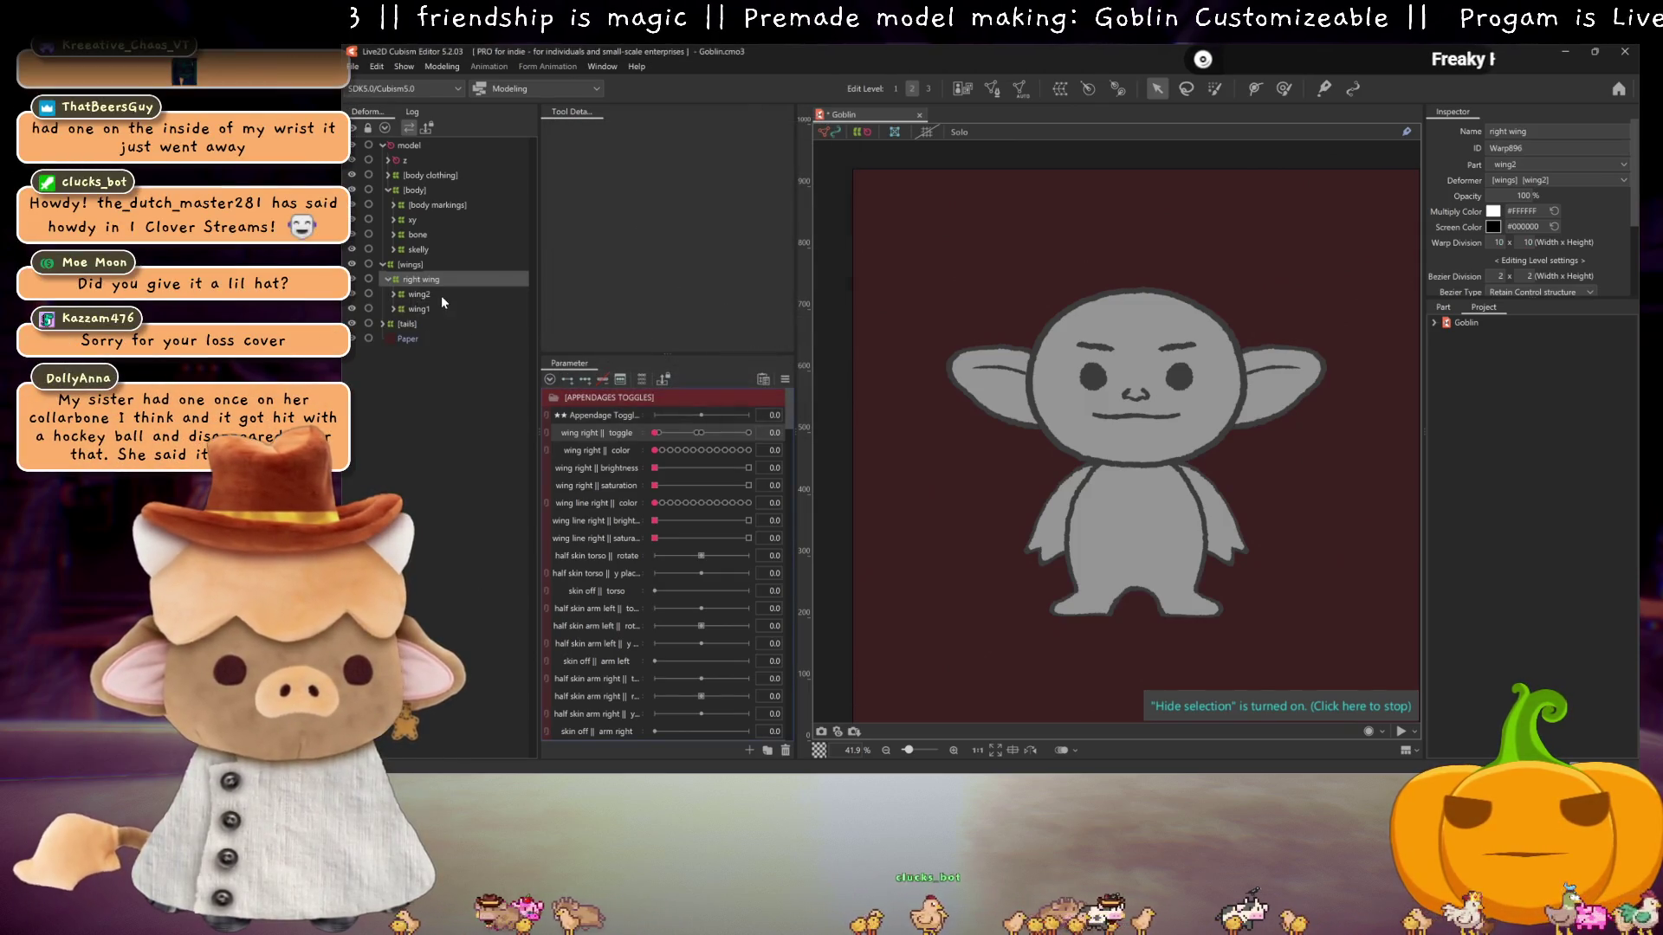
- Give wing1 and wing2 warp divisions of 10, confirm the overwrite, and save the model
left_click(419, 309, "ctrl")
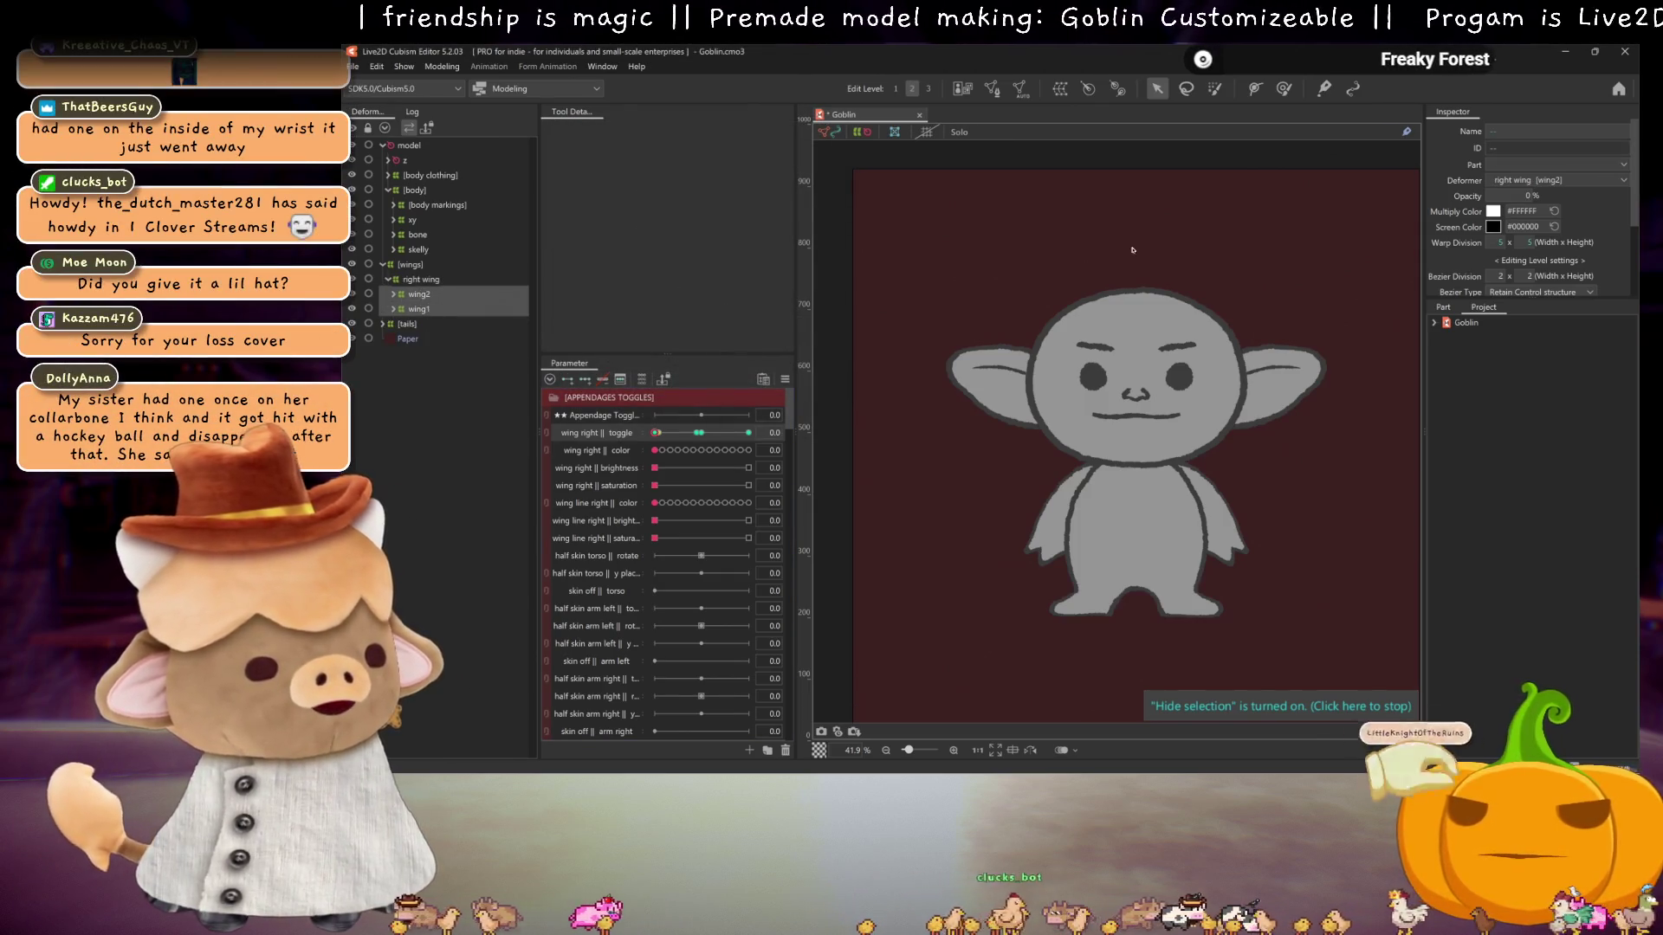
type("10")
key("Return")
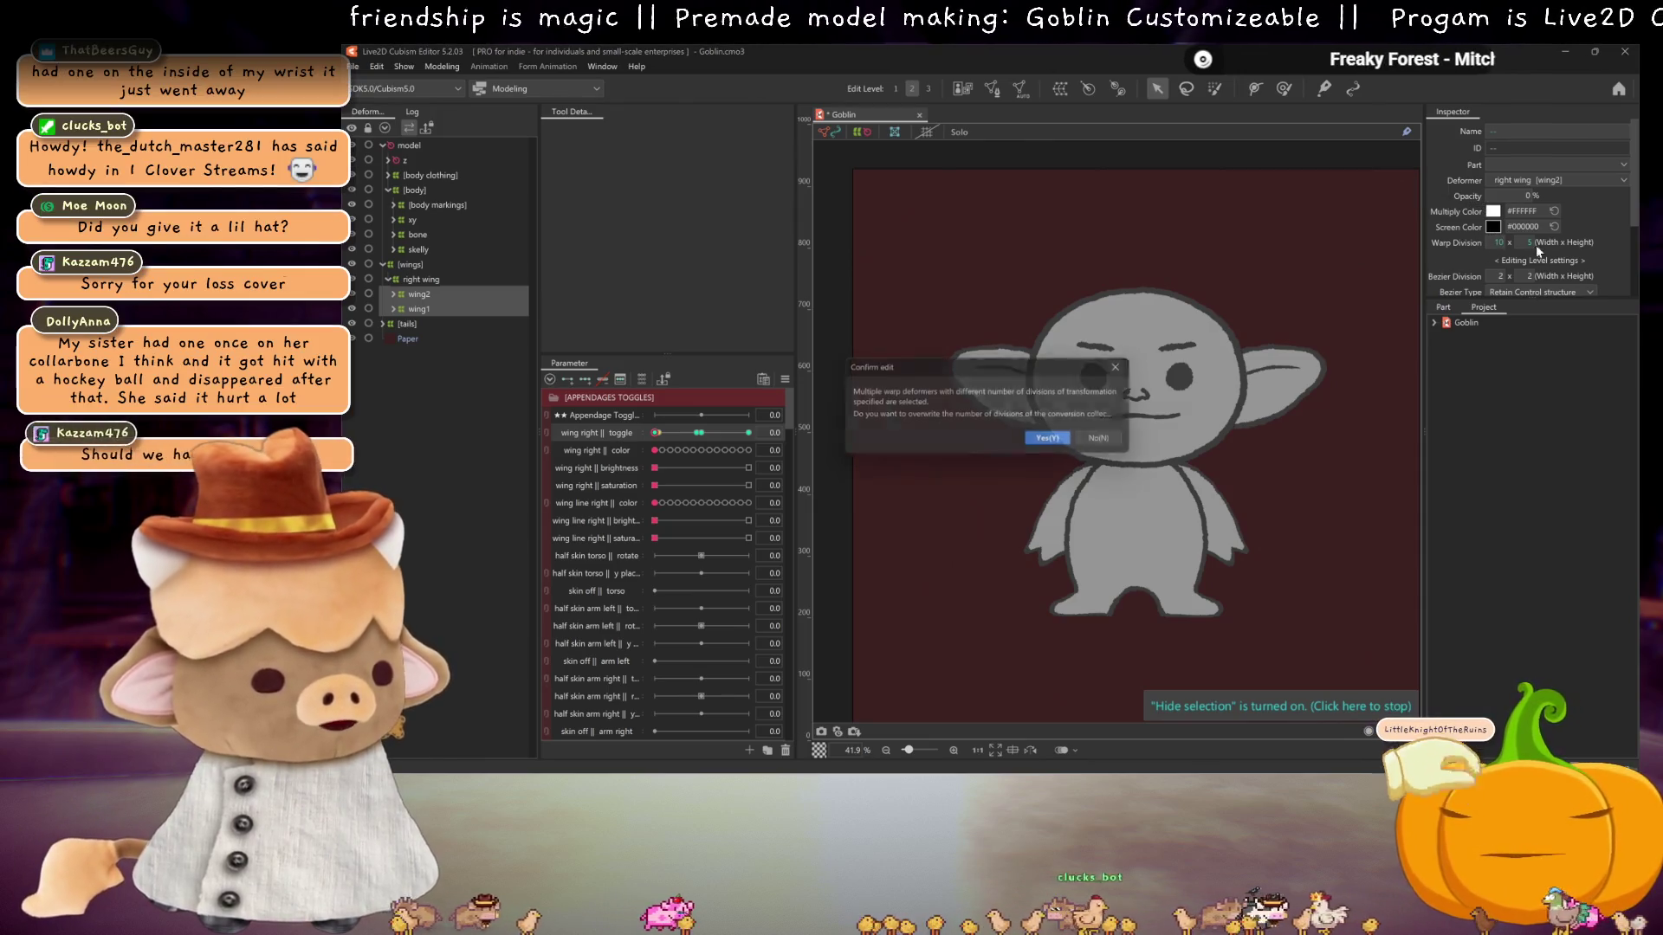
left_click(1049, 446)
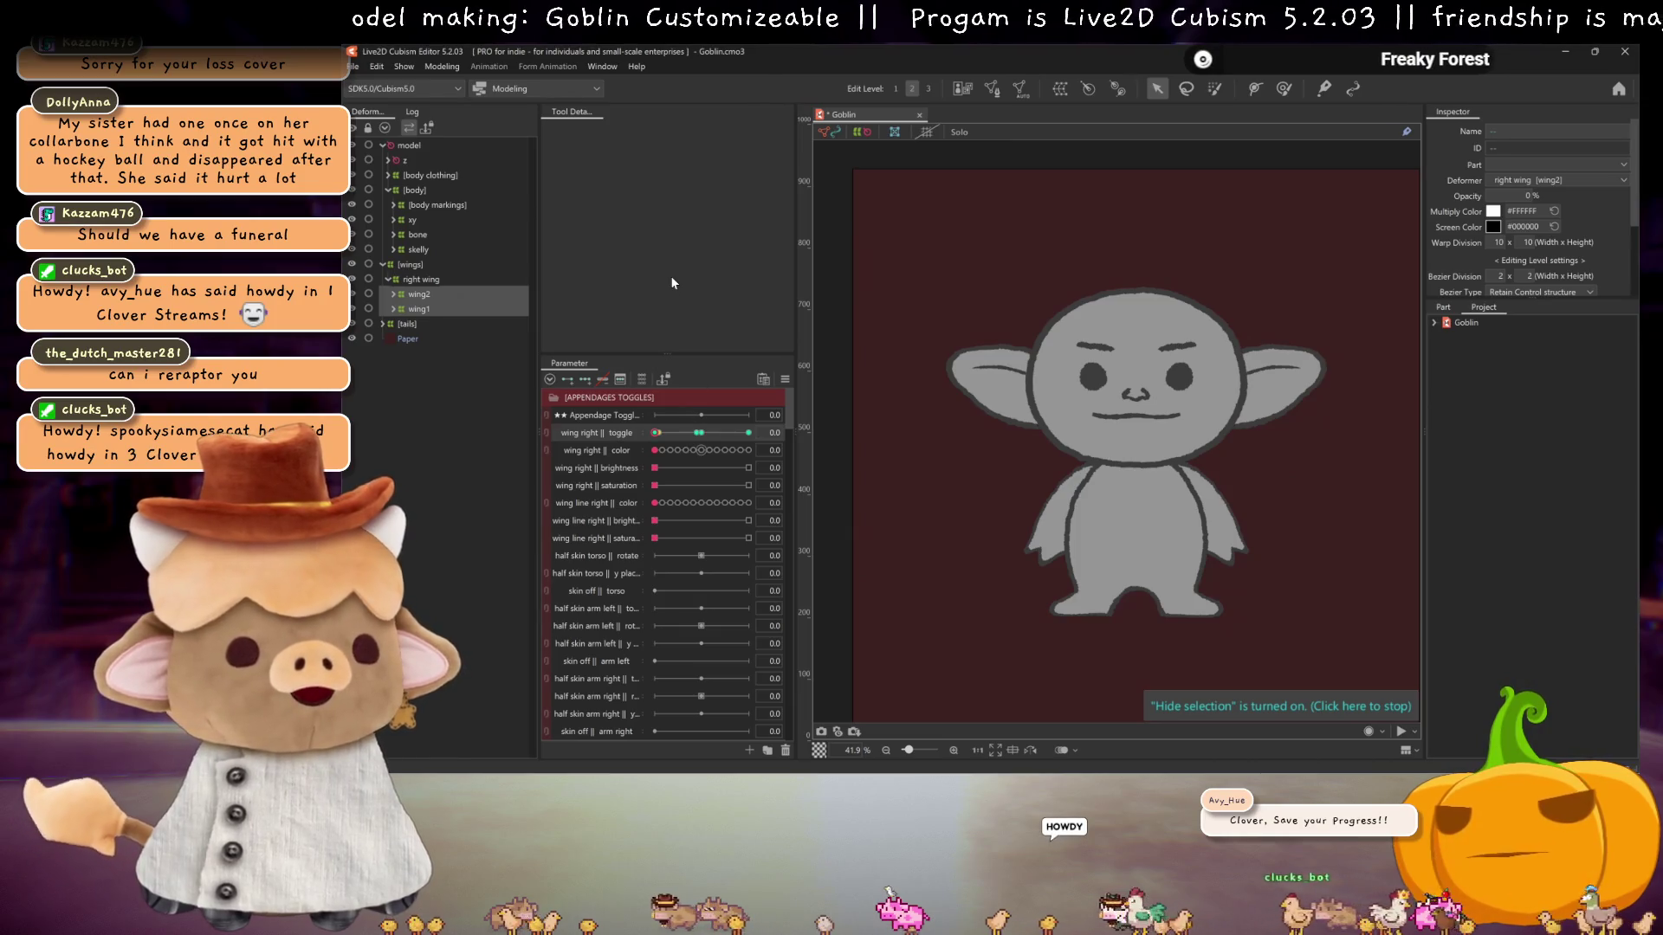
key("ctrl+s")
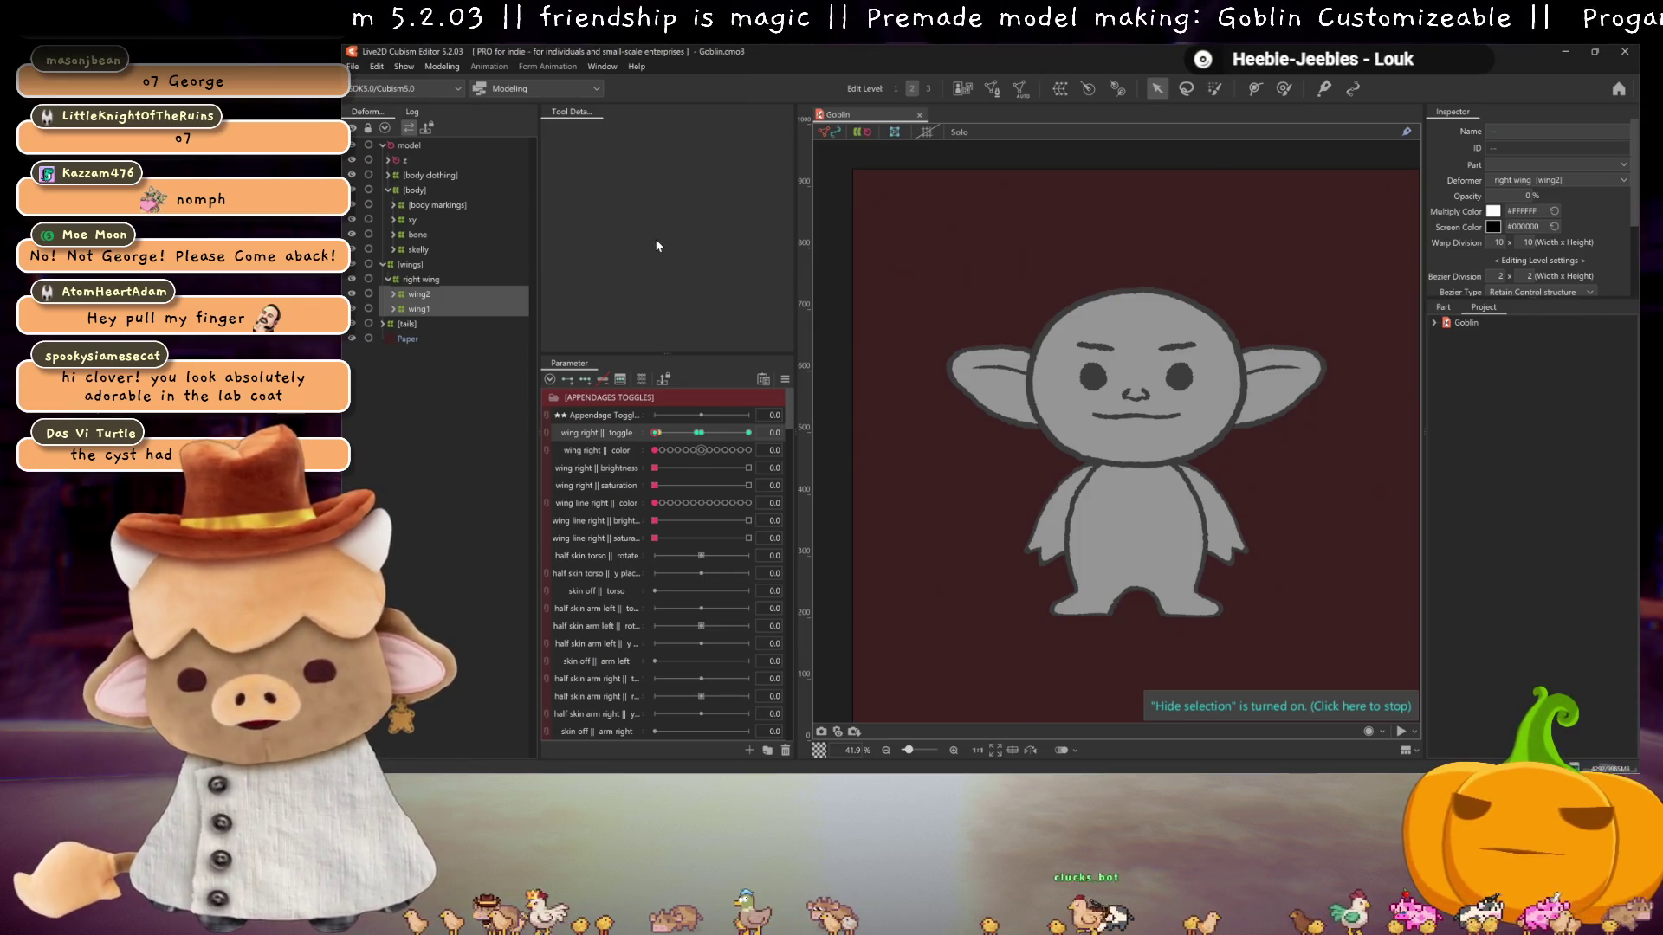
- Restore the bat wing, select the right wing deformer, and collapse the toggle groups to reach ANGLES
left_click(665, 436)
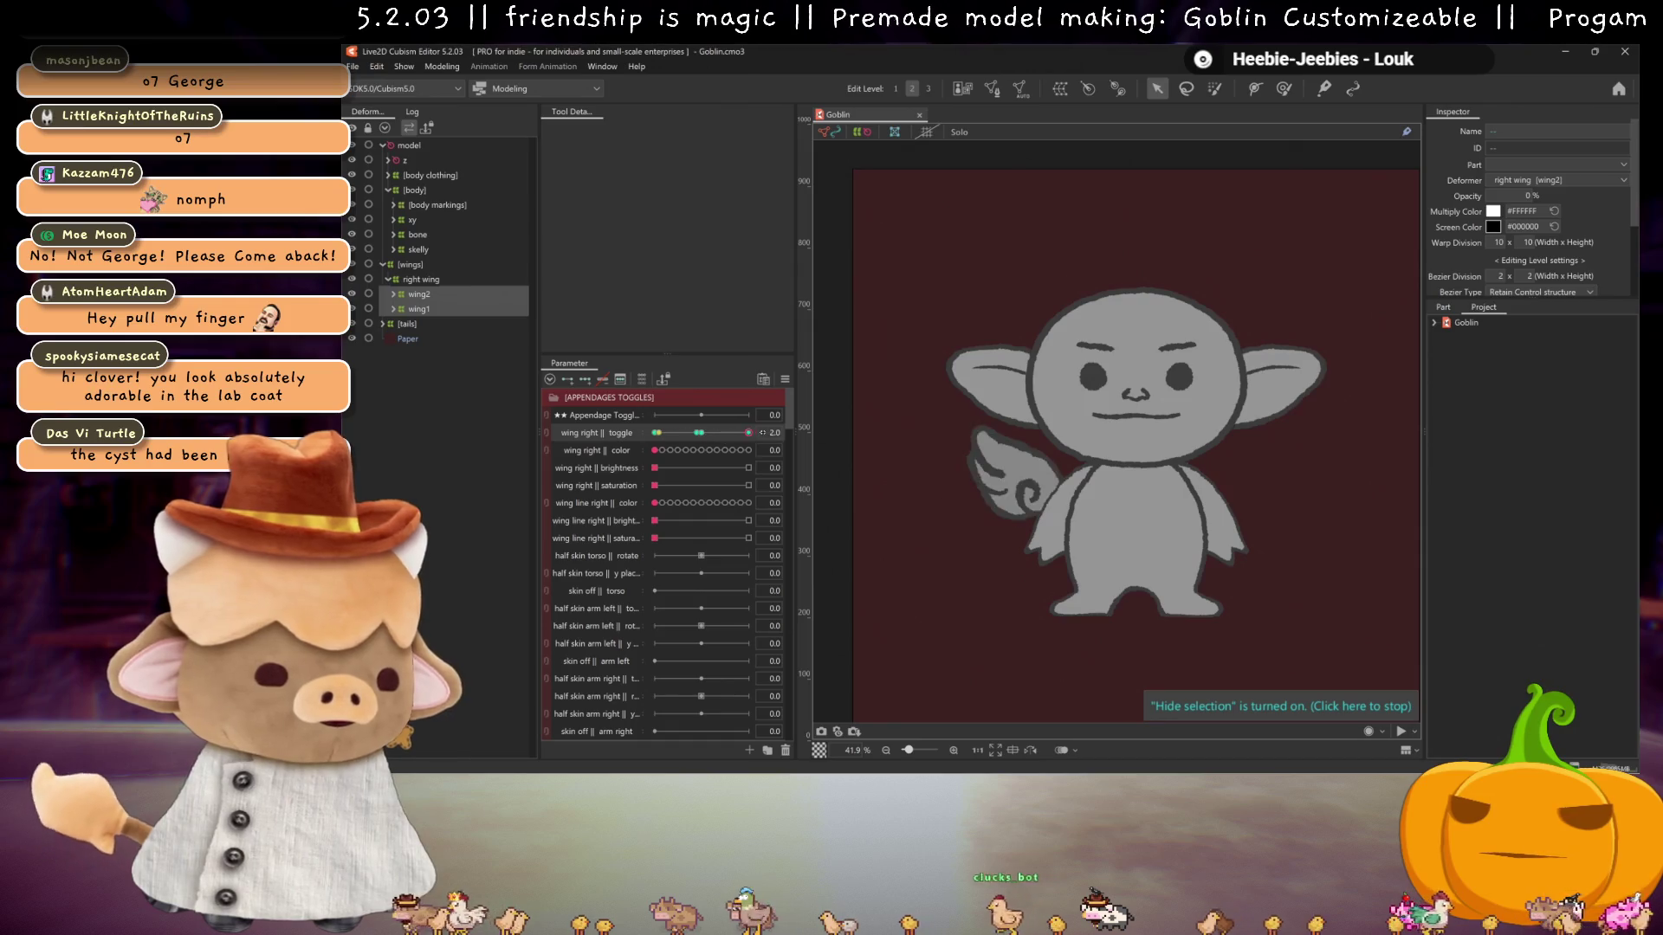
left_click(421, 280)
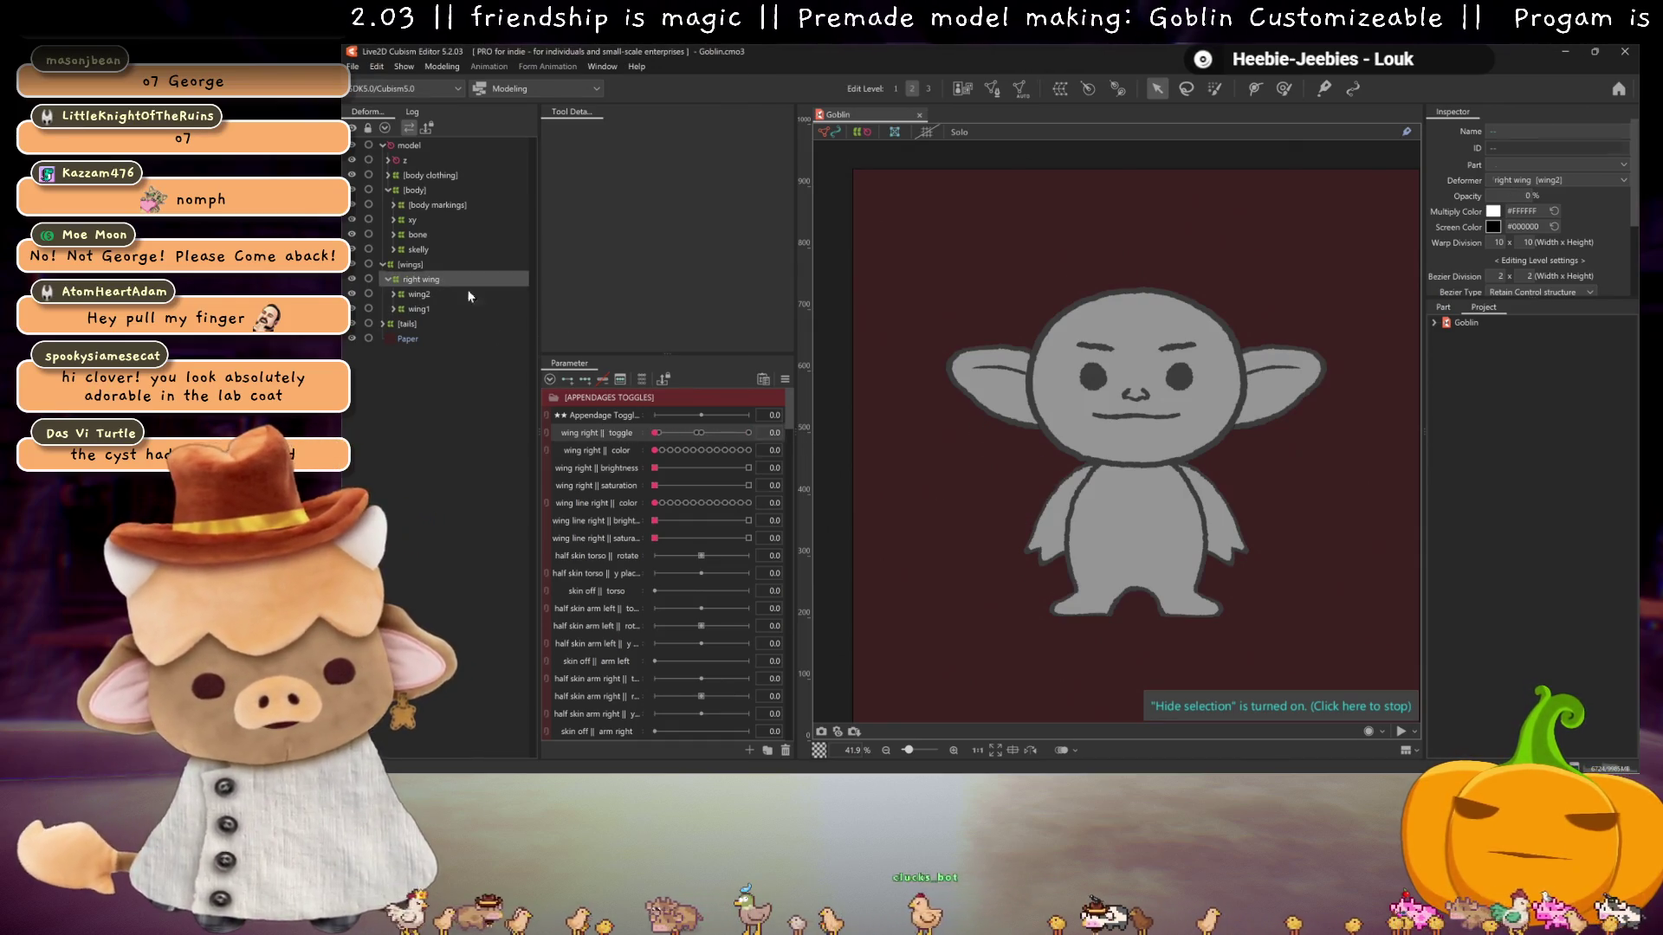
left_click(666, 433)
scroll(636, 550, "down", 3)
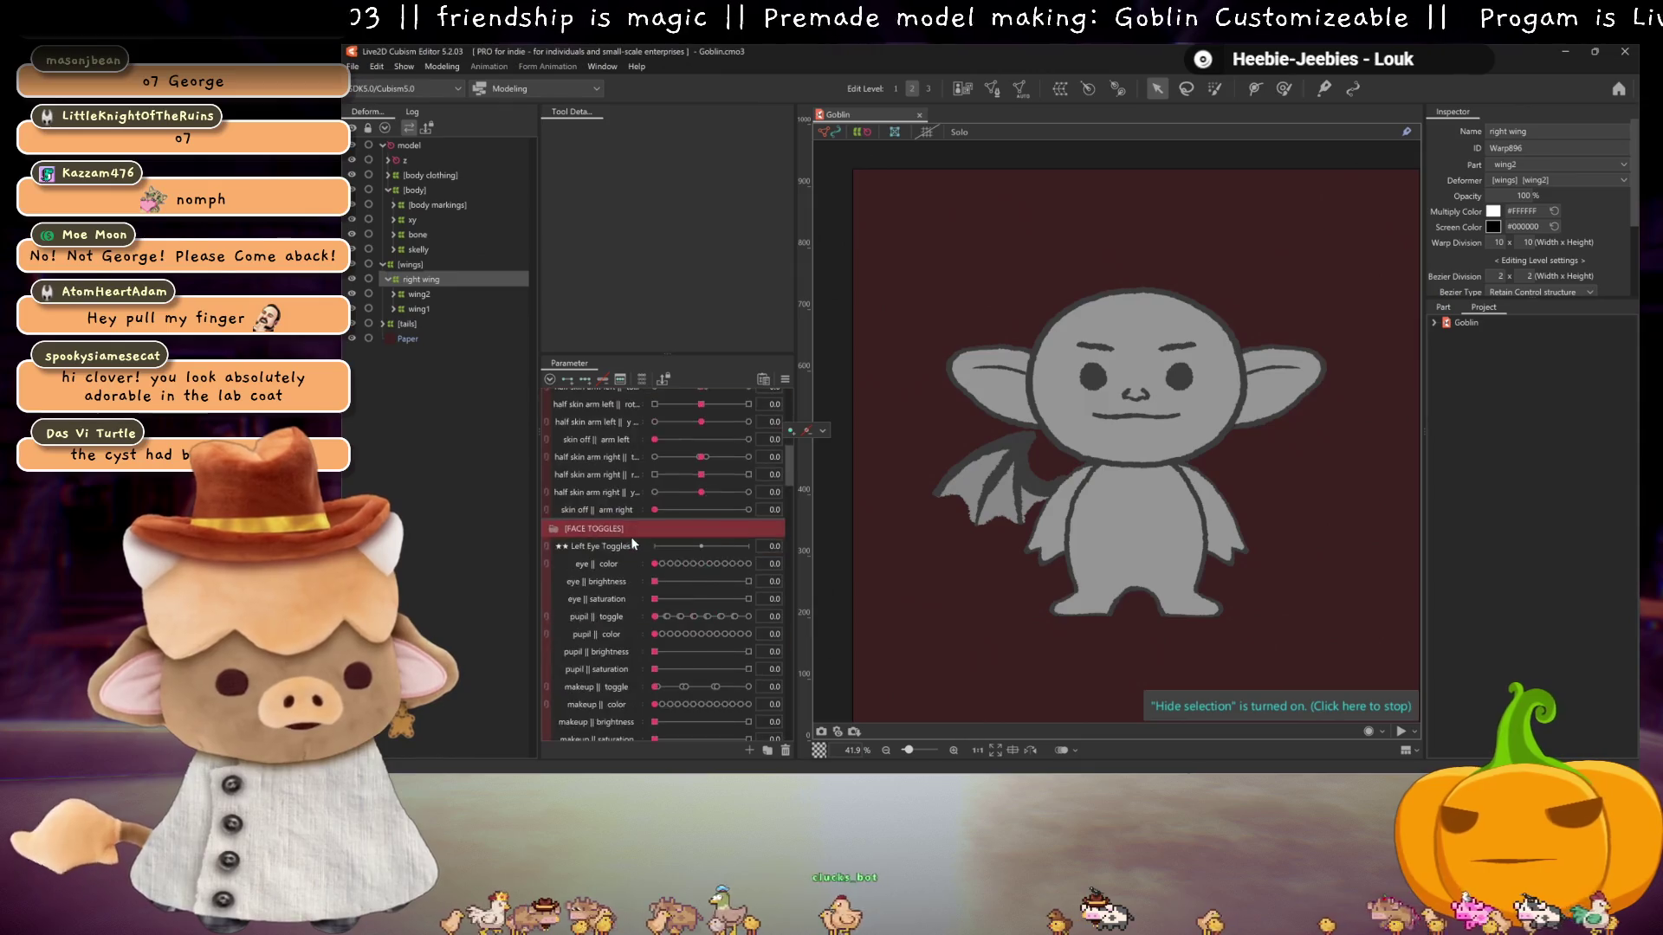
scroll(615, 510, "up", 3)
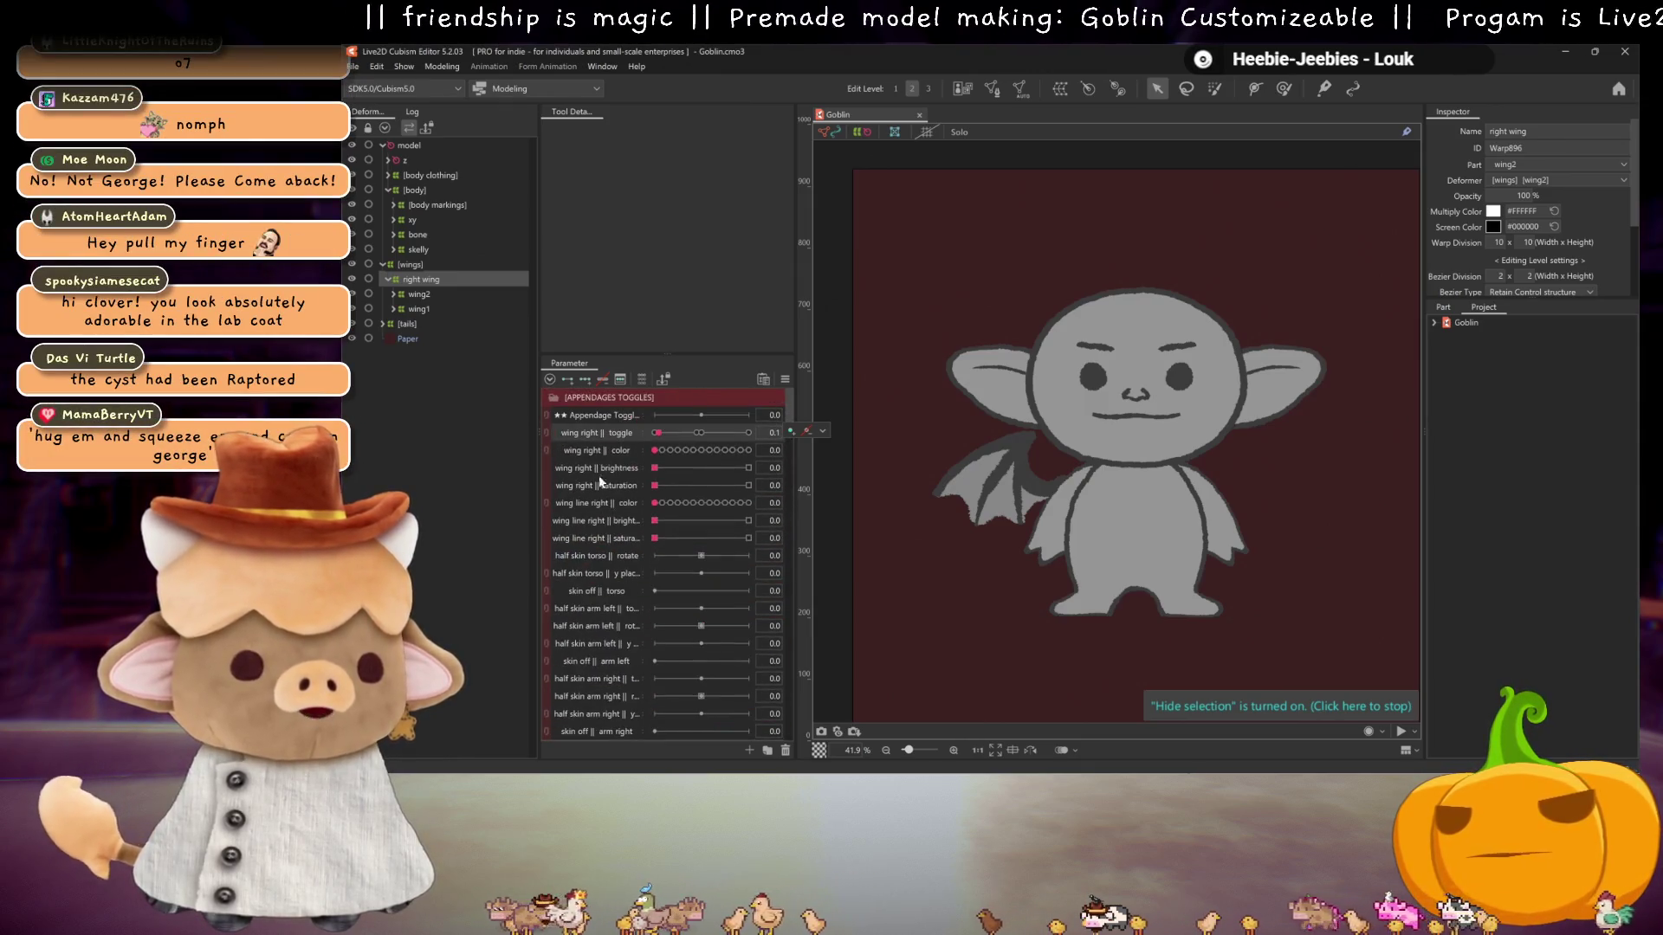
left_click(558, 397)
left_click(555, 435)
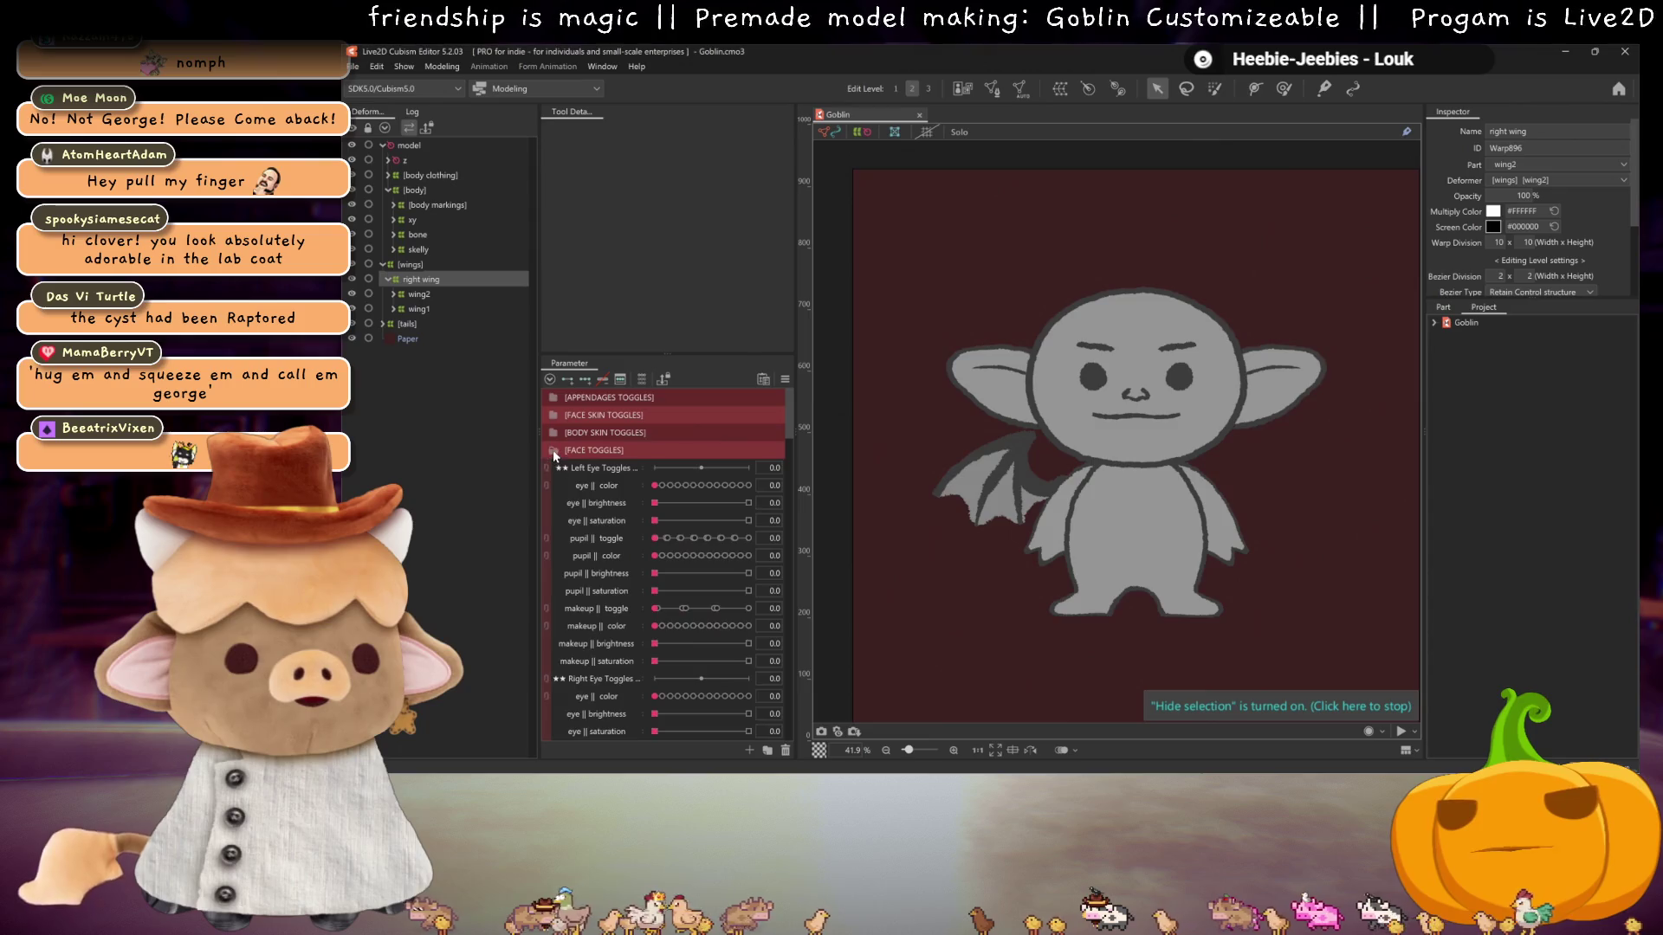
left_click(553, 450)
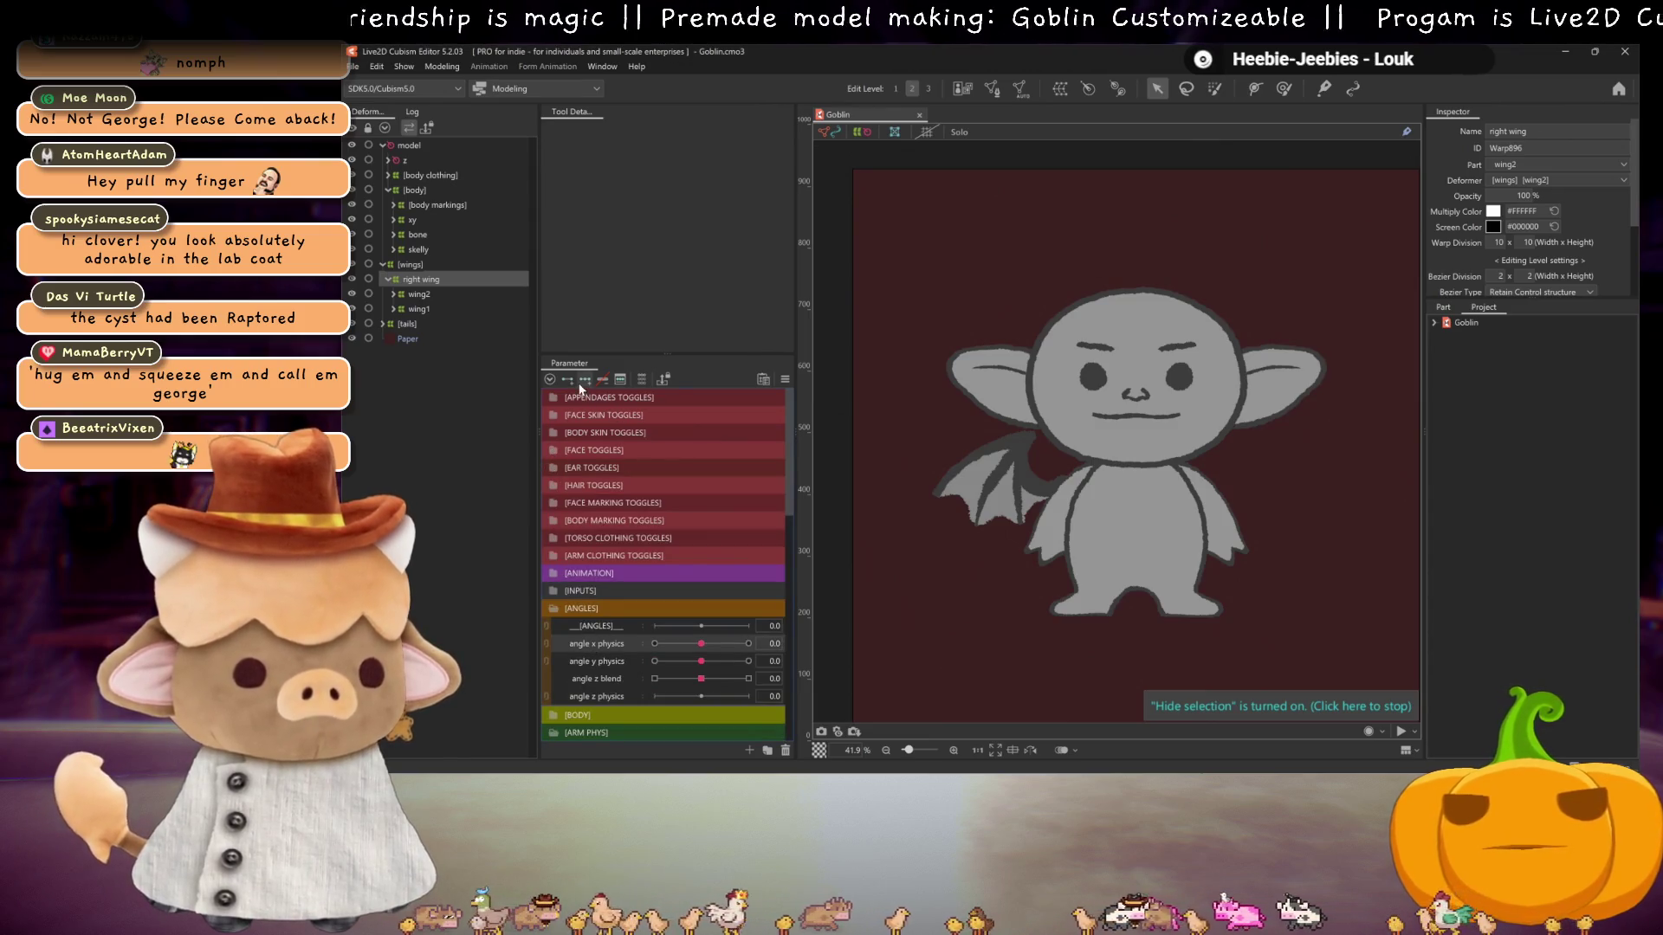
- At angle X 30, shift and nudge the right wing warp points, previewing with the overlay hidden
left_click_drag(701, 643, 748, 644)
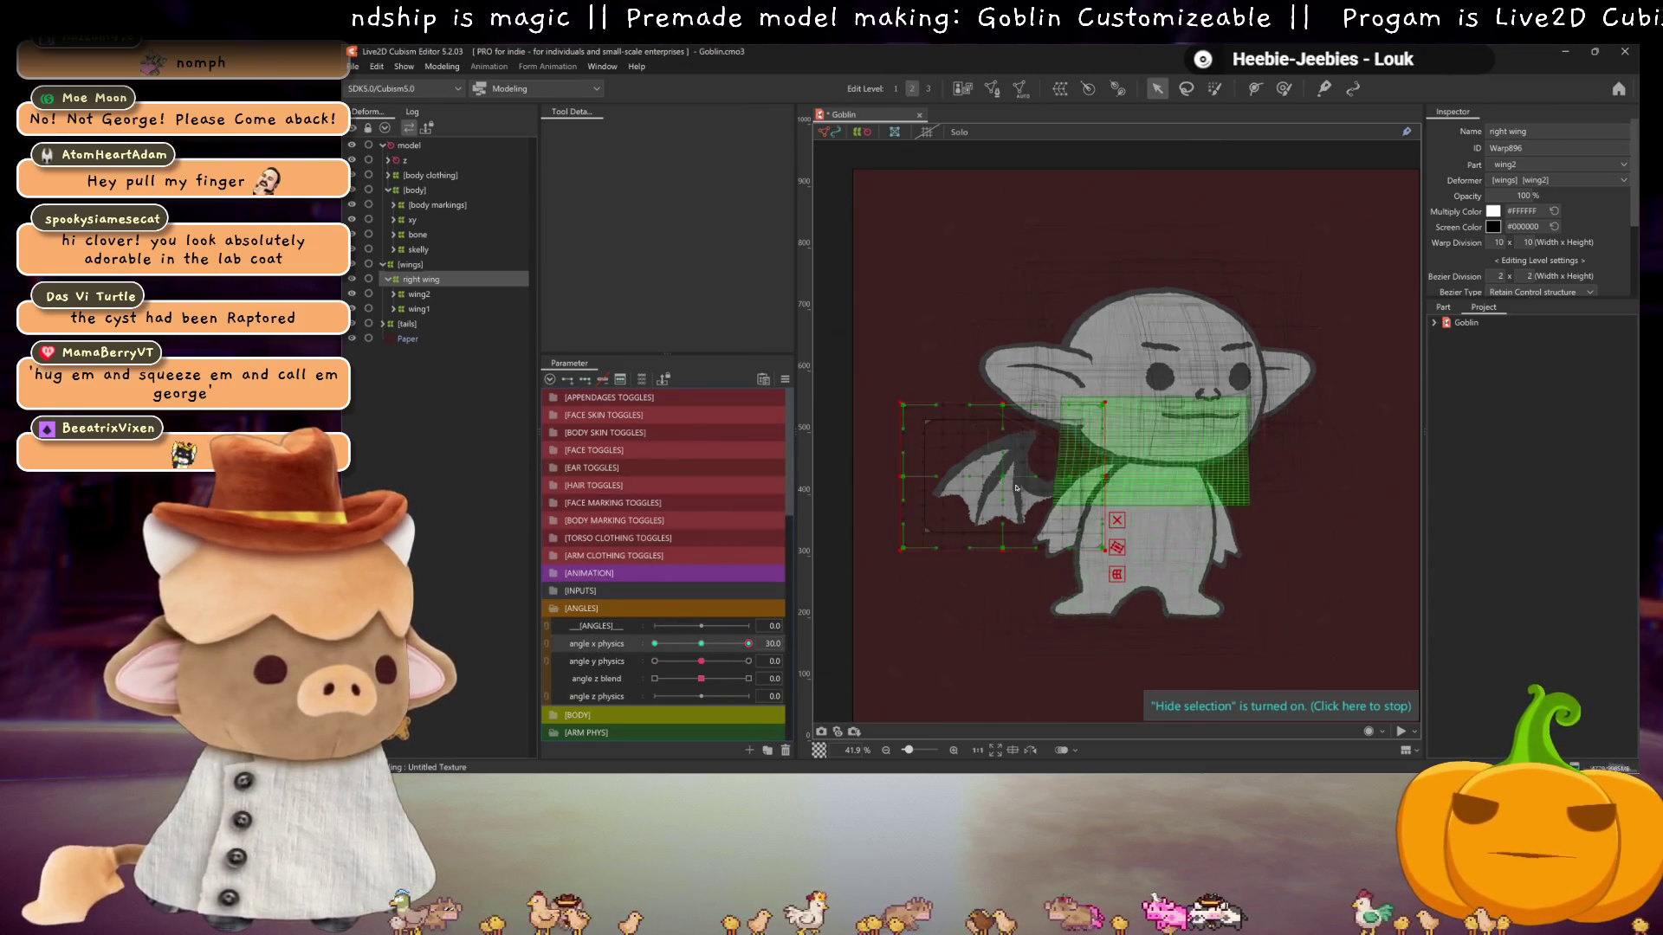
left_click_drag(1005, 477, 1019, 477)
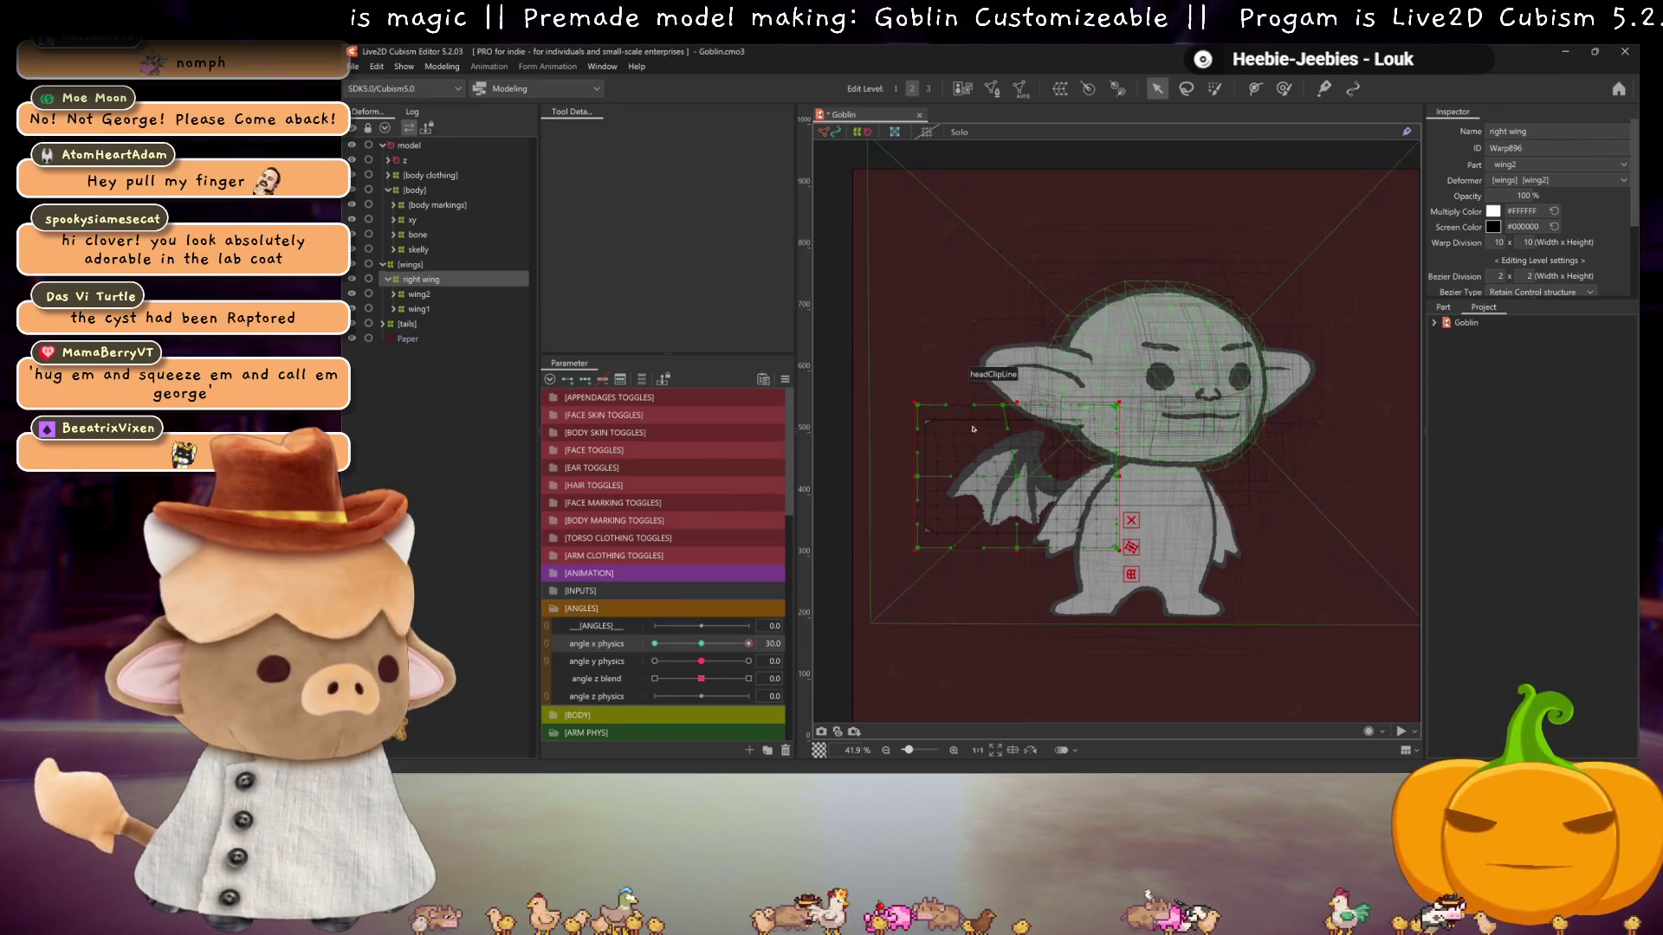
left_click(1016, 479)
left_click_drag(1016, 479, 1010, 475)
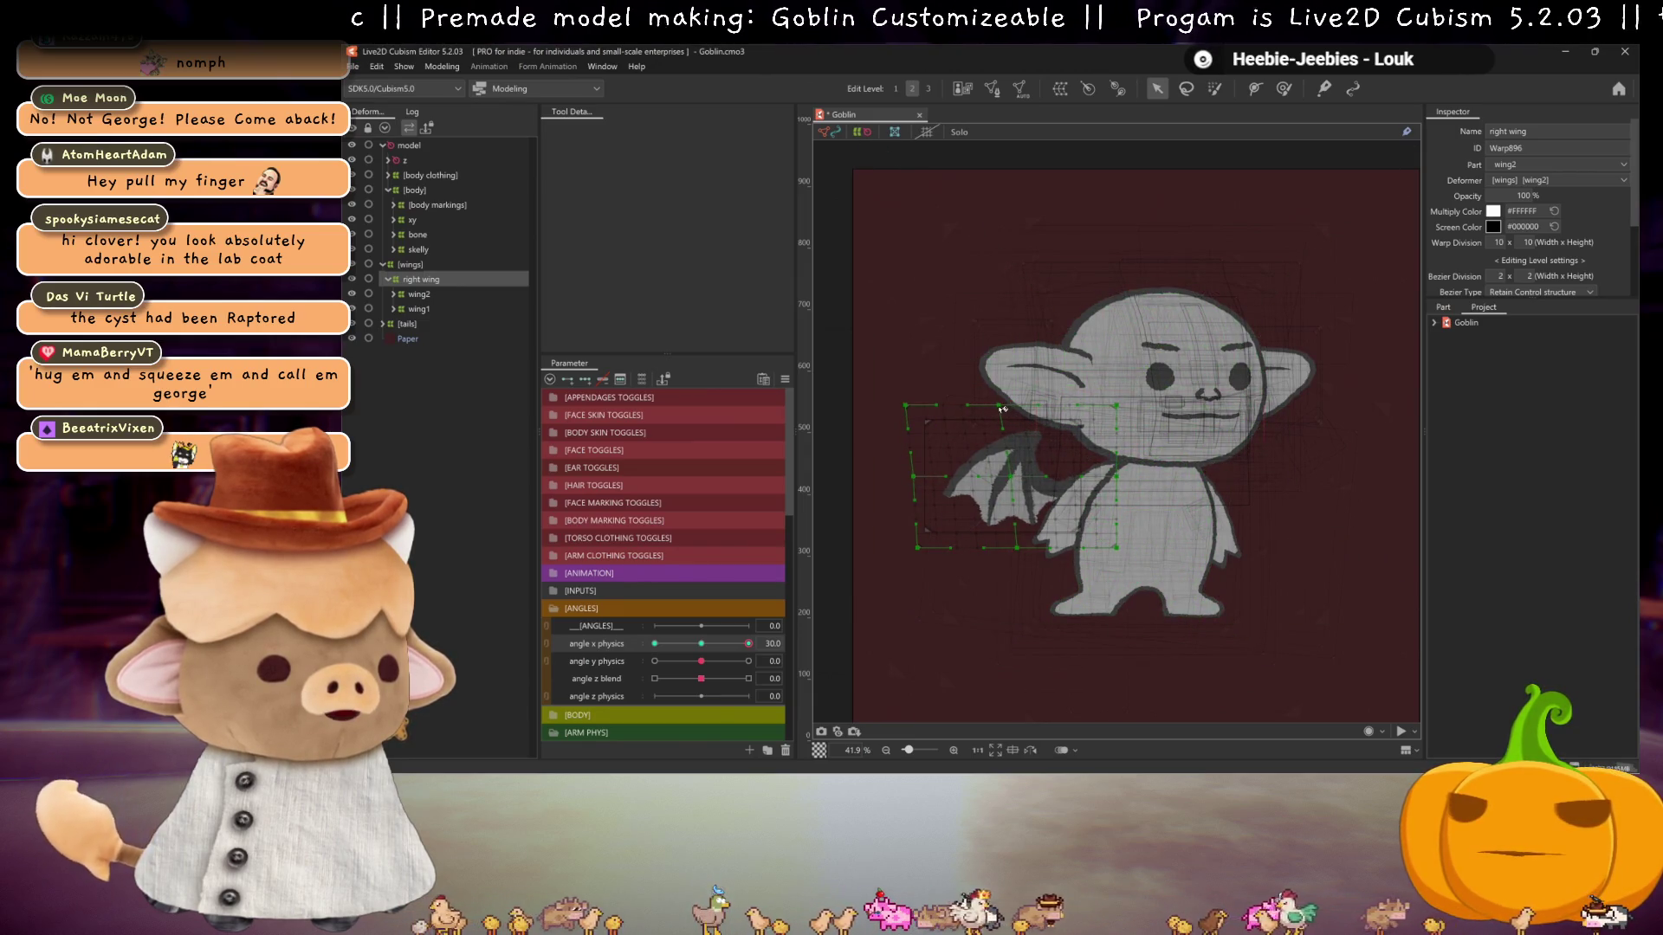
key("ctrl+h")
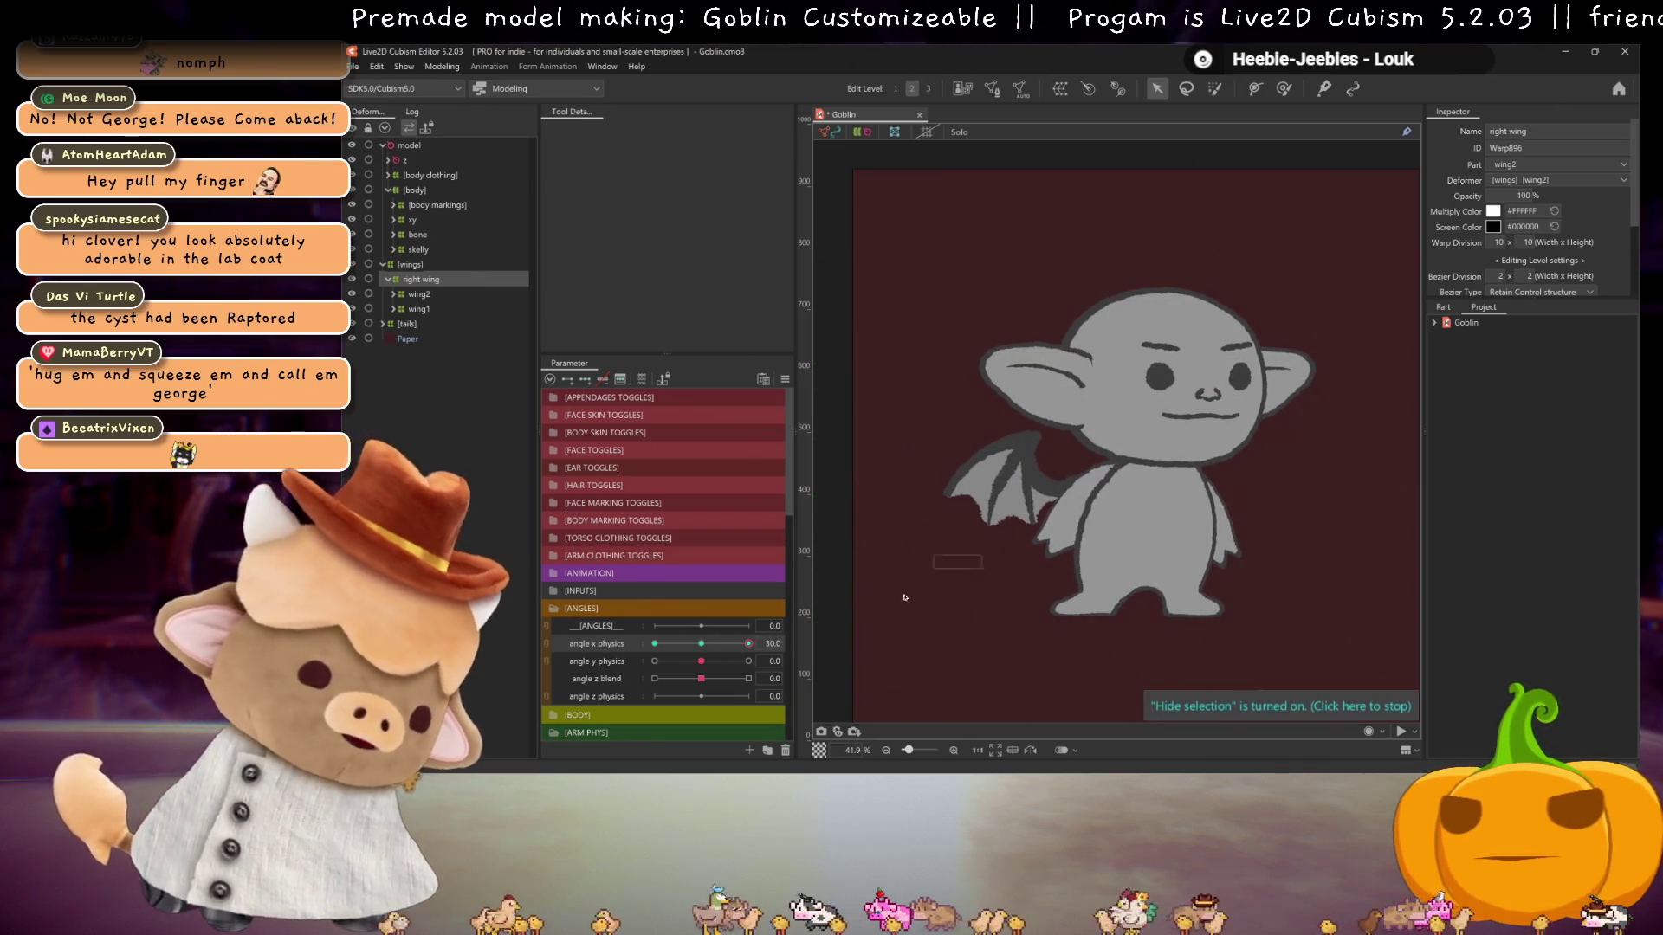
key("ctrl+h")
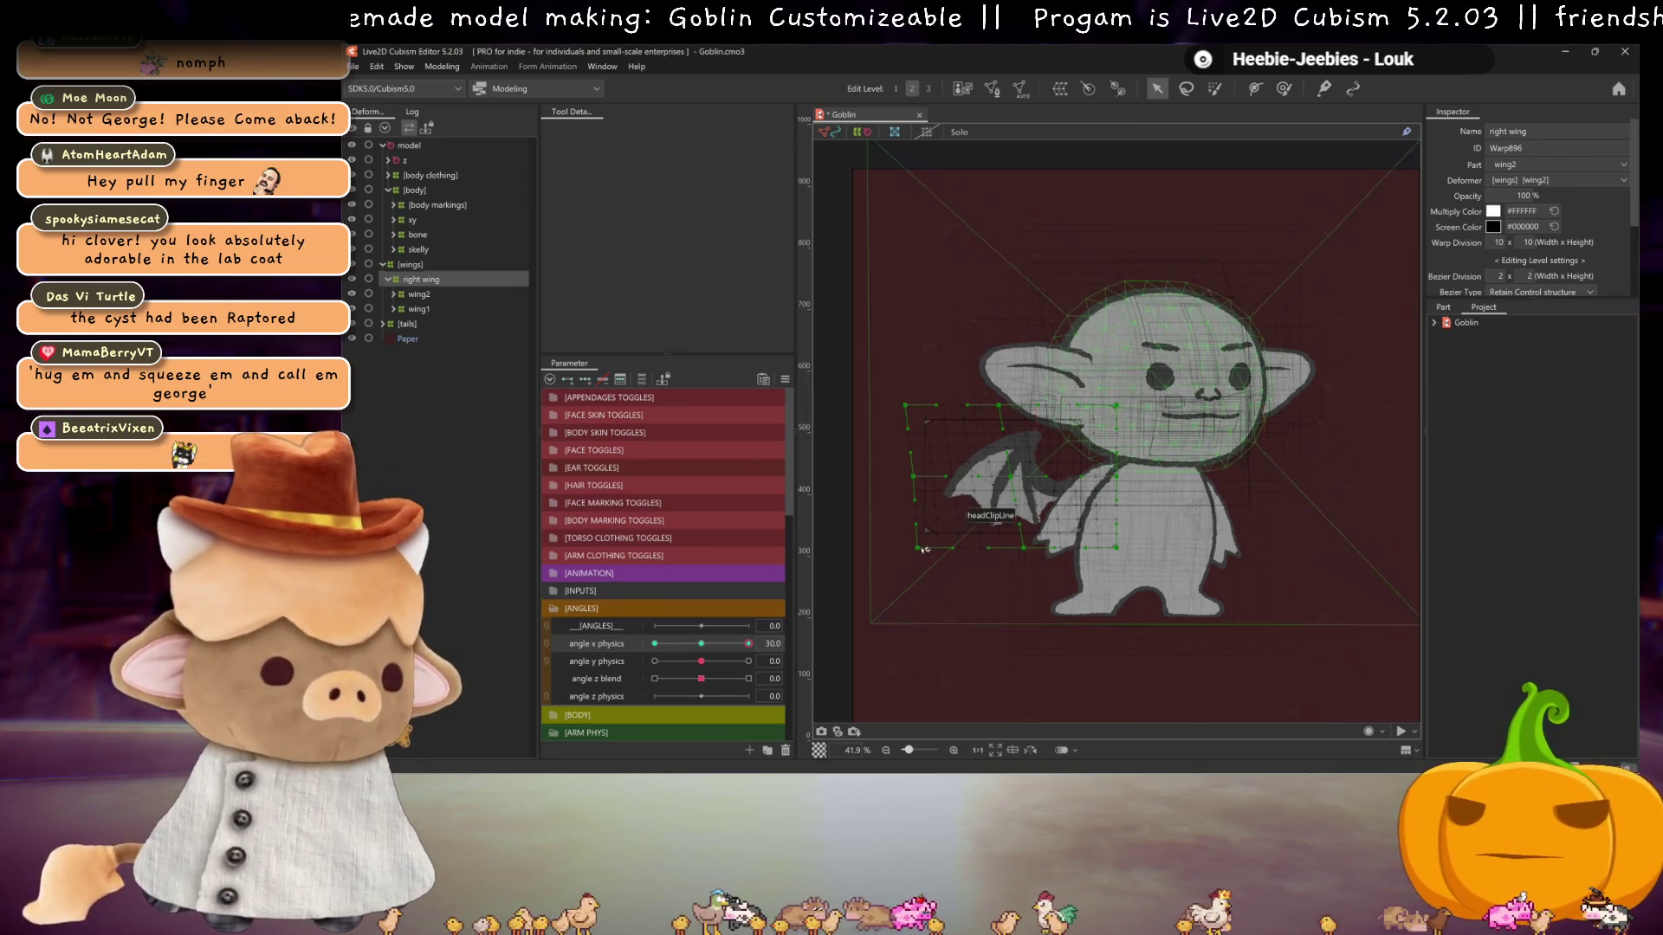
key("ctrl+h")
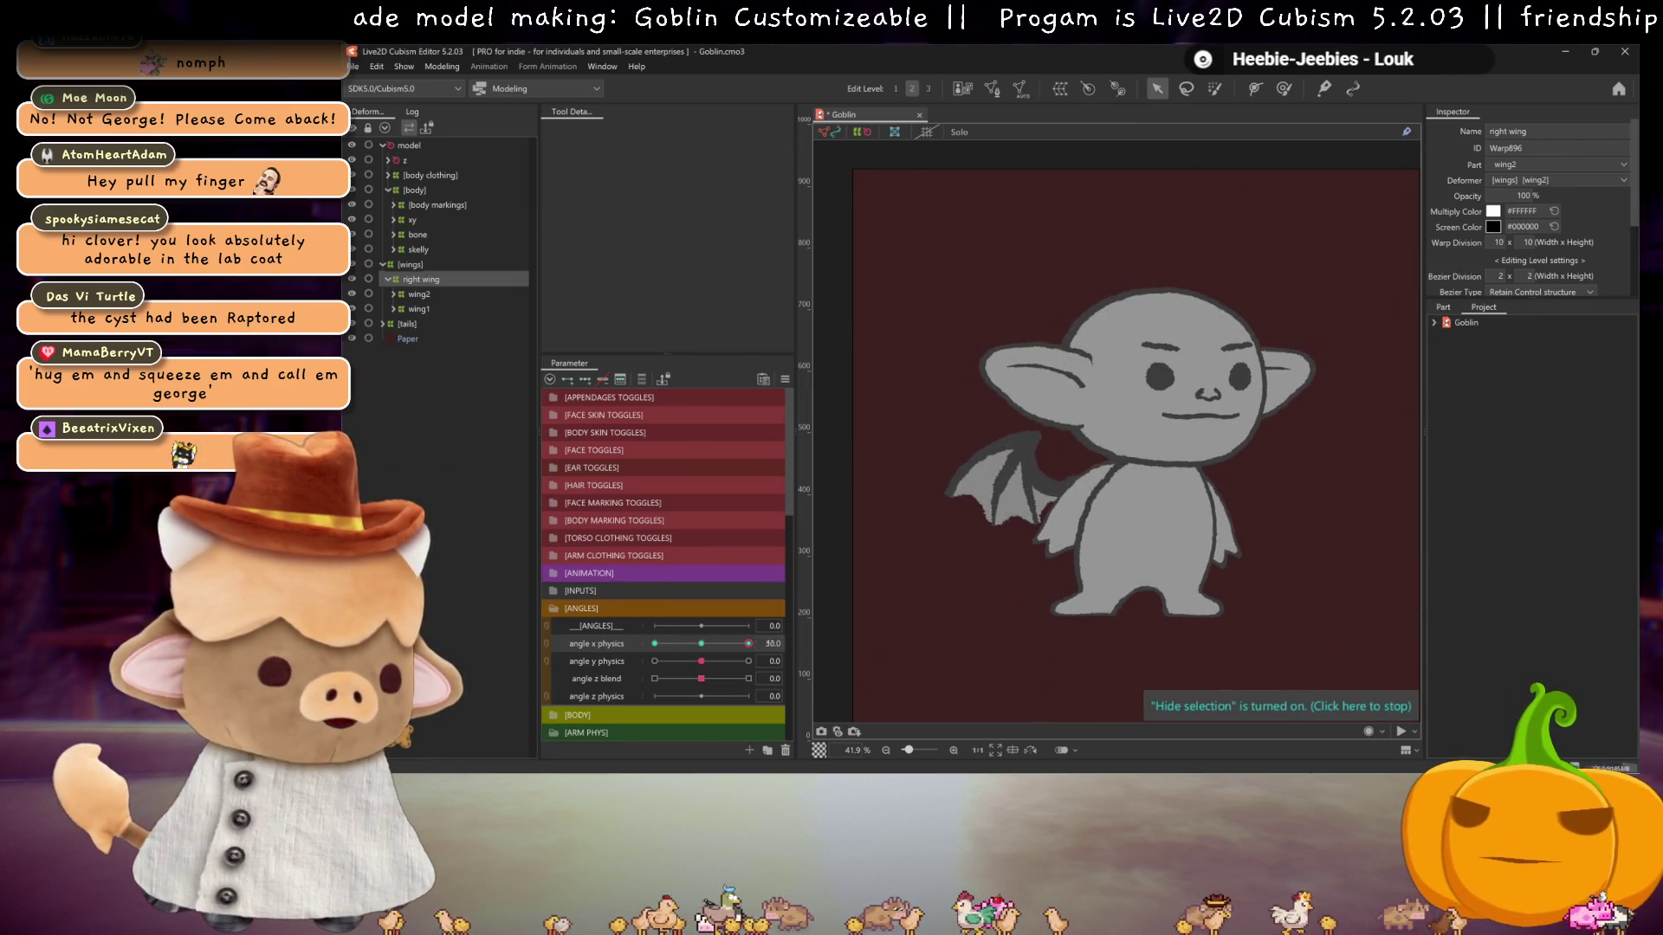
- Turn the head to angle X -30 and show the deformer overlay again
left_click(730, 643)
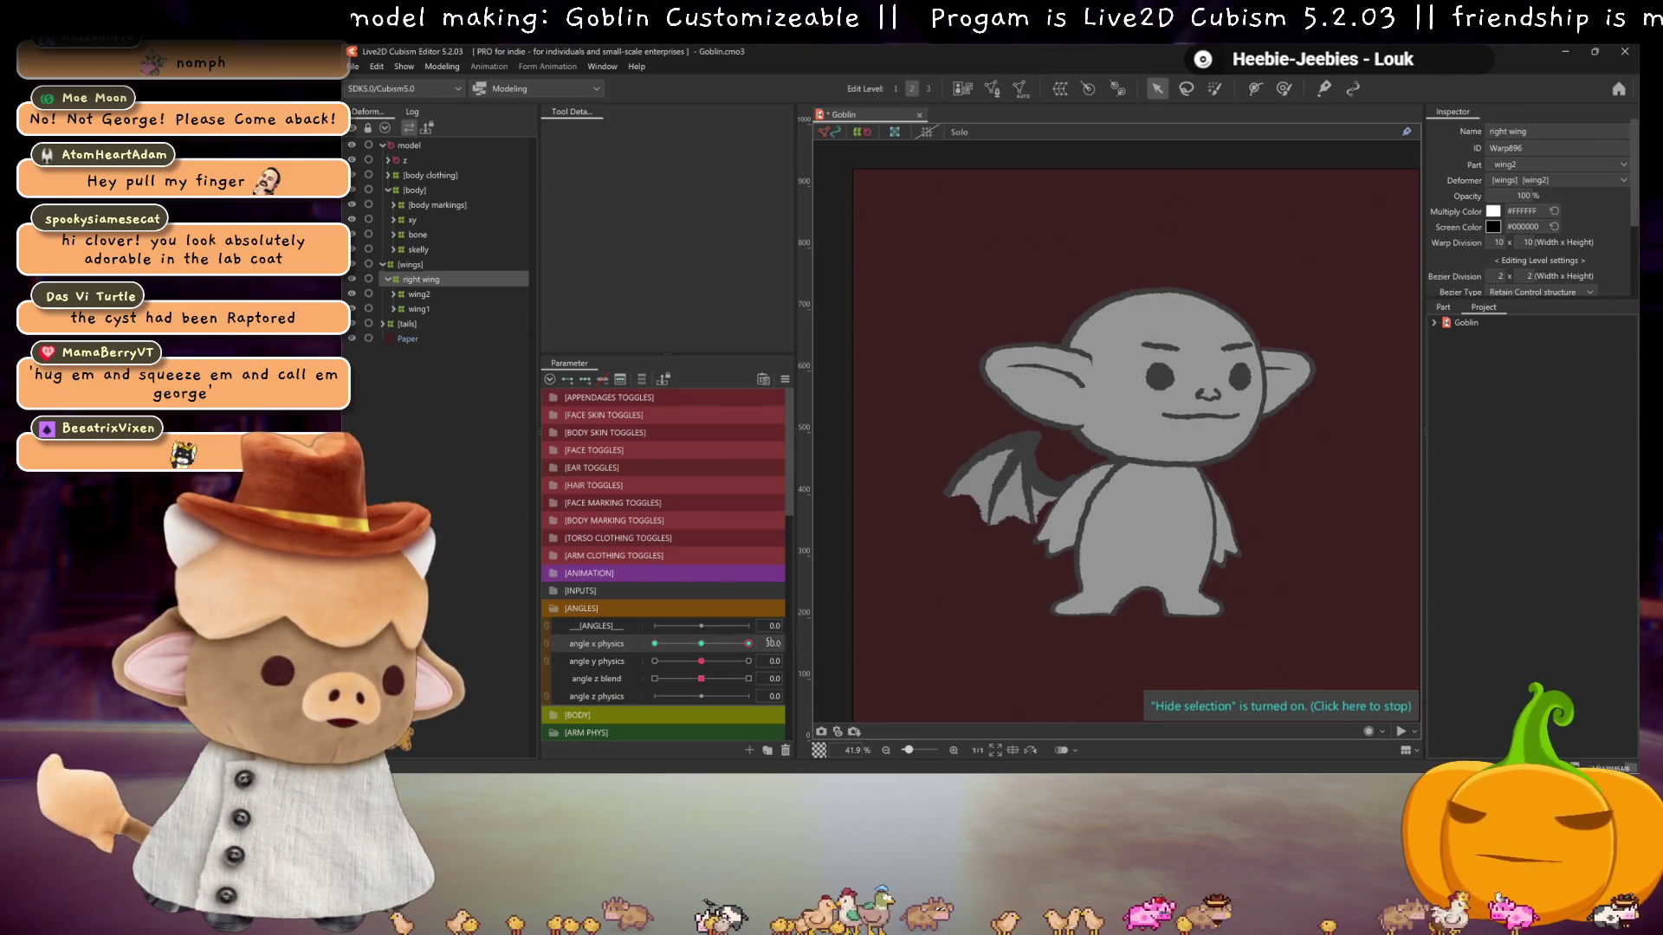
left_click_drag(722, 644, 555, 611)
key("ctrl+h")
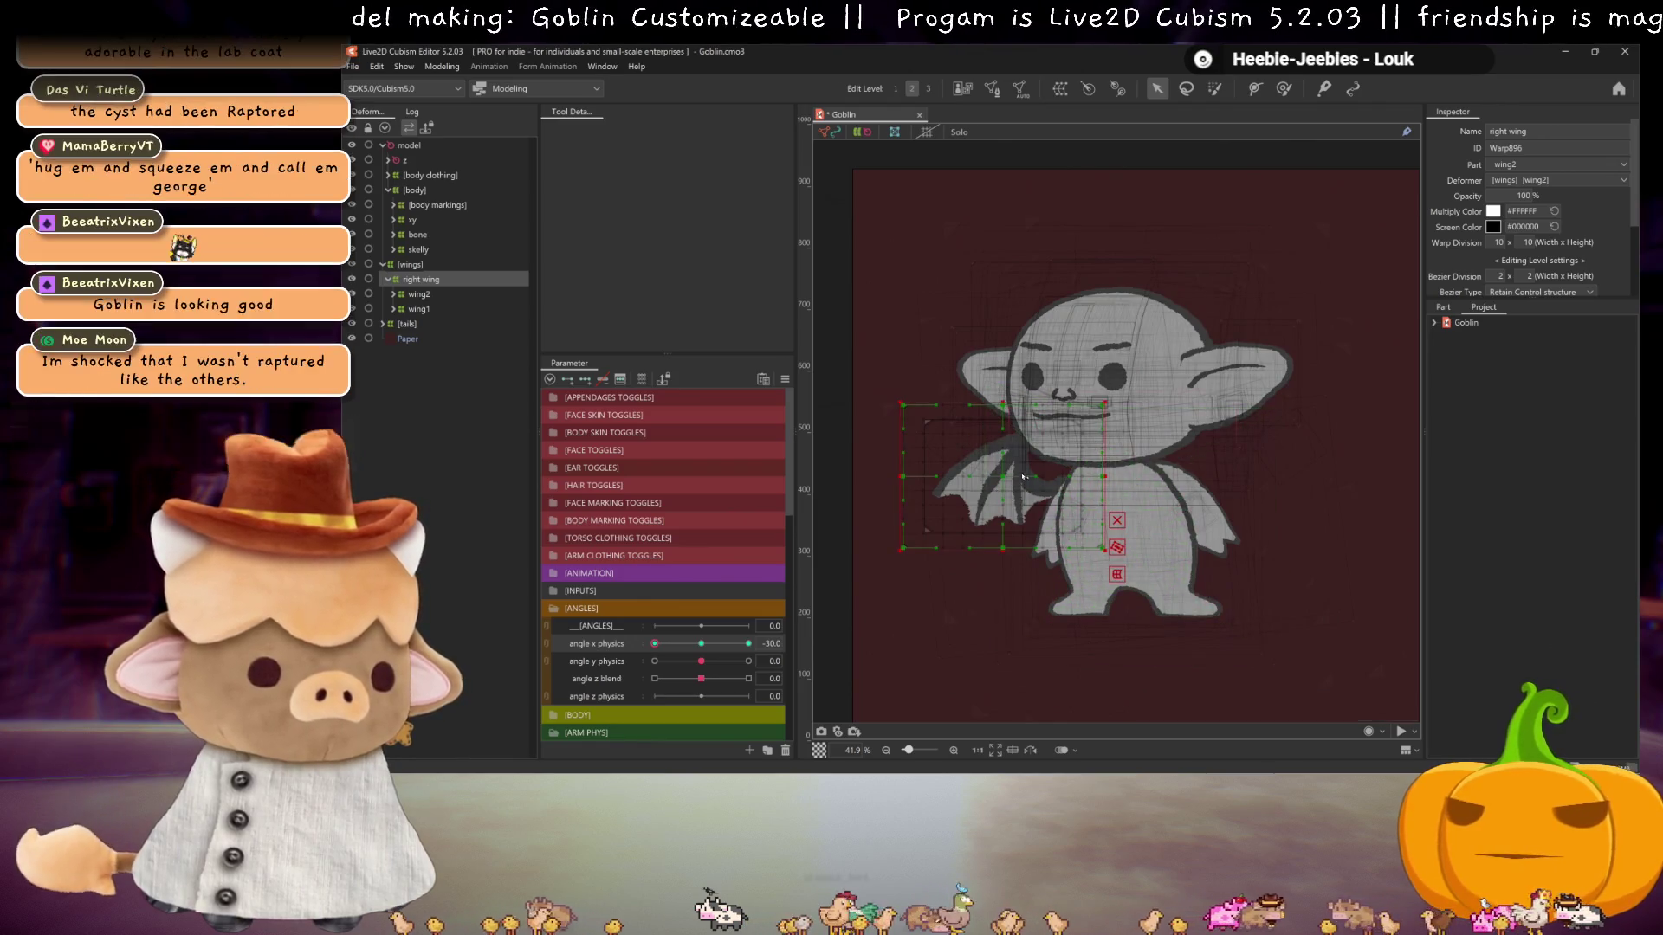
- At angle X -30, pull the wing warp's left edge and top-left corner inward
left_click(1025, 475)
left_click_drag(943, 480, 1032, 479)
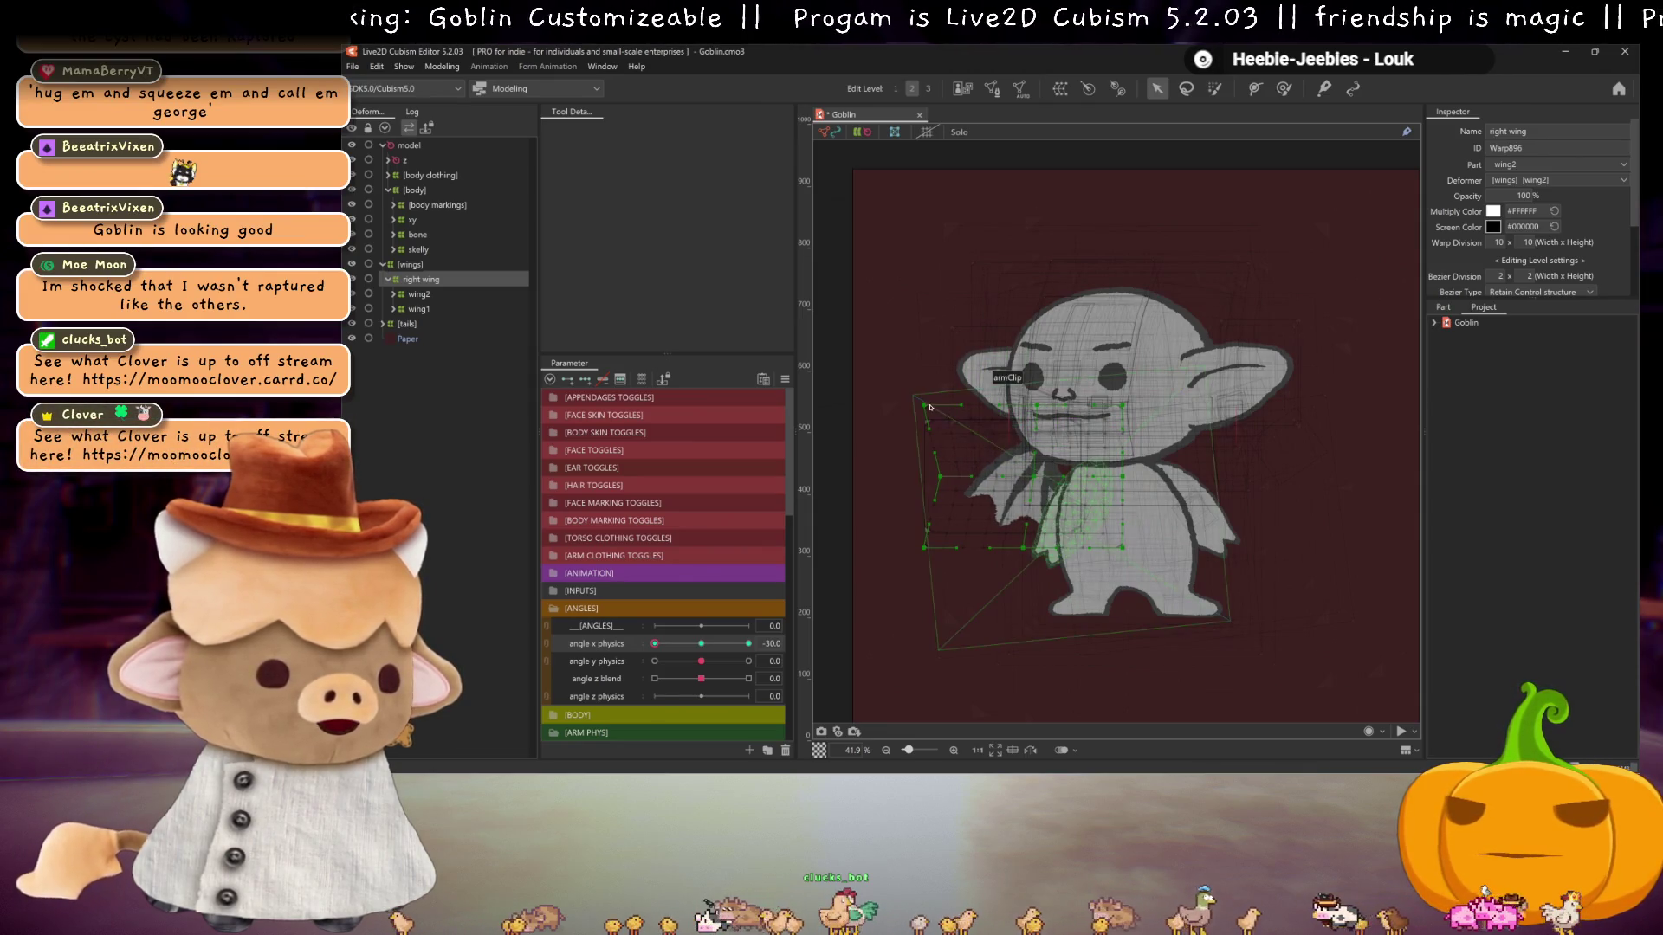
left_click_drag(924, 405, 953, 405)
- Scrub the head between -30 and 30 to preview the wing following both ways
left_click_drag(750, 642, 615, 630)
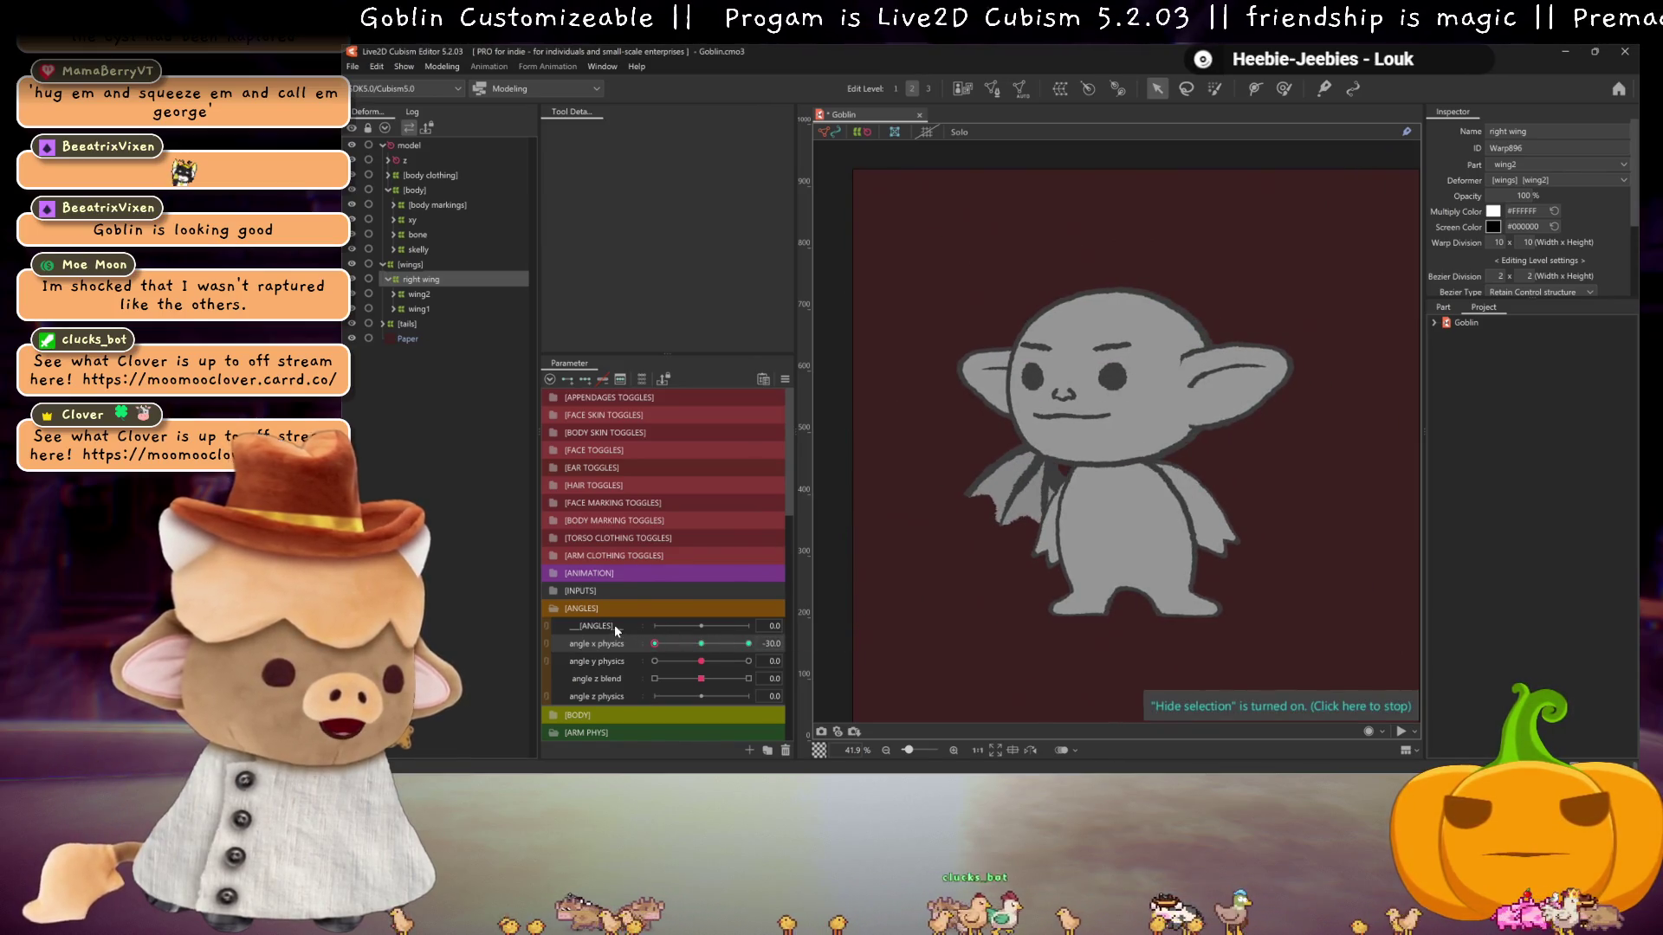
left_click(749, 644)
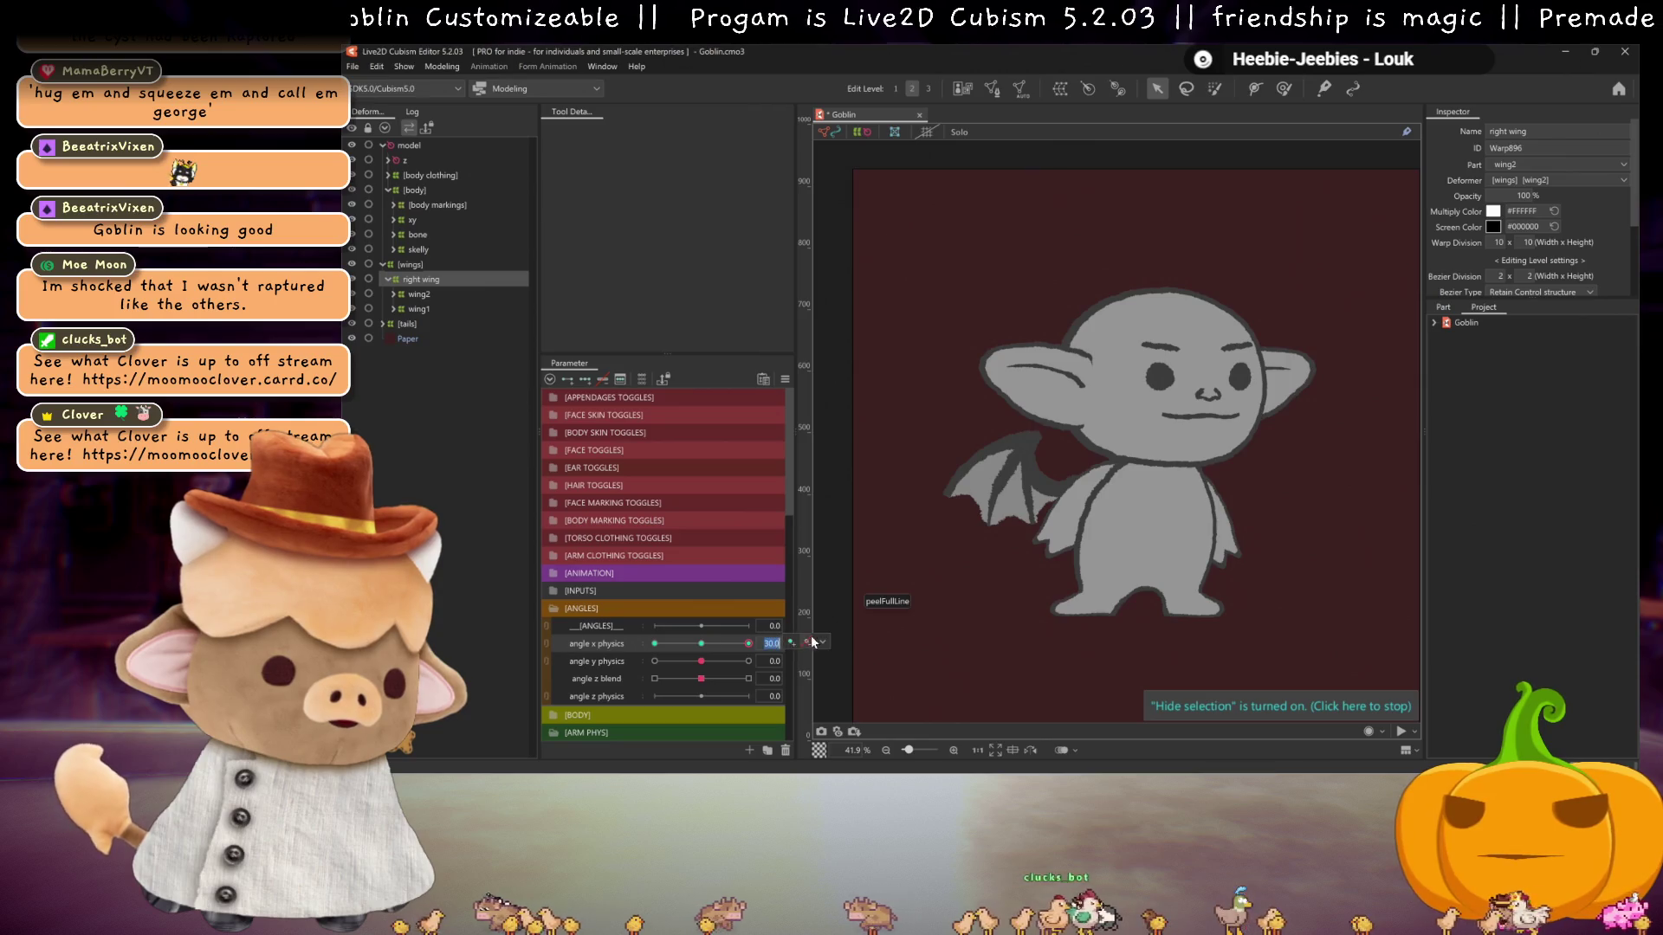
left_click(706, 643)
mouse_move(716, 642)
left_mouse_down()
mouse_move(621, 640)
mouse_move(788, 643)
mouse_move(657, 632)
left_mouse_up()
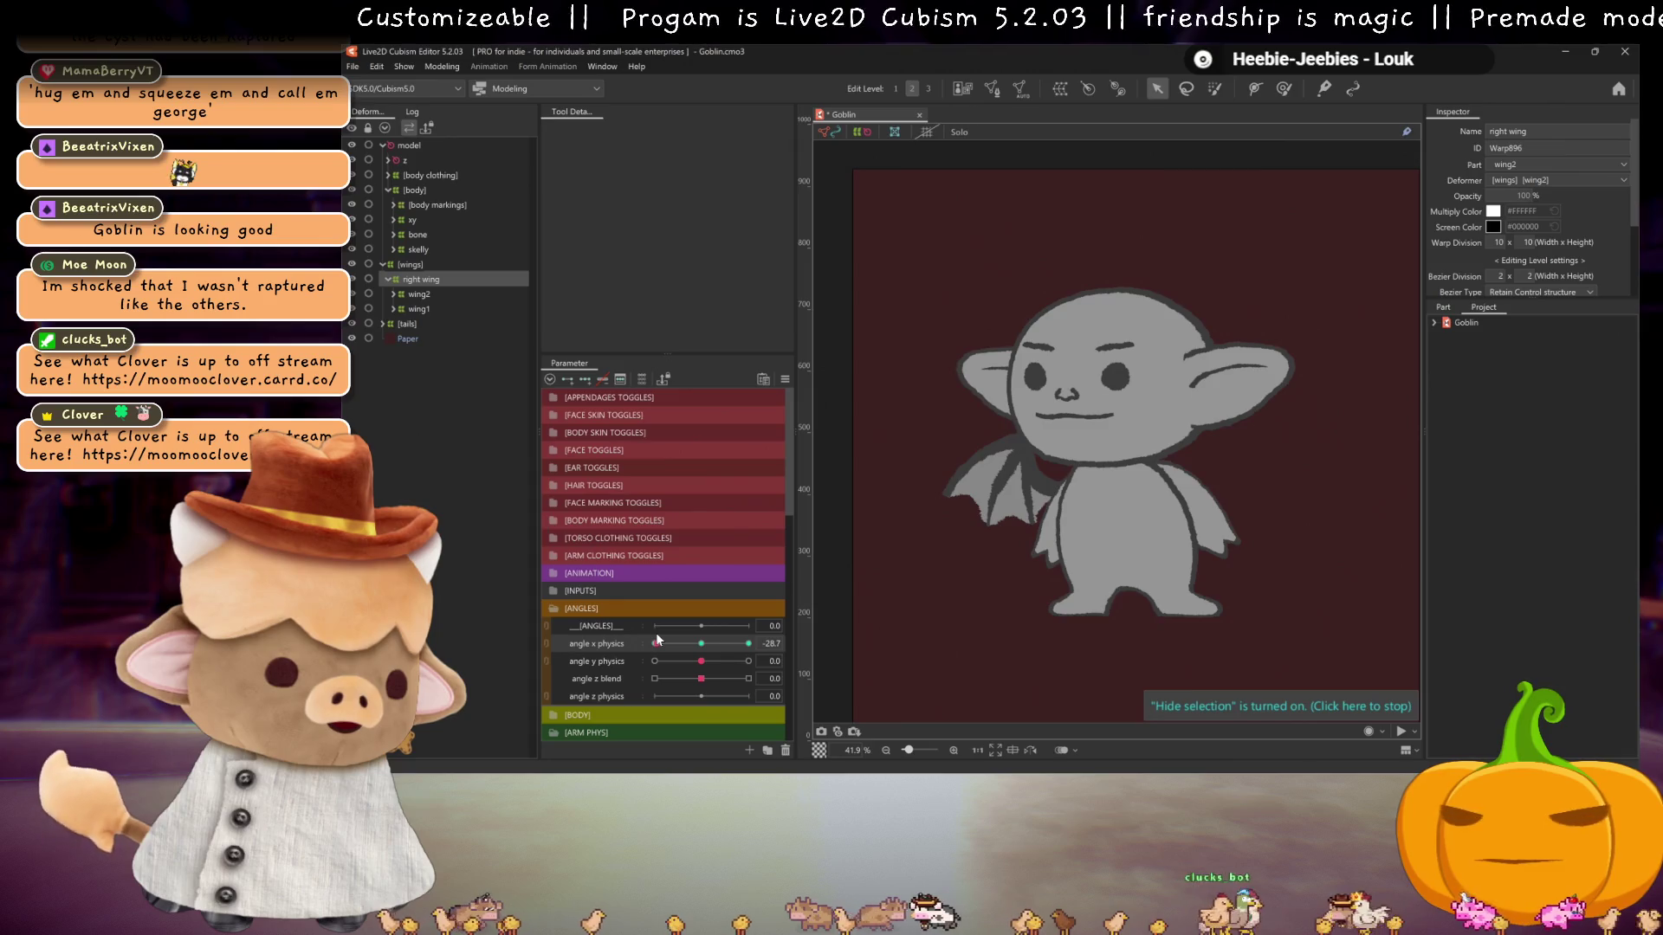
left_click(743, 643)
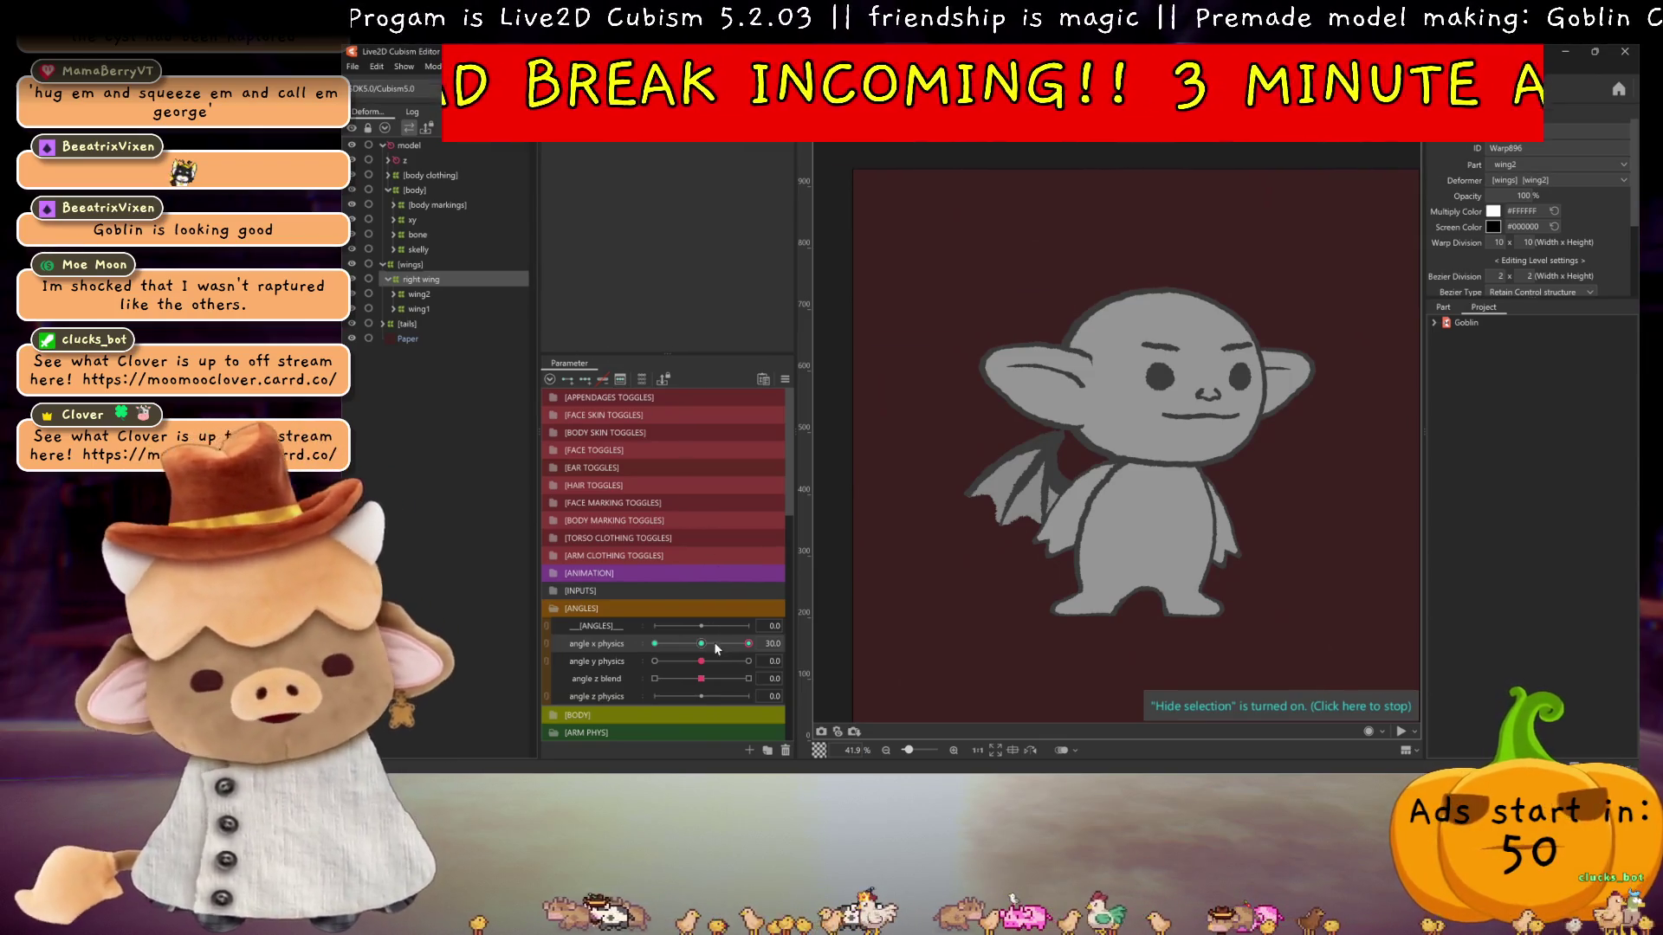
- Add a key at angle x -30 and reflect the +30 wing pose onto it
scroll(1050, 467, "up", 3)
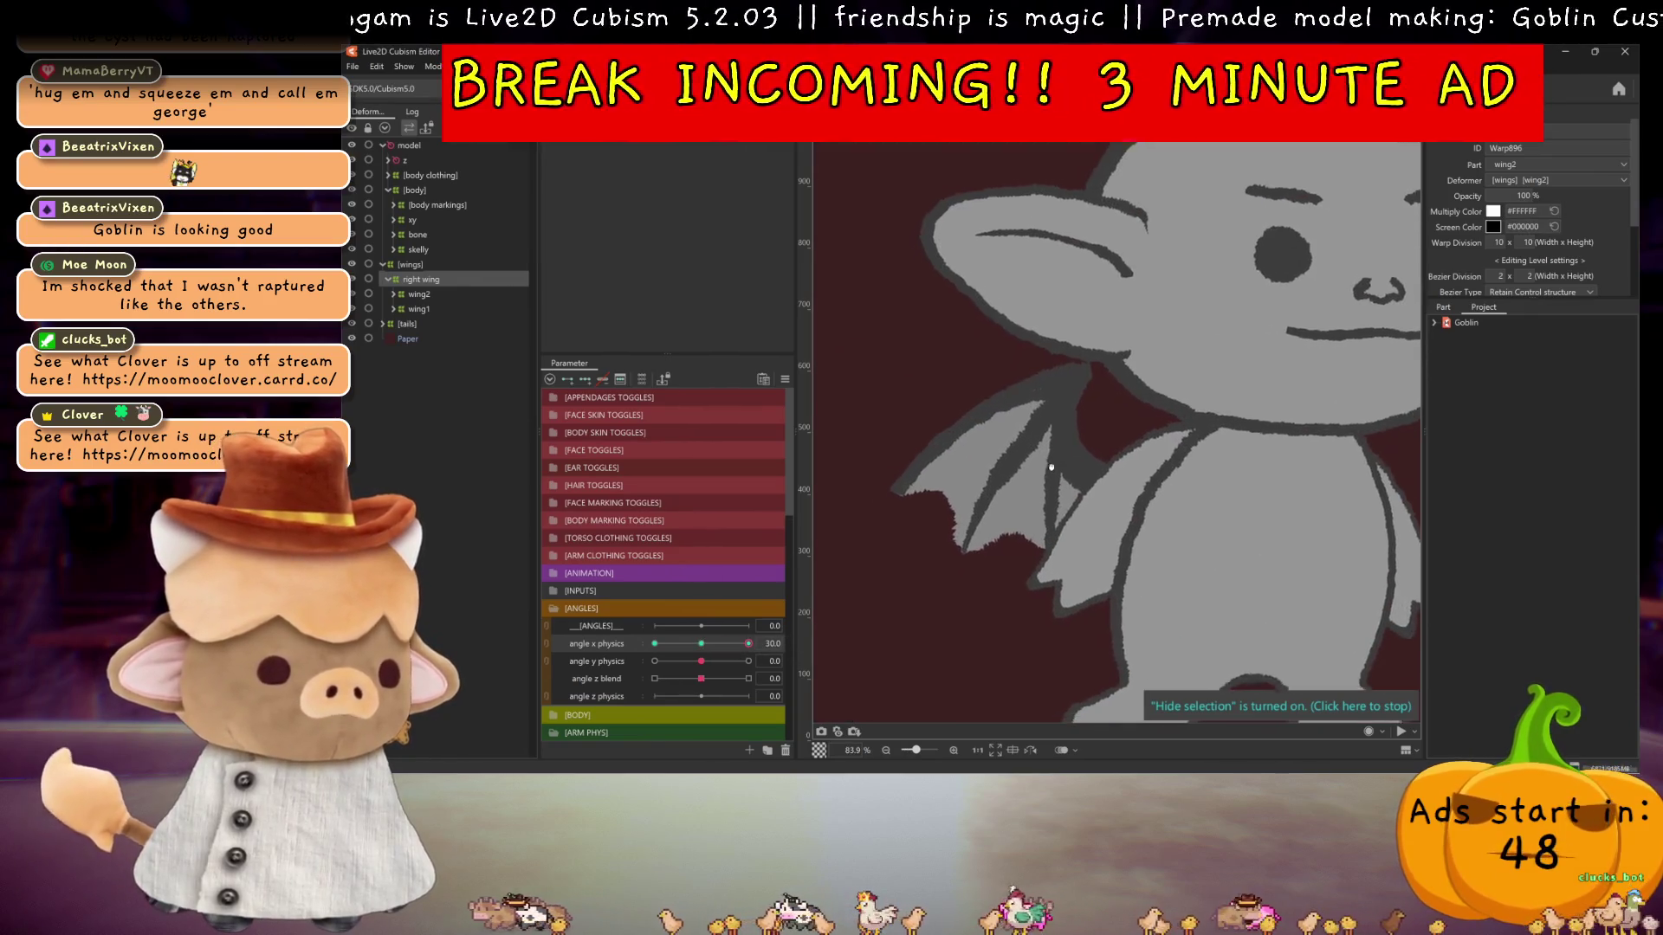
scroll(1050, 467, "down", 2)
mouse_move(693, 644)
left_mouse_down()
mouse_move(632, 626)
mouse_move(786, 626)
left_mouse_up()
left_click(791, 642)
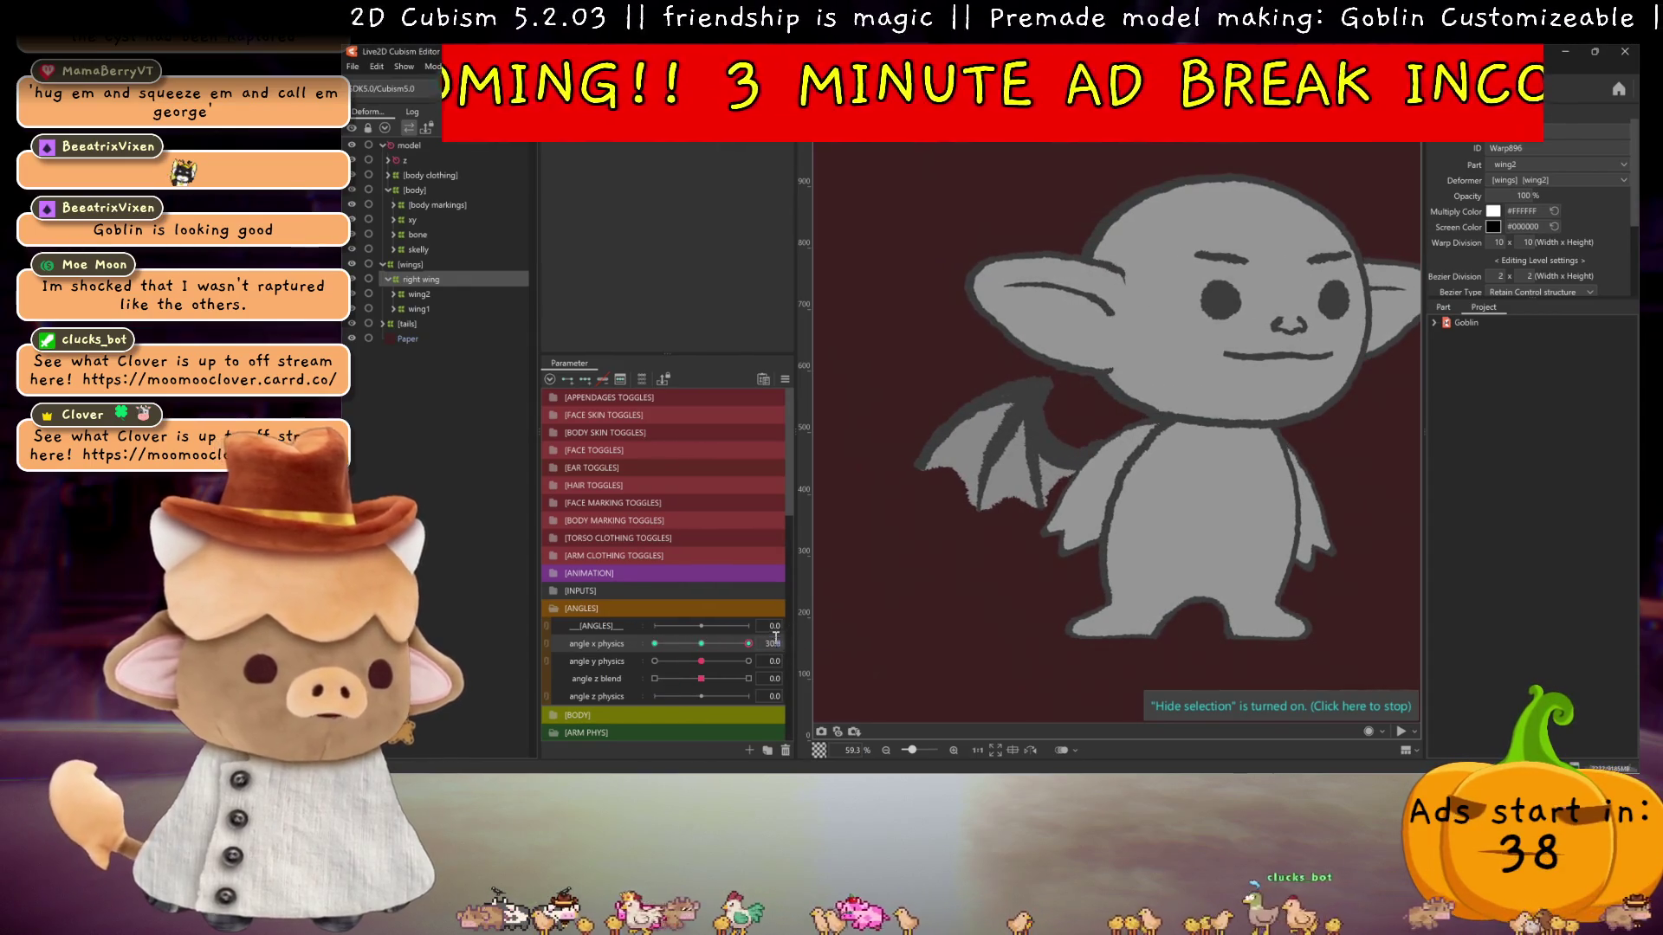
left_click(830, 660)
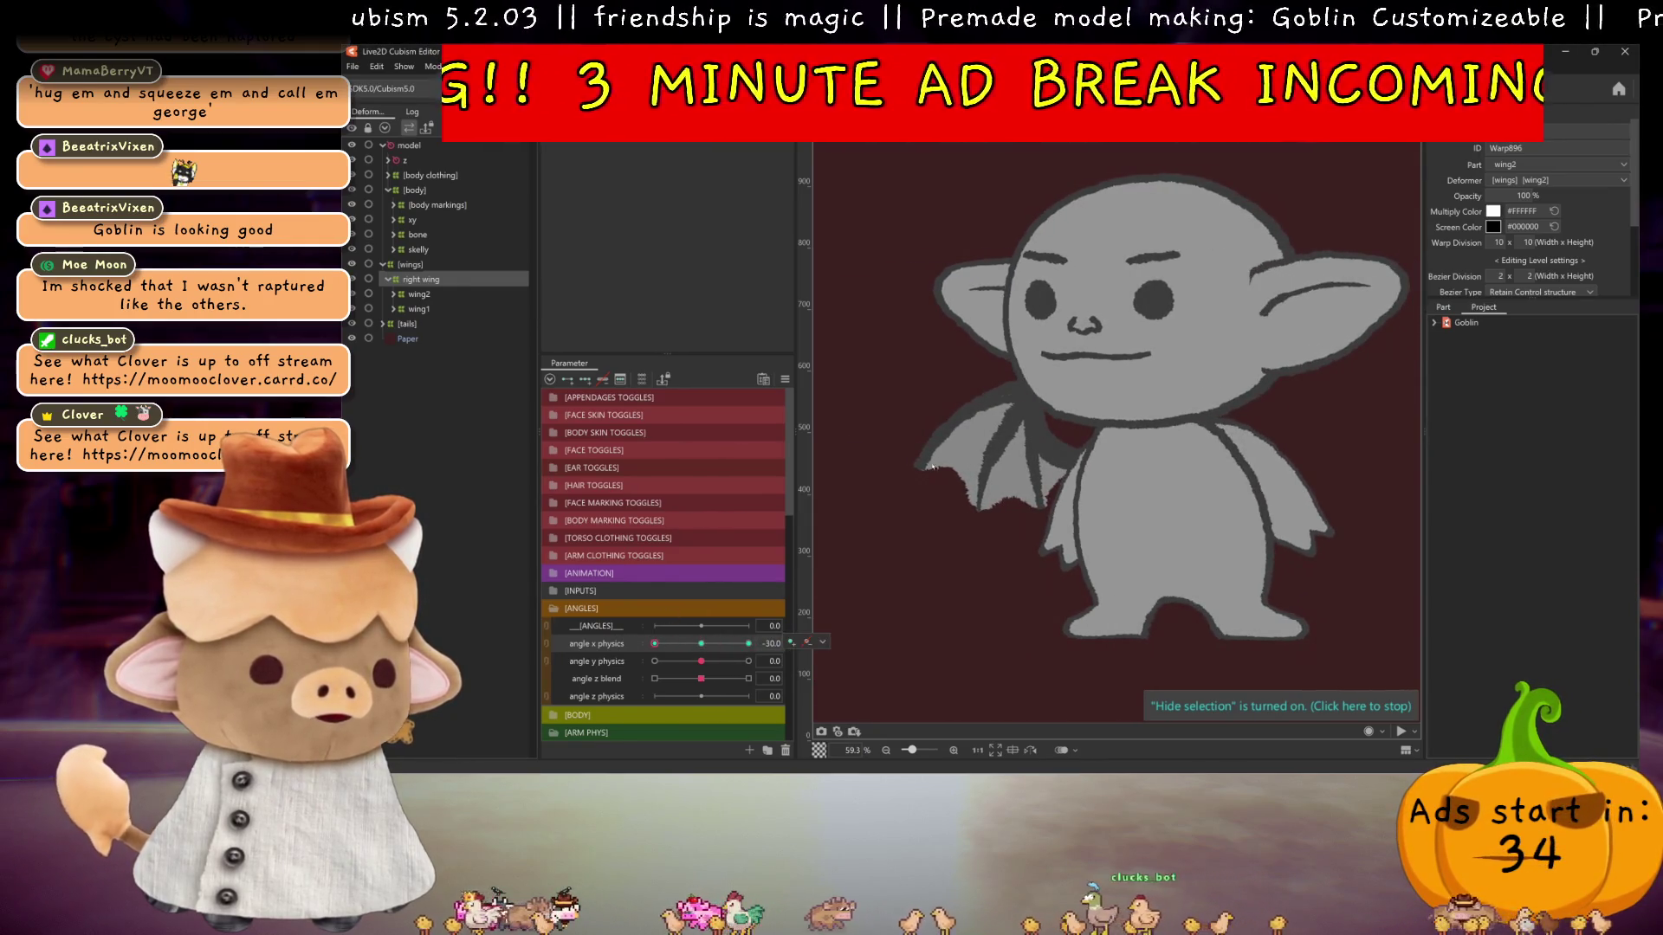
- Scrub the head angle between -30 and 30 to preview the mirrored wing
left_click(696, 644)
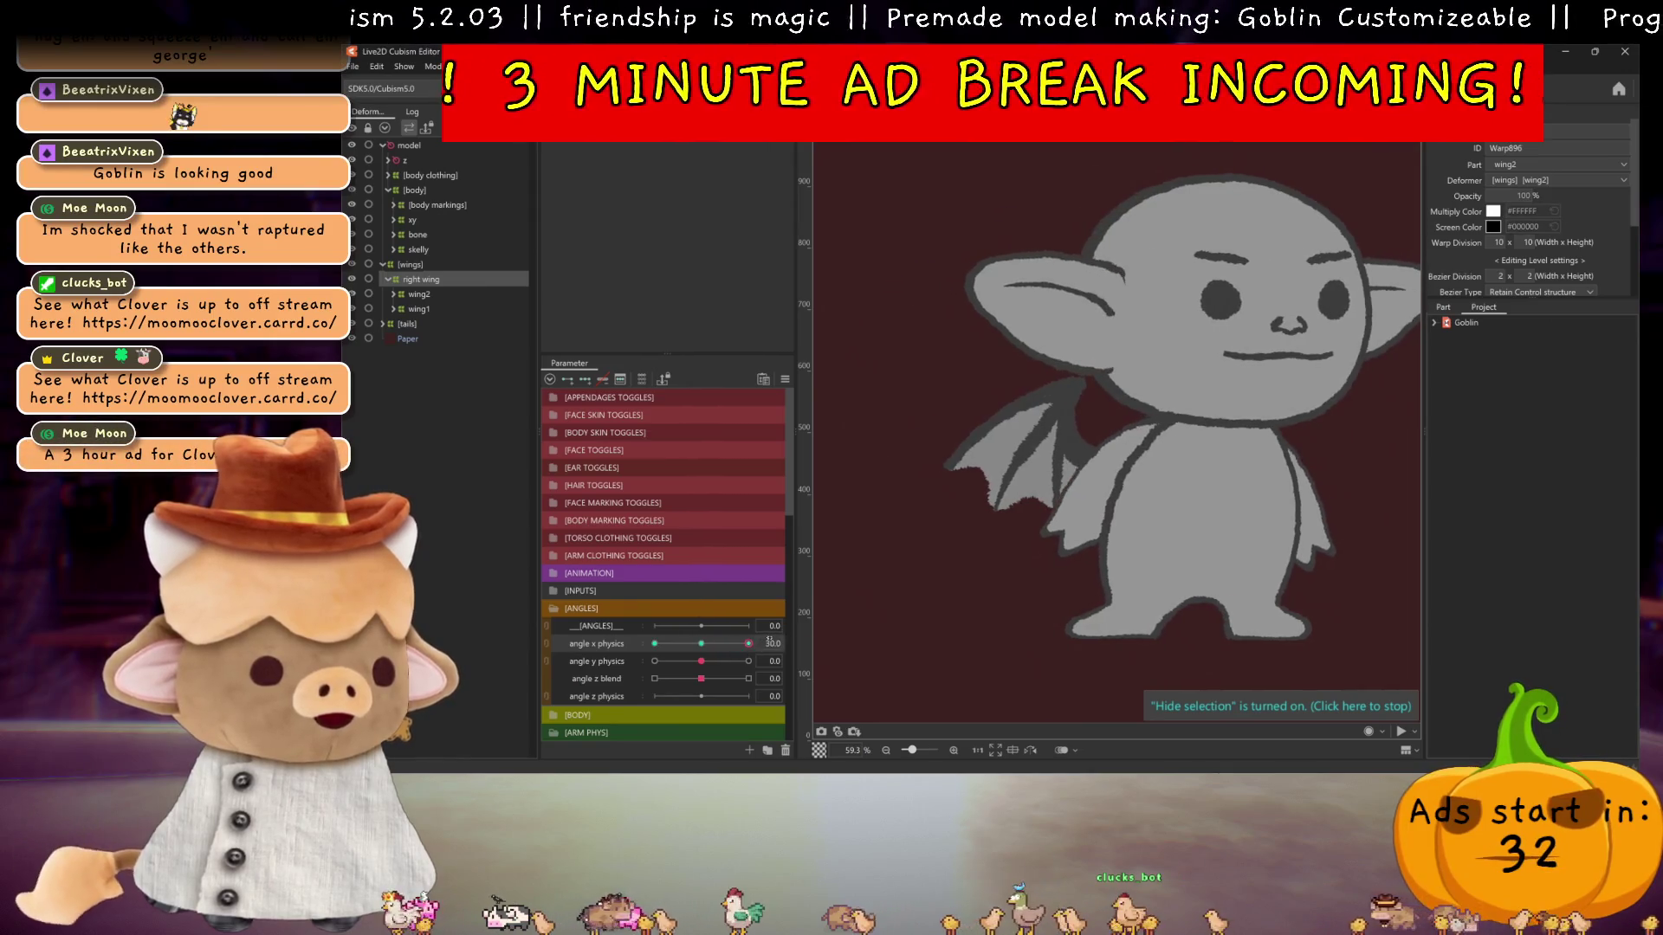
left_click(655, 654)
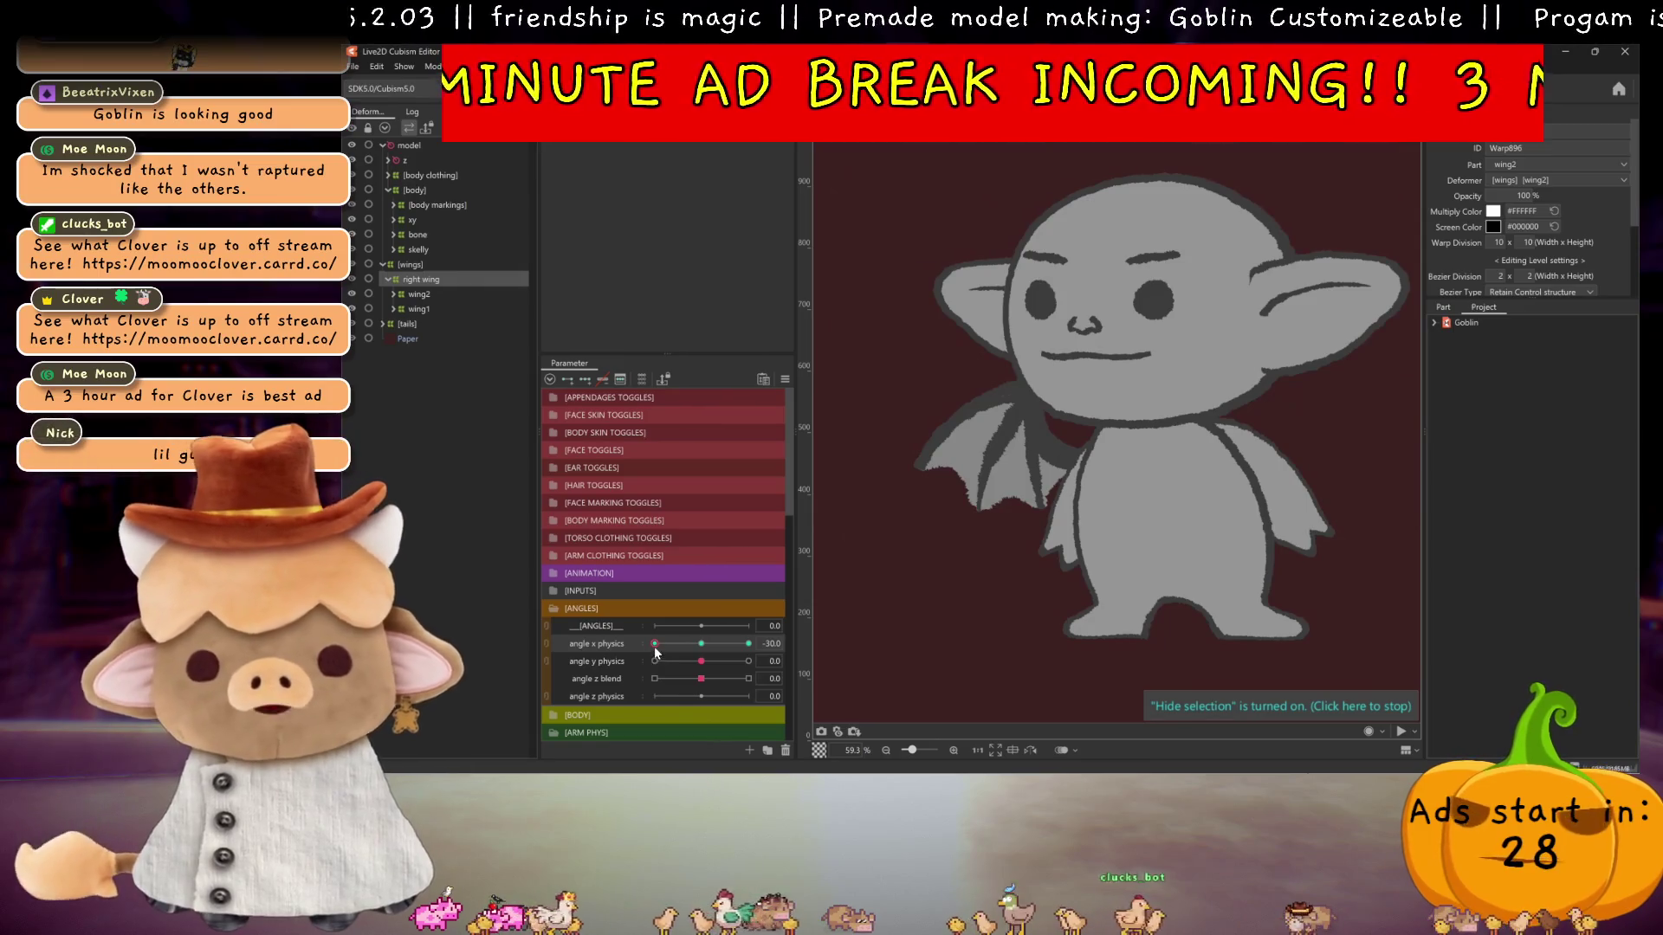
left_click_drag(656, 646, 748, 644)
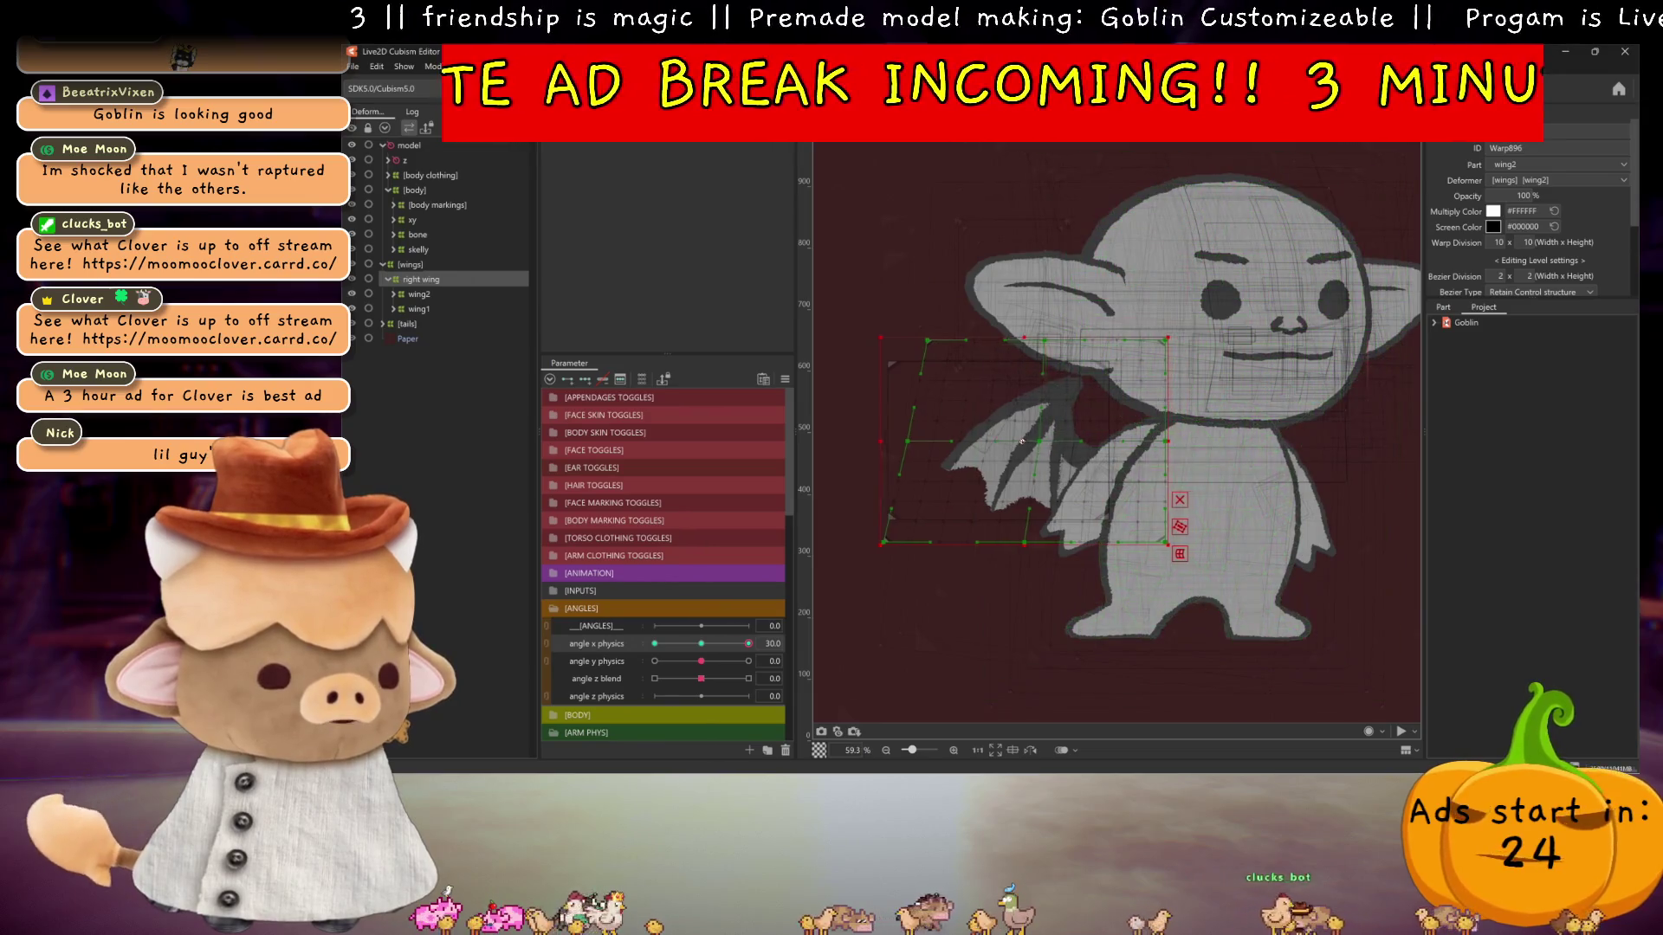
mouse_move(749, 644)
left_mouse_down()
mouse_move(620, 625)
mouse_move(660, 622)
mouse_move(652, 645)
left_mouse_up()
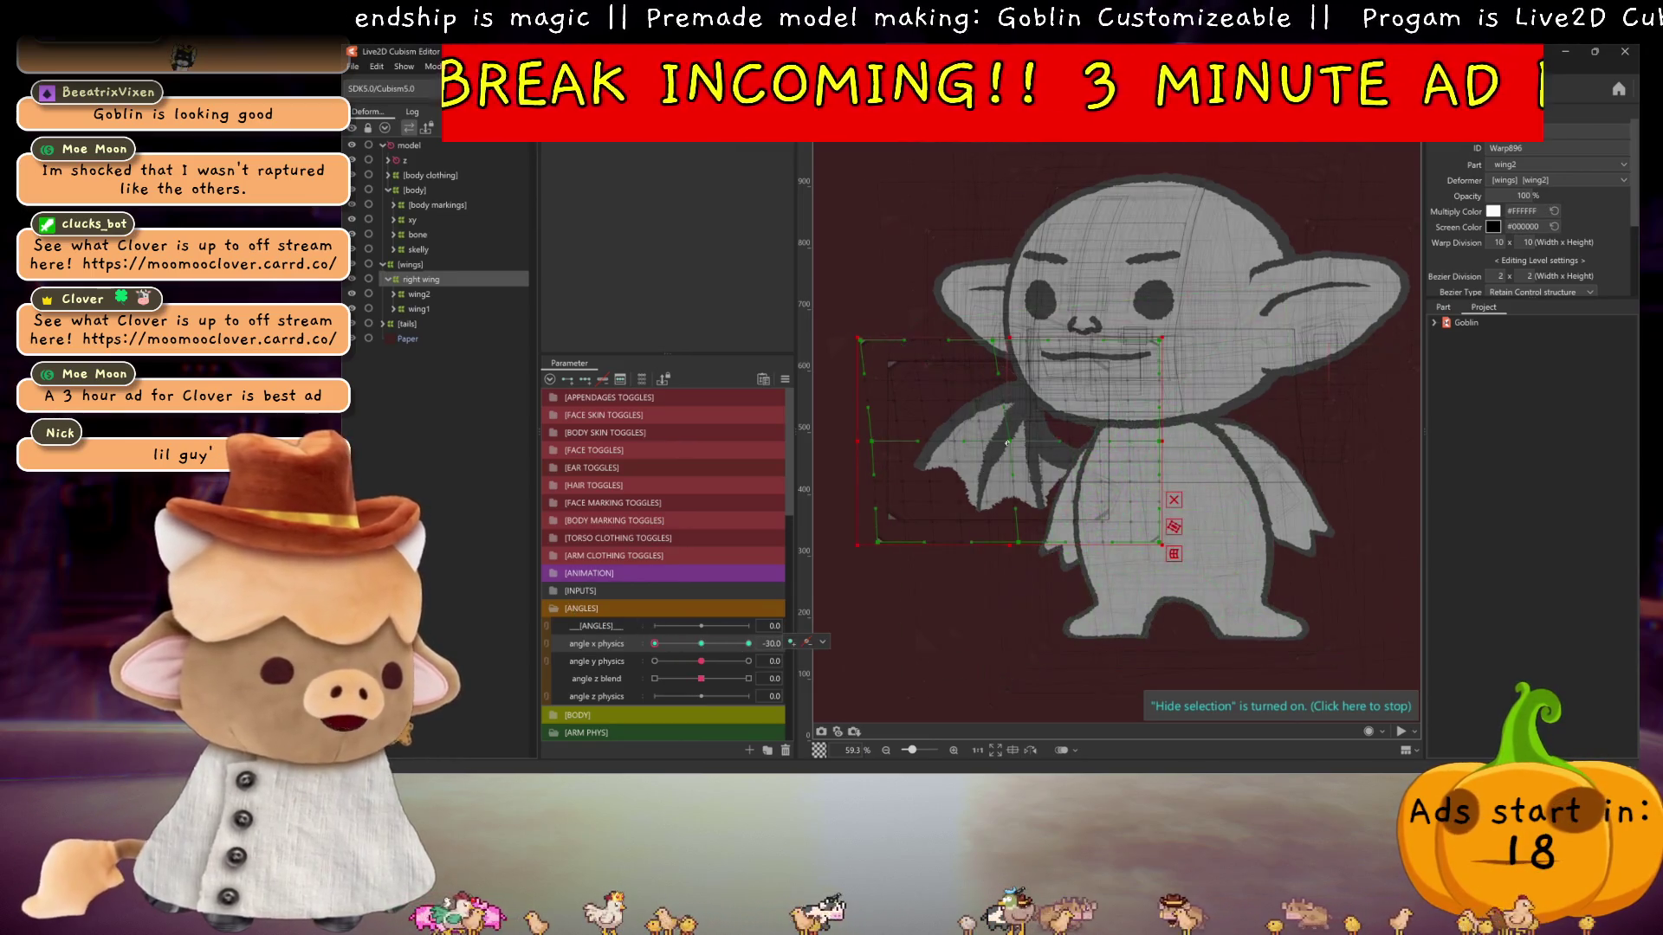
mouse_move(655, 643)
left_mouse_down()
mouse_move(837, 639)
mouse_move(703, 645)
left_mouse_up()
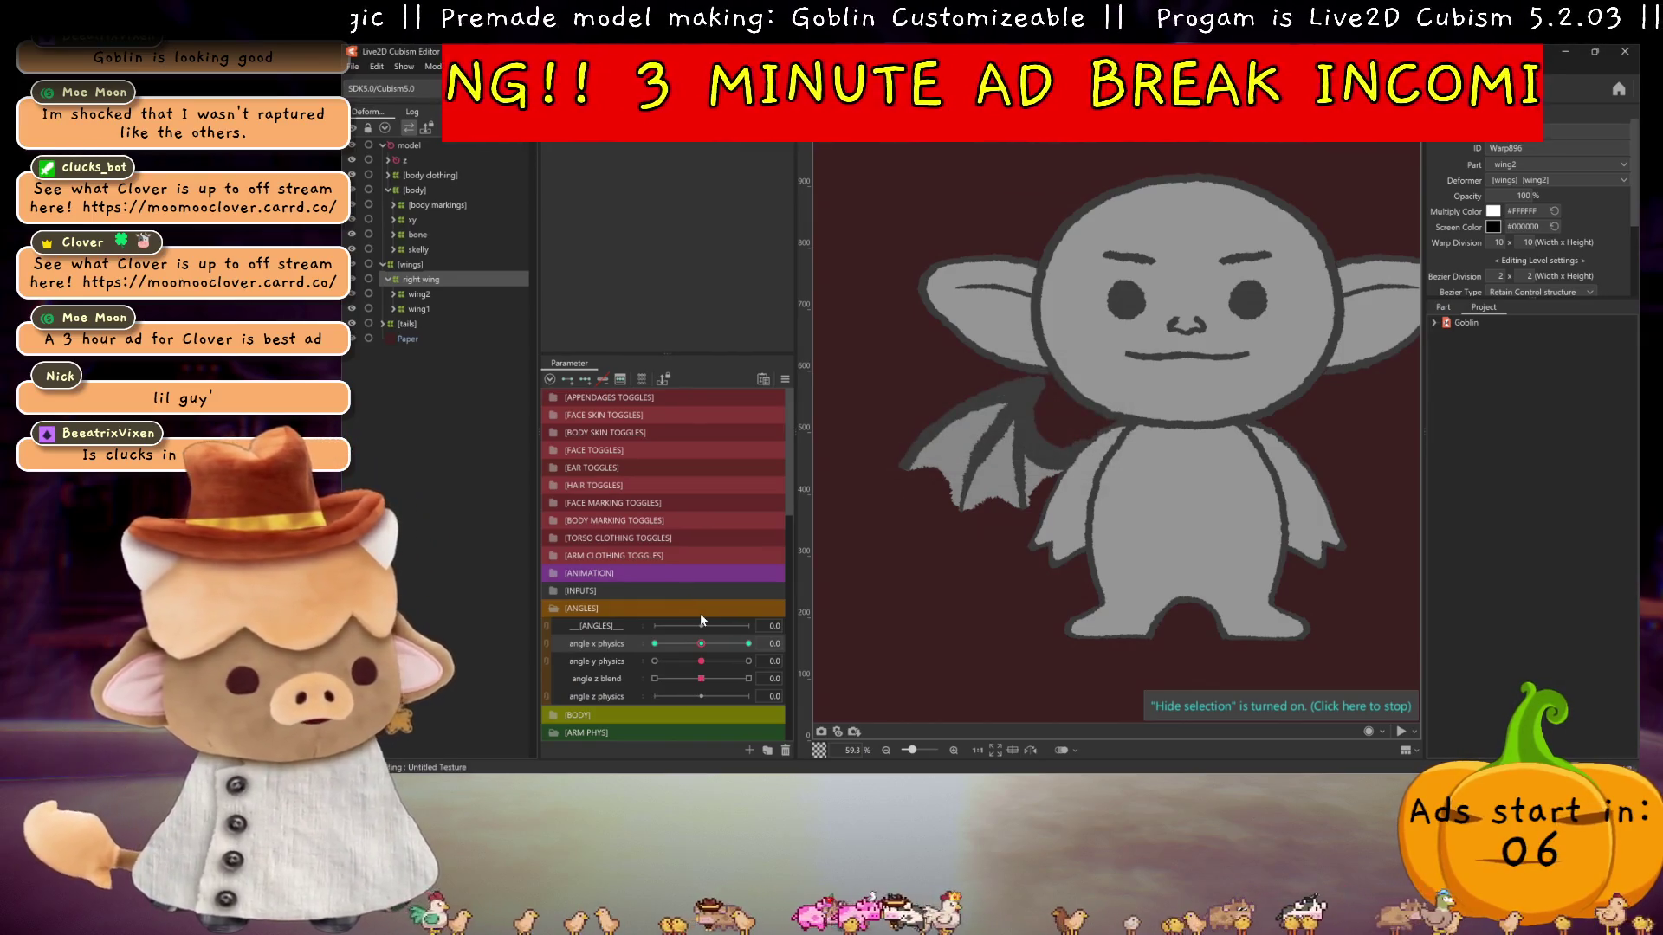
mouse_move(700, 643)
left_mouse_down()
mouse_move(645, 641)
mouse_move(745, 643)
mouse_move(569, 619)
mouse_move(853, 592)
mouse_move(702, 643)
mouse_move(780, 643)
mouse_move(564, 640)
mouse_move(662, 648)
left_mouse_up()
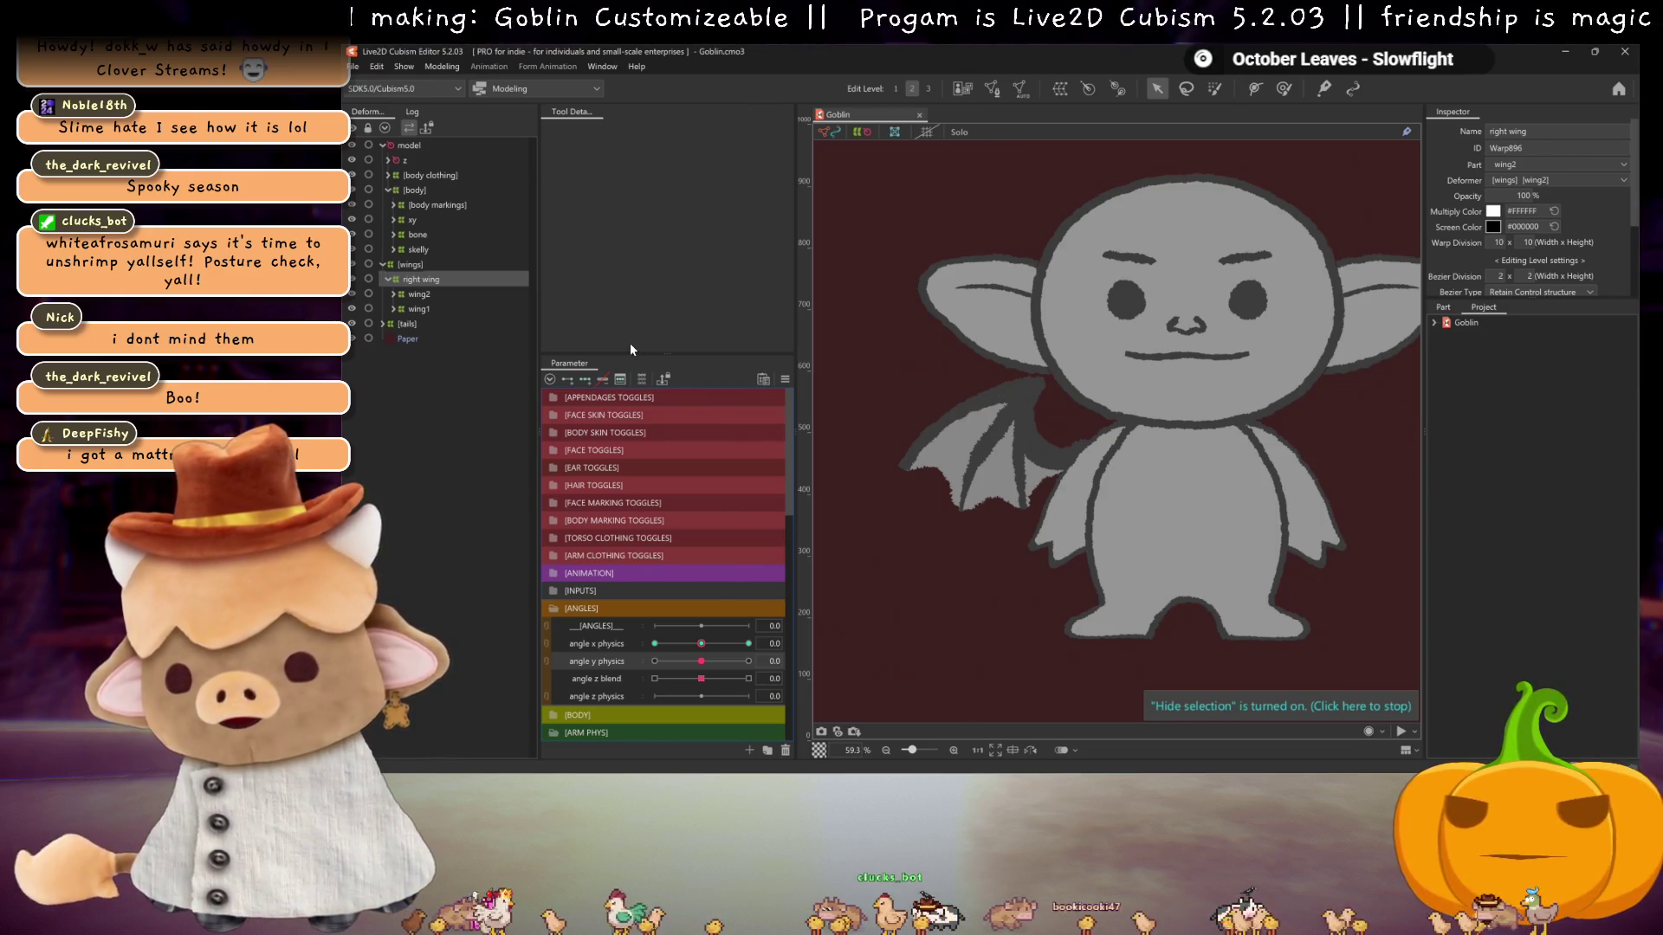
- Expand APPENDAGES TOGGLES, try the wing right toggle and brightness, then scroll back to ANGLES
left_click(553, 397)
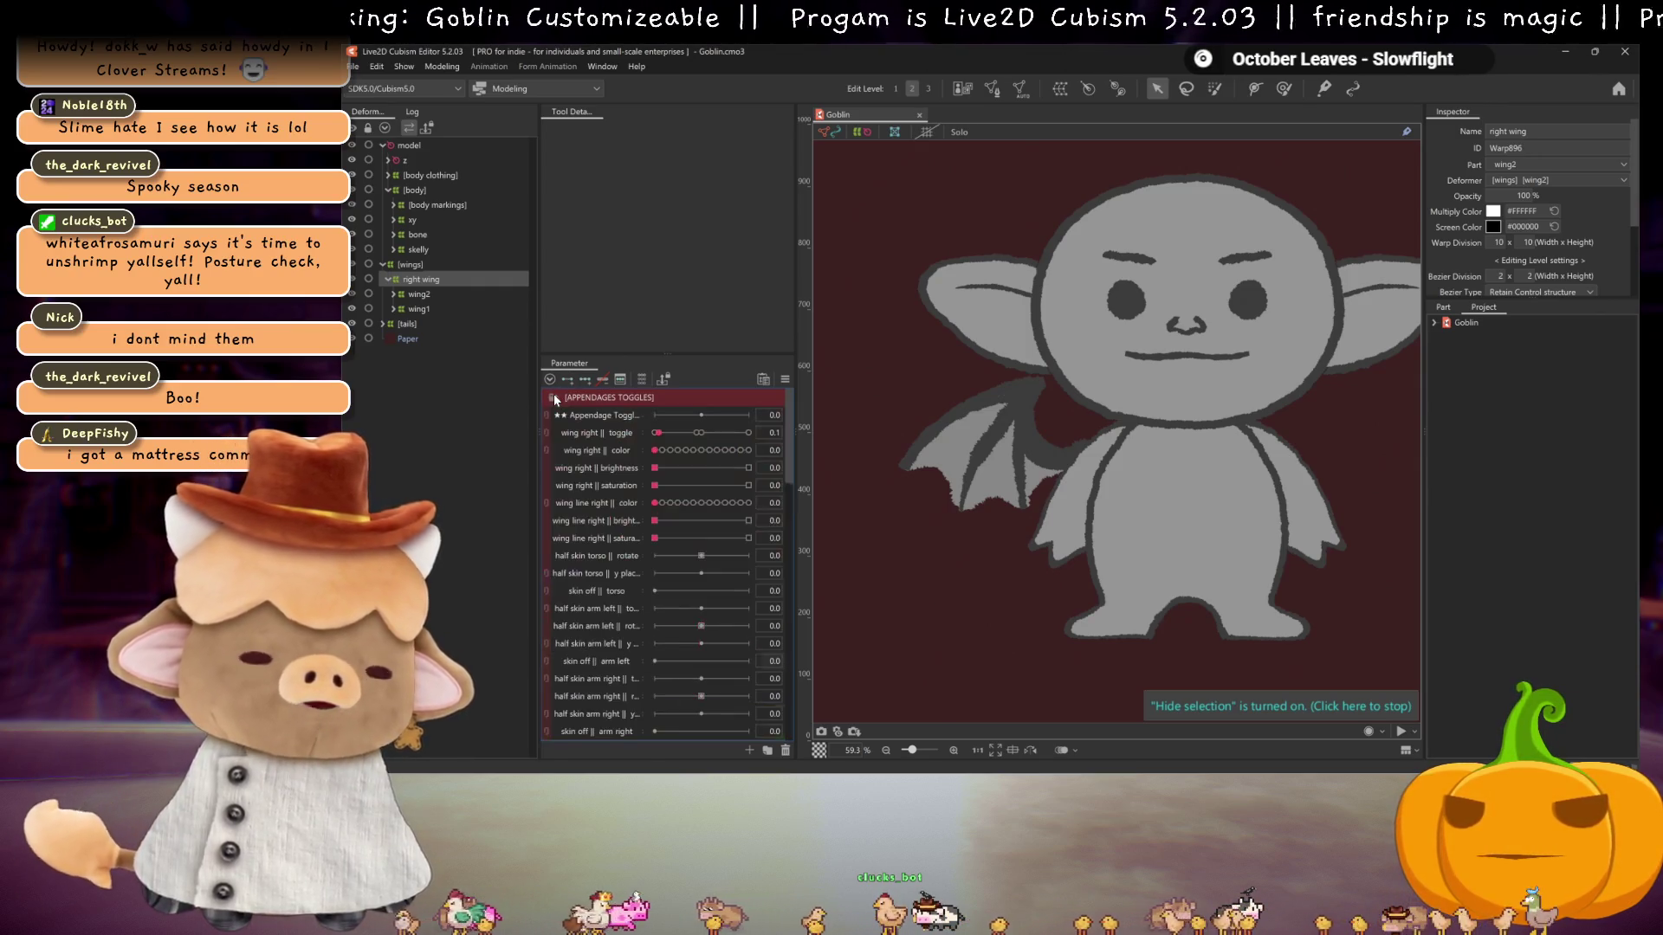
mouse_move(657, 436)
left_mouse_down()
mouse_move(735, 435)
mouse_move(660, 437)
left_mouse_up()
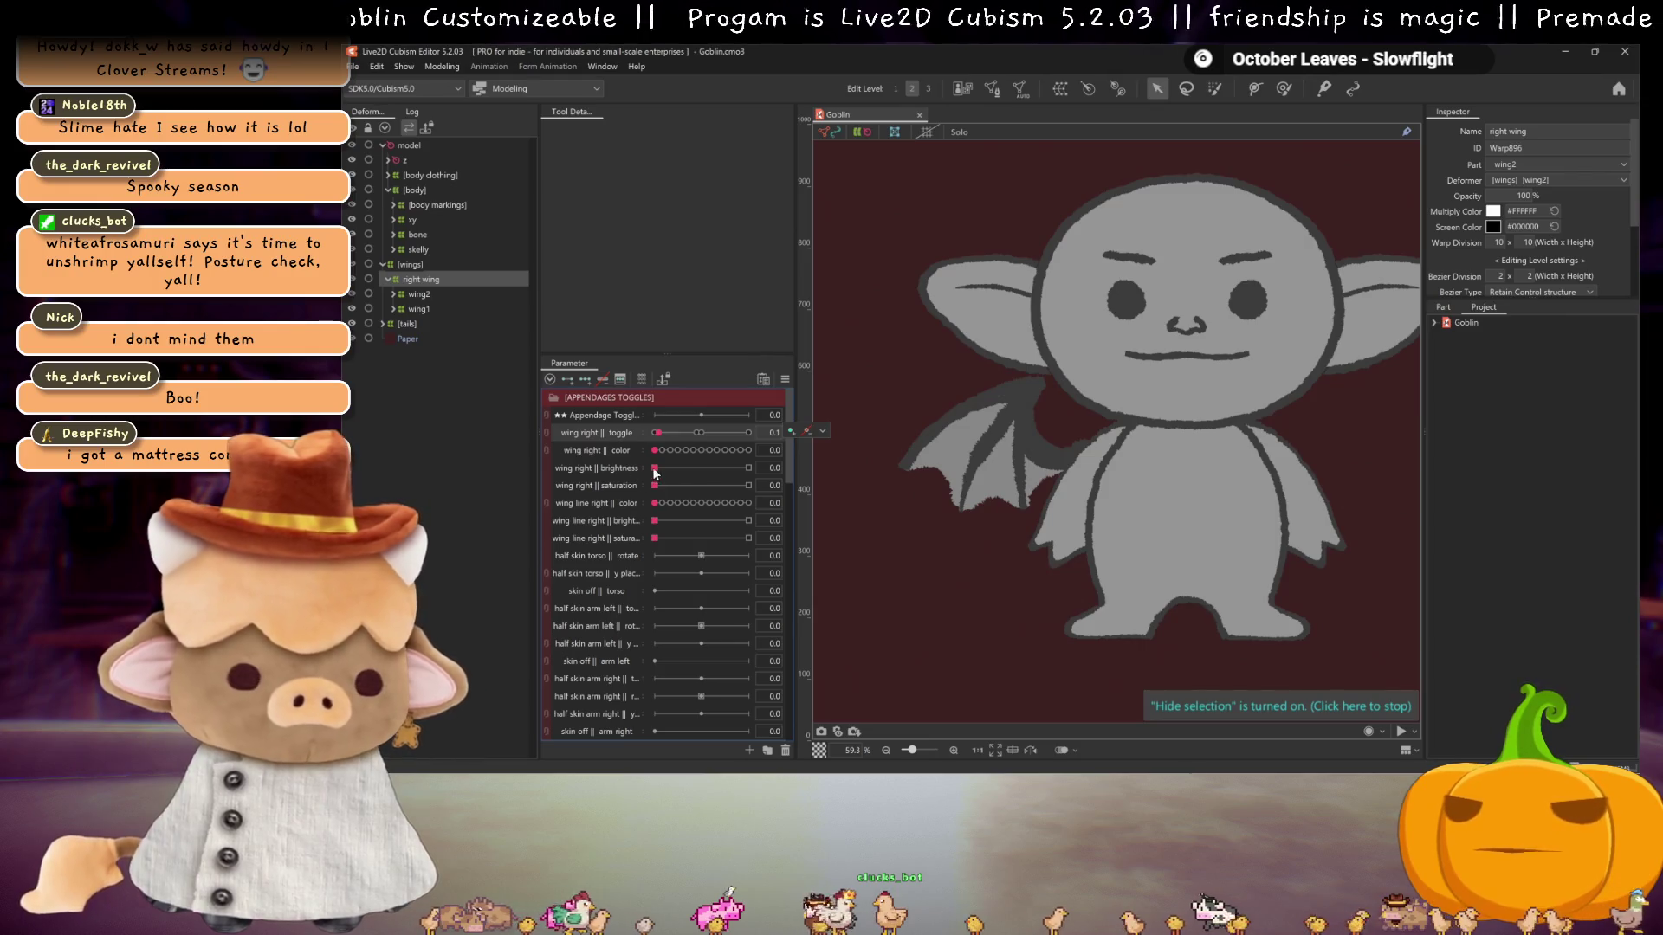
left_click(654, 469)
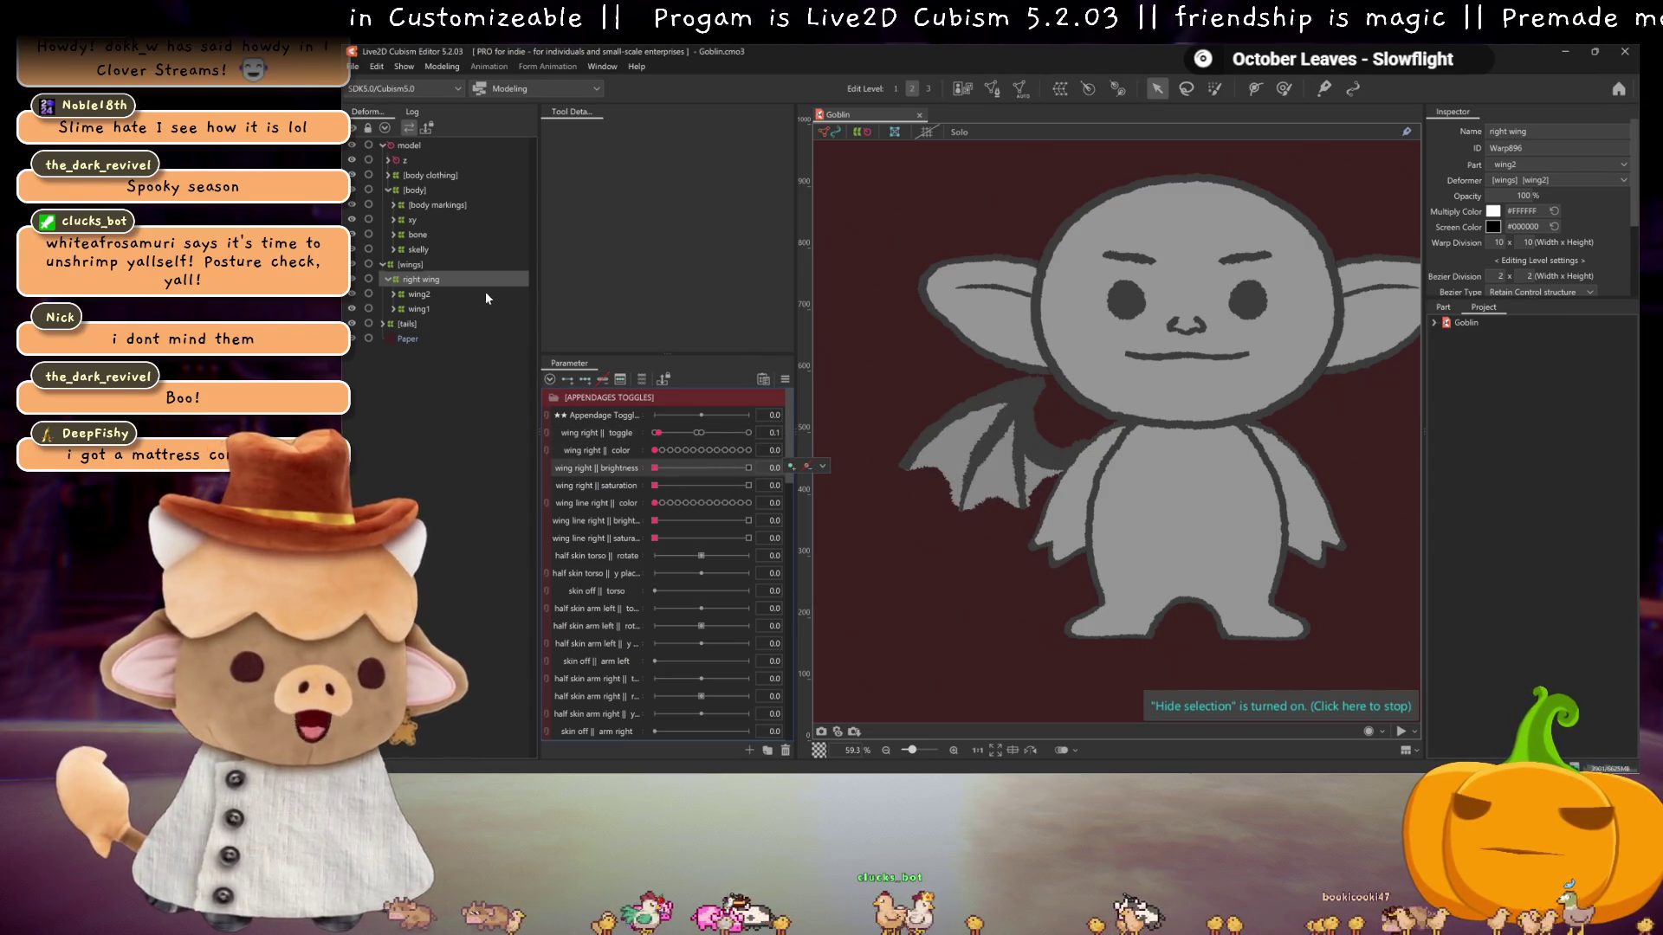
scroll(580, 492, "down", 2)
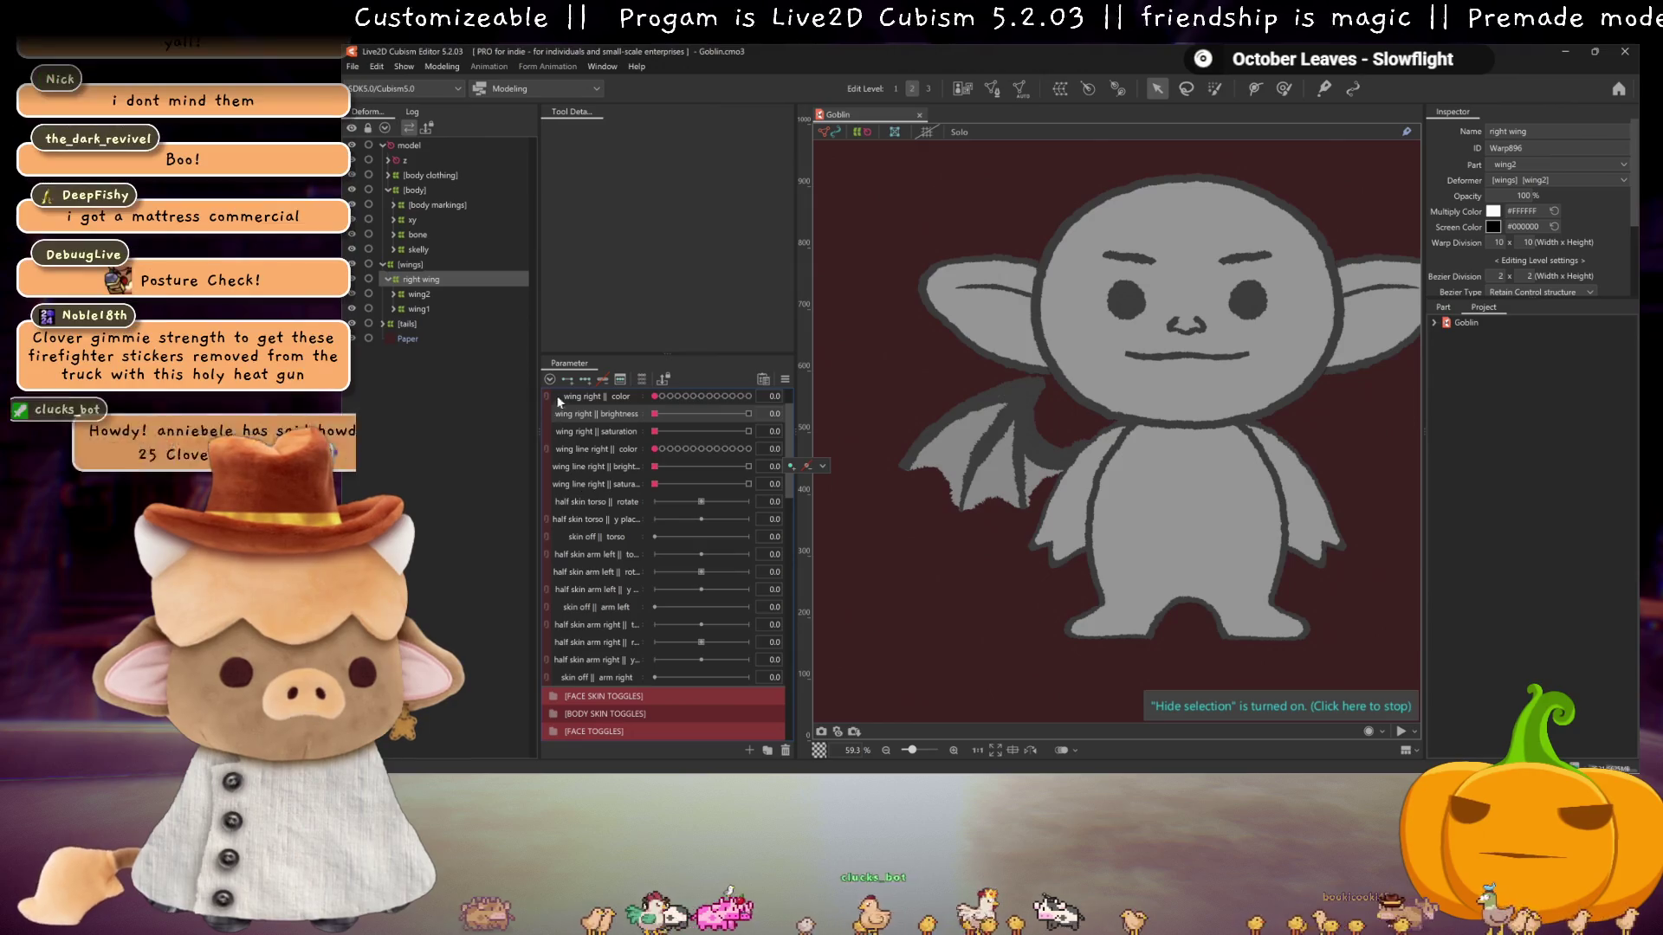
scroll(552, 404, "down", 6)
scroll(646, 591, "down", 1)
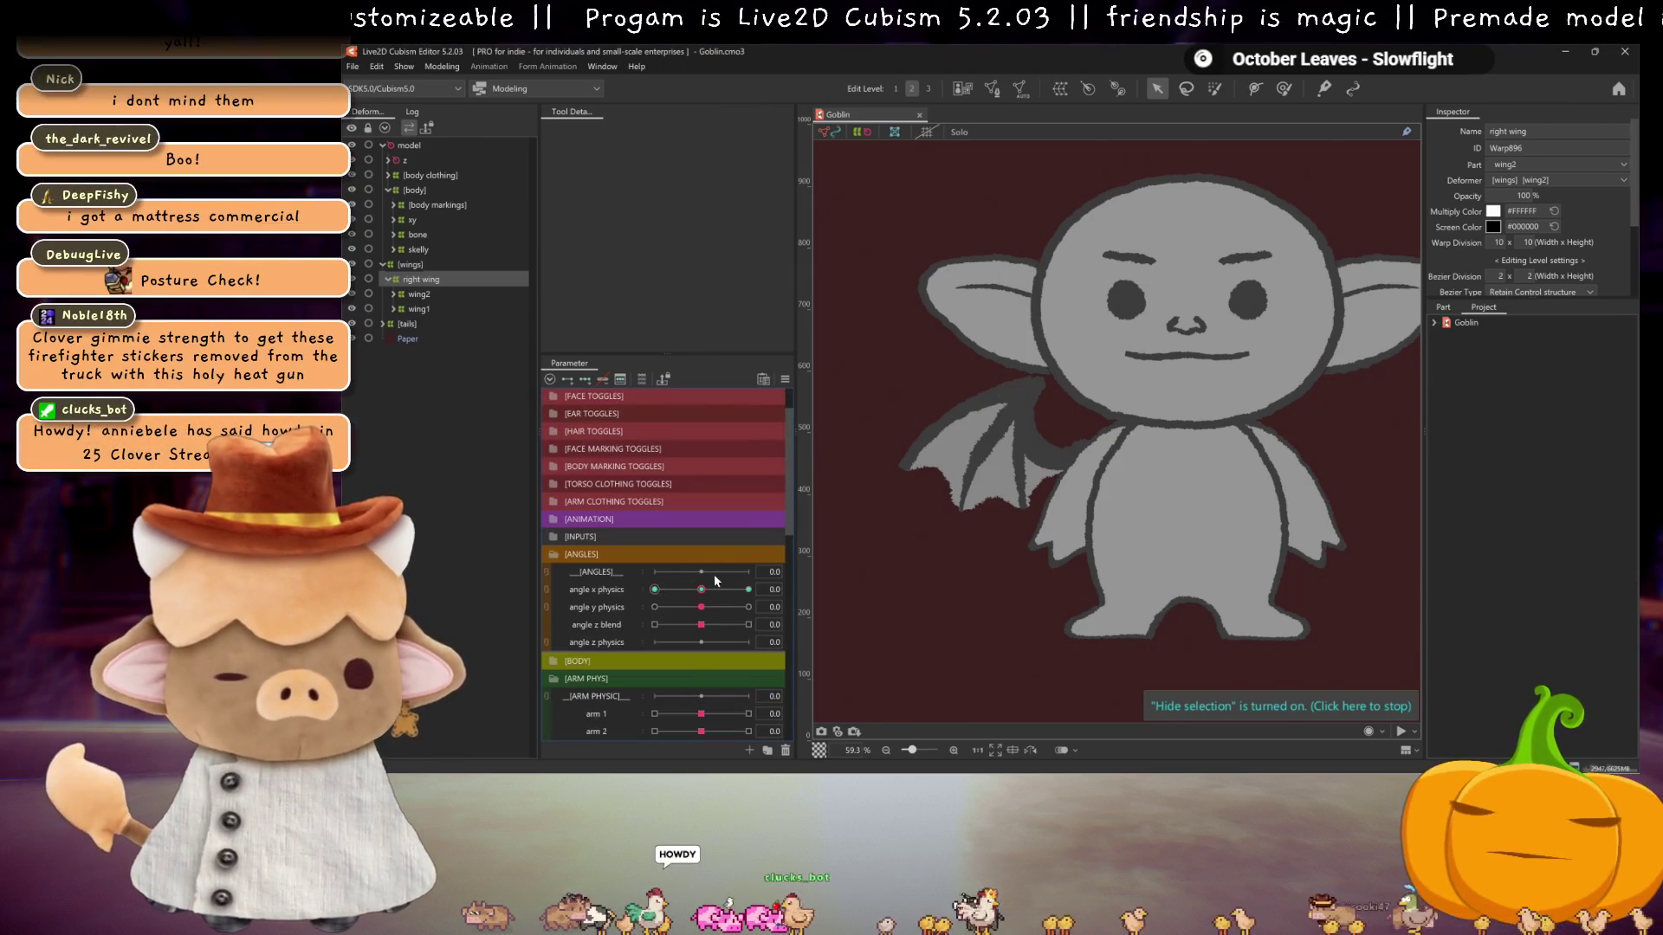
- At angle x physics 30, pull the wing warp's bottom-left corner and left edge inward
left_click_drag(701, 589, 656, 590)
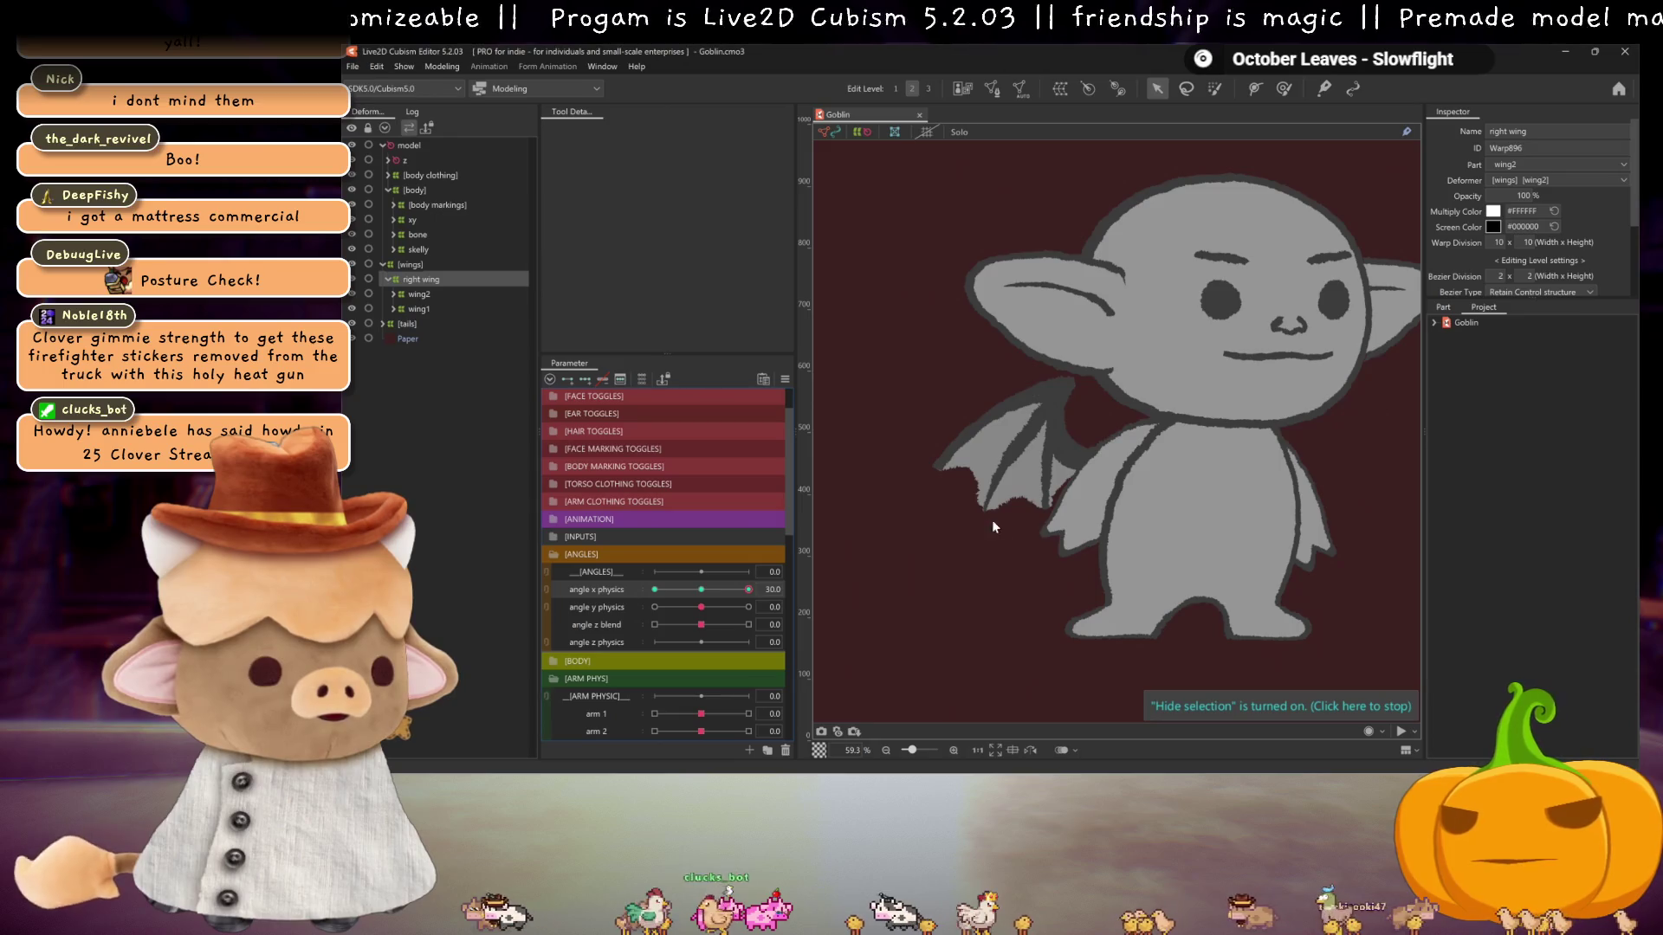
scroll(1009, 486, "up", 2)
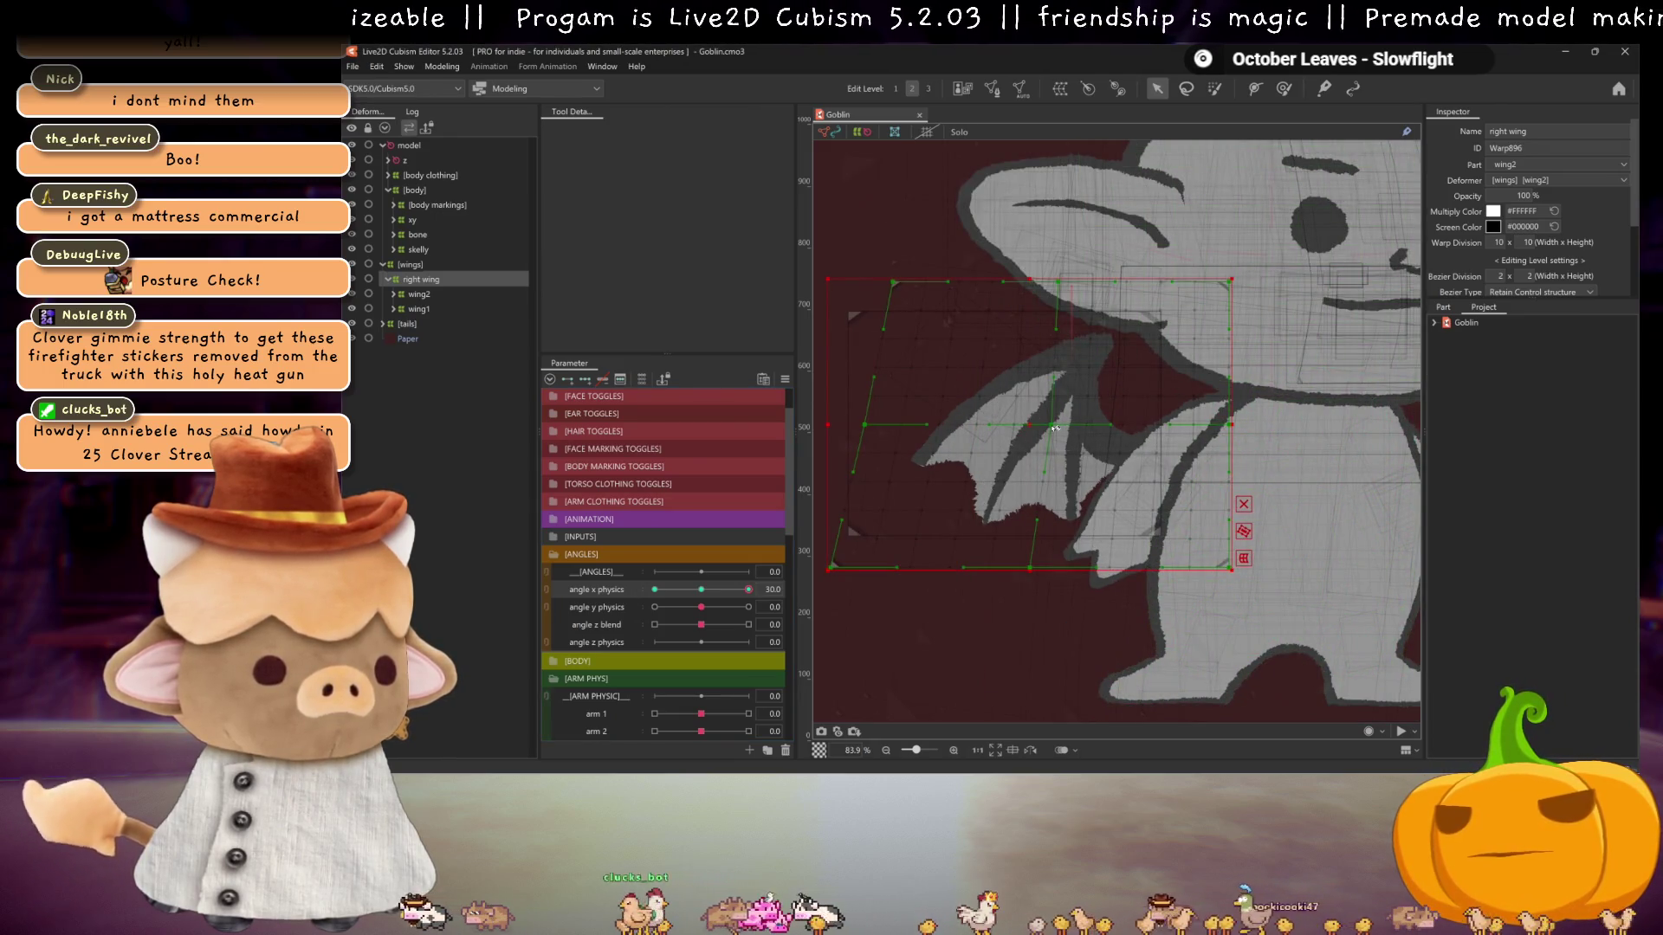
left_click_drag(837, 569, 863, 569)
left_click_drag(870, 425, 877, 428)
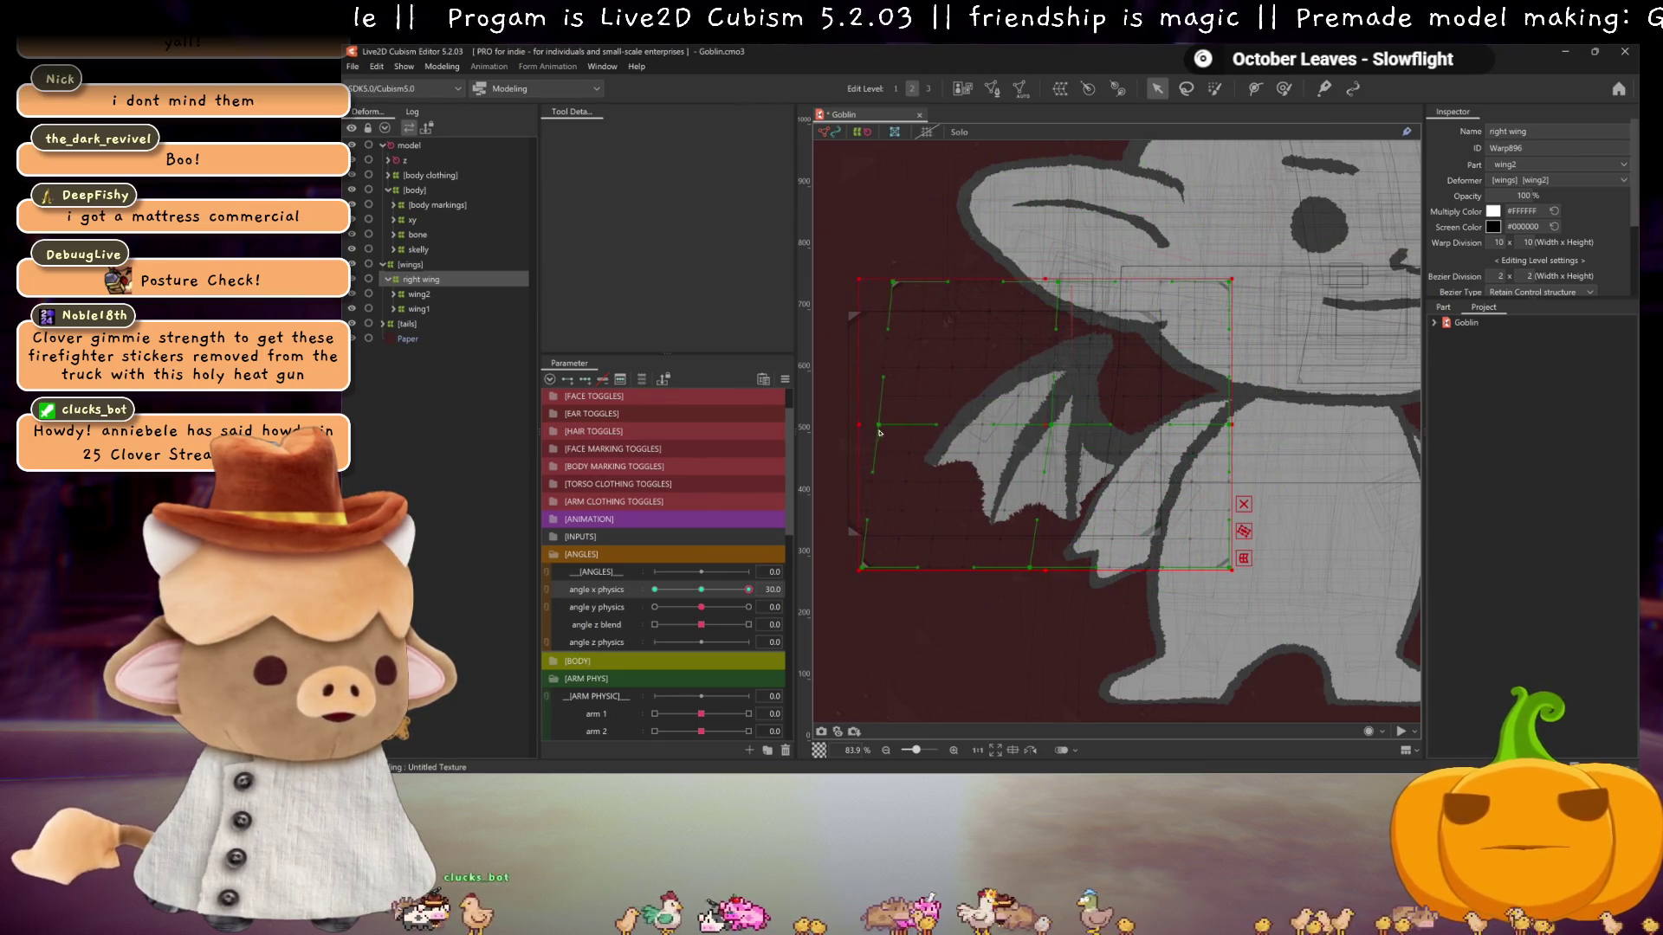
key("ctrl+h")
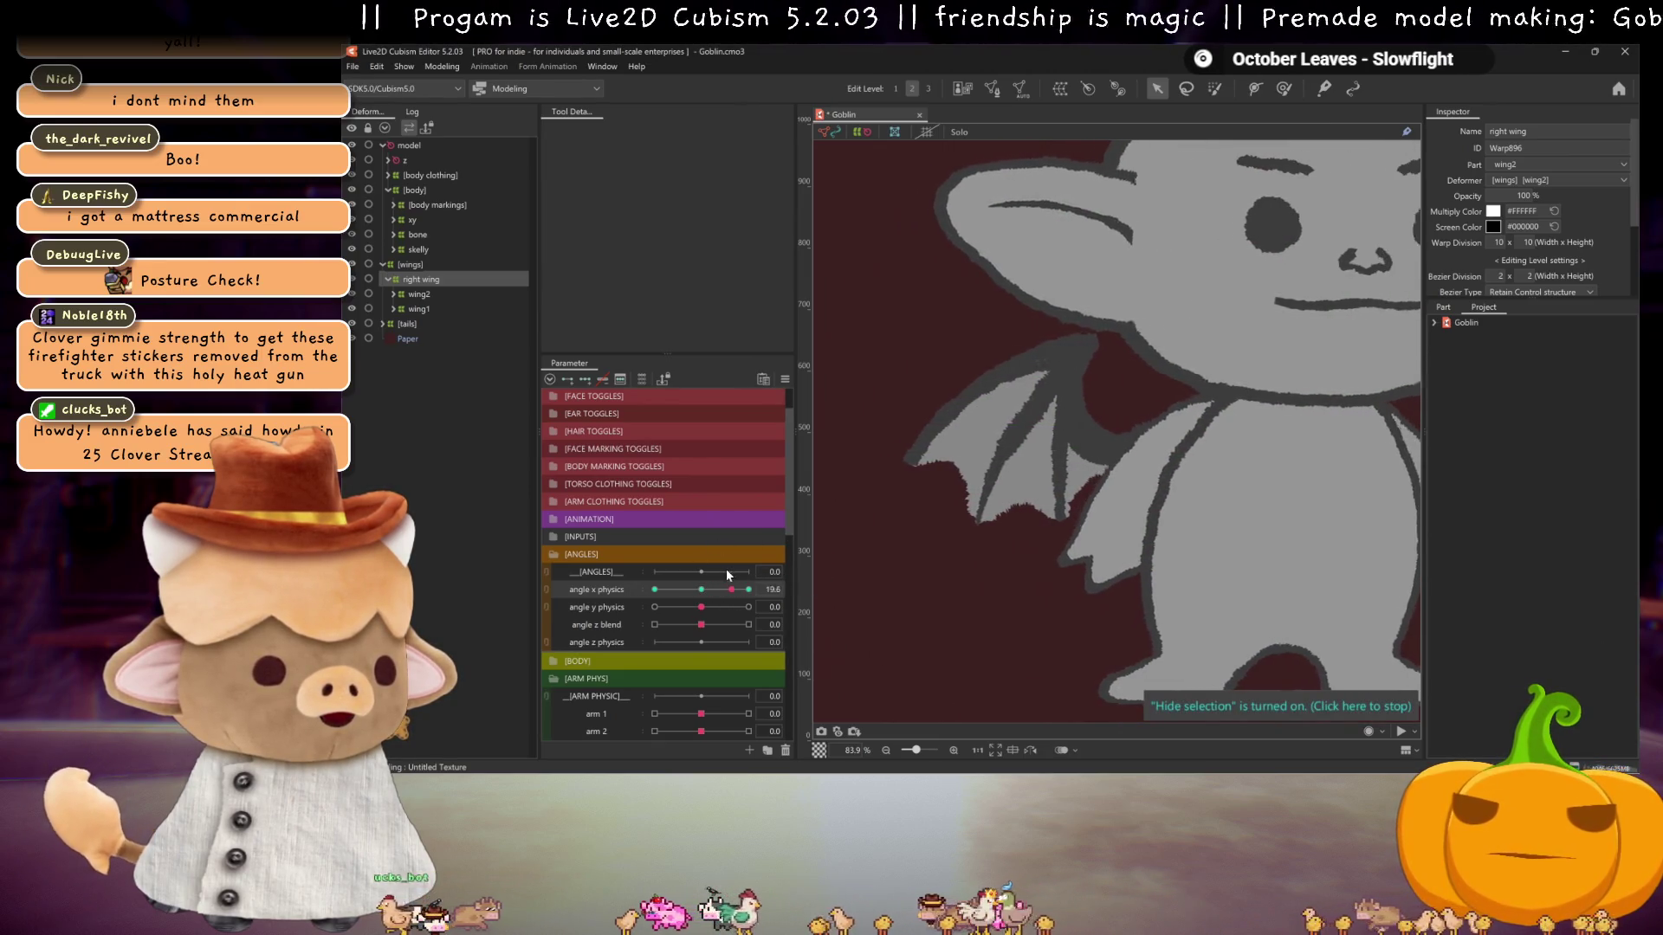
key("ctrl+h")
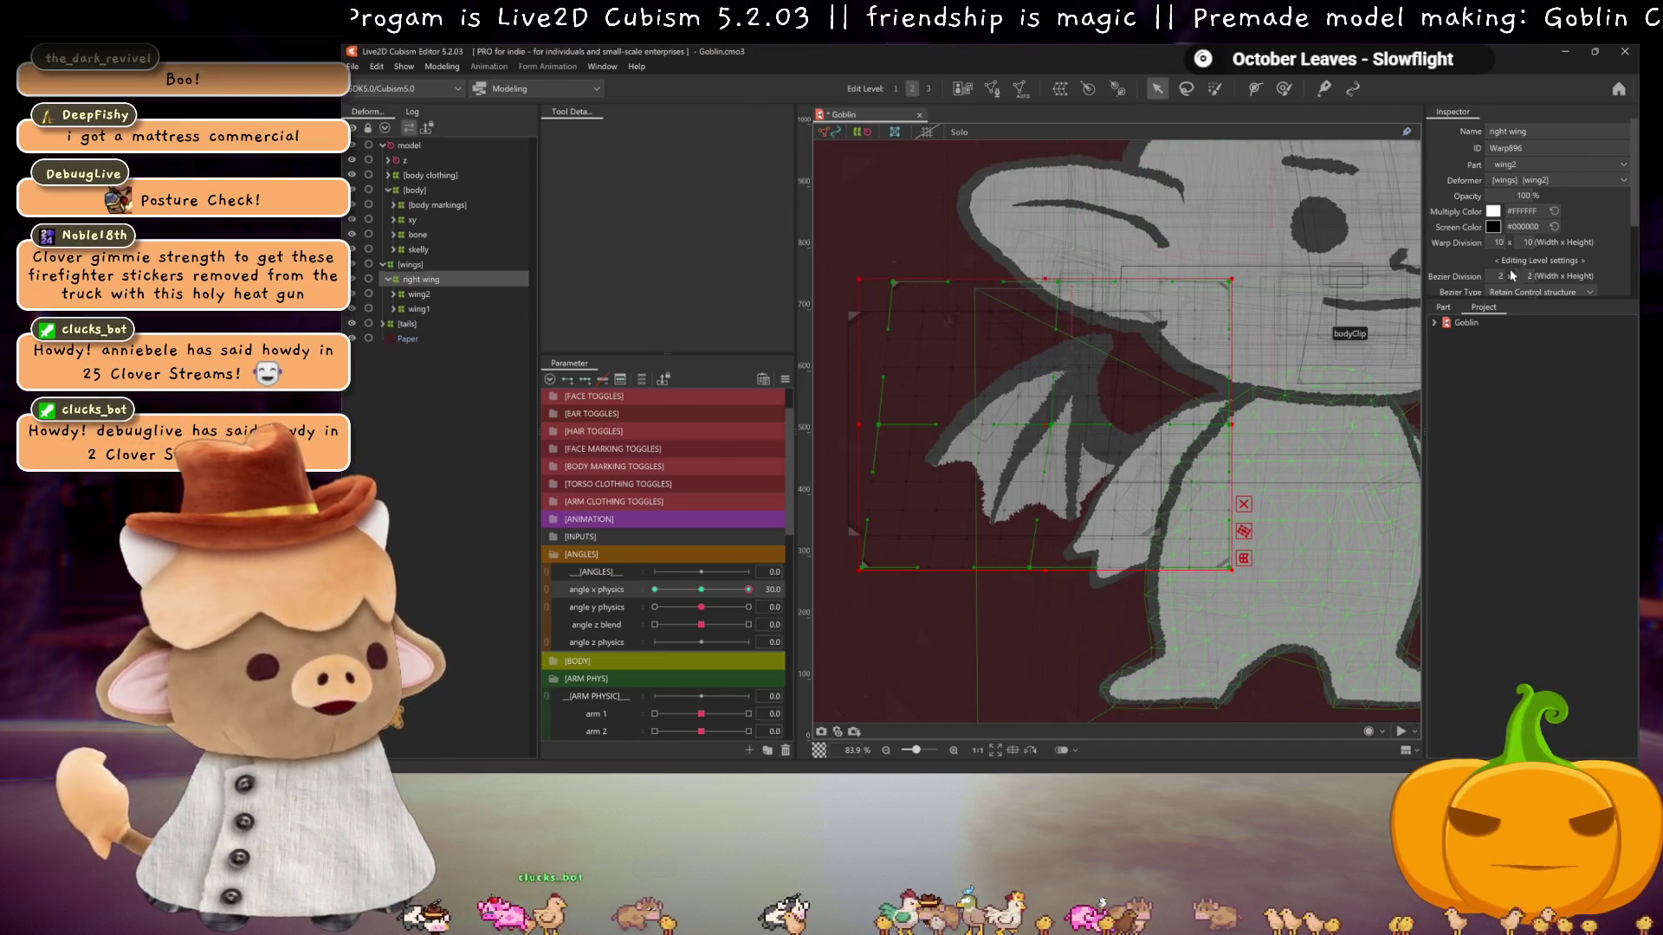
- Set the bezier division width to 4 and preview the wing while scrubbing the head
type("4")
key("Return")
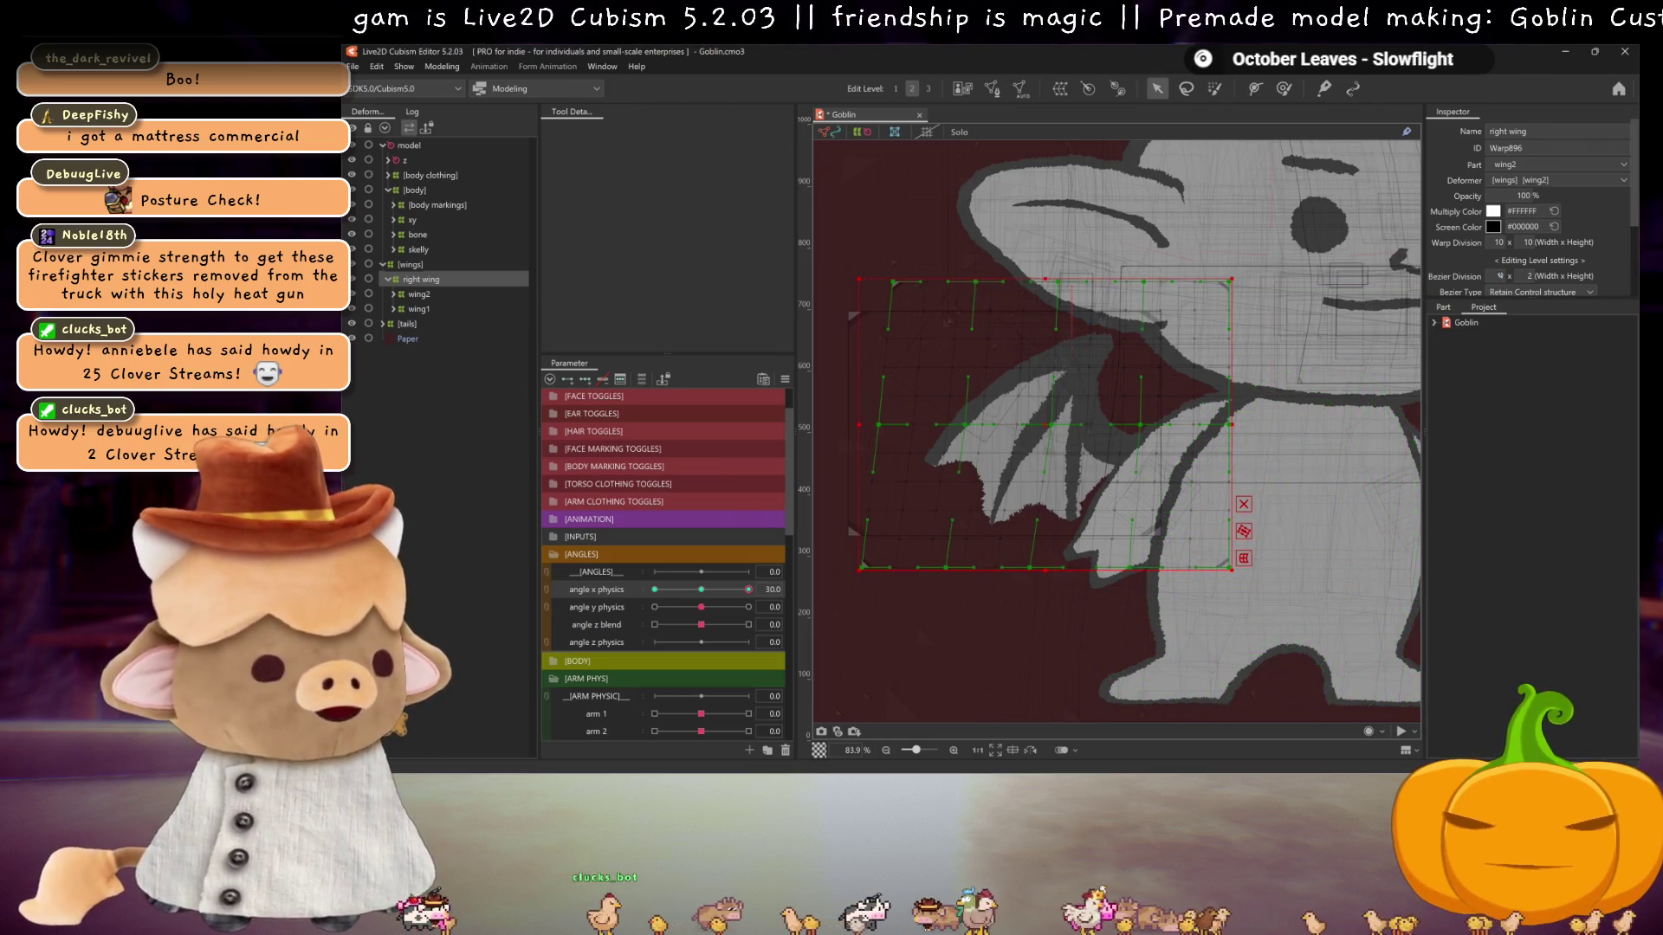
left_click(1083, 351)
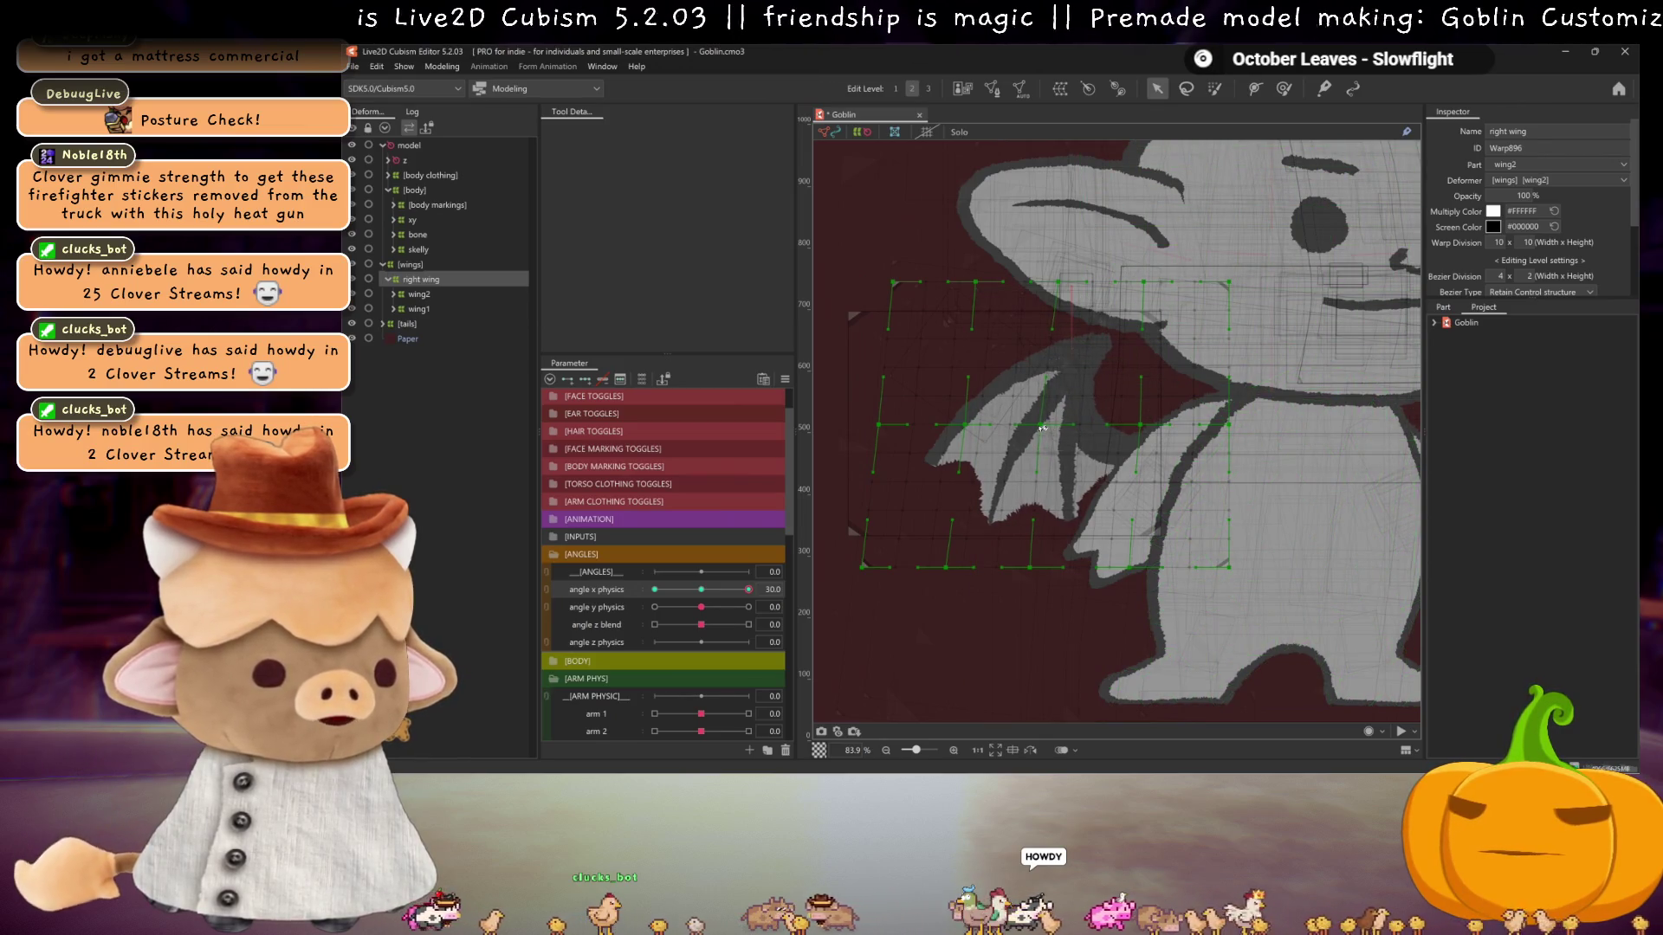
key("ctrl+h")
mouse_move(698, 594)
left_mouse_down()
mouse_move(719, 553)
mouse_move(648, 544)
mouse_move(817, 562)
left_mouse_up()
scroll(941, 543, "down", 3)
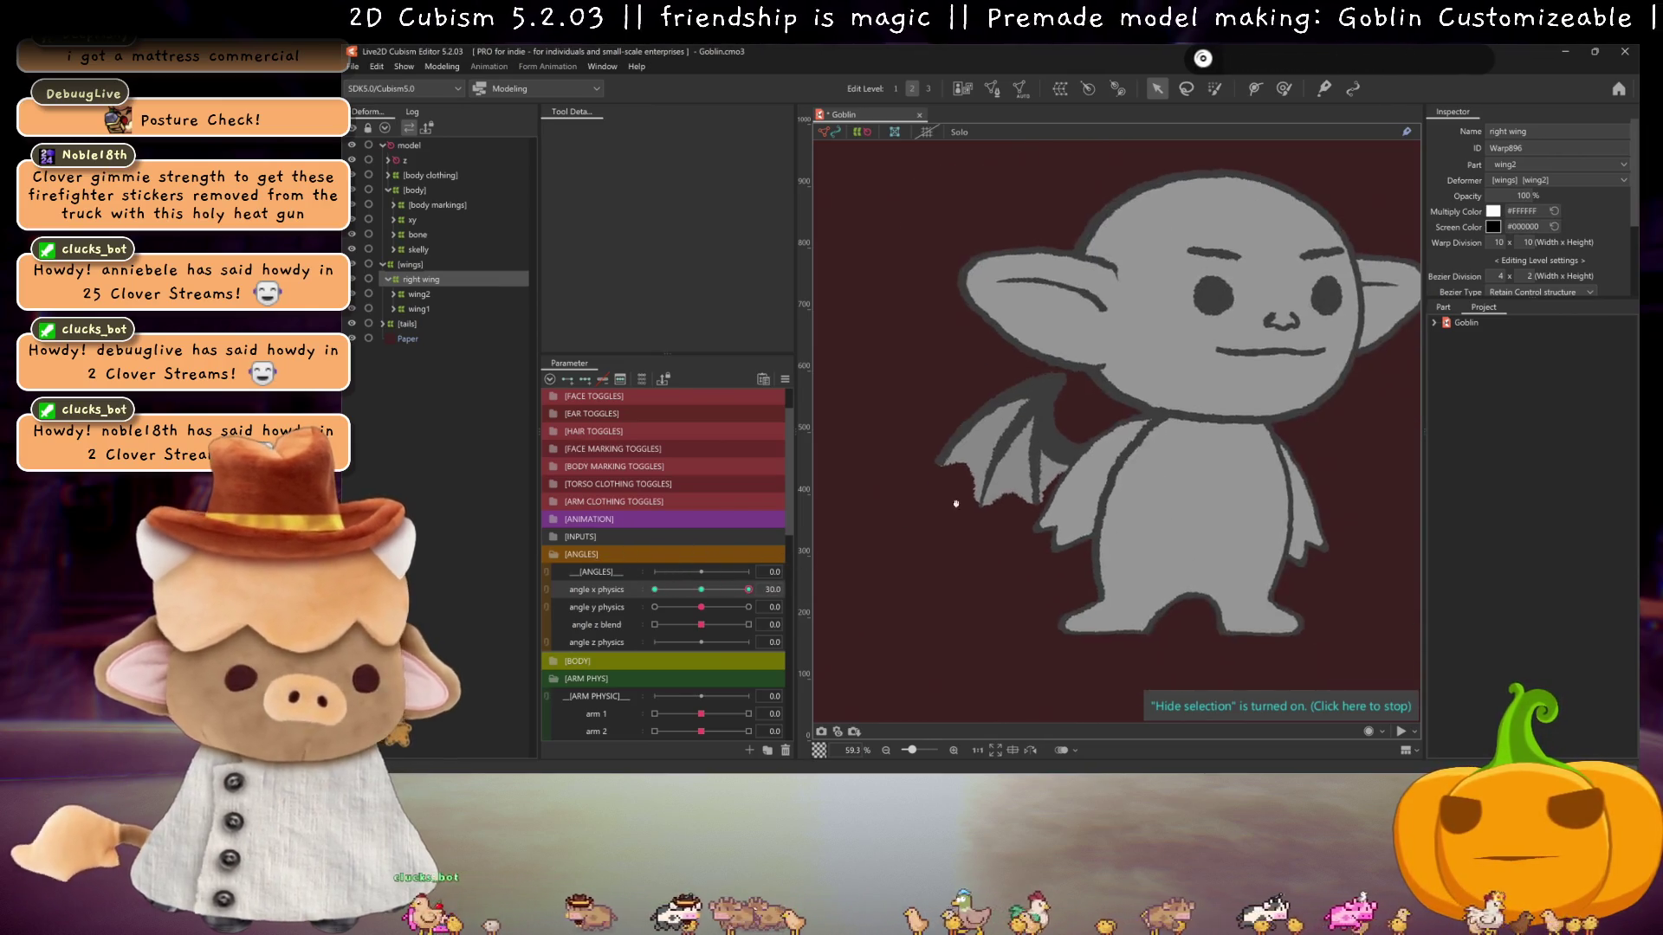
- Switch the right wing to the angel design and preview it with the head turned
left_click(712, 589)
scroll(556, 417, "up", 2)
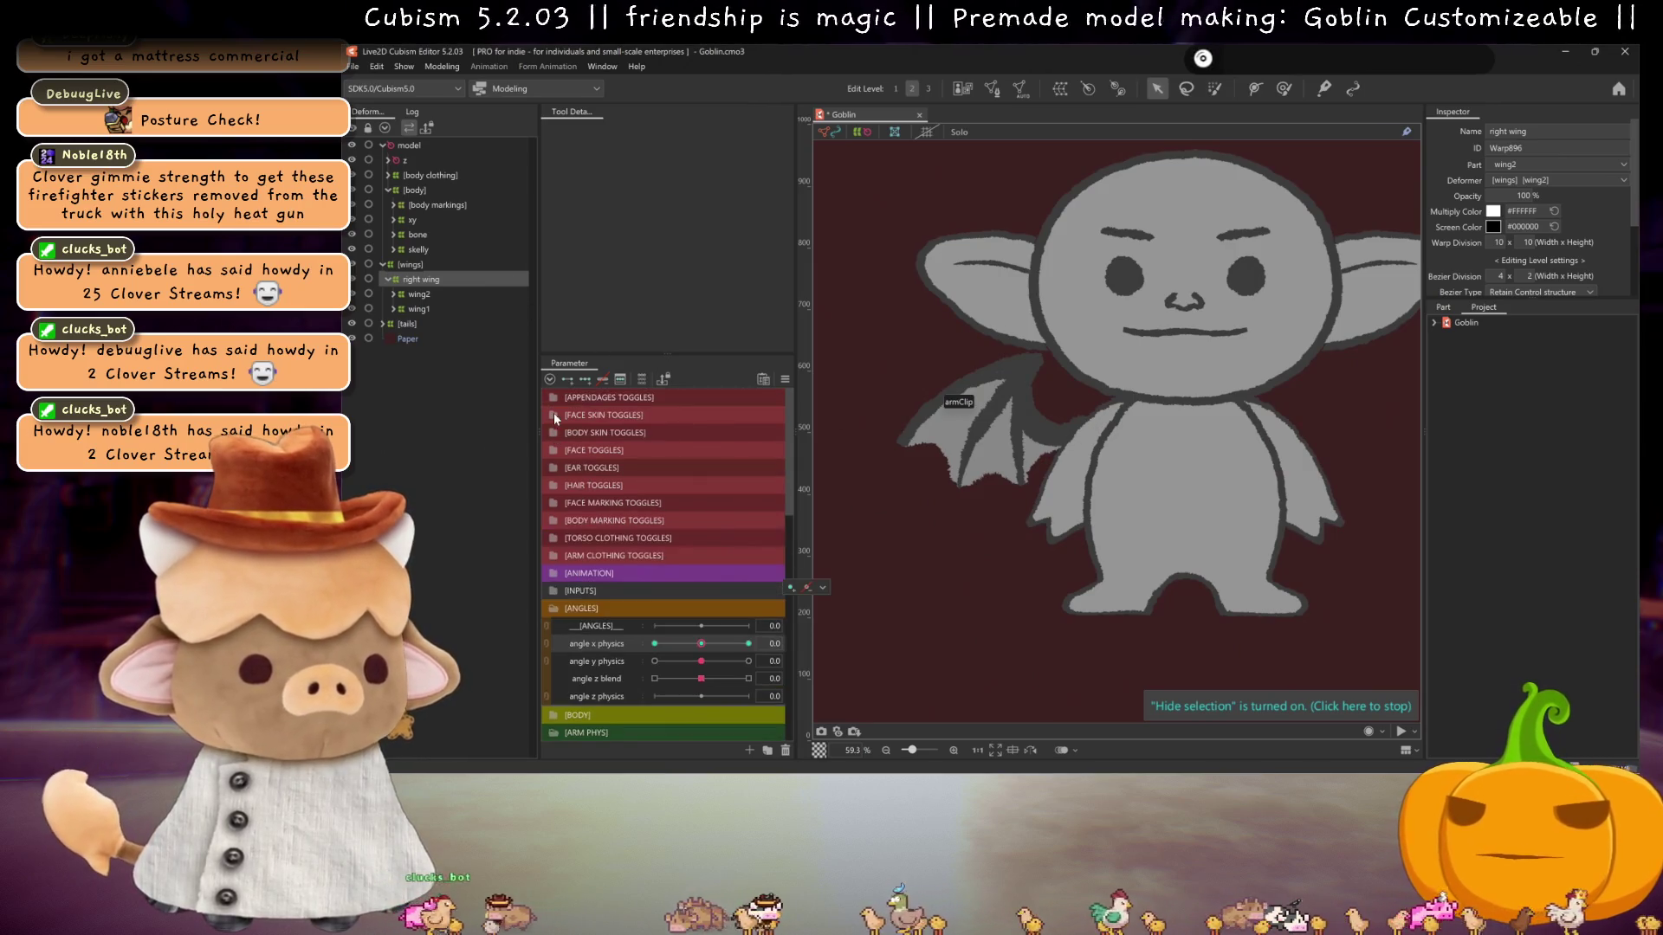
left_click(555, 399)
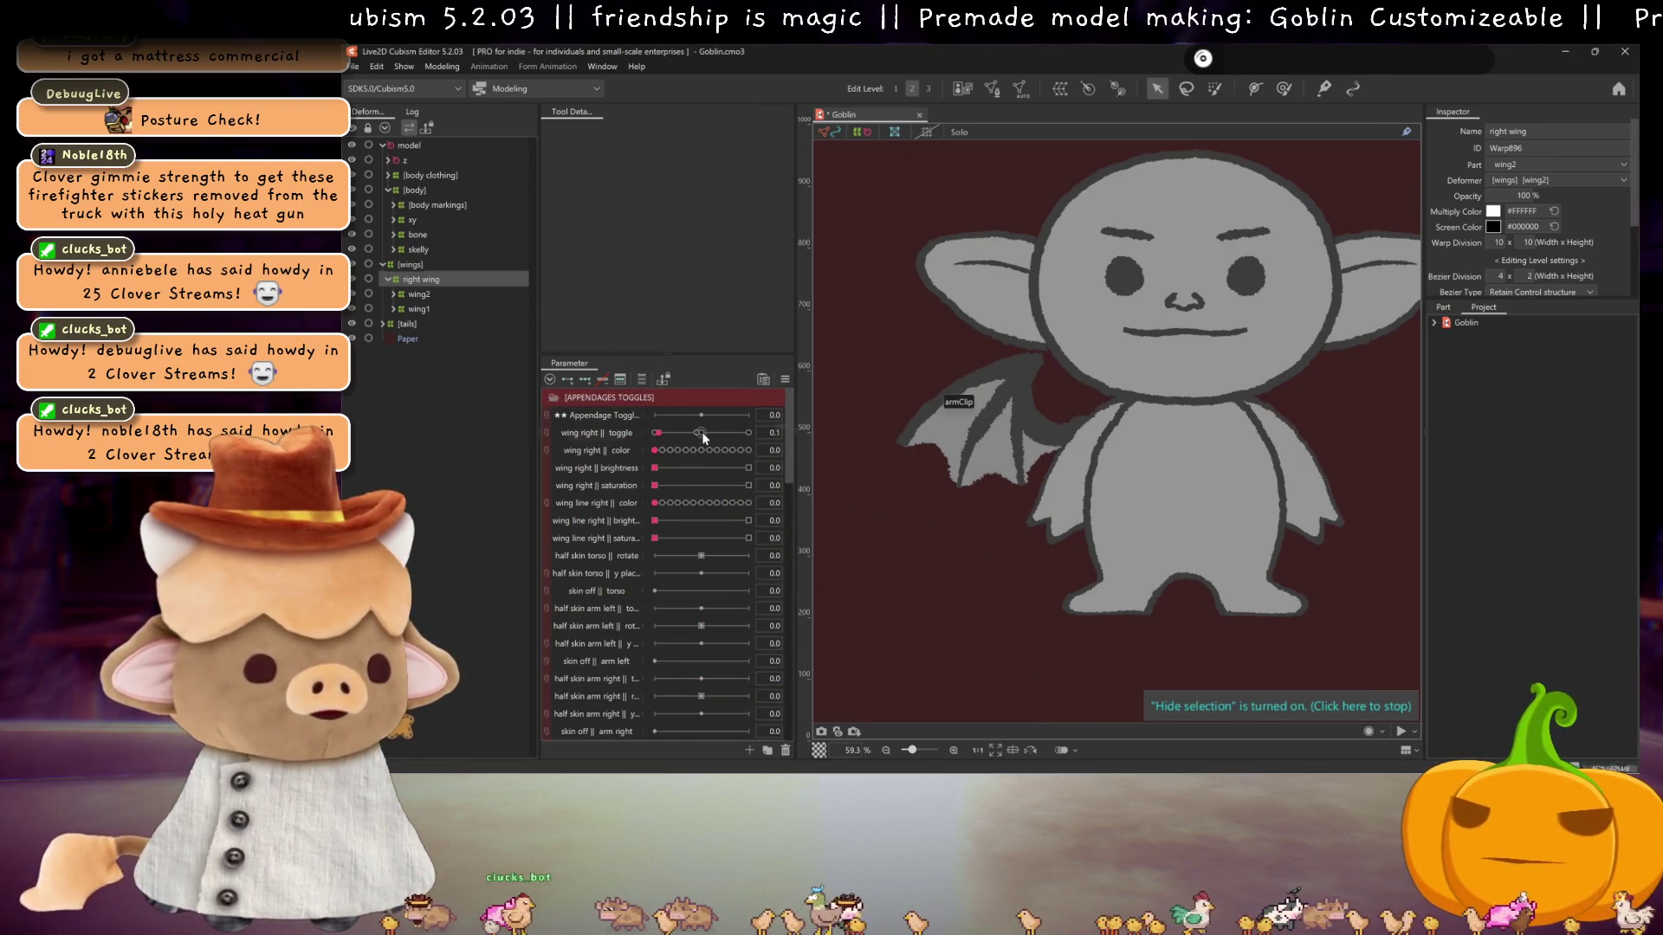
left_click_drag(702, 437, 701, 433)
scroll(603, 424, "down", 5)
mouse_move(701, 492)
left_mouse_down()
mouse_move(748, 492)
mouse_move(647, 492)
mouse_move(786, 492)
left_mouse_up()
left_click(707, 490)
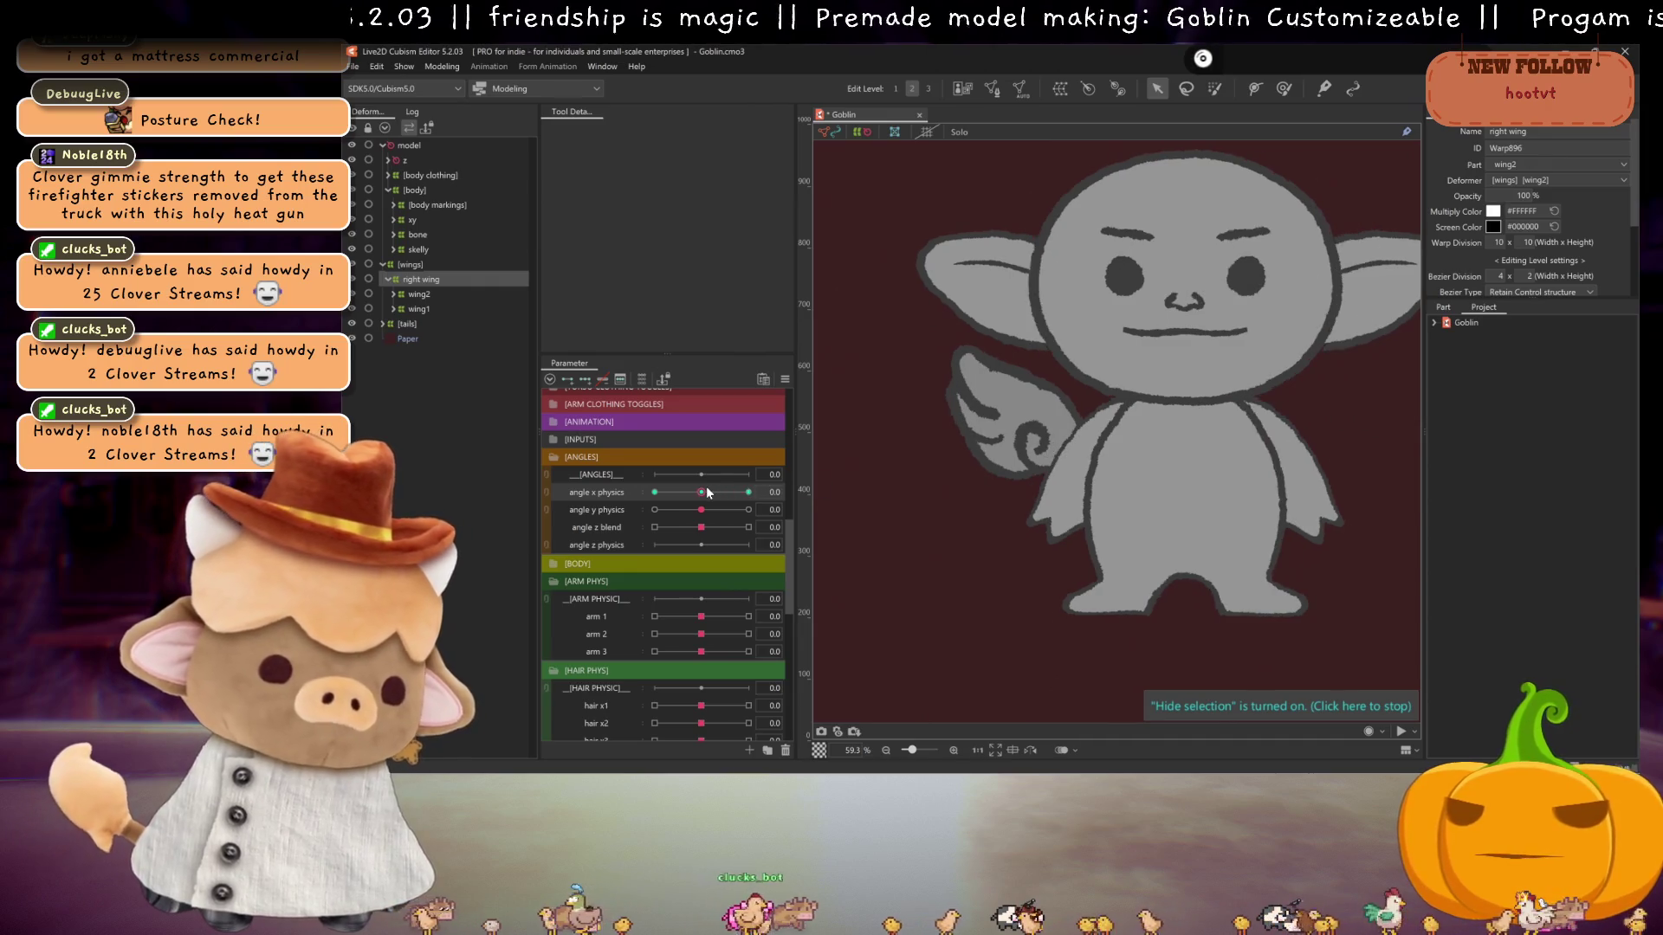
- Reselect the right wing deformer and switch the wing back to the bat design
scroll(705, 486, "up", 5)
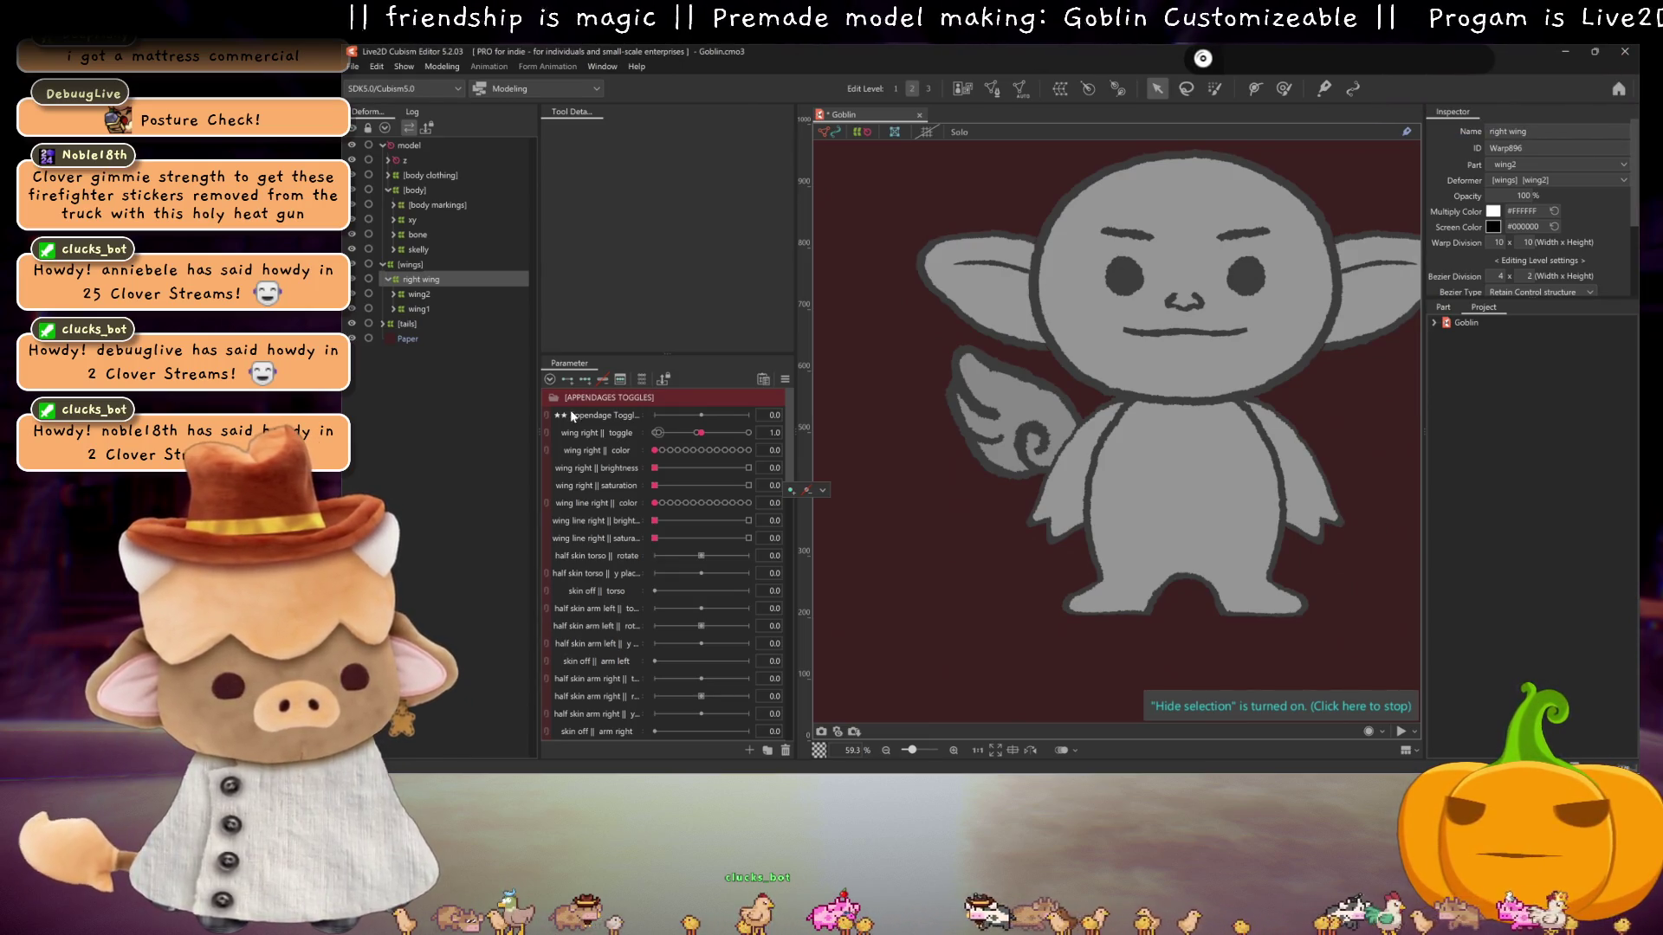
left_click(422, 295)
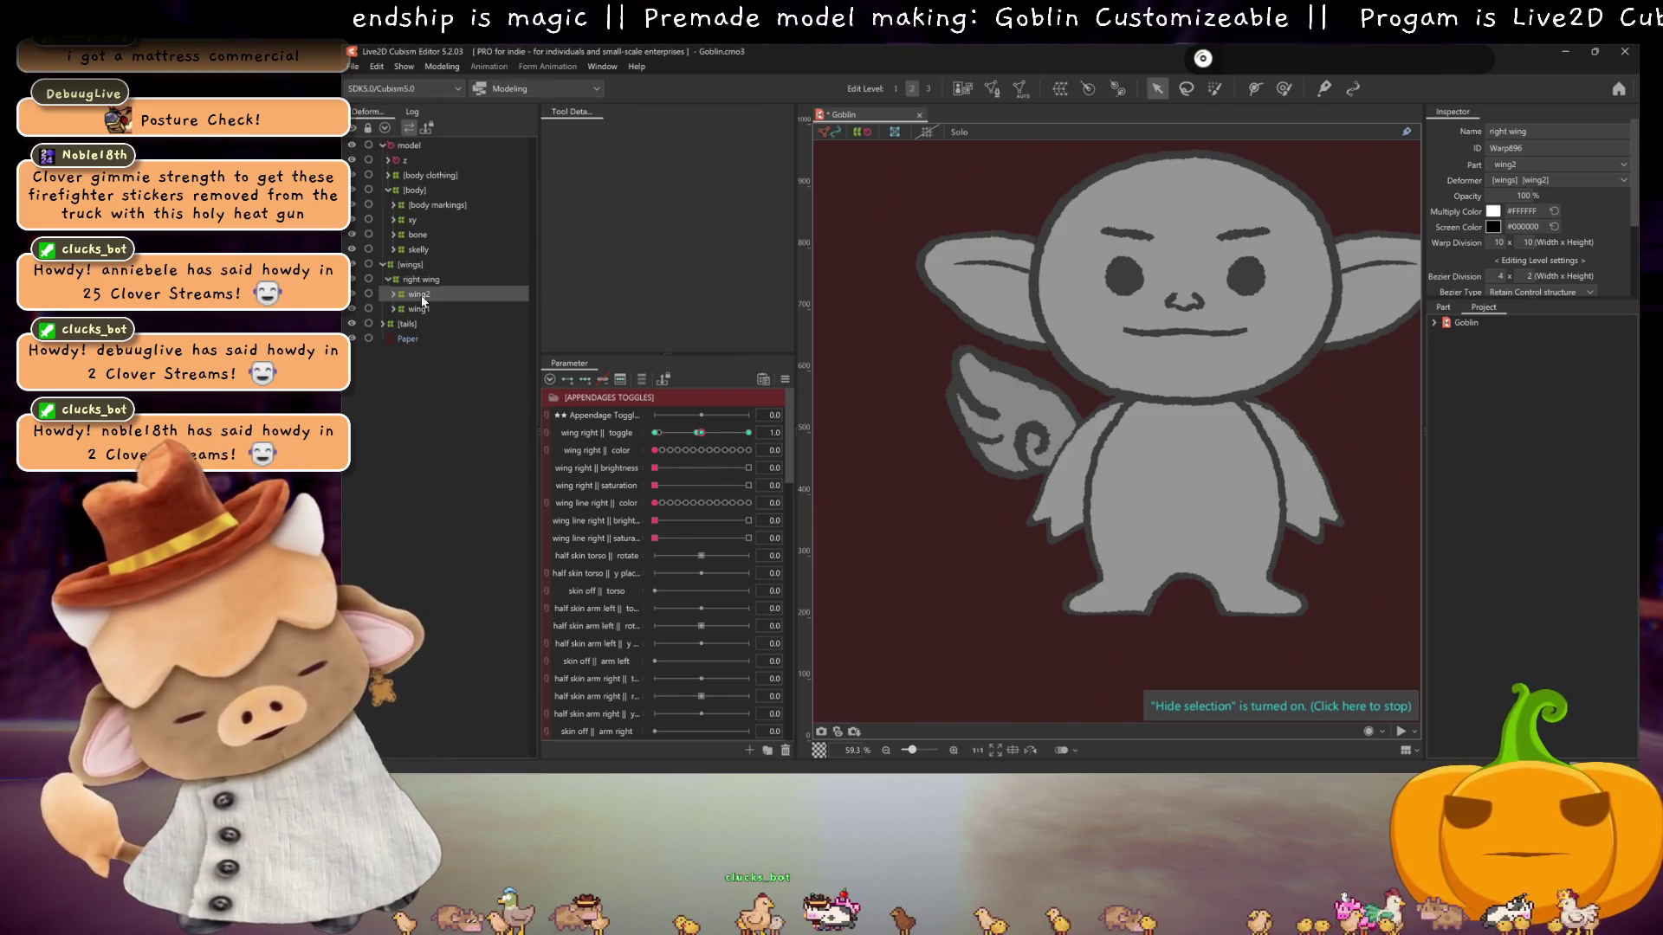
left_click(414, 279)
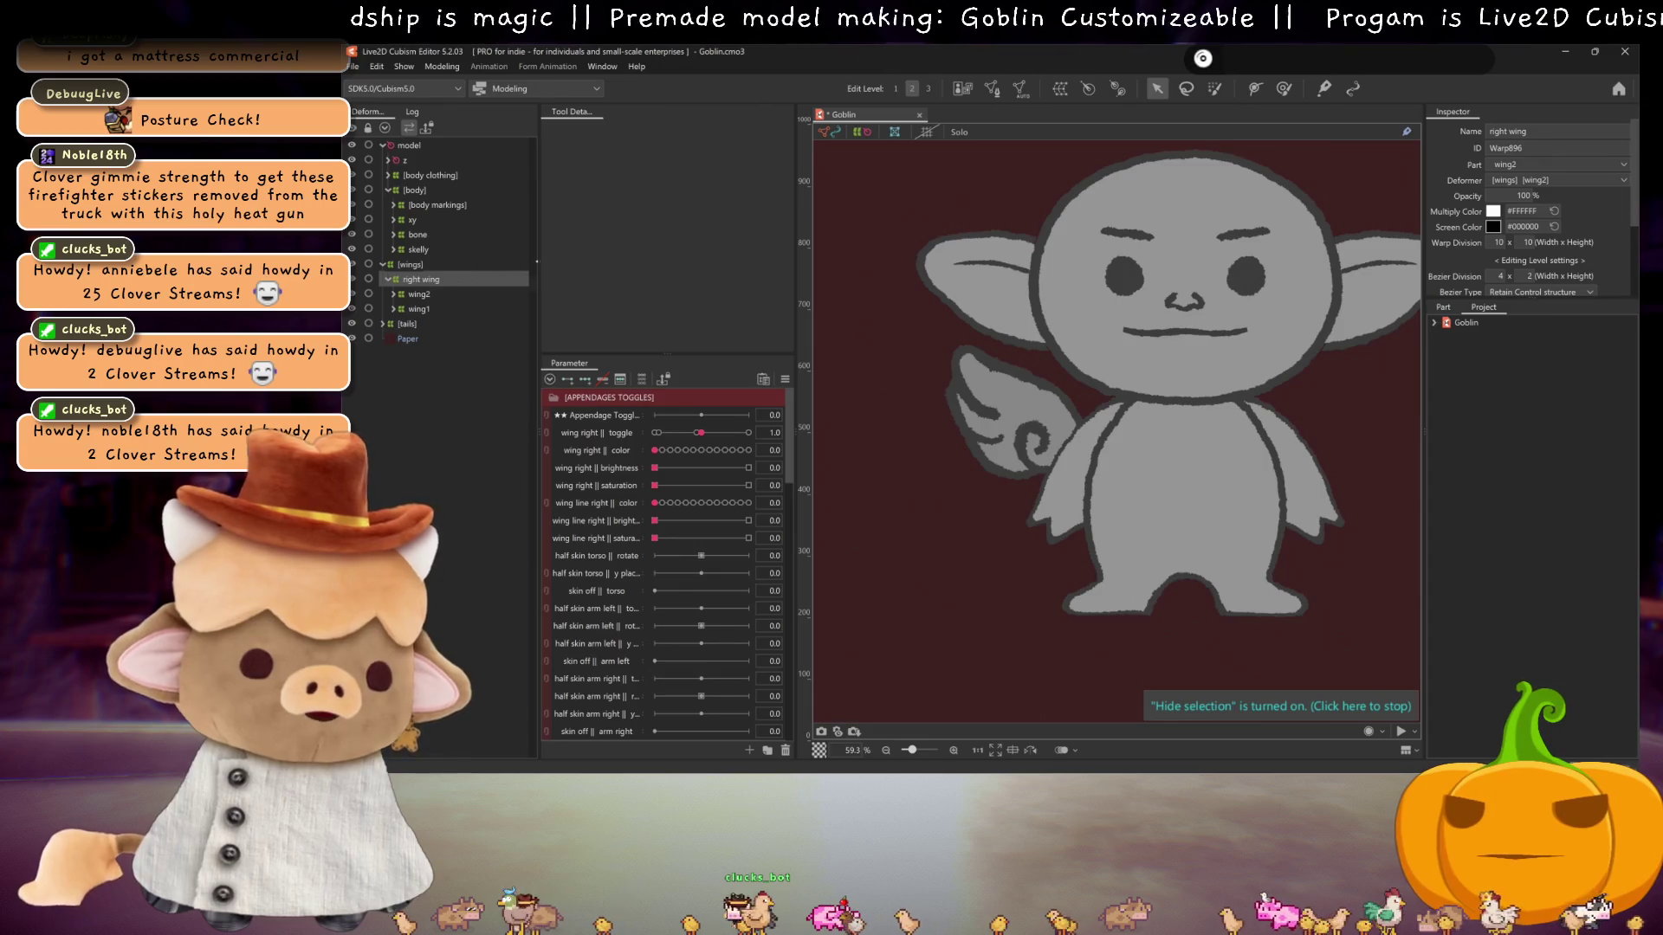
left_click_drag(698, 433, 657, 432)
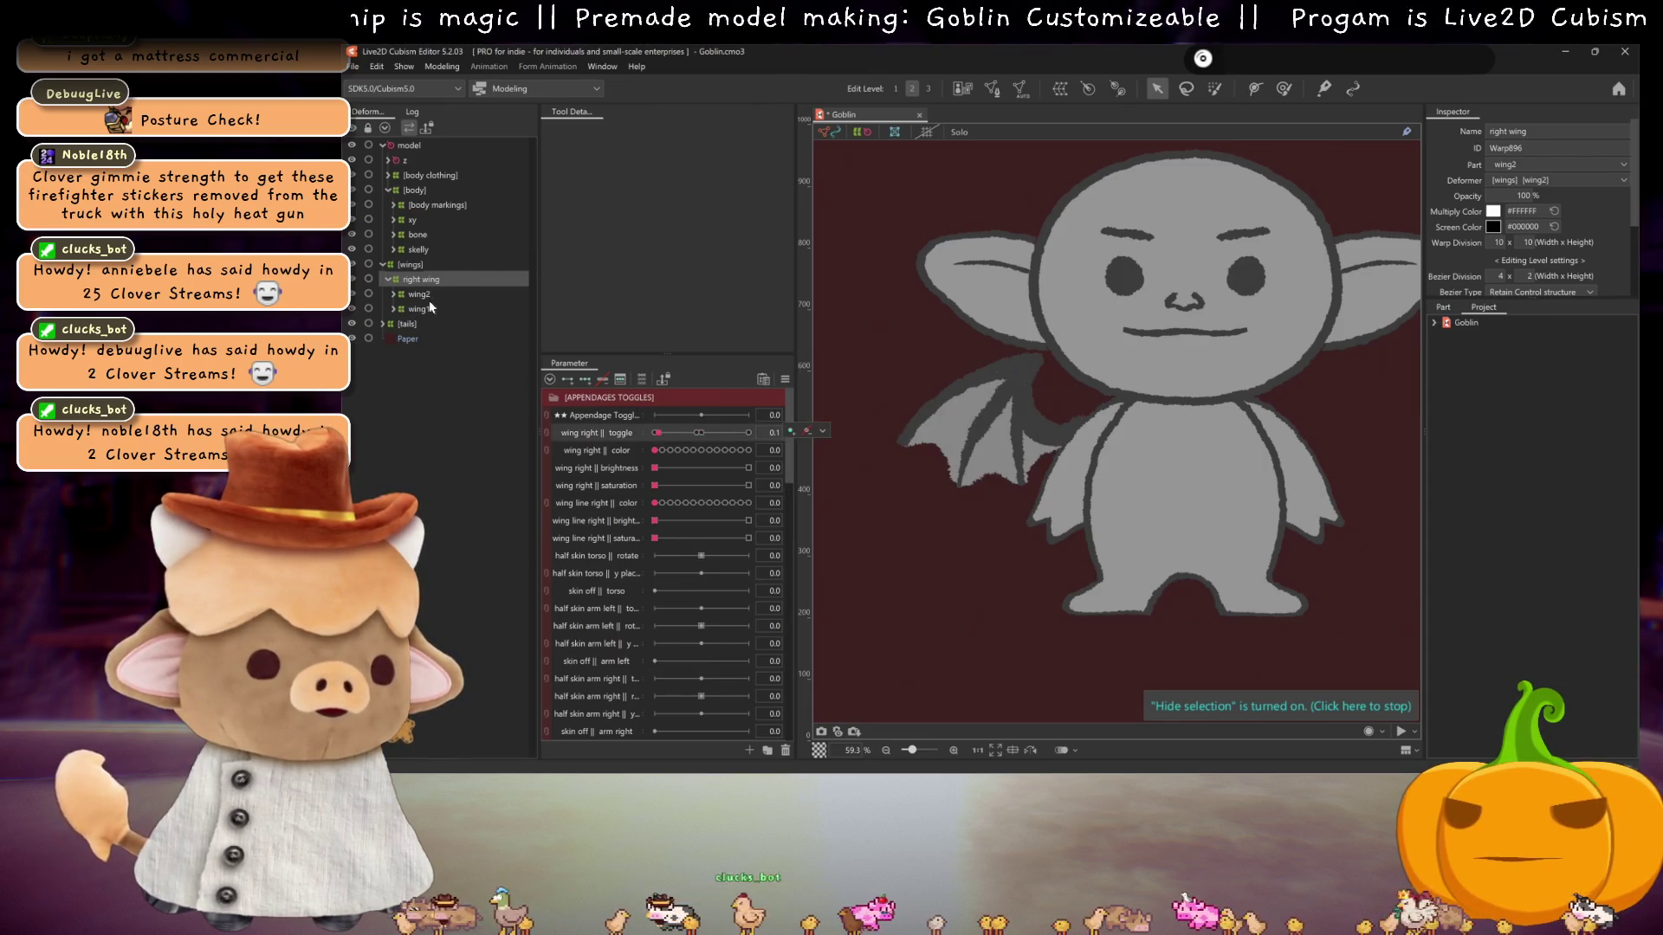
- Inspect wing2's child deformers down to the wingLines2 mesh, then reselect the right wing deformer
left_click(417, 295)
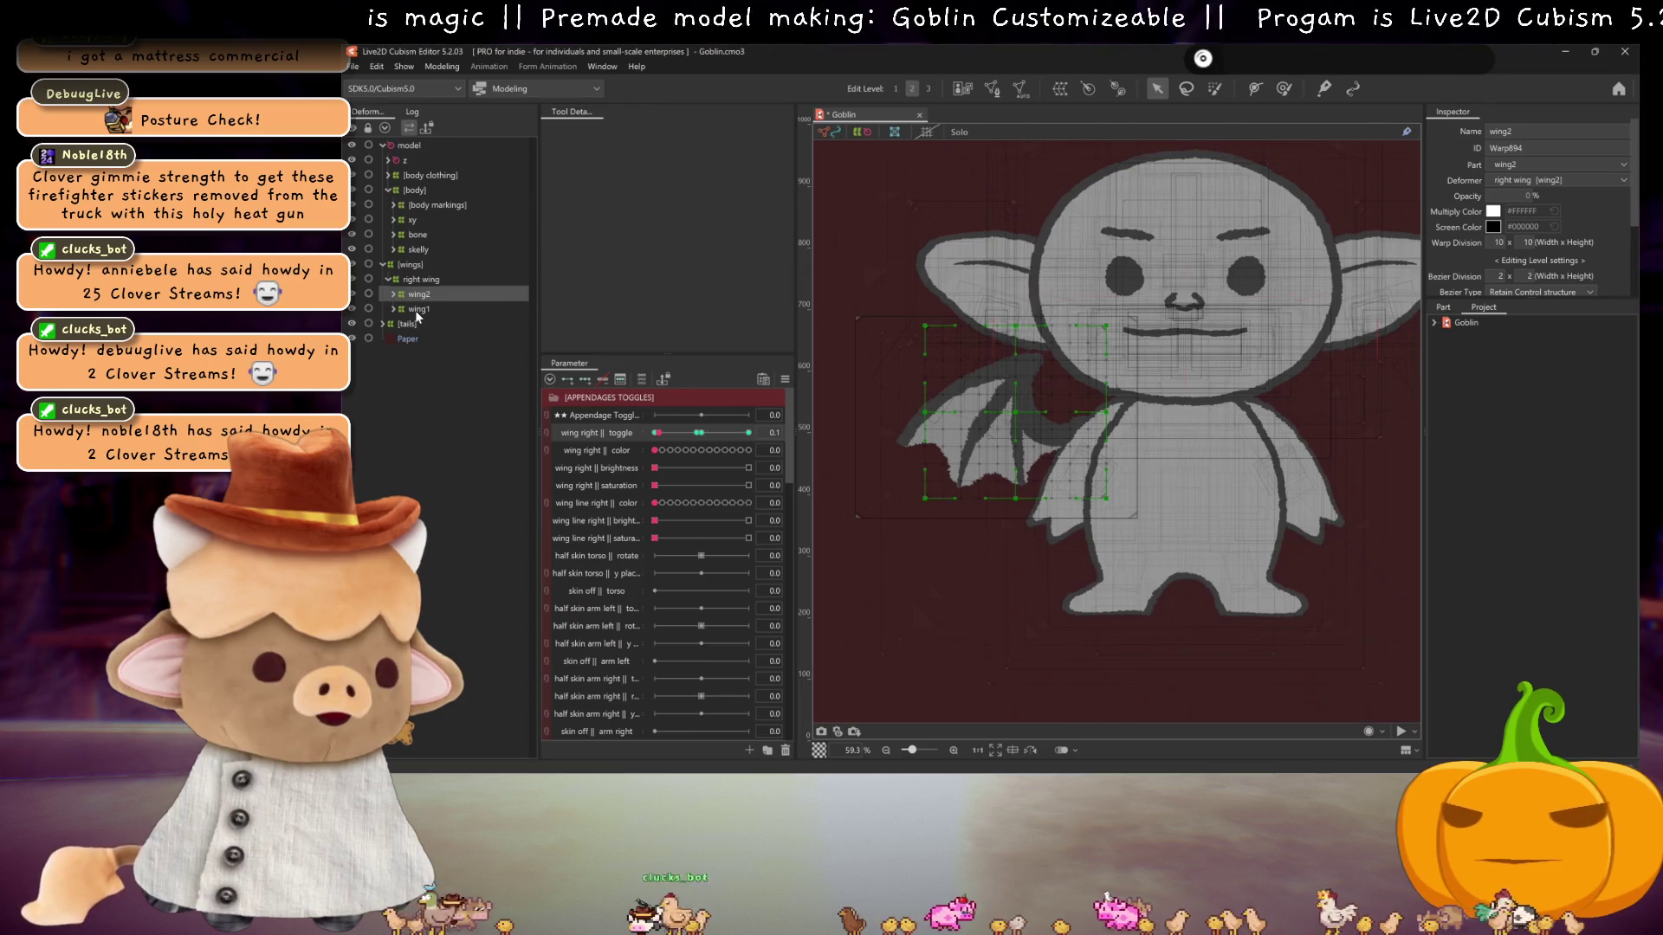
left_click(395, 294)
left_click(399, 308)
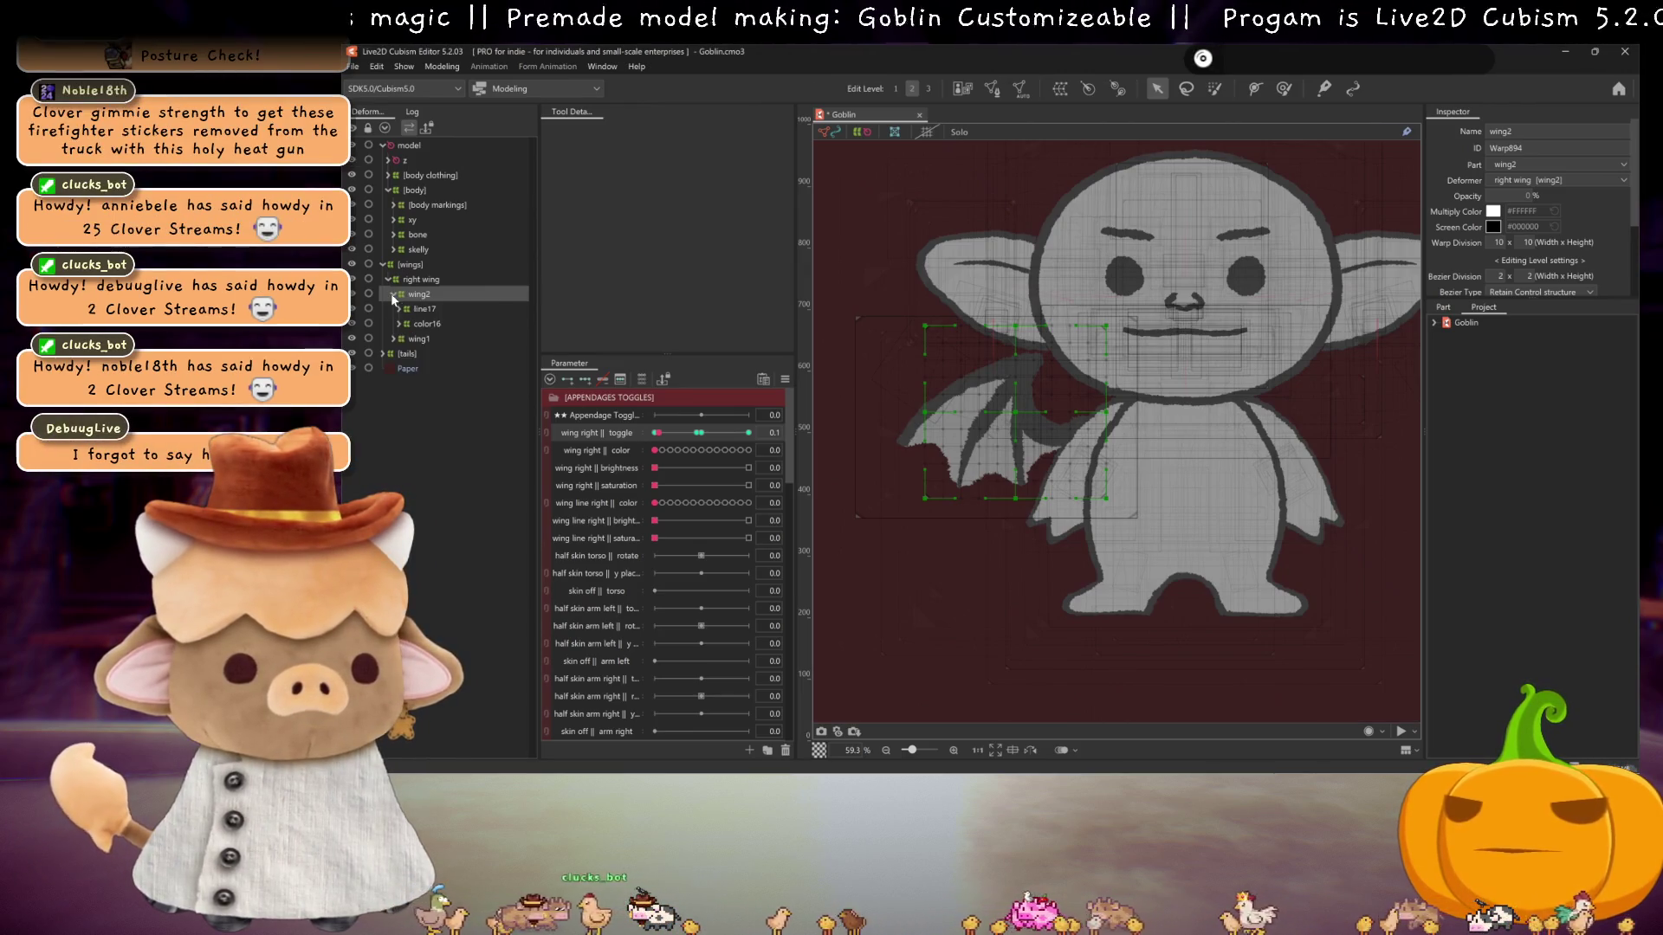
left_click(436, 324)
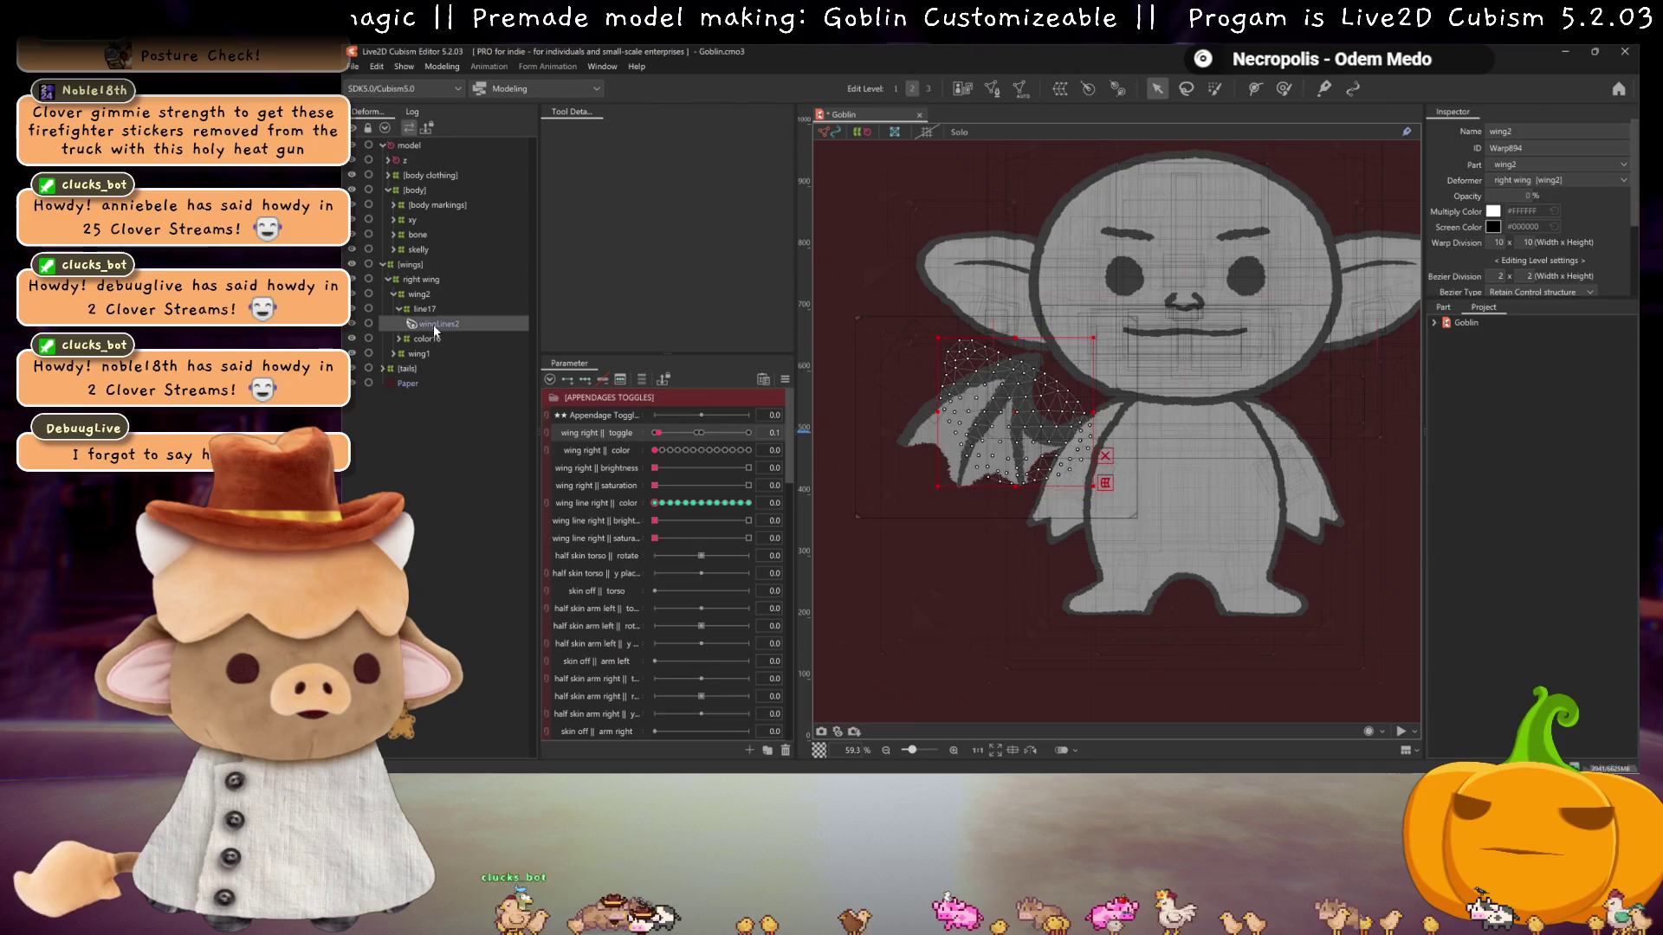
left_click(415, 295)
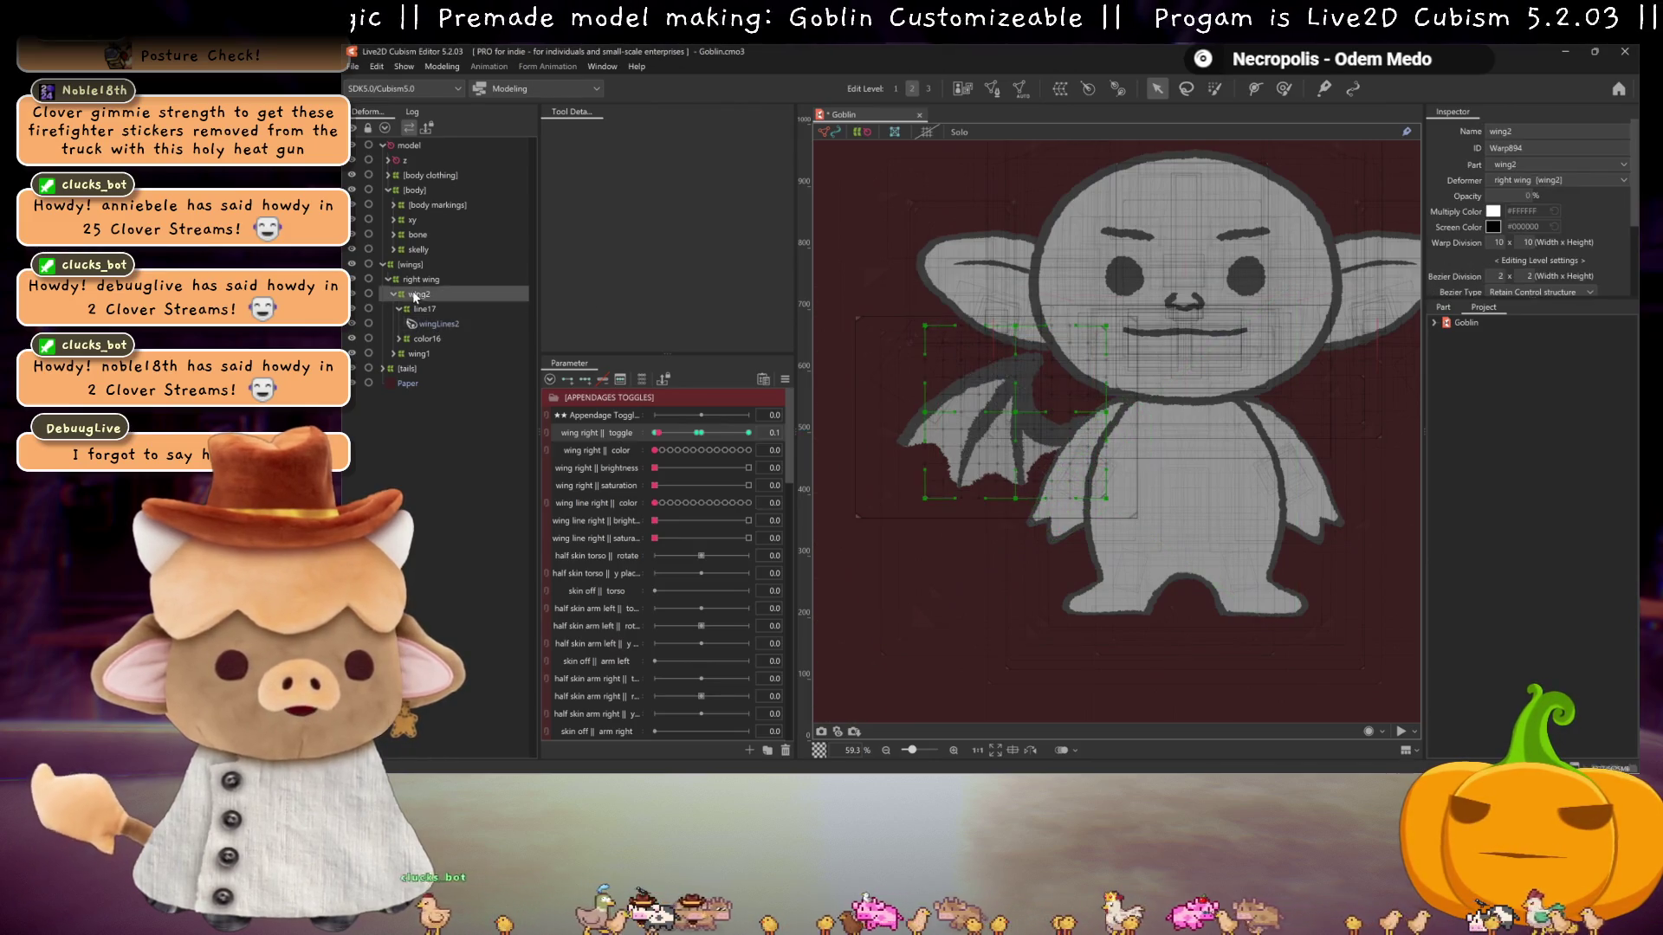
left_click(395, 295)
left_click(422, 279)
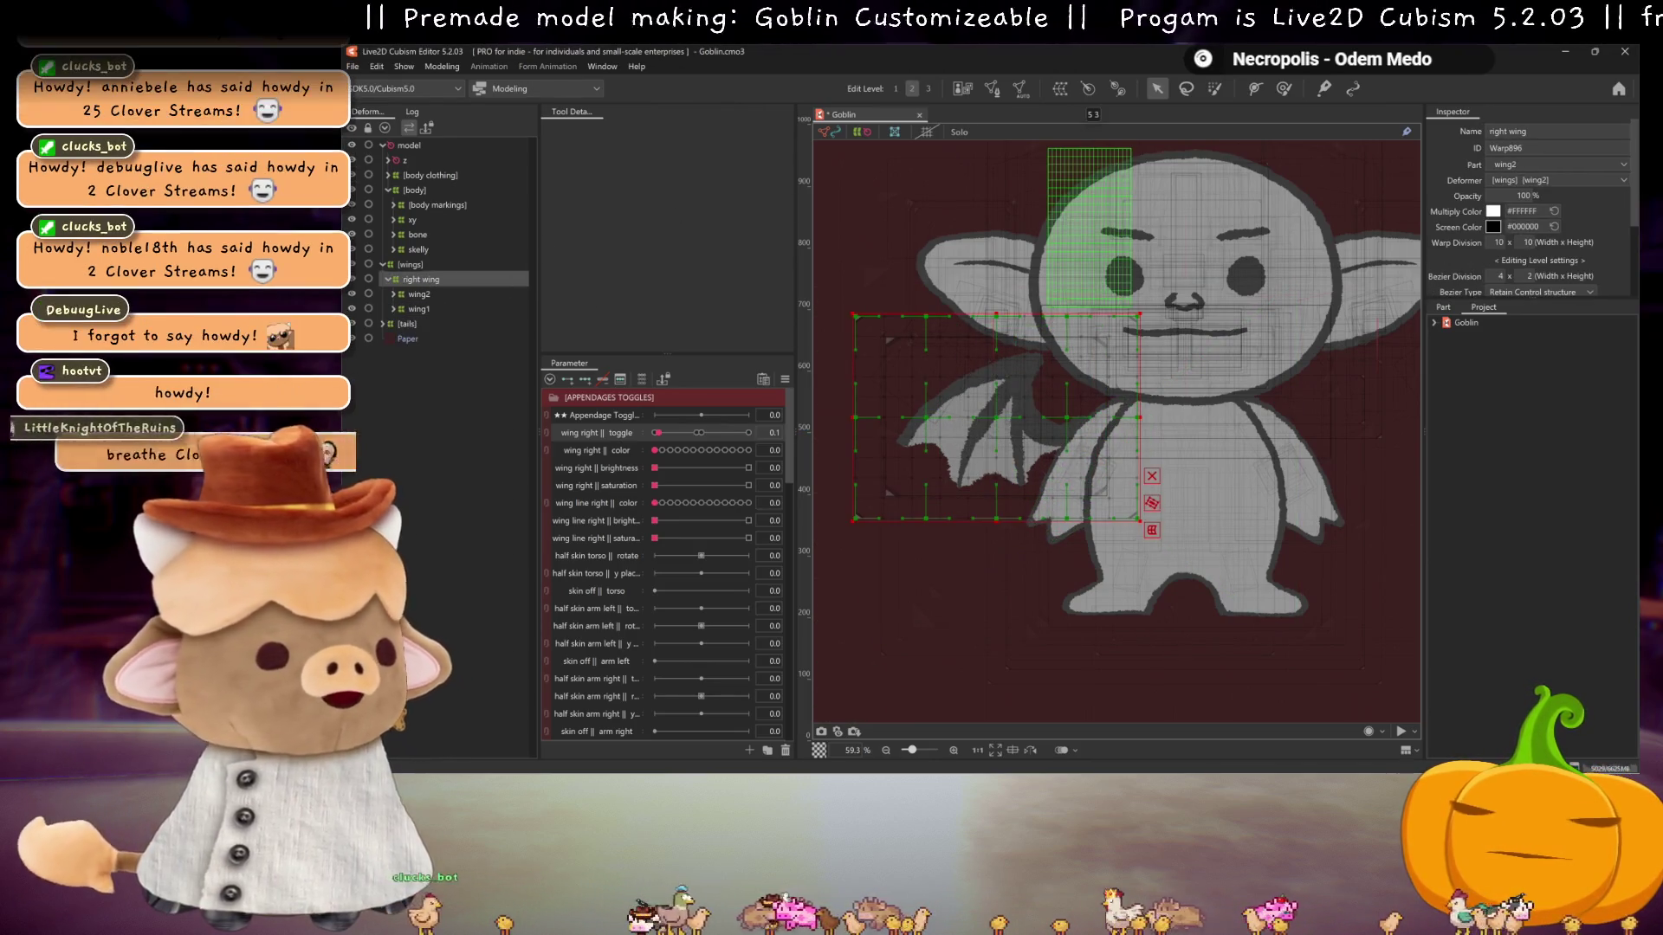
- Rename the right wing deformer to xy1 and move wing1 above wing2 beneath it
left_click(1515, 130)
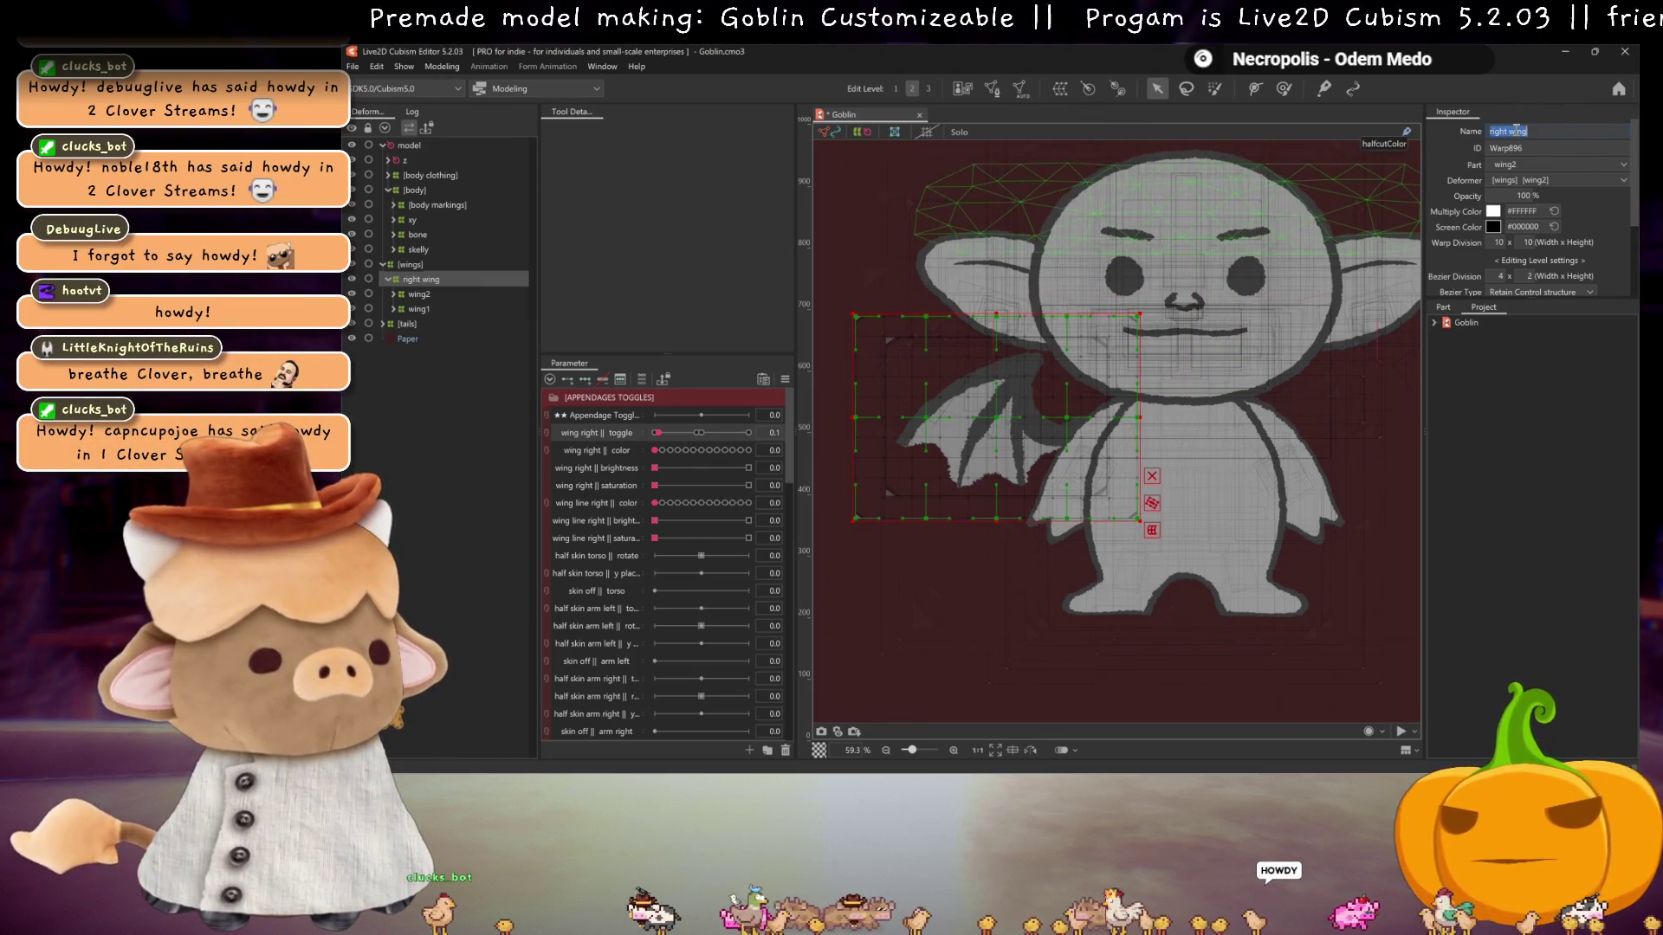
type("ey")
type("xy1")
key("Return")
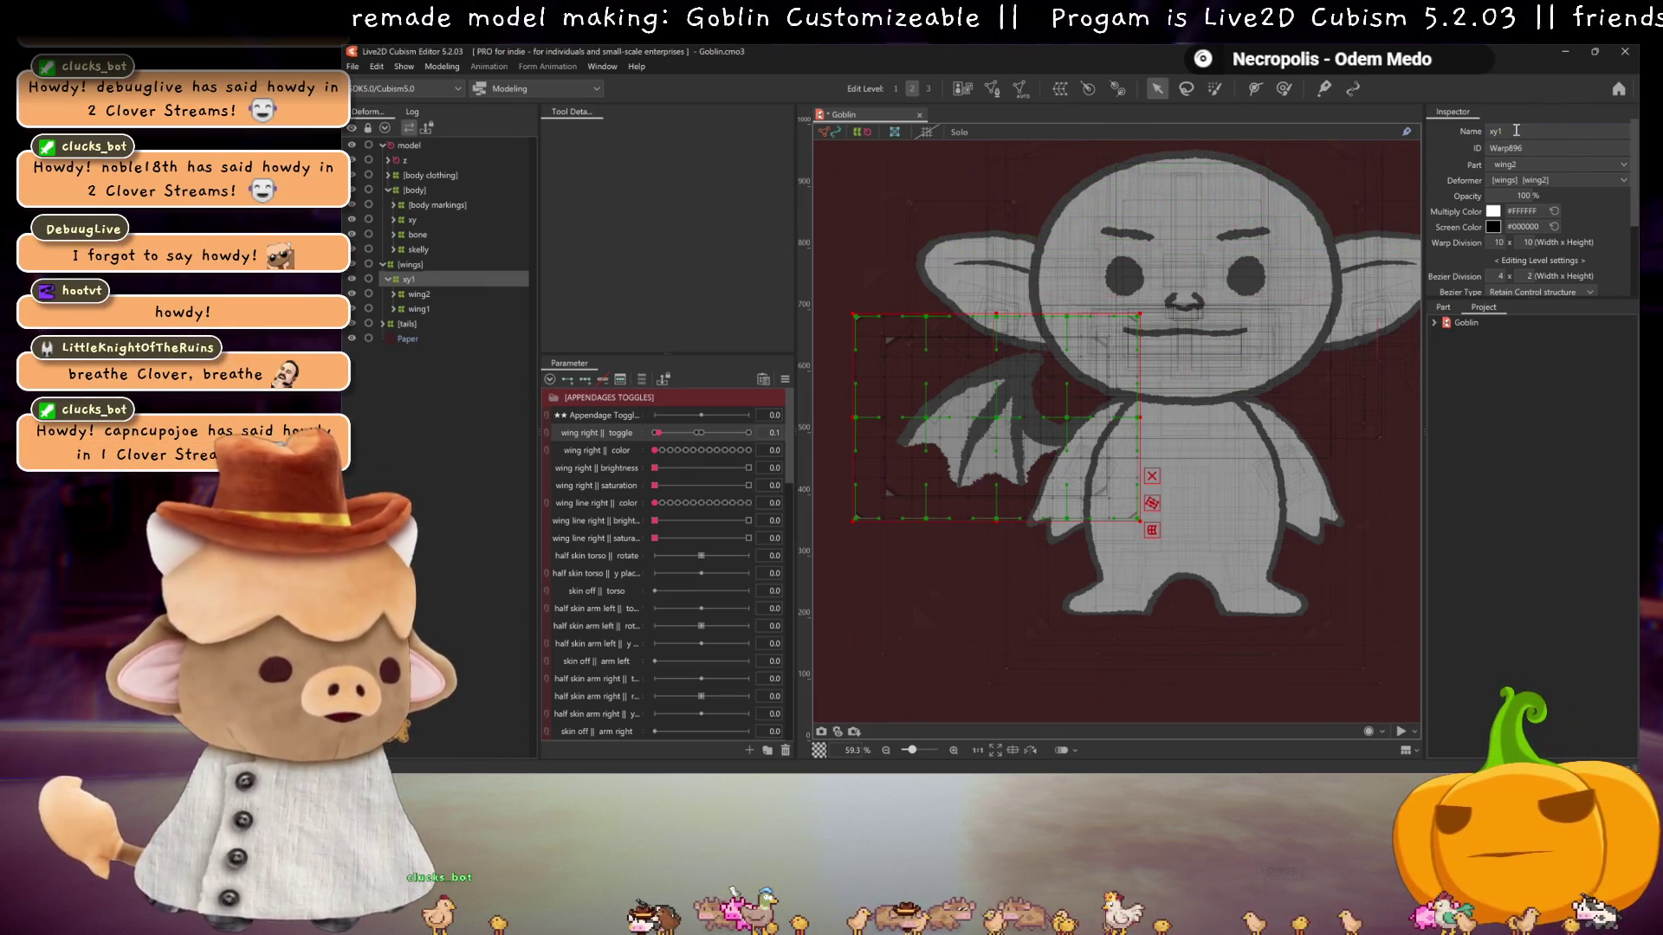
left_click(418, 309)
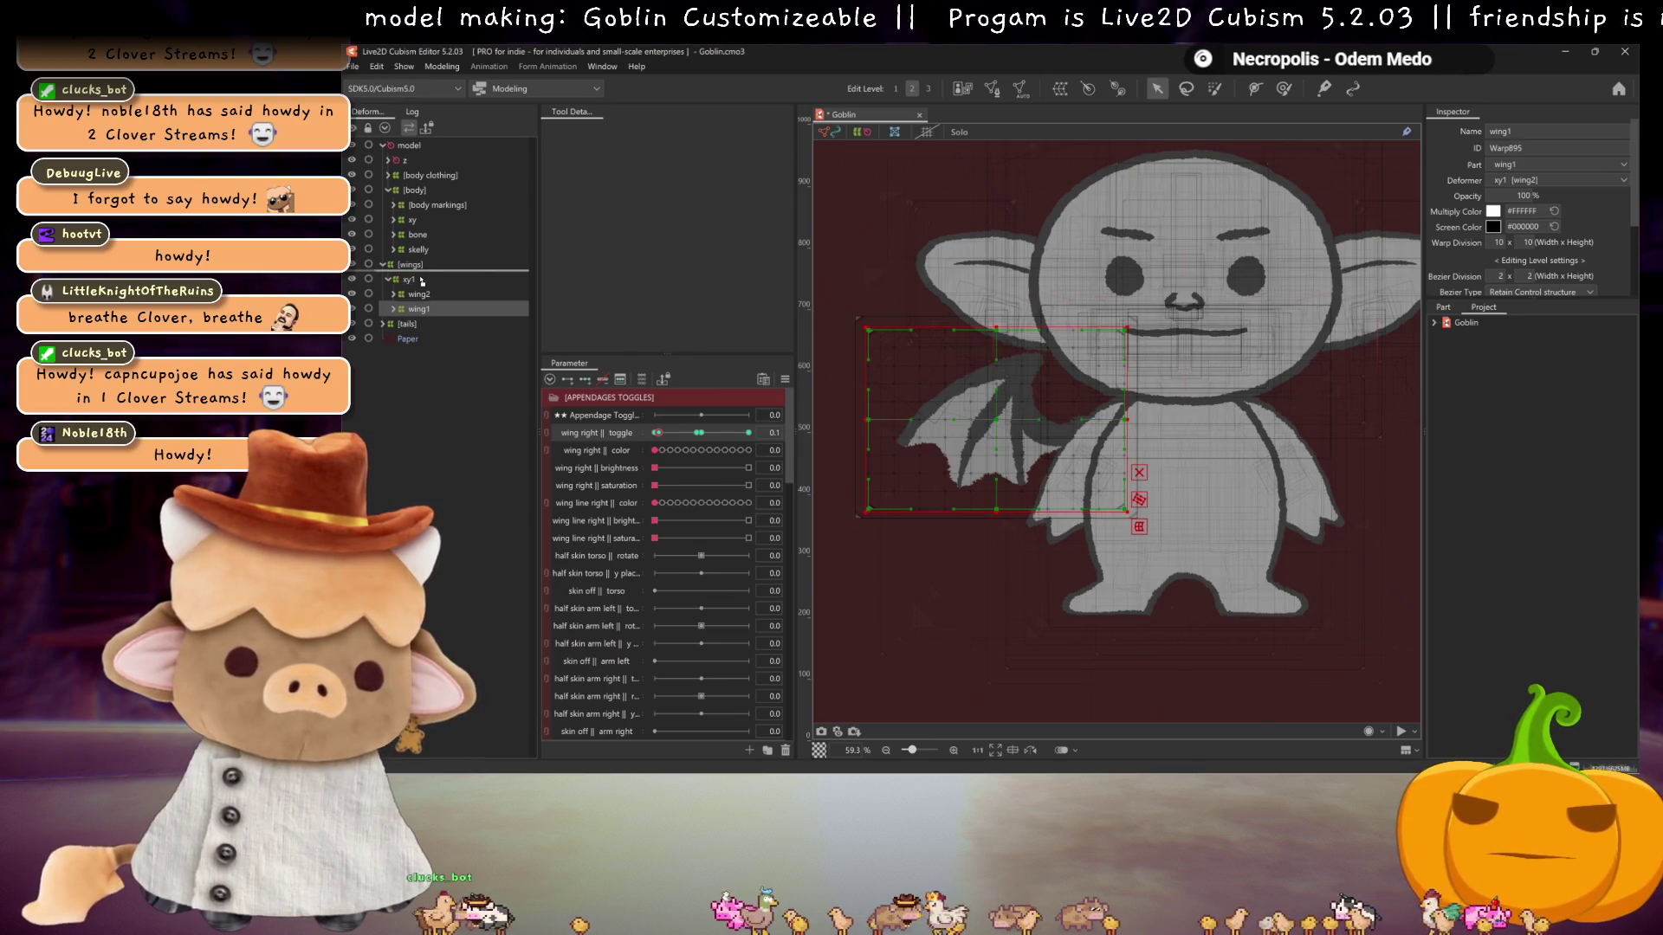
left_click_drag(416, 297, 416, 295)
left_click(404, 282)
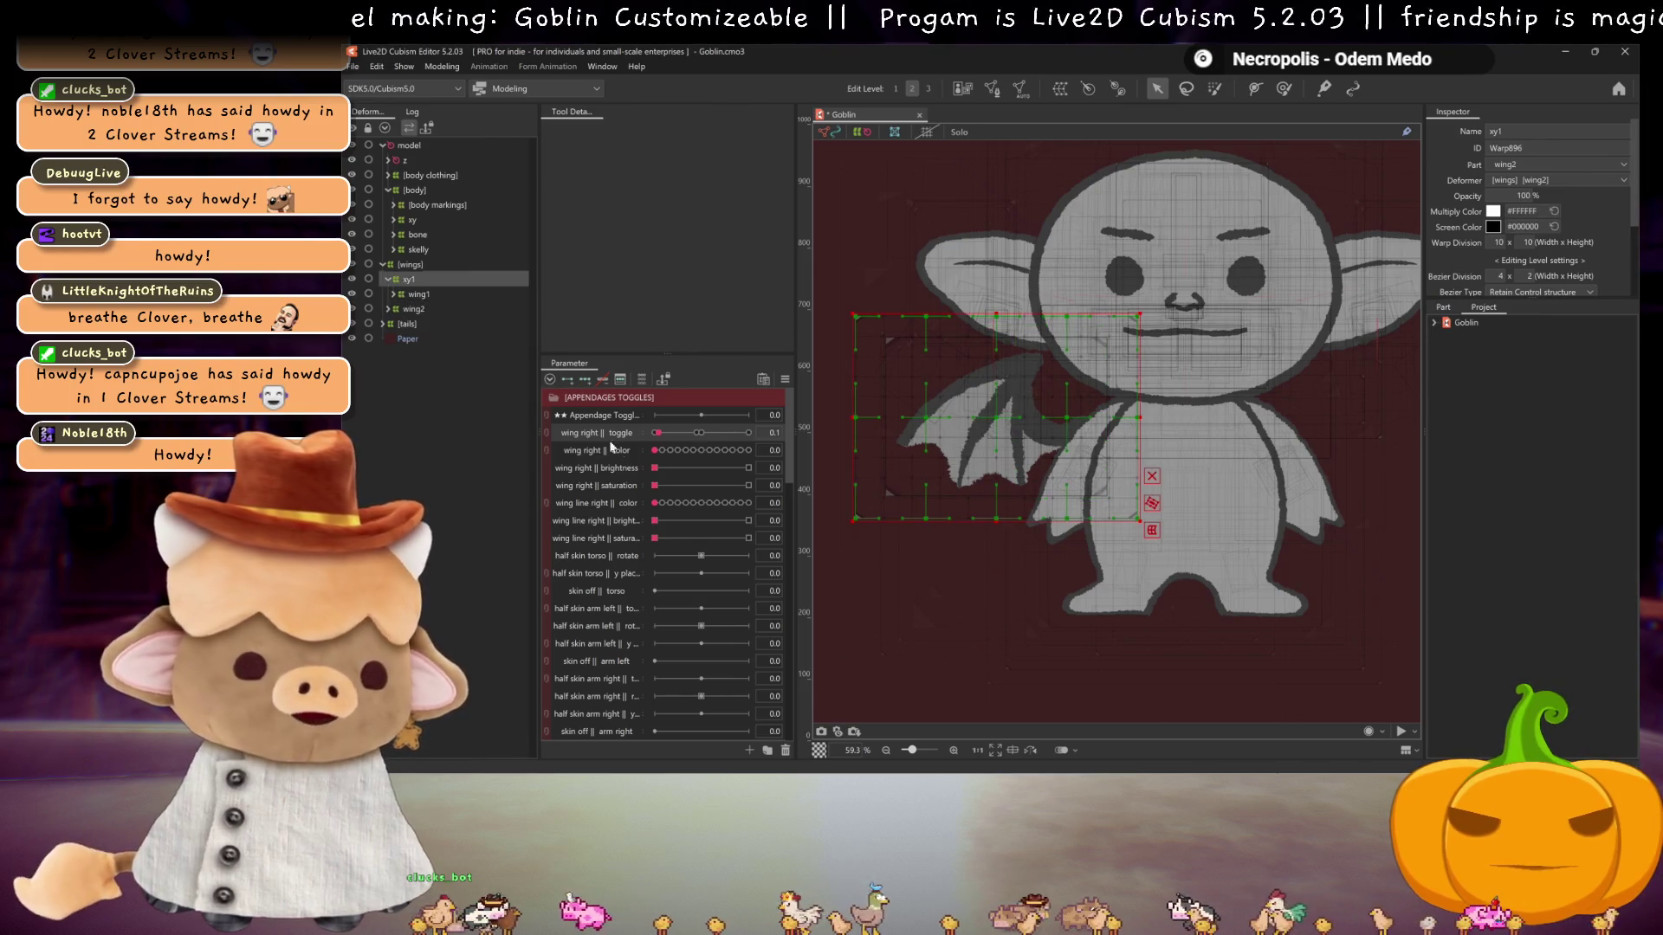
- Add keys at both ends of angle y physics and tilt the head up to 30
scroll(689, 454, "down", 10)
mouse_move(701, 498)
left_mouse_down()
mouse_move(732, 494)
mouse_move(660, 494)
mouse_move(695, 495)
left_mouse_up()
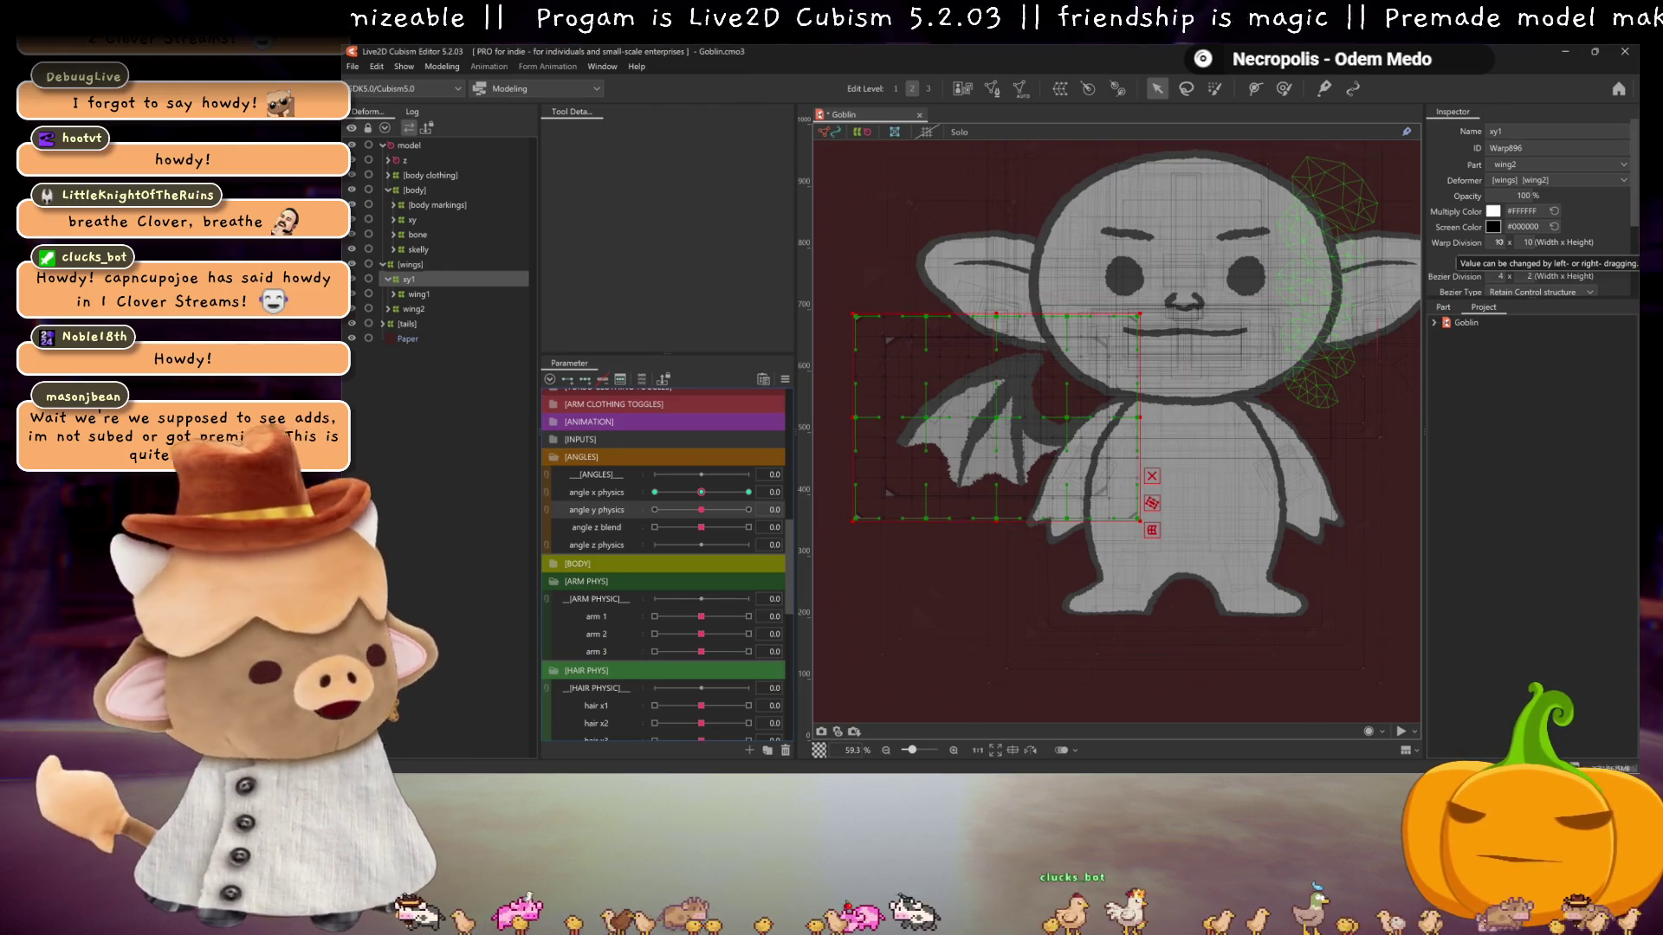
left_click(1499, 242)
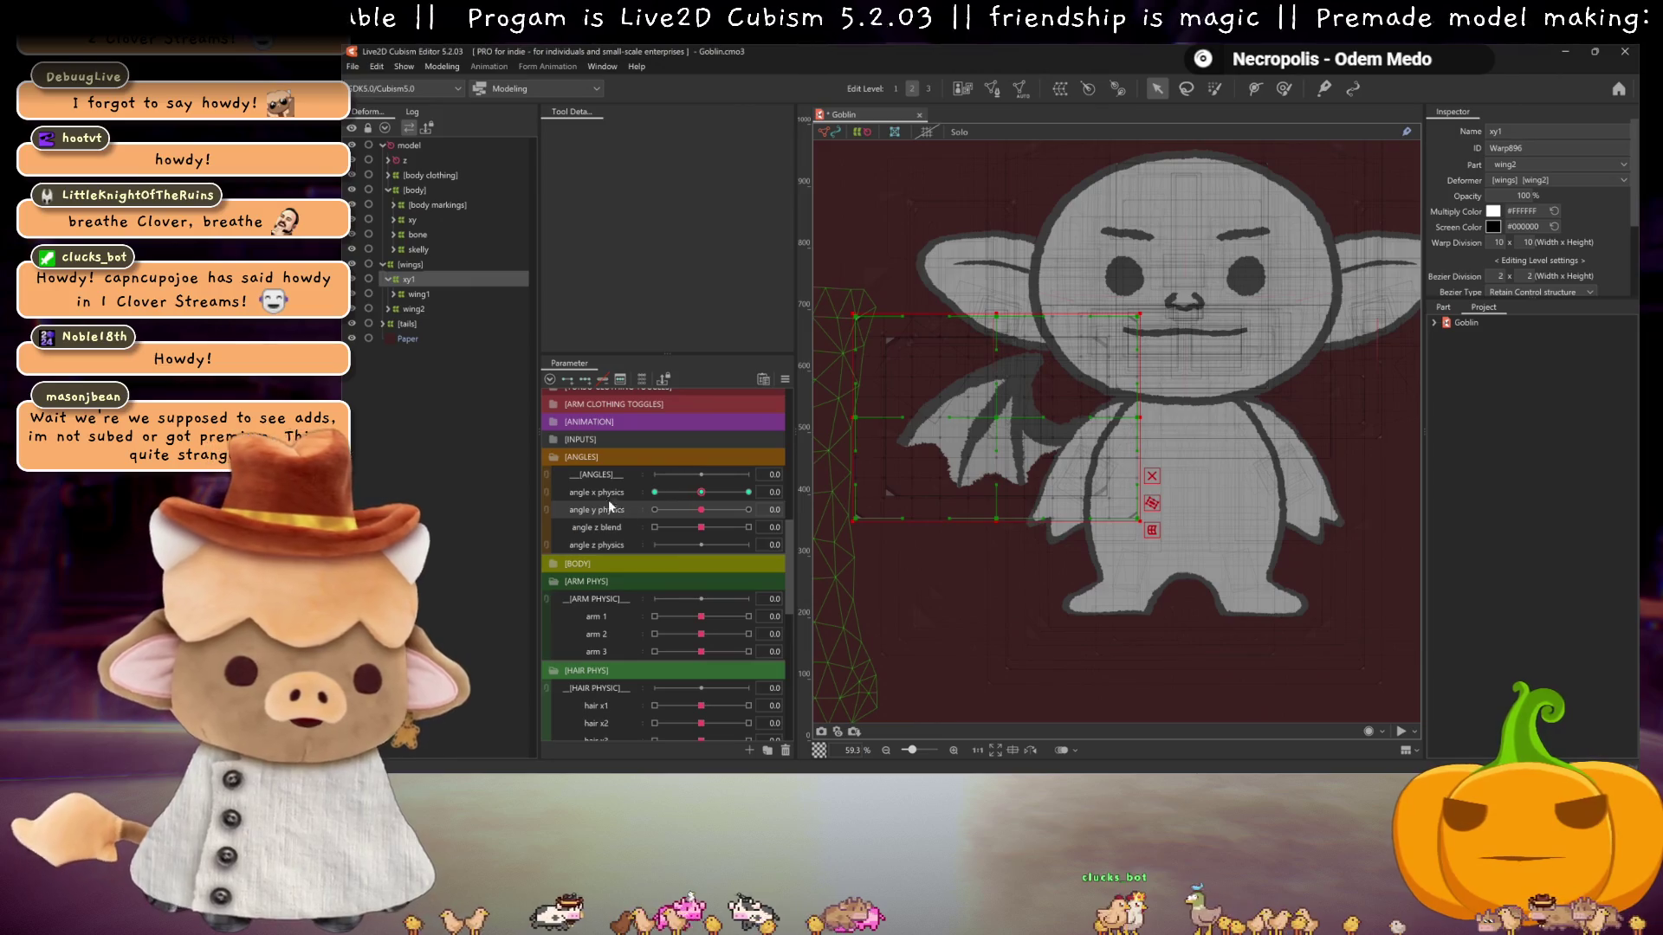
left_click(585, 385)
left_click_drag(712, 511, 749, 510)
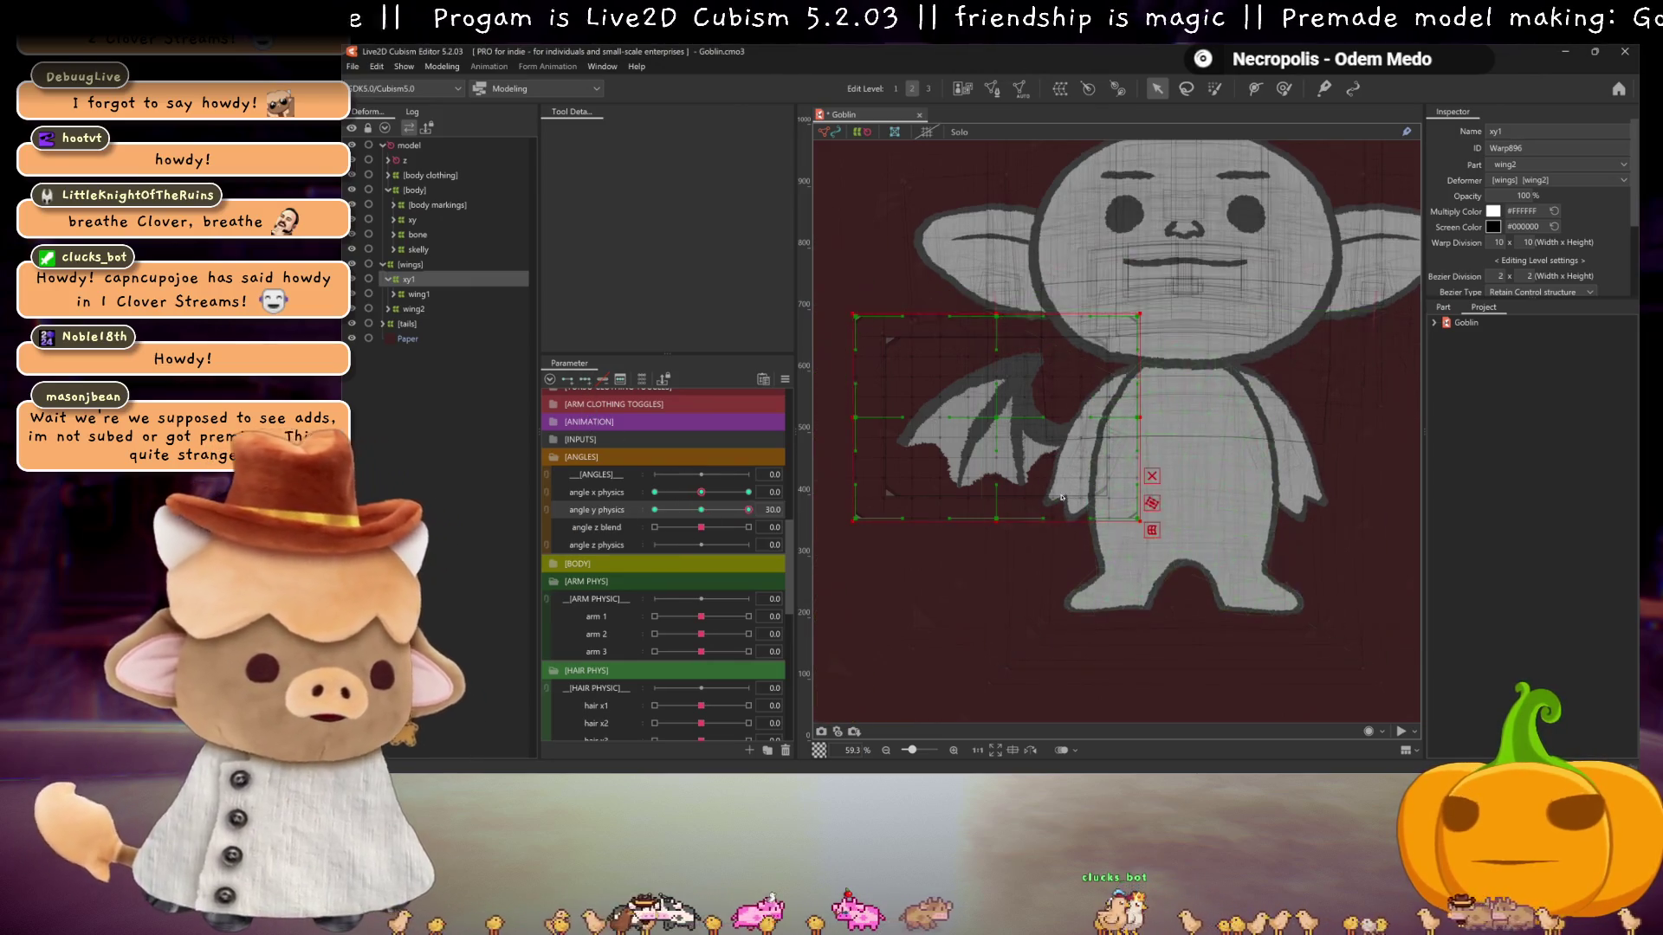
- Reshape the xy1 wing warp for the raised head, with bezier behaviour set to Smooth All
left_click_drag(996, 417, 998, 404)
left_click_drag(855, 405, 892, 426)
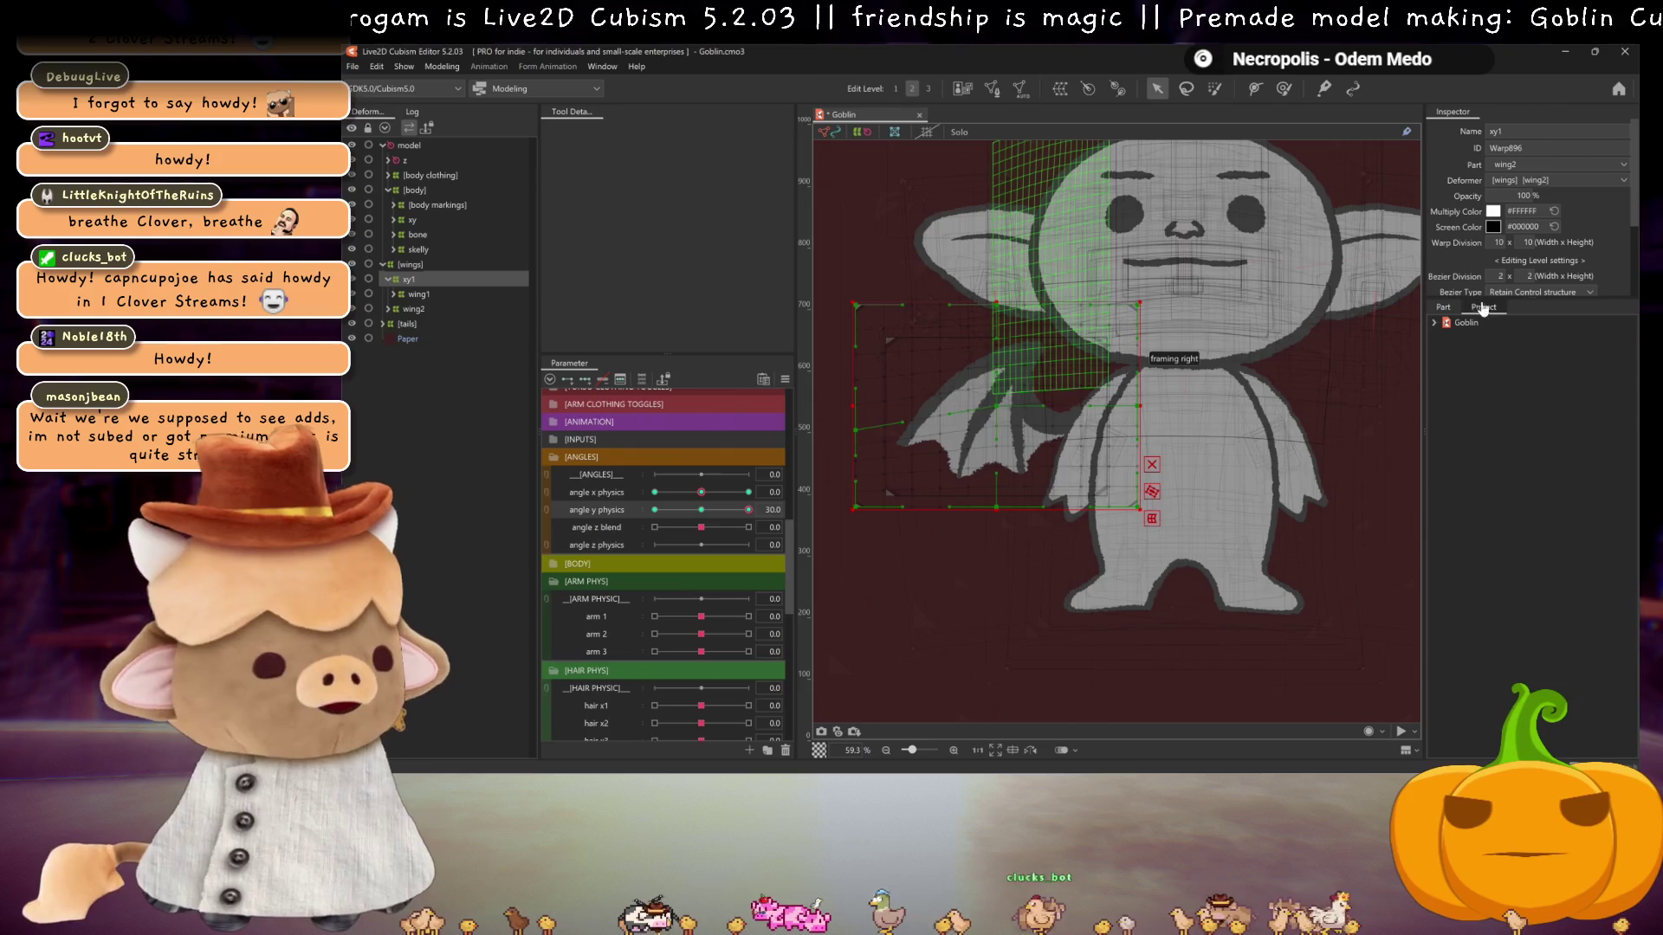
left_click(1540, 292)
left_click(1537, 351)
left_click_drag(866, 481, 879, 491)
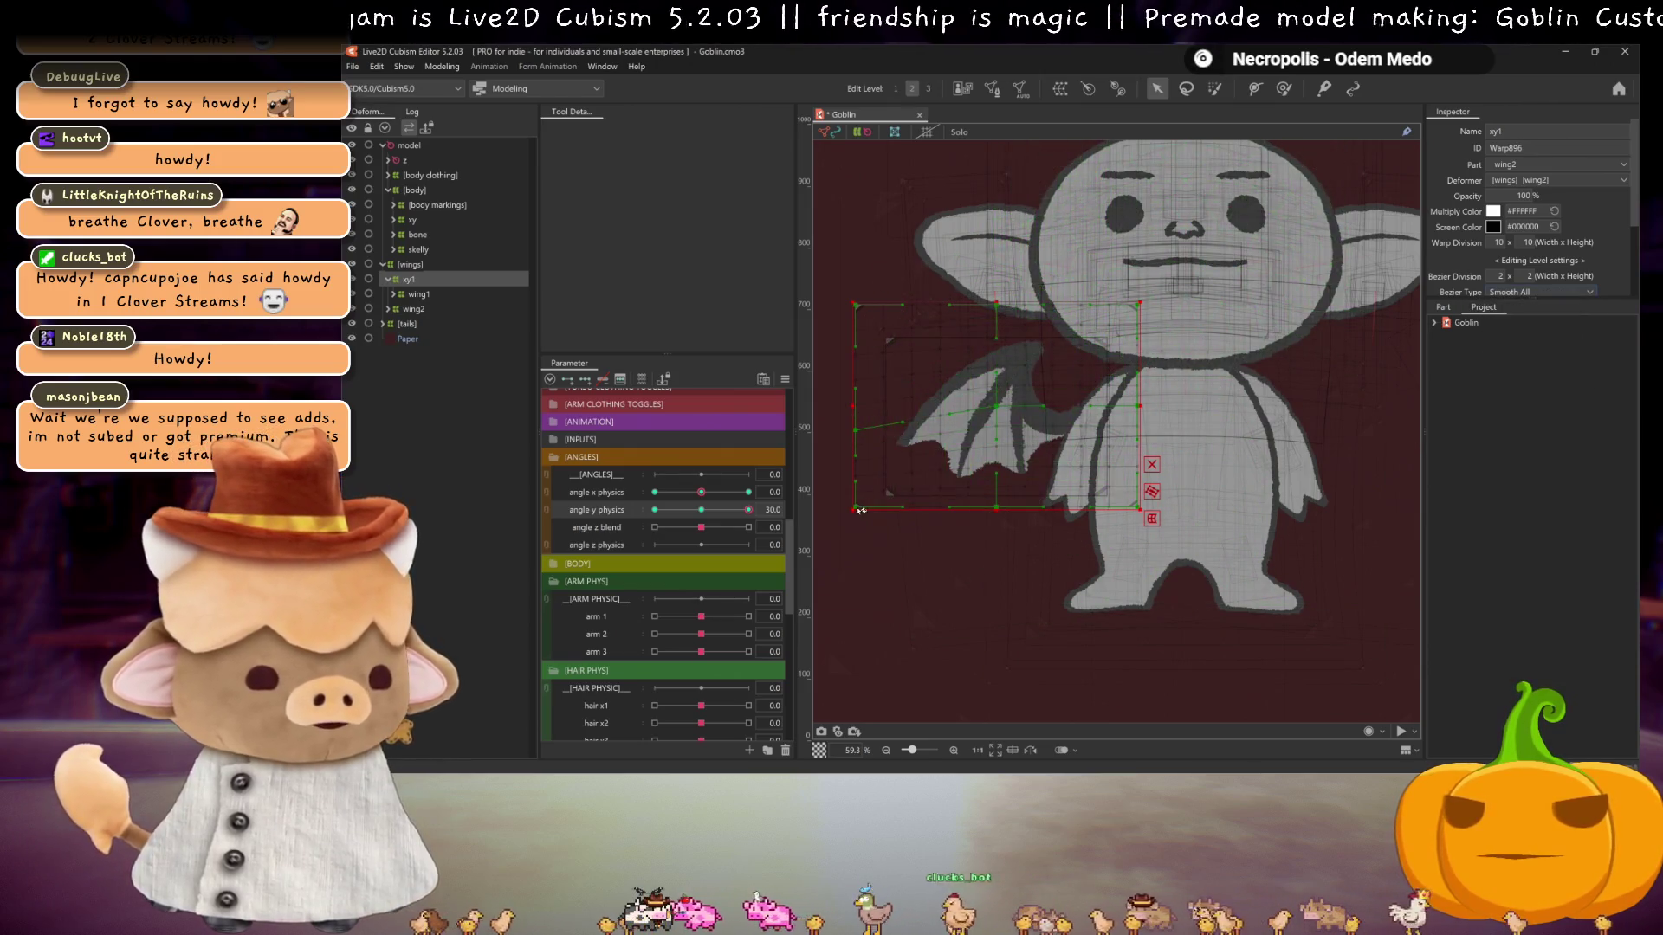
left_click(1003, 413)
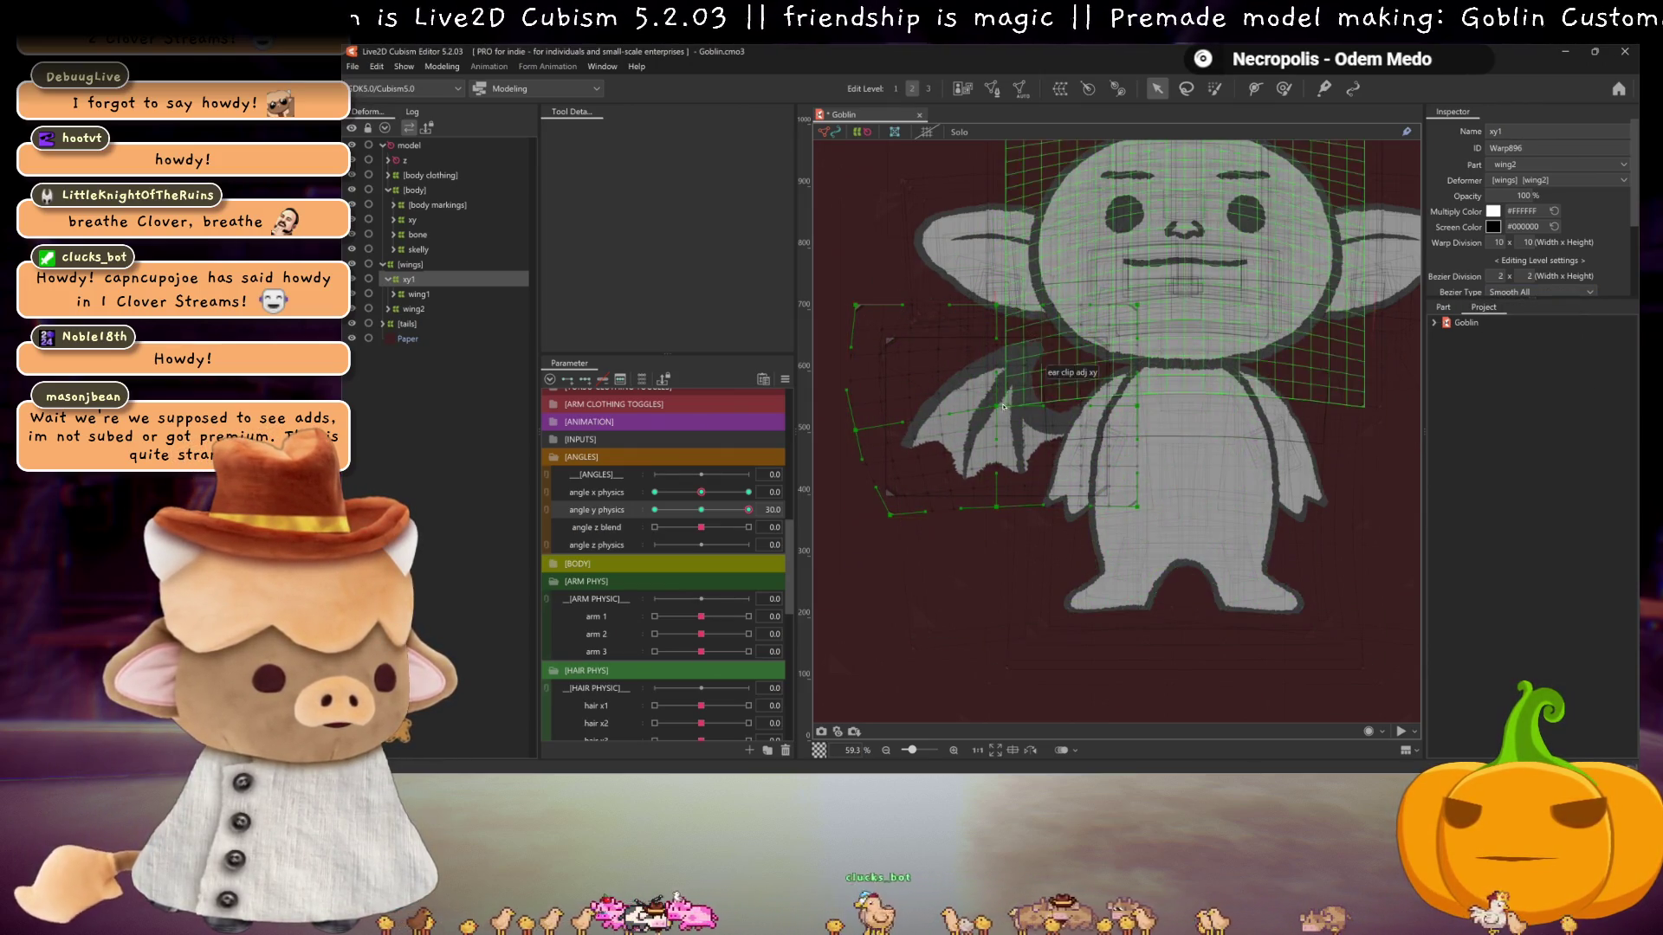
left_click_drag(1001, 307, 964, 316)
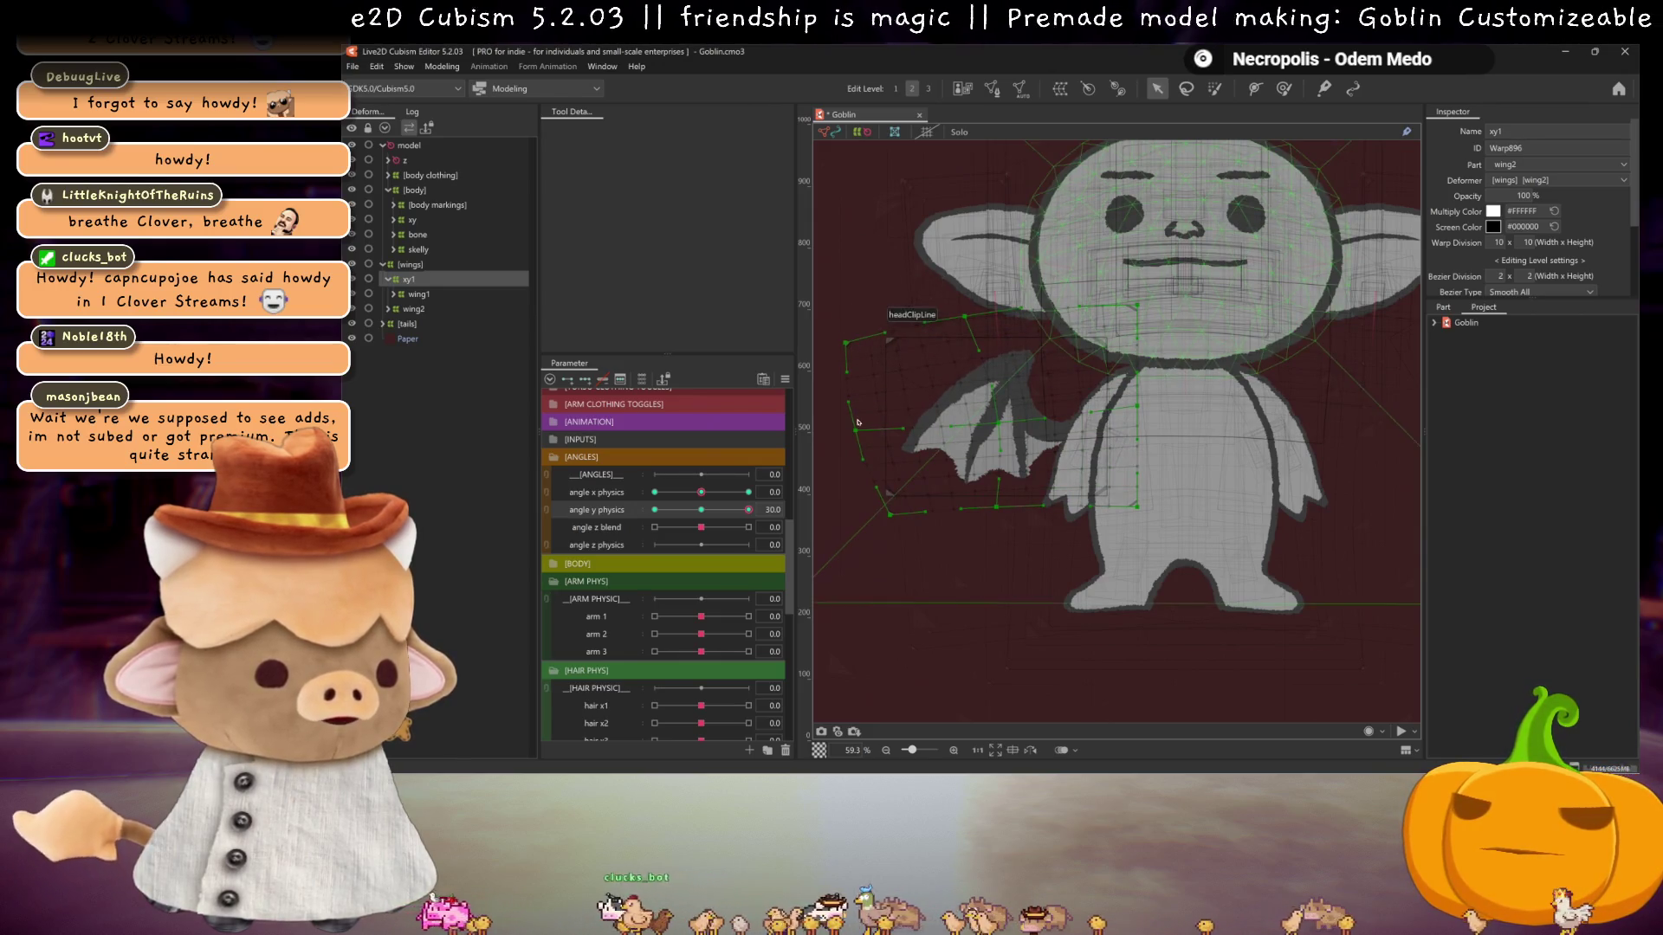
left_click_drag(849, 401, 862, 414)
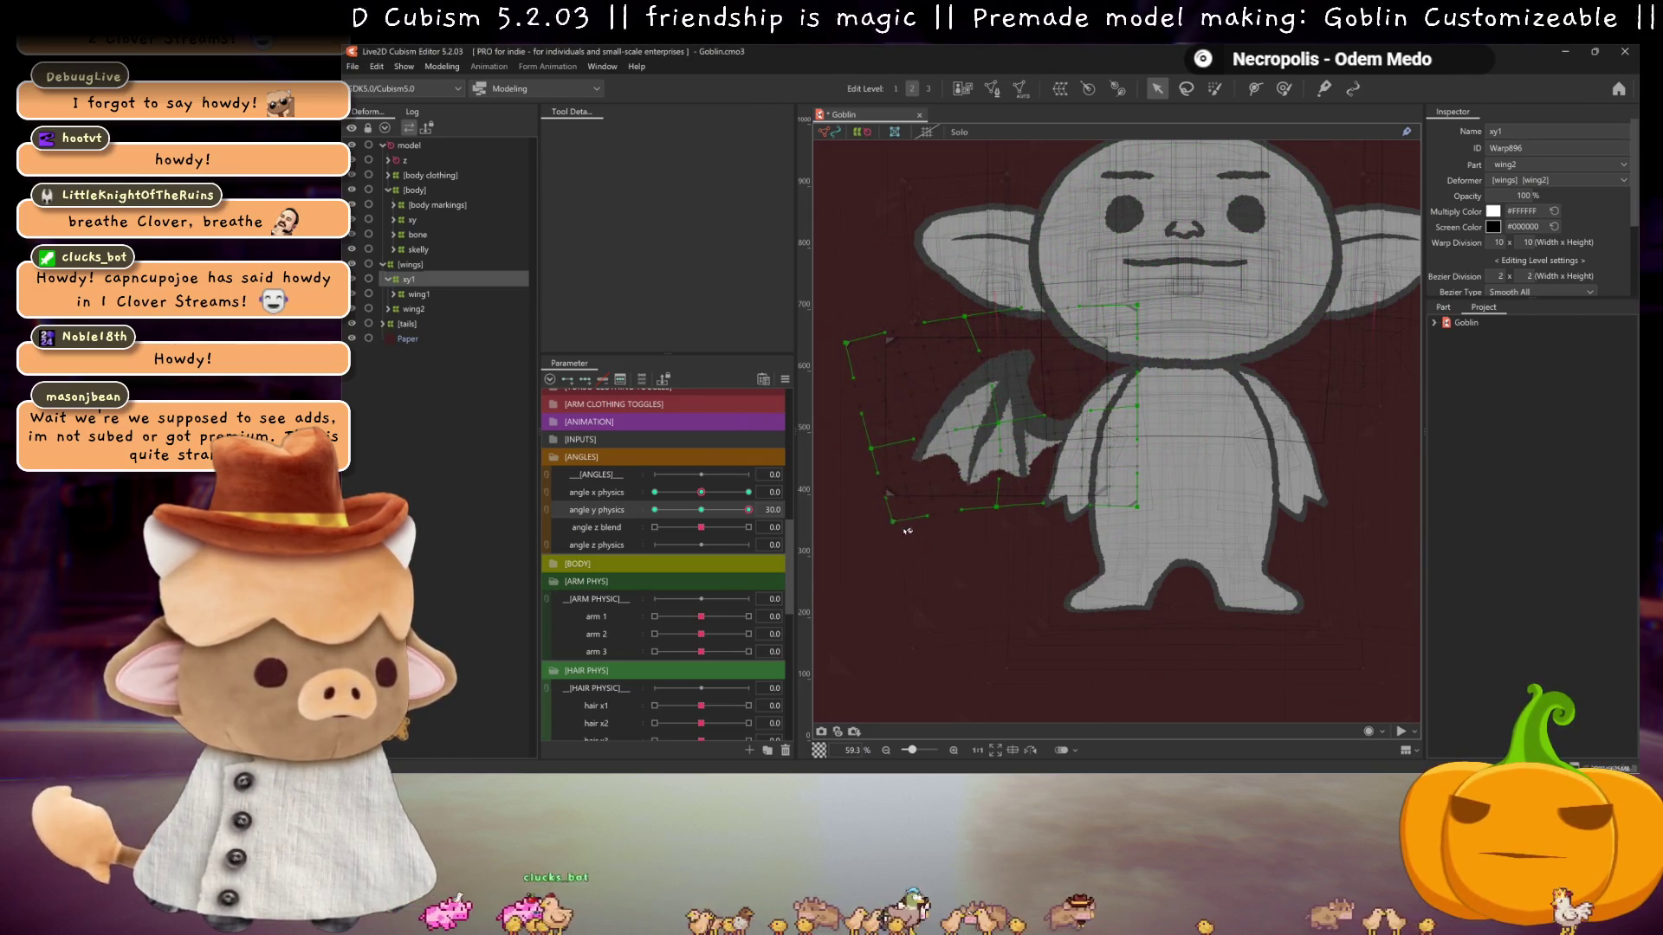
- Compare the wing shape across angle y tilts, then bring up Motion Mirroring
left_click(710, 511)
left_click_drag(712, 514, 787, 506)
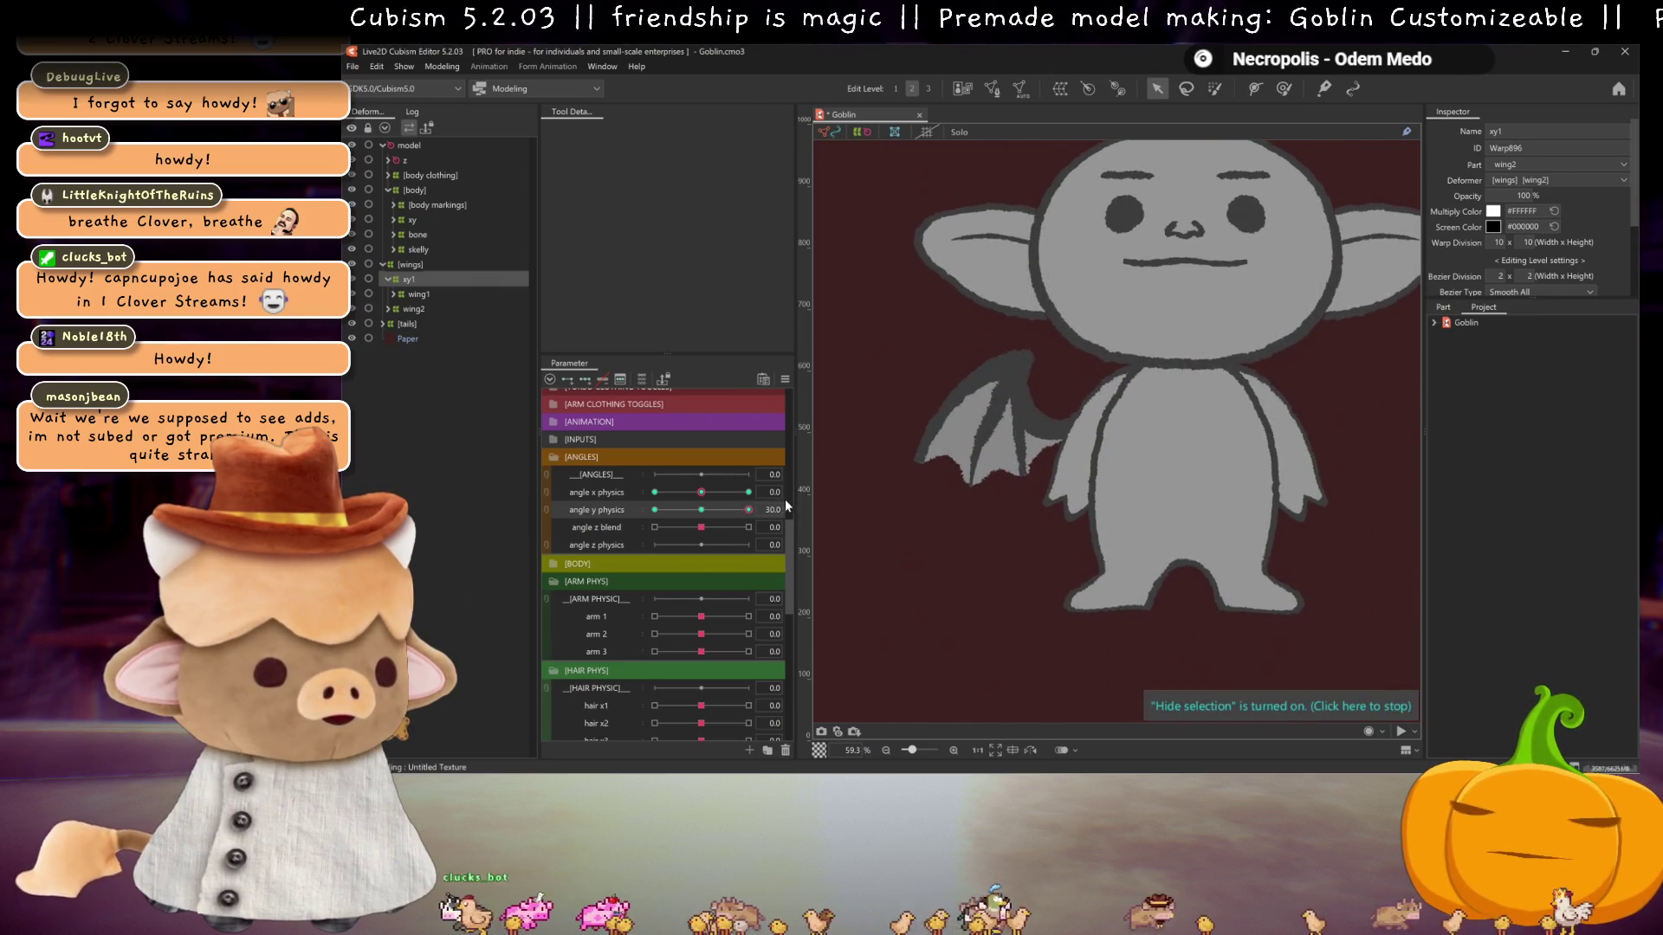
left_click(1031, 532)
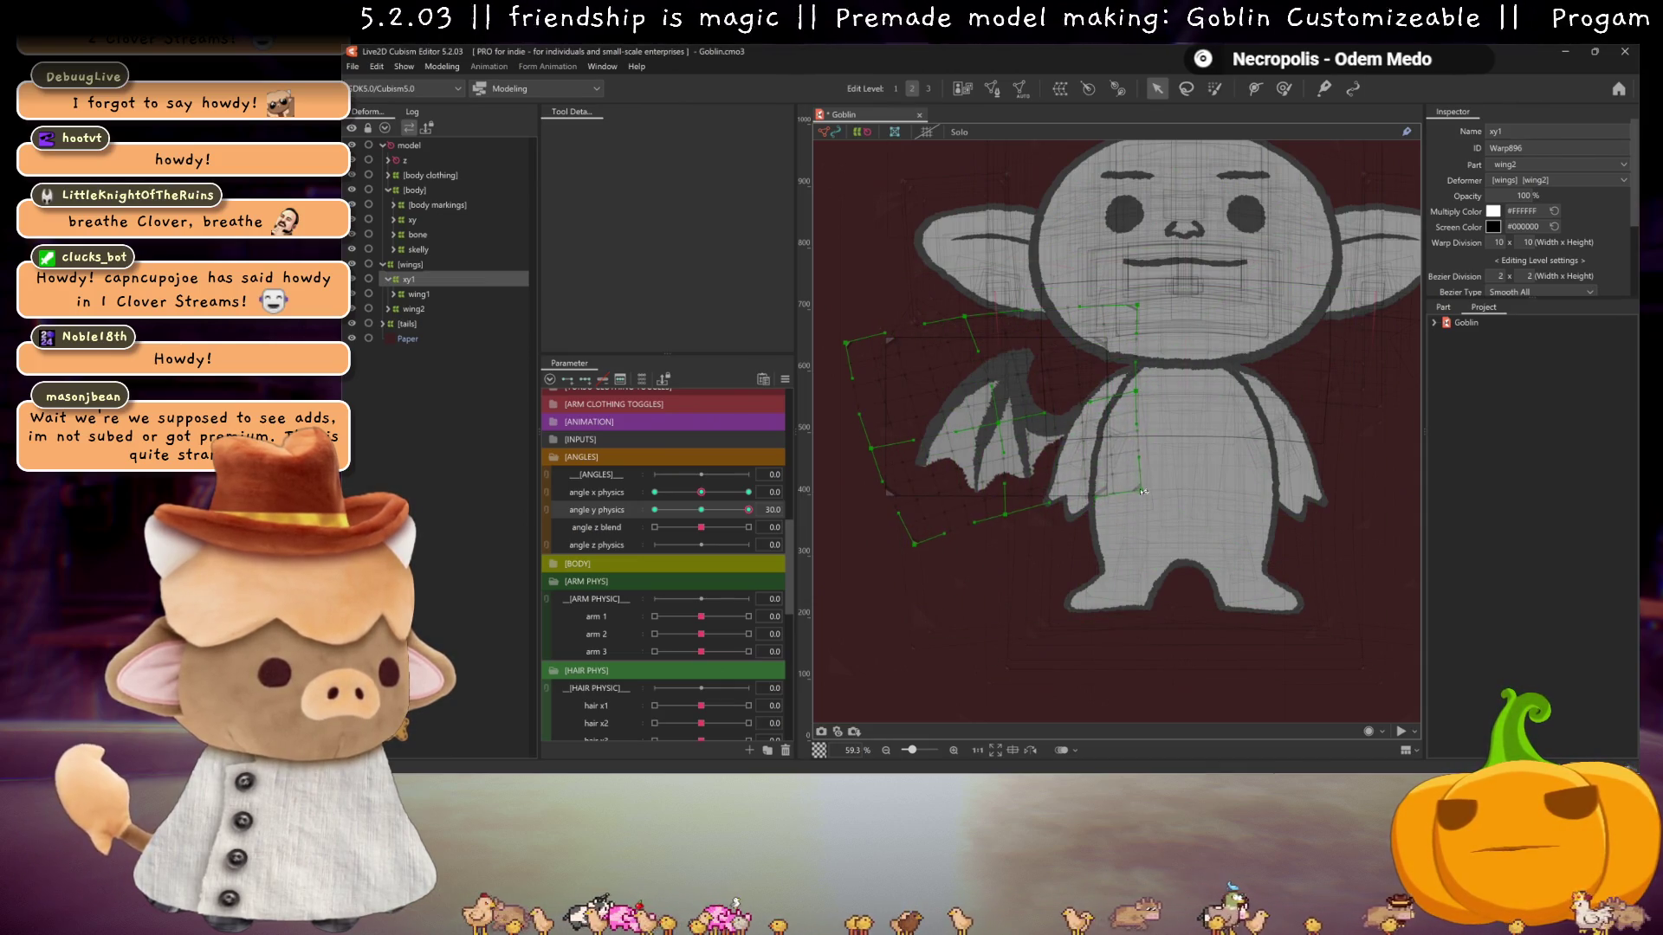
key("ctrl+h")
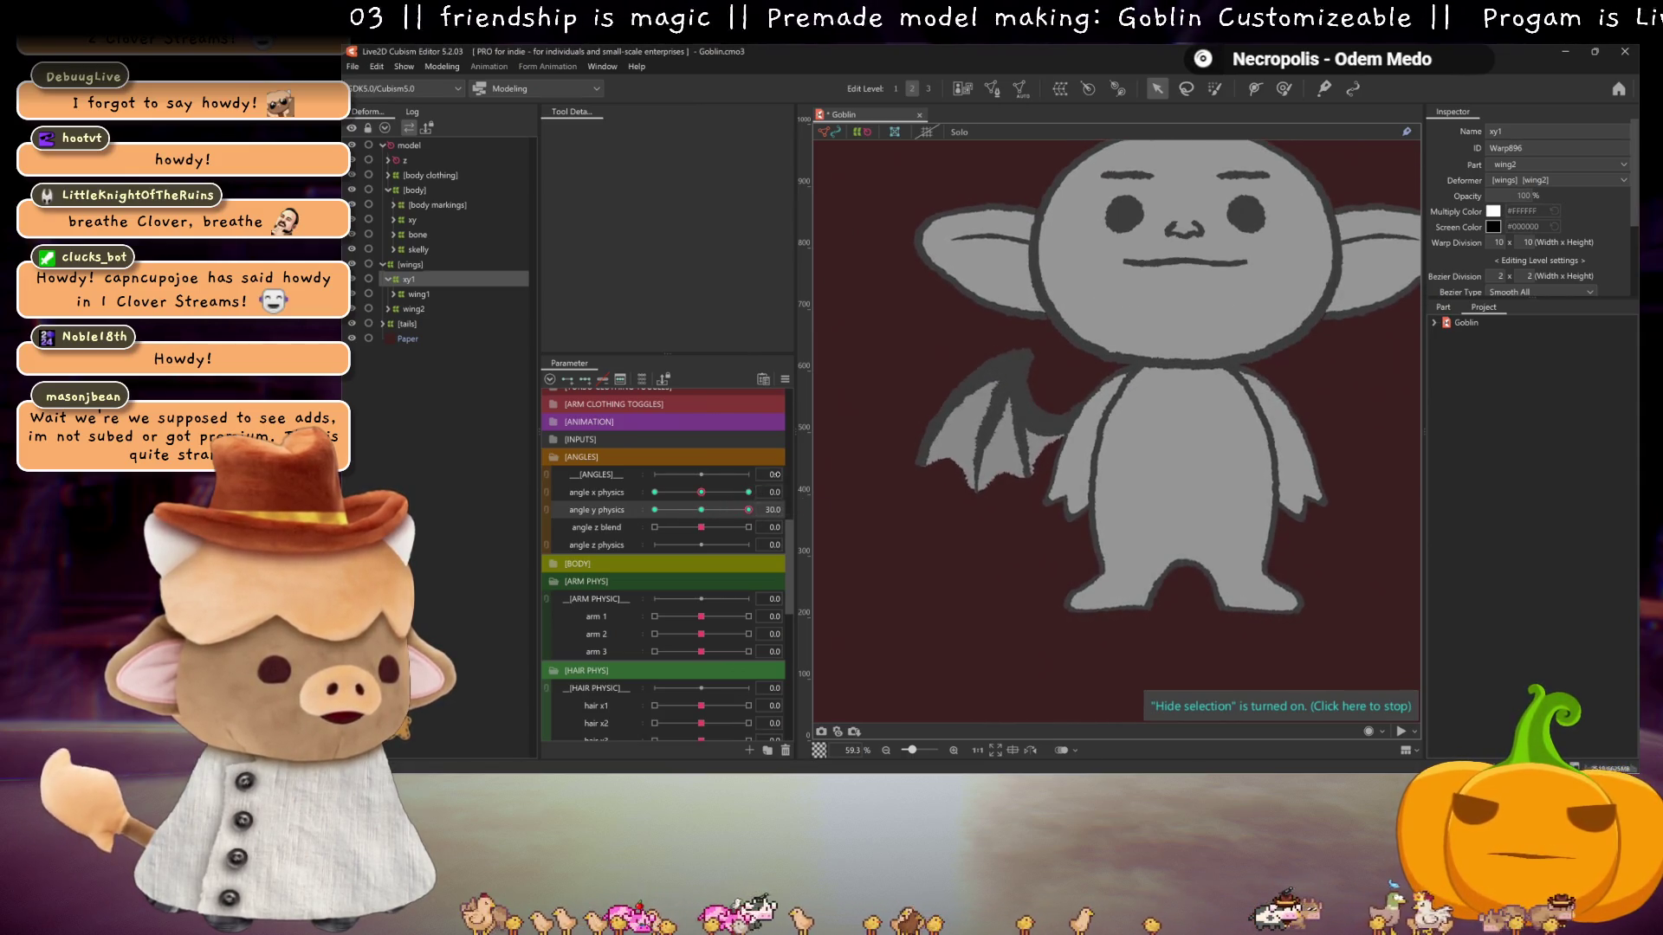
key("ctrl+m")
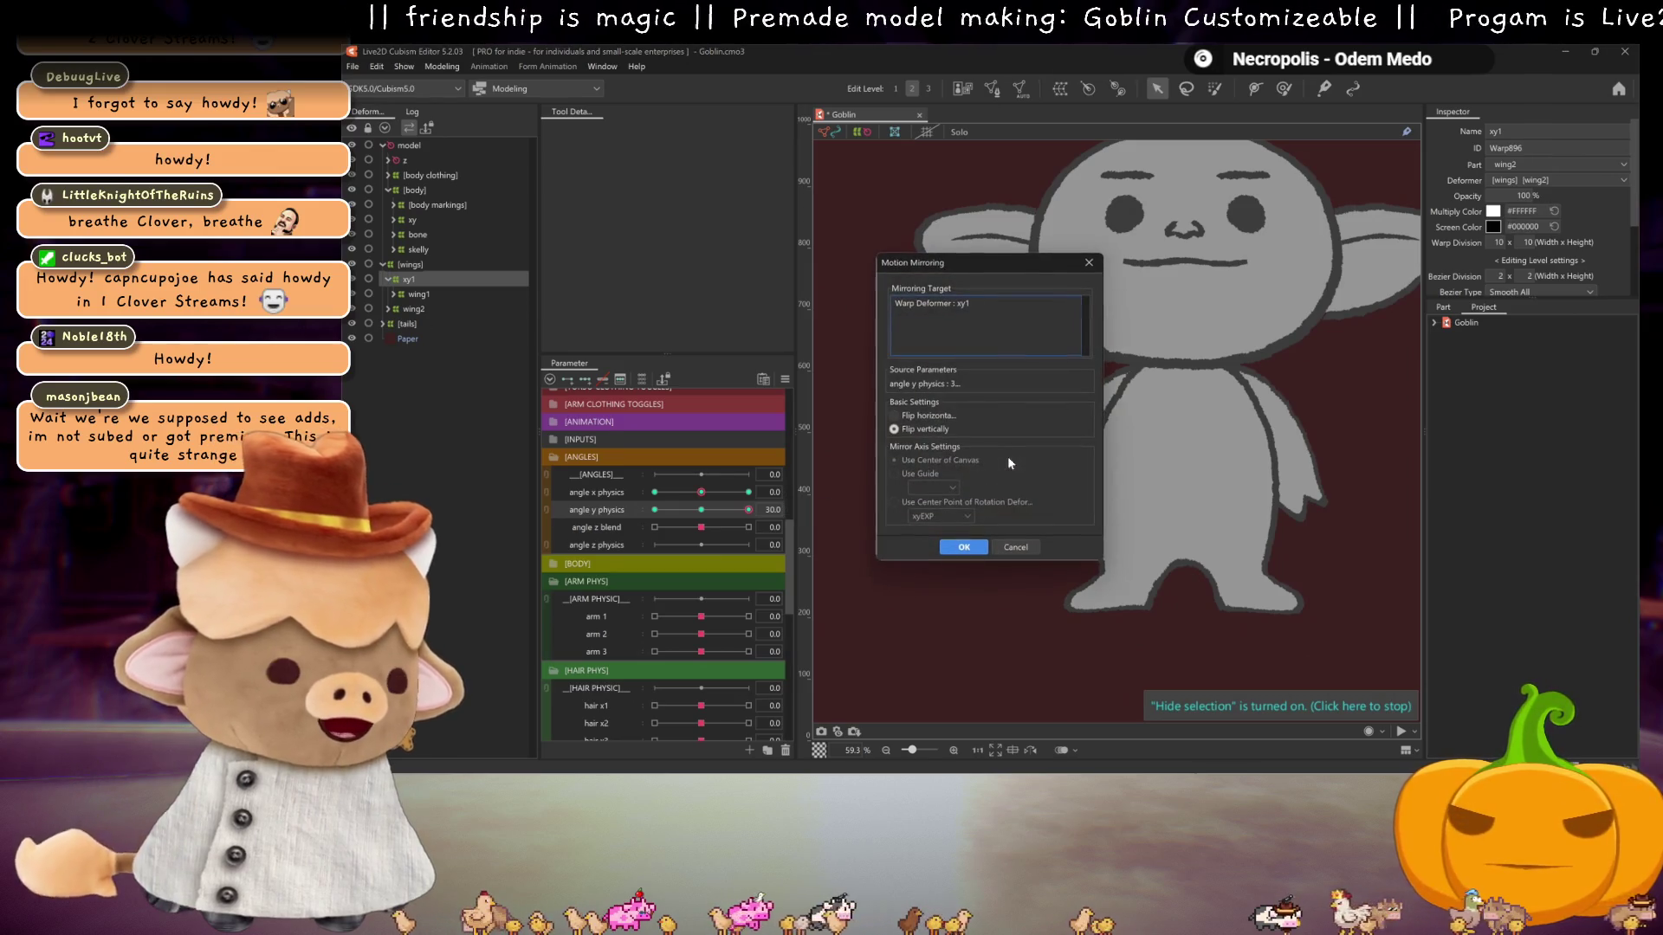
- Apply the mirrored wing shape and pull the xy1 wing's left-edge warp points outward
left_click(964, 548)
mouse_move(748, 510)
left_mouse_down()
mouse_move(614, 517)
mouse_move(691, 515)
mouse_move(522, 497)
left_mouse_up()
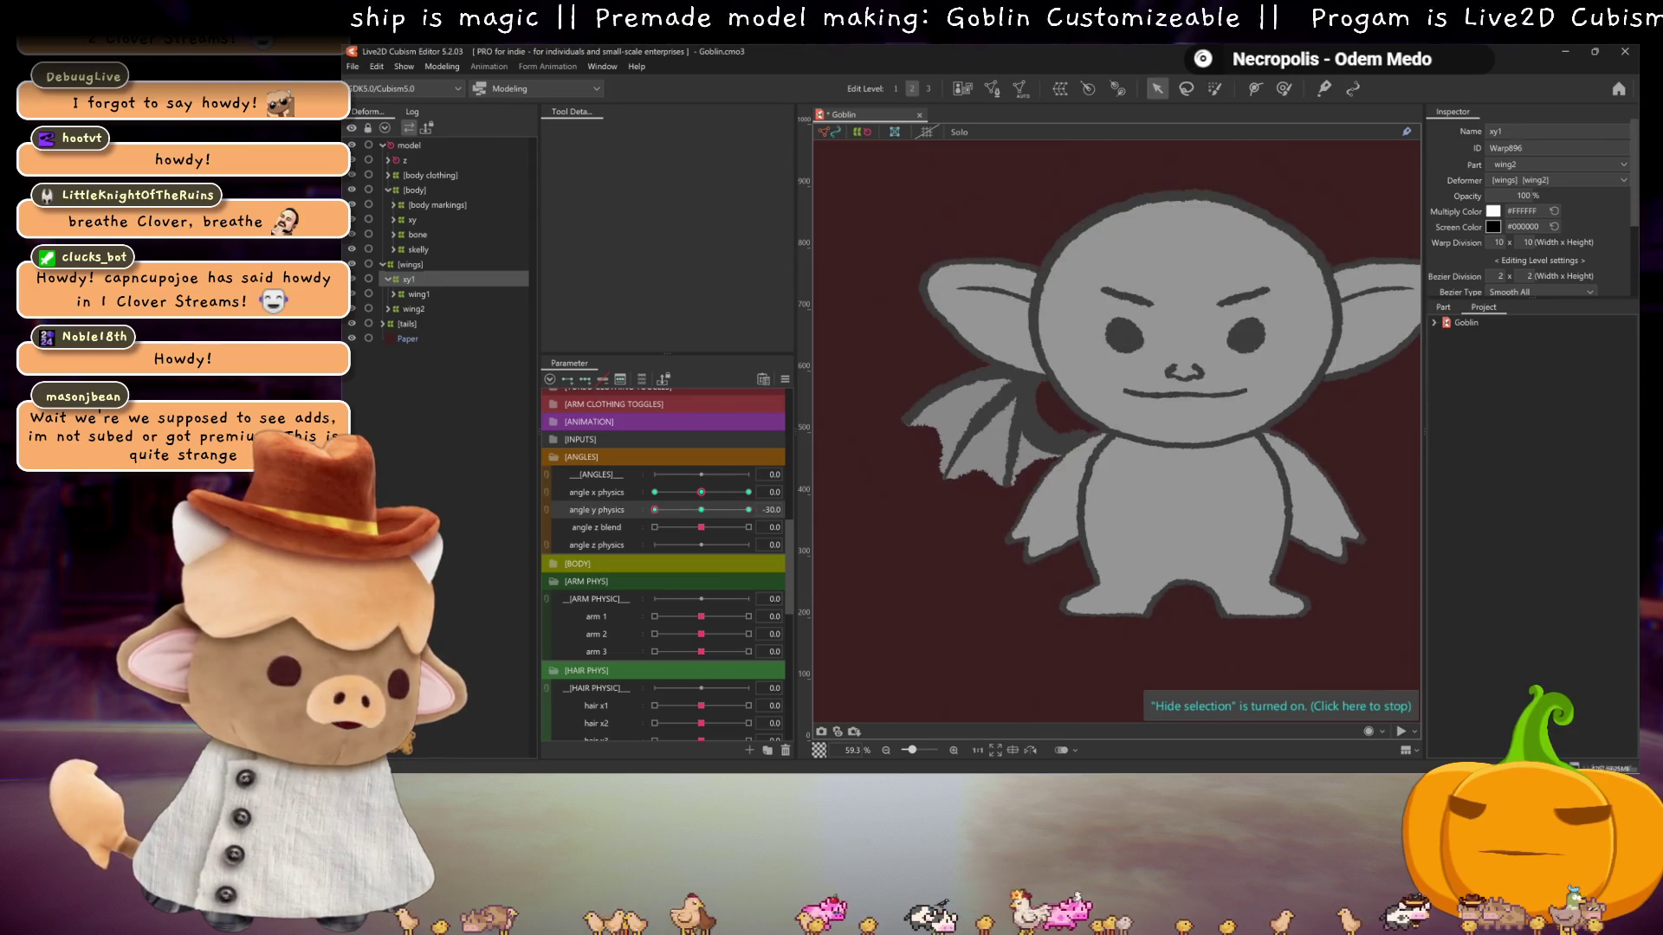
key("ctrl+h")
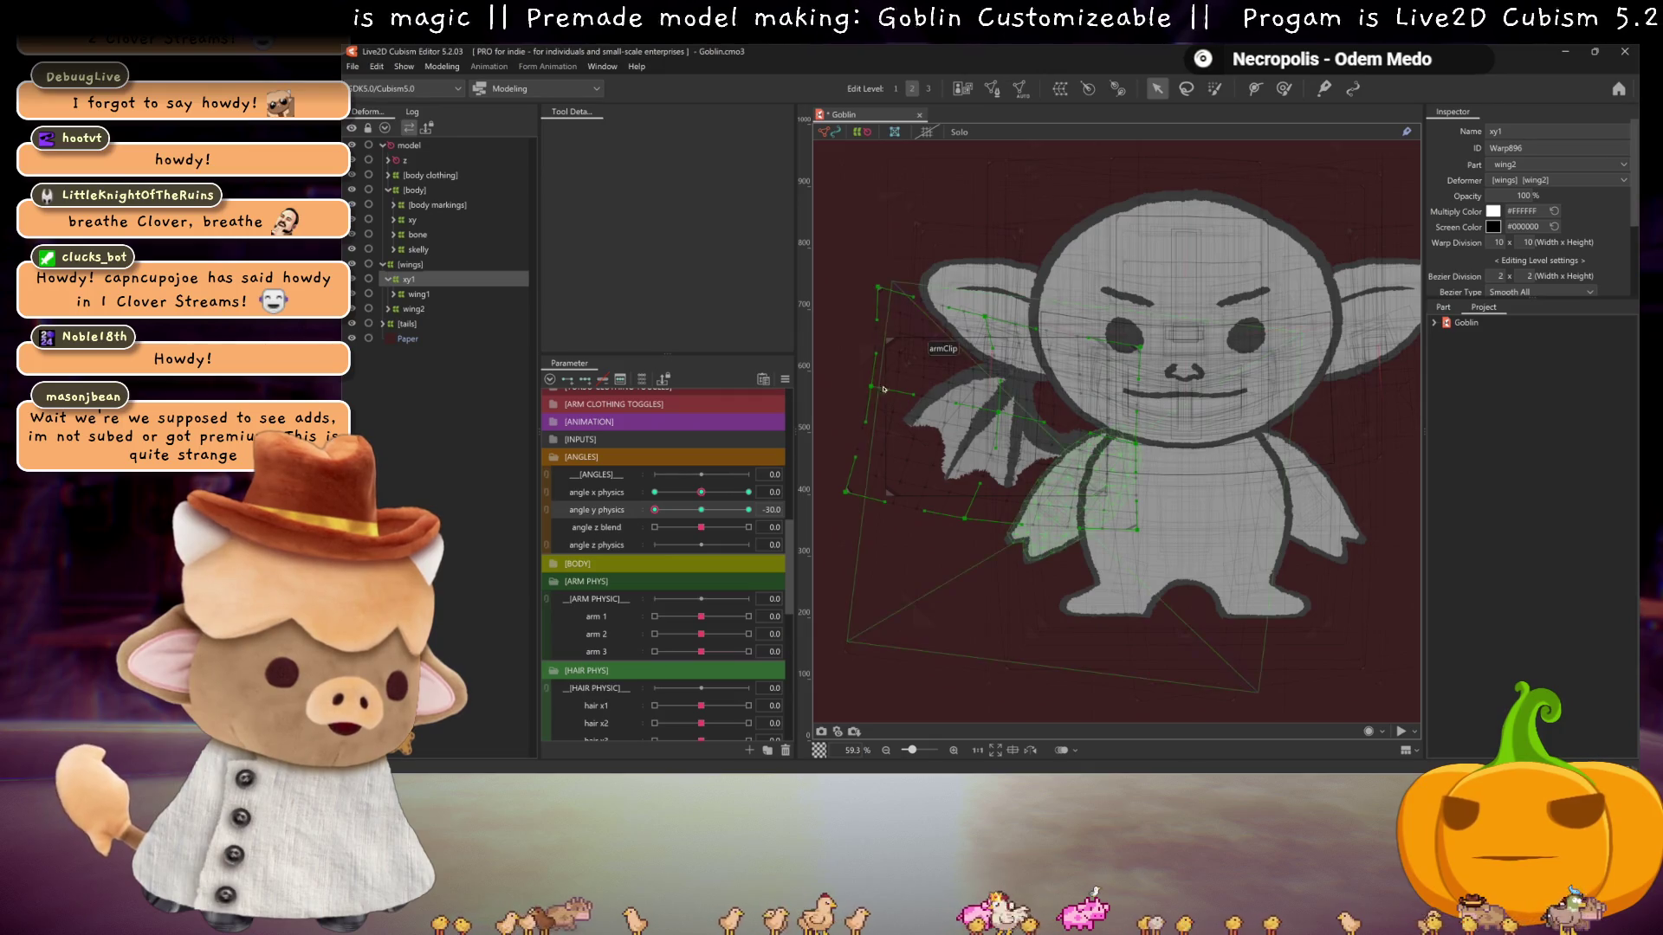
left_click_drag(883, 389, 861, 385)
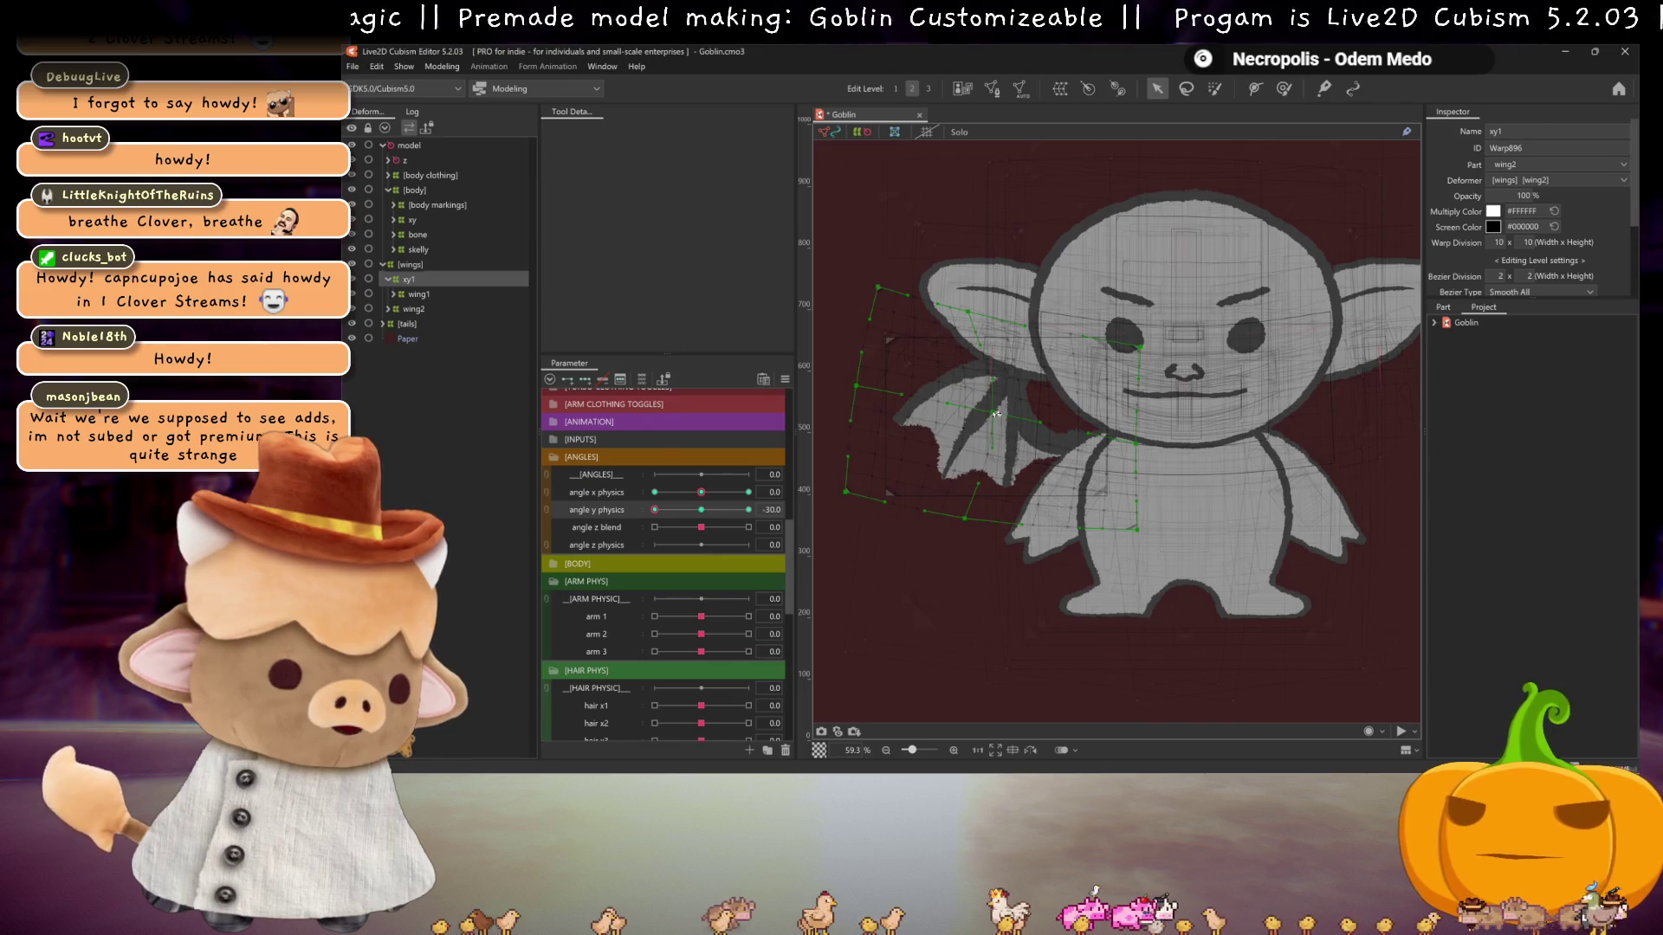
key("ctrl+h")
- Key angle y physics at -30, then sweep the head tilt through 30 and back to centre
left_click(676, 514)
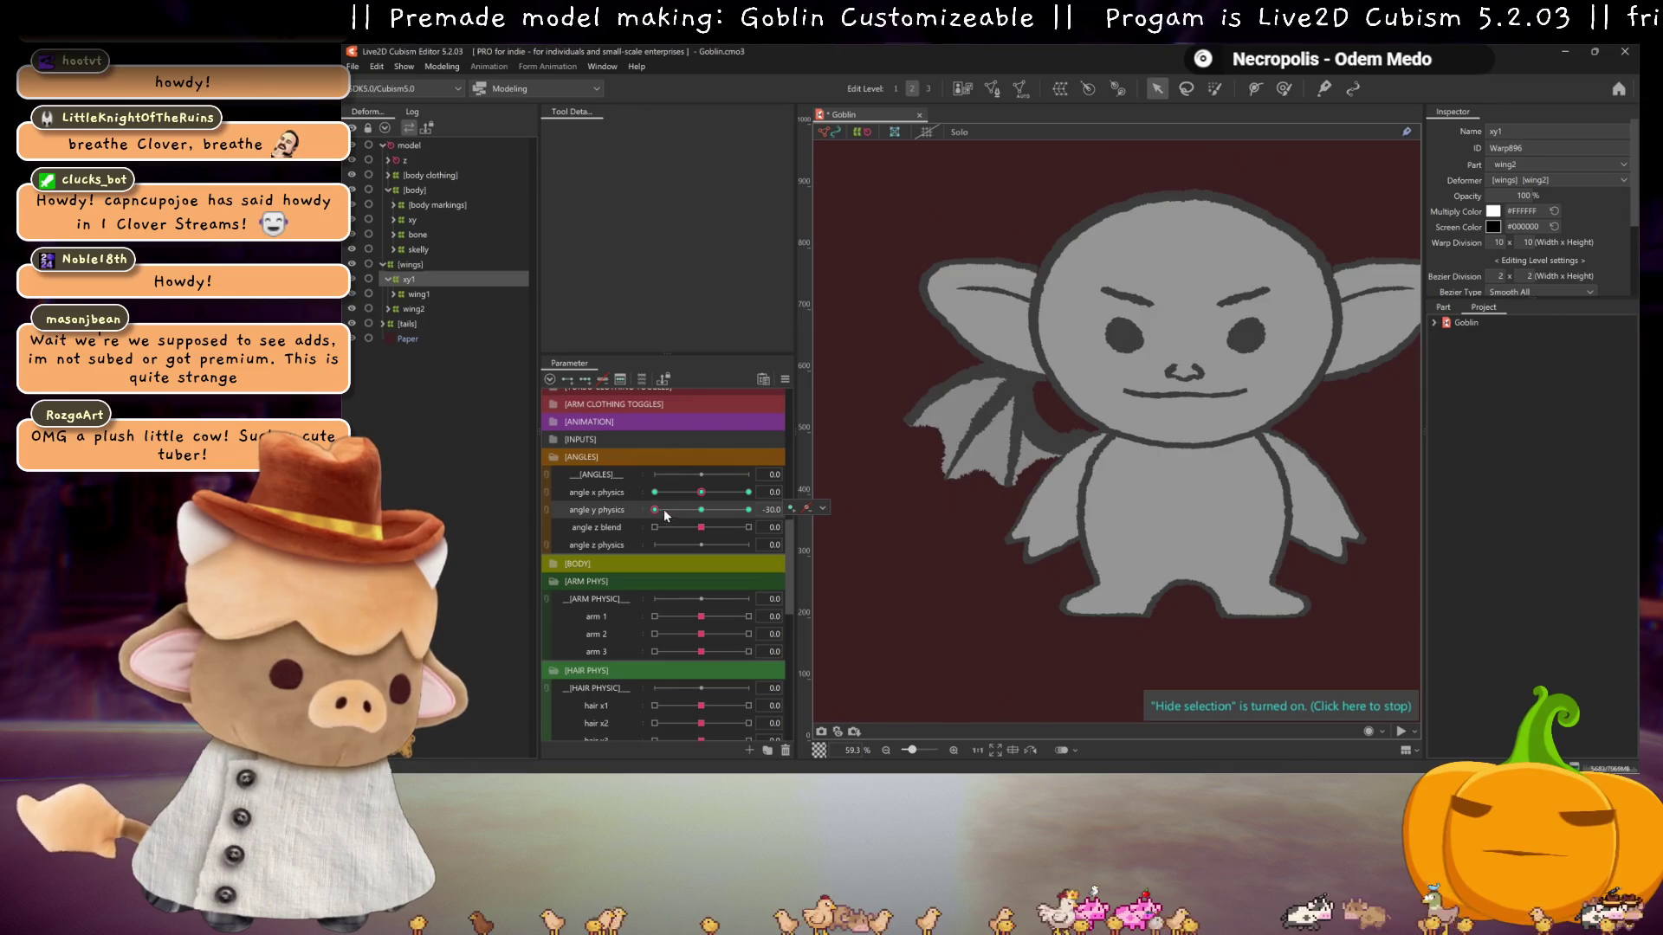
left_click(693, 509)
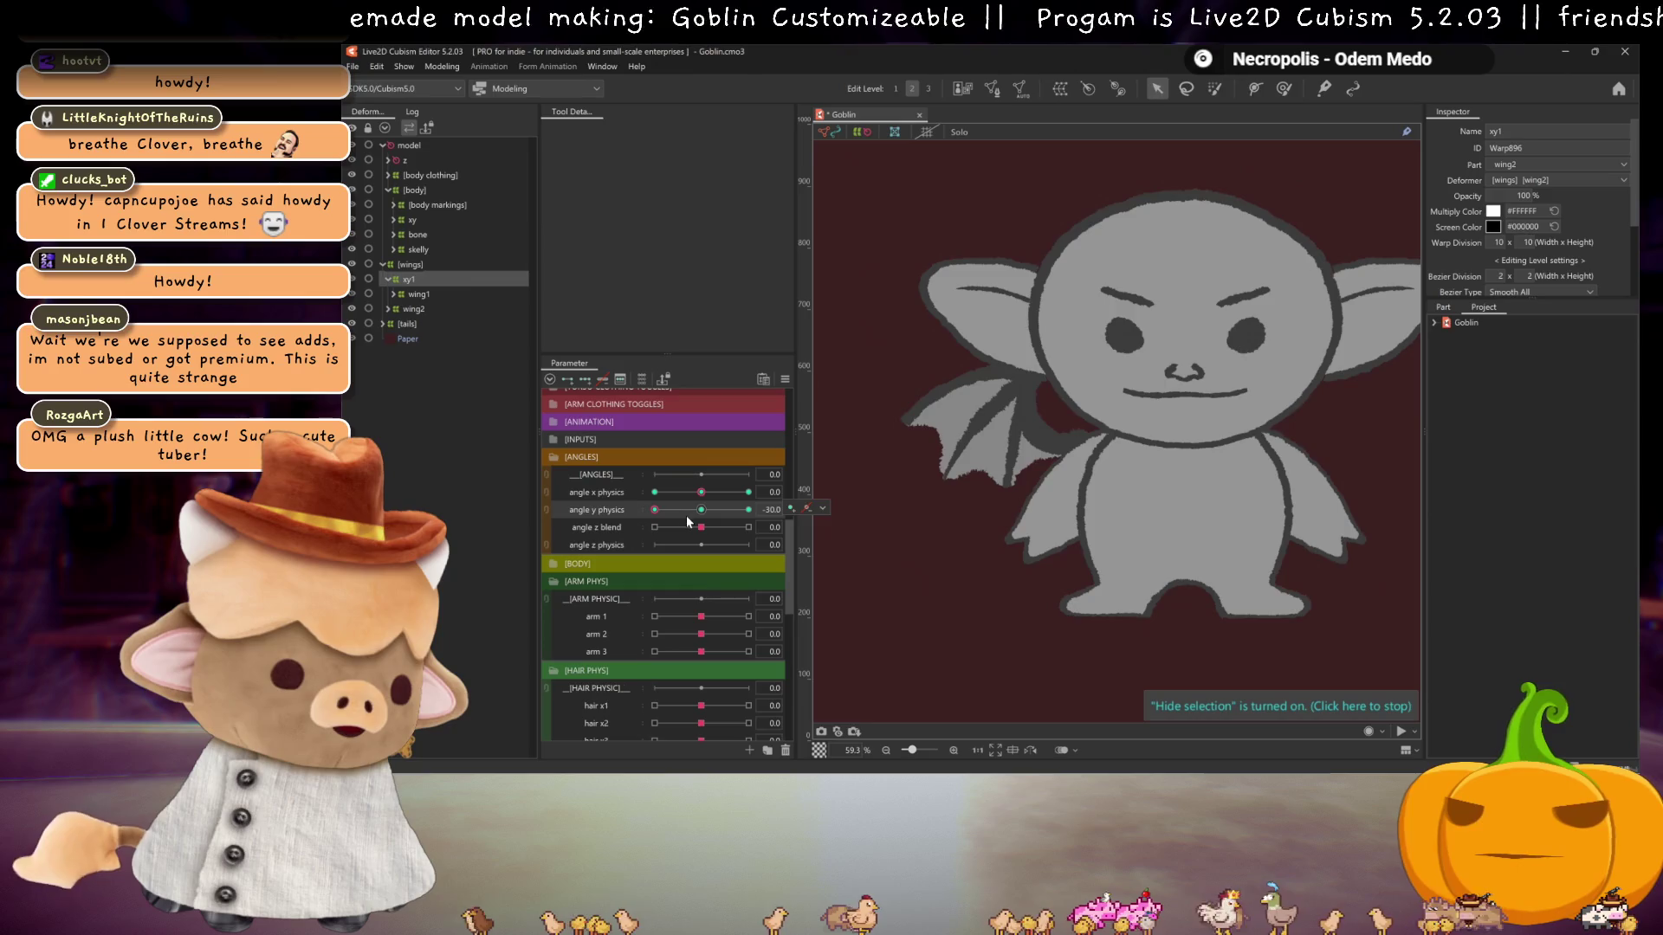
mouse_move(692, 517)
left_mouse_down()
mouse_move(636, 510)
mouse_move(748, 509)
left_mouse_up()
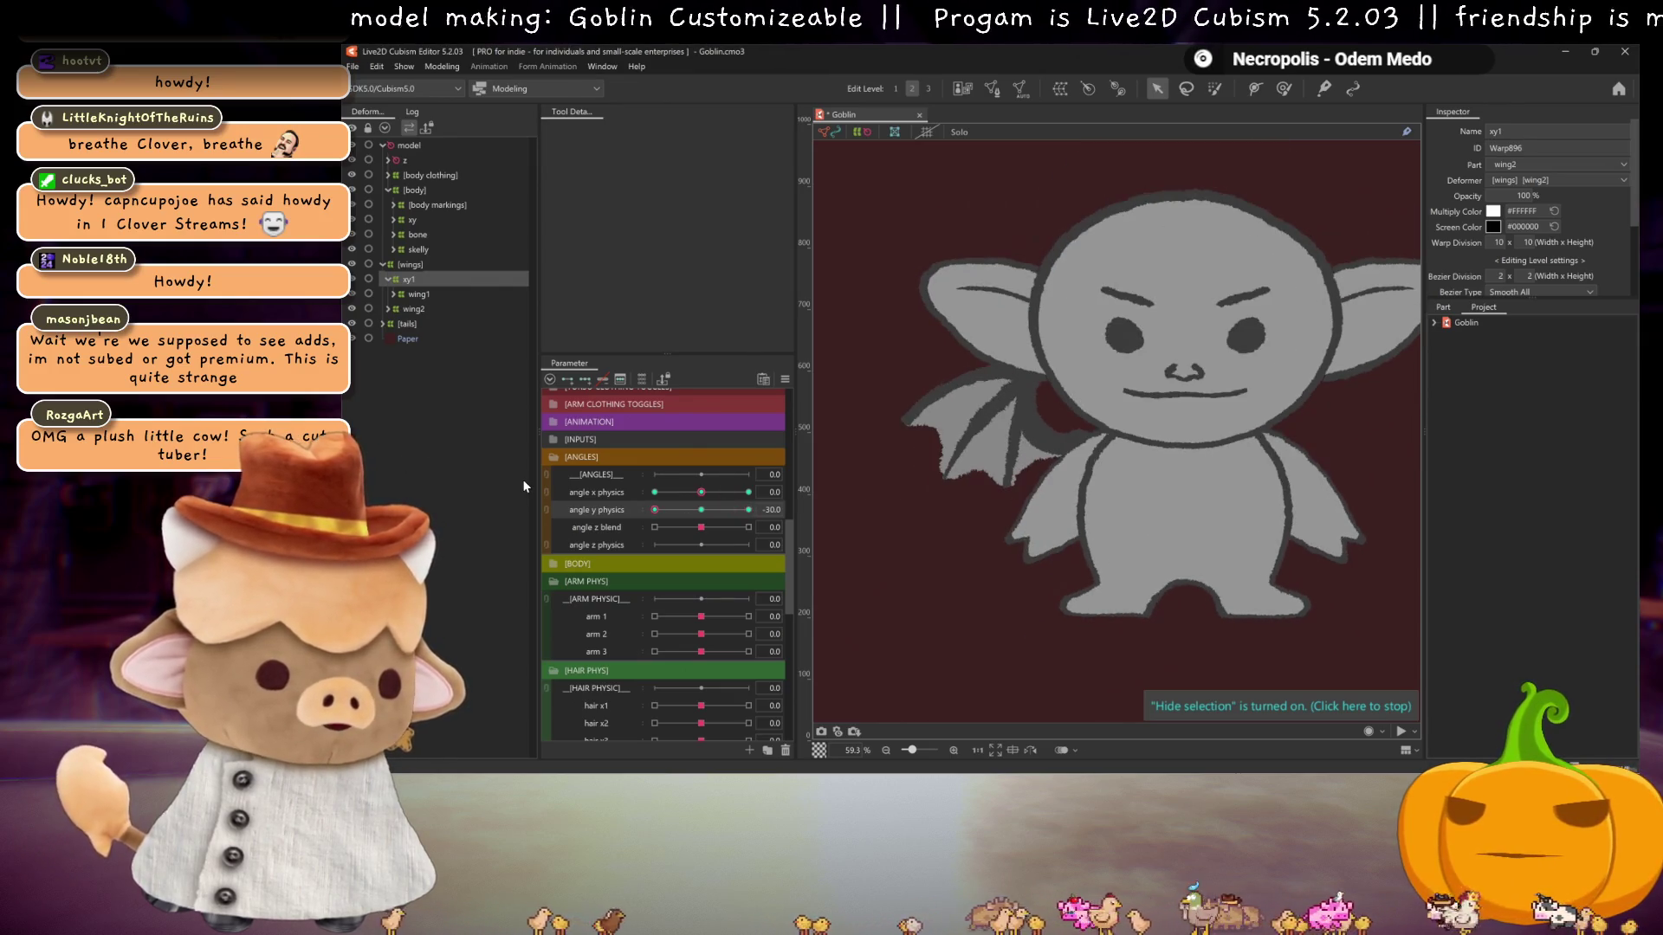
key("ctrl+z")
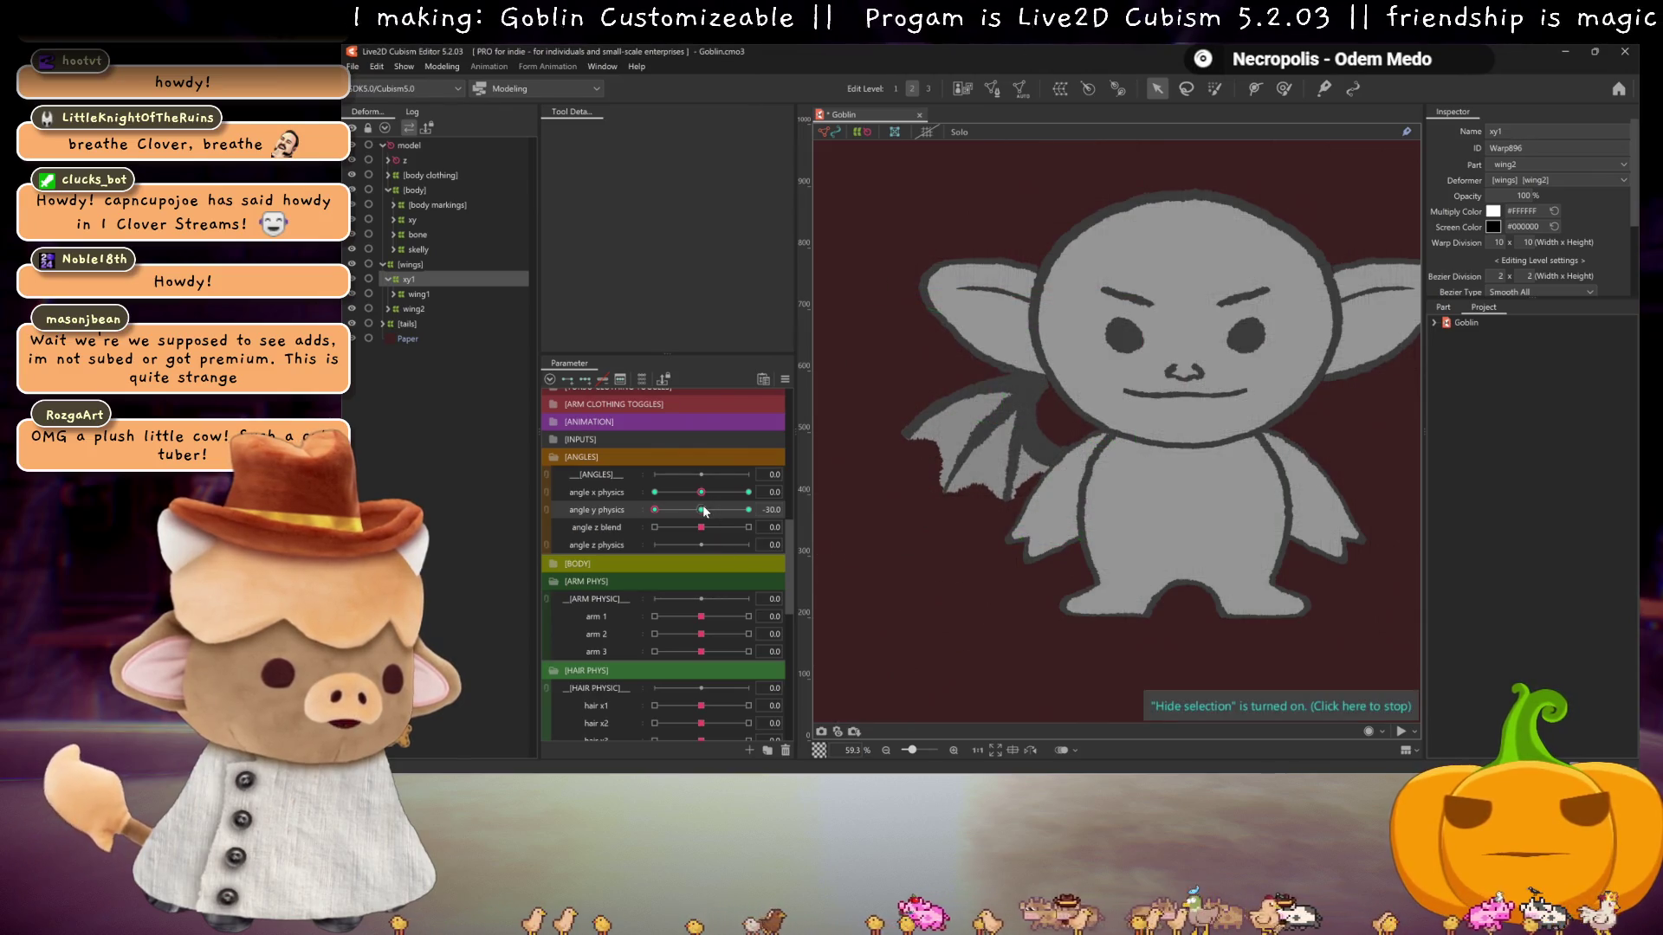
left_click_drag(654, 509, 596, 508)
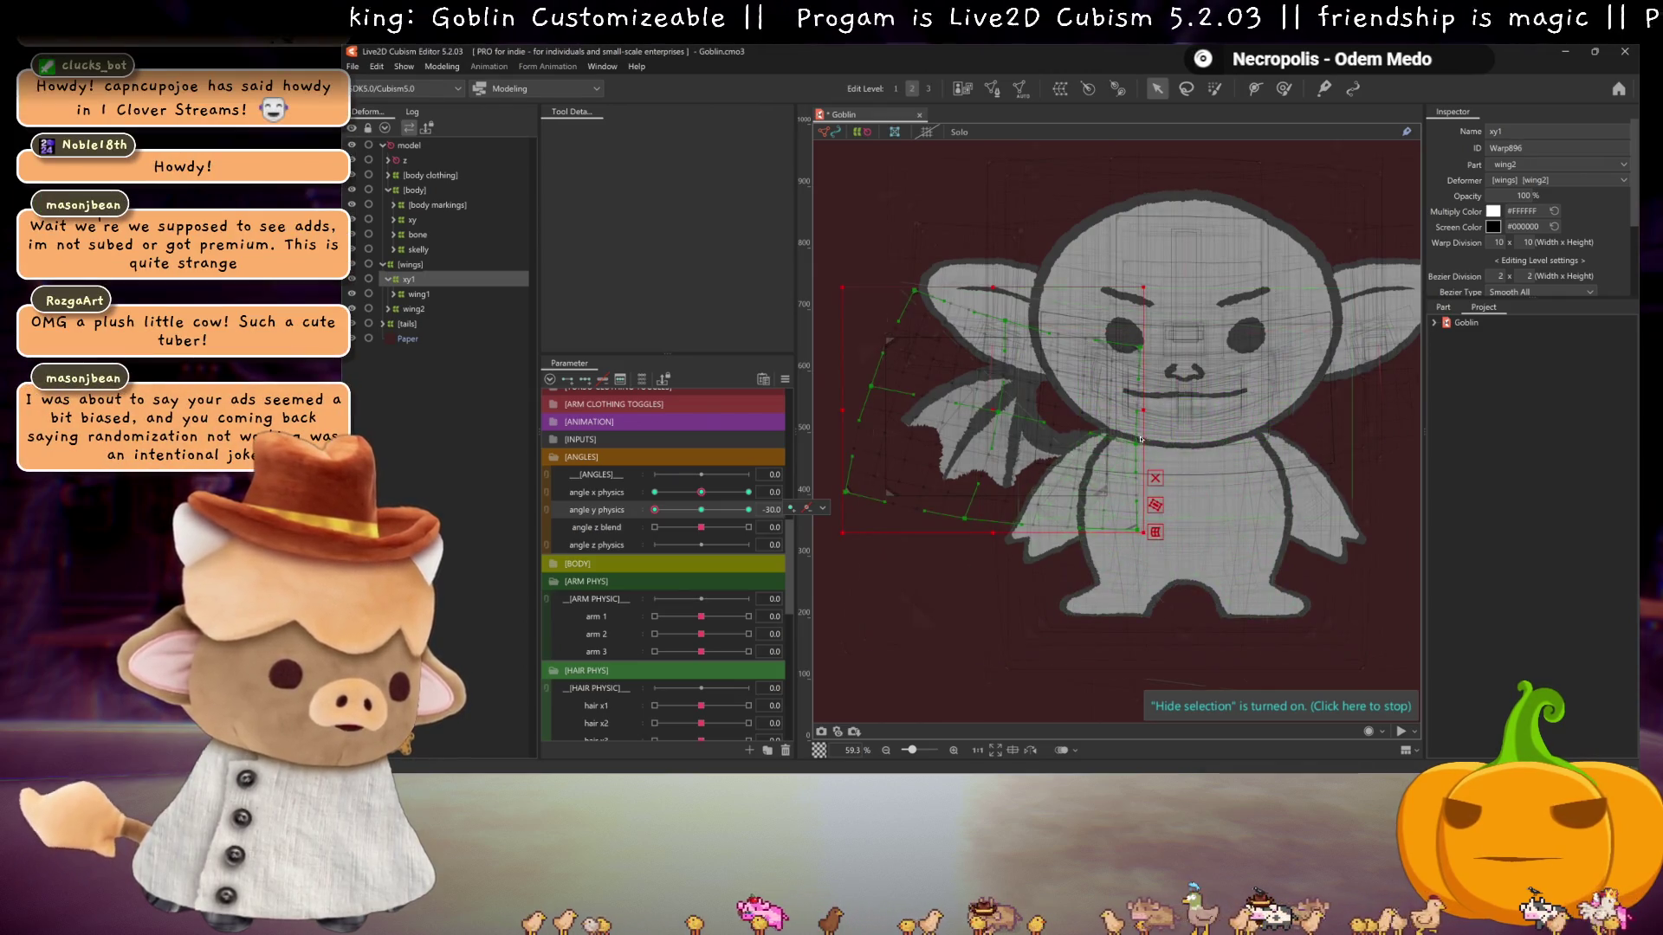
mouse_move(655, 509)
left_mouse_down()
mouse_move(679, 523)
mouse_move(686, 509)
mouse_move(613, 512)
mouse_move(864, 494)
mouse_move(419, 503)
left_mouse_up()
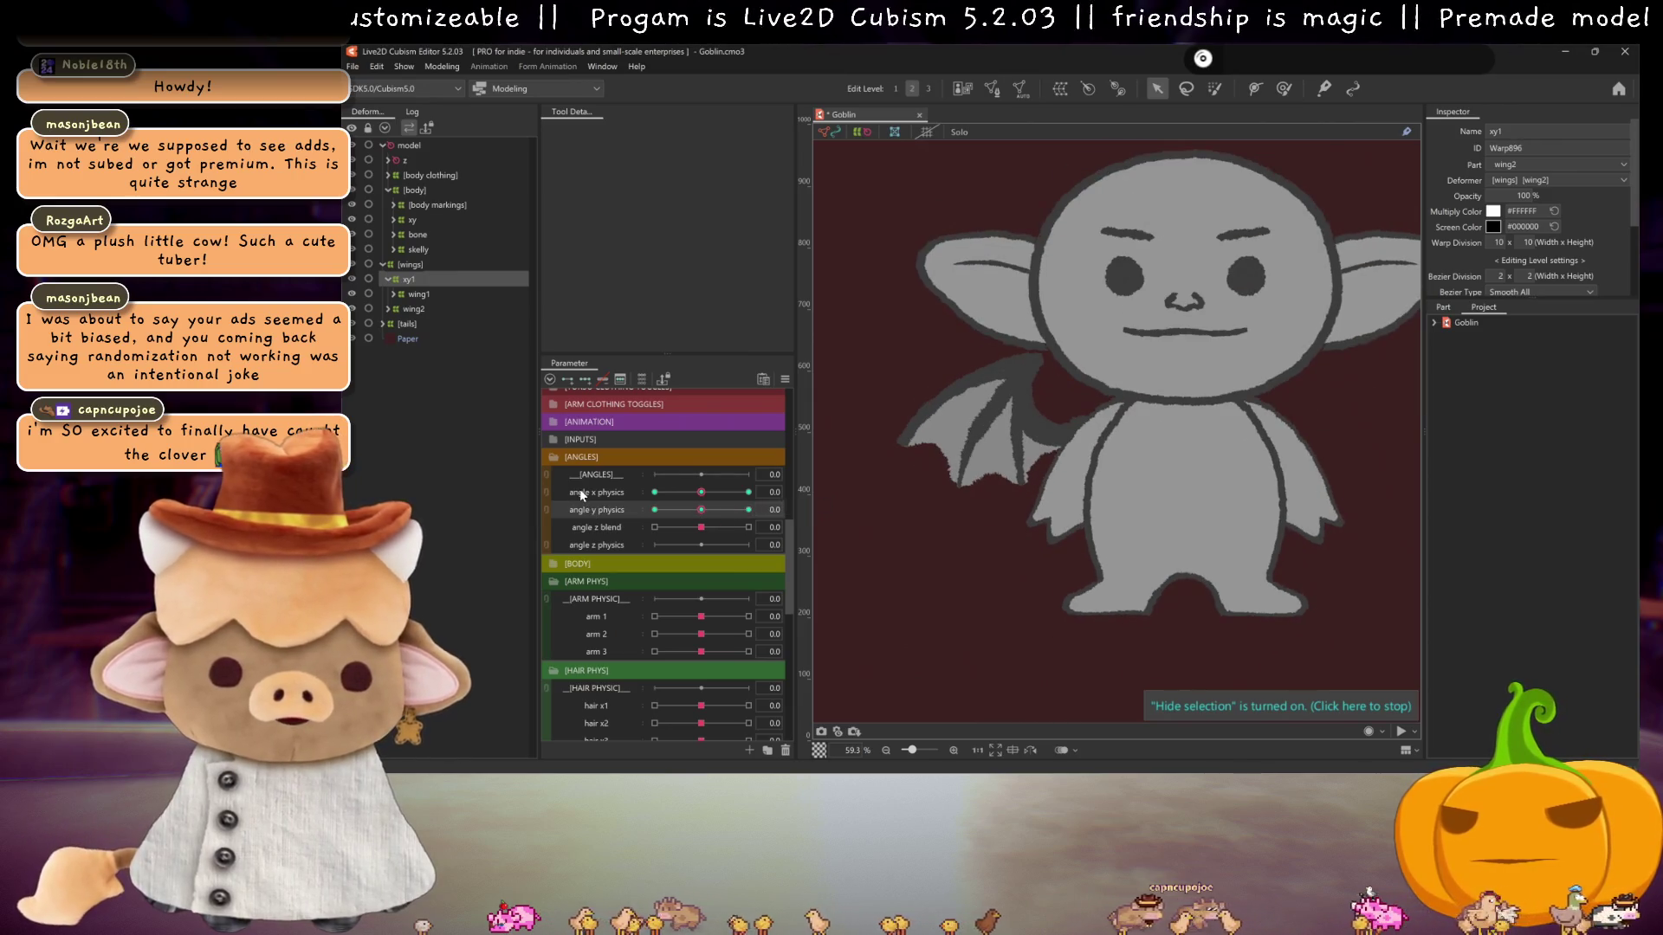
left_click(785, 378)
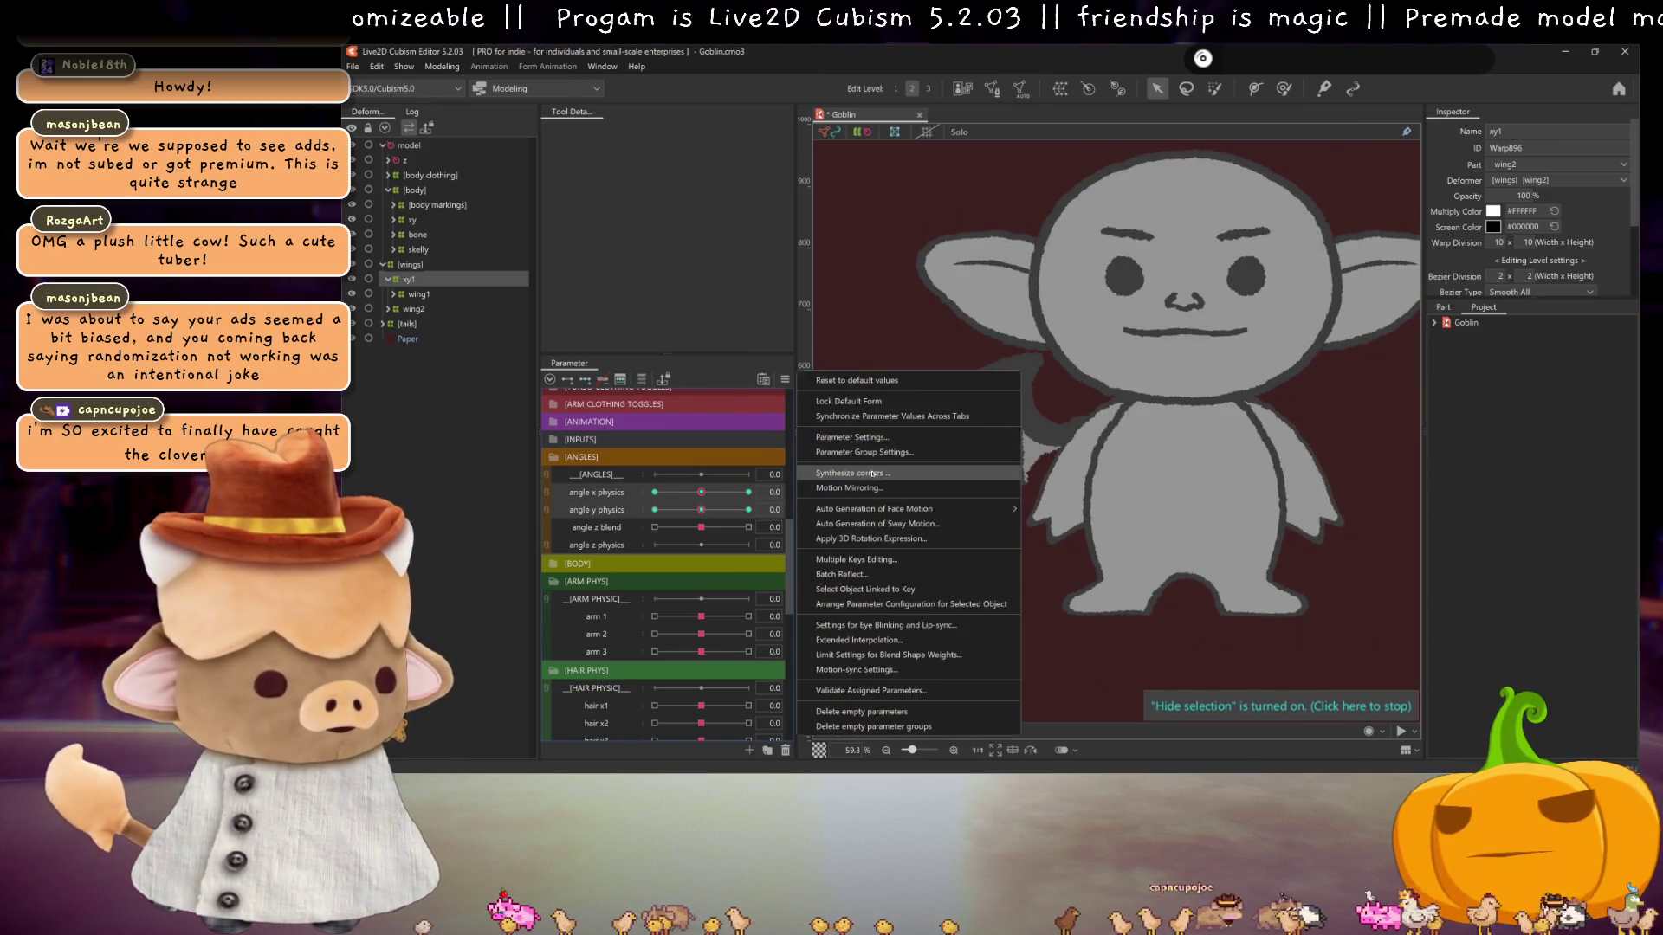
- Generate the missing angle corner keys and turn the right wing back on
left_click(854, 473)
left_click(1022, 542)
scroll(589, 456, "up", 10)
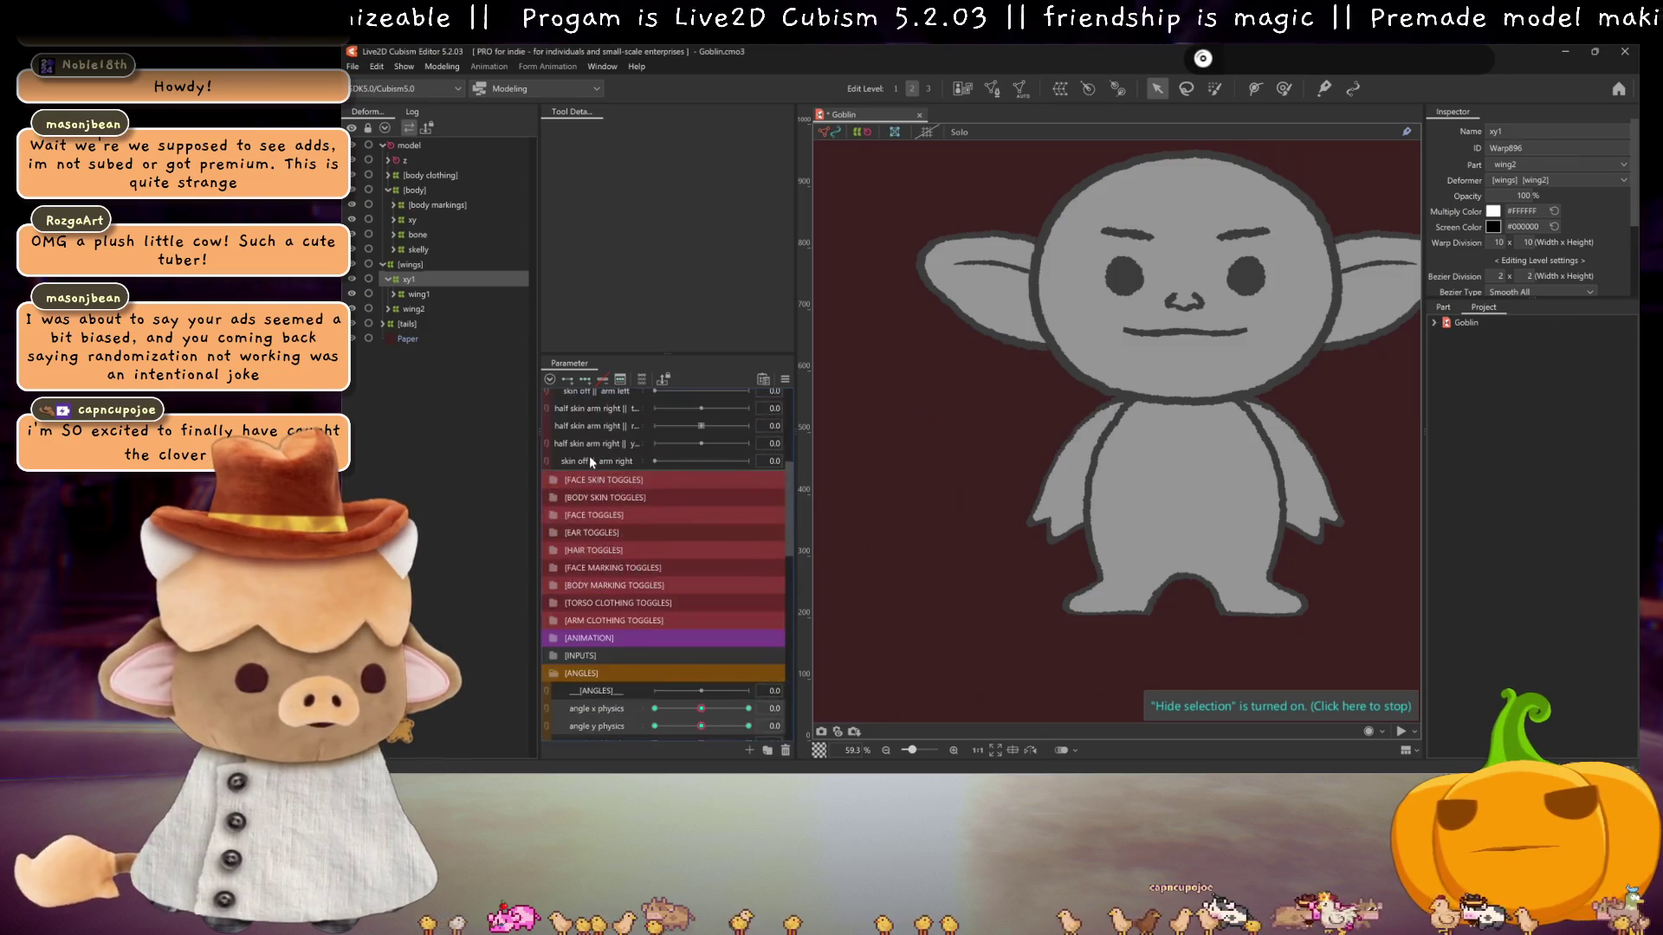
left_click(659, 437)
scroll(684, 472, "down", 10)
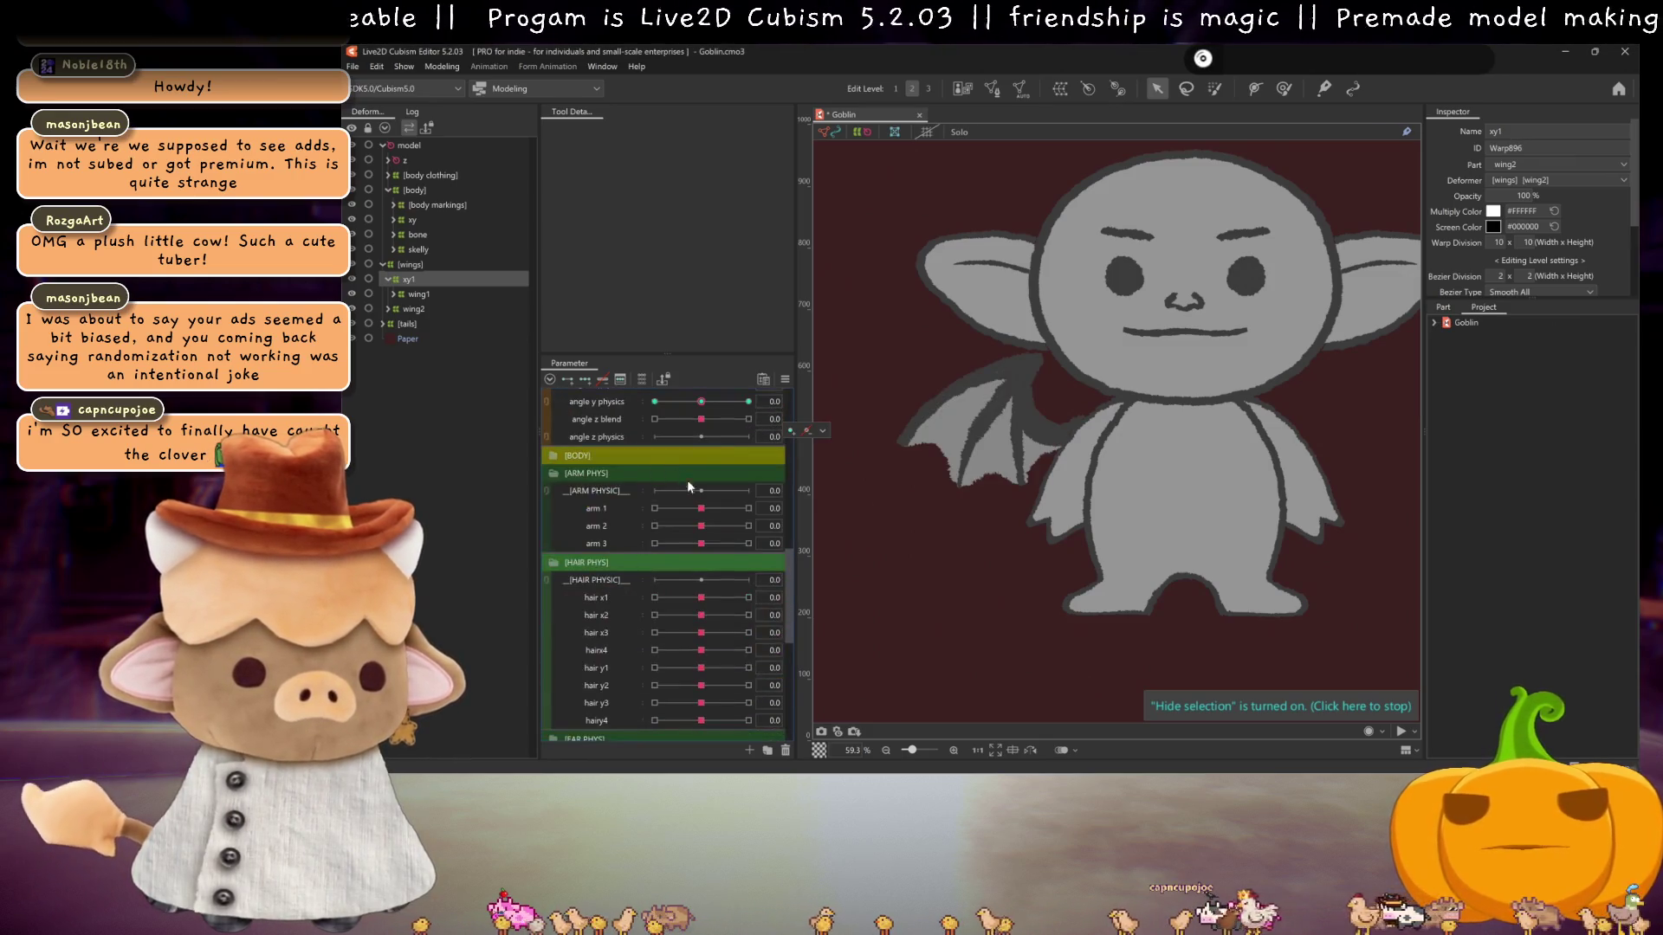
- Link angle X/Y physics and shift the xy1 deformer up and right at angle y 30
left_click(548, 491)
mouse_move(701, 516)
left_mouse_down()
mouse_move(643, 495)
mouse_move(630, 555)
mouse_move(744, 485)
mouse_move(765, 449)
mouse_move(745, 439)
mouse_move(780, 468)
mouse_move(693, 528)
mouse_move(853, 498)
left_mouse_up()
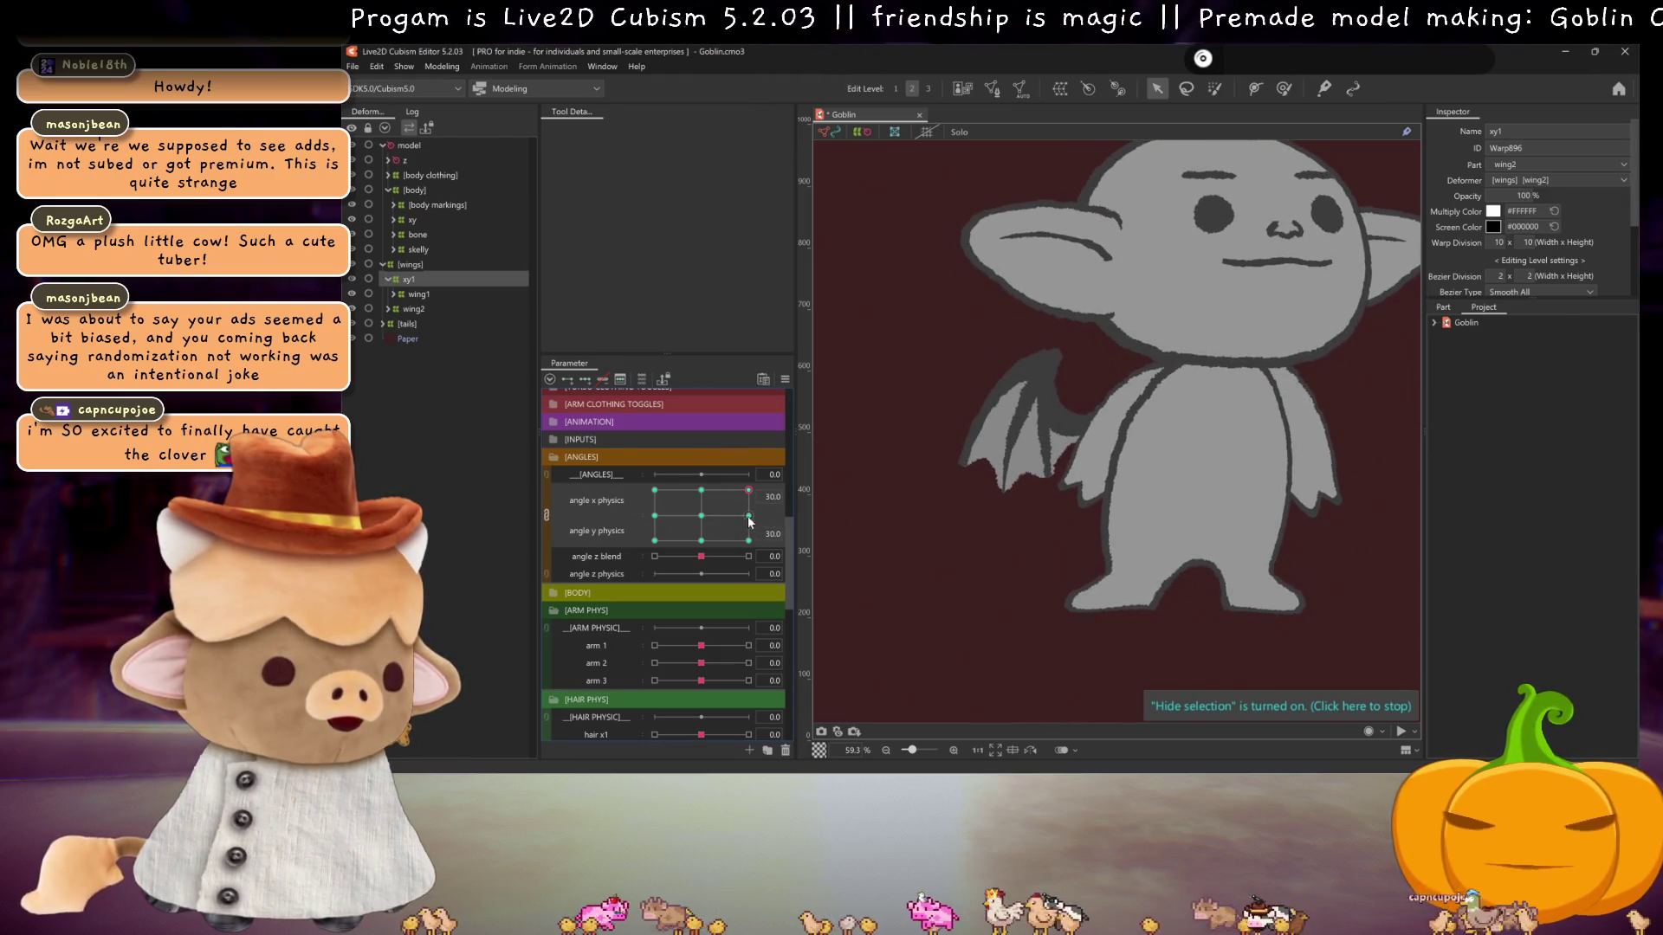
left_click(702, 518)
left_click_drag(702, 517, 702, 490)
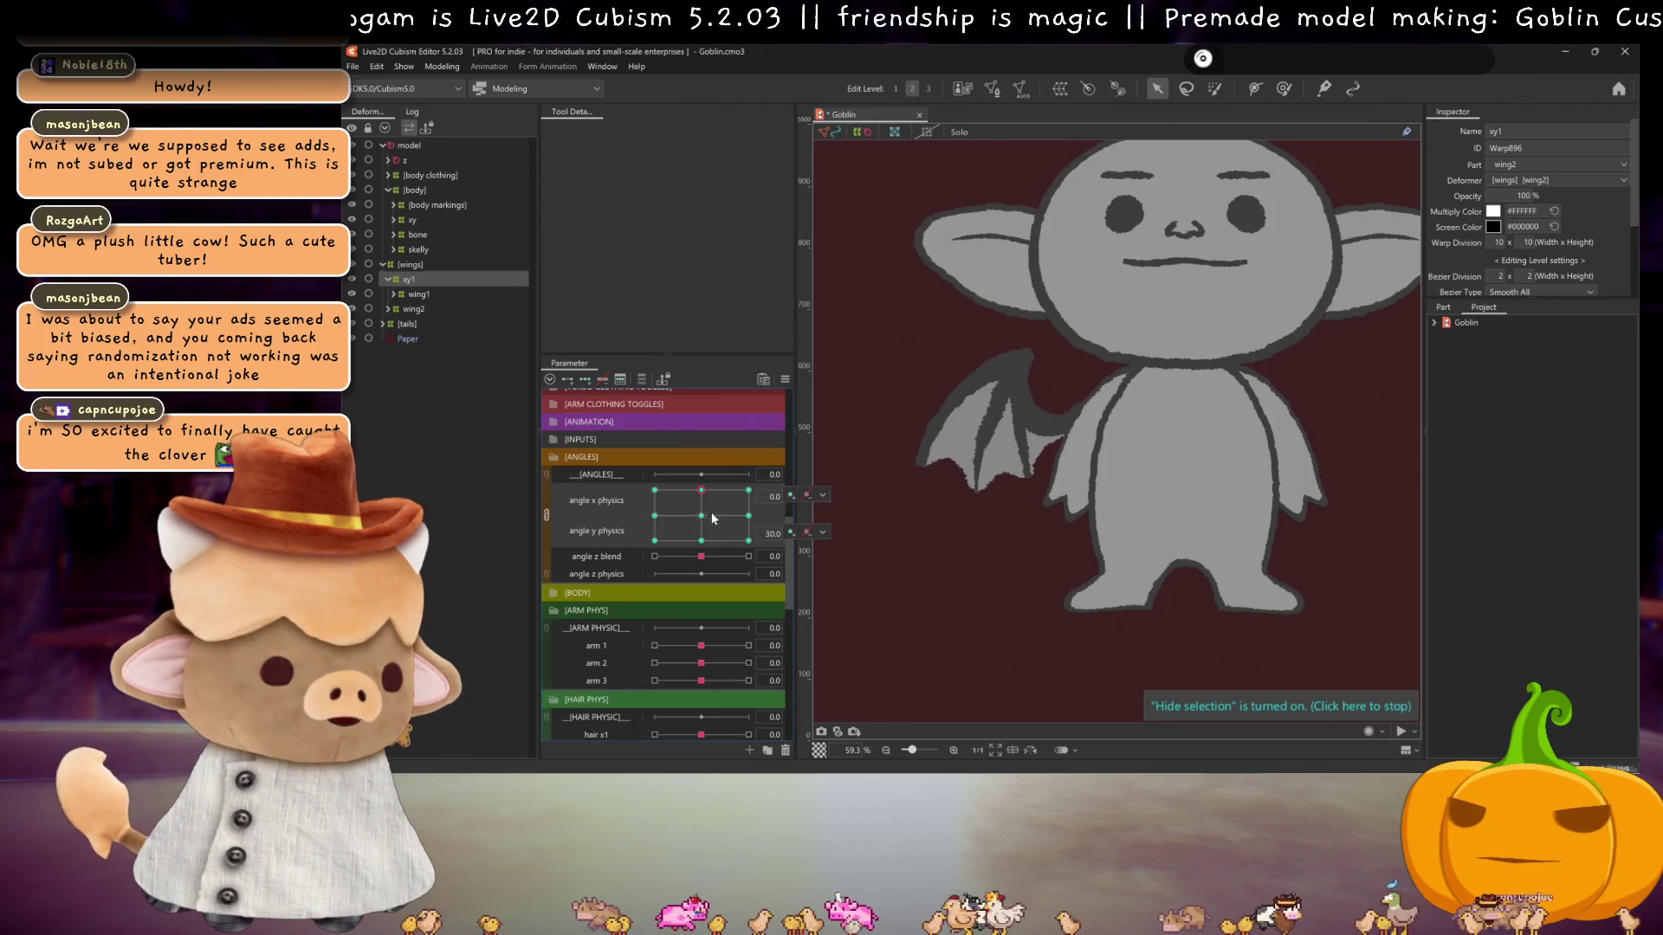
left_click(993, 424)
left_click_drag(994, 424, 992, 415)
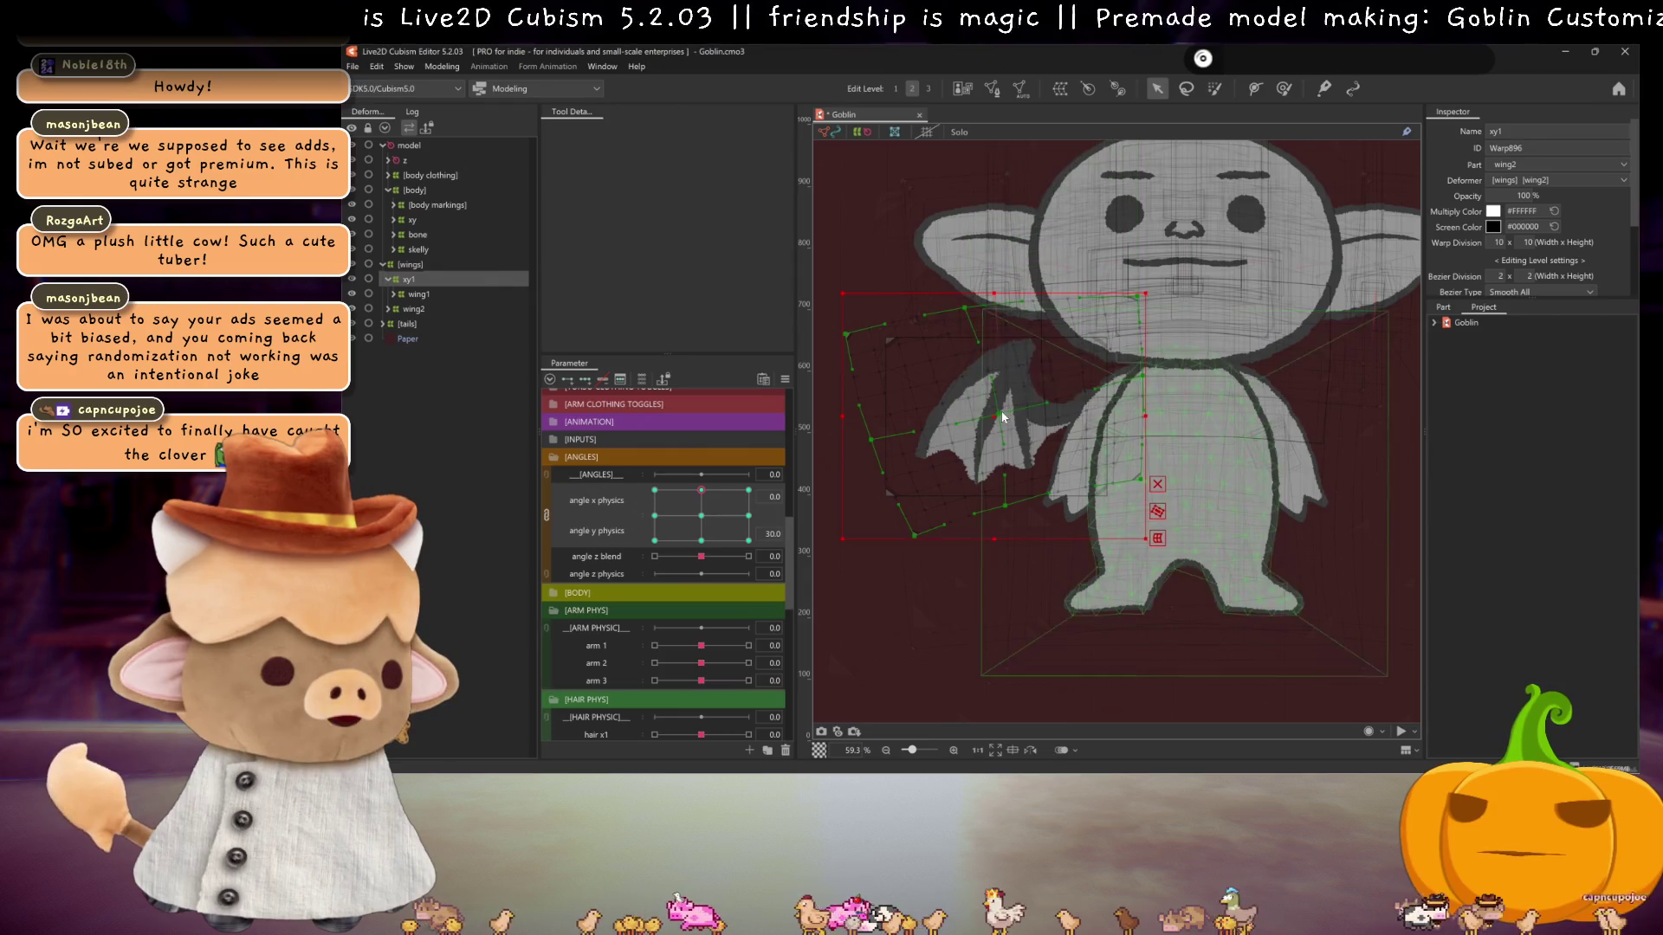
left_click_drag(995, 414, 1002, 412)
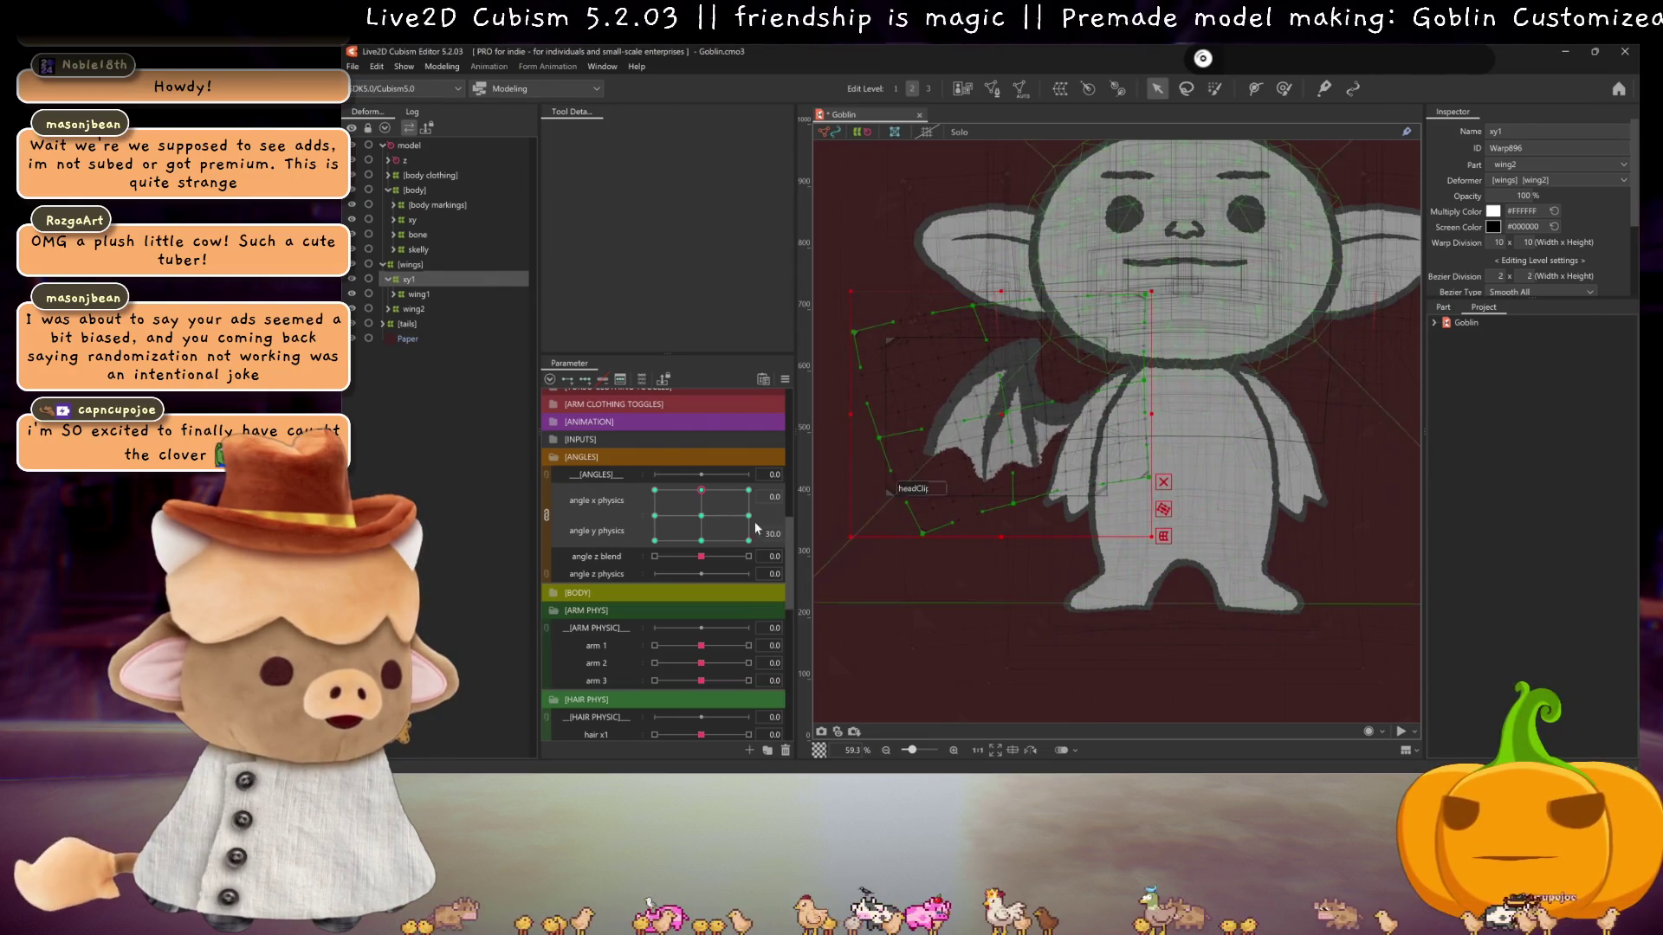
key("ctrl+h")
left_click(706, 488)
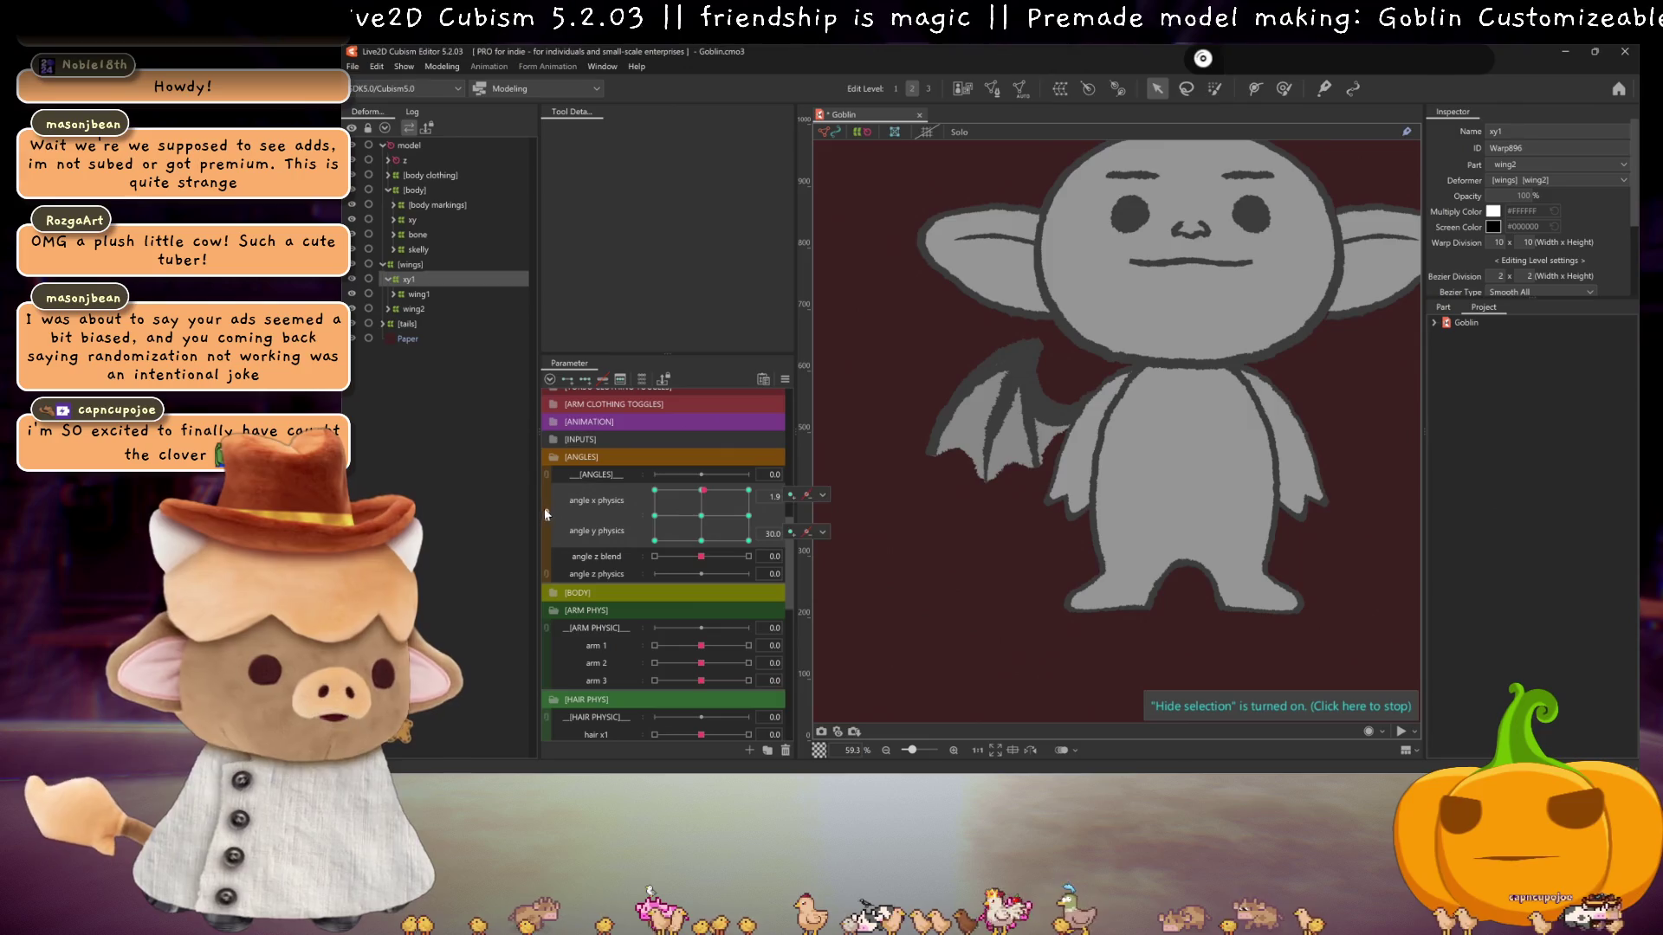
- Split the angle grid back into separate sliders and set angle y physics to -30
left_click(545, 515)
left_click(695, 511)
mouse_move(696, 511)
left_mouse_down()
mouse_move(741, 506)
mouse_move(694, 511)
left_mouse_up()
left_click(656, 509)
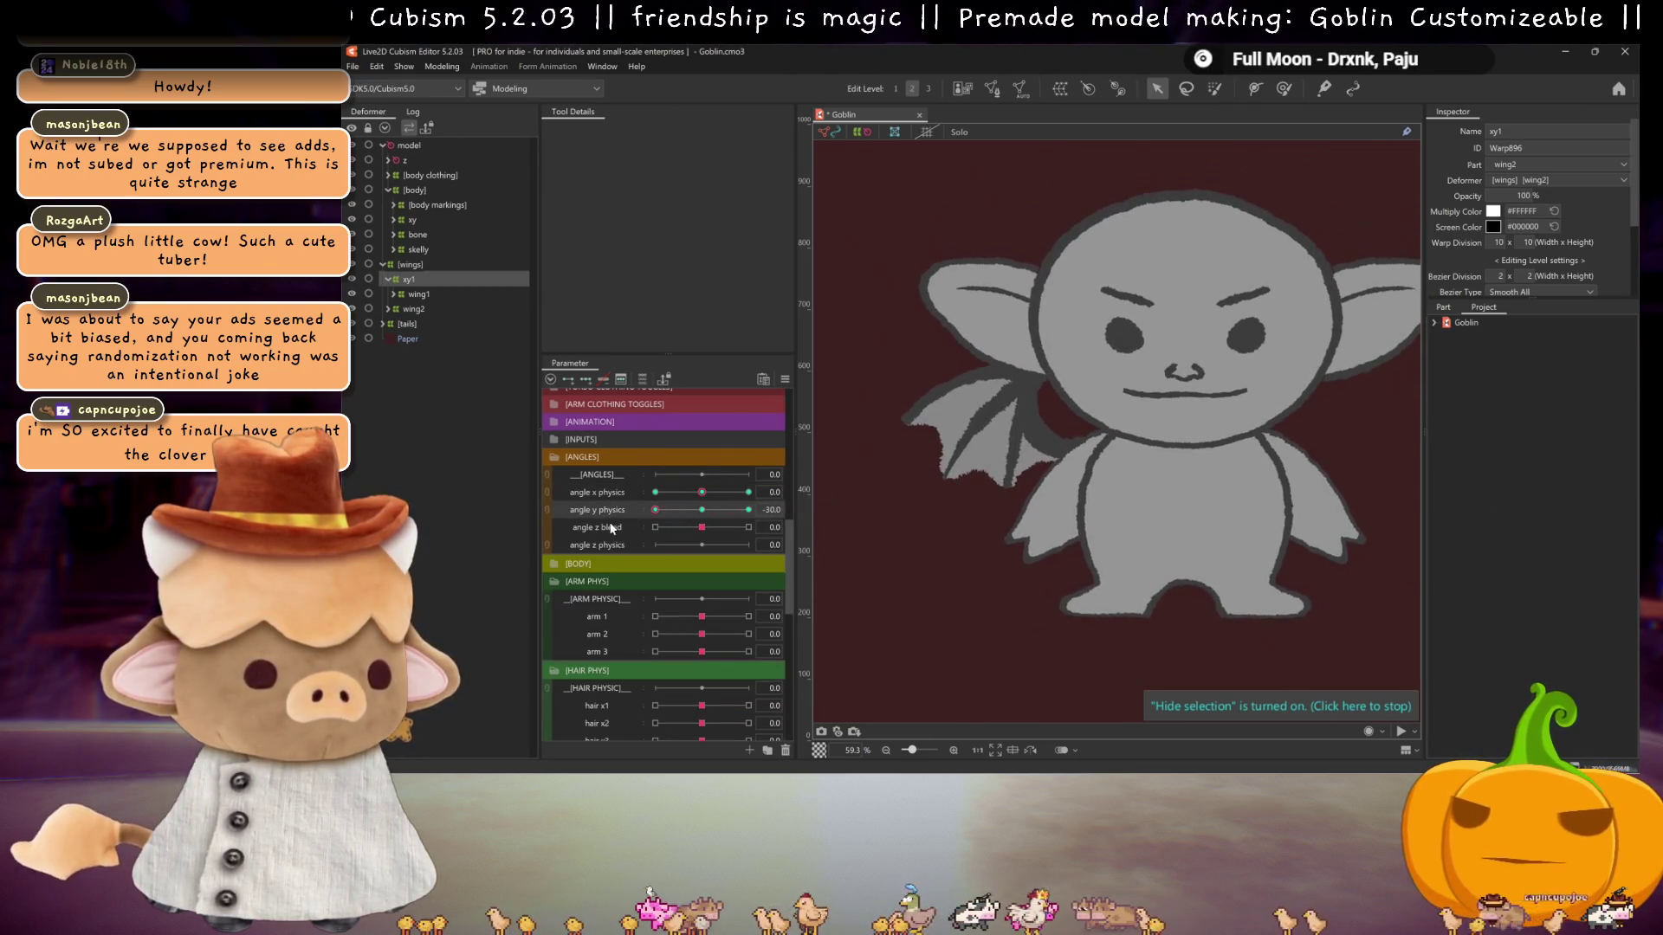
- Return the head toward neutral and turn the right wing toggle back on
key("ctrl+h")
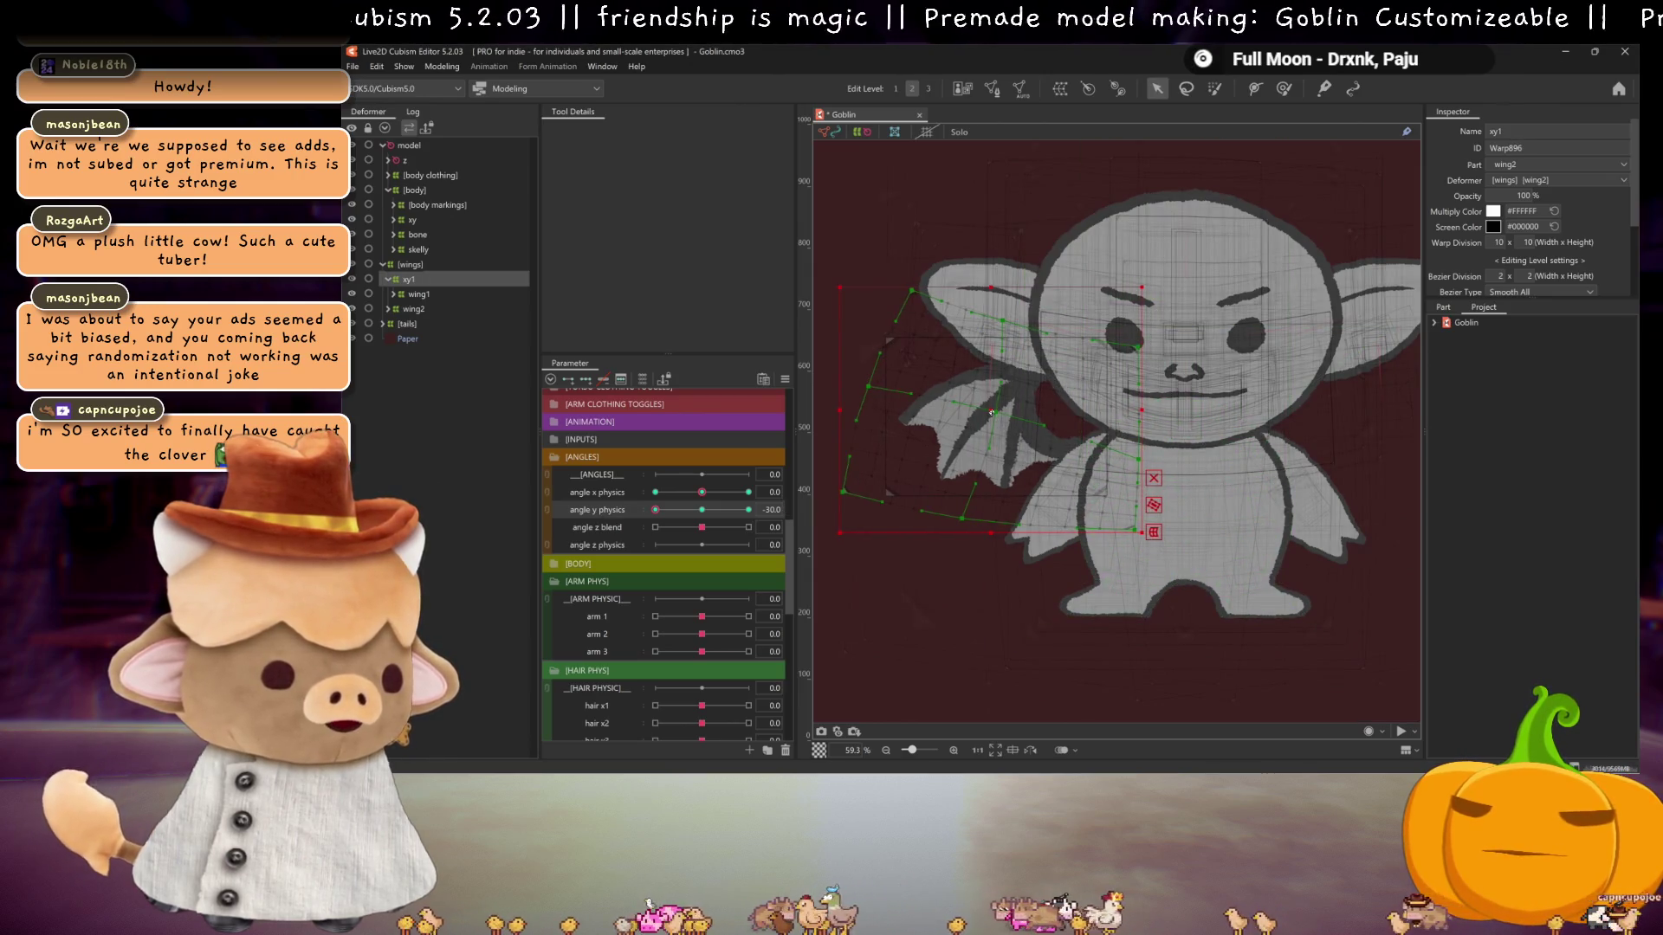
key("ctrl+h")
mouse_move(710, 512)
left_mouse_down()
mouse_move(663, 512)
mouse_move(702, 510)
left_mouse_up()
left_click(785, 379)
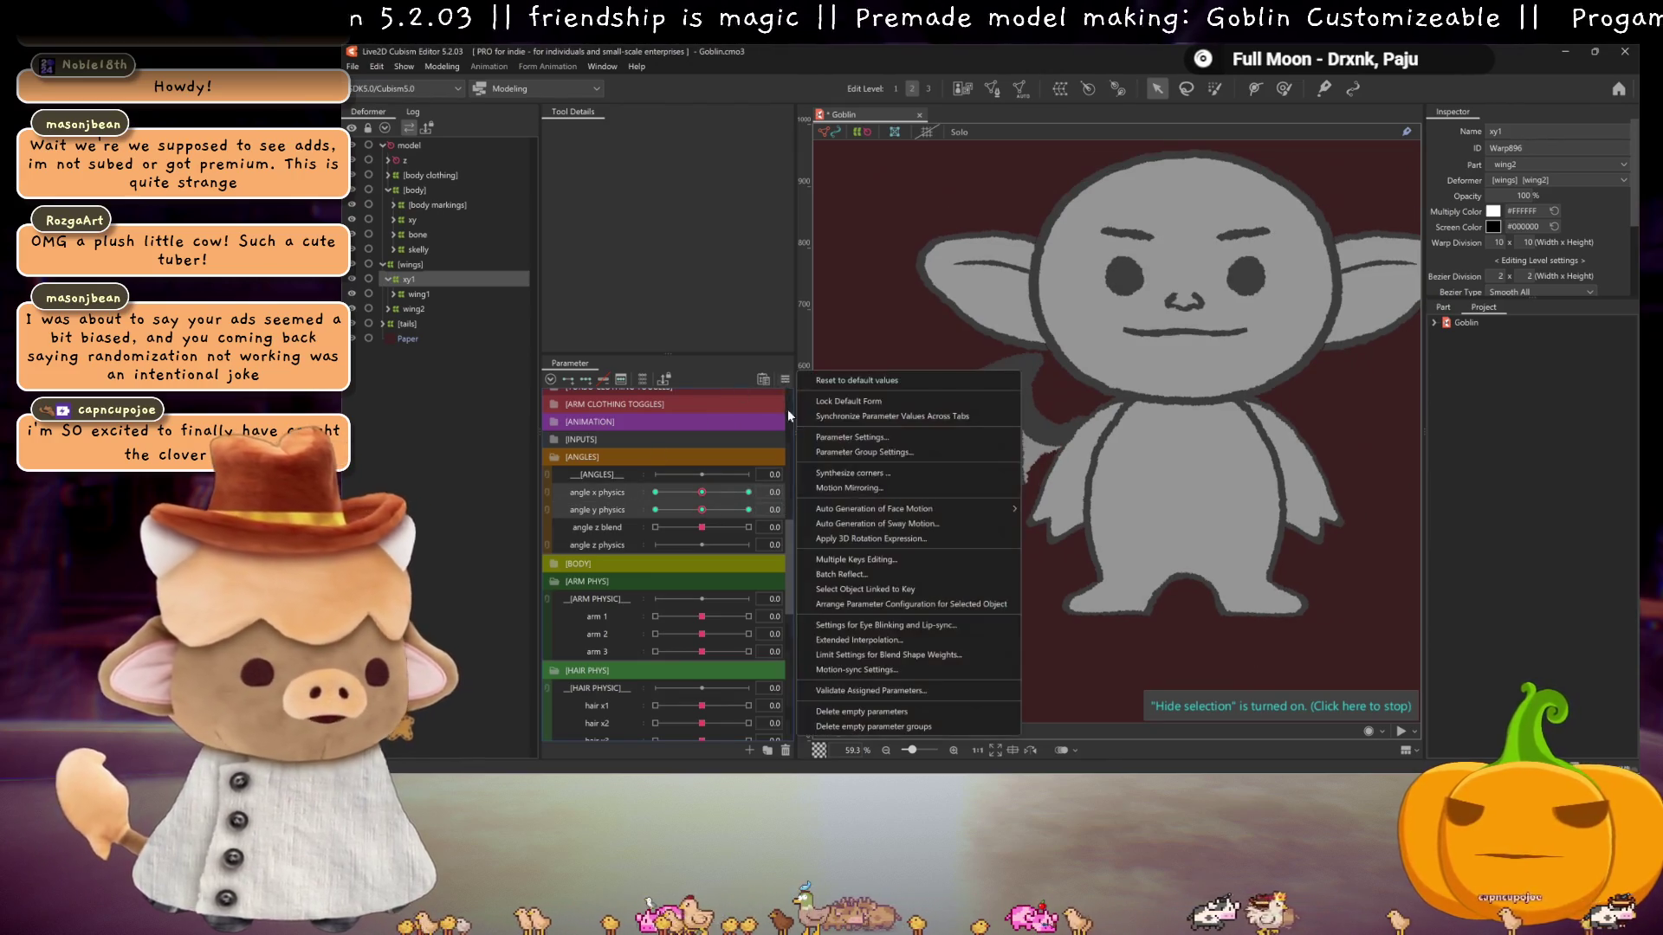
left_click(853, 437)
left_click(958, 542)
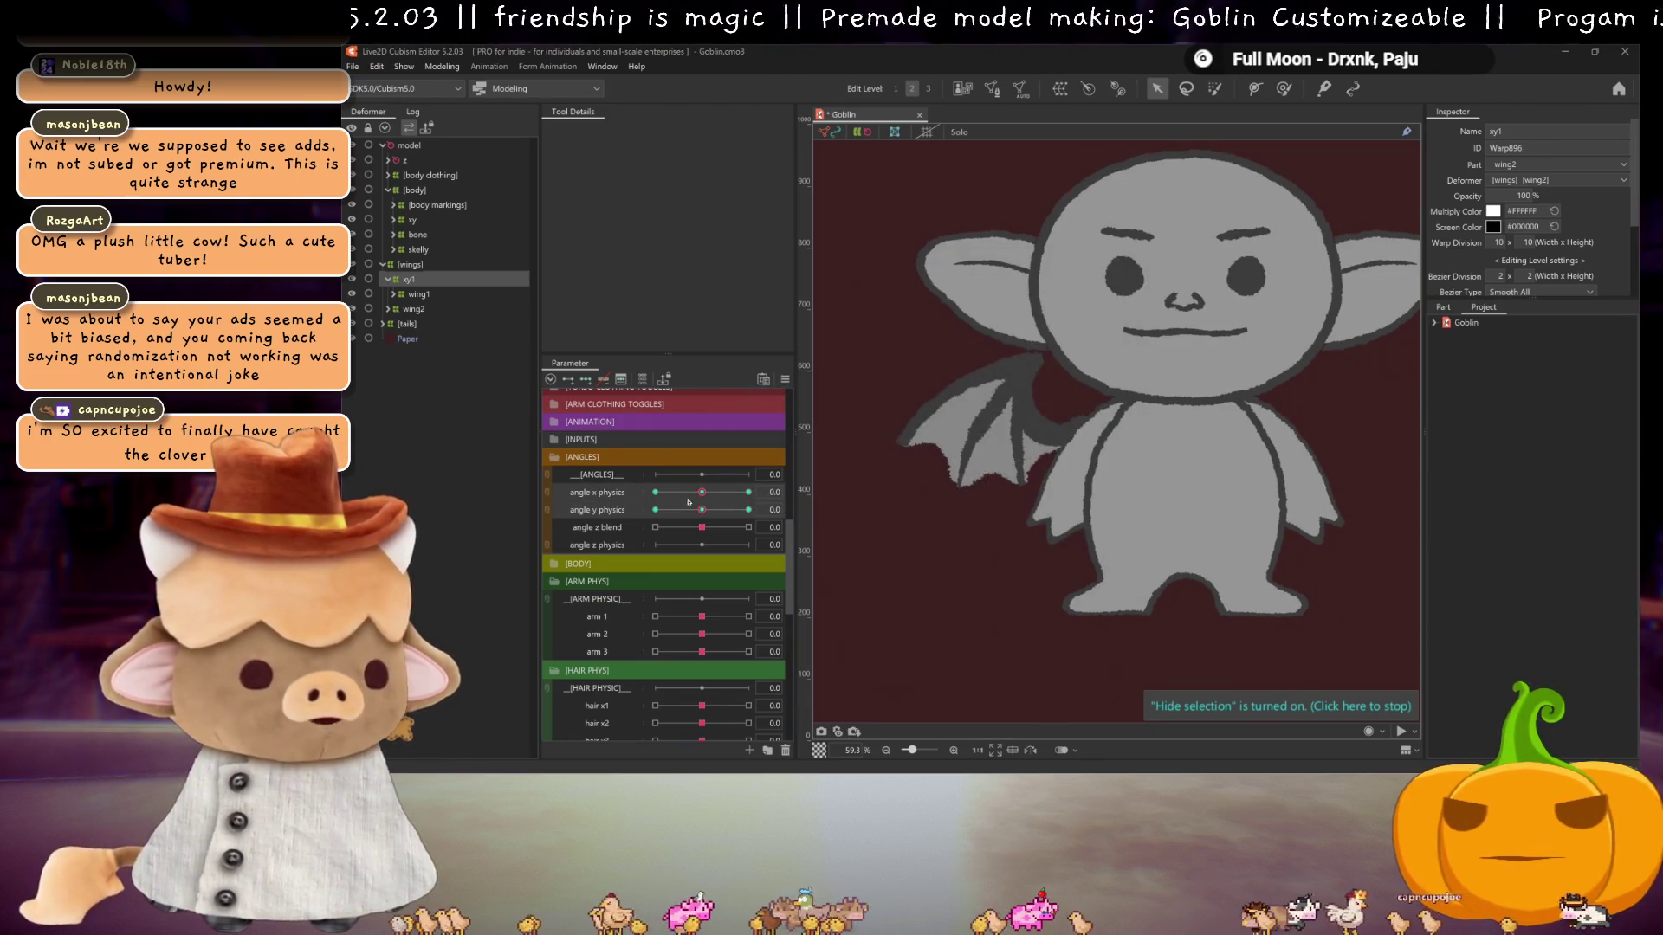
scroll(689, 502, "up", 5)
left_click(669, 432)
scroll(672, 459, "down", 5)
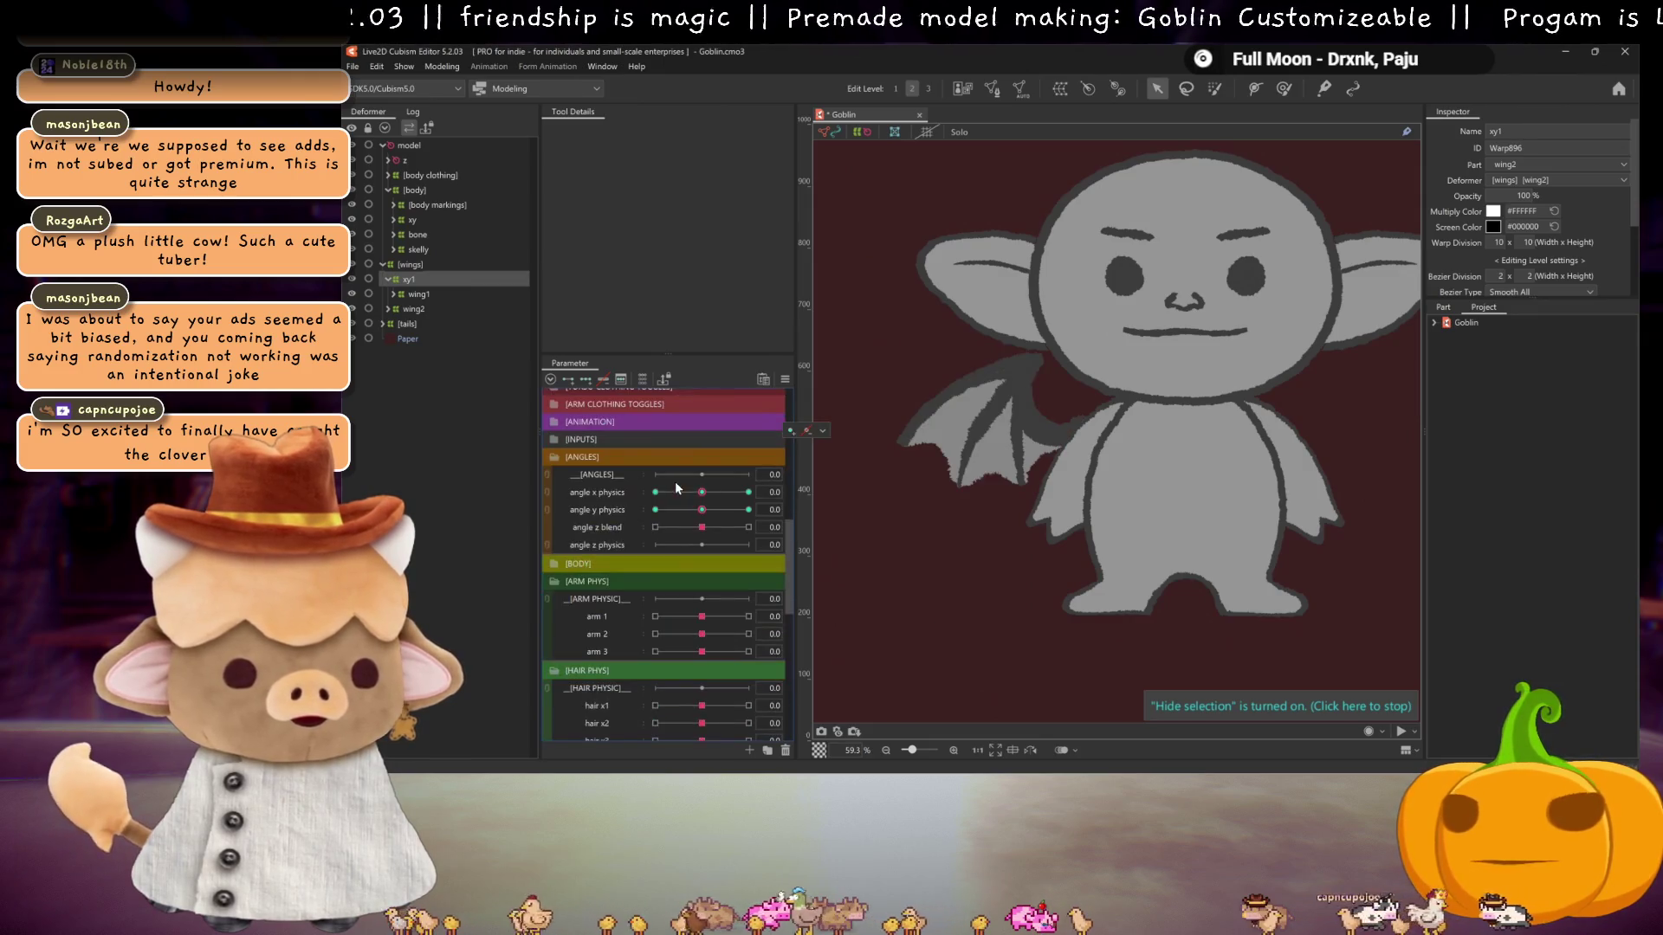
- Link angle x and y physics into one grid and pose the head at the 30/30 corner
left_click(547, 500)
mouse_move(702, 515)
left_mouse_down()
mouse_move(742, 552)
mouse_move(790, 509)
mouse_move(775, 472)
mouse_move(672, 439)
mouse_move(753, 449)
mouse_move(645, 449)
mouse_move(787, 500)
mouse_move(780, 545)
mouse_move(790, 504)
left_mouse_up()
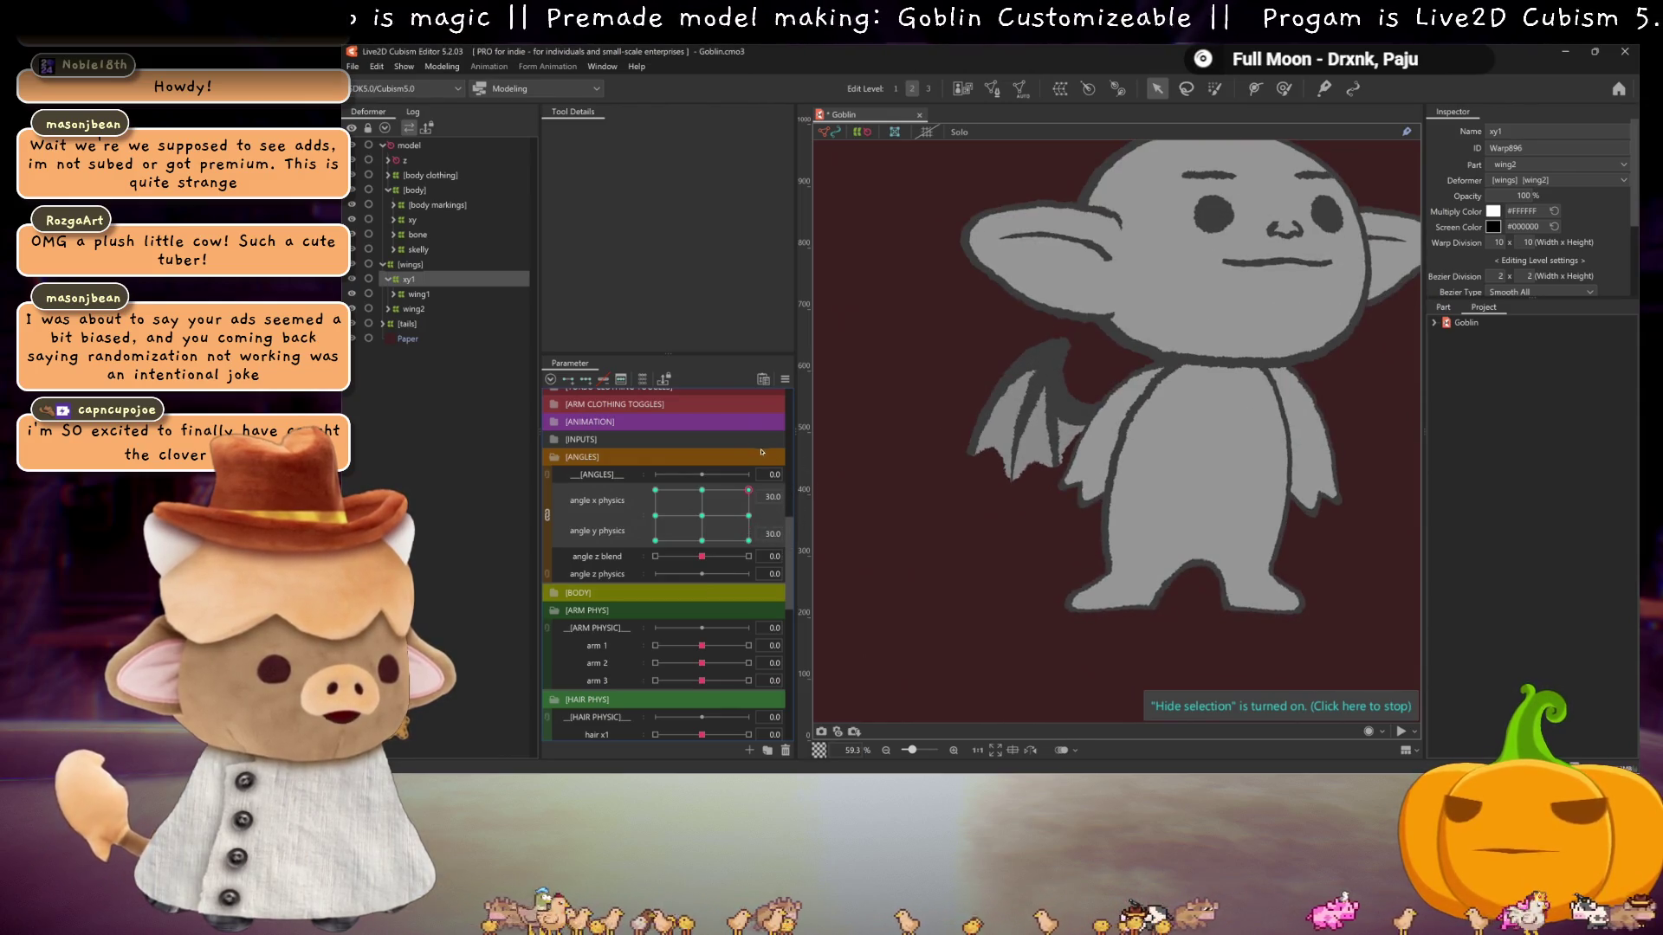
mouse_move(702, 444)
left_mouse_down()
mouse_move(643, 438)
mouse_move(714, 449)
mouse_move(791, 522)
mouse_move(793, 550)
mouse_move(642, 551)
mouse_move(783, 536)
mouse_move(781, 512)
mouse_move(748, 565)
mouse_move(665, 560)
mouse_move(766, 530)
mouse_move(764, 507)
left_mouse_up()
double_click(764, 508)
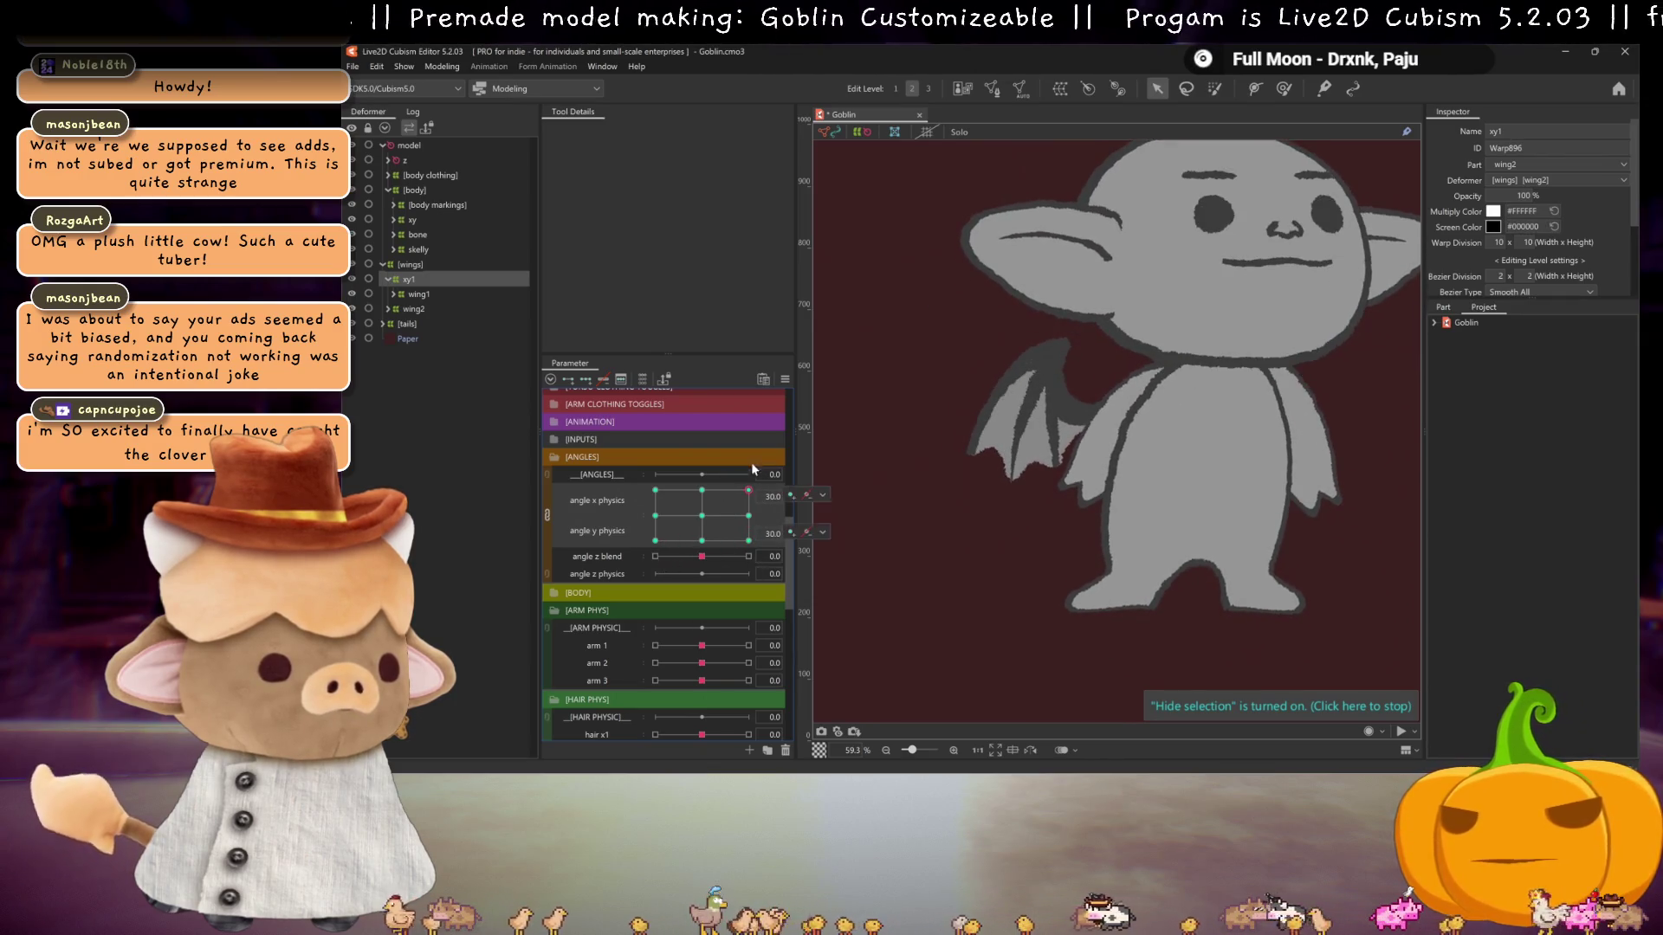
- Expand z and select the arm left and arm right deformers with the head raised to angle y 30
left_click(388, 162)
left_click_drag(414, 328, 414, 310)
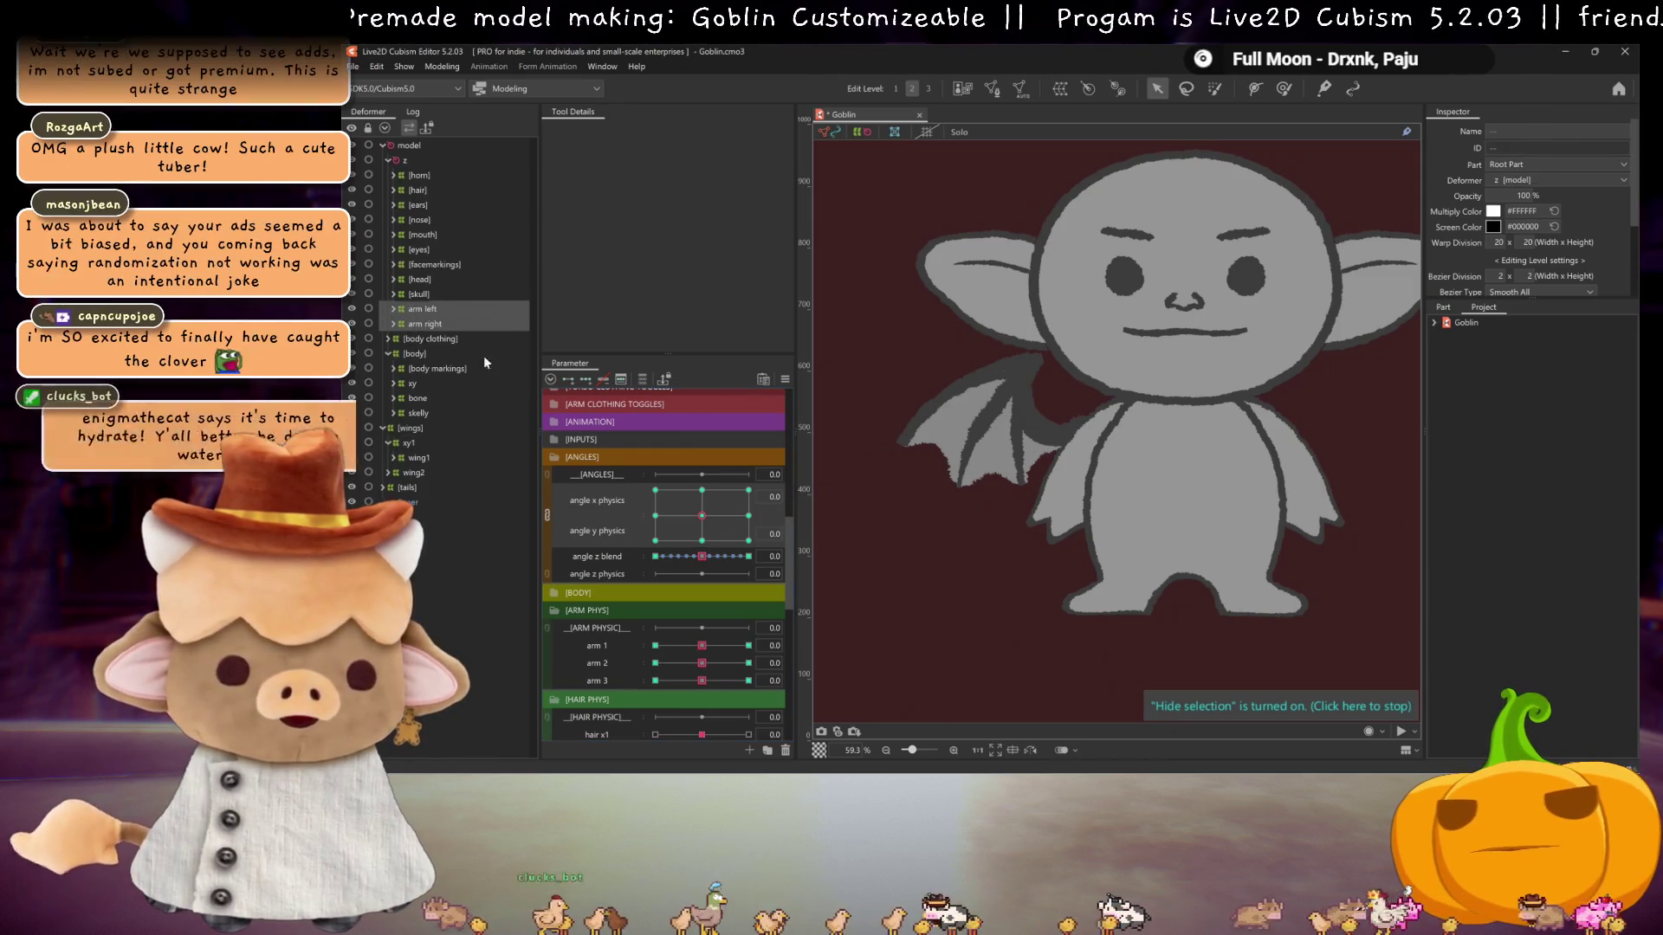
mouse_move(702, 517)
left_mouse_down()
mouse_move(741, 461)
mouse_move(709, 454)
mouse_move(813, 432)
left_mouse_up()
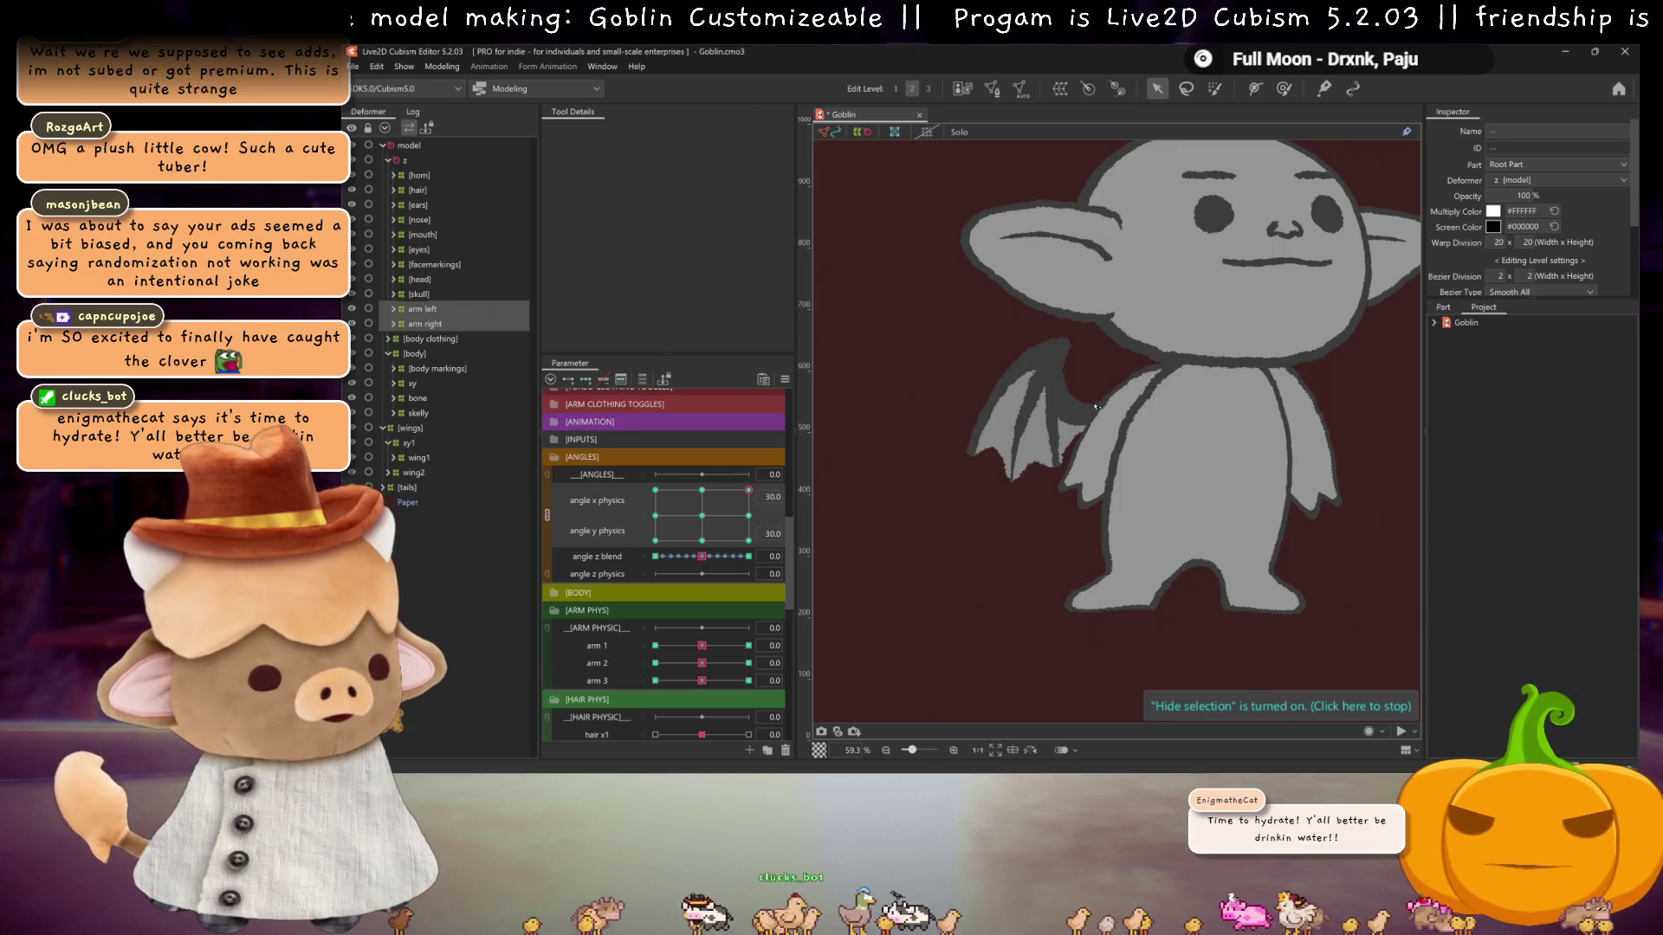
left_click(431, 324)
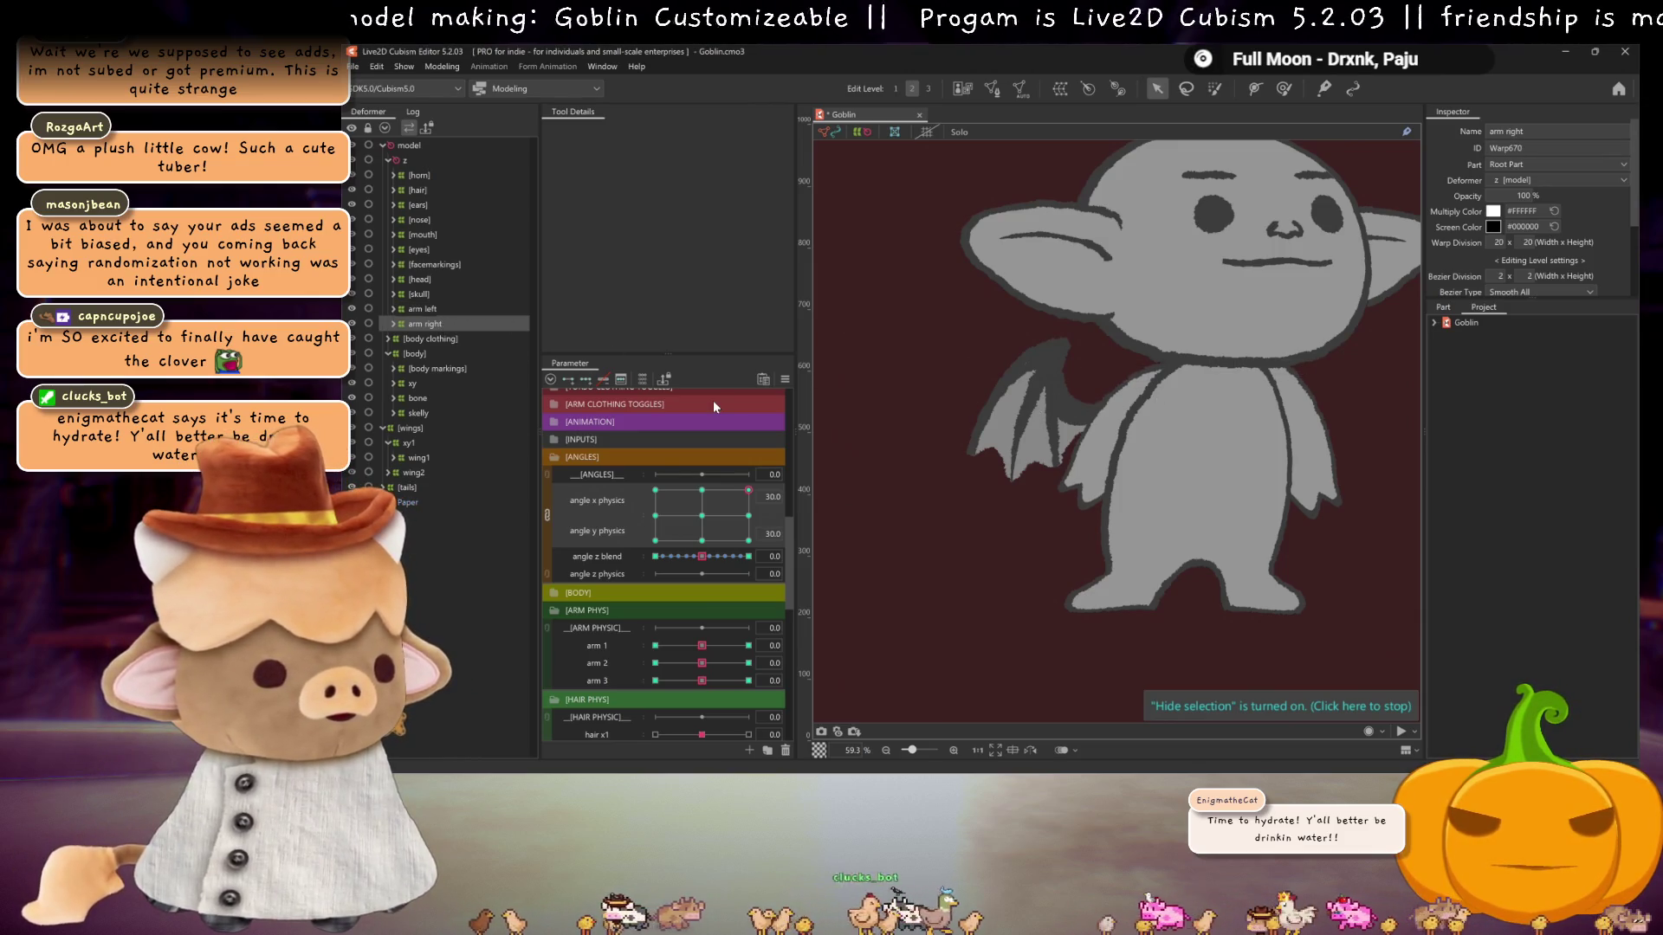
left_click(438, 309)
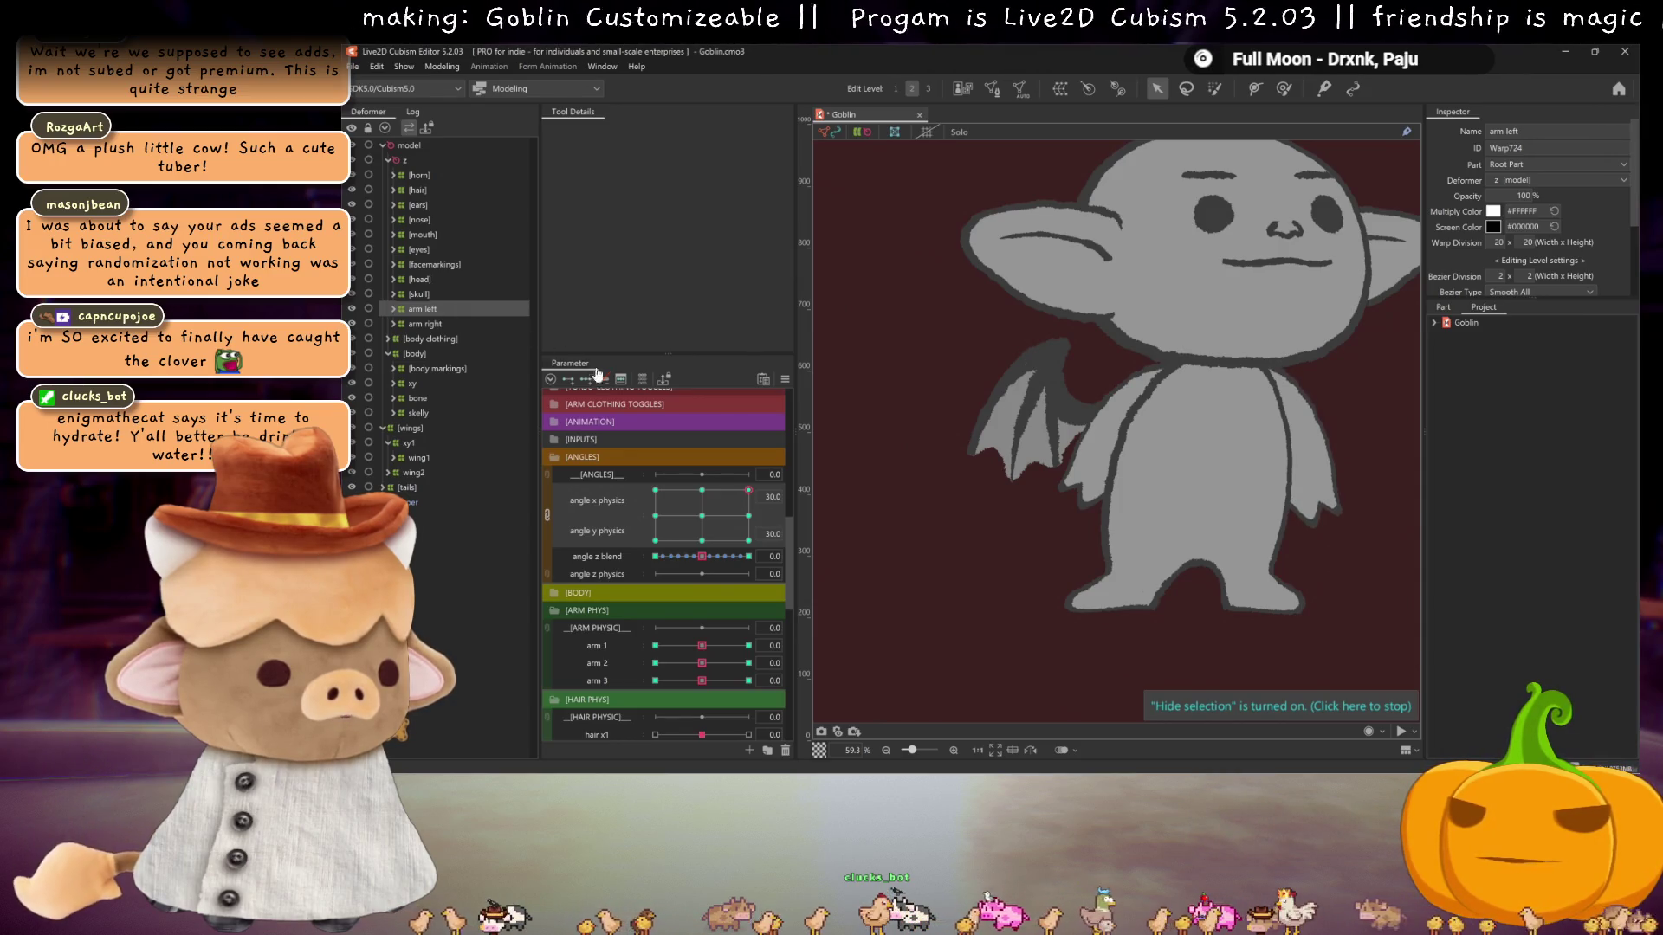
mouse_move(749, 491)
left_mouse_down()
mouse_move(734, 490)
mouse_move(775, 490)
mouse_move(778, 519)
mouse_move(787, 478)
mouse_move(787, 529)
mouse_move(735, 460)
mouse_move(699, 466)
mouse_move(757, 459)
left_mouse_up()
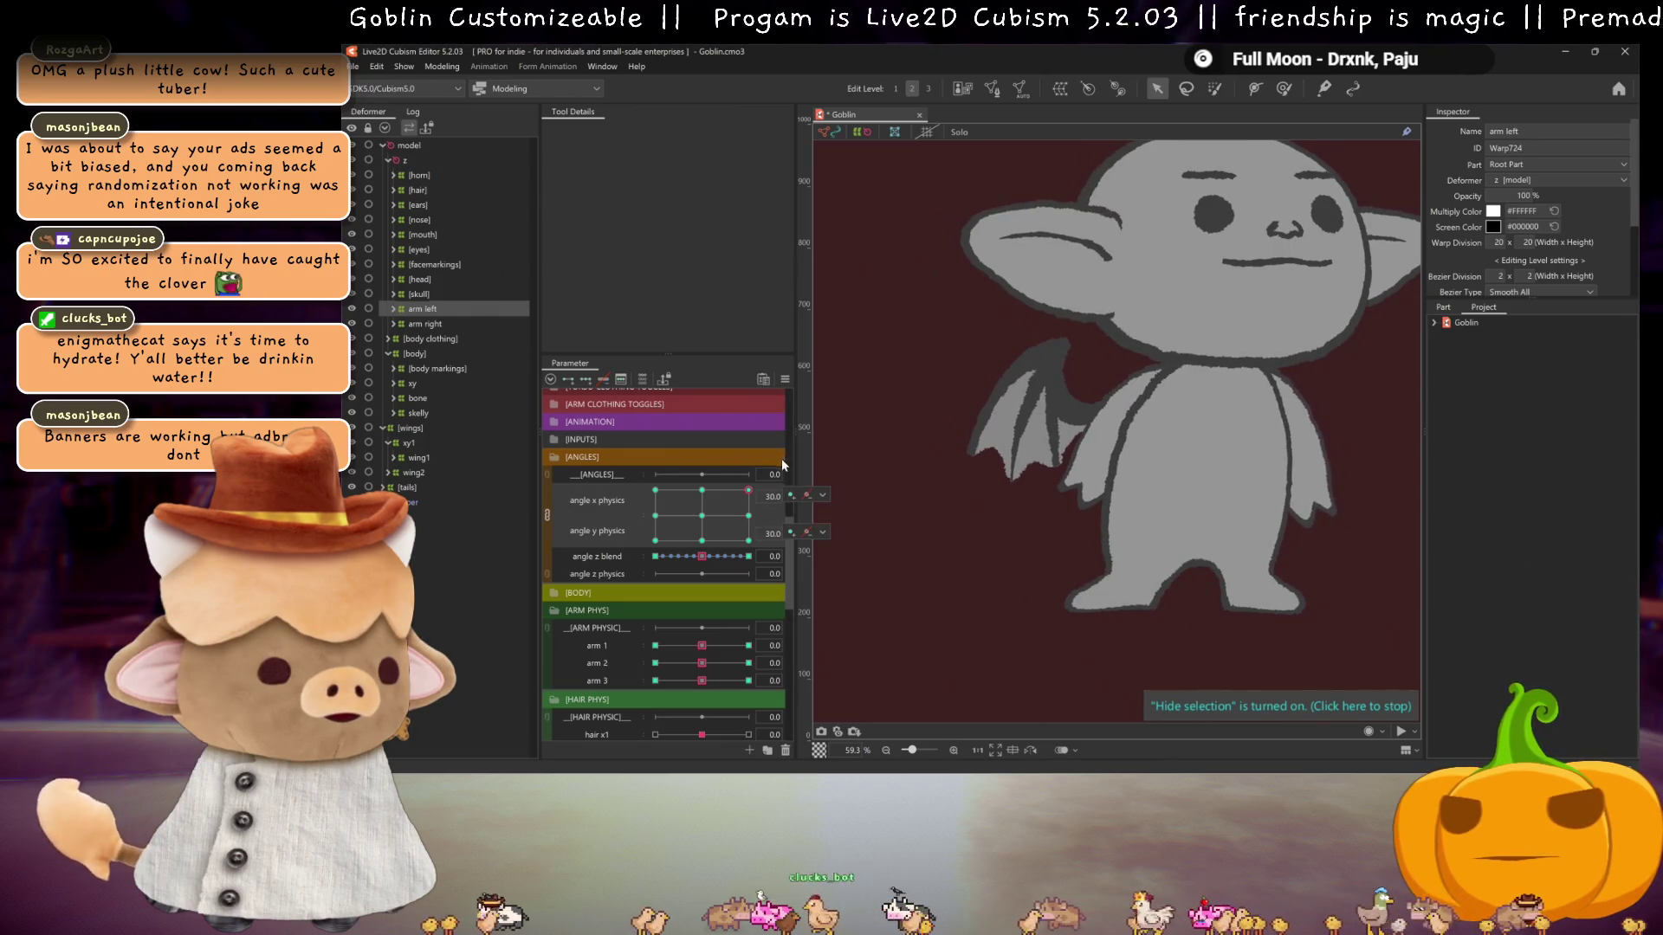
mouse_move(750, 494)
left_mouse_down()
mouse_move(658, 485)
mouse_move(692, 461)
mouse_move(637, 449)
mouse_move(772, 440)
mouse_move(695, 442)
mouse_move(810, 497)
mouse_move(808, 467)
left_mouse_up()
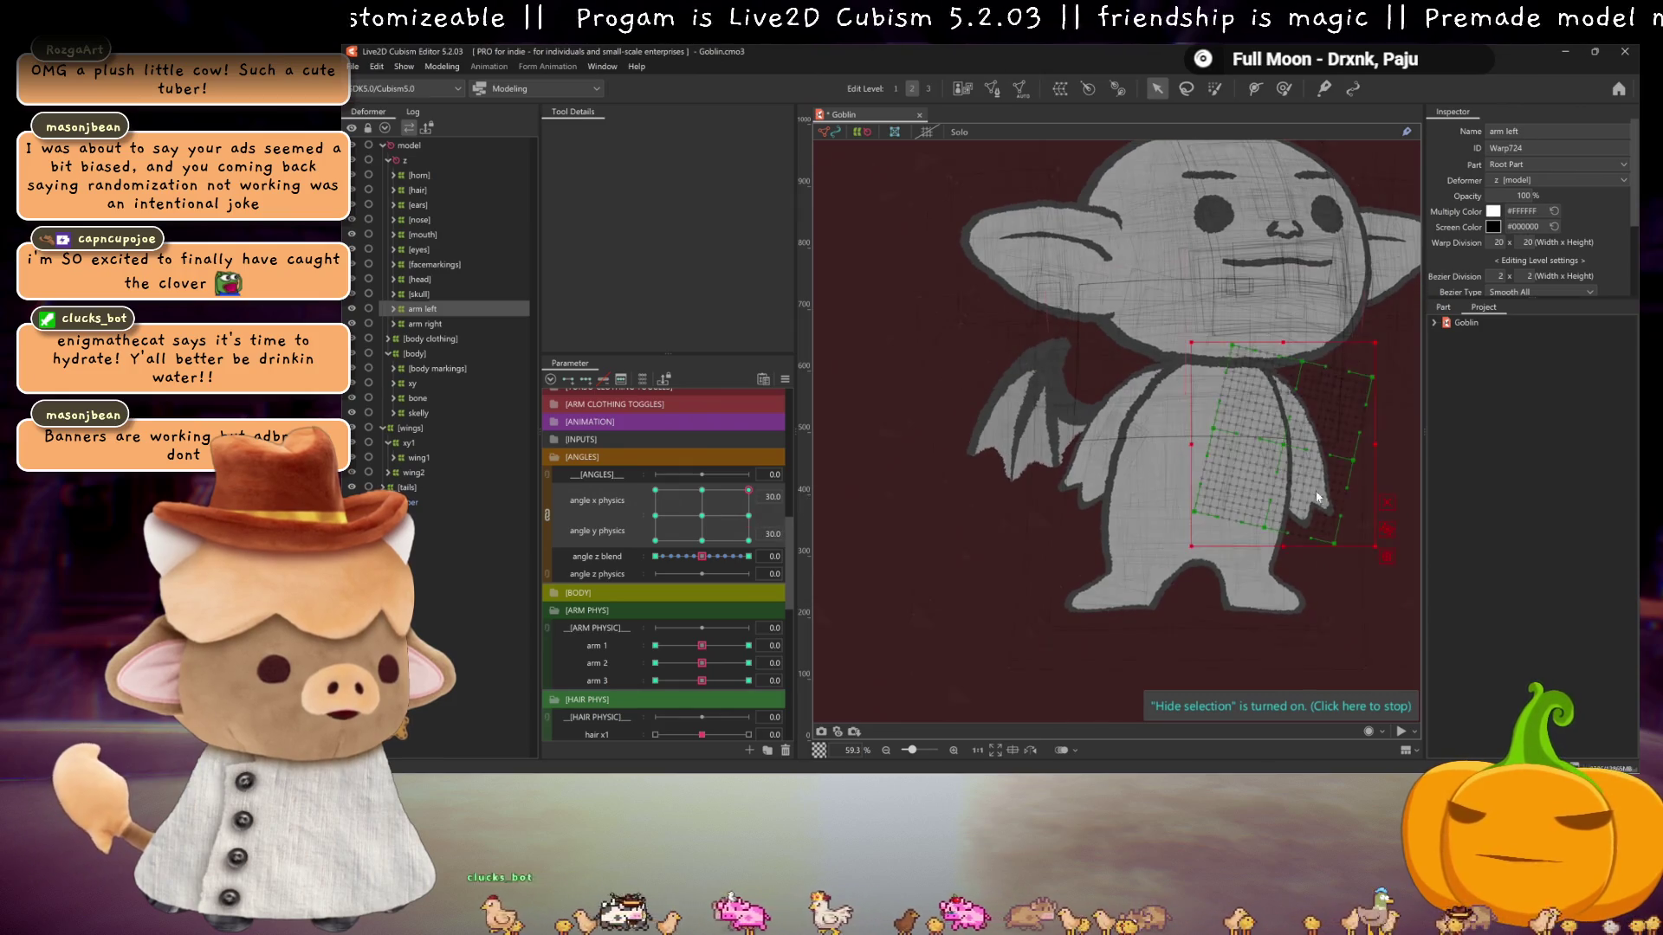
- Nudge the arm left and arm right warp deformers to follow the raised head, previewing at angle x -30
left_click_drag(1280, 555, 1291, 548)
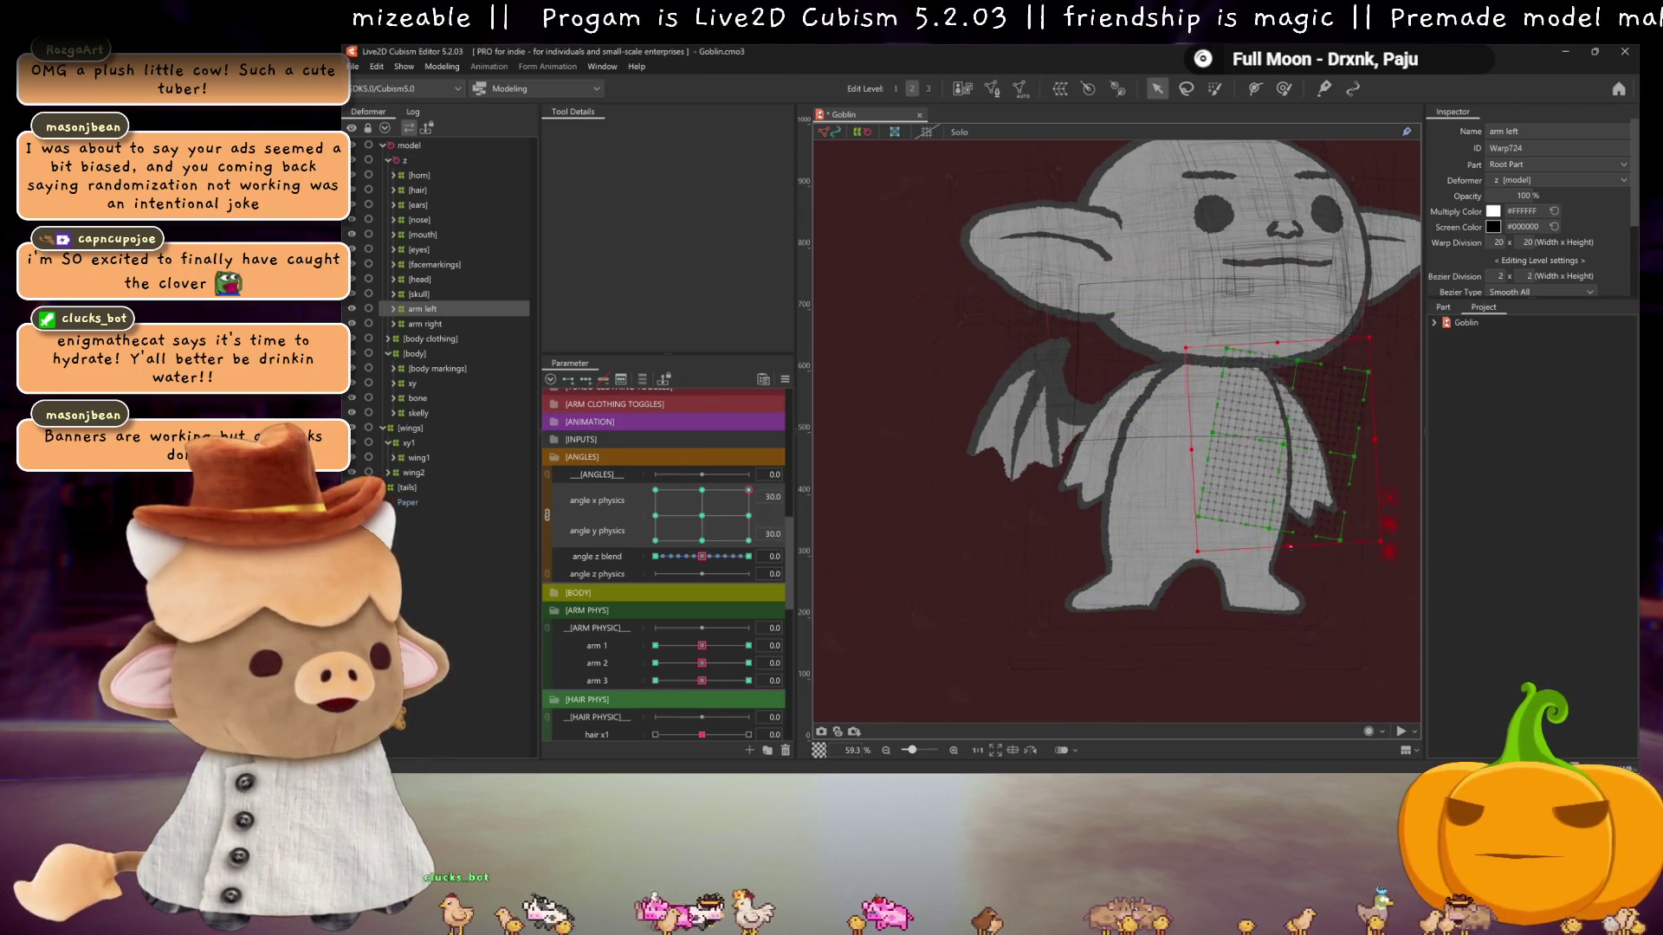
mouse_move(748, 490)
left_mouse_down()
mouse_move(764, 522)
mouse_move(785, 478)
left_mouse_up()
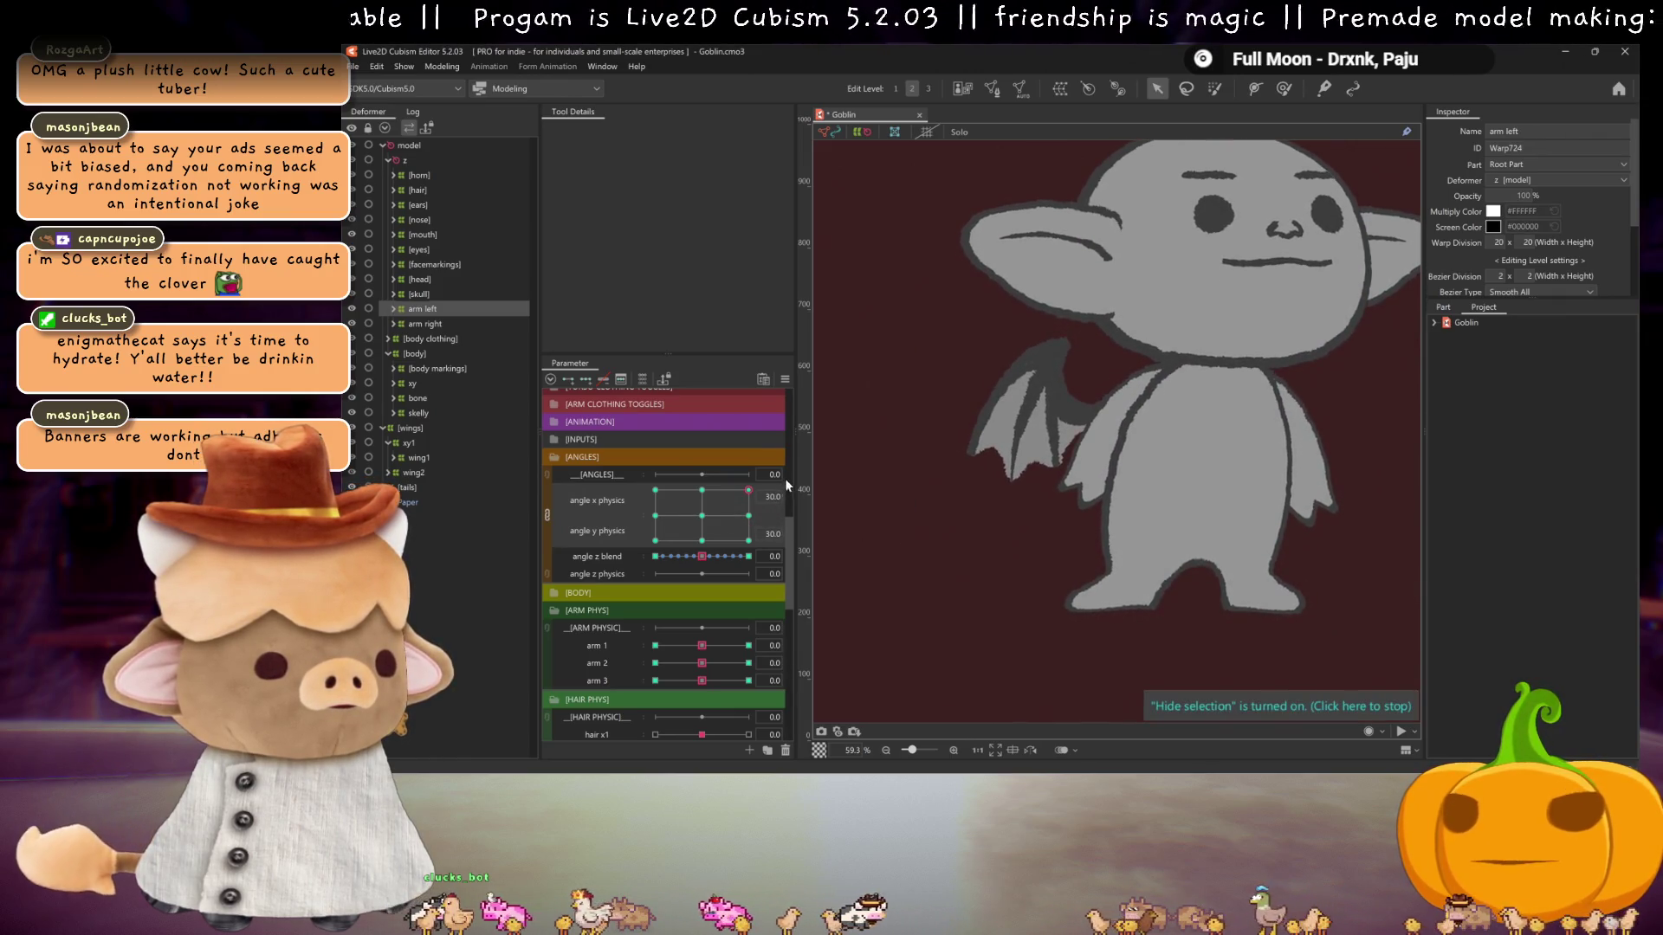
left_click(451, 322, "ctrl")
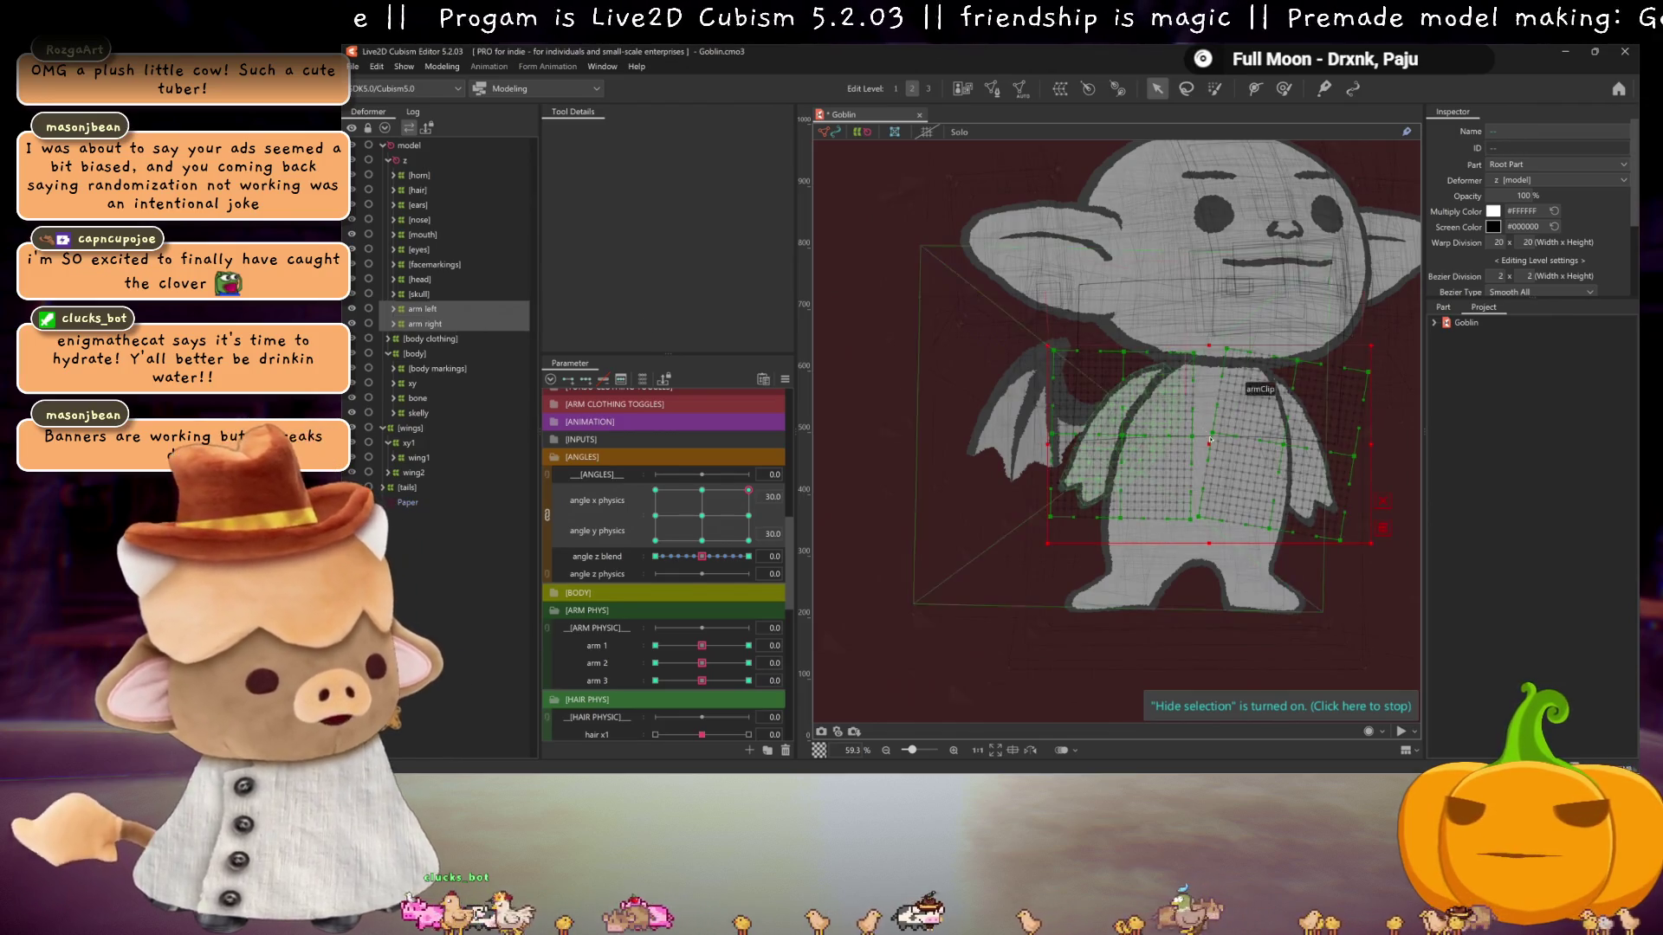
left_click_drag(1209, 446, 1204, 446)
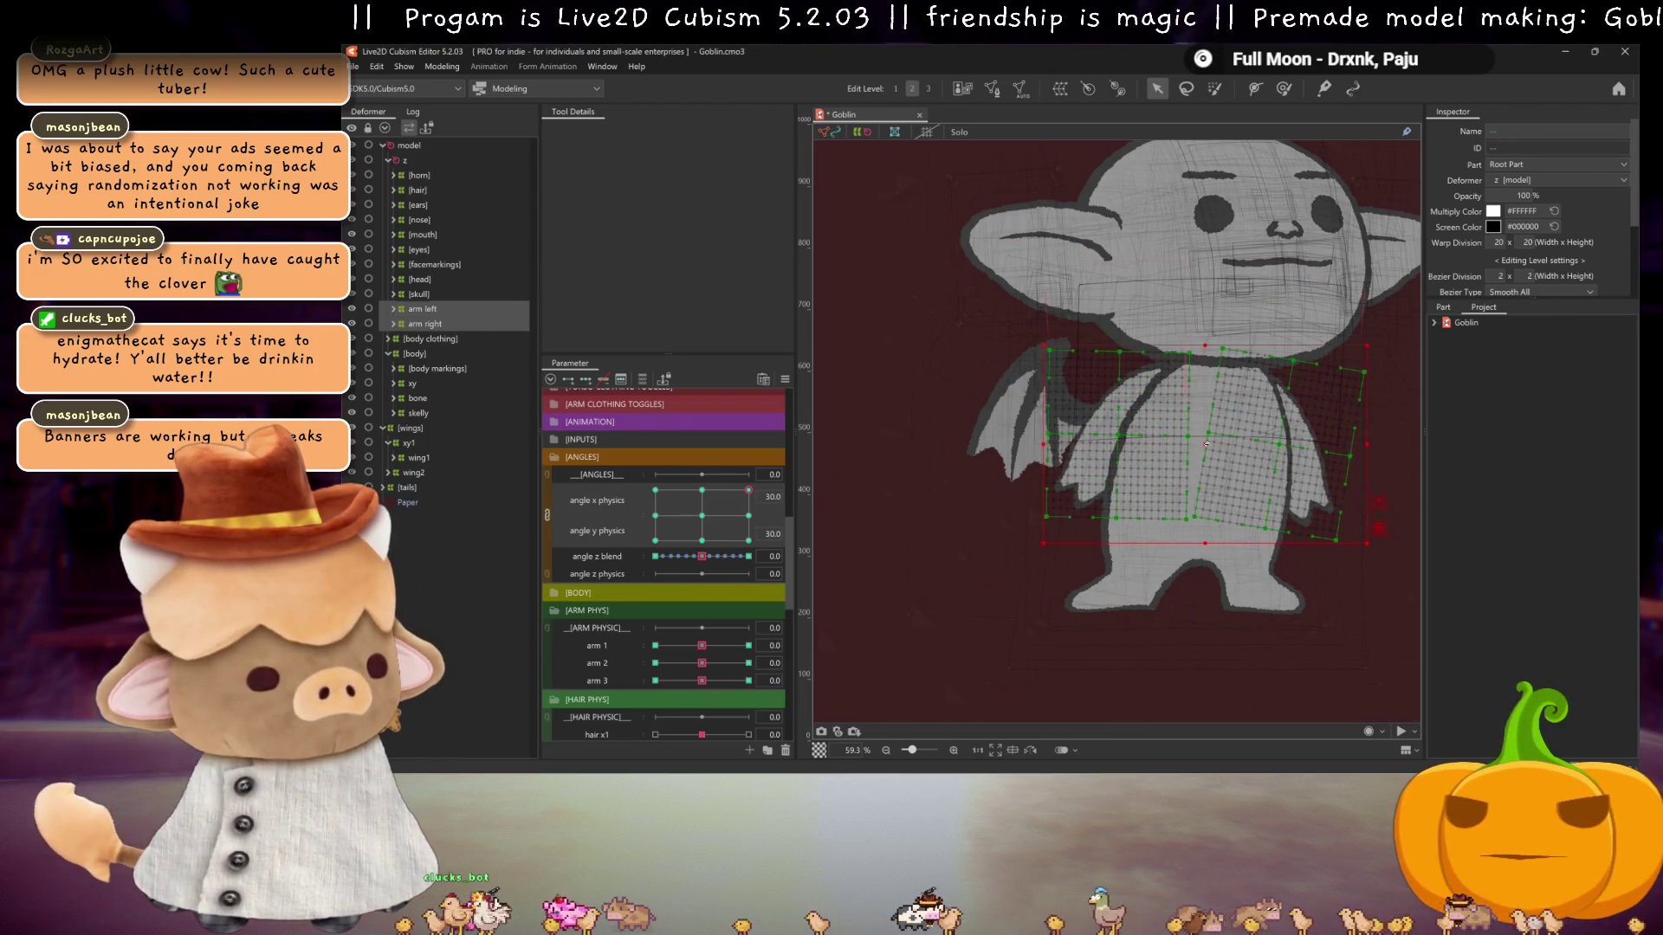
mouse_move(749, 491)
left_mouse_down()
mouse_move(767, 542)
mouse_move(789, 476)
left_mouse_up()
left_click(440, 309)
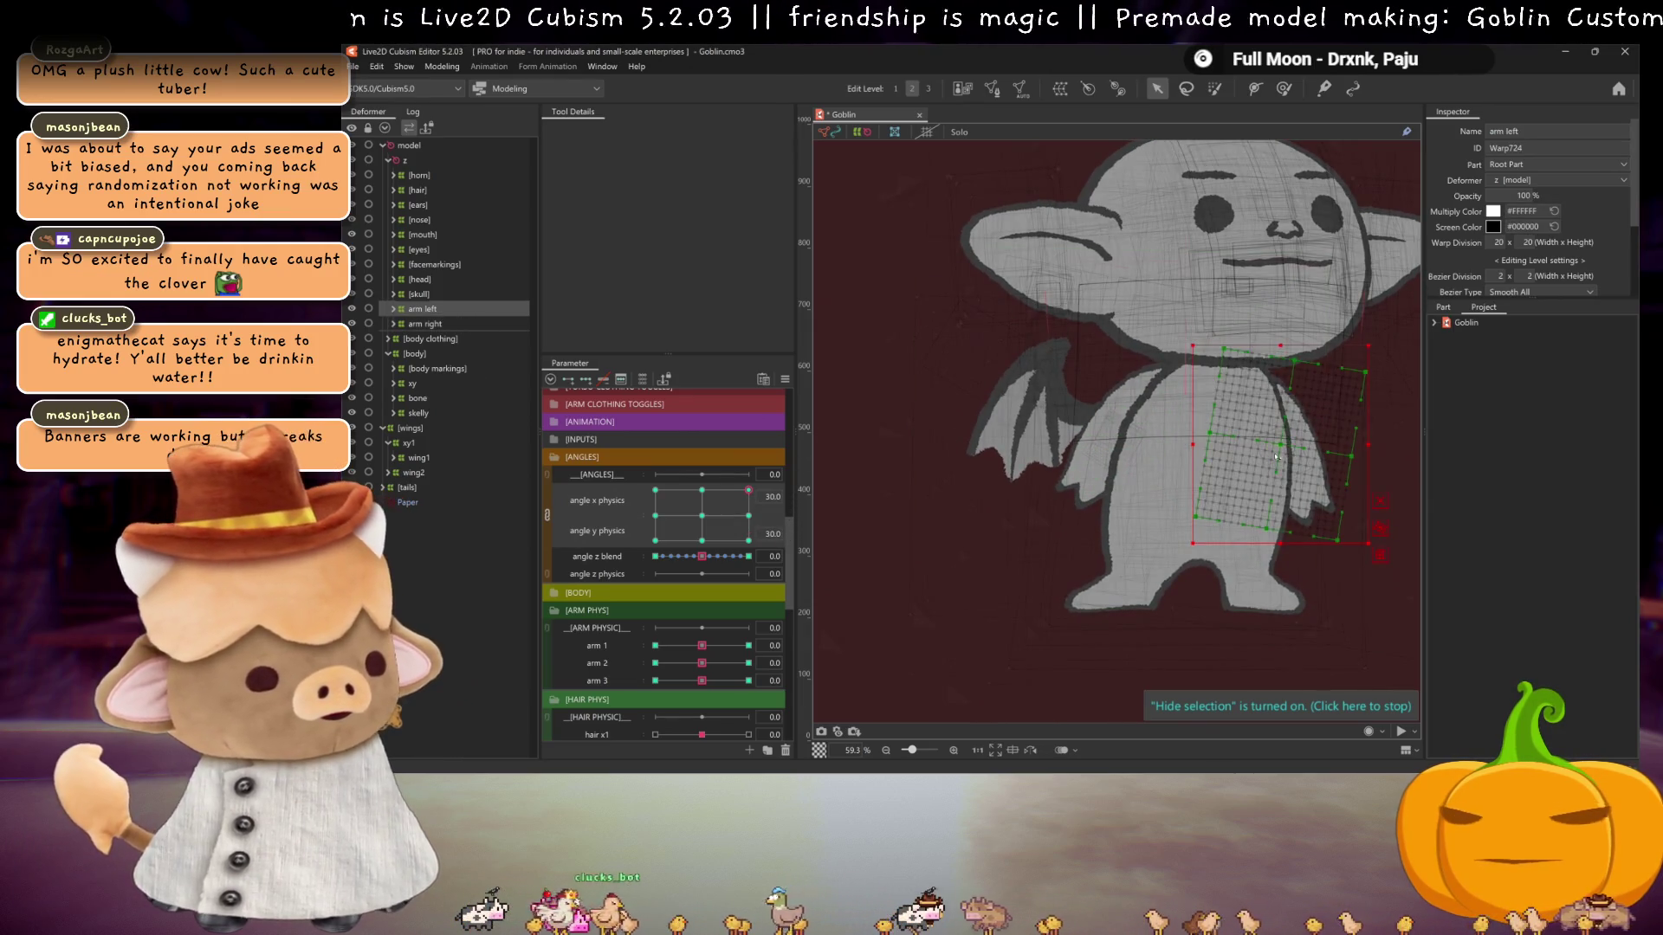
left_click_drag(1279, 444, 1275, 443)
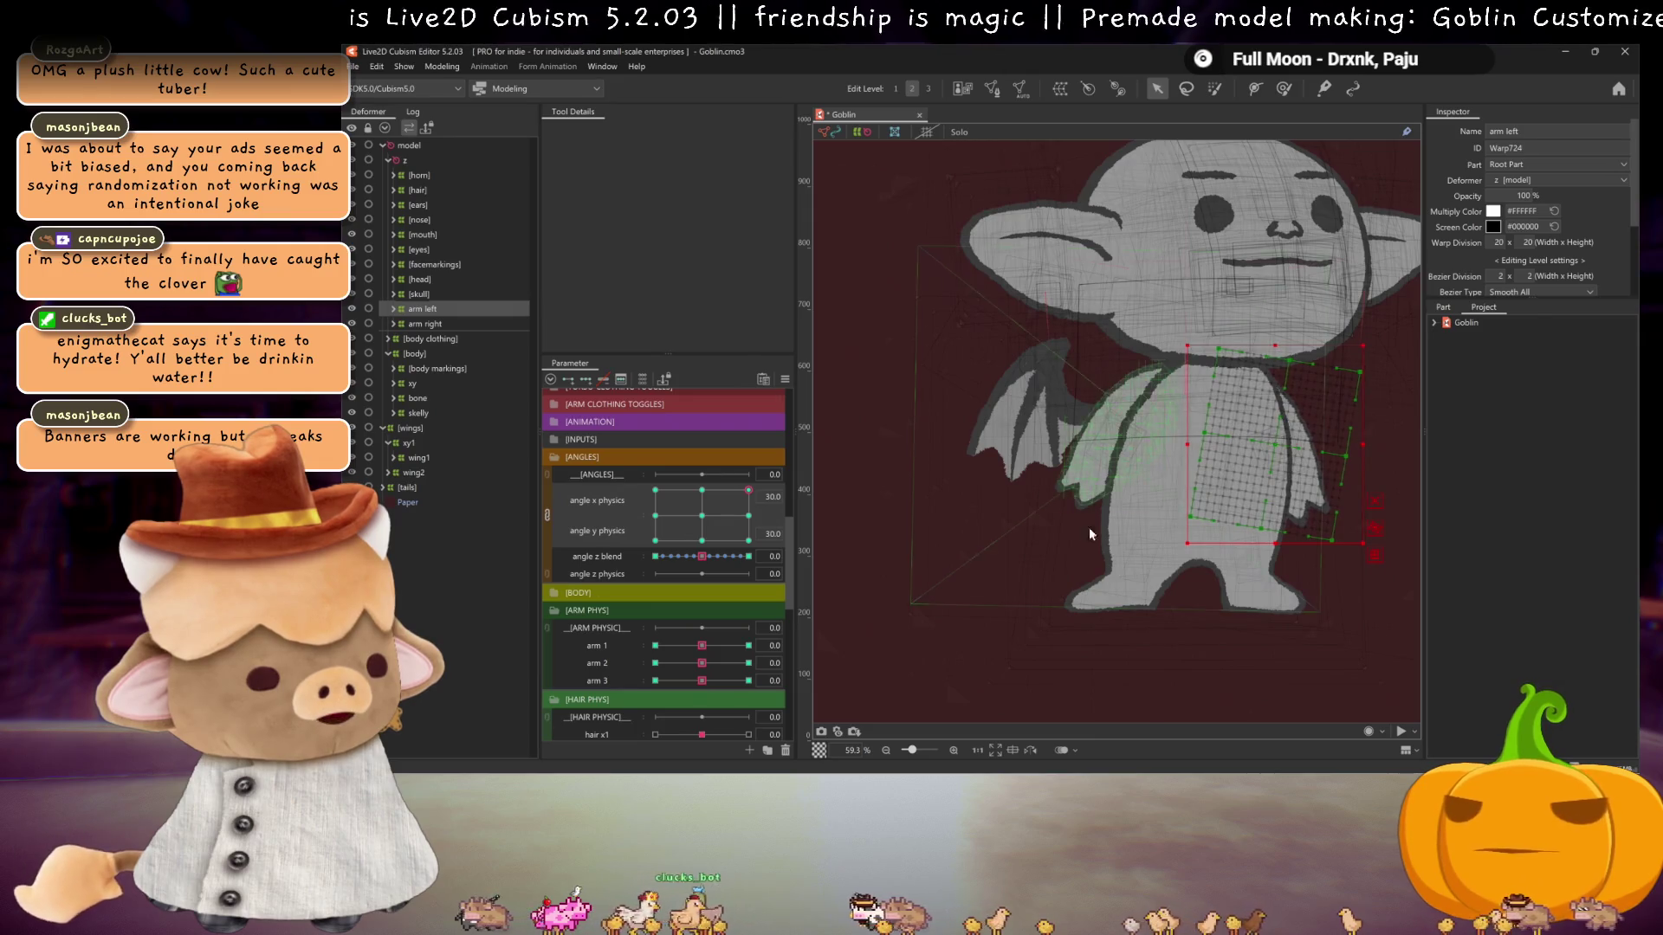
key("ctrl+h")
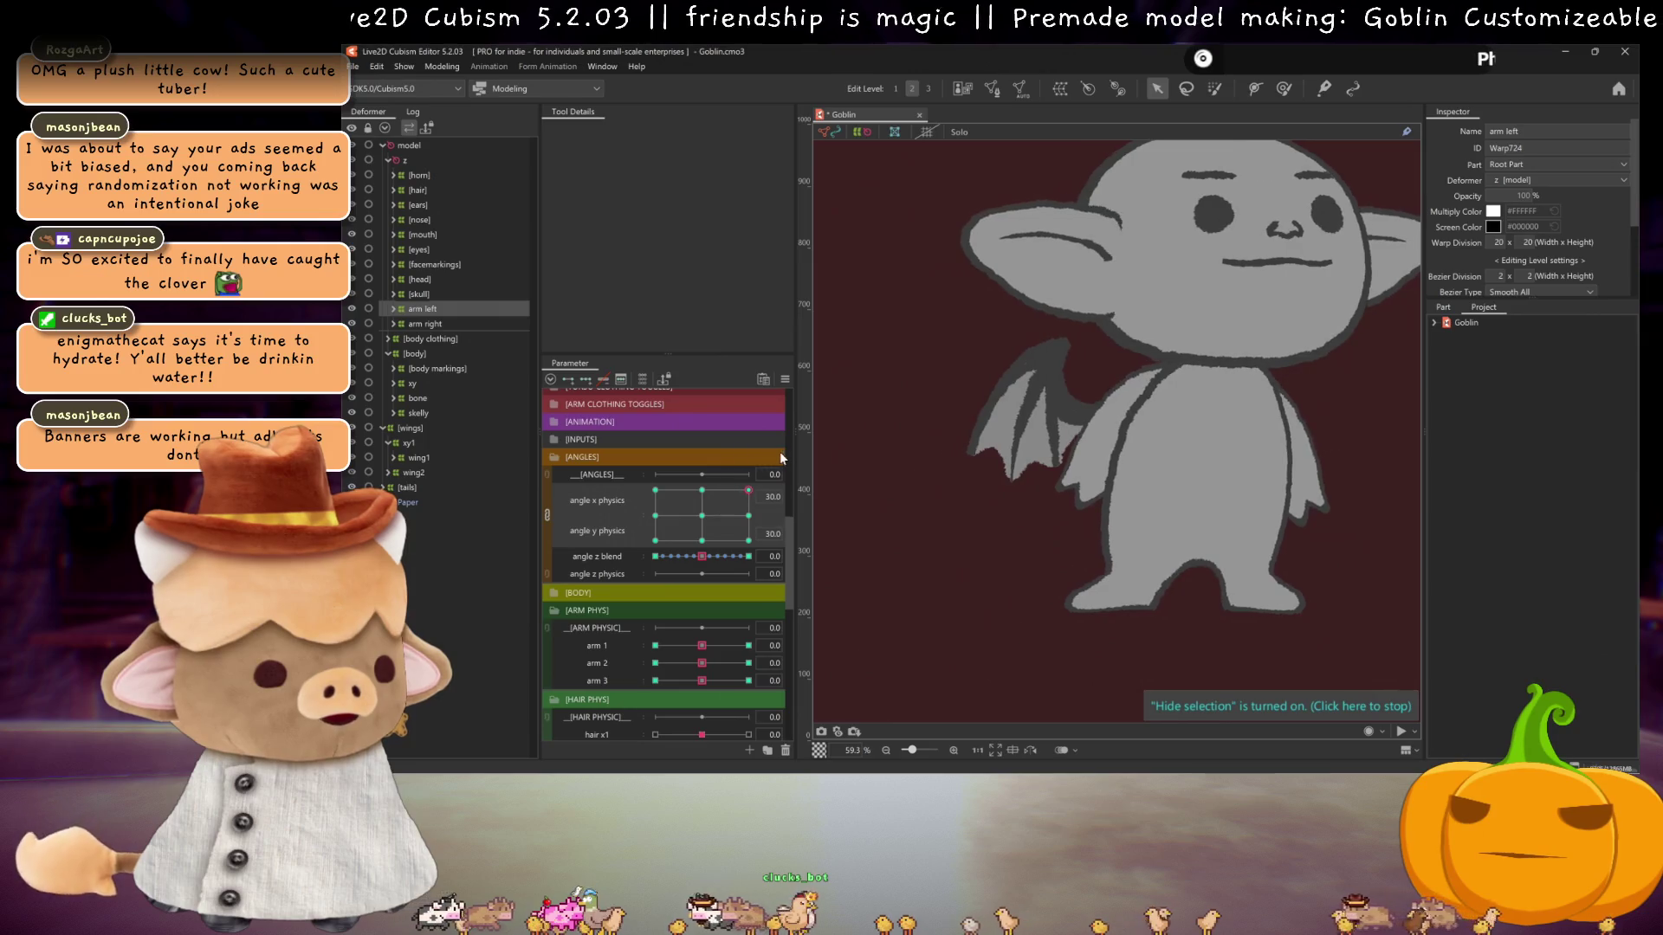
left_click(440, 323, "ctrl")
- Shift both arm deformers slightly right and sweep the head to preview them
key("ctrl+h")
left_click_drag(1155, 433, 1160, 433)
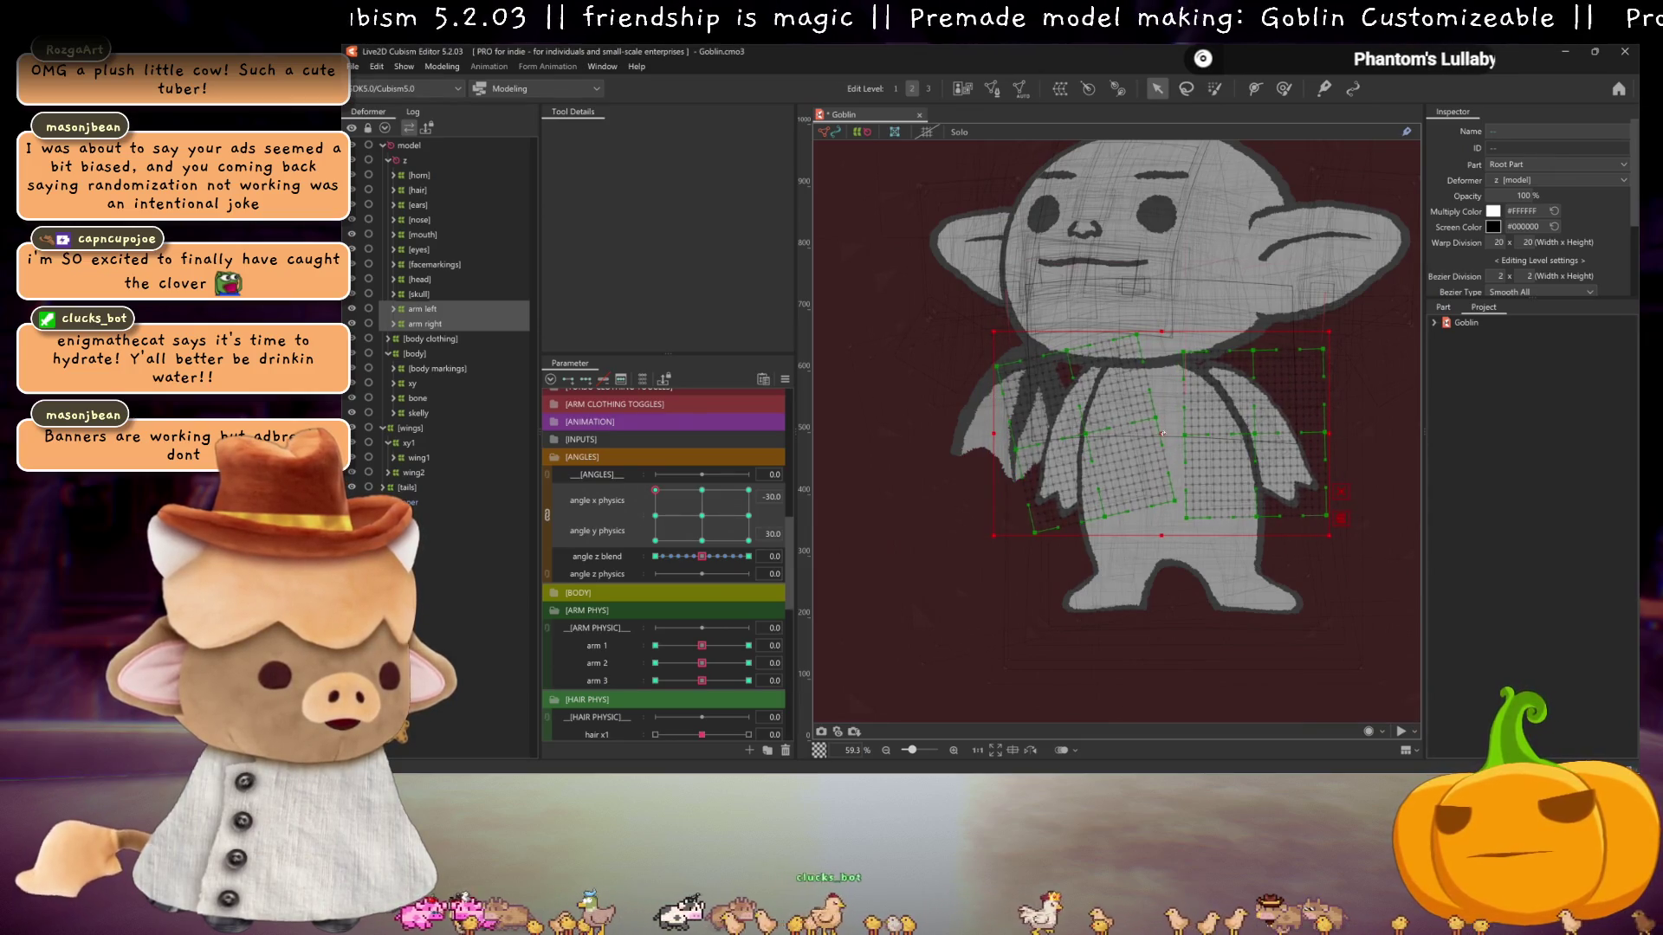
key("ctrl+h")
mouse_move(661, 492)
left_mouse_down()
mouse_move(637, 534)
mouse_move(621, 476)
mouse_move(721, 473)
mouse_move(648, 450)
left_mouse_up()
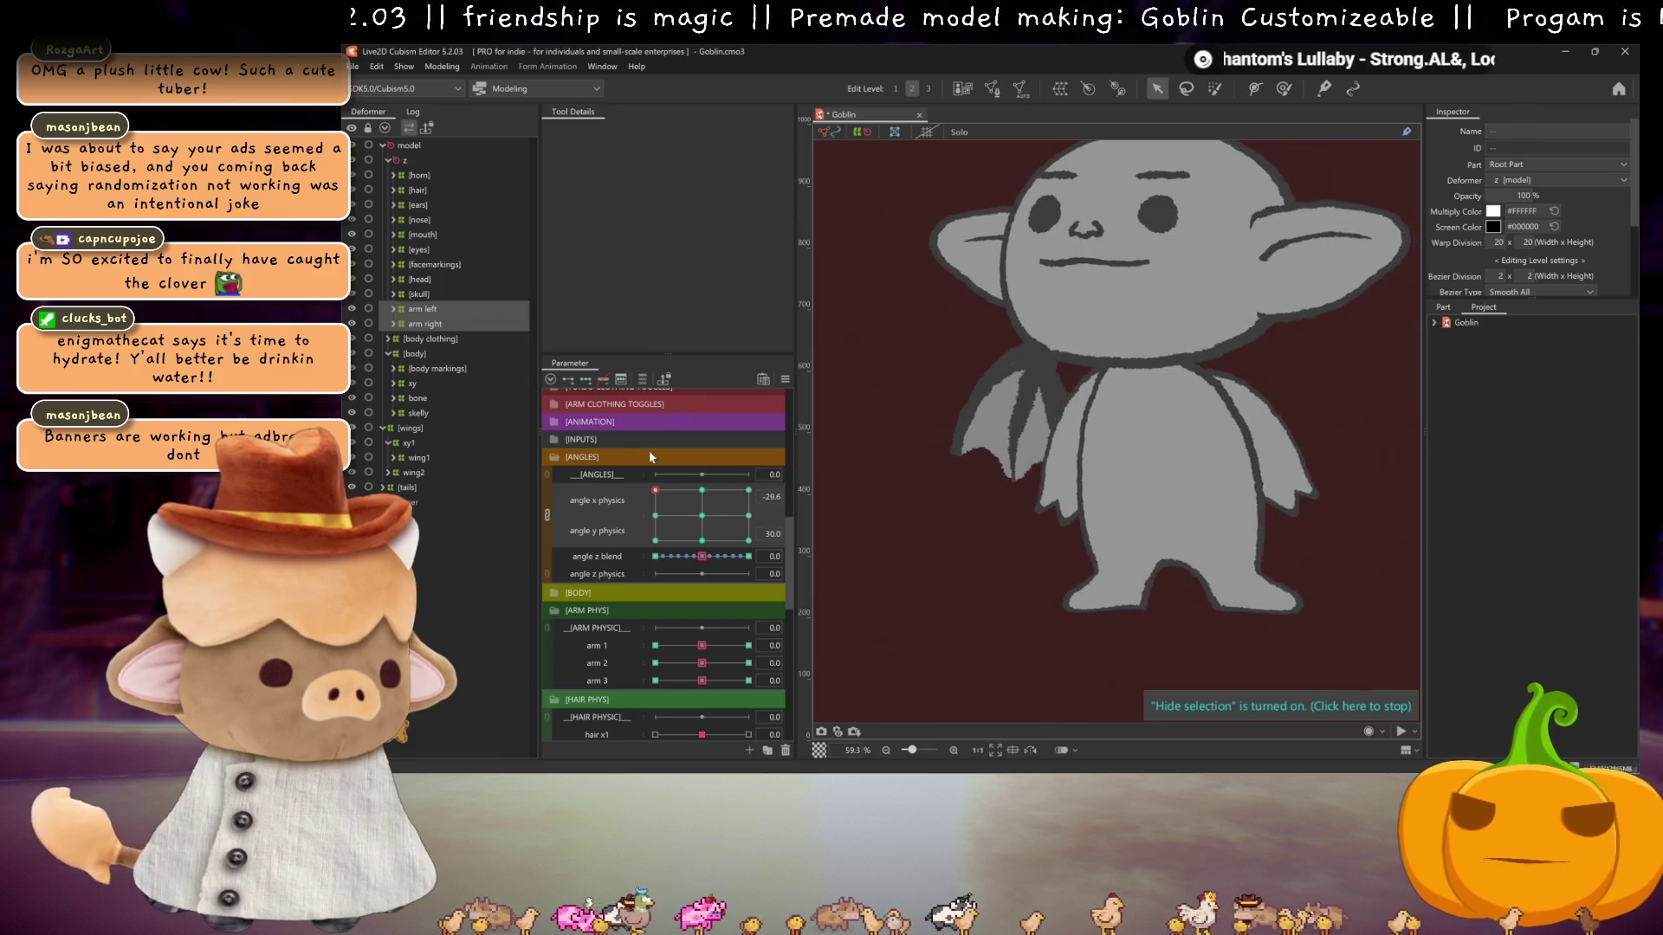
- Nudge and rotate the arm right deformer slightly clockwise, and shift arm left left and up
left_click(426, 324)
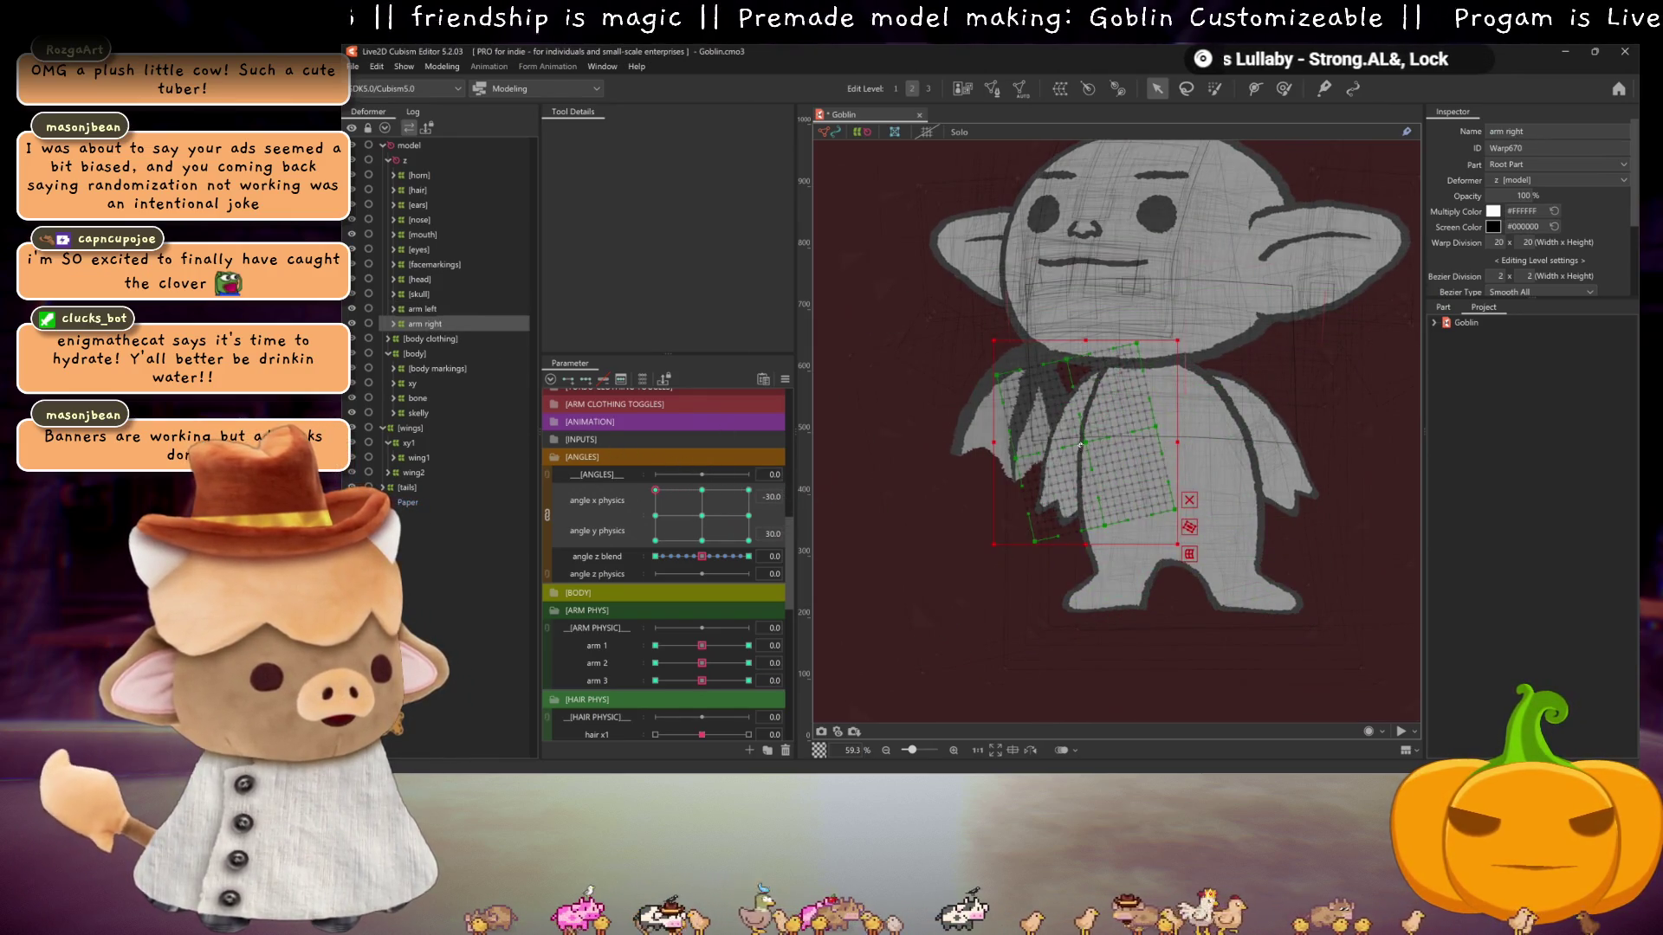
left_click_drag(1080, 445, 1085, 448)
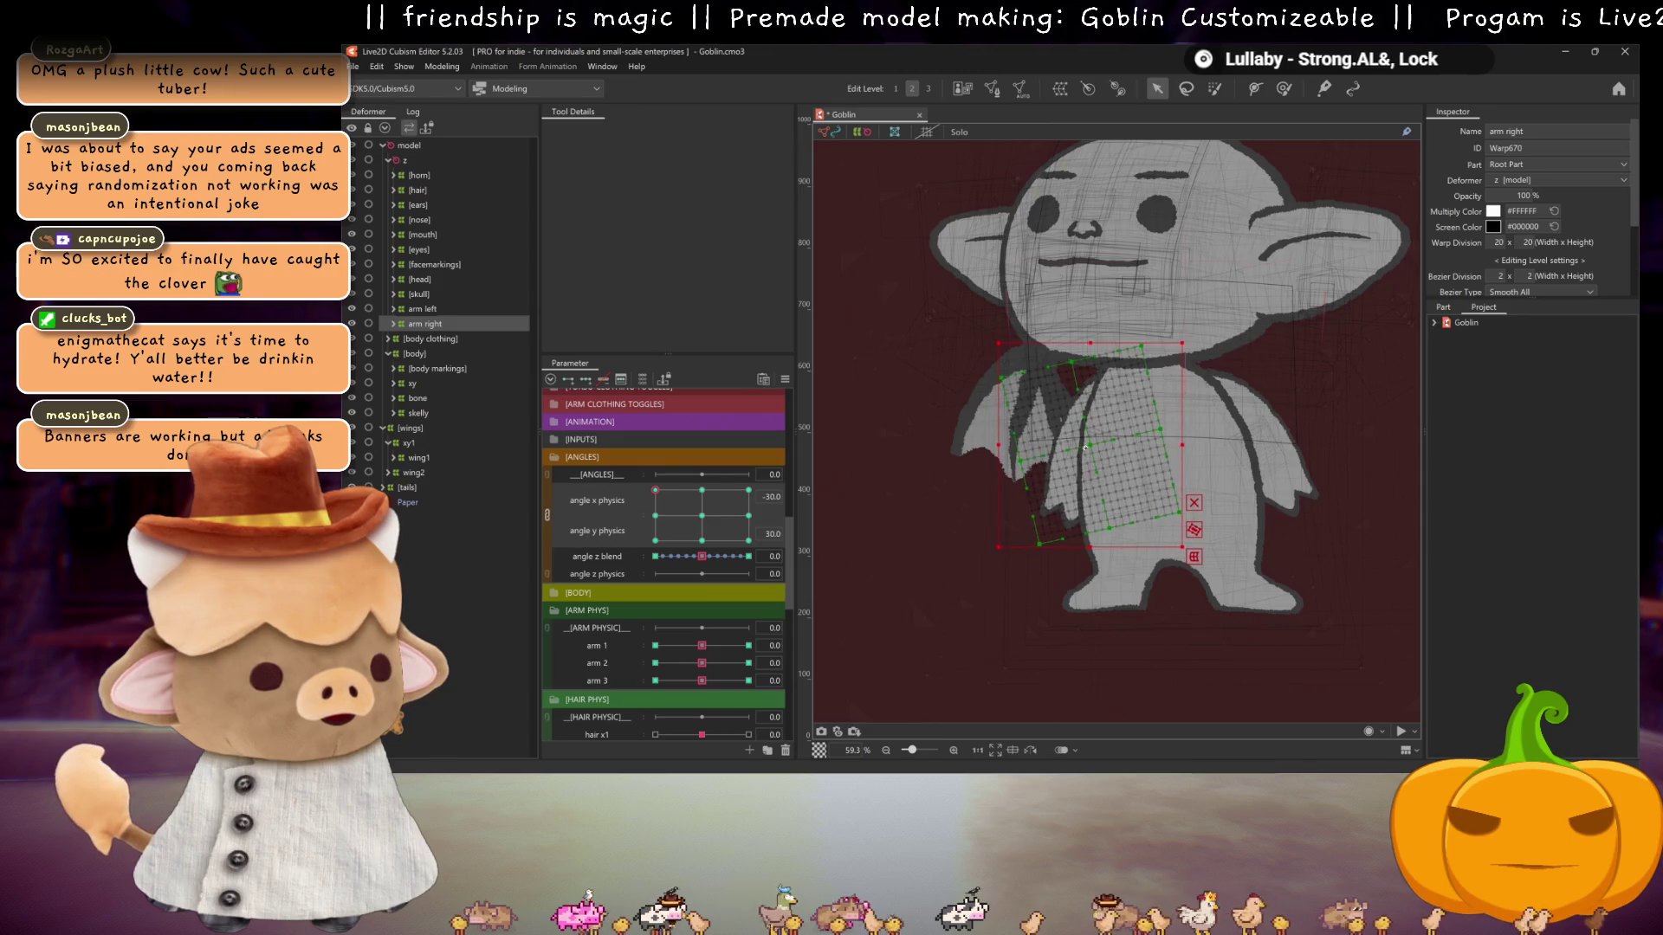
left_click(997, 549)
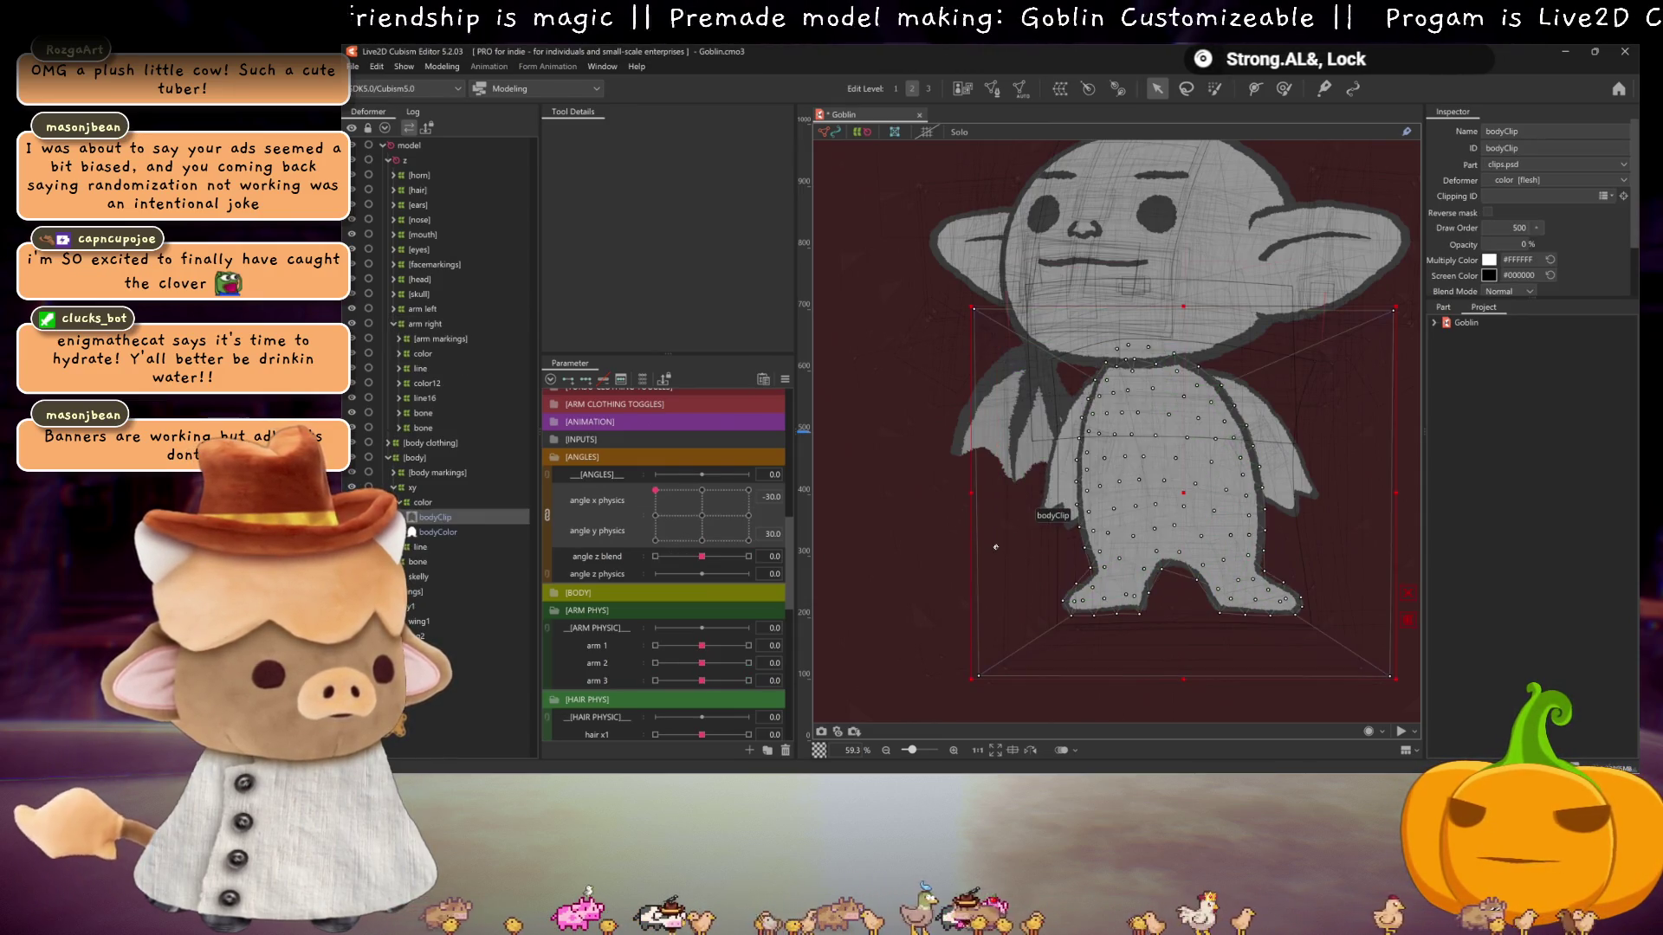
left_click(425, 324)
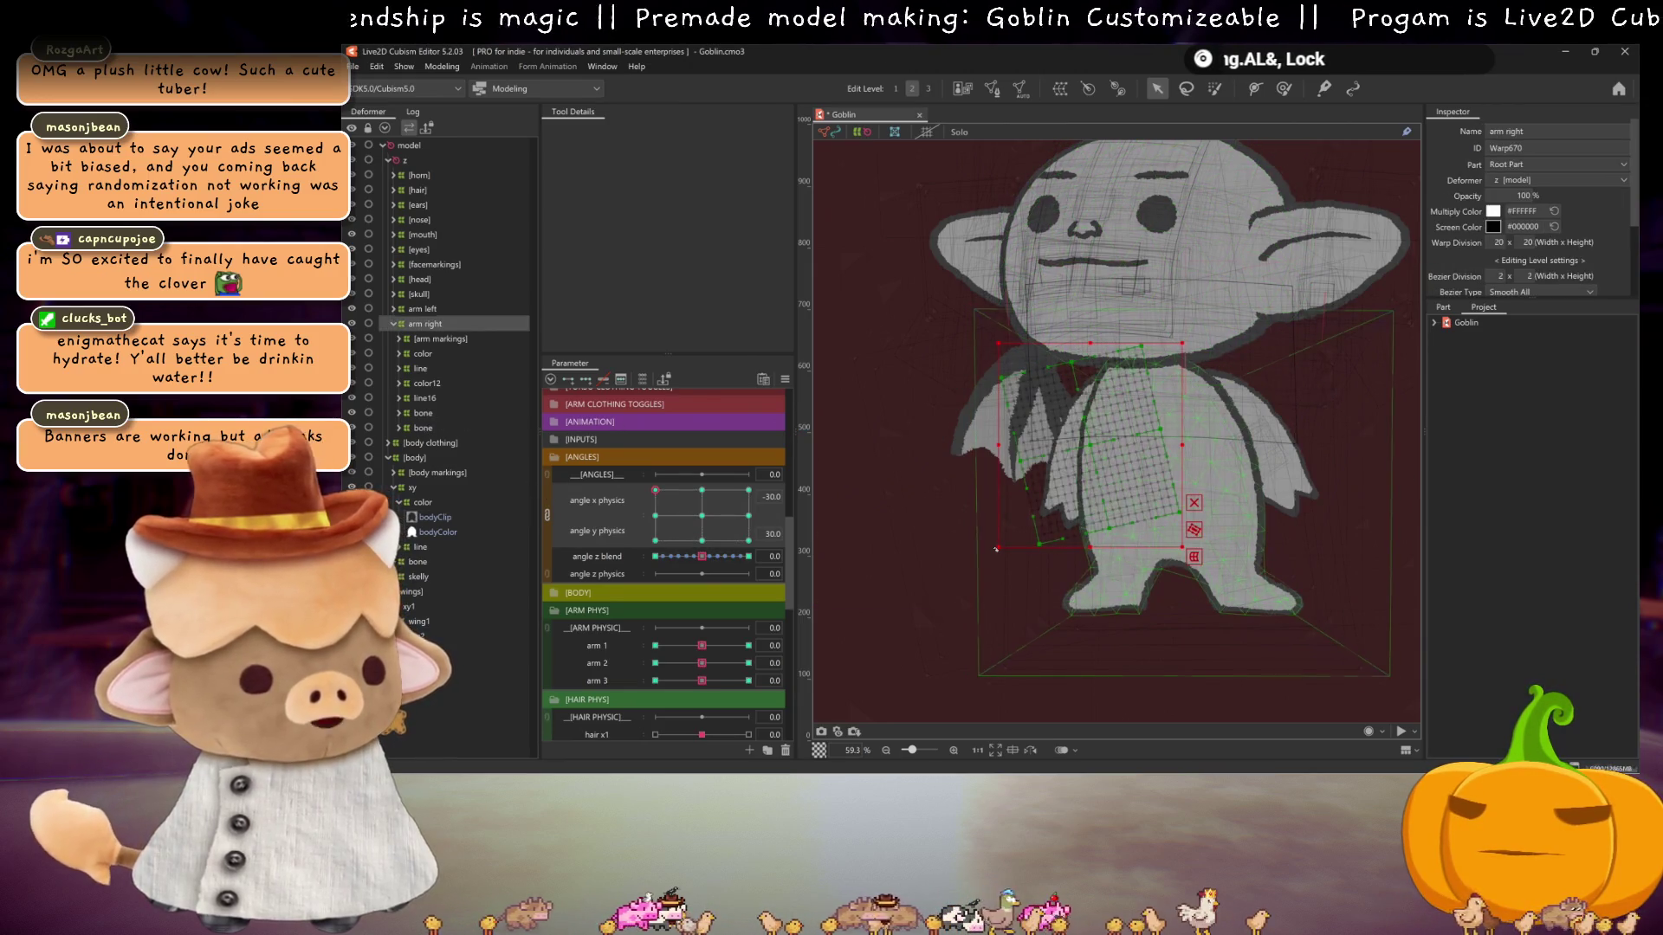
left_click_drag(1003, 559, 1093, 451)
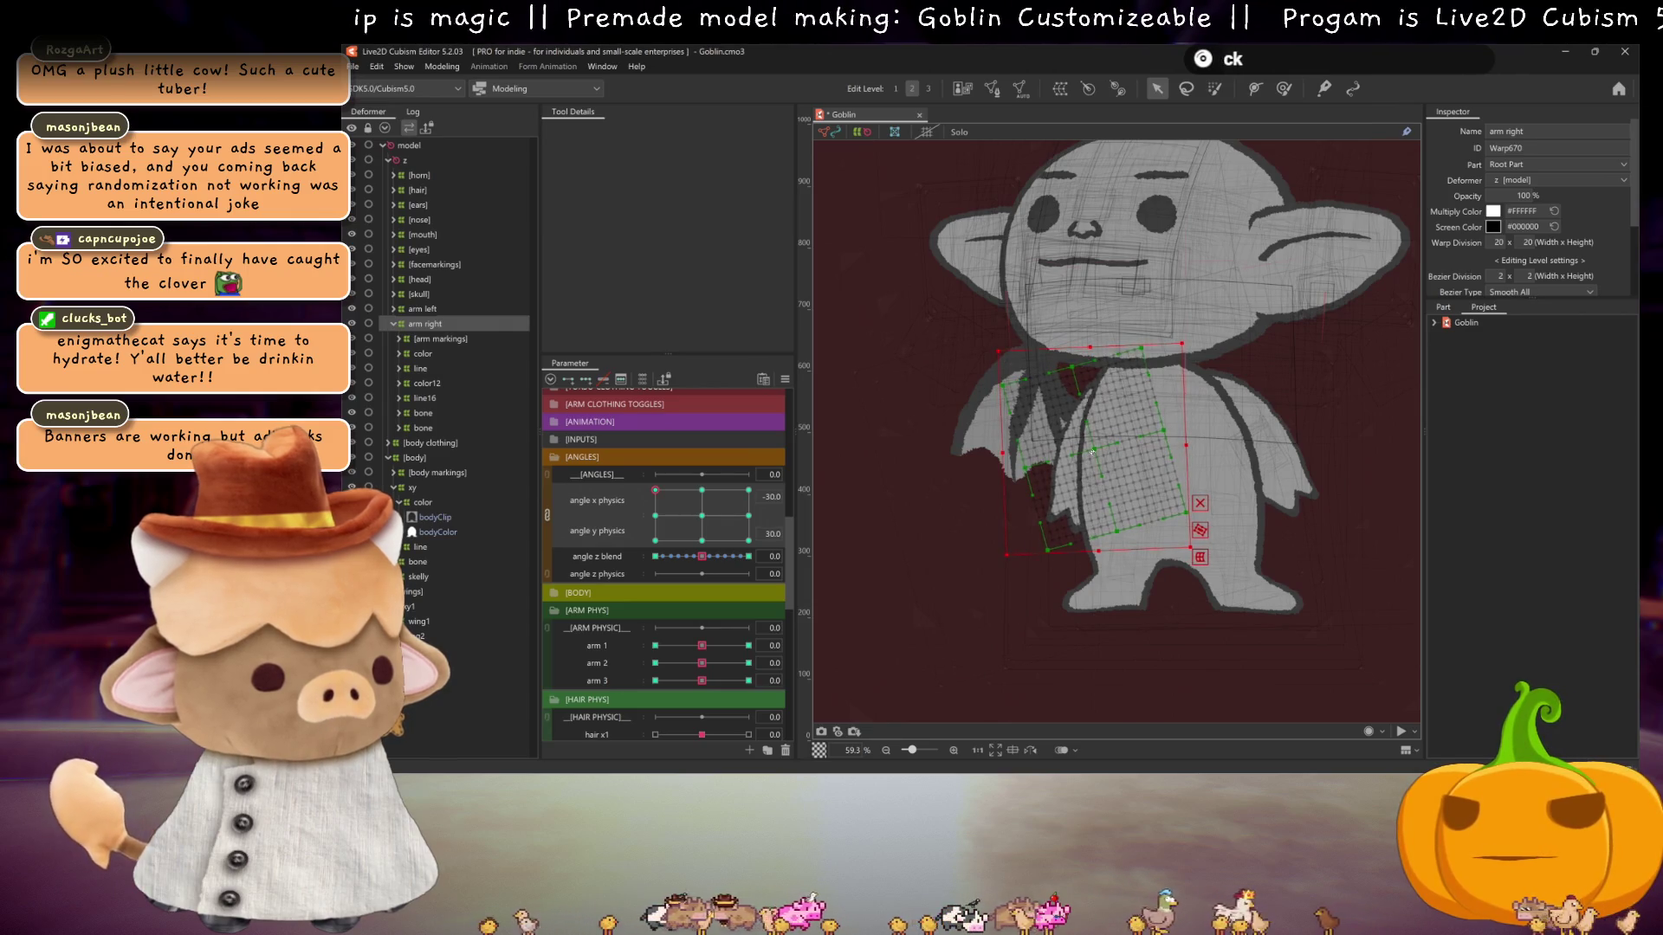
left_click(423, 309)
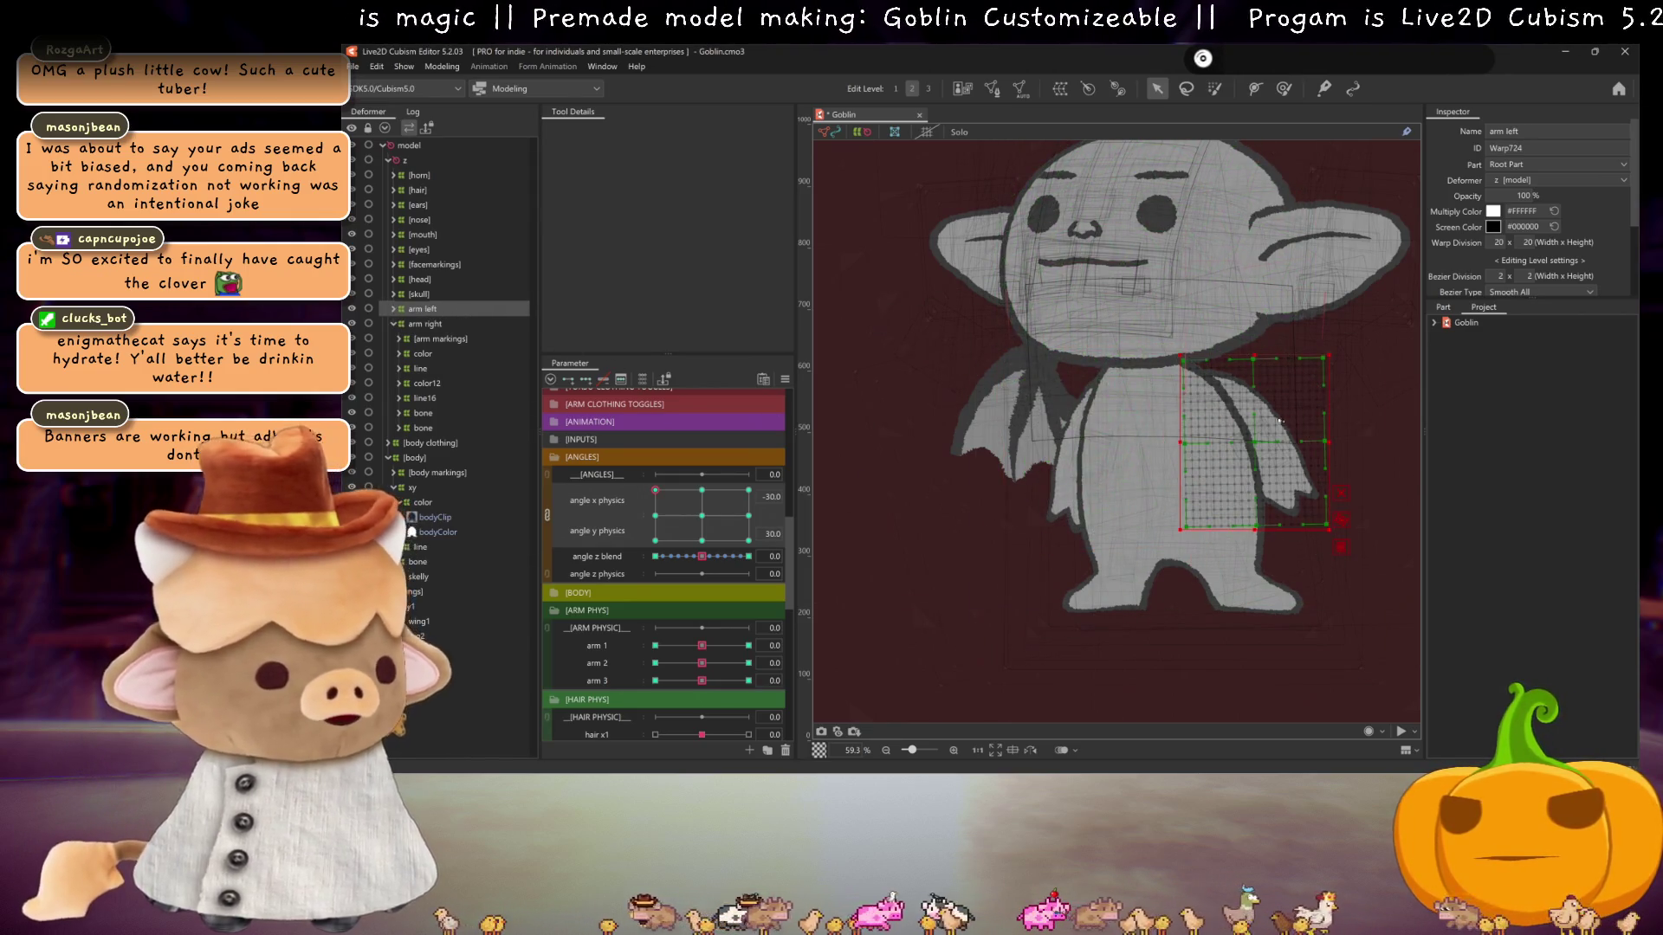
left_click_drag(1257, 442, 1247, 438)
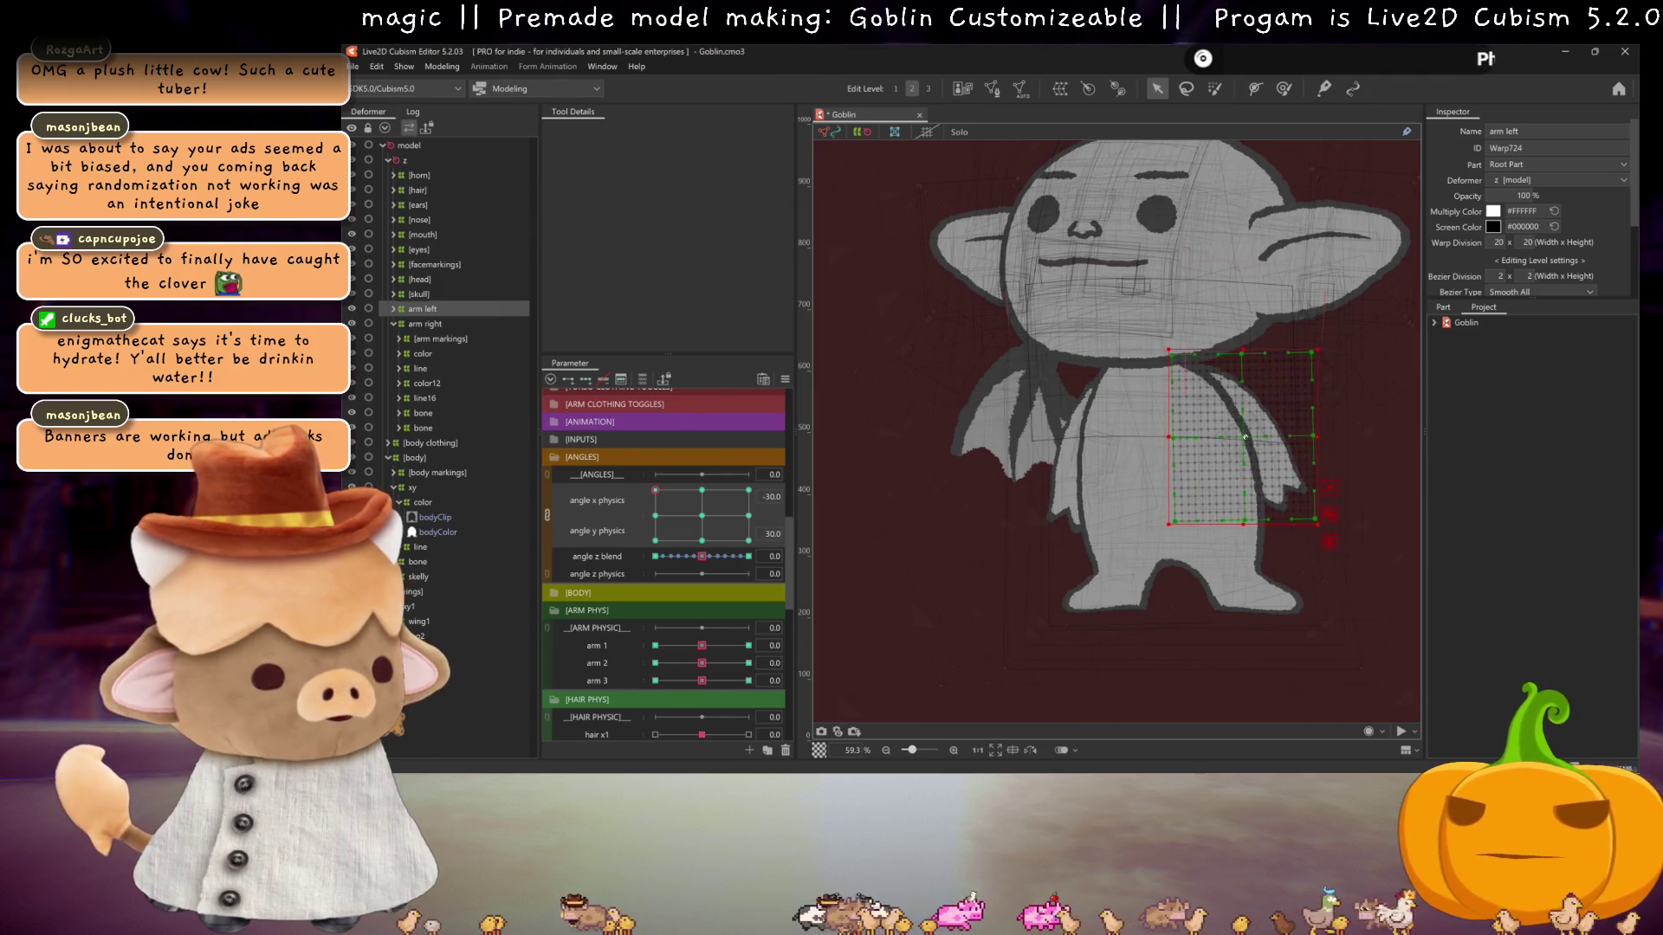
- Preview the arms with overlays hidden by tilting the head down and back to neutral
key("ctrl+h")
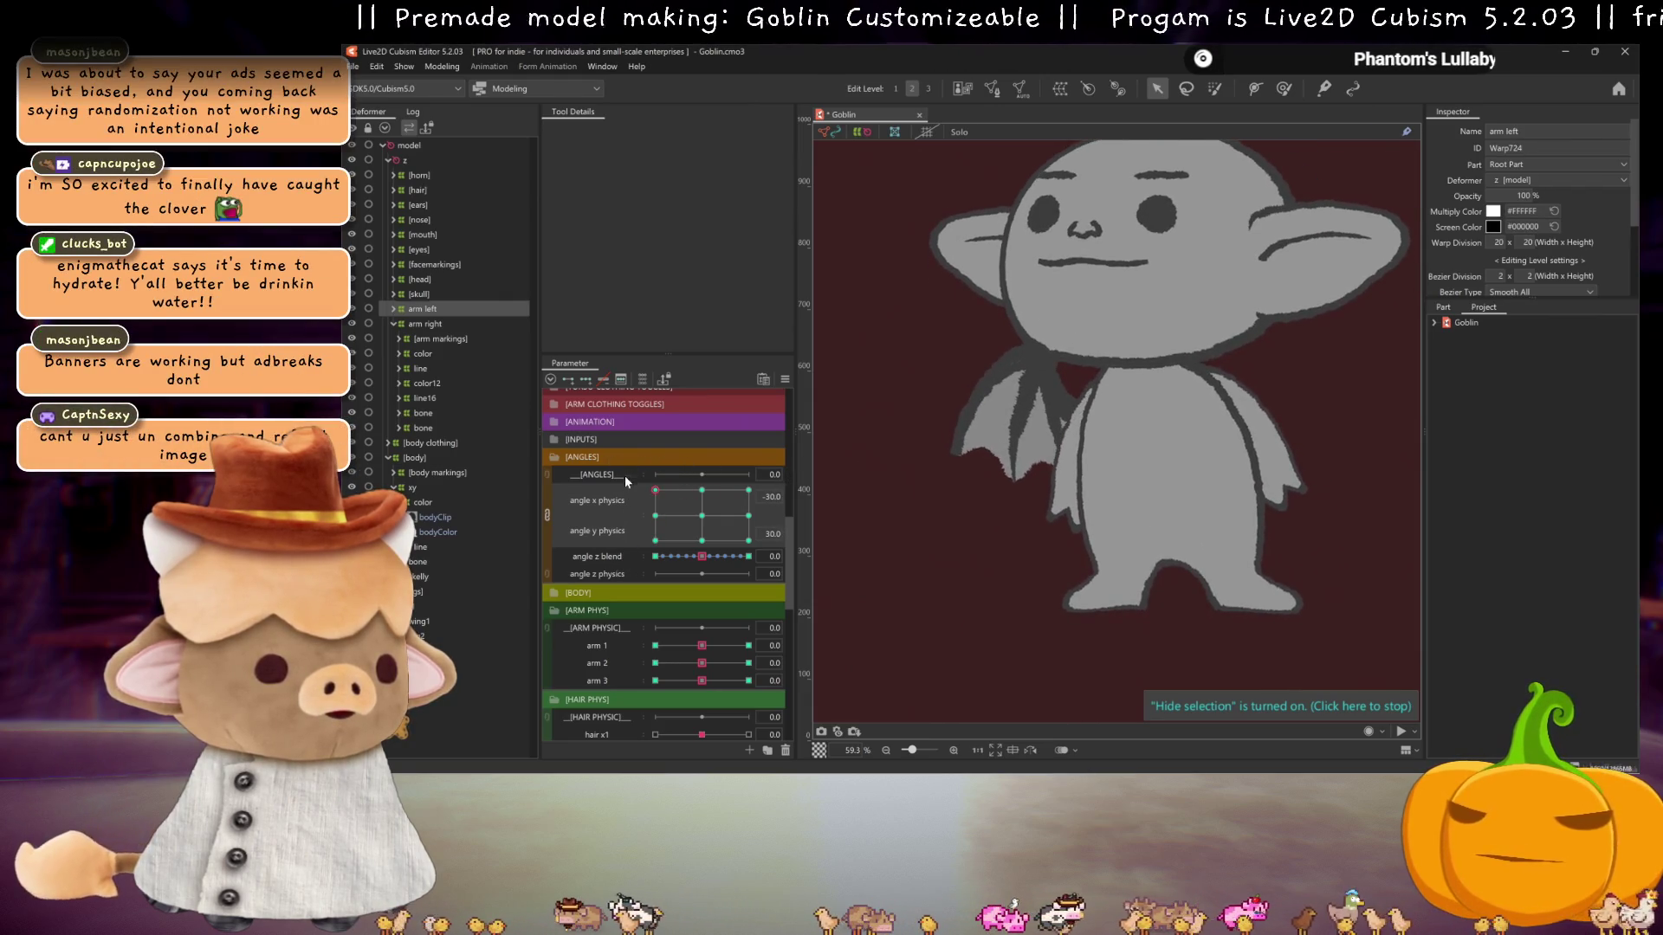
left_click(459, 324, "ctrl")
key("ctrl+h")
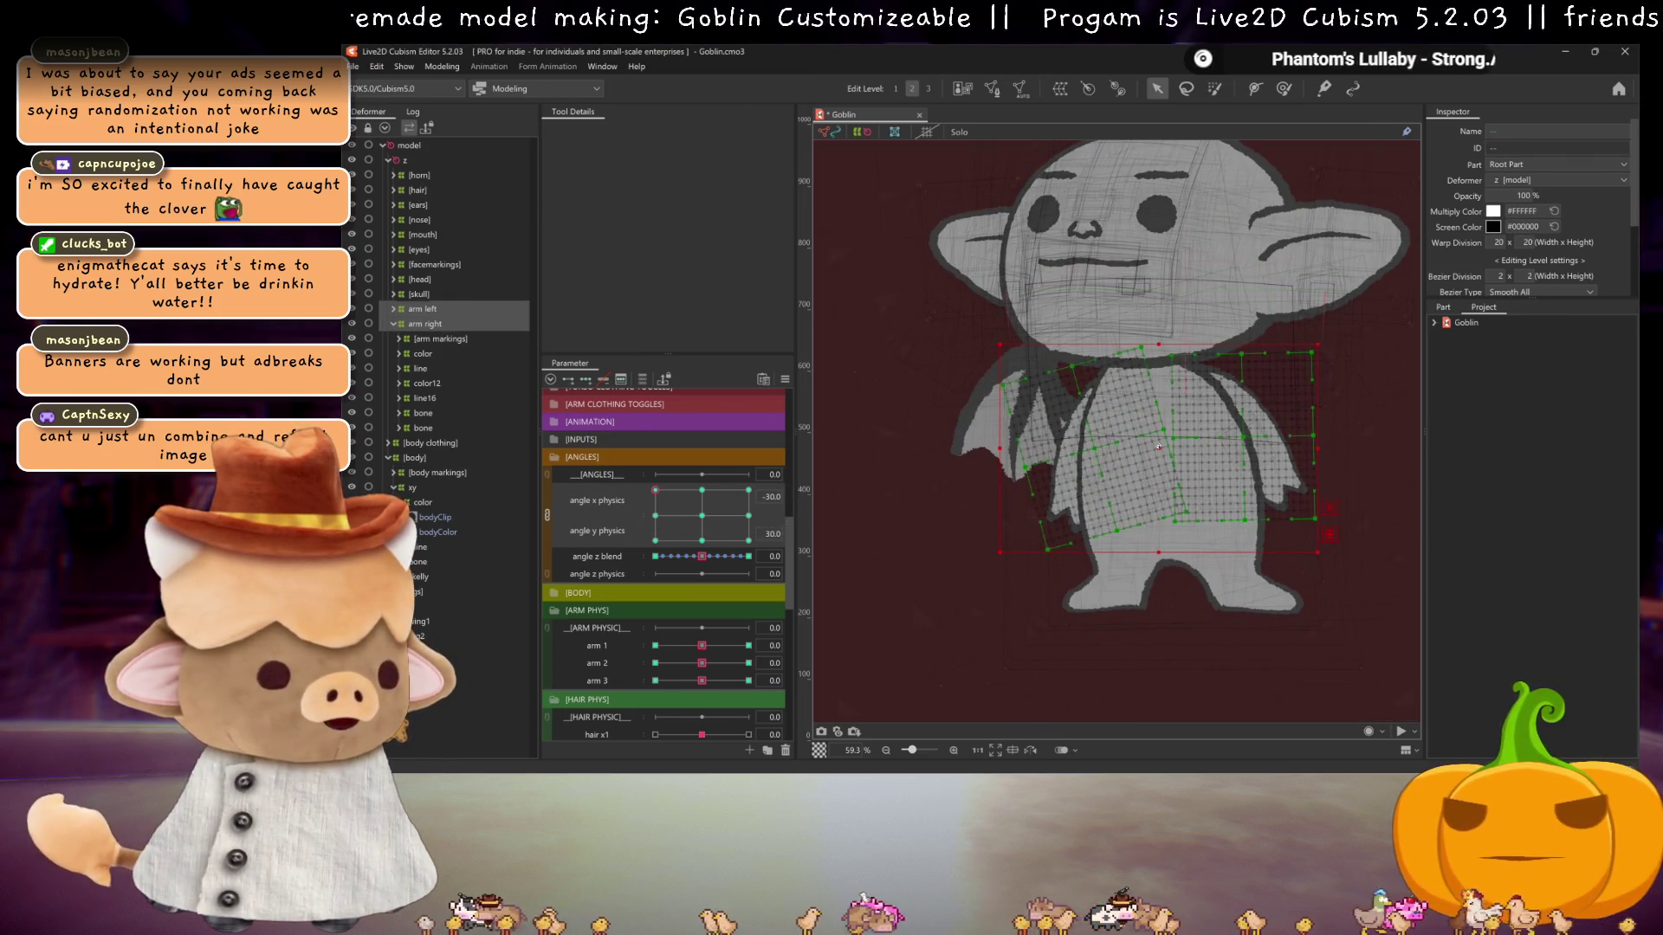
key("ctrl+h")
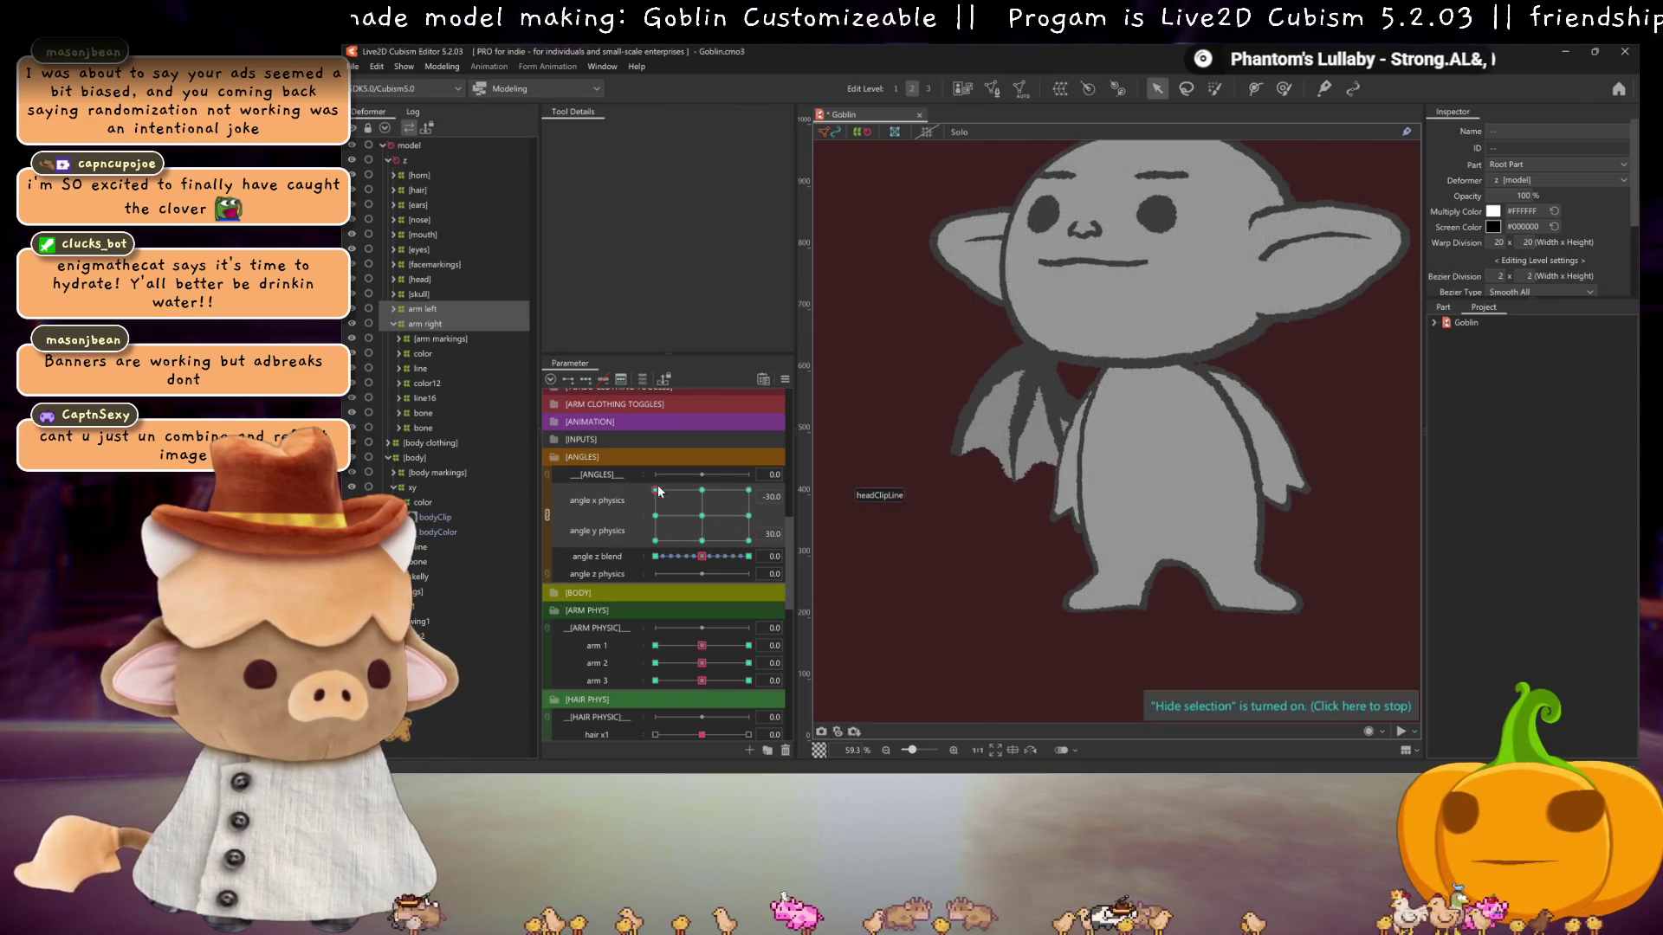
left_click_drag(659, 491, 651, 517)
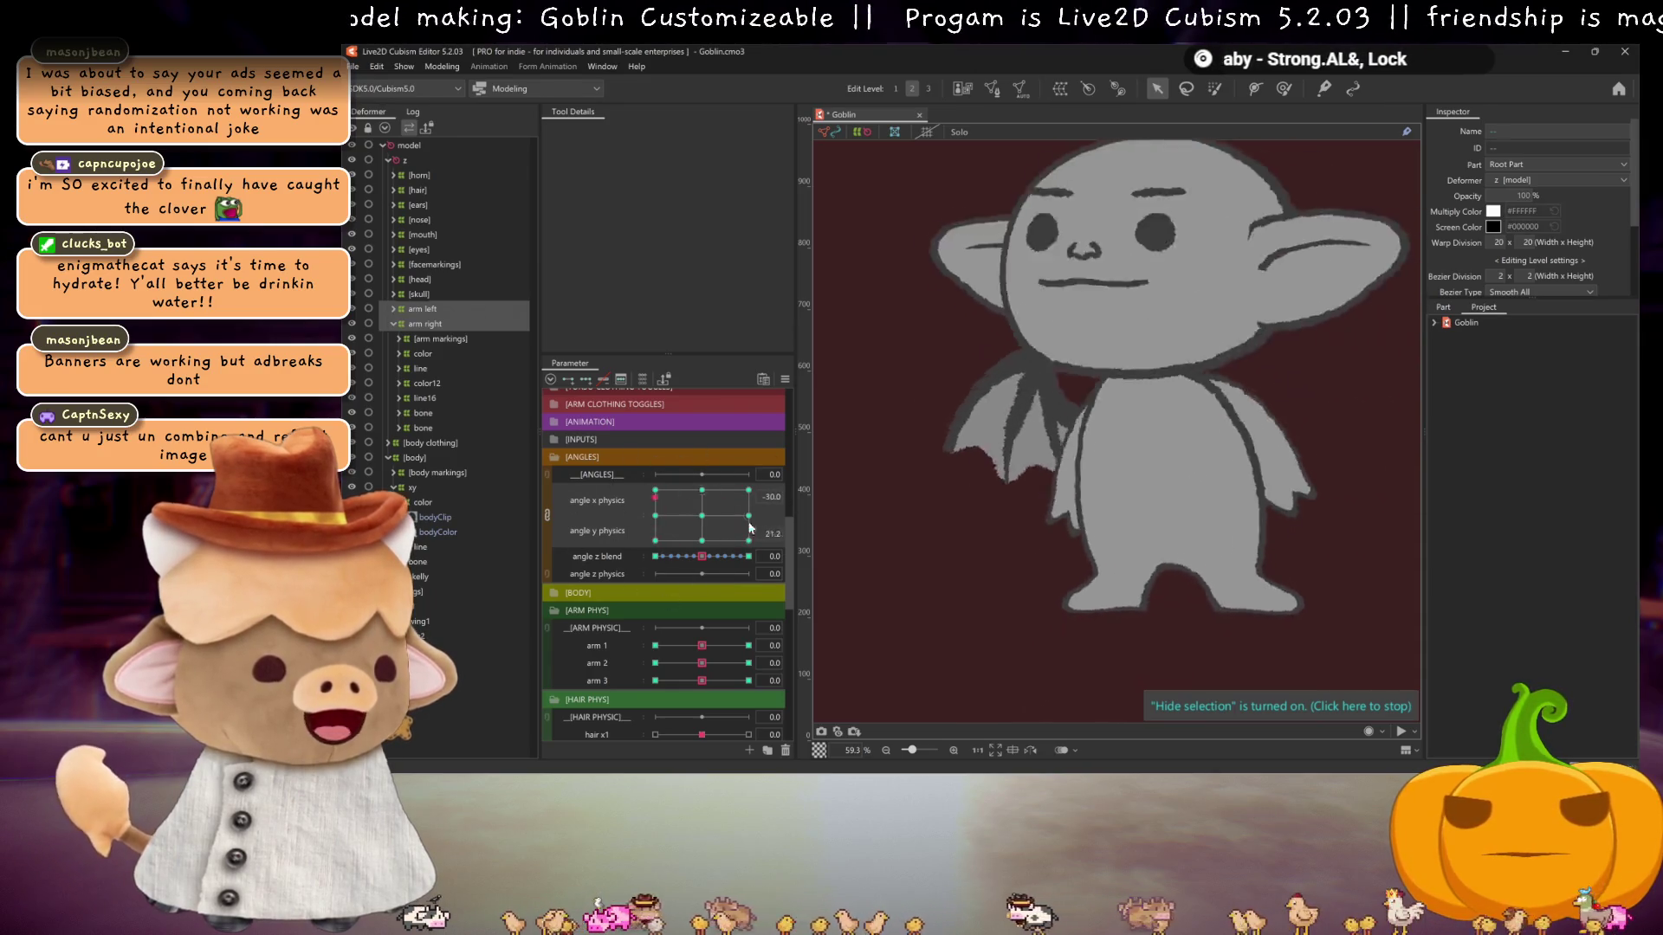
left_click_drag(655, 505, 649, 487)
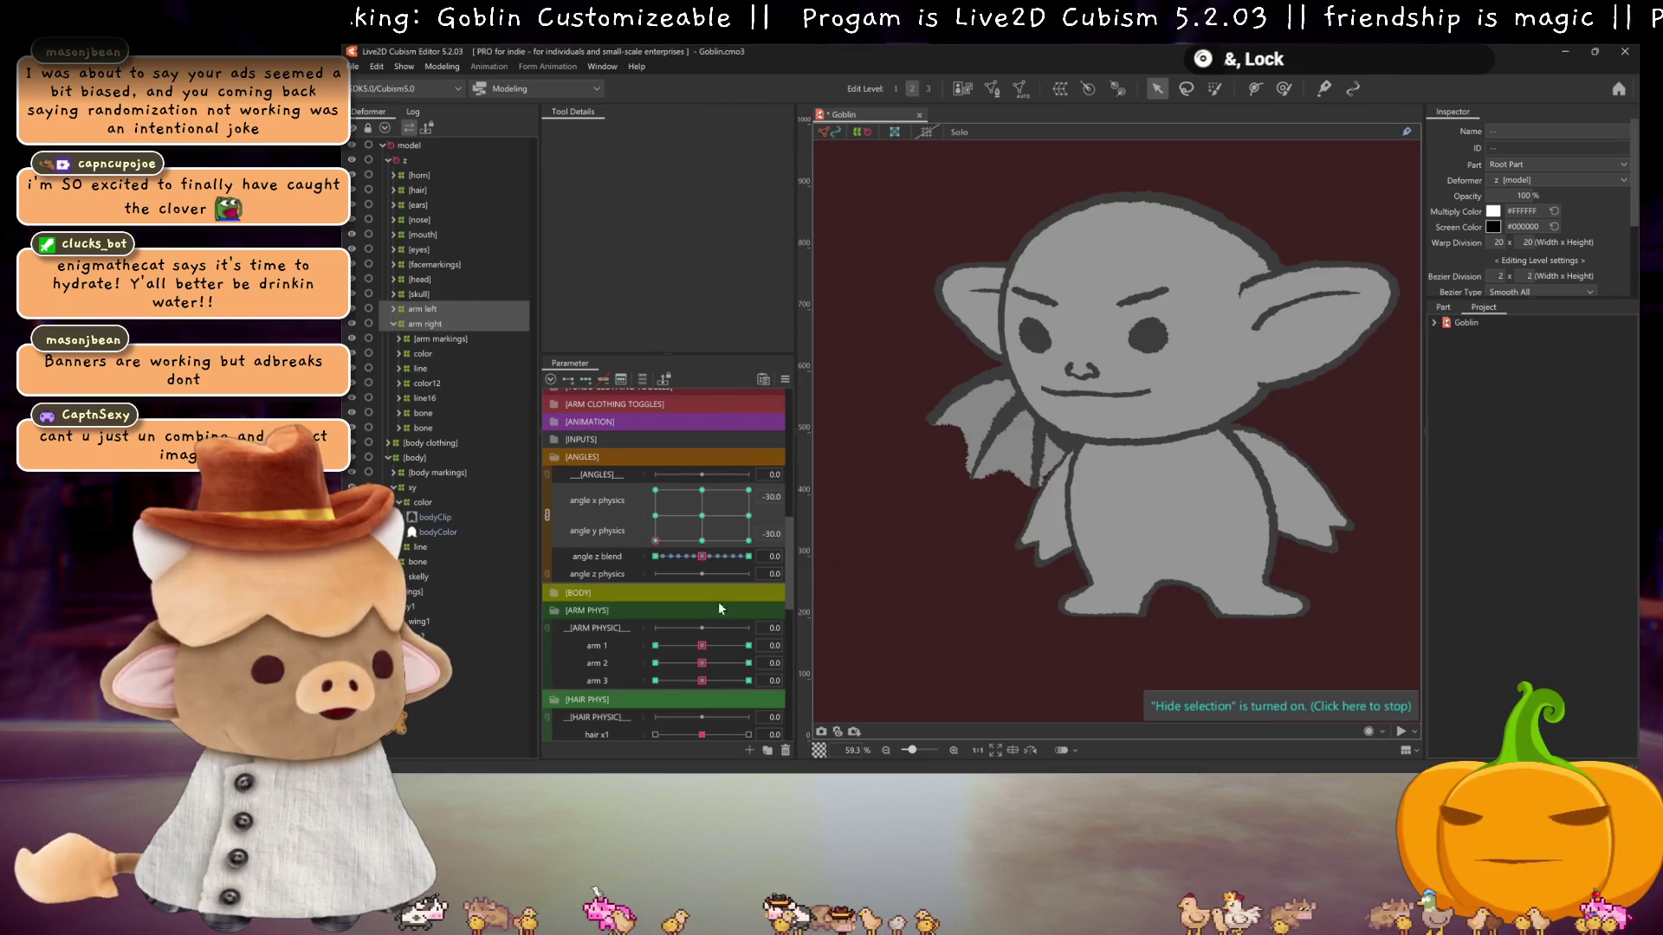
left_click(701, 517)
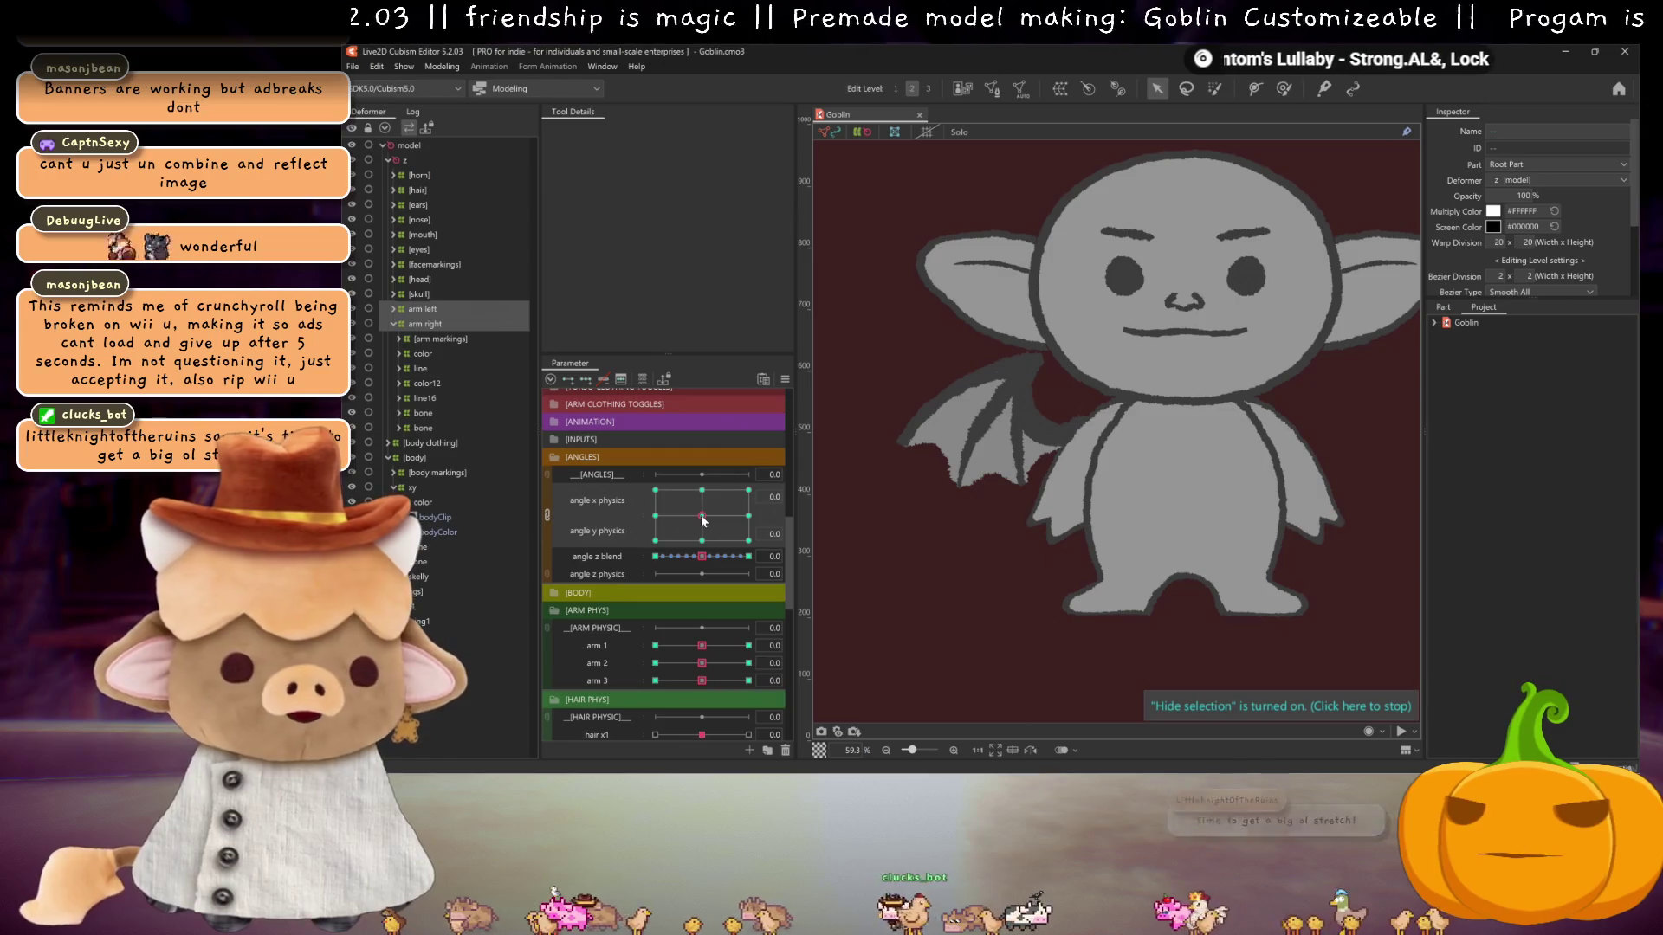
left_click_drag(702, 520, 673, 490)
left_click(702, 515)
left_click(655, 556)
mouse_move(652, 556)
left_mouse_down()
mouse_move(735, 559)
mouse_move(701, 556)
left_mouse_up()
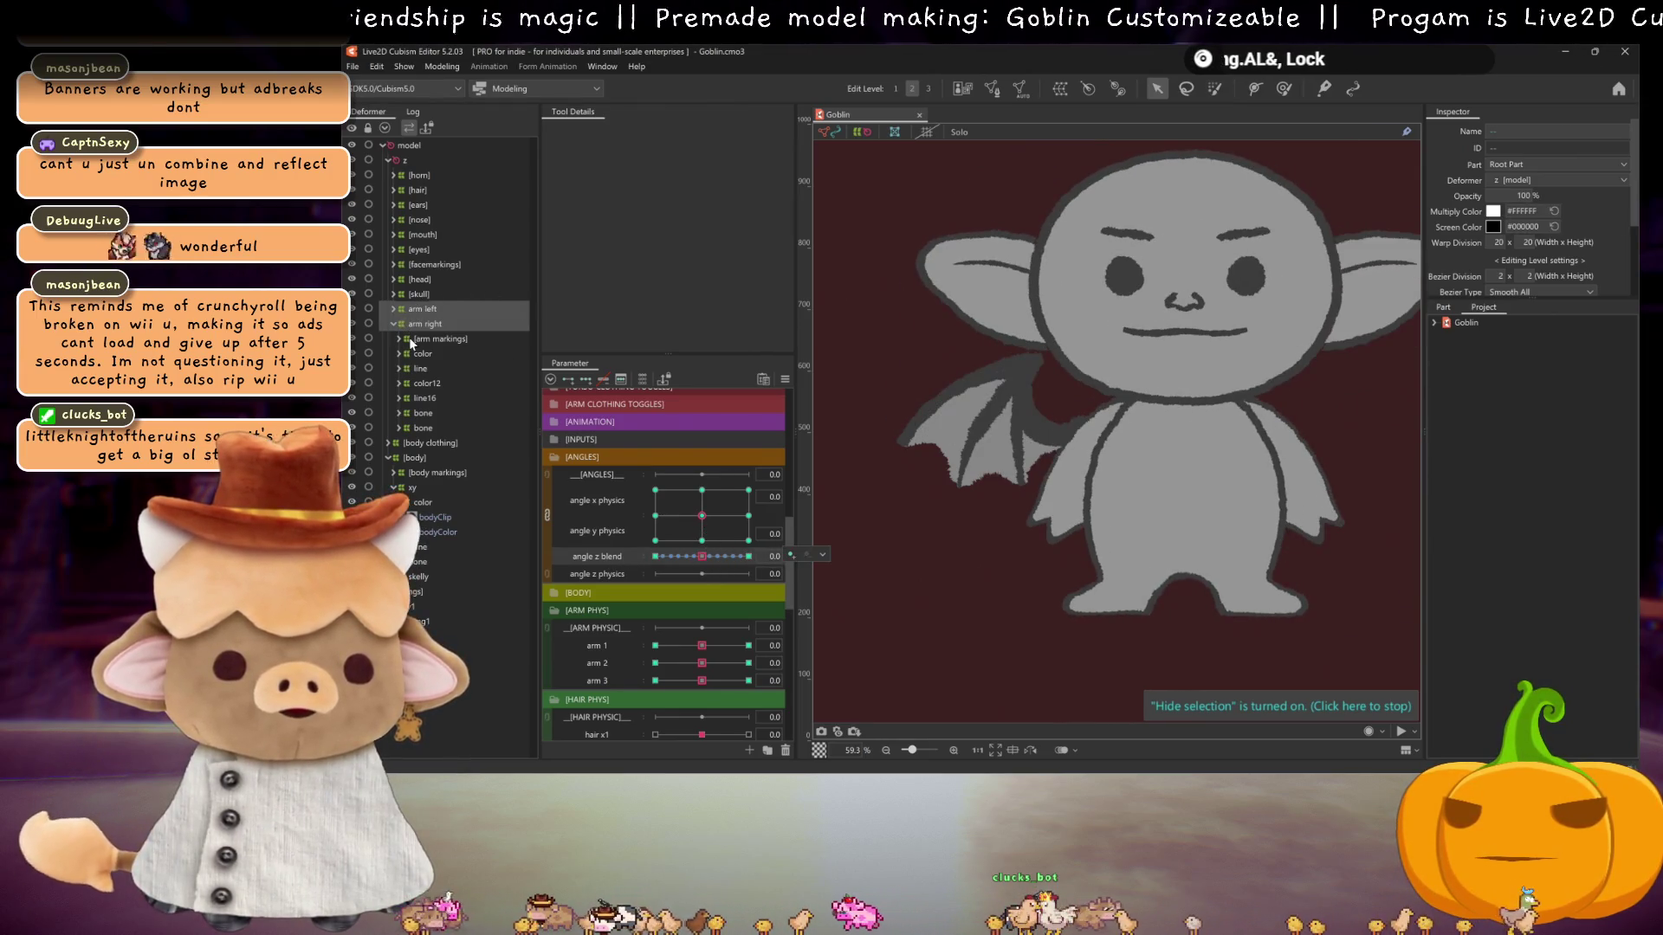
left_click(416, 398)
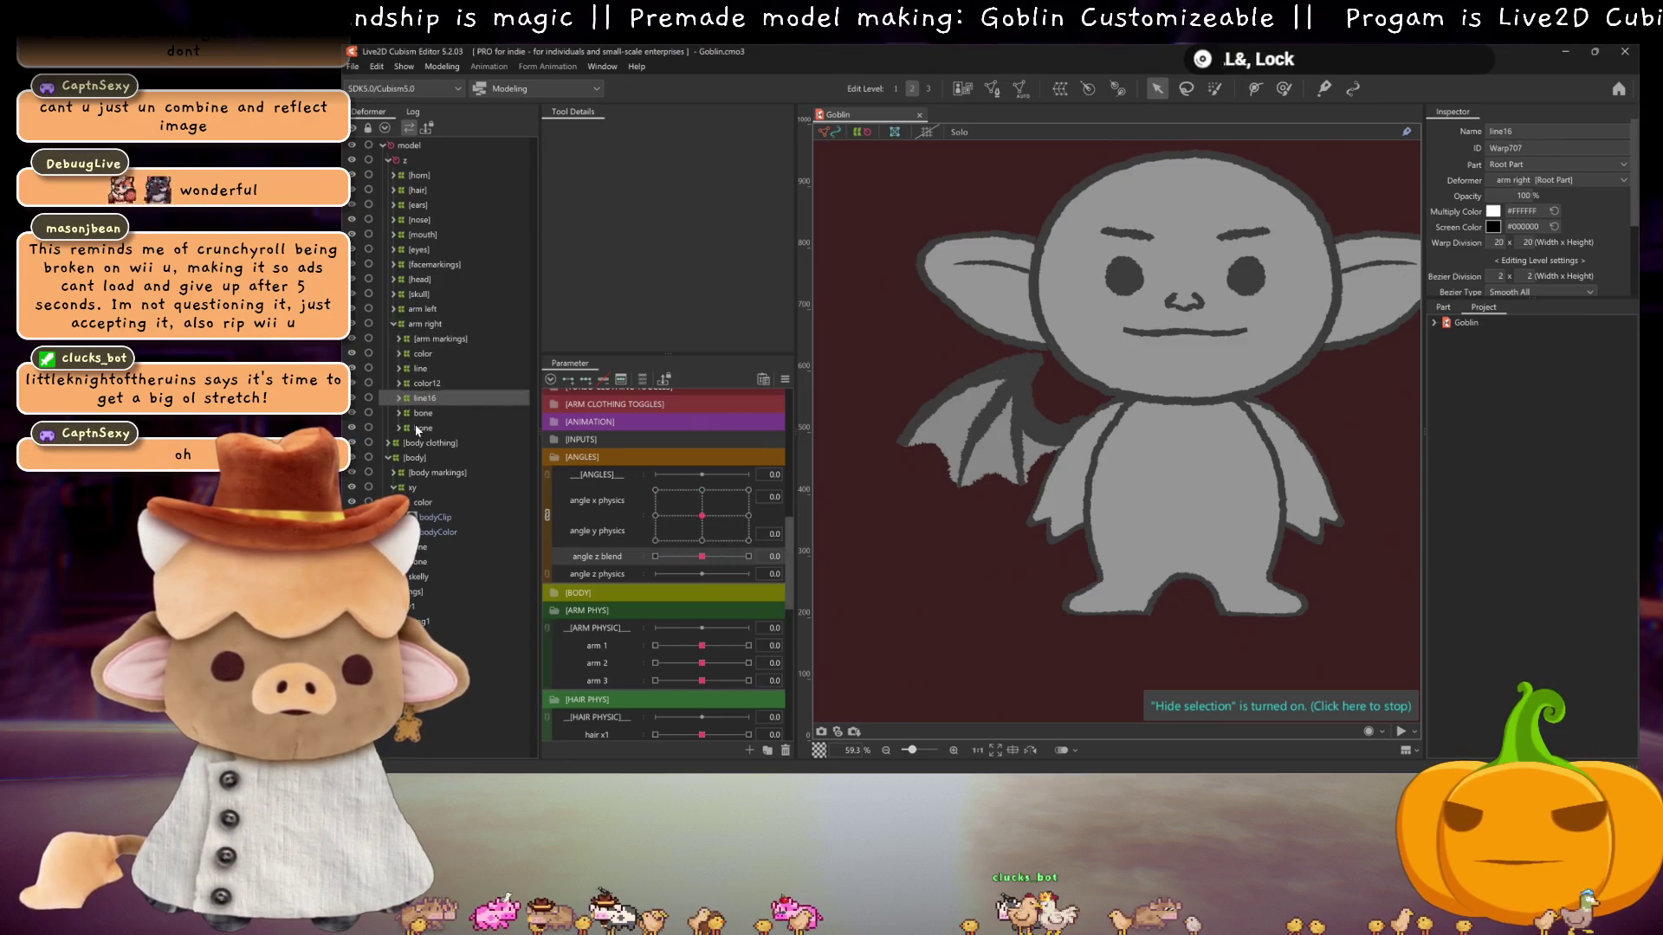
left_click(419, 336)
left_click(414, 322)
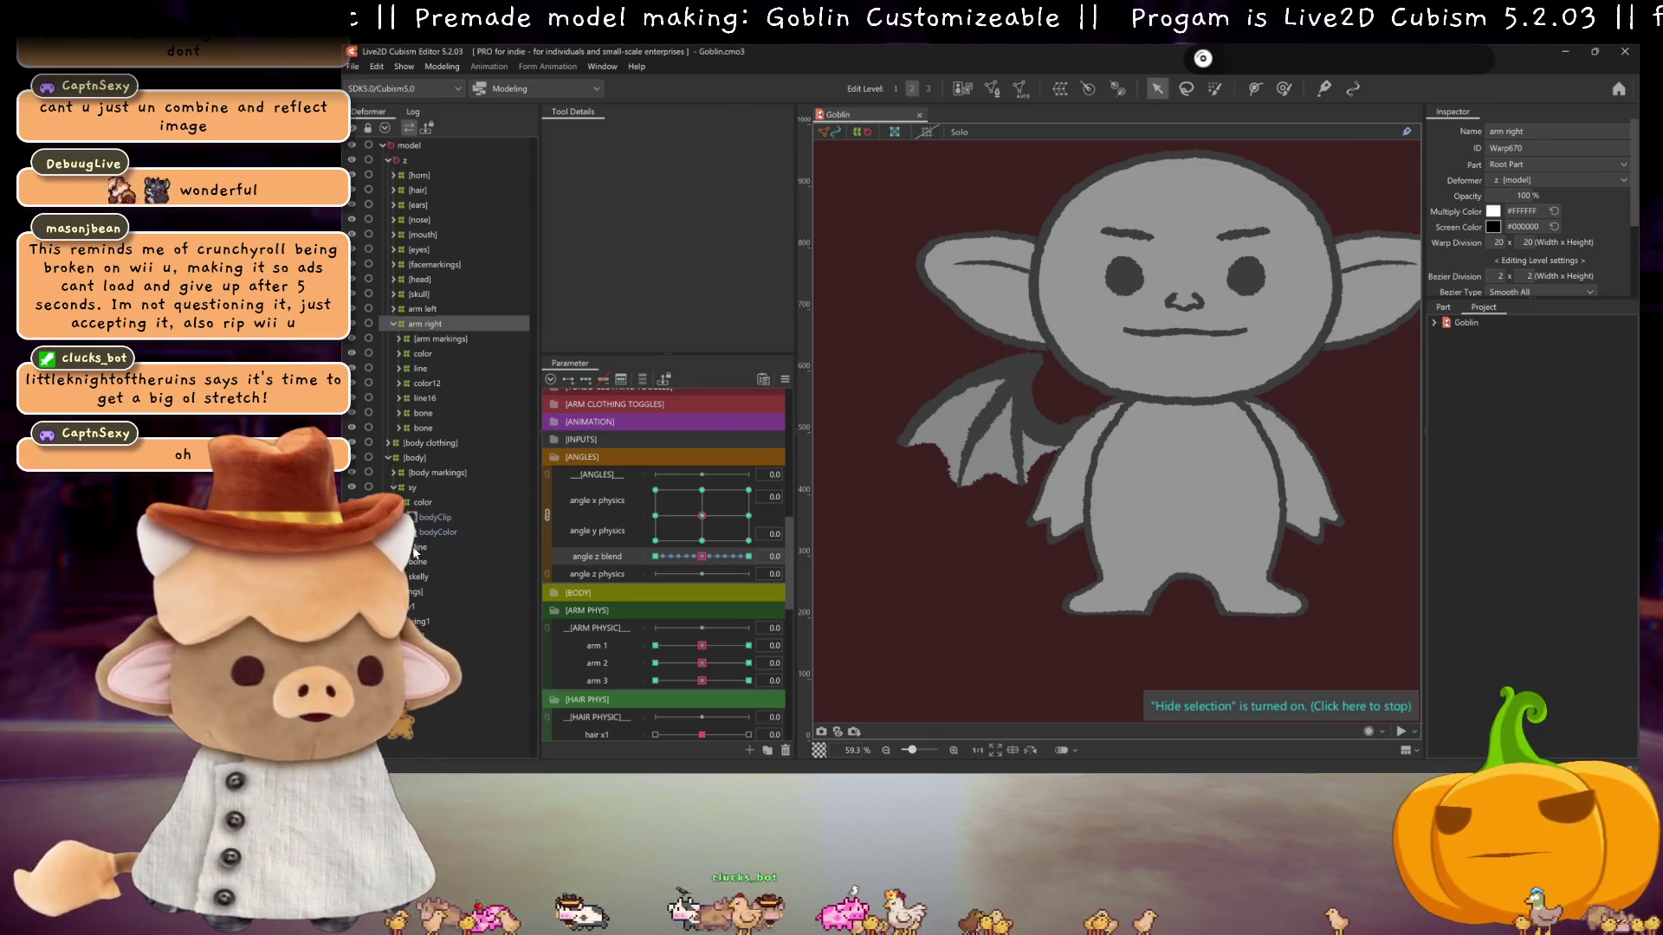
left_click_drag(409, 595, 401, 166)
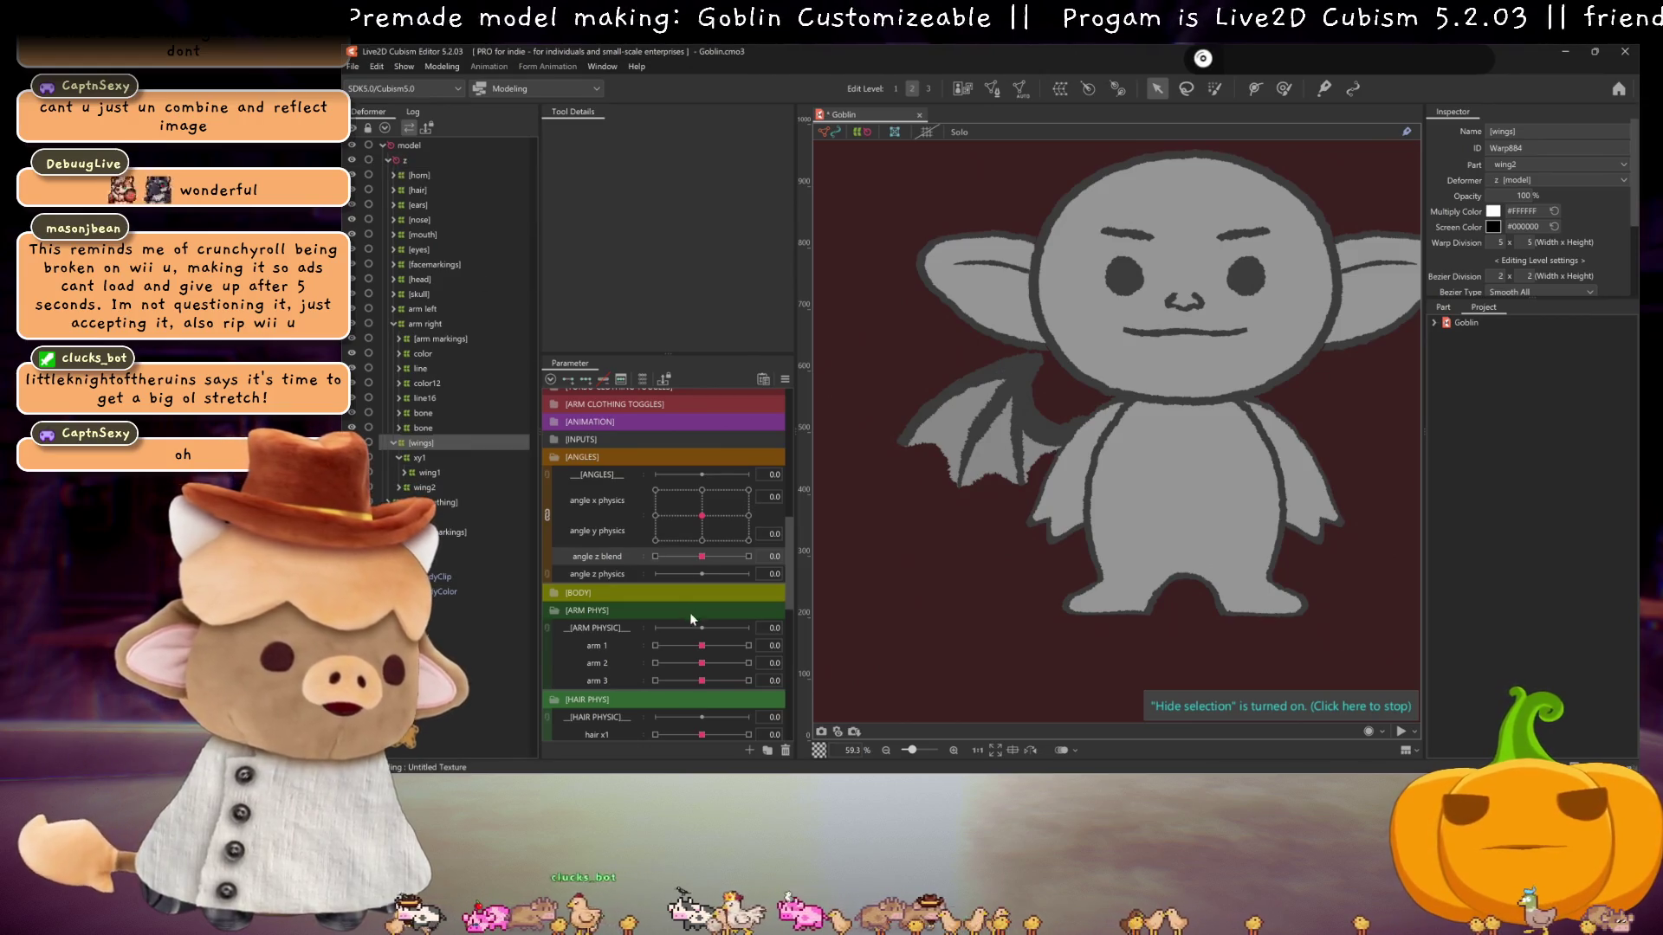
- Test the goblin's head in full tilts and turns, then reset it to upright
mouse_move(698, 562)
left_mouse_down()
mouse_move(748, 557)
mouse_move(674, 556)
mouse_move(812, 536)
left_mouse_up()
mouse_move(704, 515)
left_mouse_down()
mouse_move(625, 431)
mouse_move(656, 556)
mouse_move(745, 556)
mouse_move(655, 555)
mouse_move(688, 530)
mouse_move(701, 556)
mouse_move(736, 557)
mouse_move(684, 565)
mouse_move(838, 538)
left_mouse_up()
mouse_move(702, 557)
left_mouse_down()
mouse_move(788, 558)
mouse_move(627, 547)
left_mouse_up()
mouse_move(748, 527)
left_mouse_down()
mouse_move(785, 534)
mouse_move(574, 523)
mouse_move(716, 527)
mouse_move(701, 554)
mouse_move(650, 541)
mouse_move(601, 611)
mouse_move(693, 523)
left_mouse_up()
left_click(704, 559)
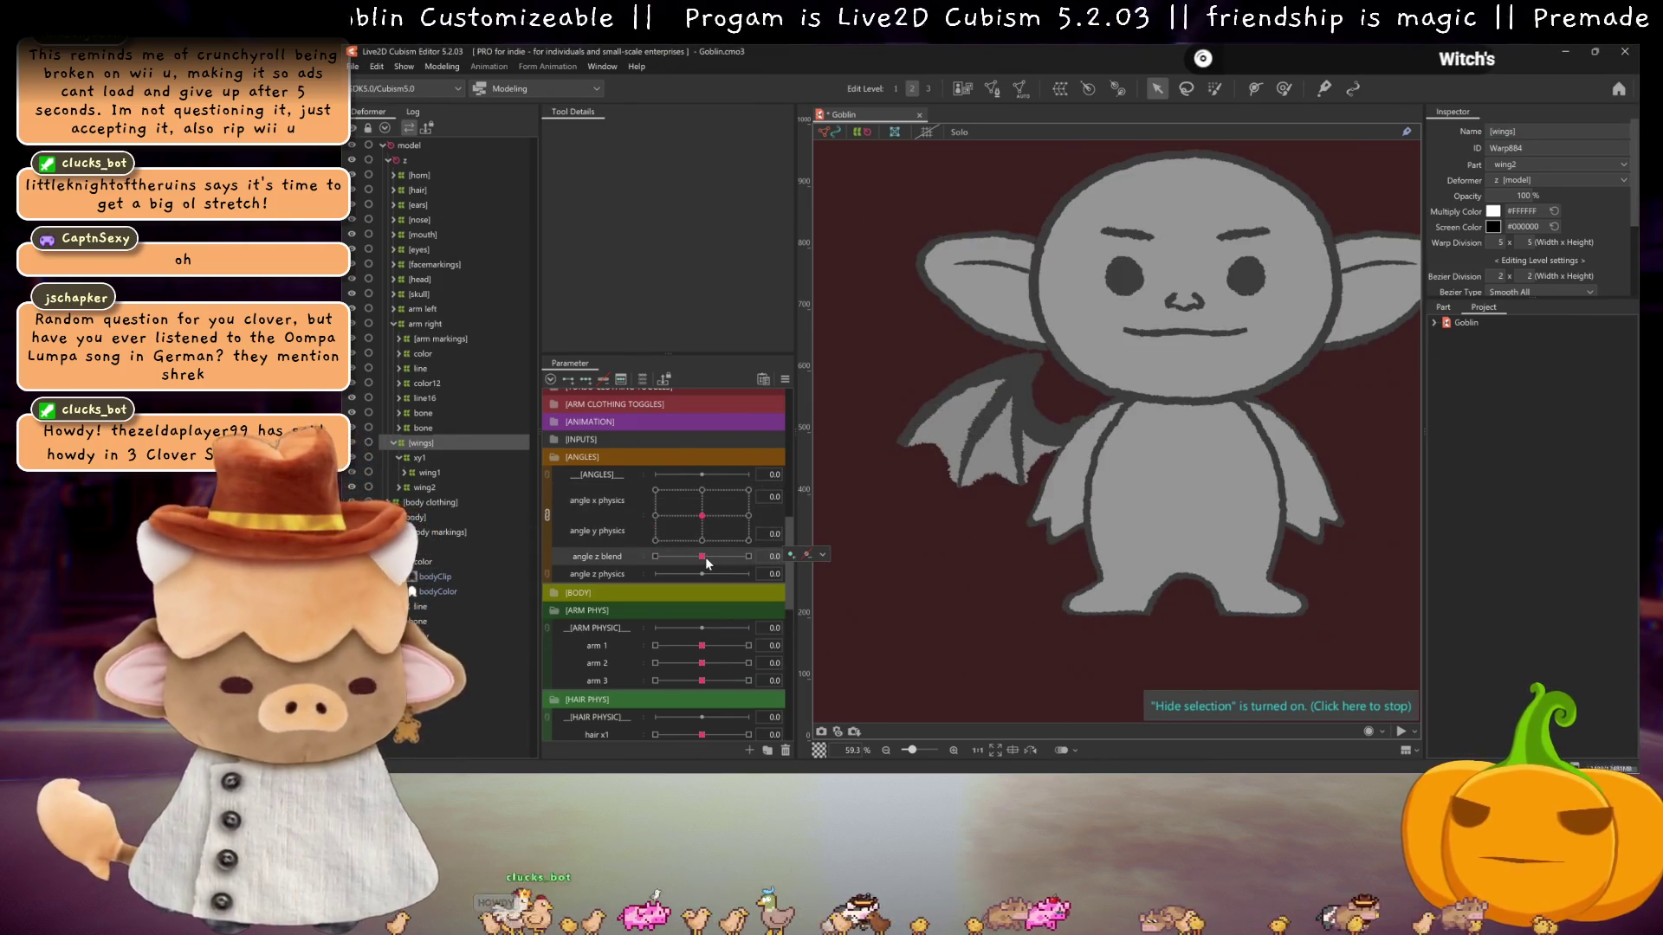
- Duplicate xy1, rename the copy xy2, and move wing2 under it
key("ctrl+s")
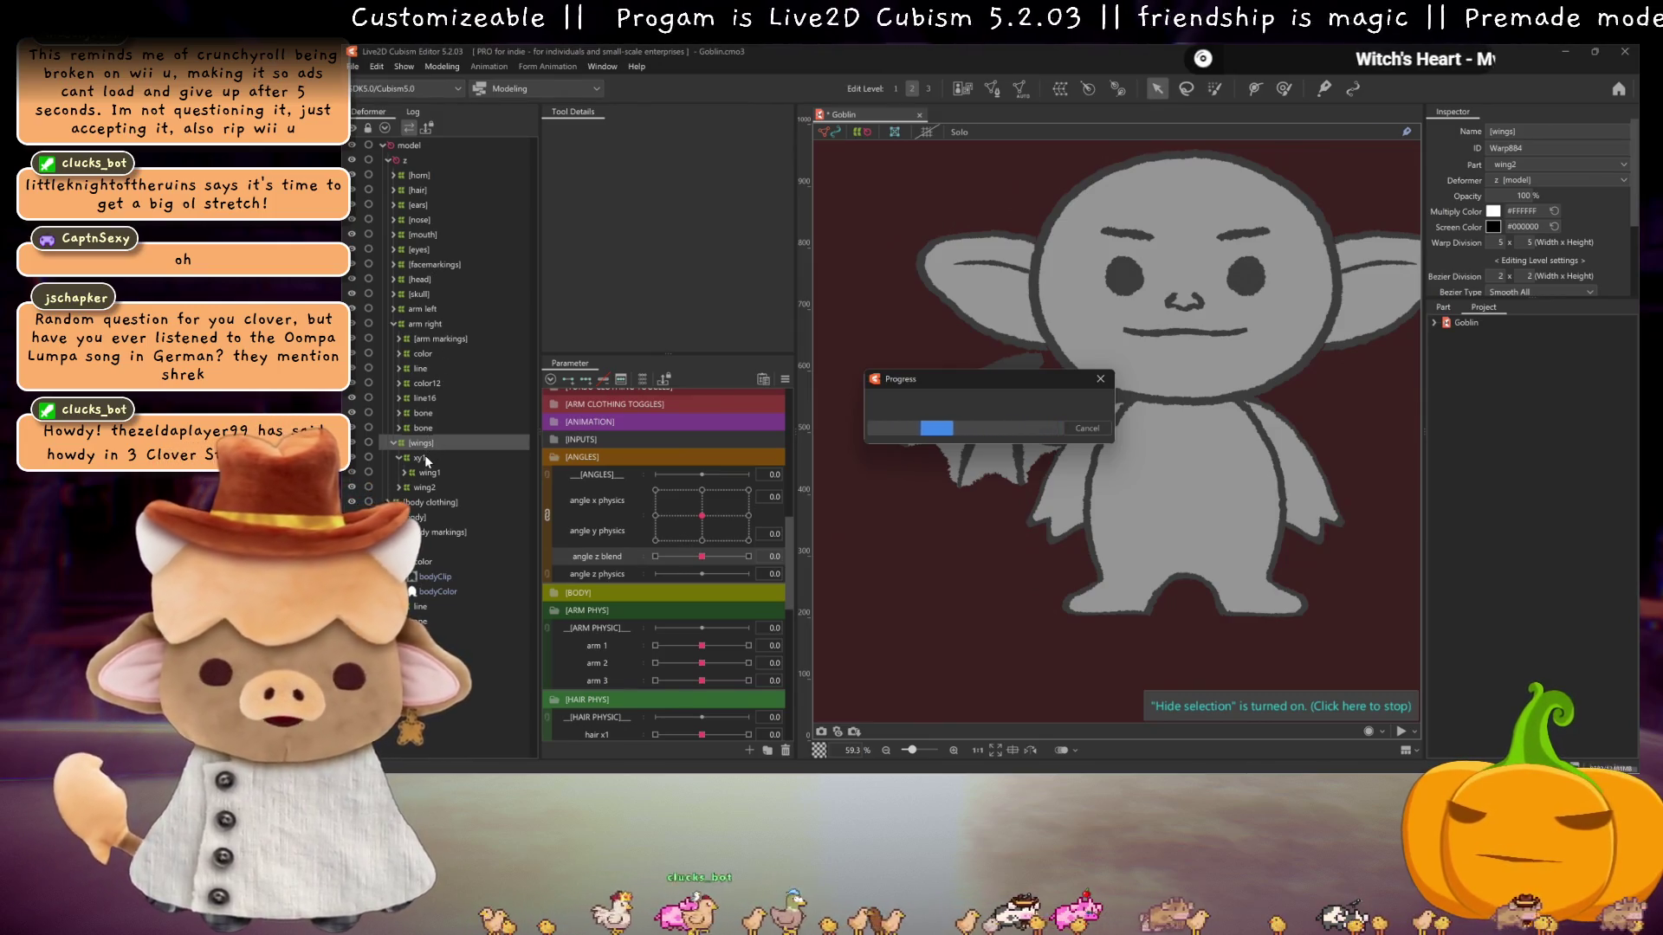
left_click(426, 458)
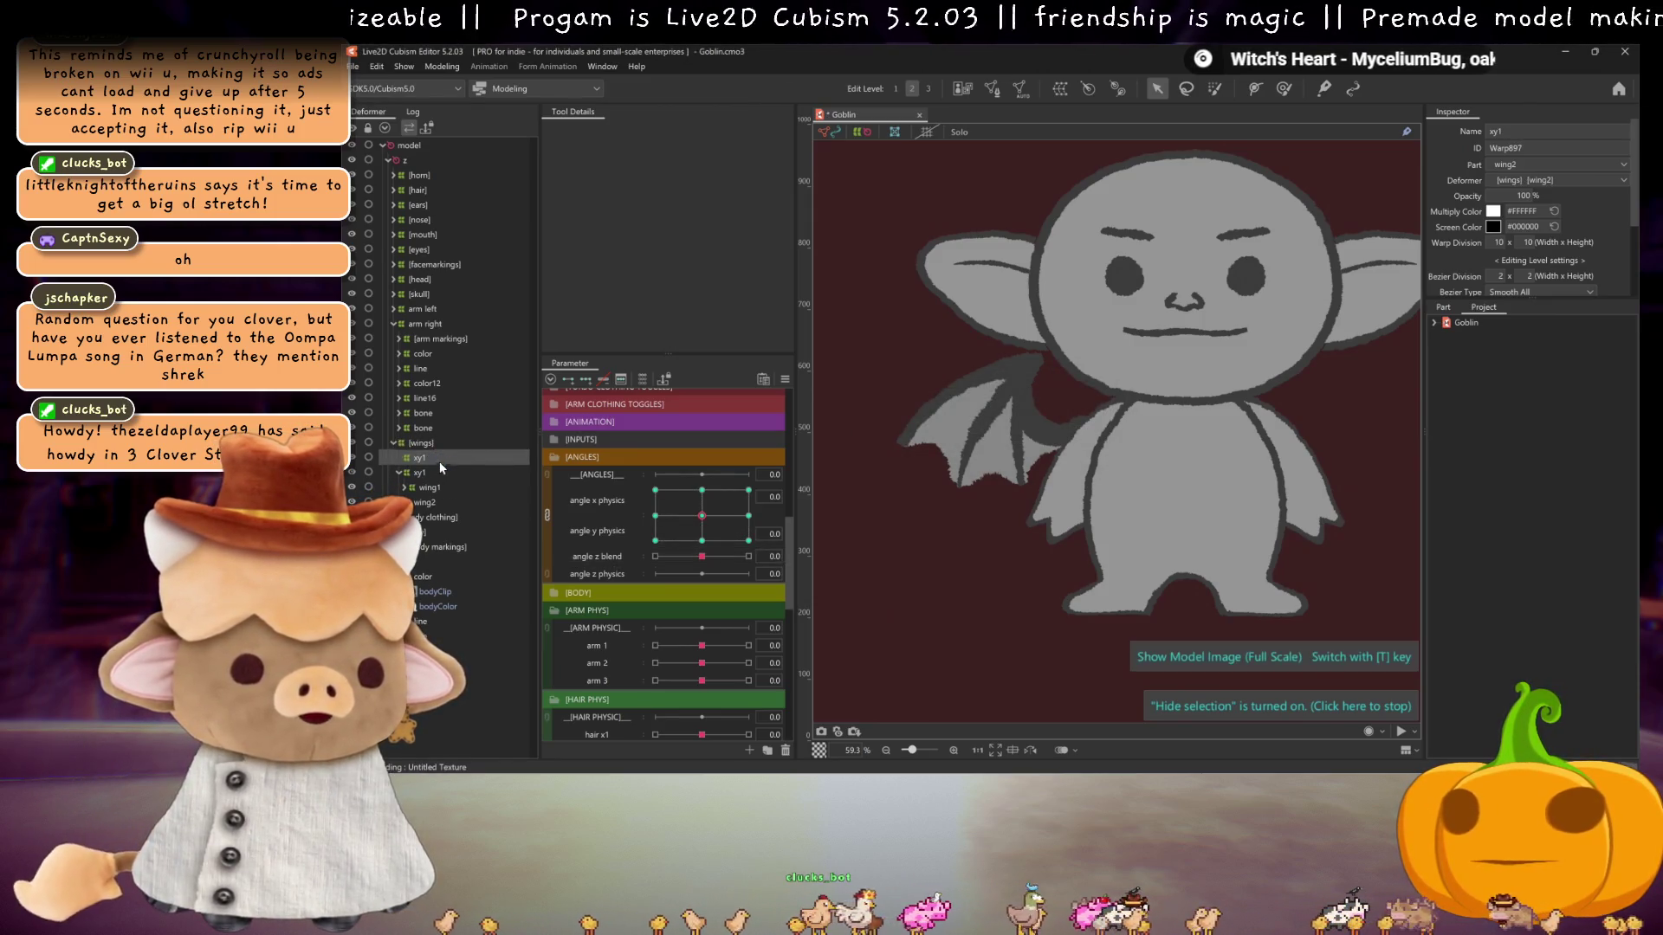
double_click(1546, 132)
type("xy2")
key("Return")
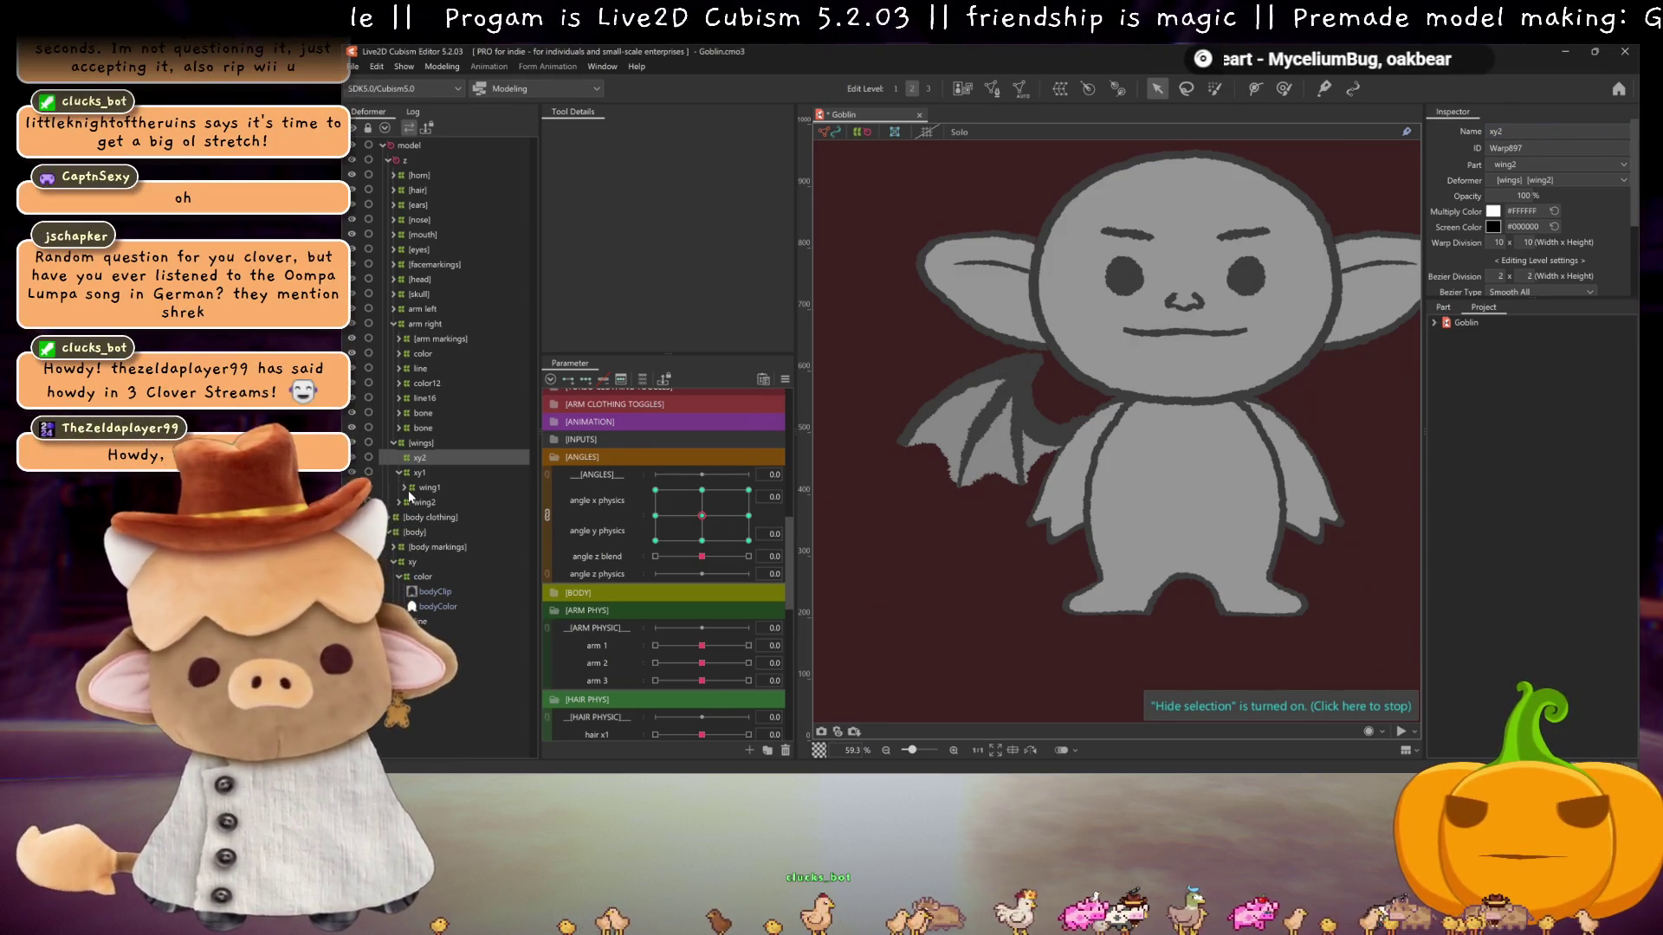
left_click_drag(424, 503, 419, 458)
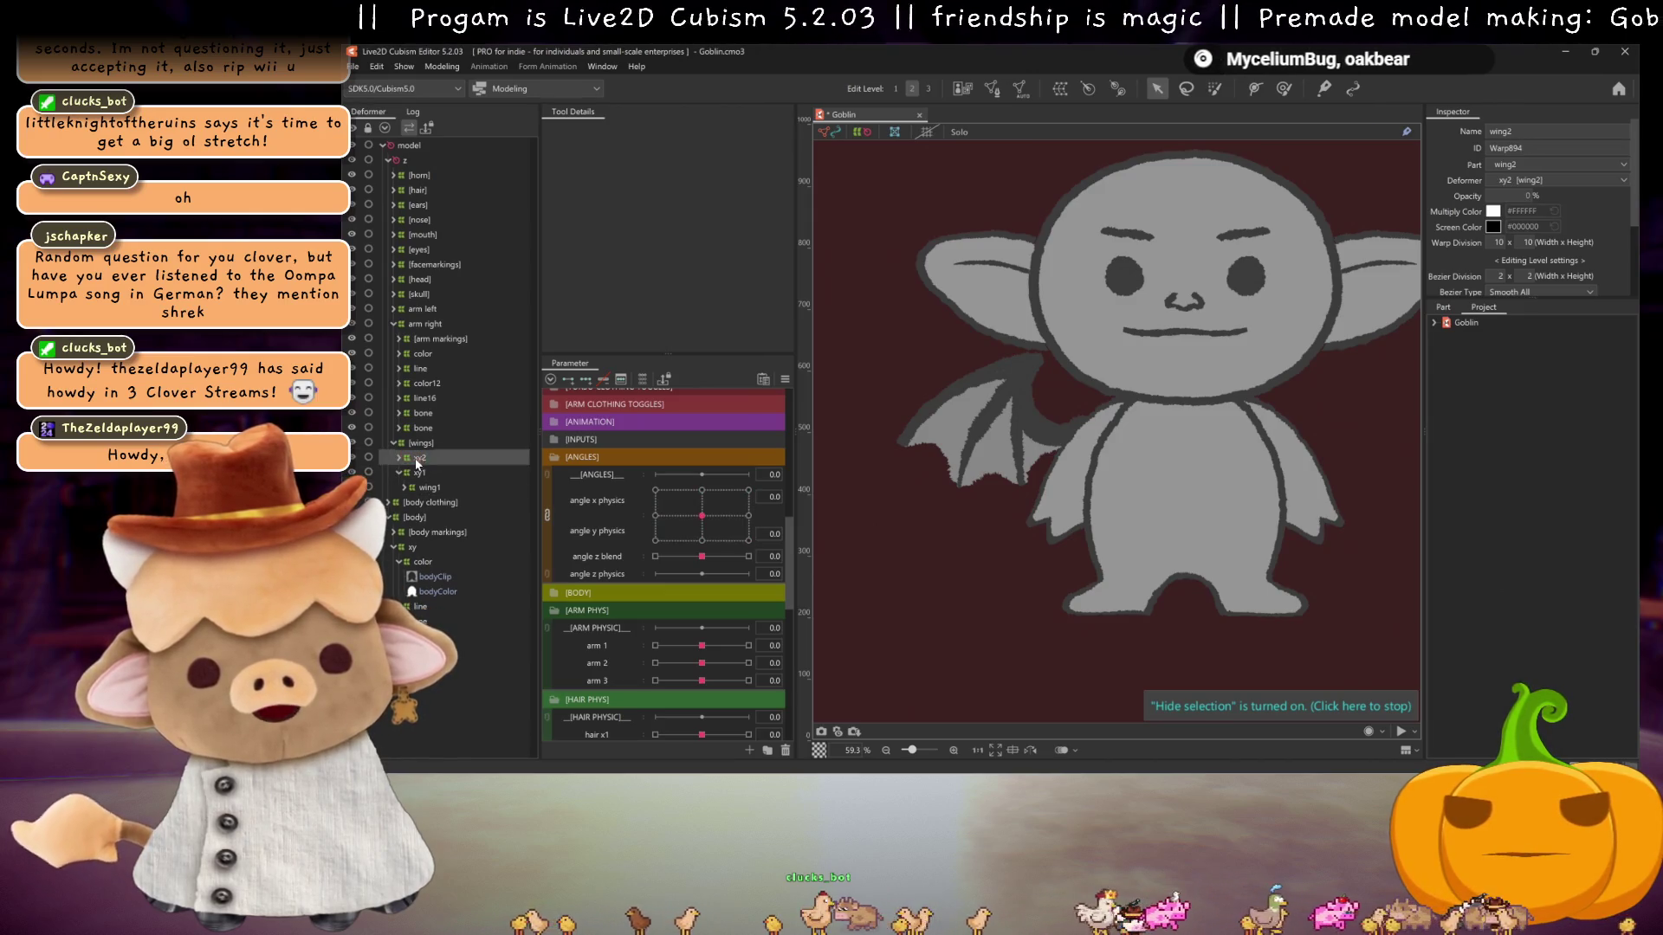
- At angle x physics 30, straighten the xy2 warp's left edge and pull its top-left corner left
scroll(652, 492, "up", 5)
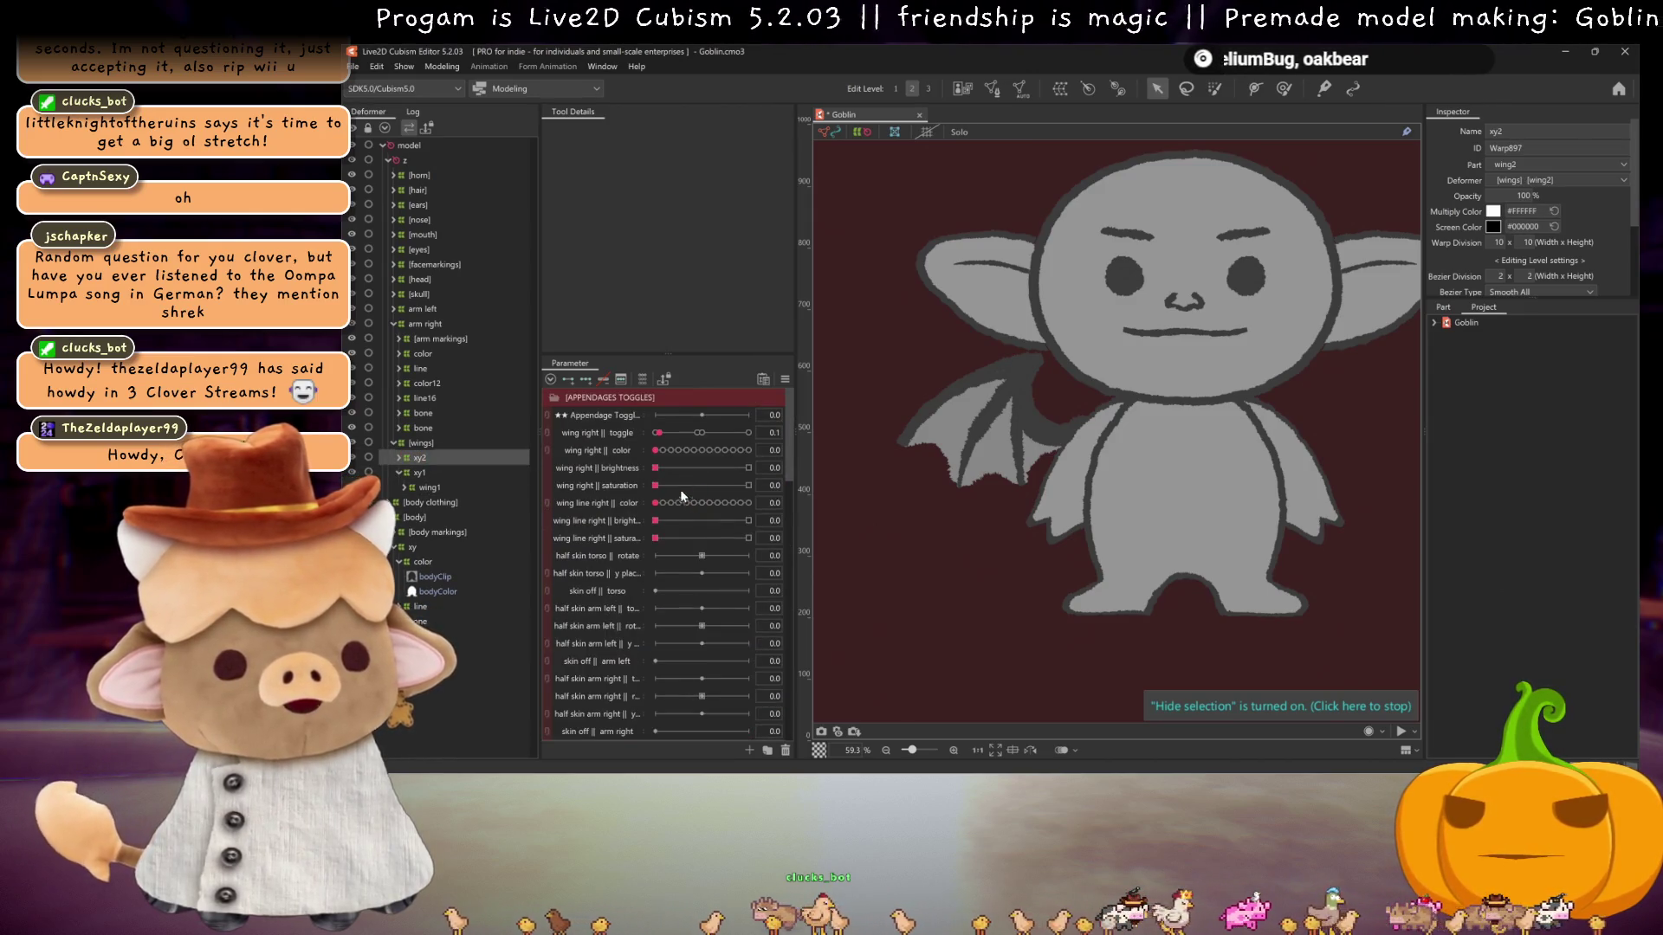
scroll(687, 532, "down", 6)
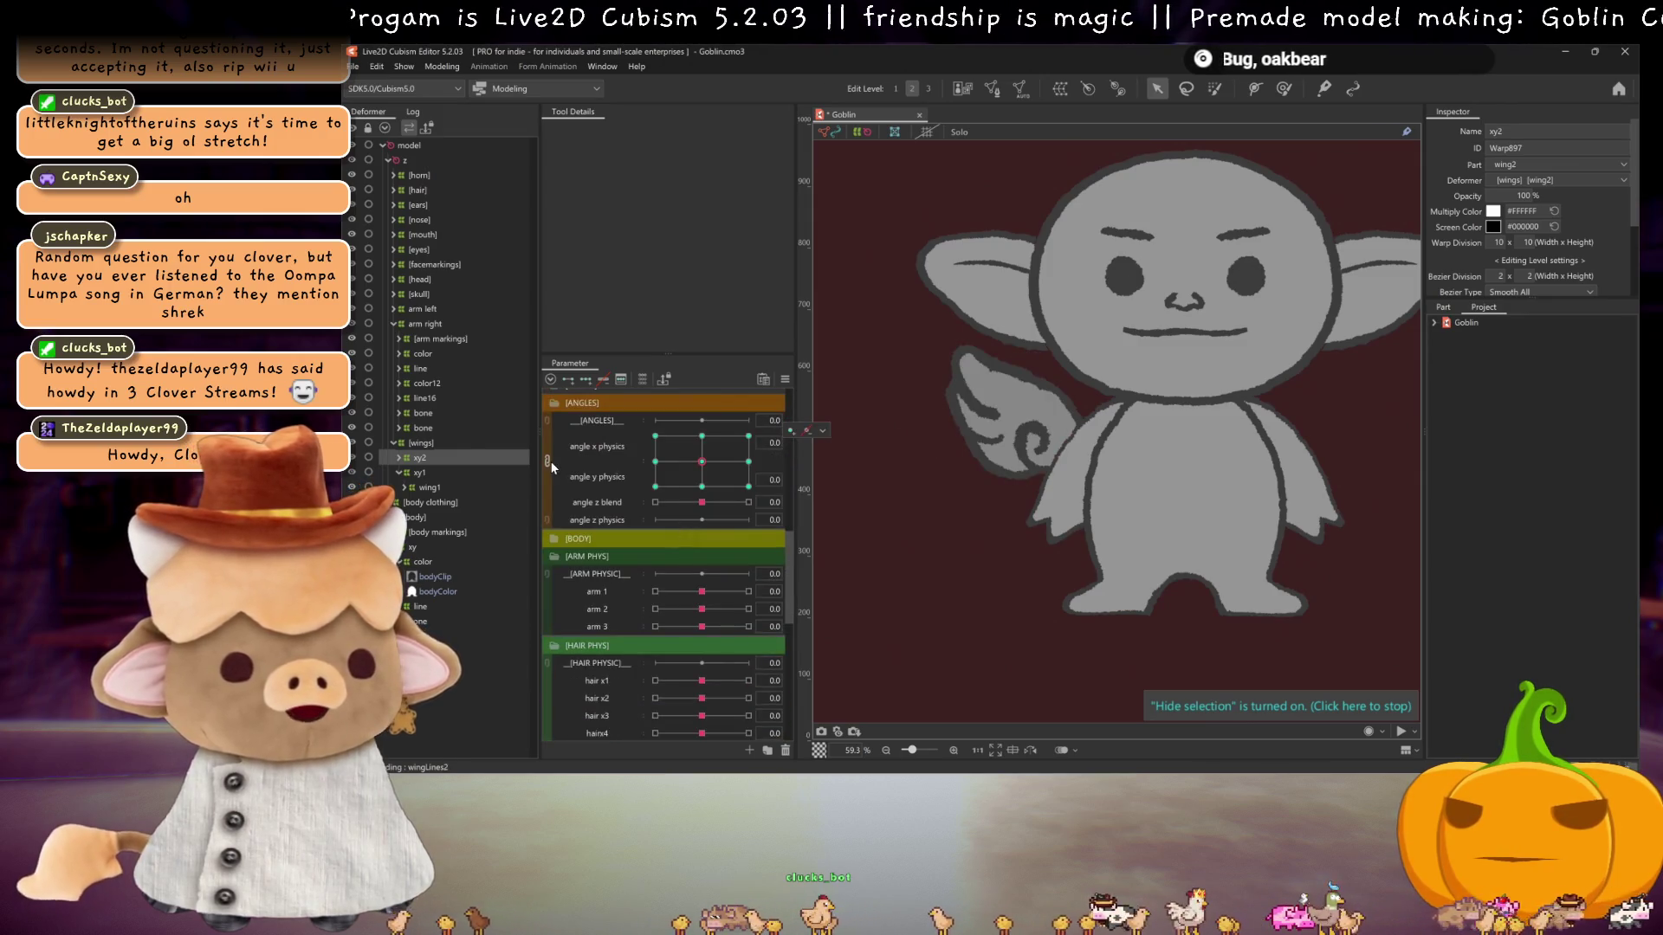
left_click_drag(704, 440, 748, 438)
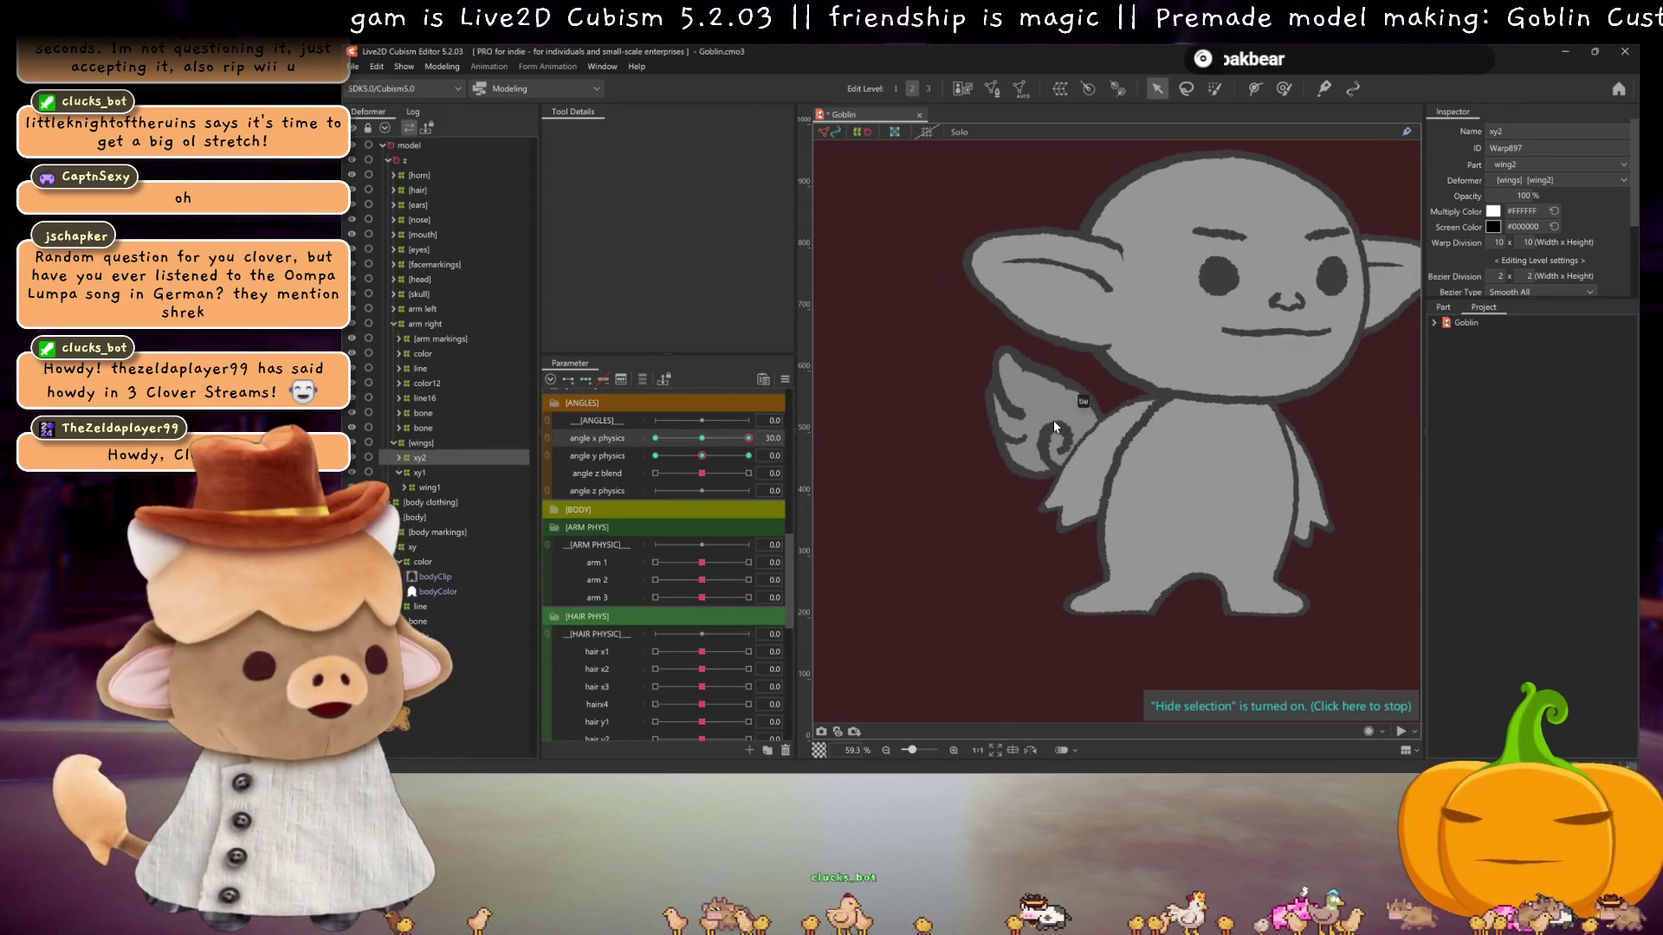
scroll(1026, 390, "up", 3)
scroll(1026, 390, "down", 3)
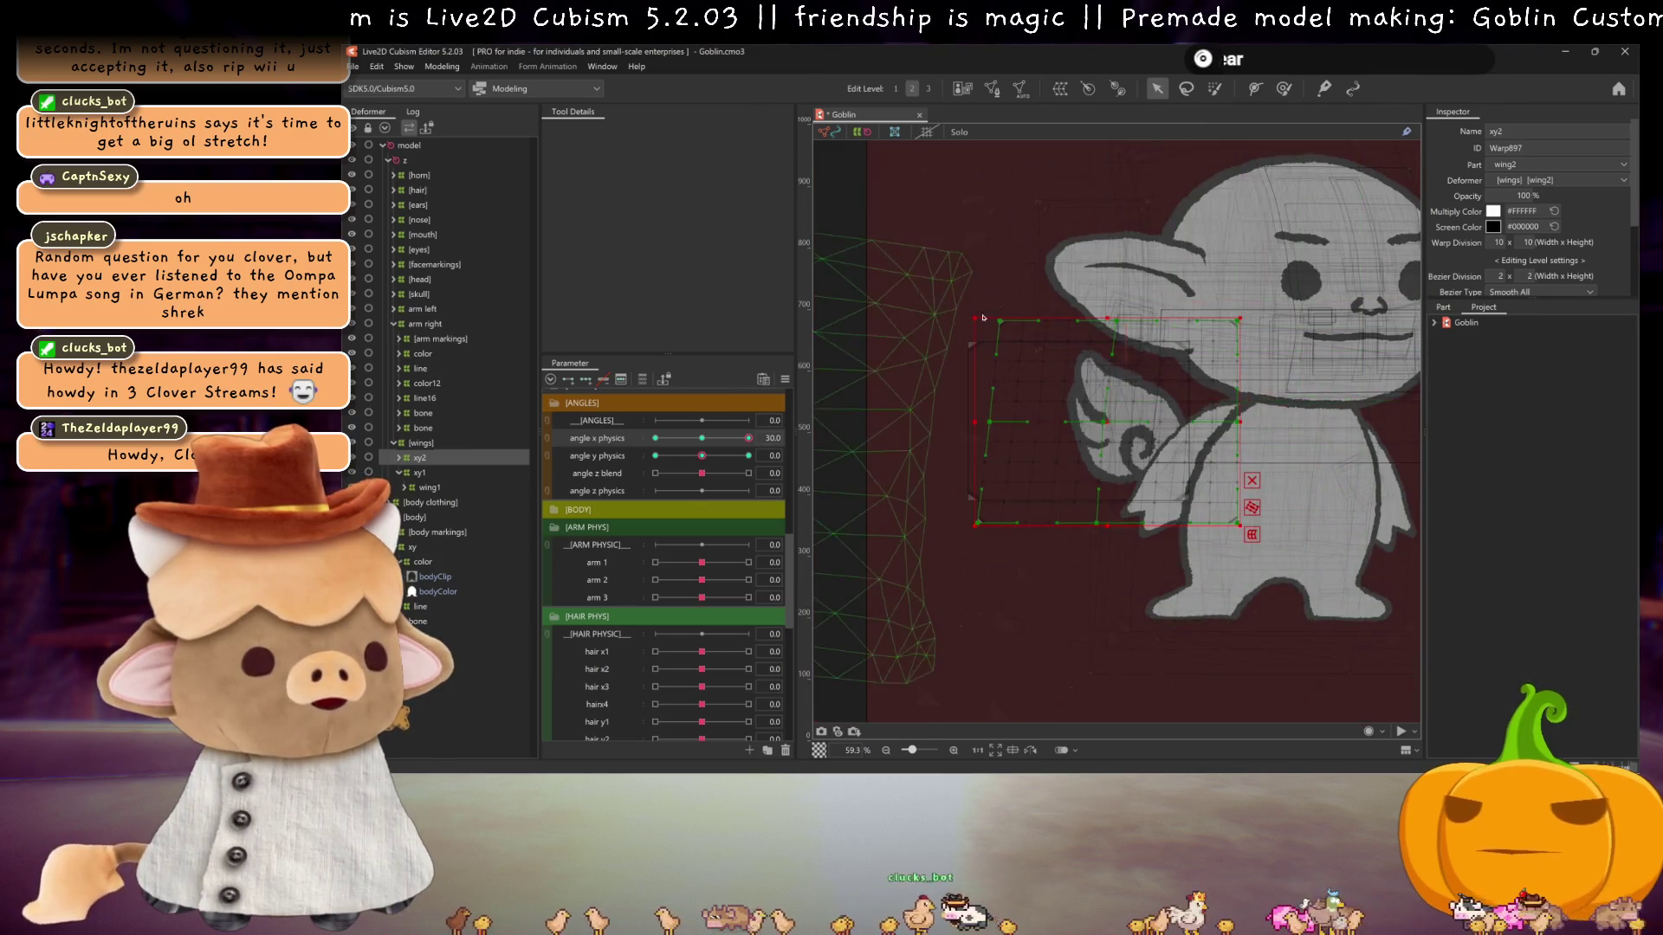
left_click_drag(994, 424, 981, 423)
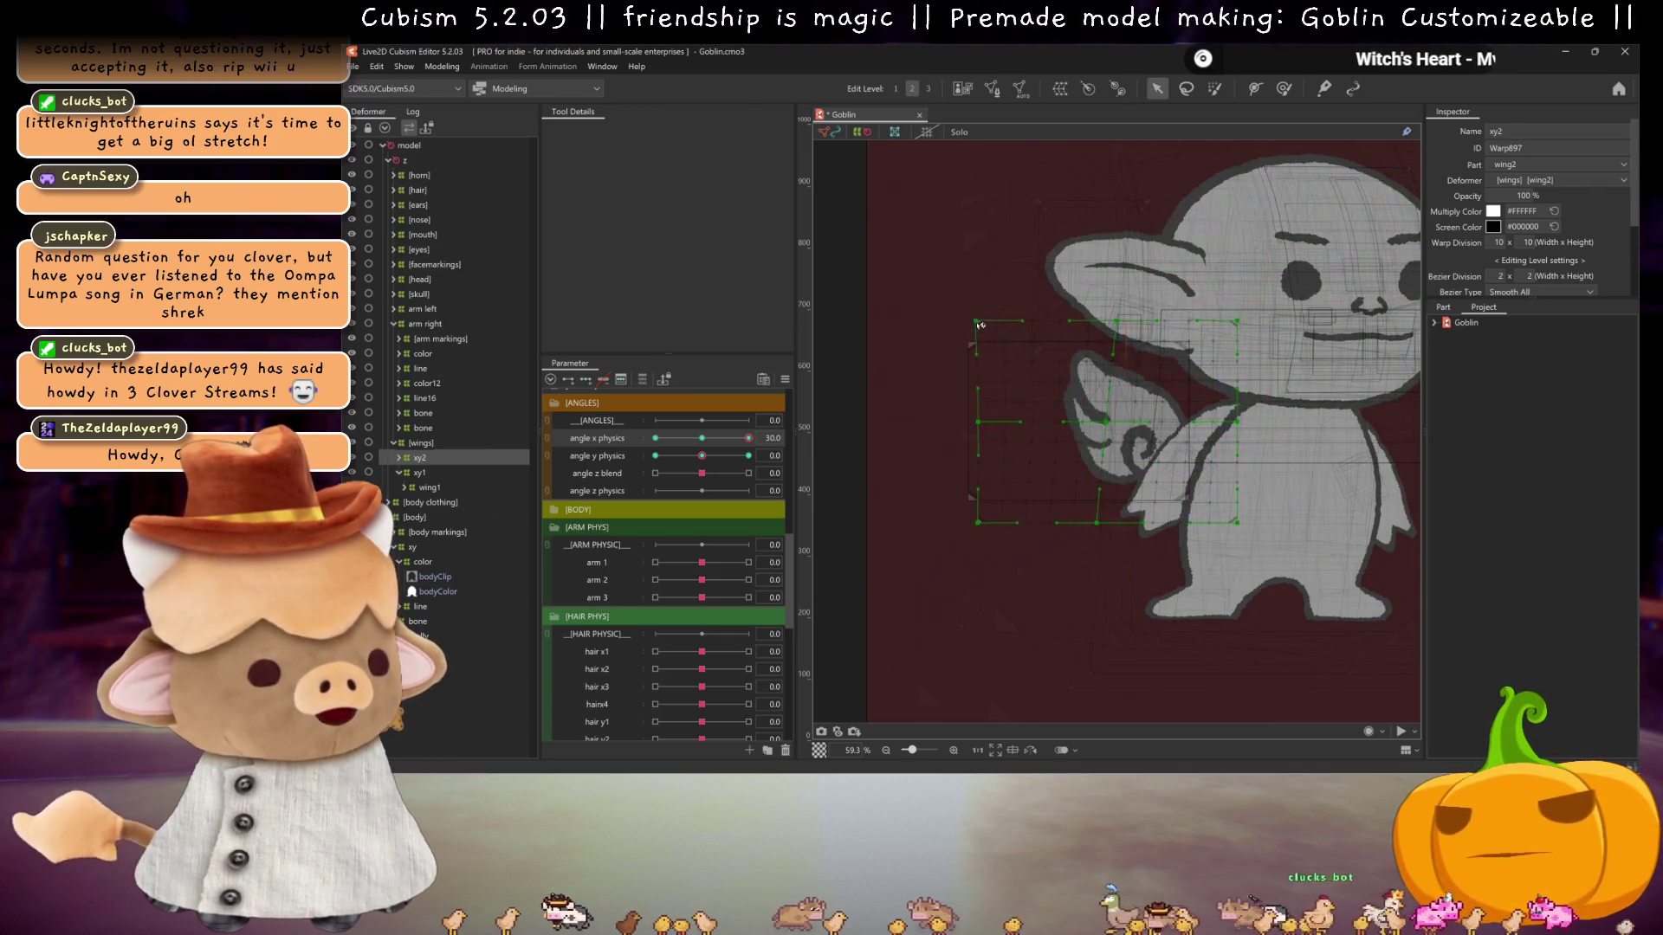
left_click_drag(981, 321, 973, 321)
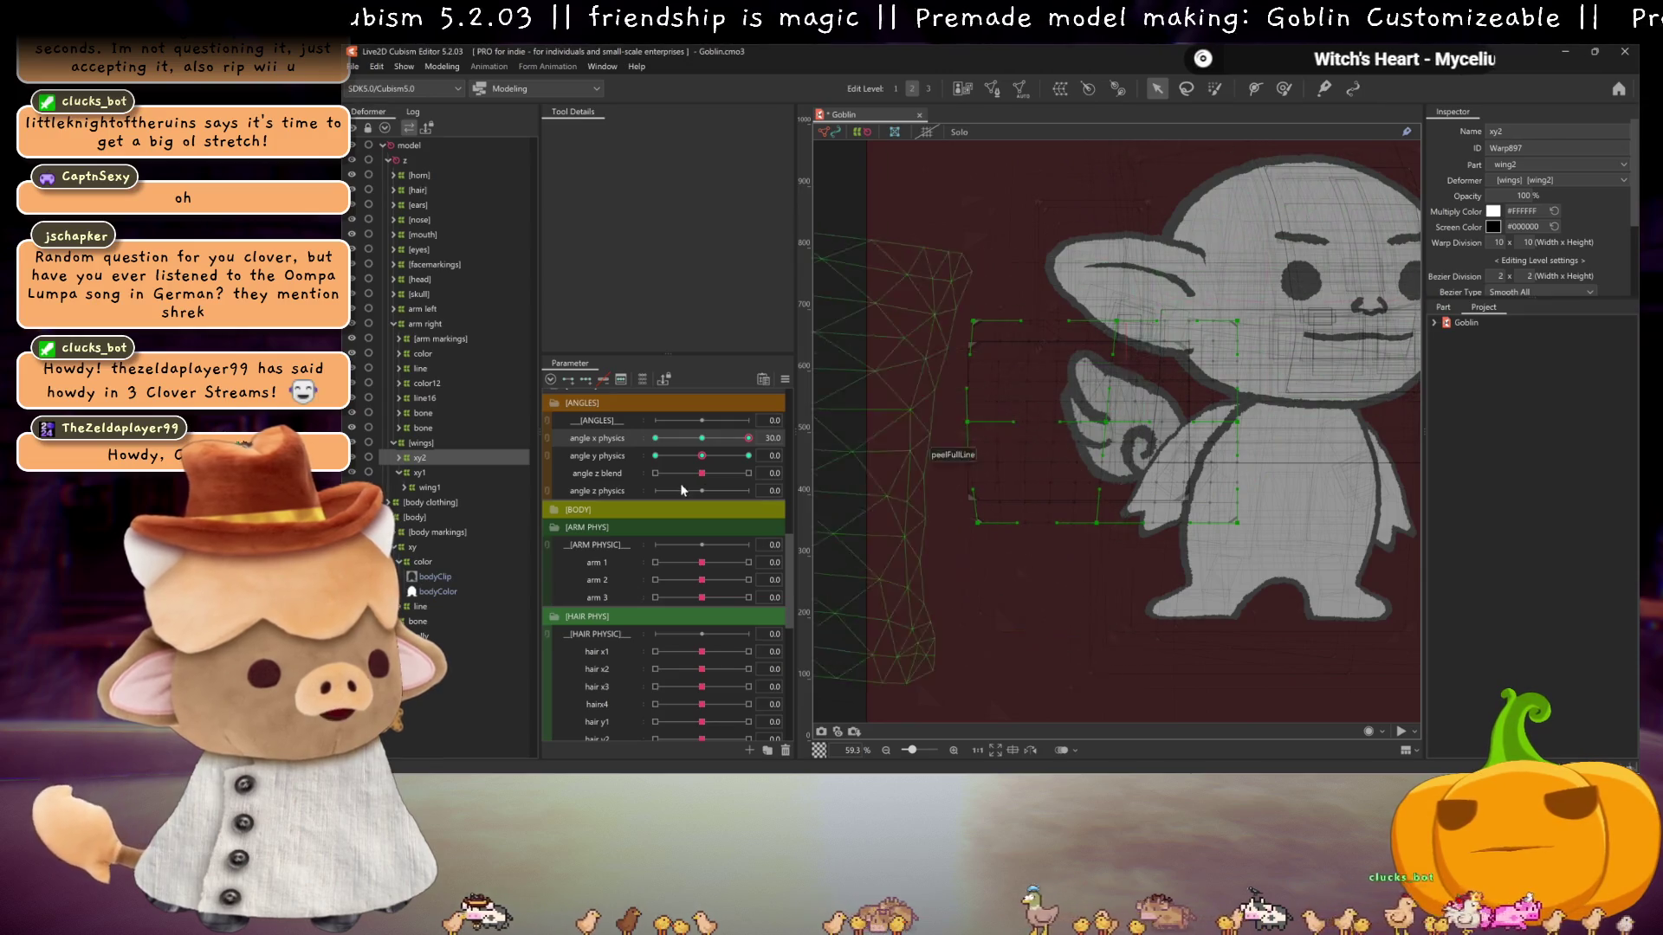
key("ctrl+h")
left_click_drag(748, 438, 750, 438)
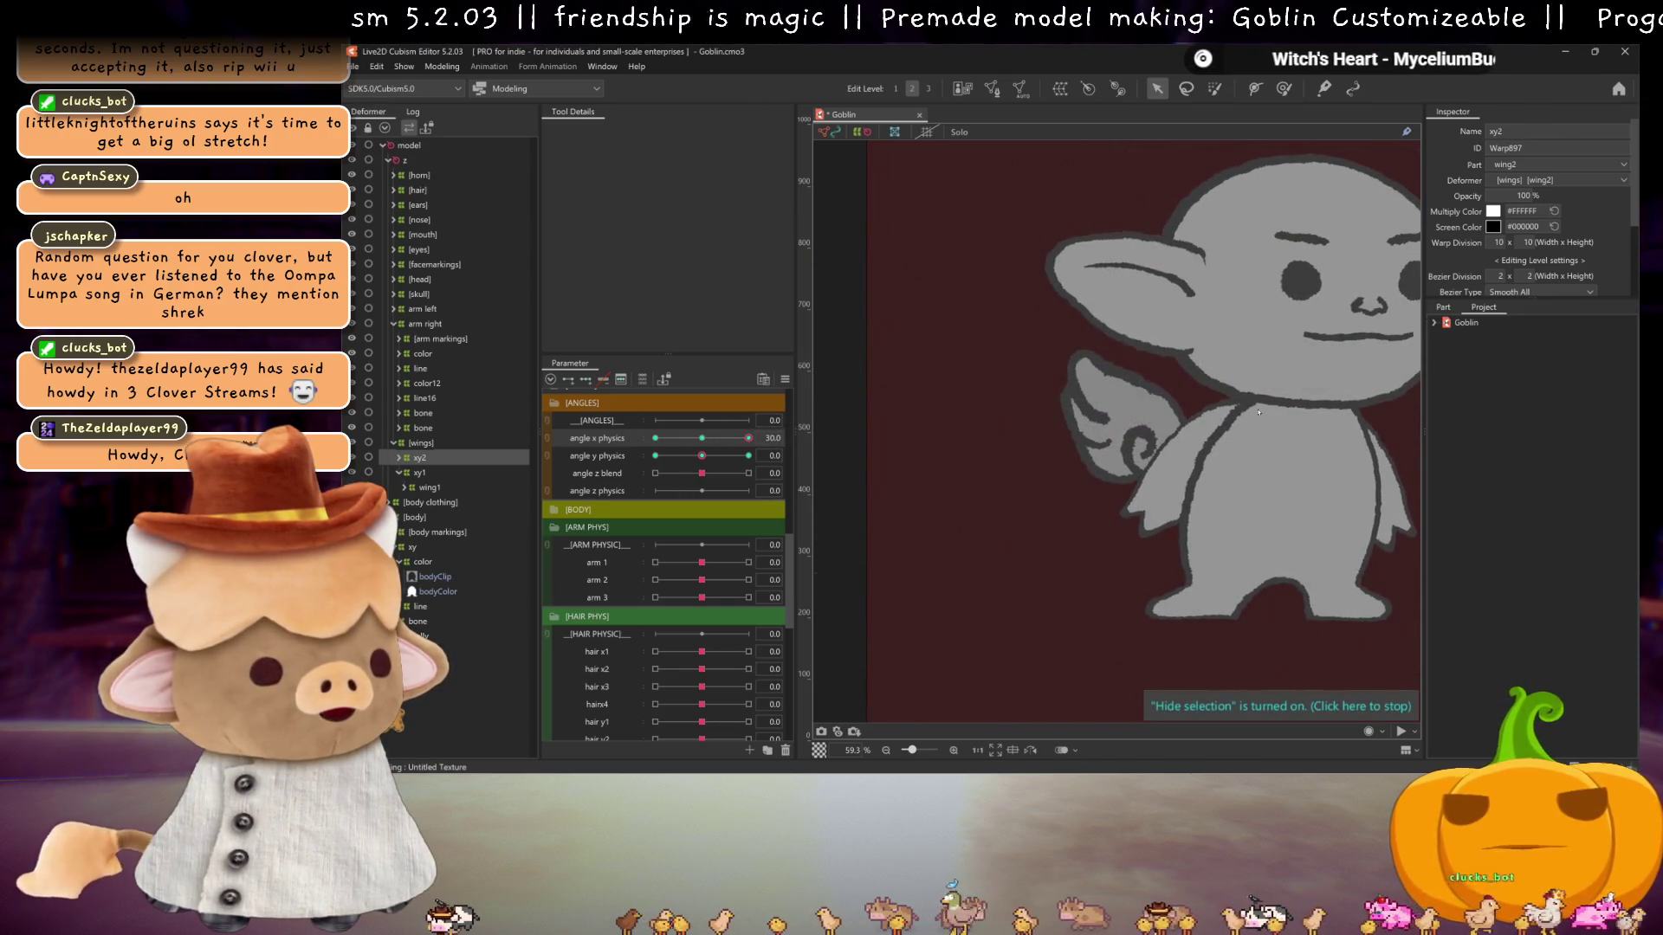
scroll(1242, 408, "up", 3)
key("ctrl+h")
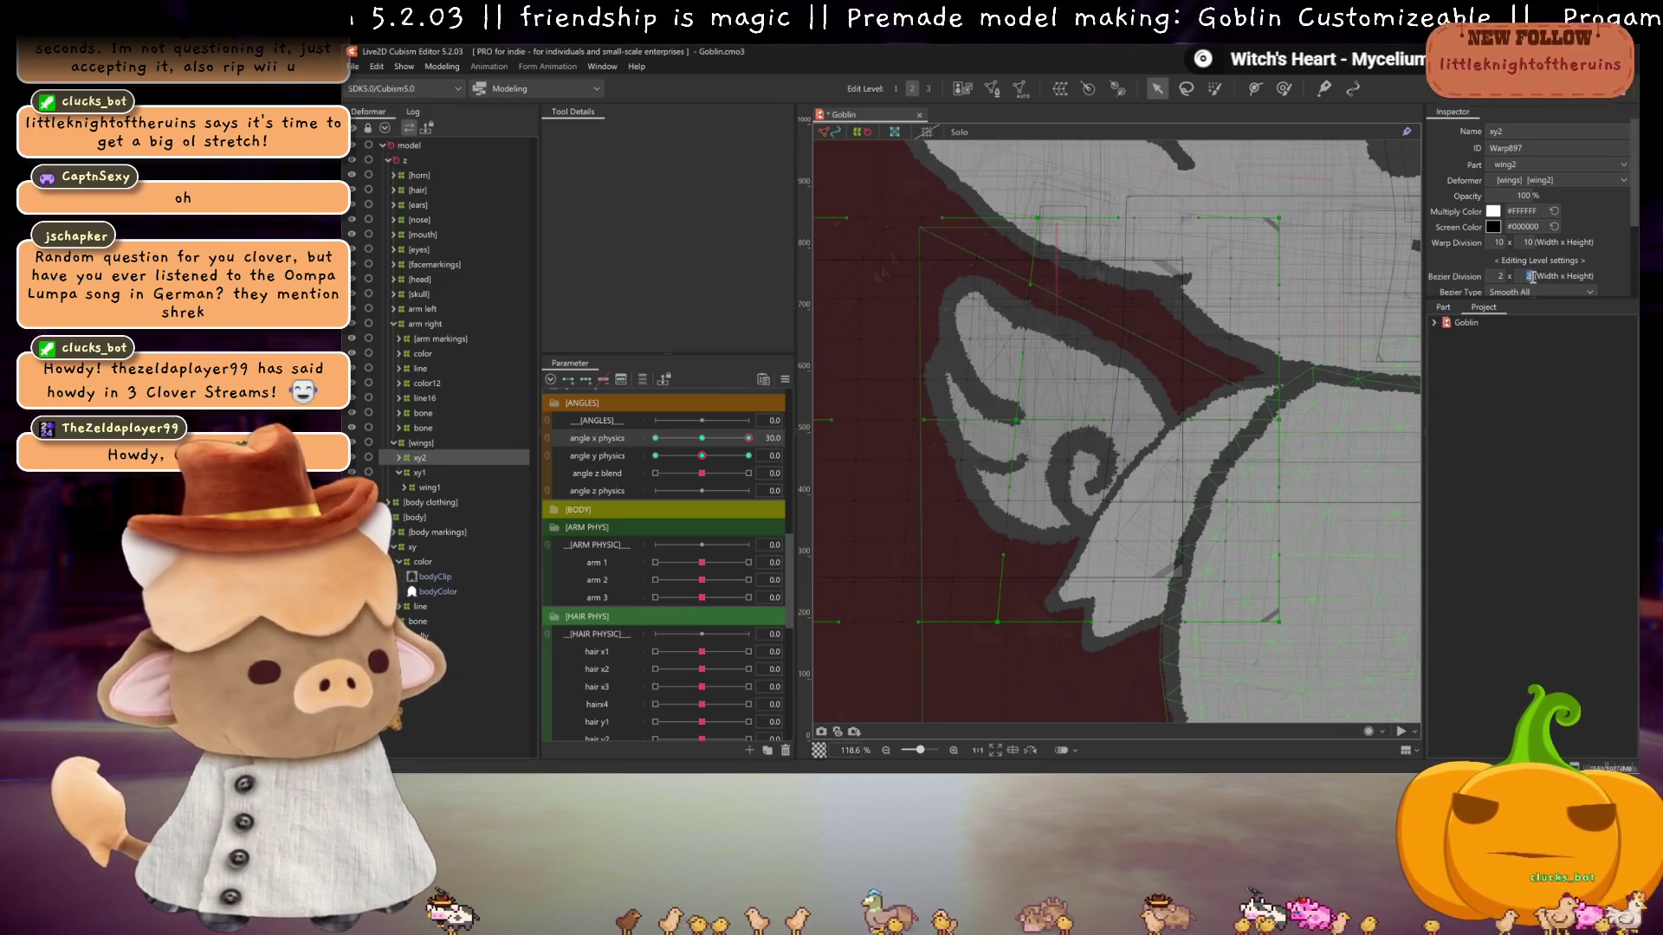
- Set the xy2 warp's Bezier Division width to 5 and bend the wing swirl for the turned pose
type("4")
key("Return")
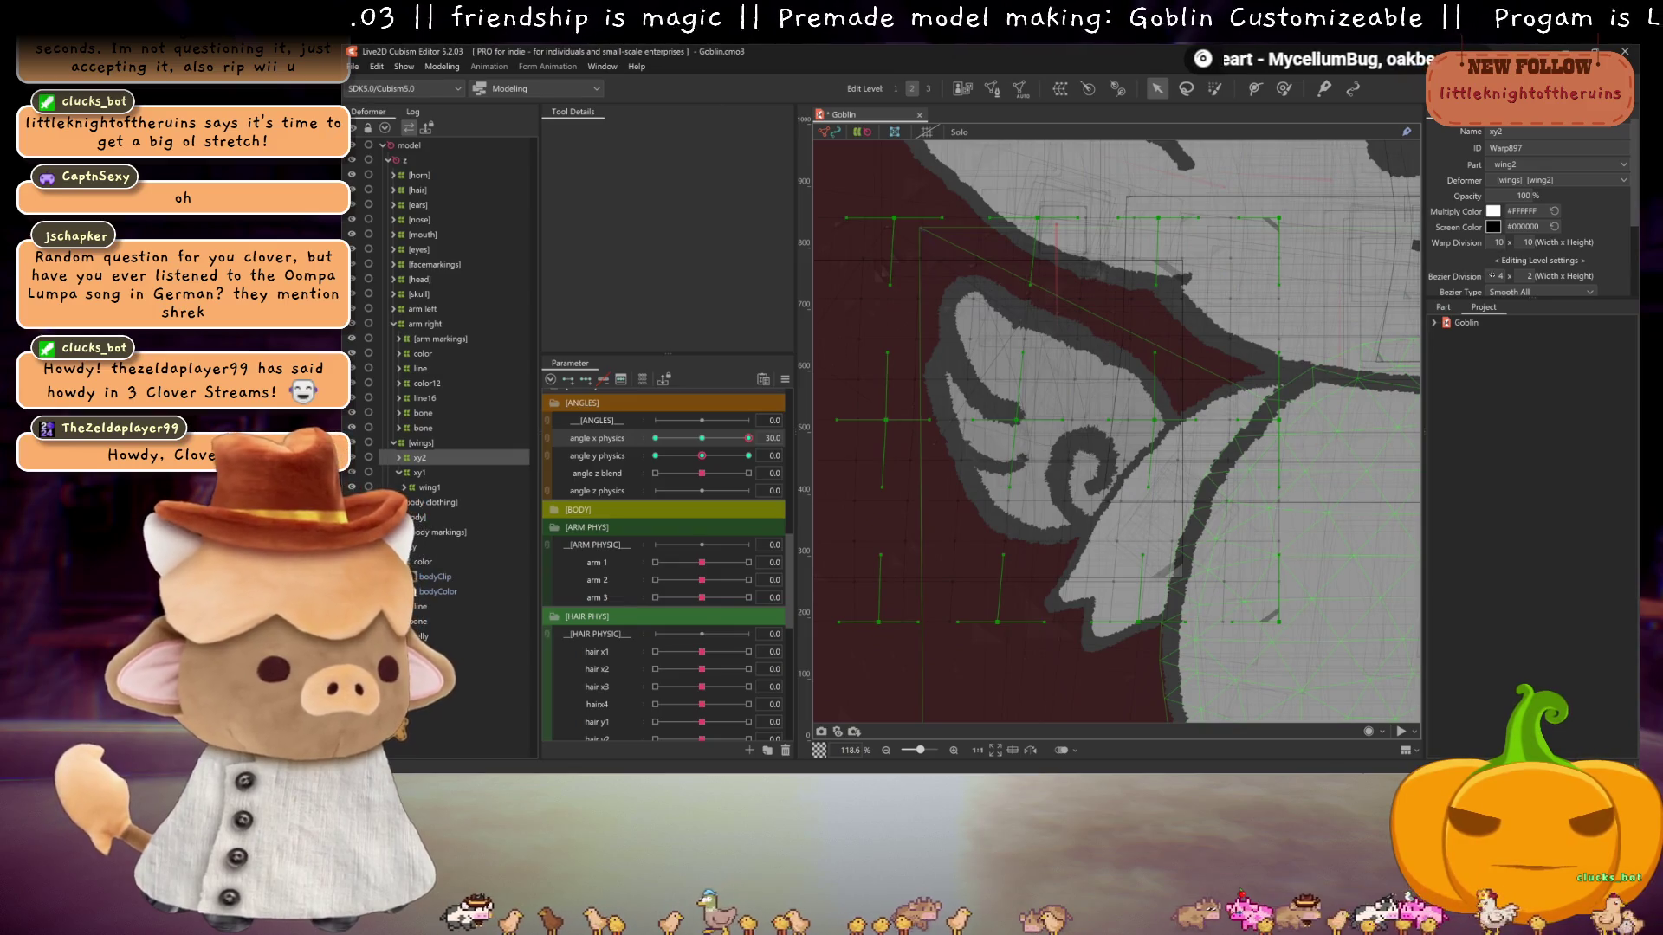
type("5")
key("Return")
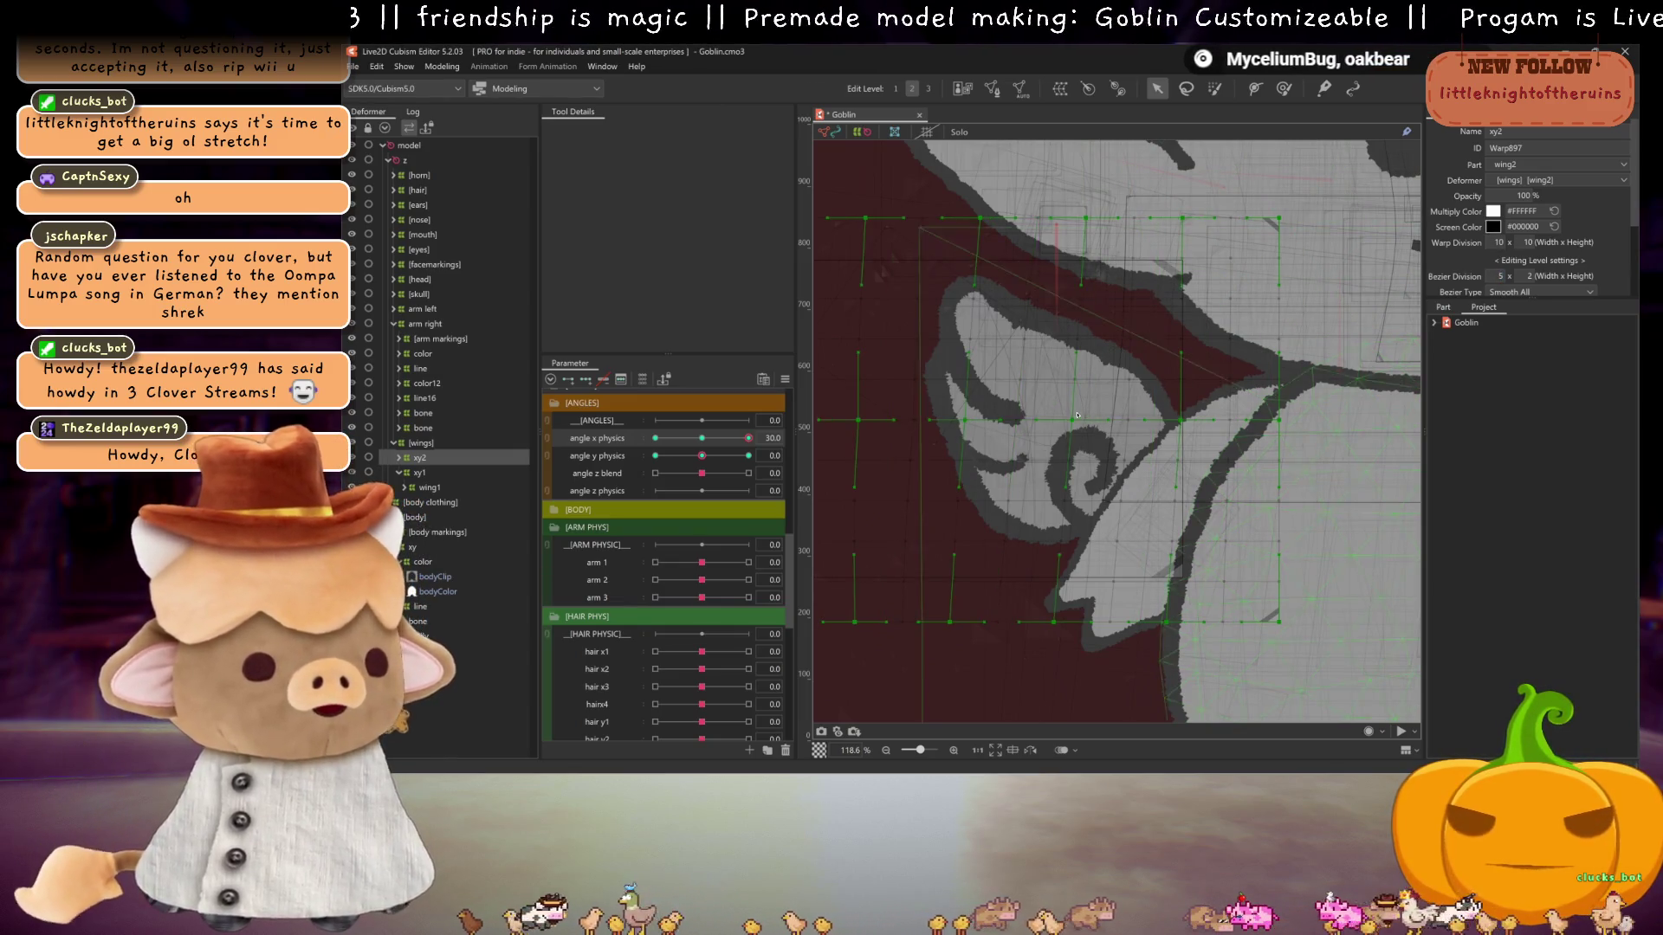
left_click_drag(1075, 423, 1089, 424)
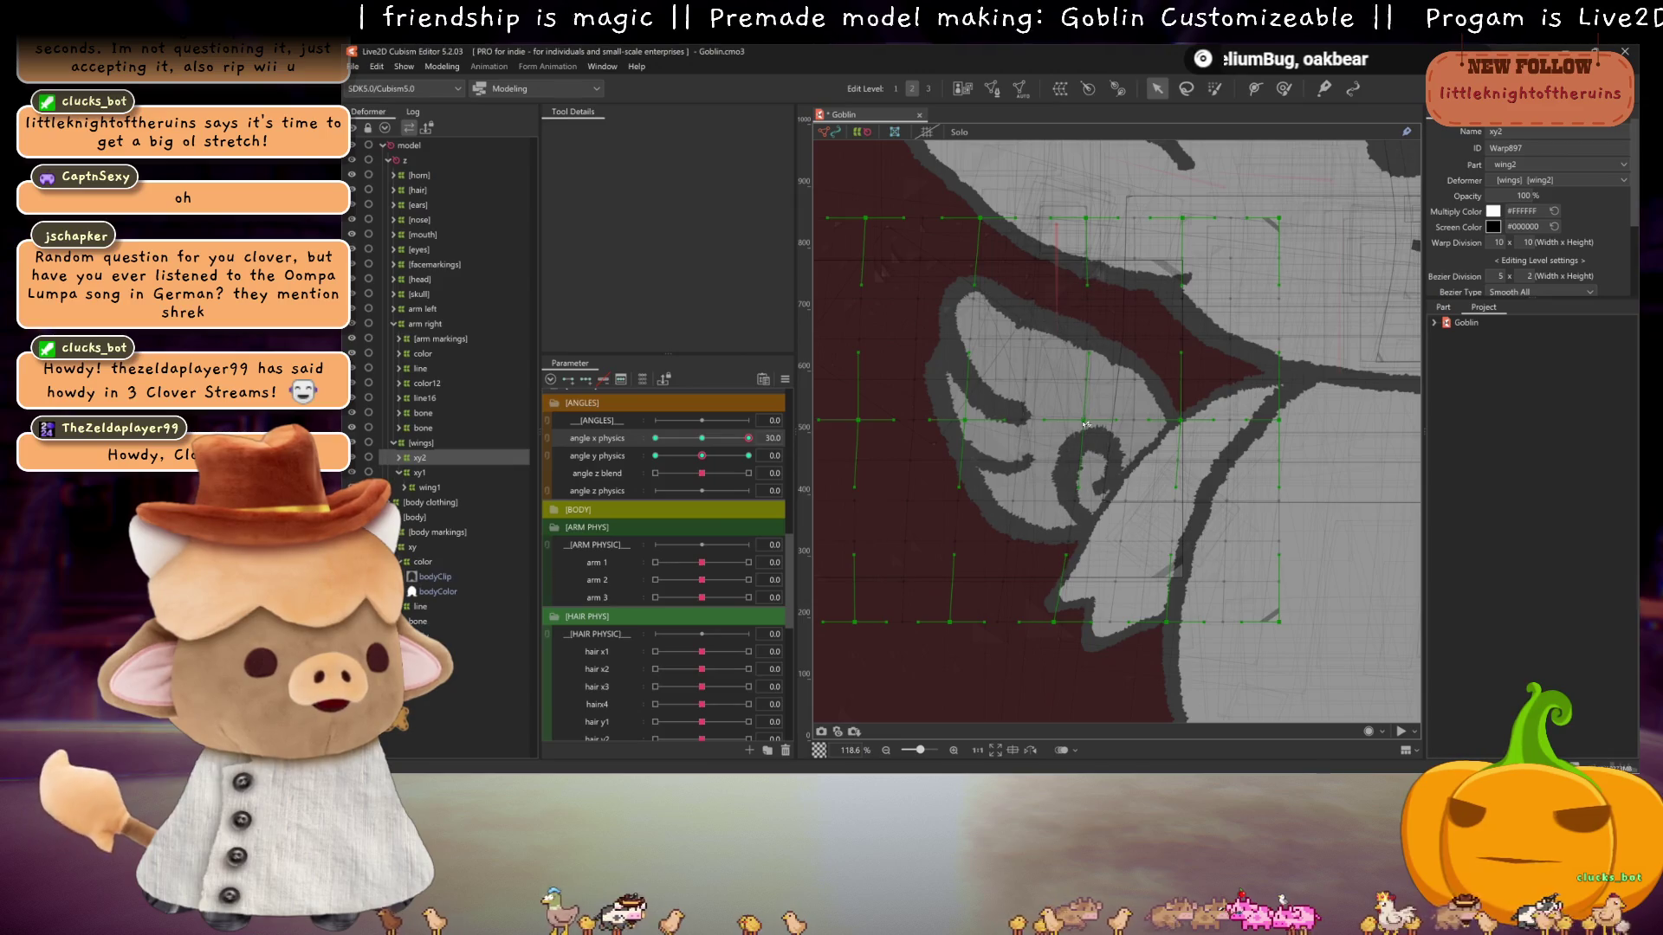
scroll(1085, 425, "down", 3)
key("ctrl+h")
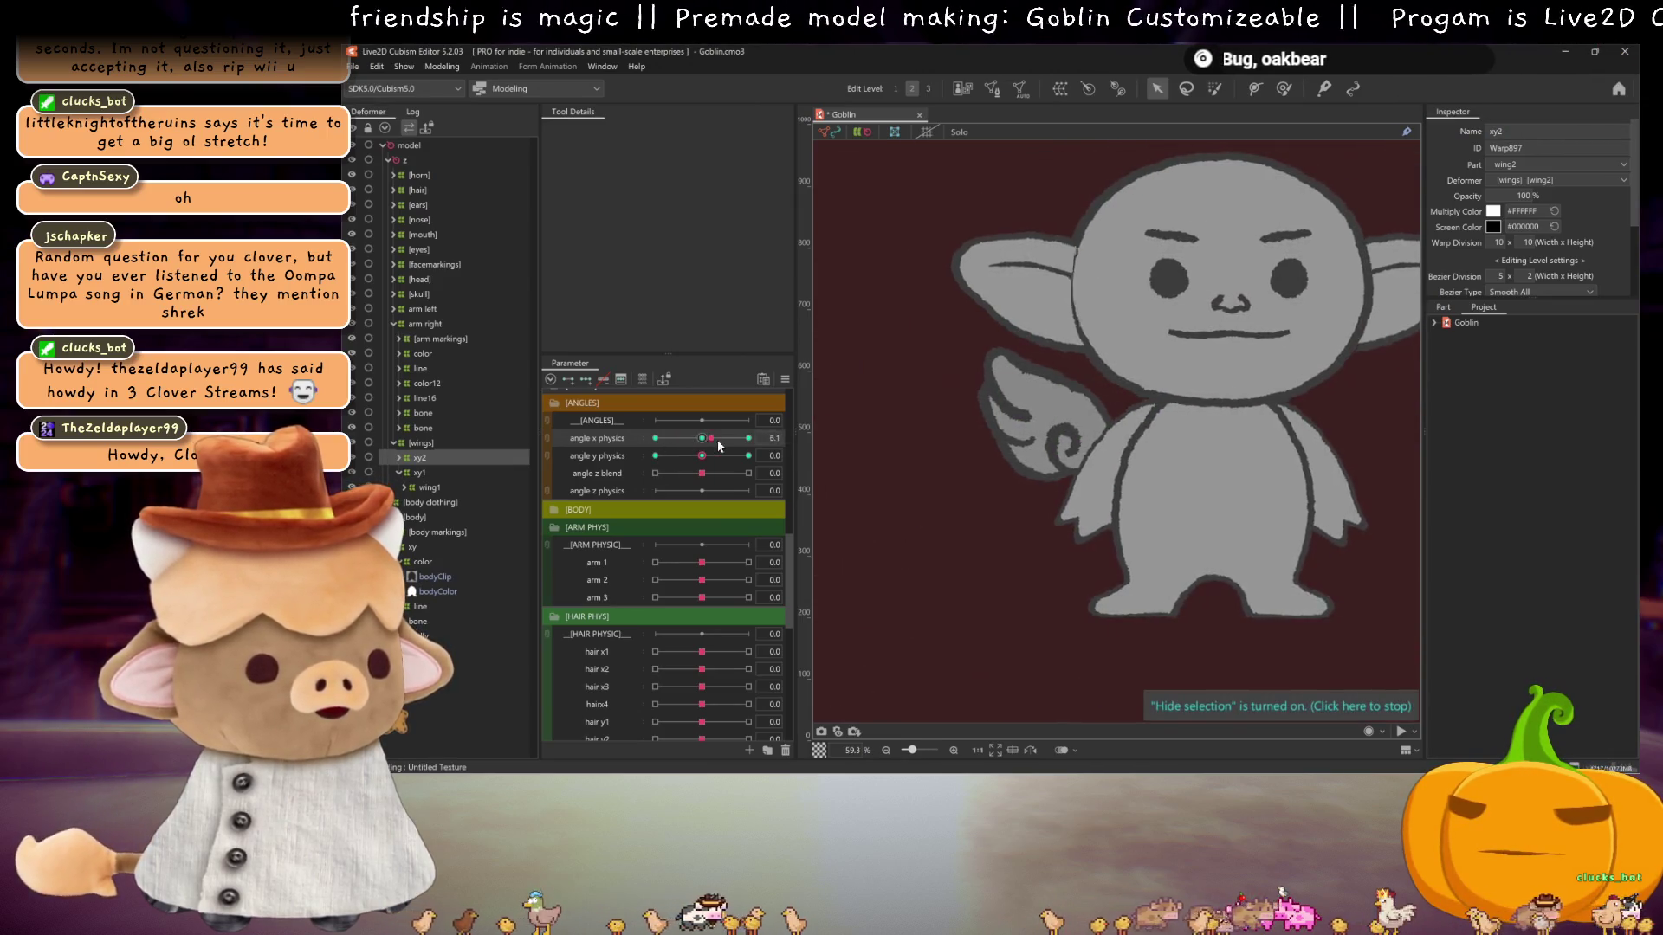
key("ctrl+h")
scroll(1125, 436, "up", 2)
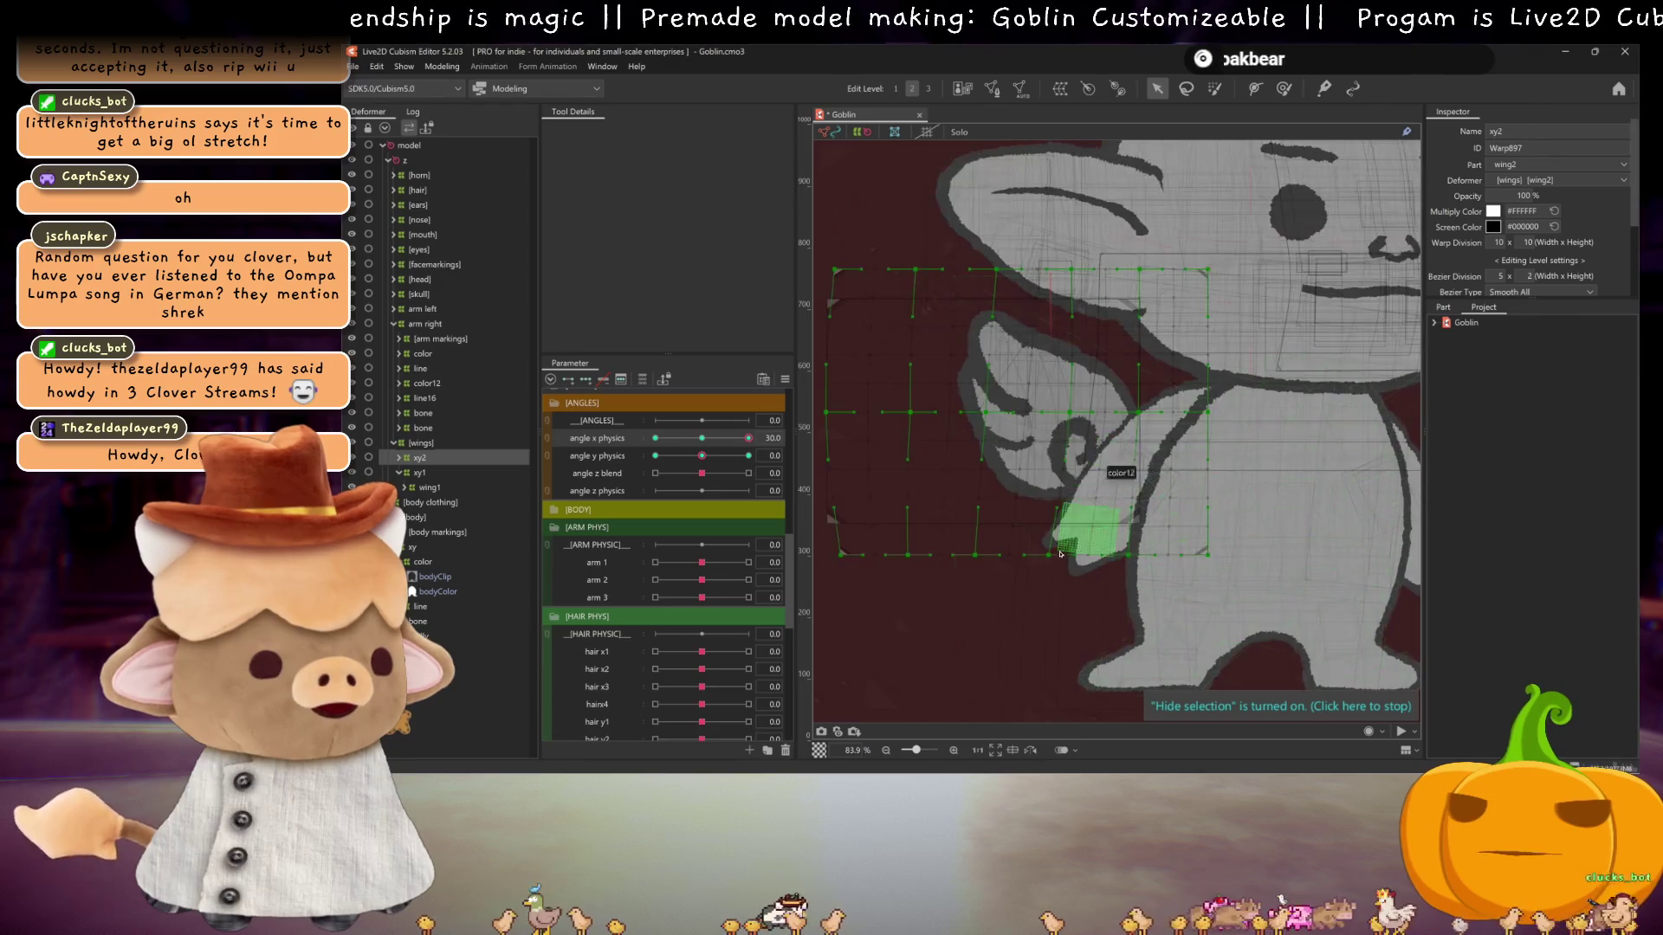
key("ctrl+h")
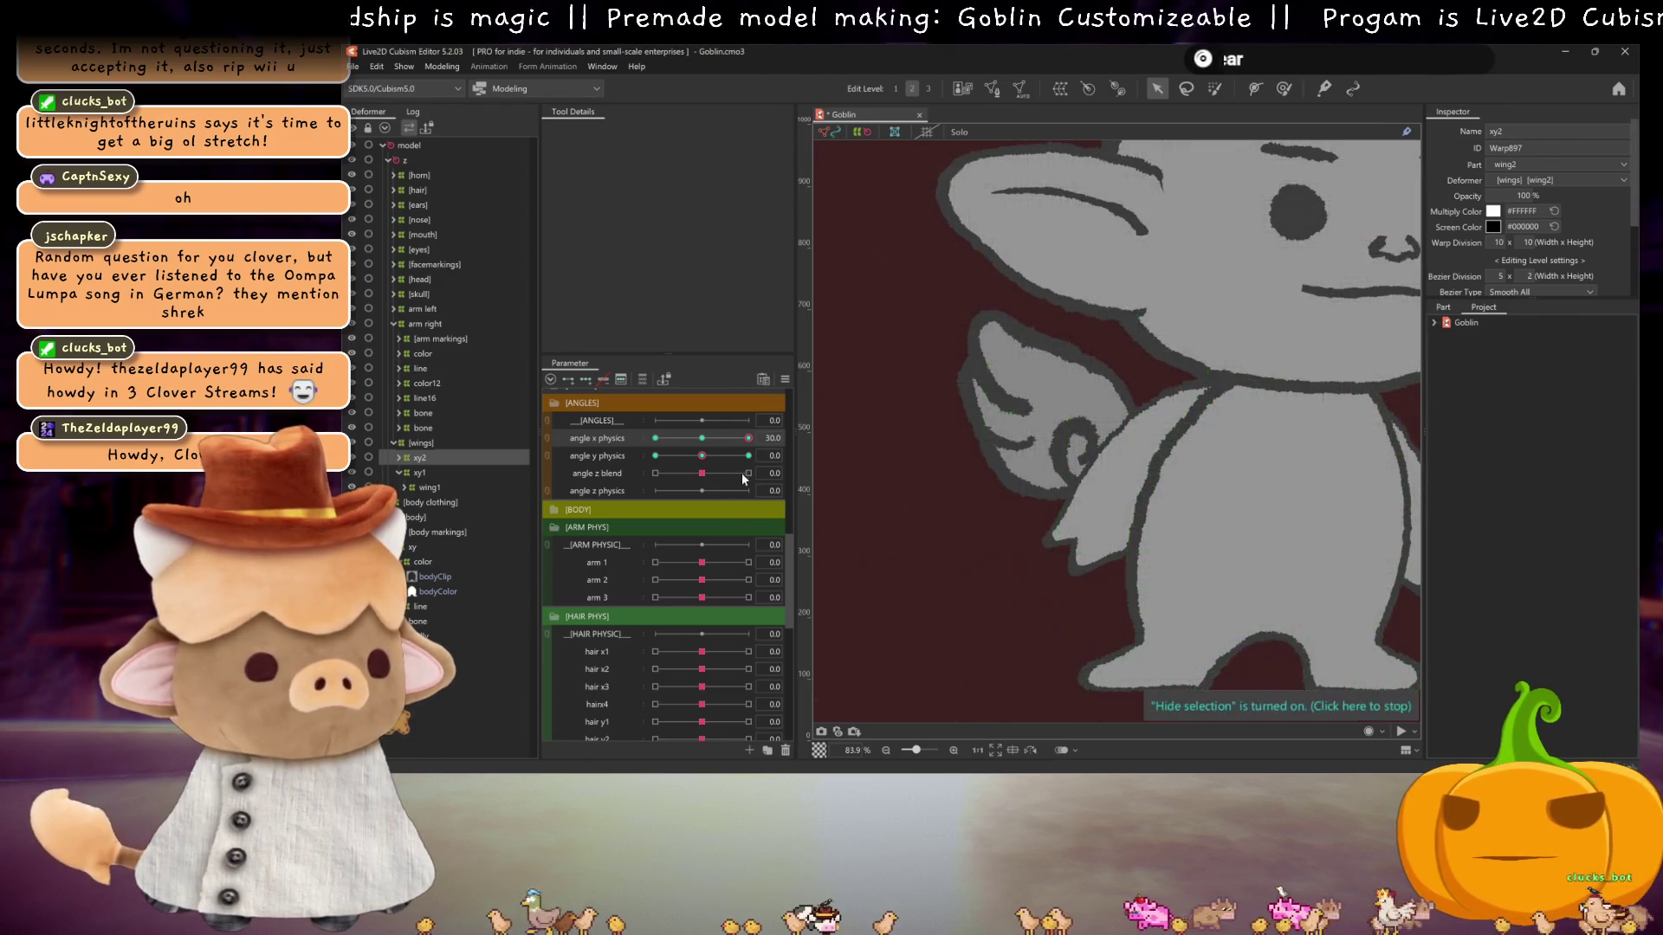
left_click_drag(748, 437, 762, 437)
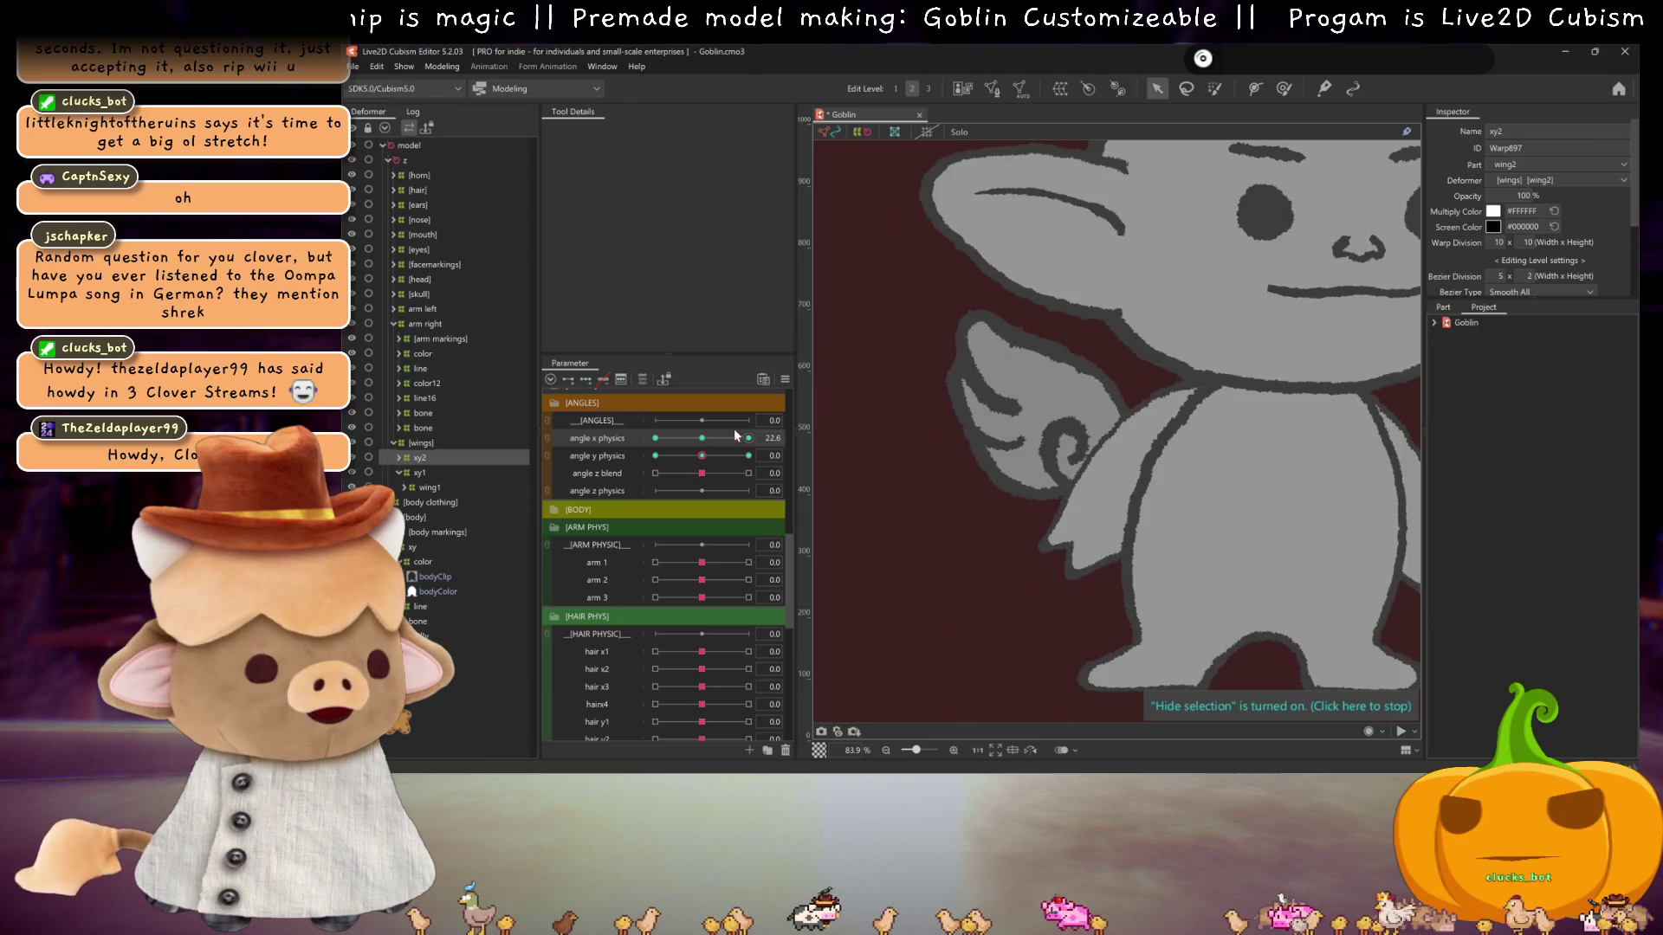
scroll(1099, 413, "down", 2)
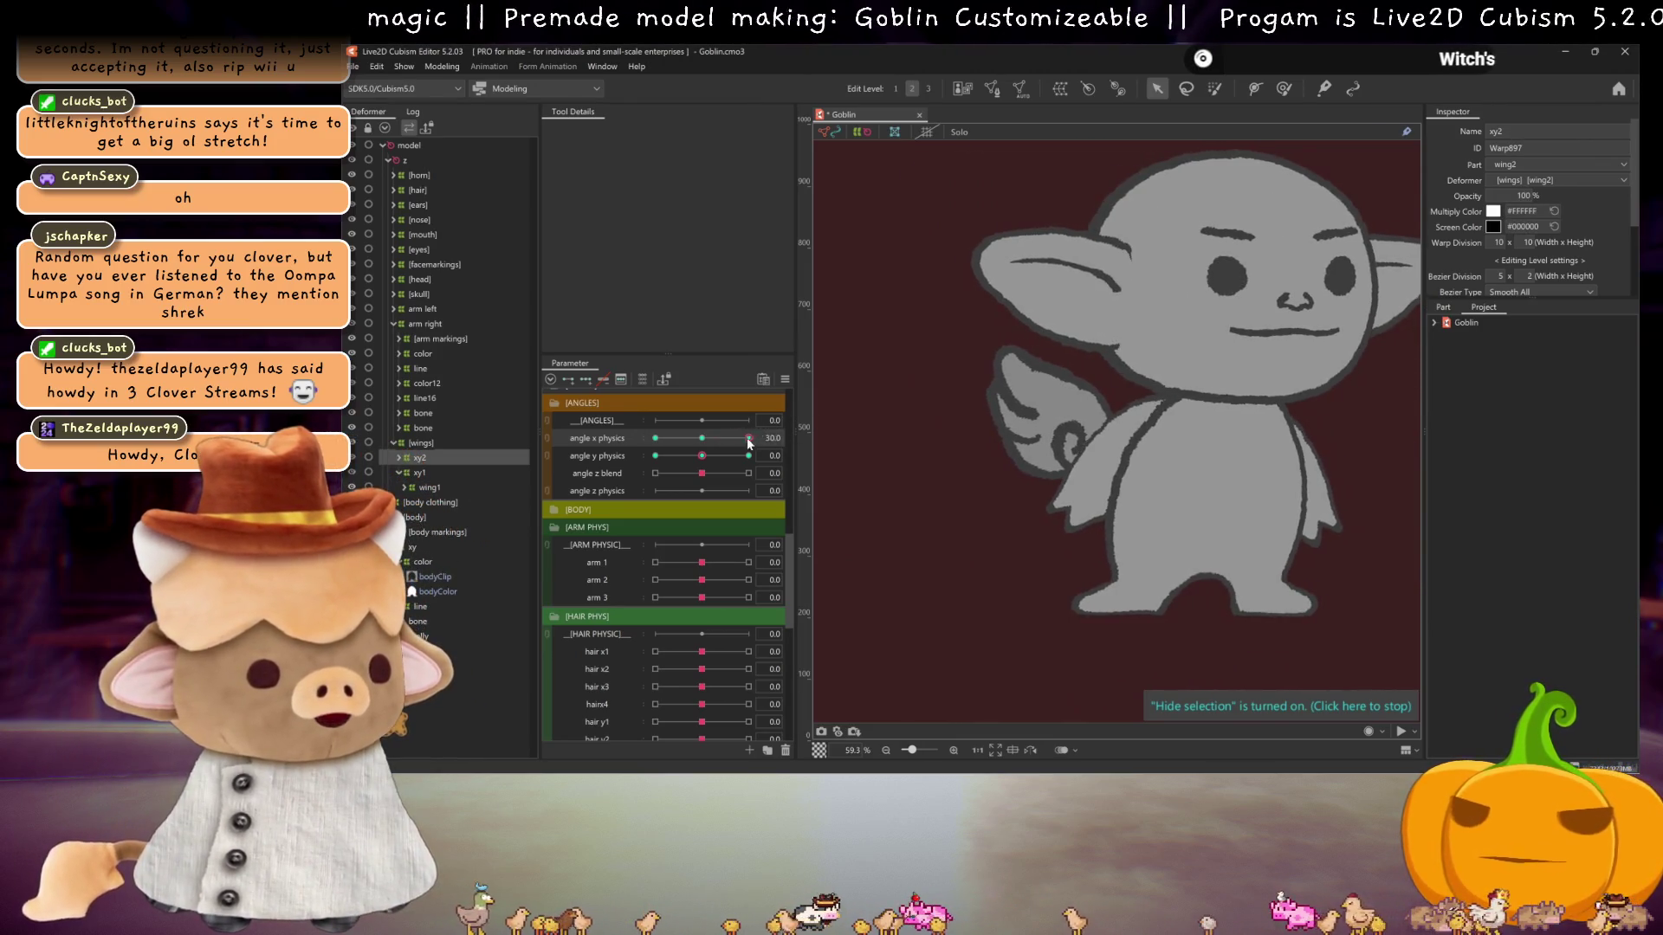
- Turn the head to angle x -30, reselect warp xy2, and preview the wing with overlays hidden
left_click_drag(743, 441, 635, 428)
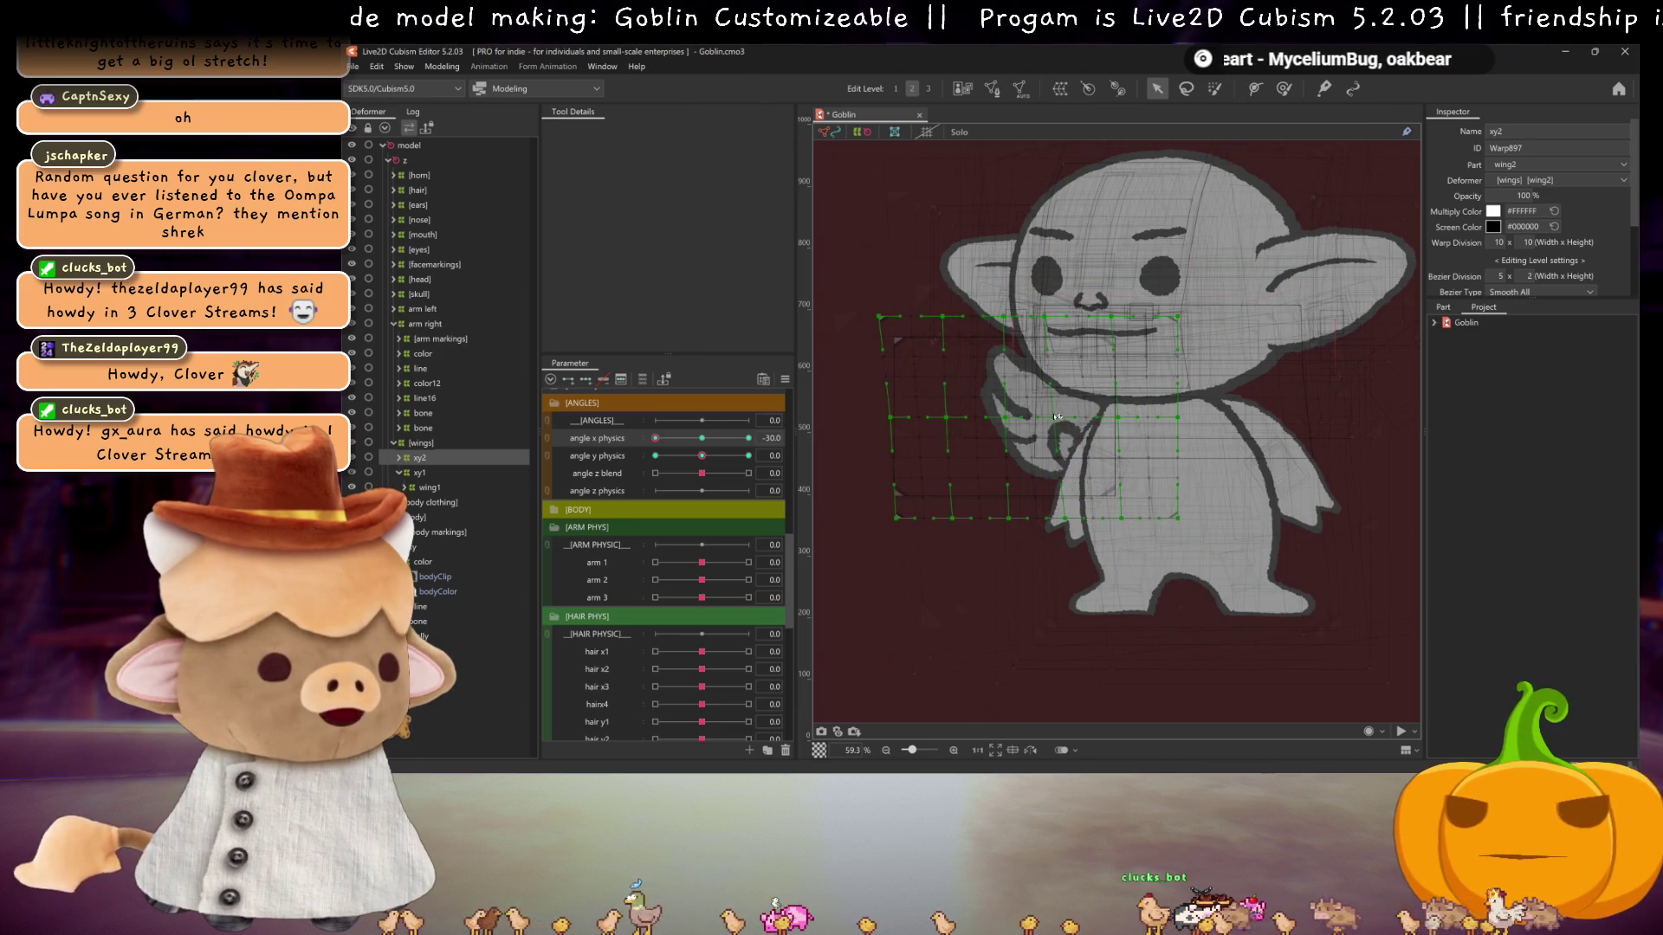
key("ctrl+h")
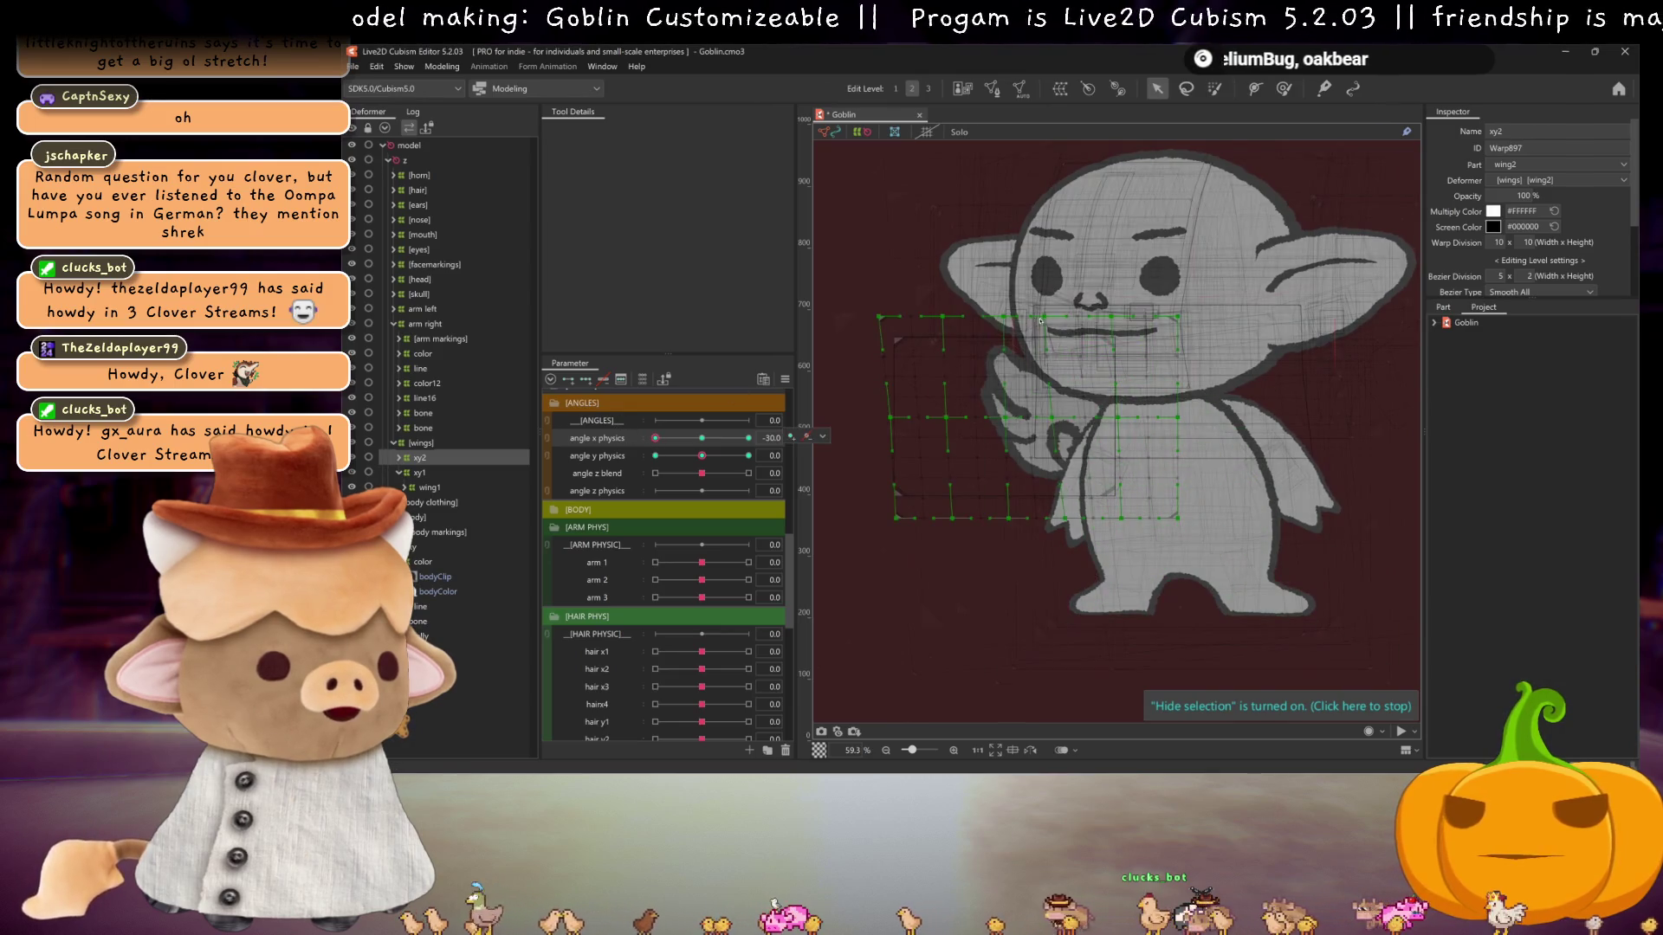
left_click(890, 341)
right_click(890, 340)
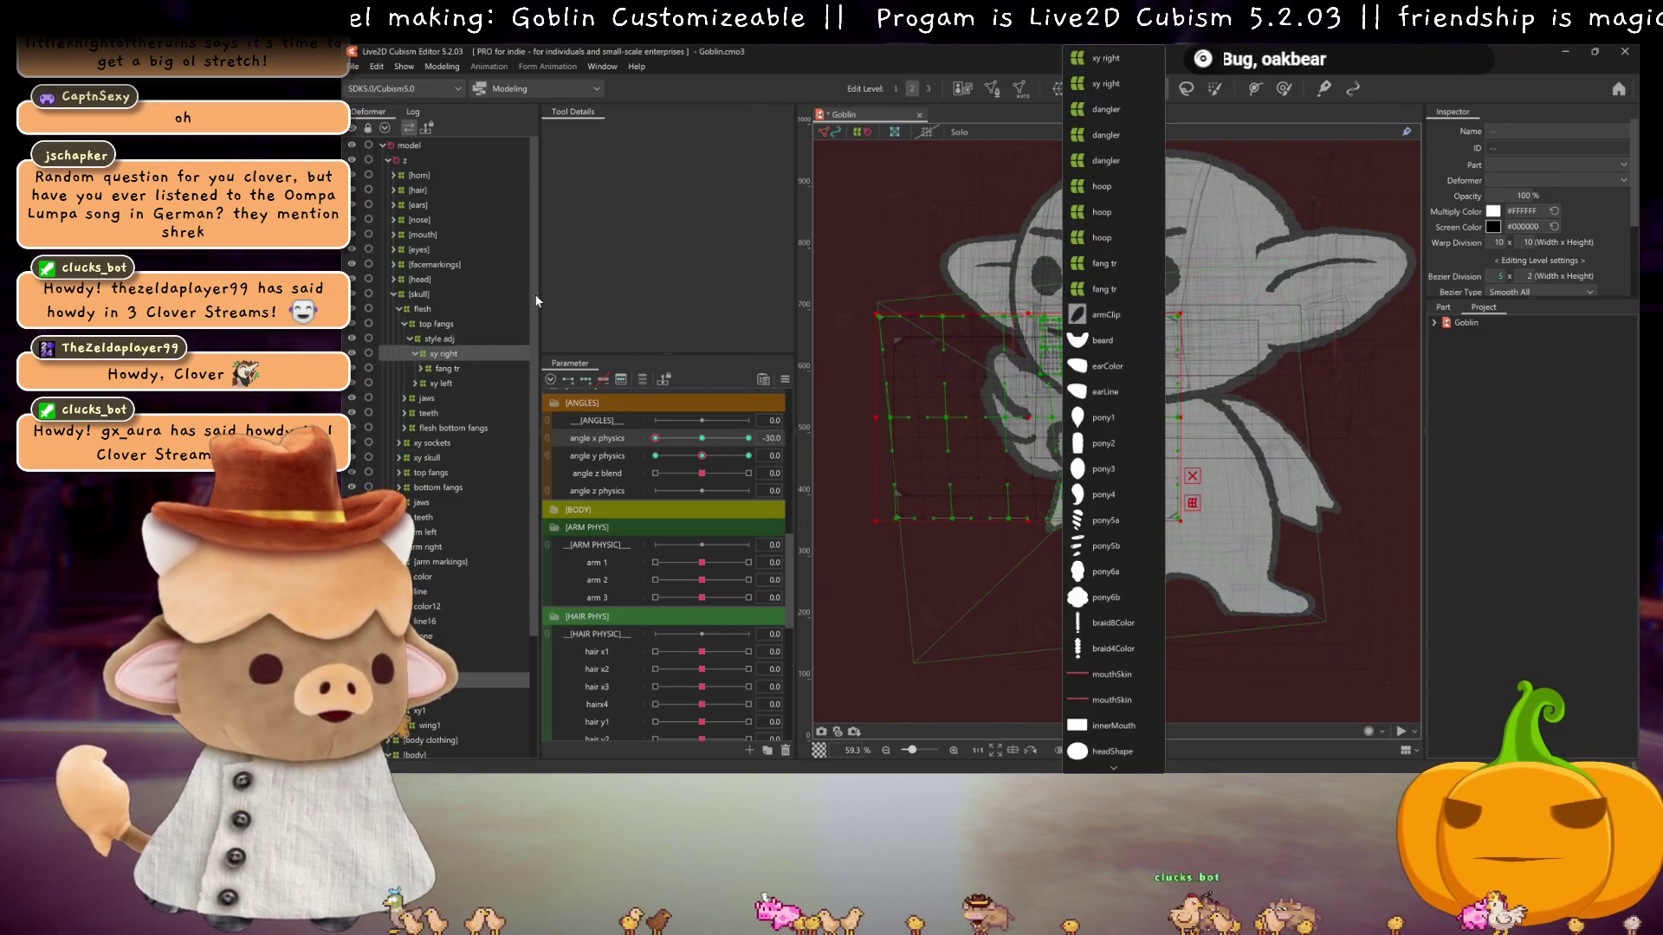
left_click(776, 334)
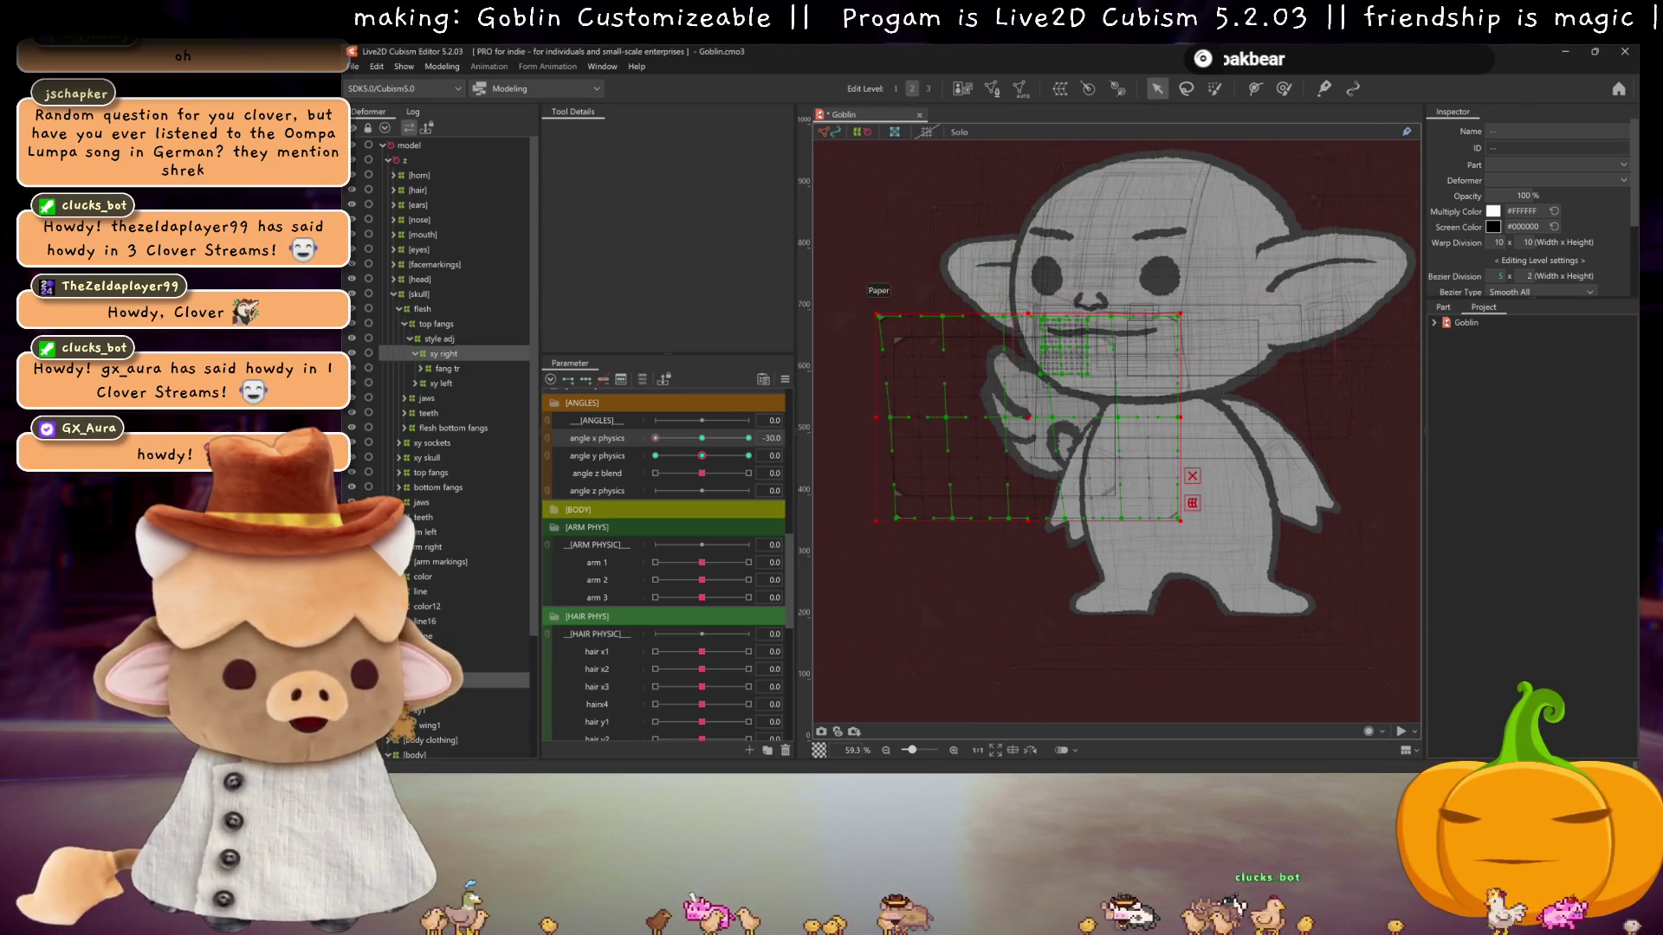
left_click(1044, 331)
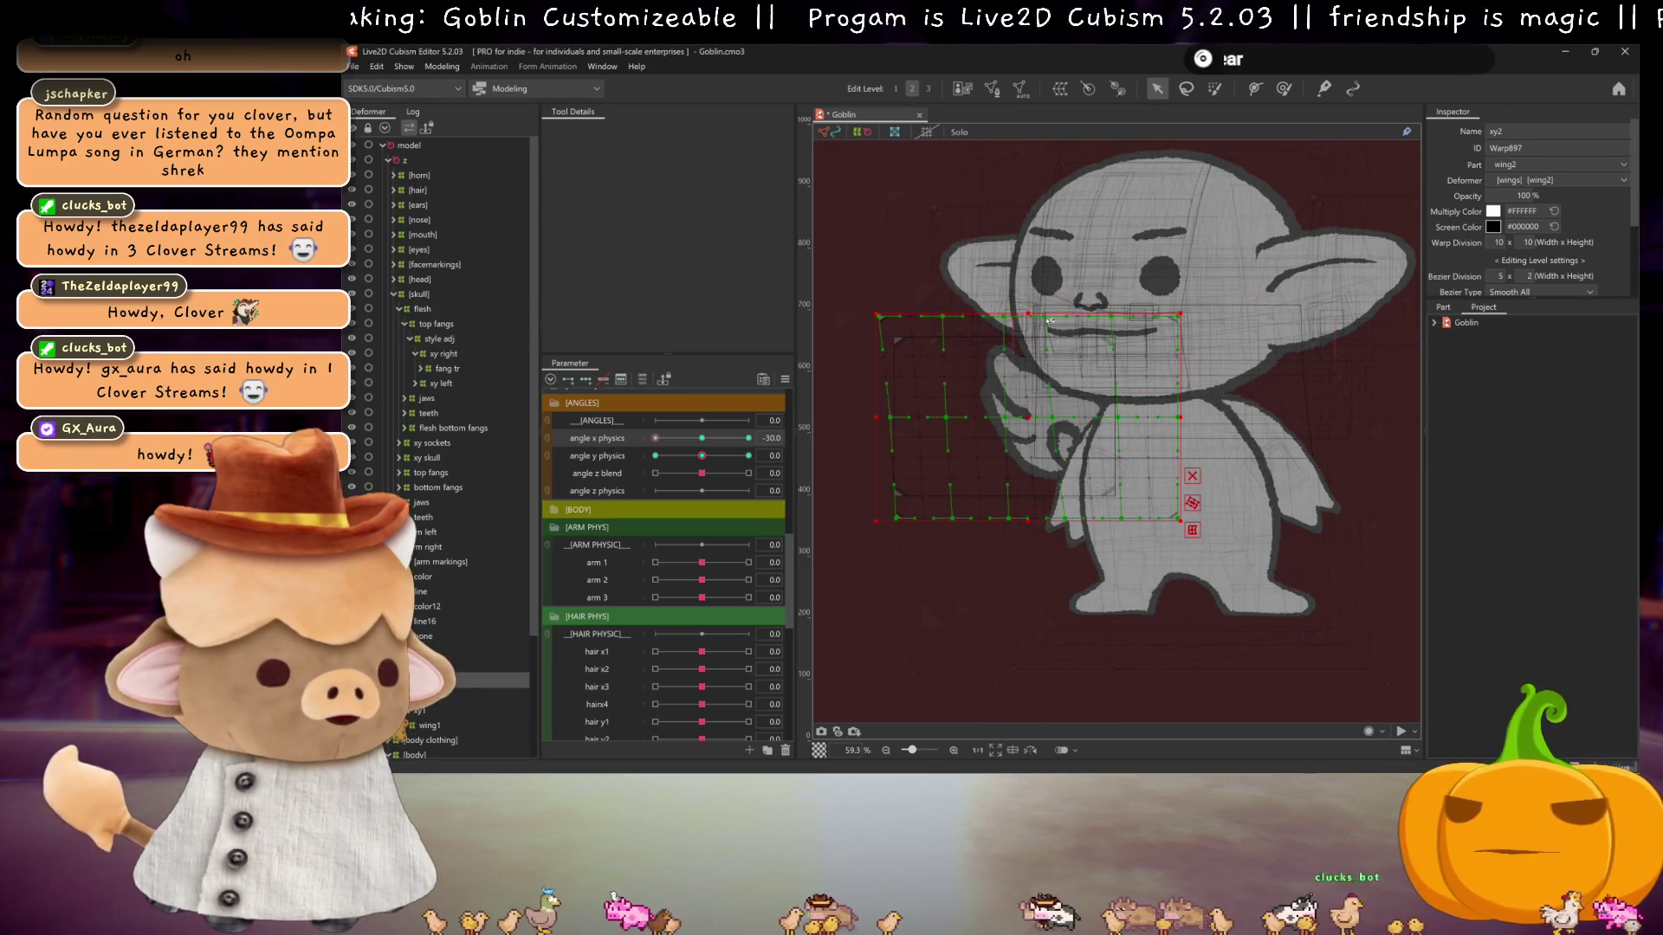
key("ctrl+h")
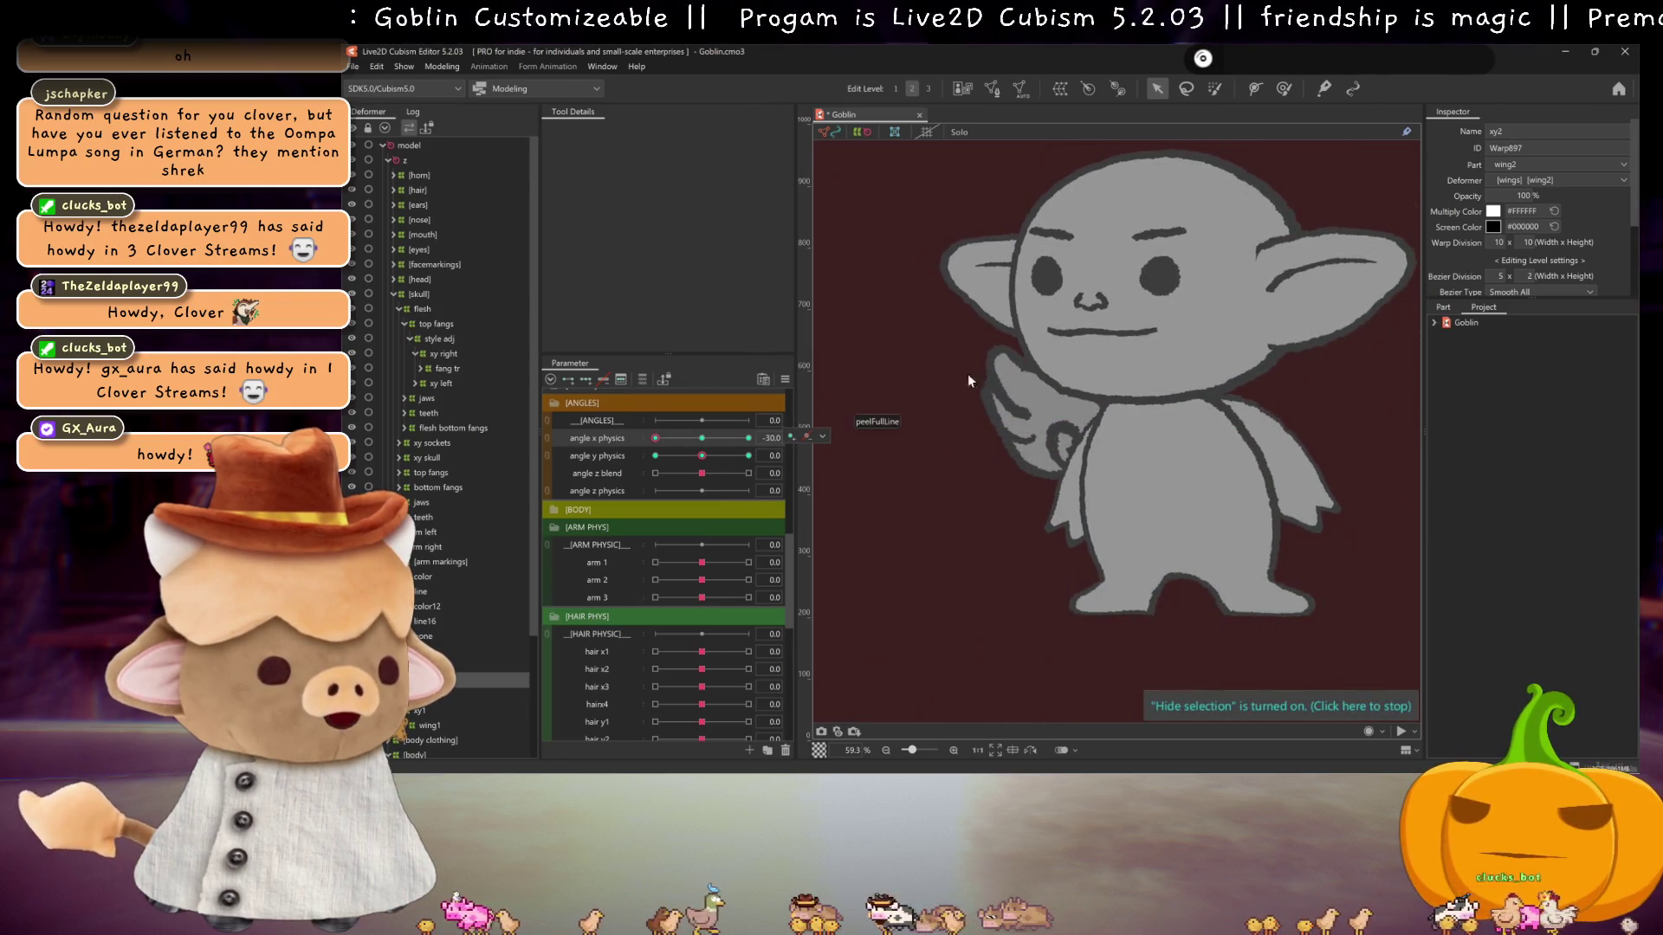
key("ctrl+h")
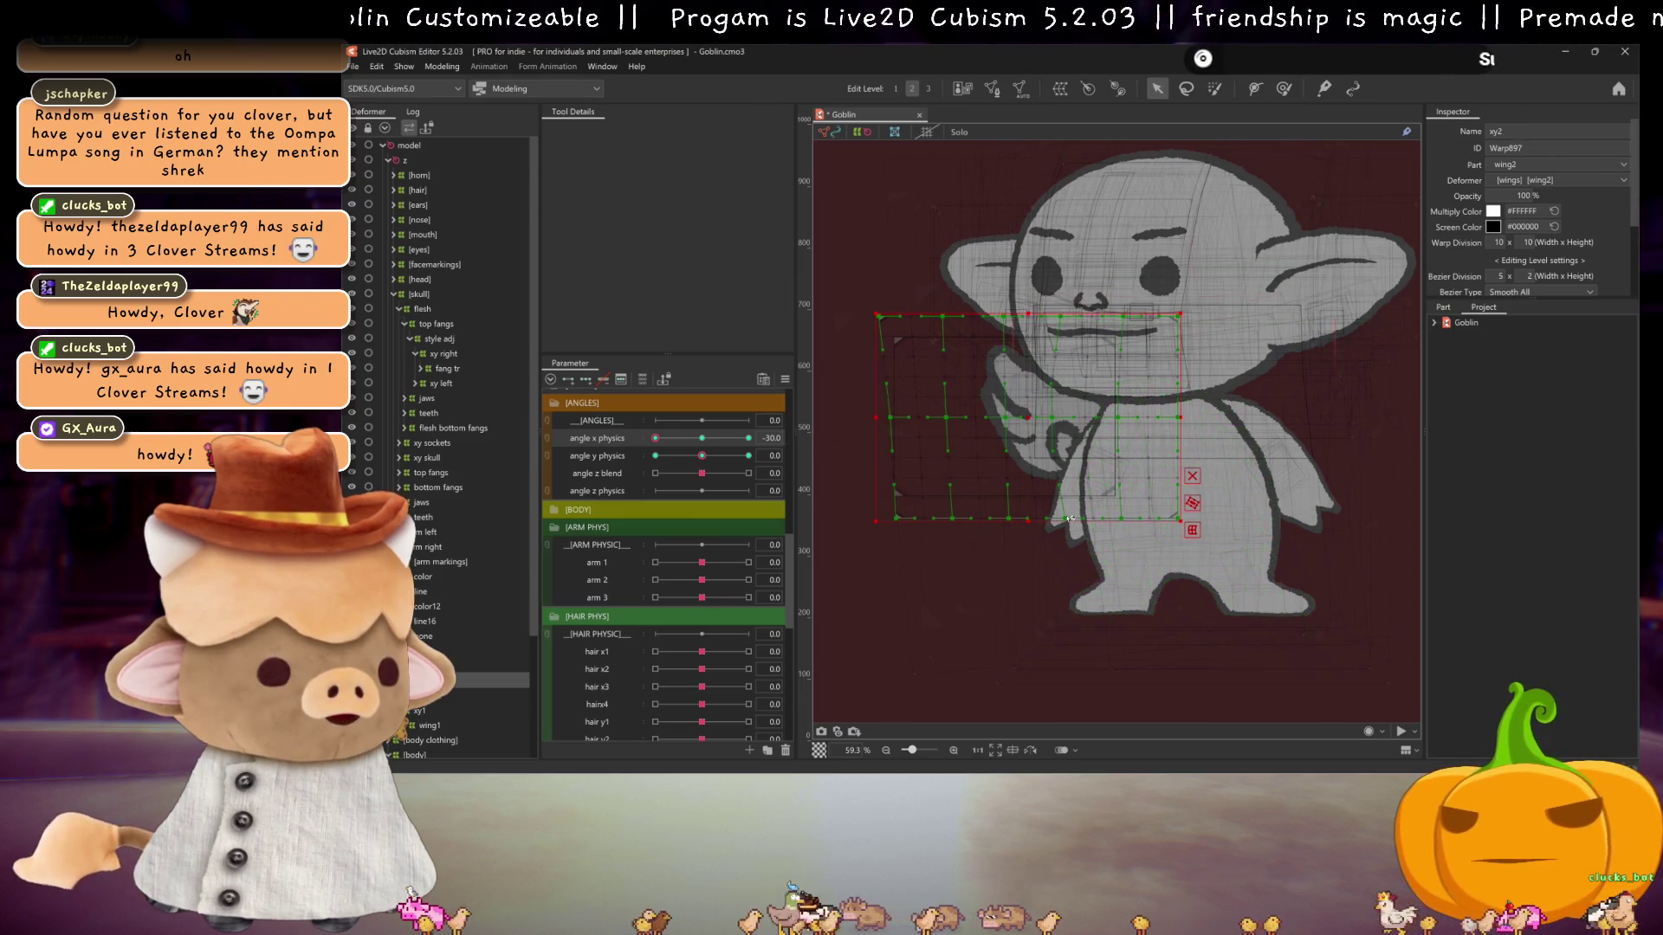
key("ctrl+h")
mouse_move(656, 438)
left_mouse_down()
mouse_move(684, 440)
mouse_move(628, 441)
mouse_move(732, 439)
mouse_move(656, 439)
mouse_move(750, 464)
mouse_move(624, 472)
mouse_move(745, 470)
mouse_move(701, 470)
left_mouse_up()
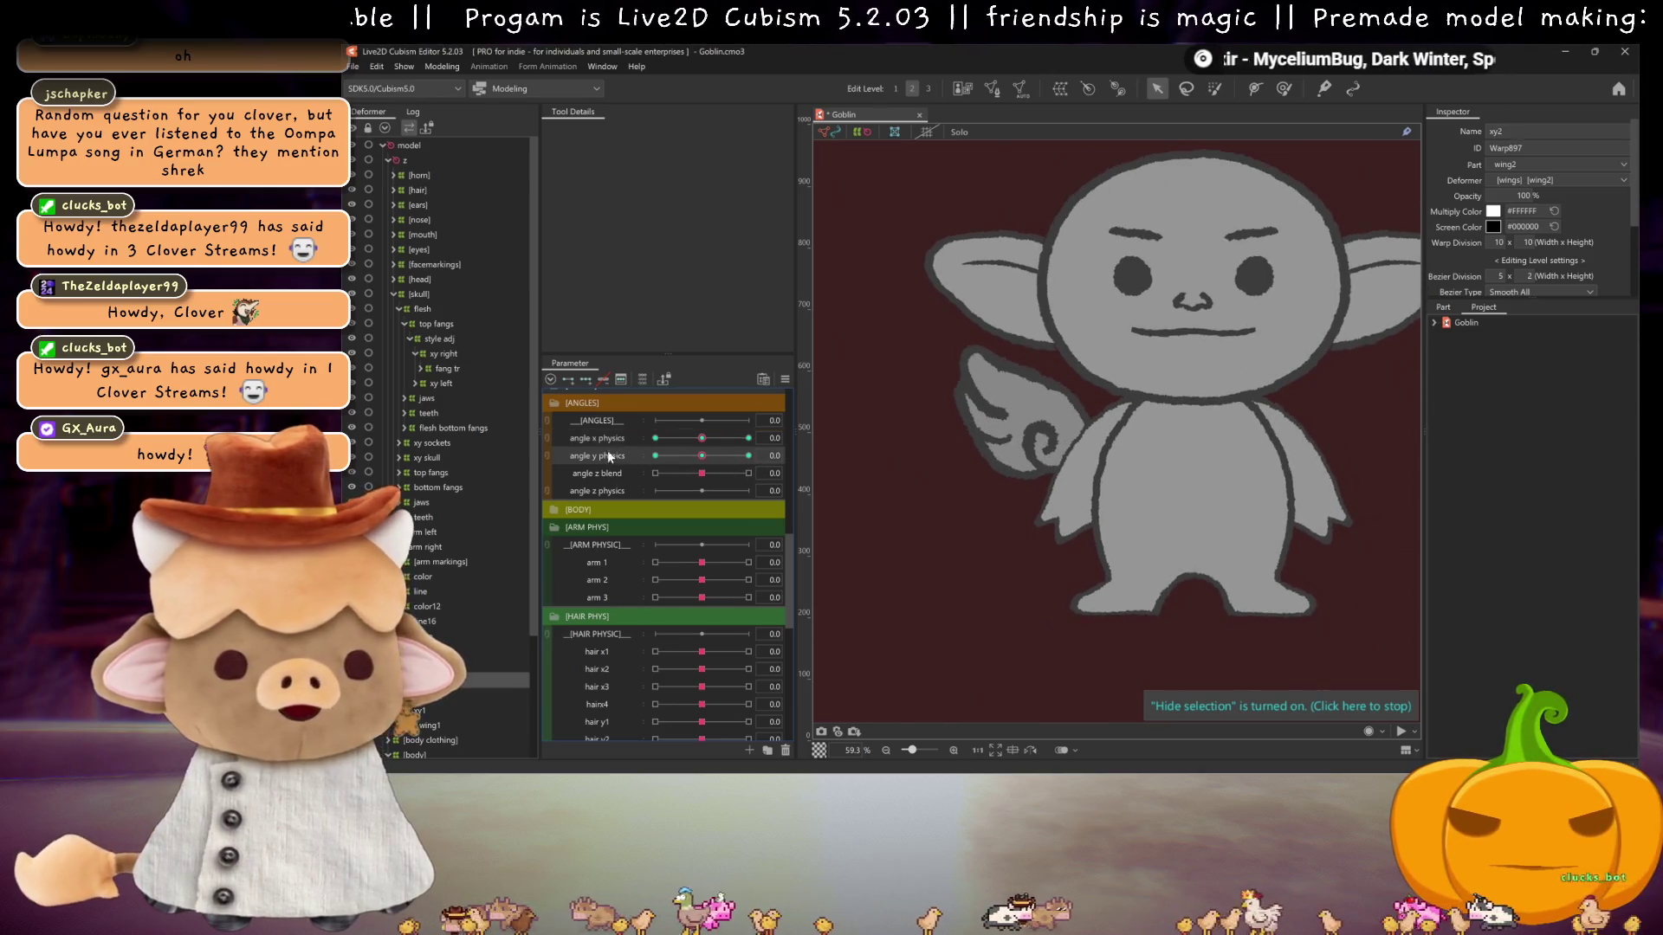
- At angle y physics 30, reduce xy2's width divisions to 2 and tilt the warp slightly counter-clockwise
left_click(748, 456)
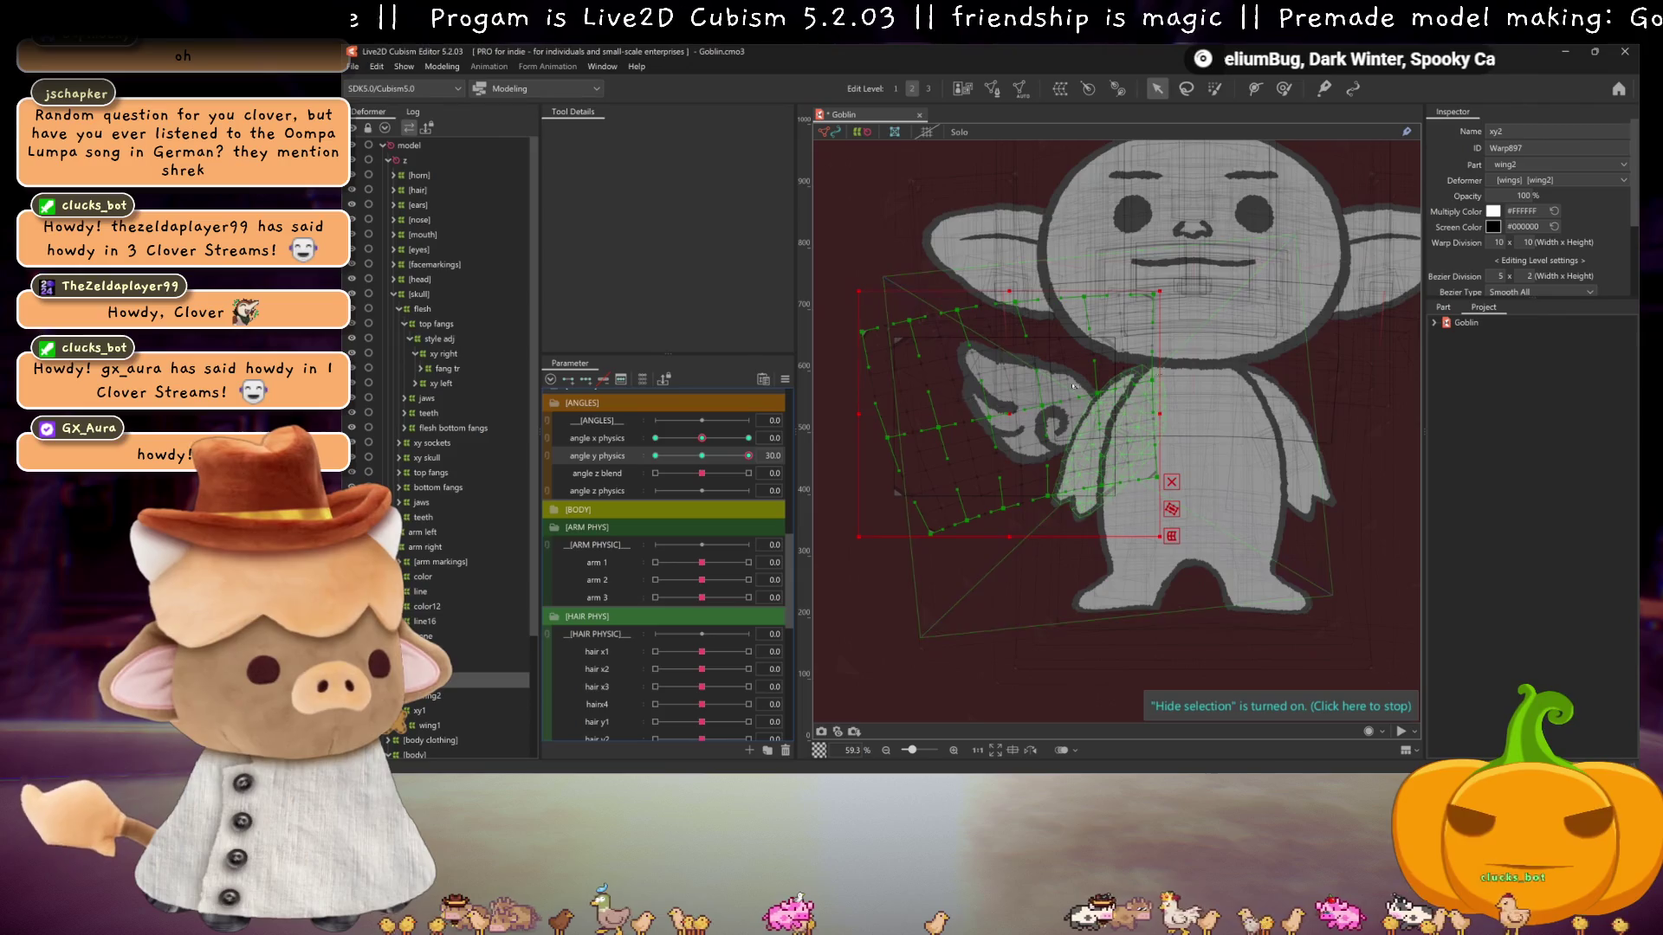
left_click_drag(1499, 279, 1502, 286)
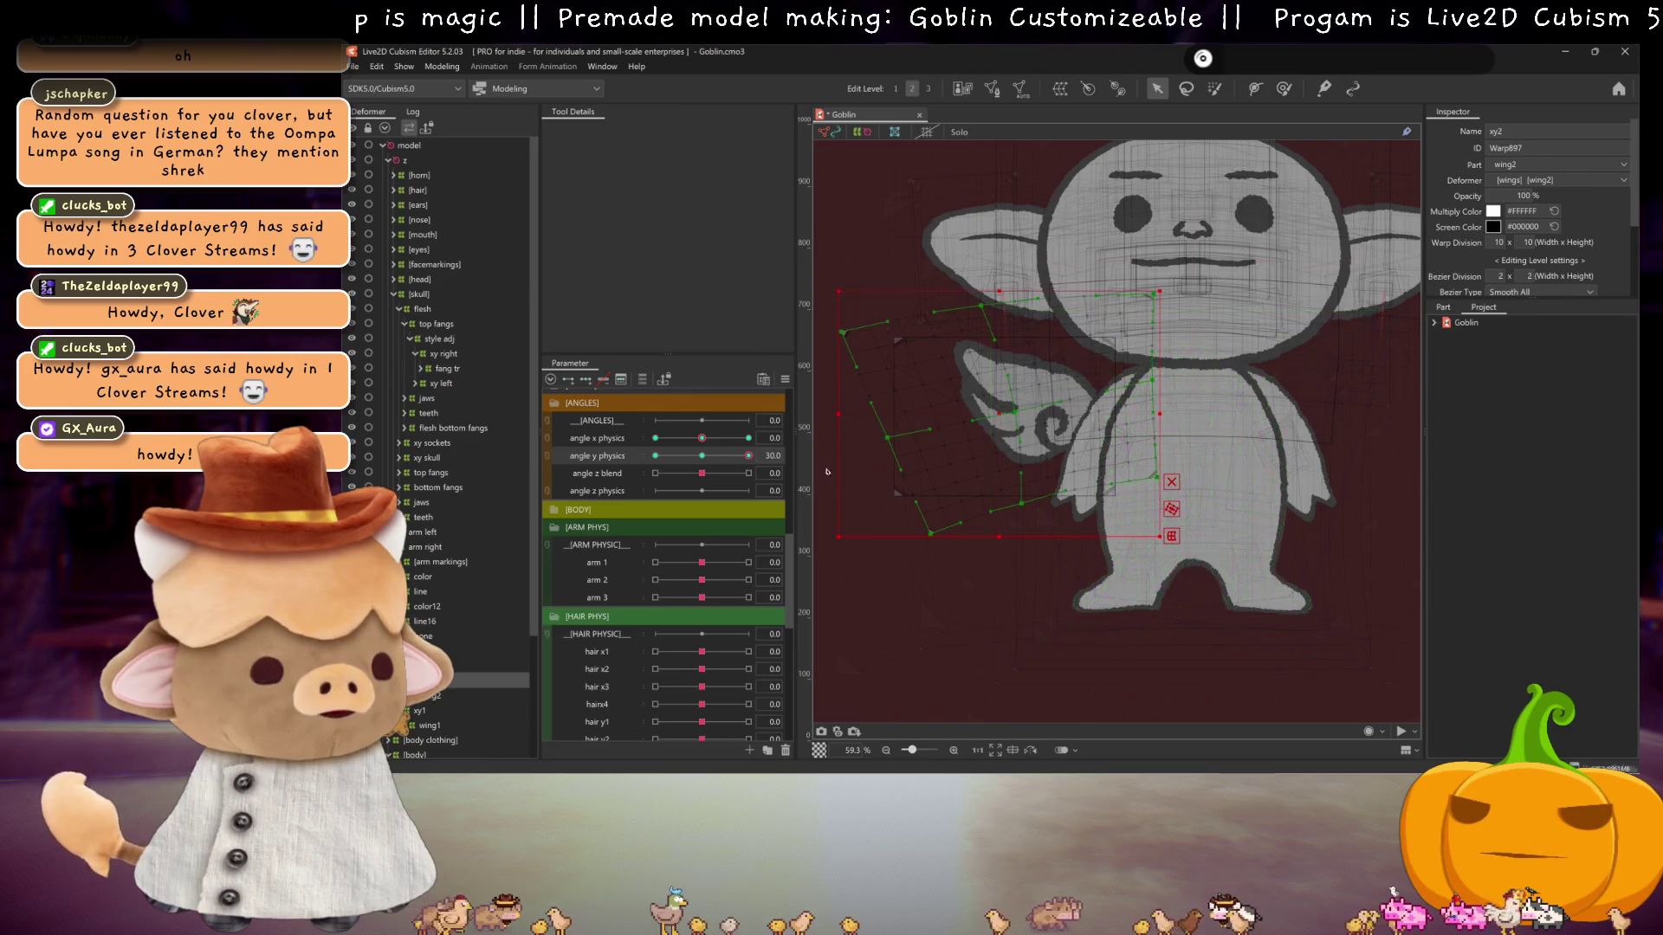
left_click(701, 456)
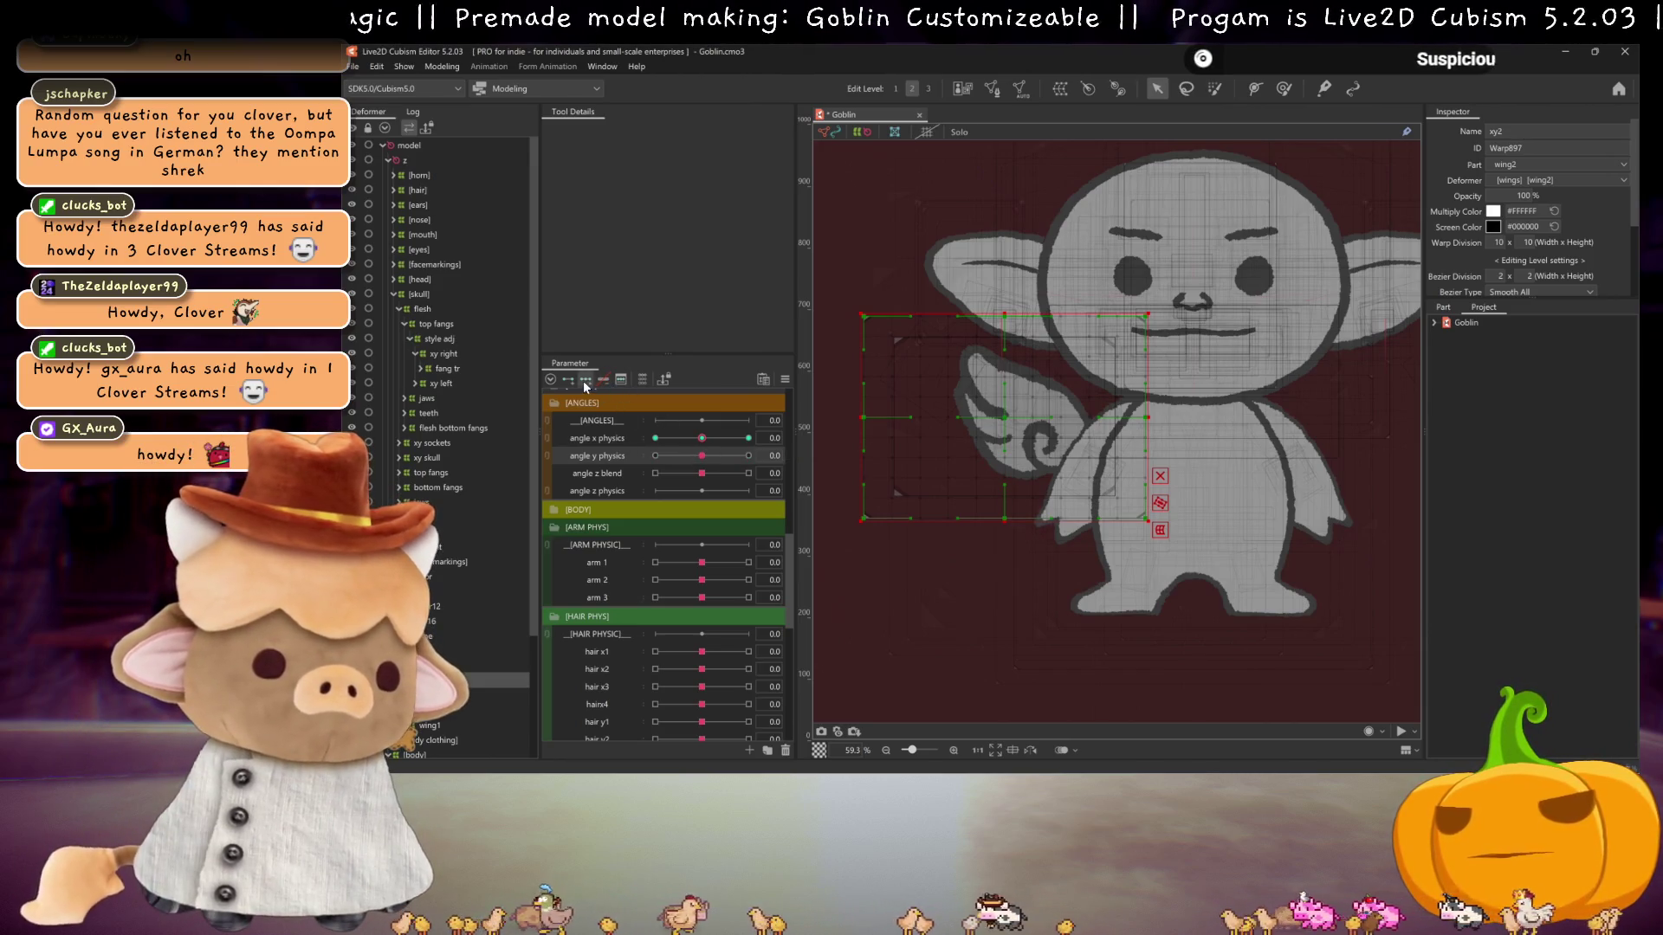
left_click_drag(701, 462, 748, 455)
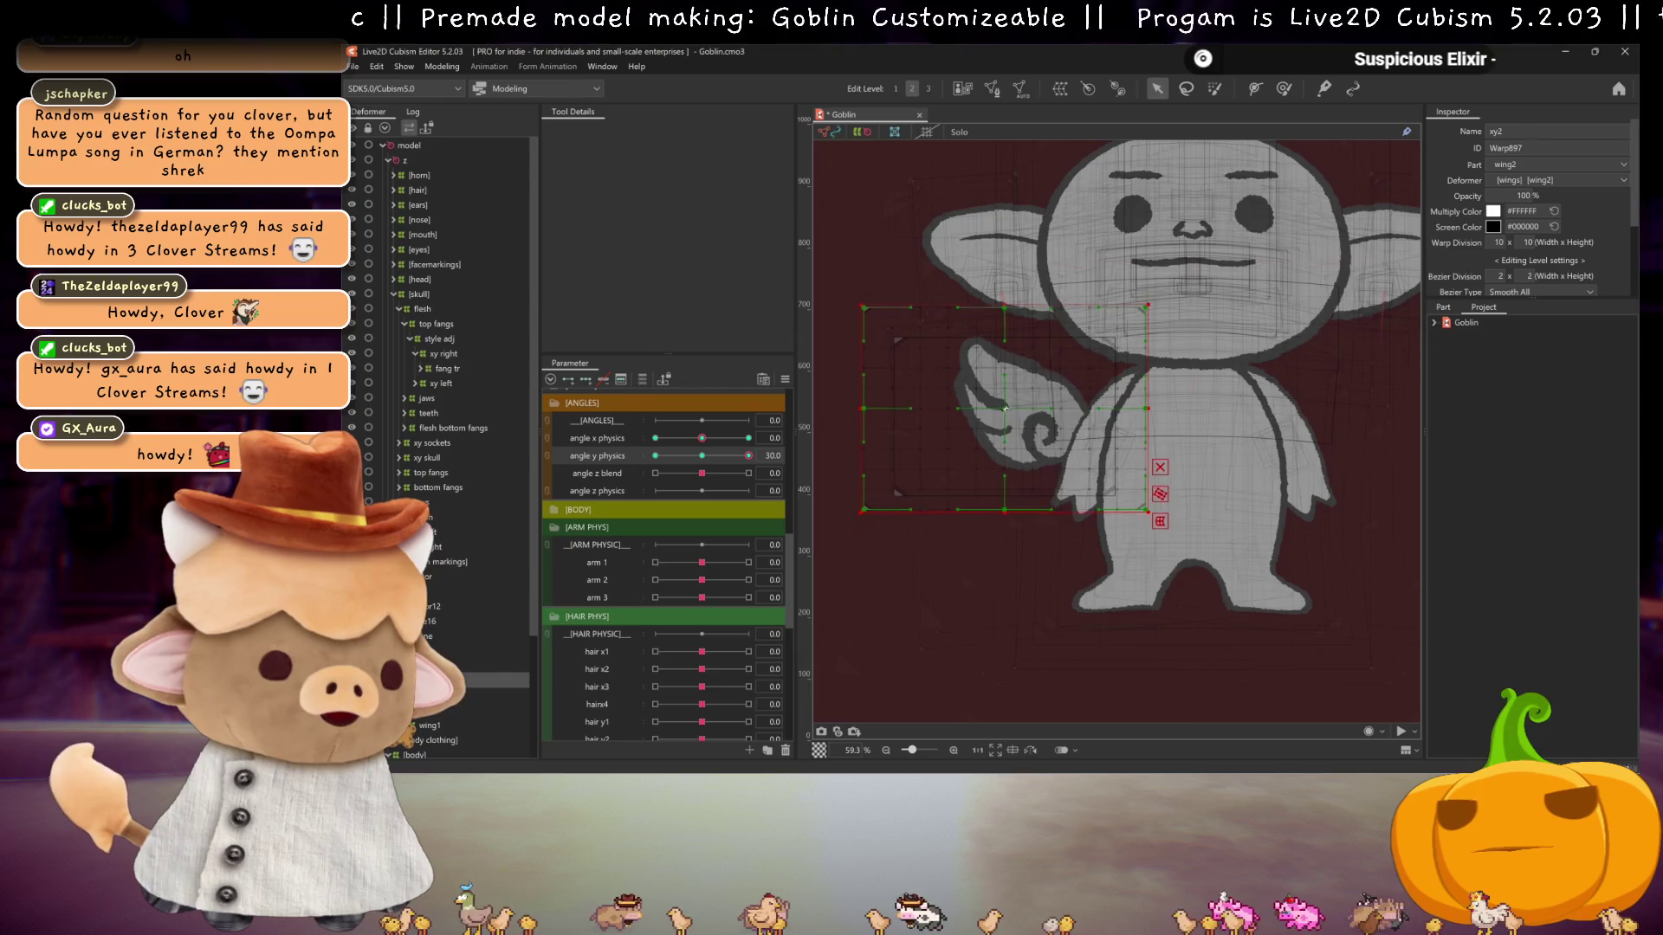
left_click_drag(1006, 502, 1031, 502)
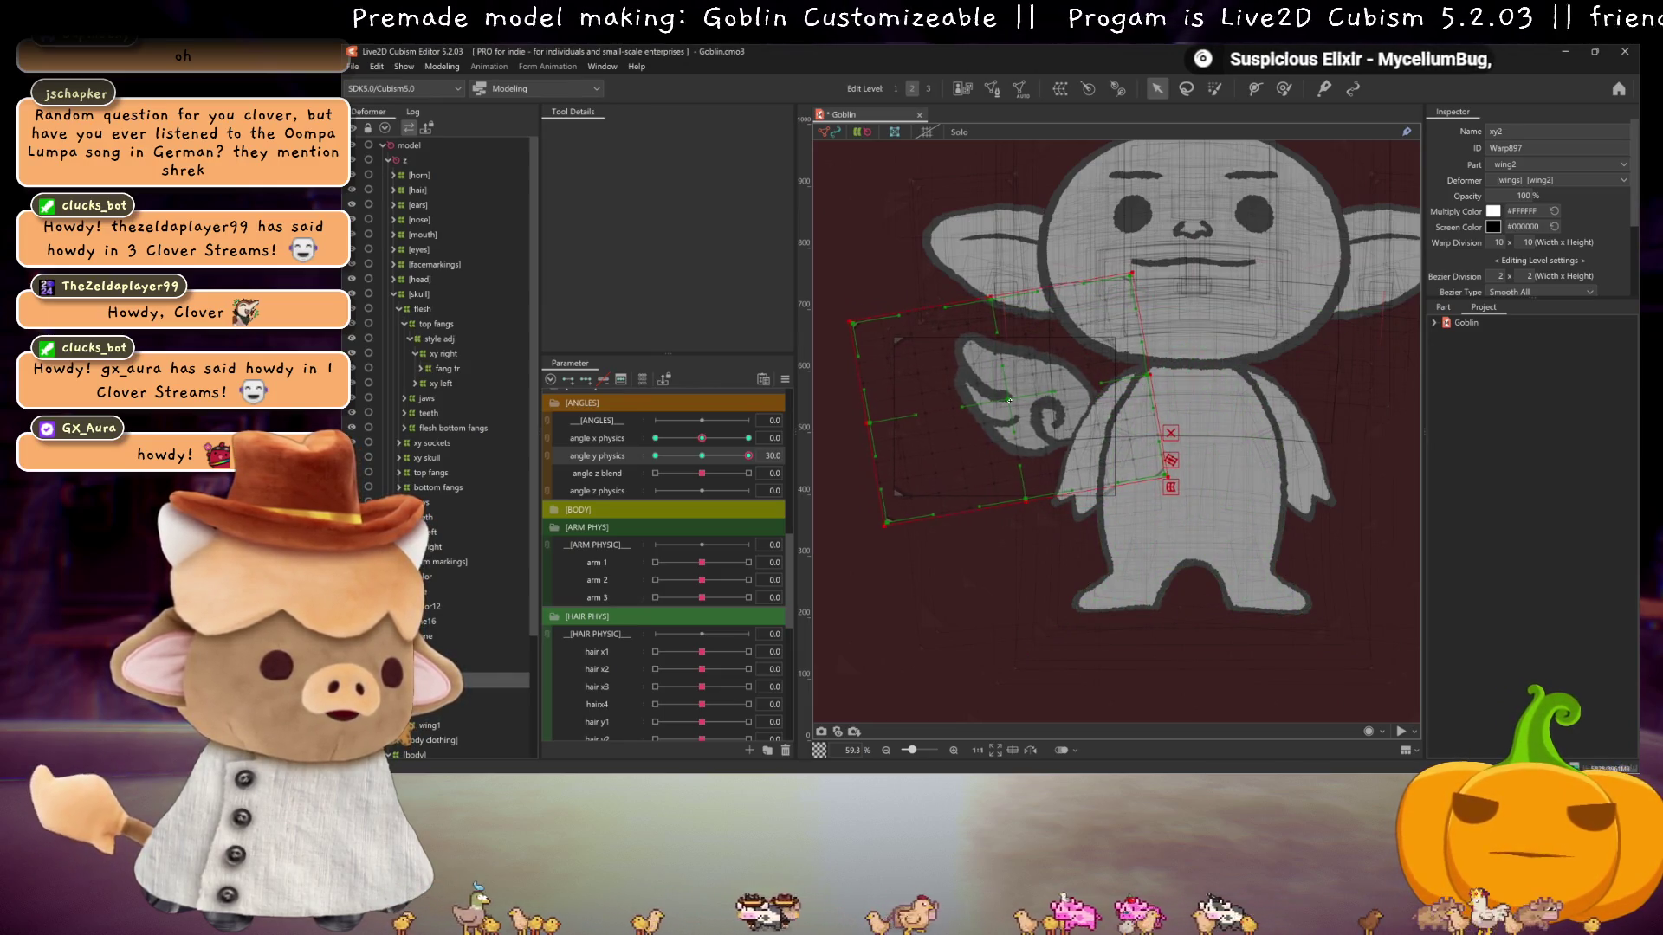
left_click_drag(701, 455, 750, 458)
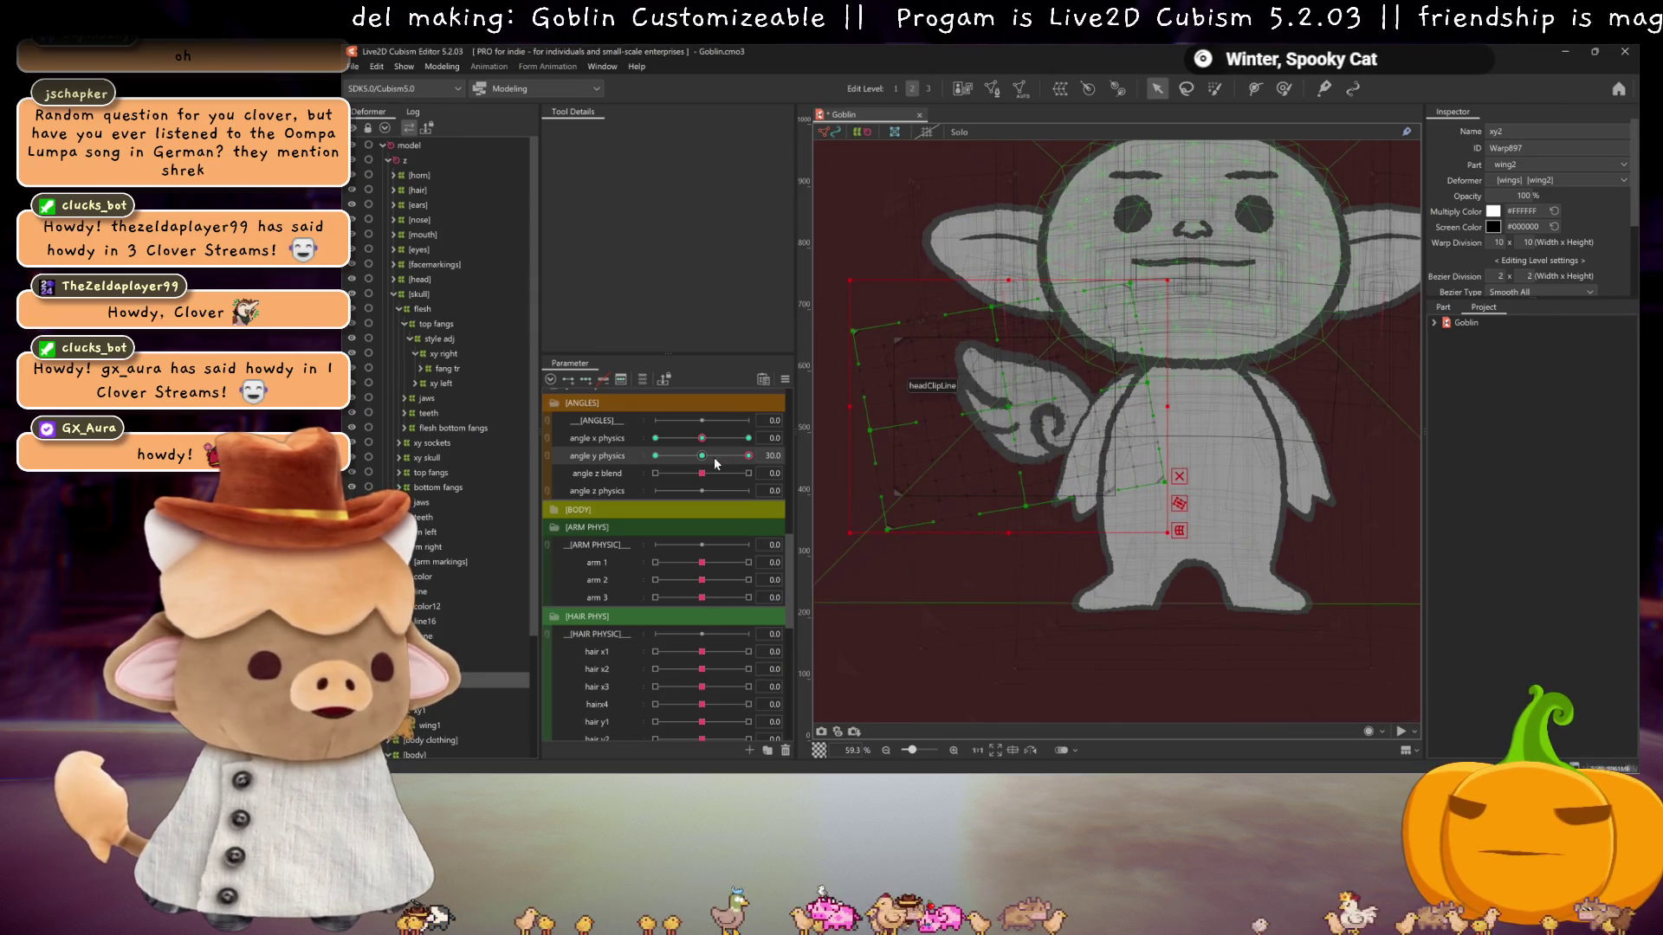
key("ctrl+h")
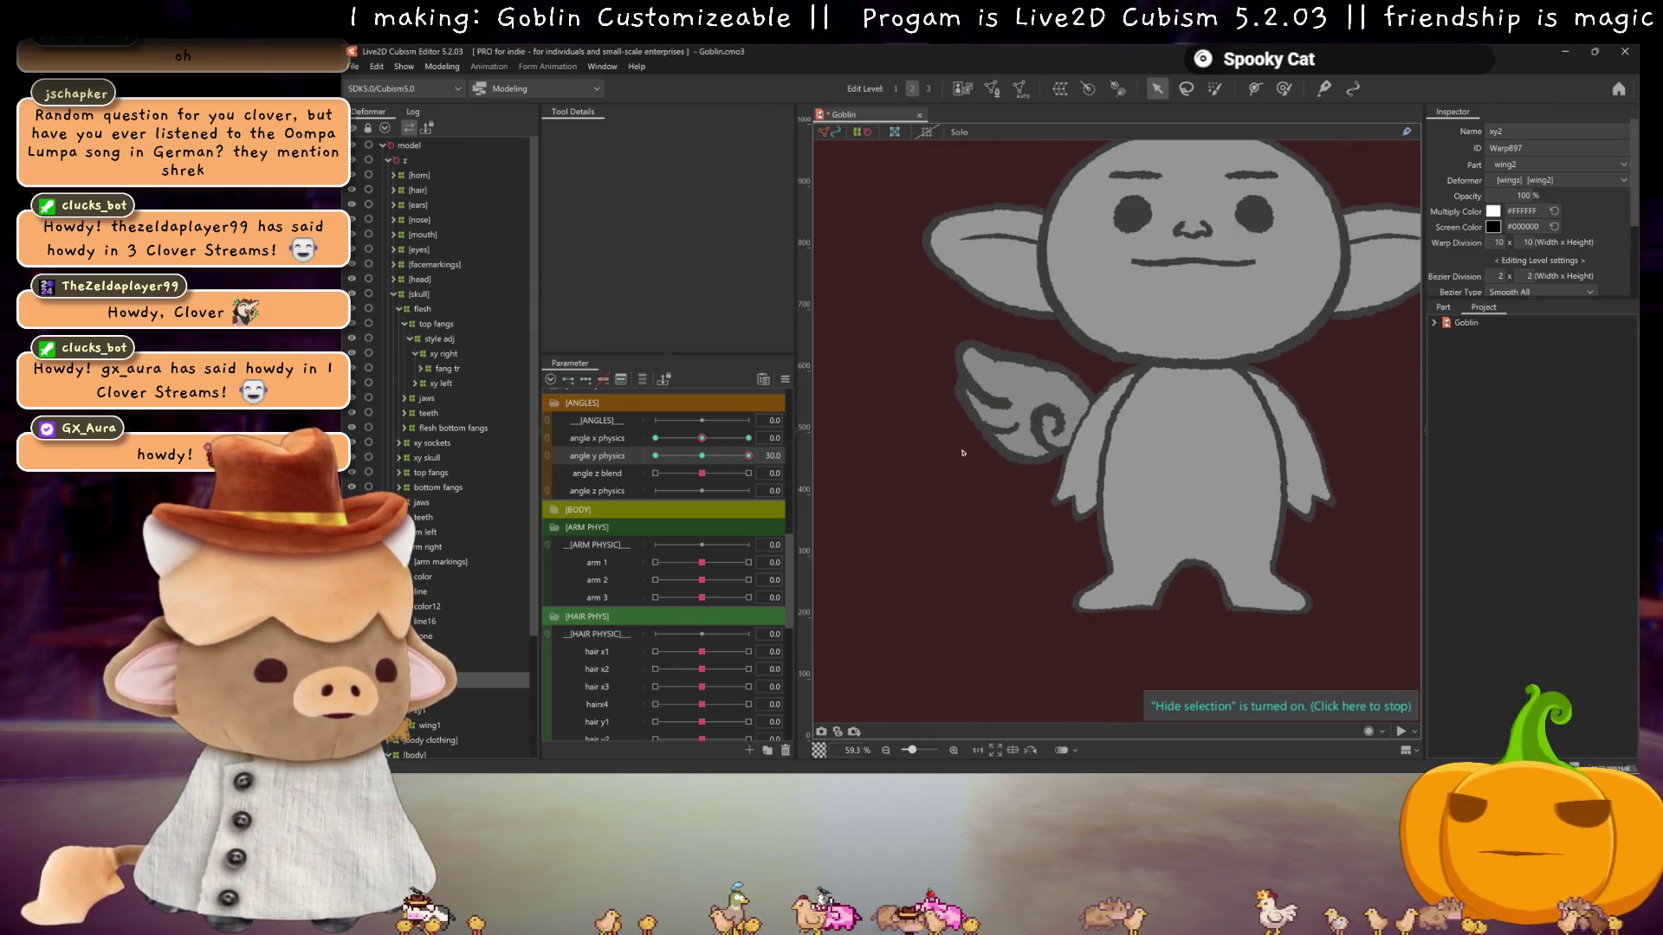
double_click(979, 444)
left_click(953, 546)
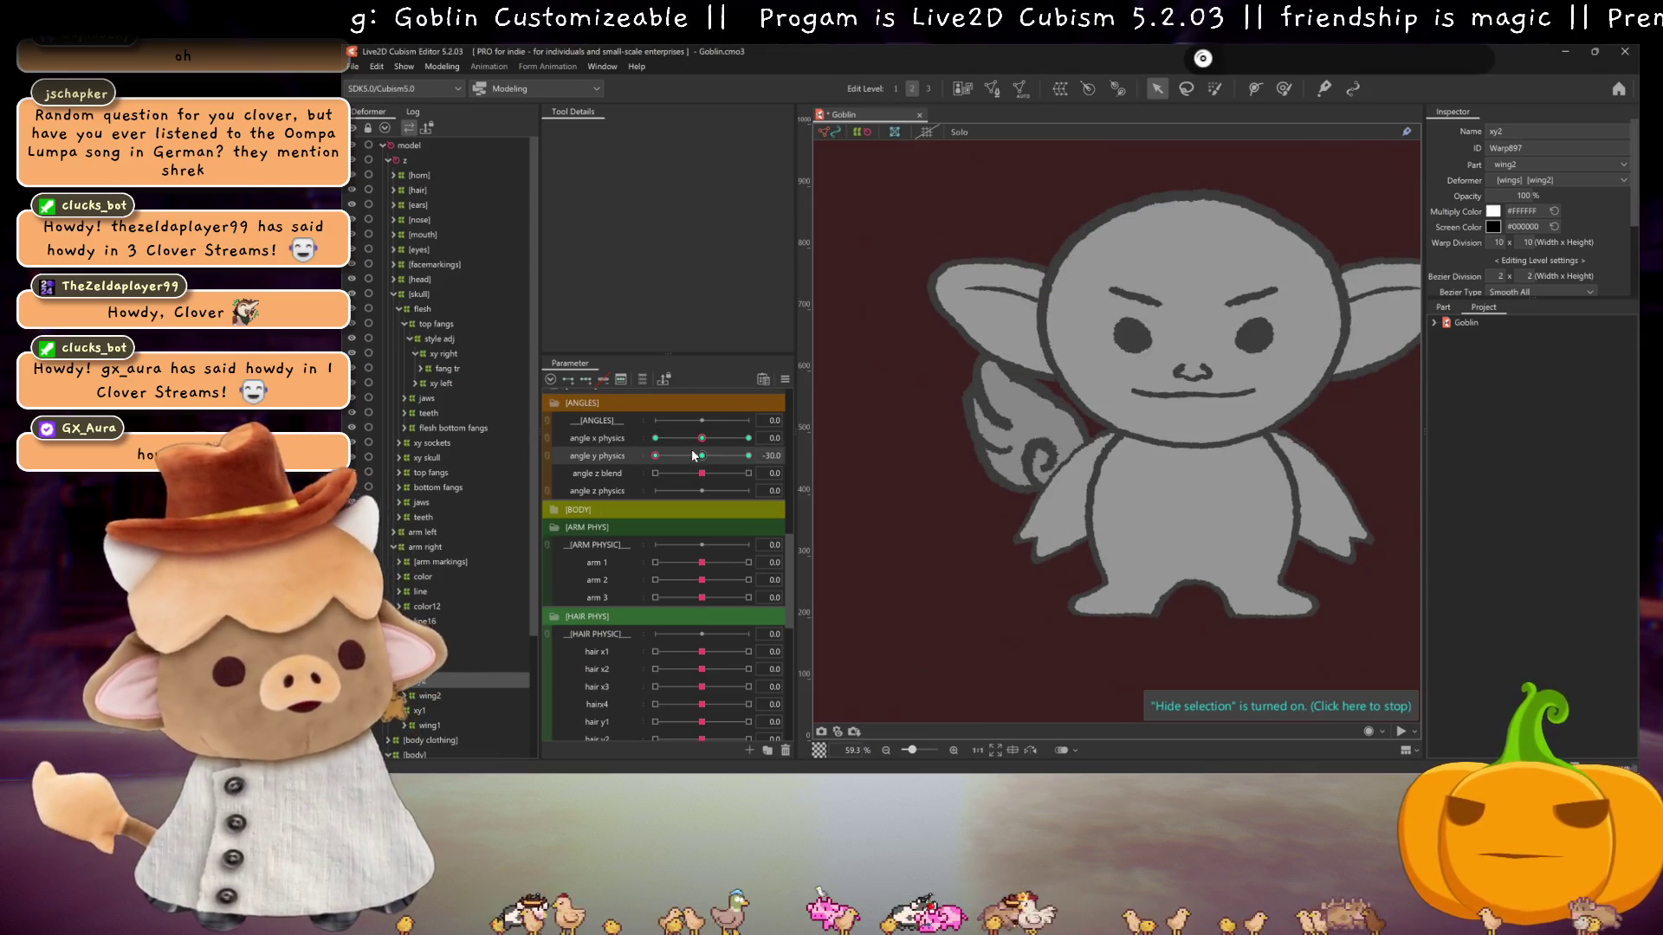
left_click(693, 455)
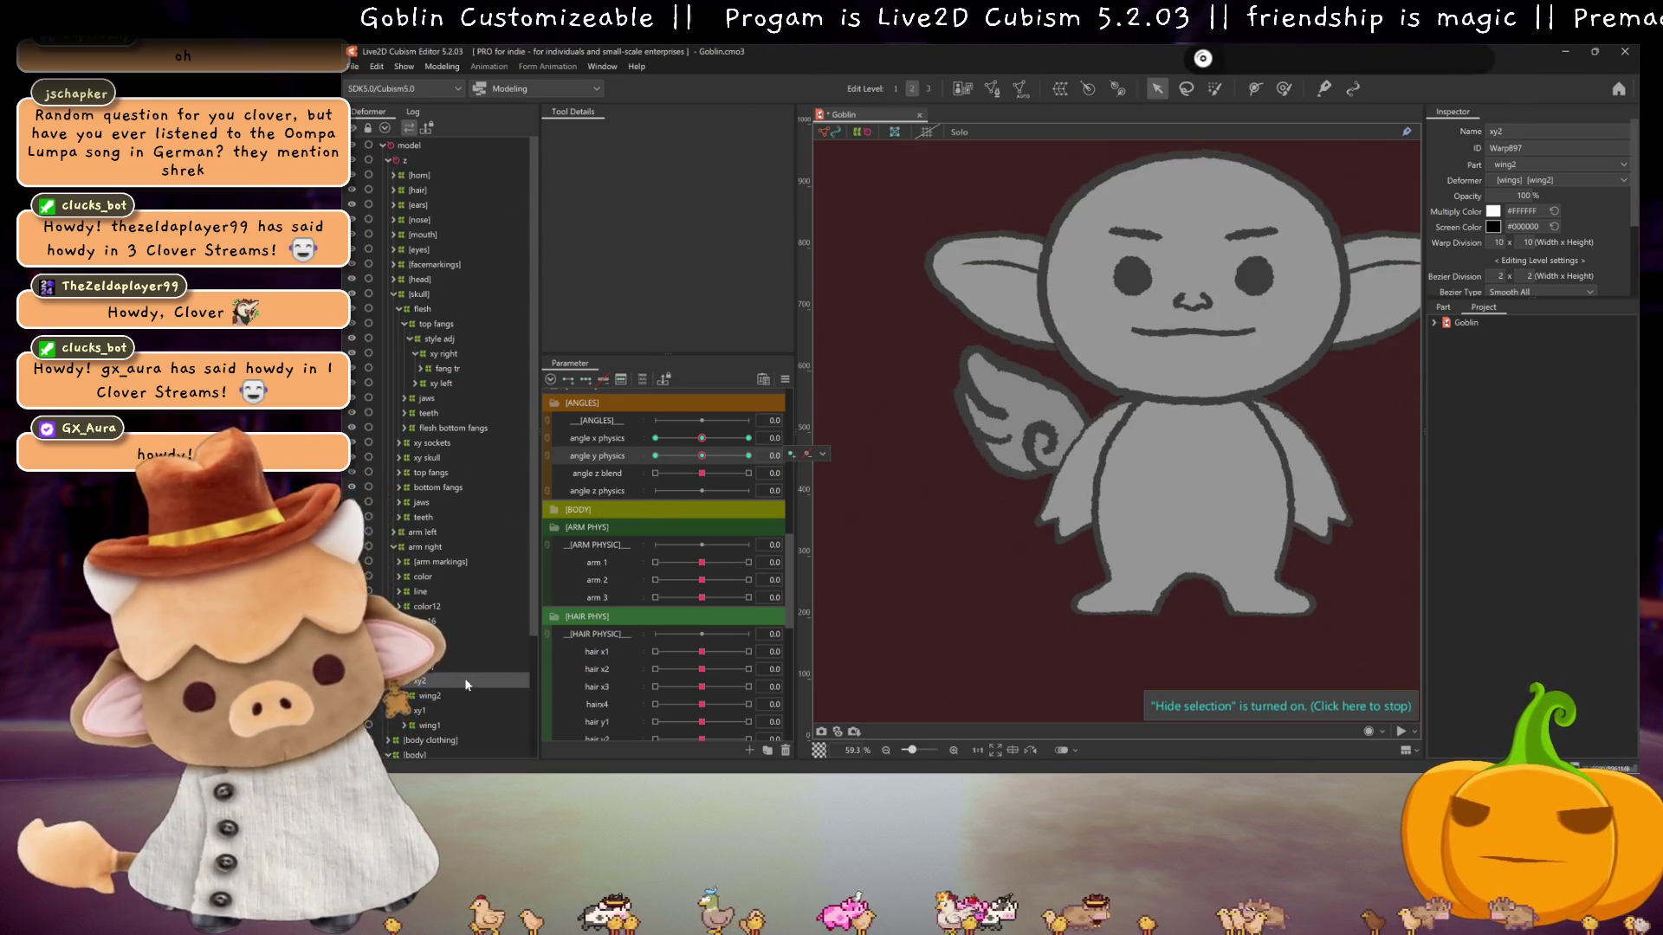
scroll(718, 559, "down", 10)
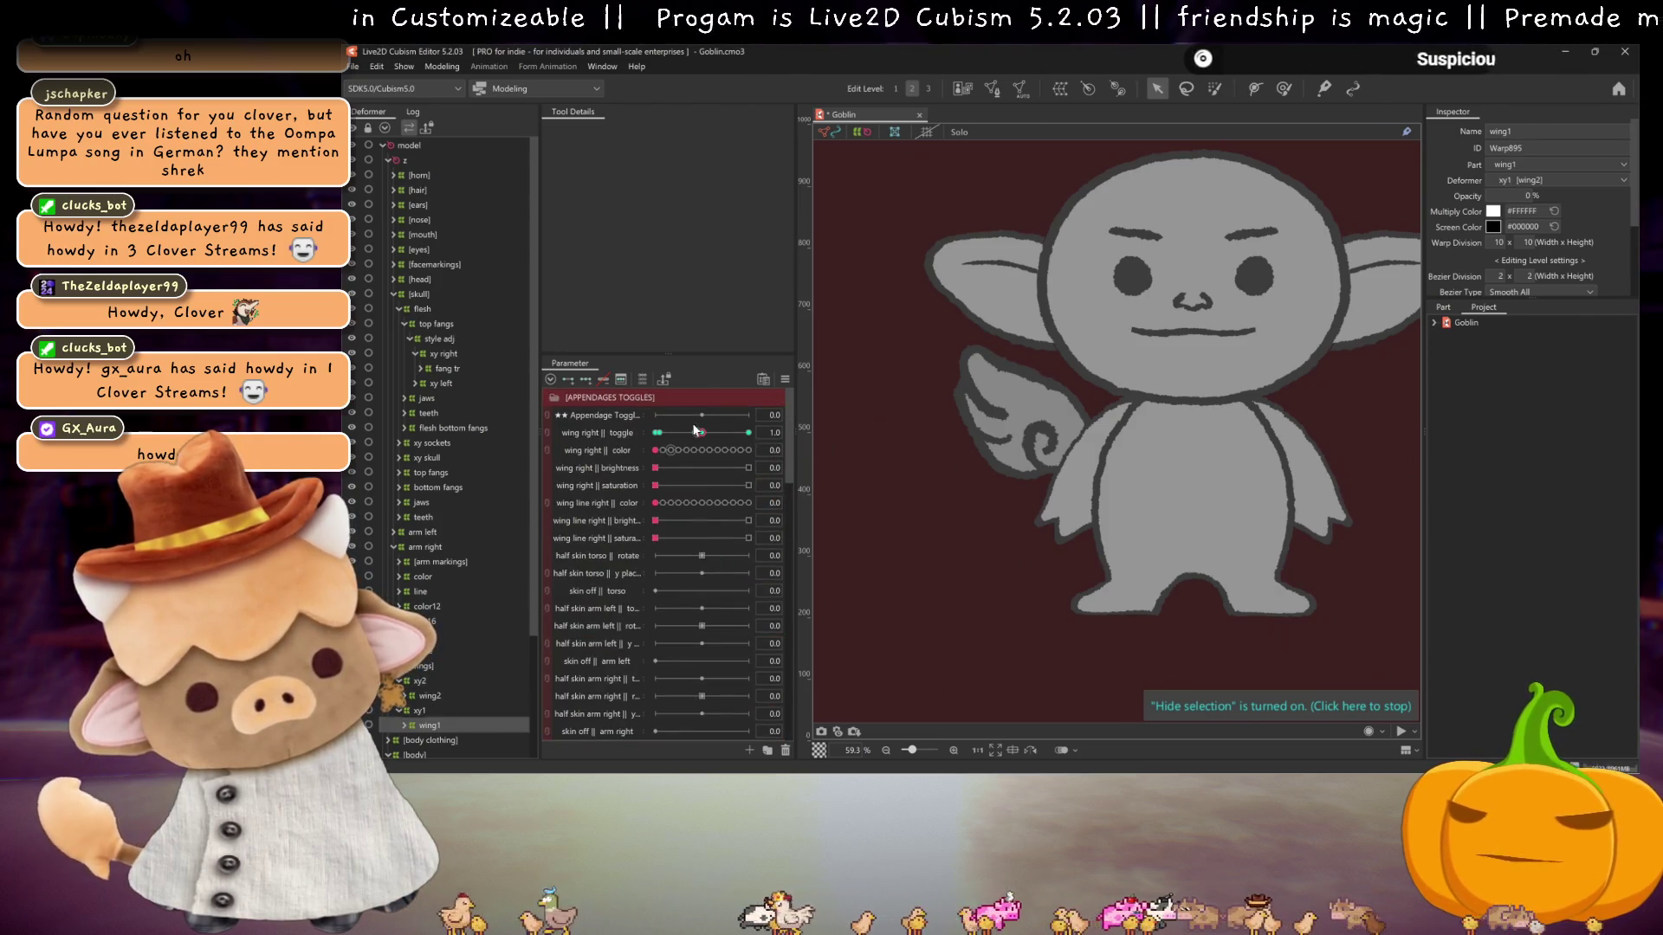
left_click_drag(705, 434, 748, 433)
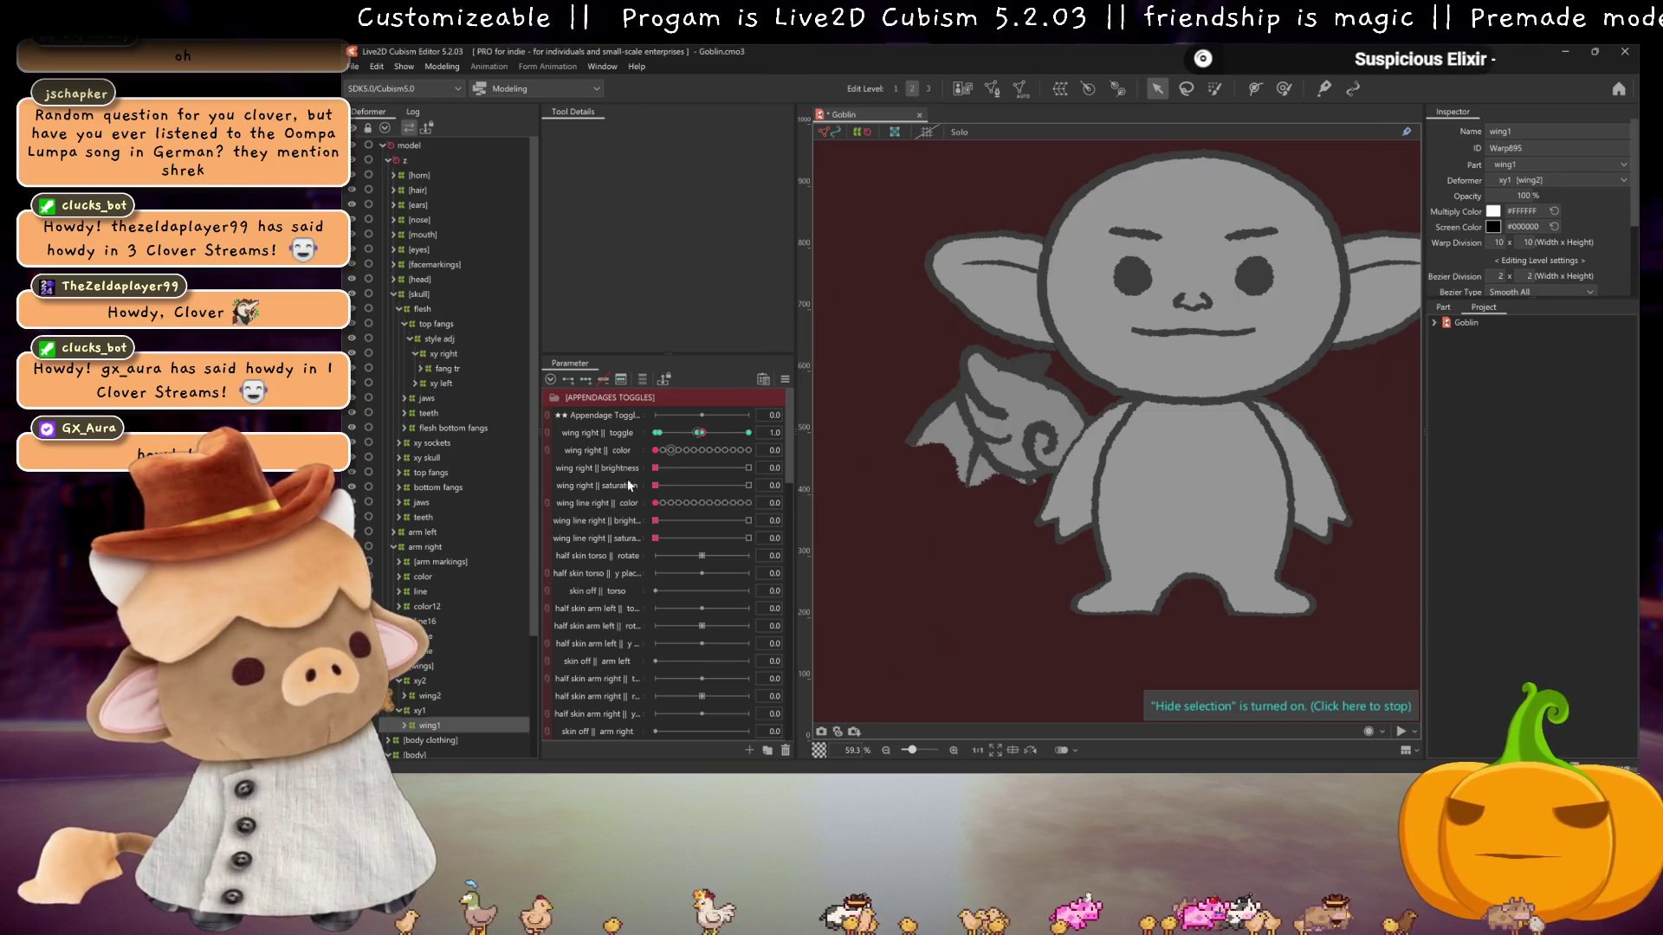
scroll(654, 525, "down", 5)
scroll(654, 519, "down", 8)
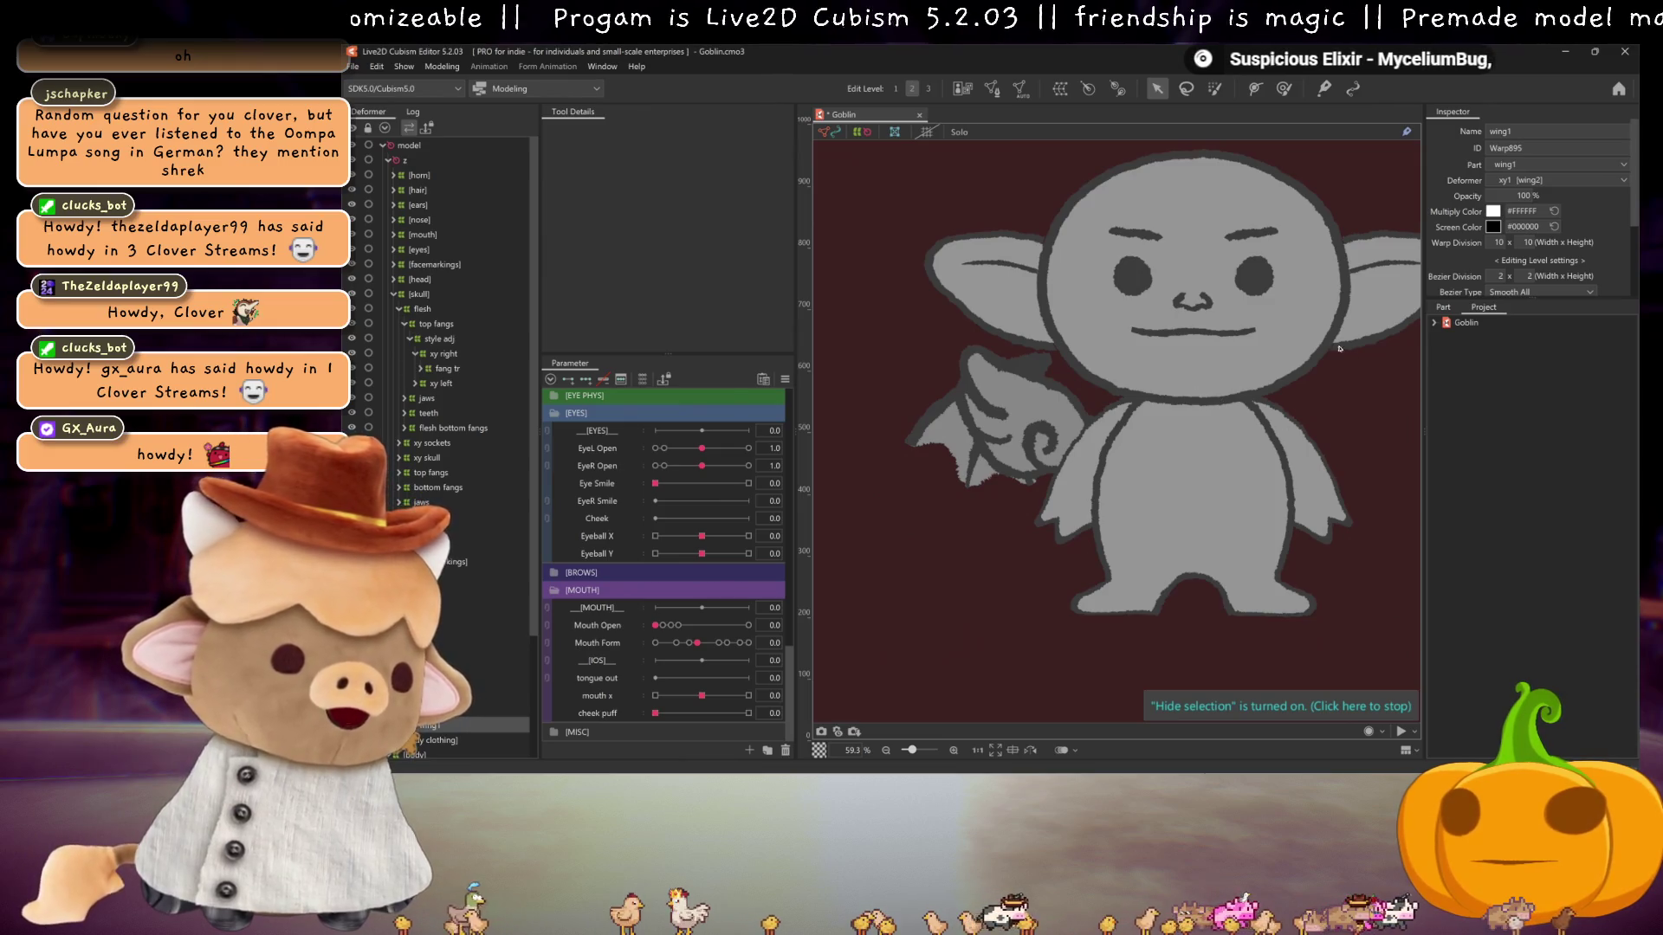
left_click_drag(832, 571, 807, 575)
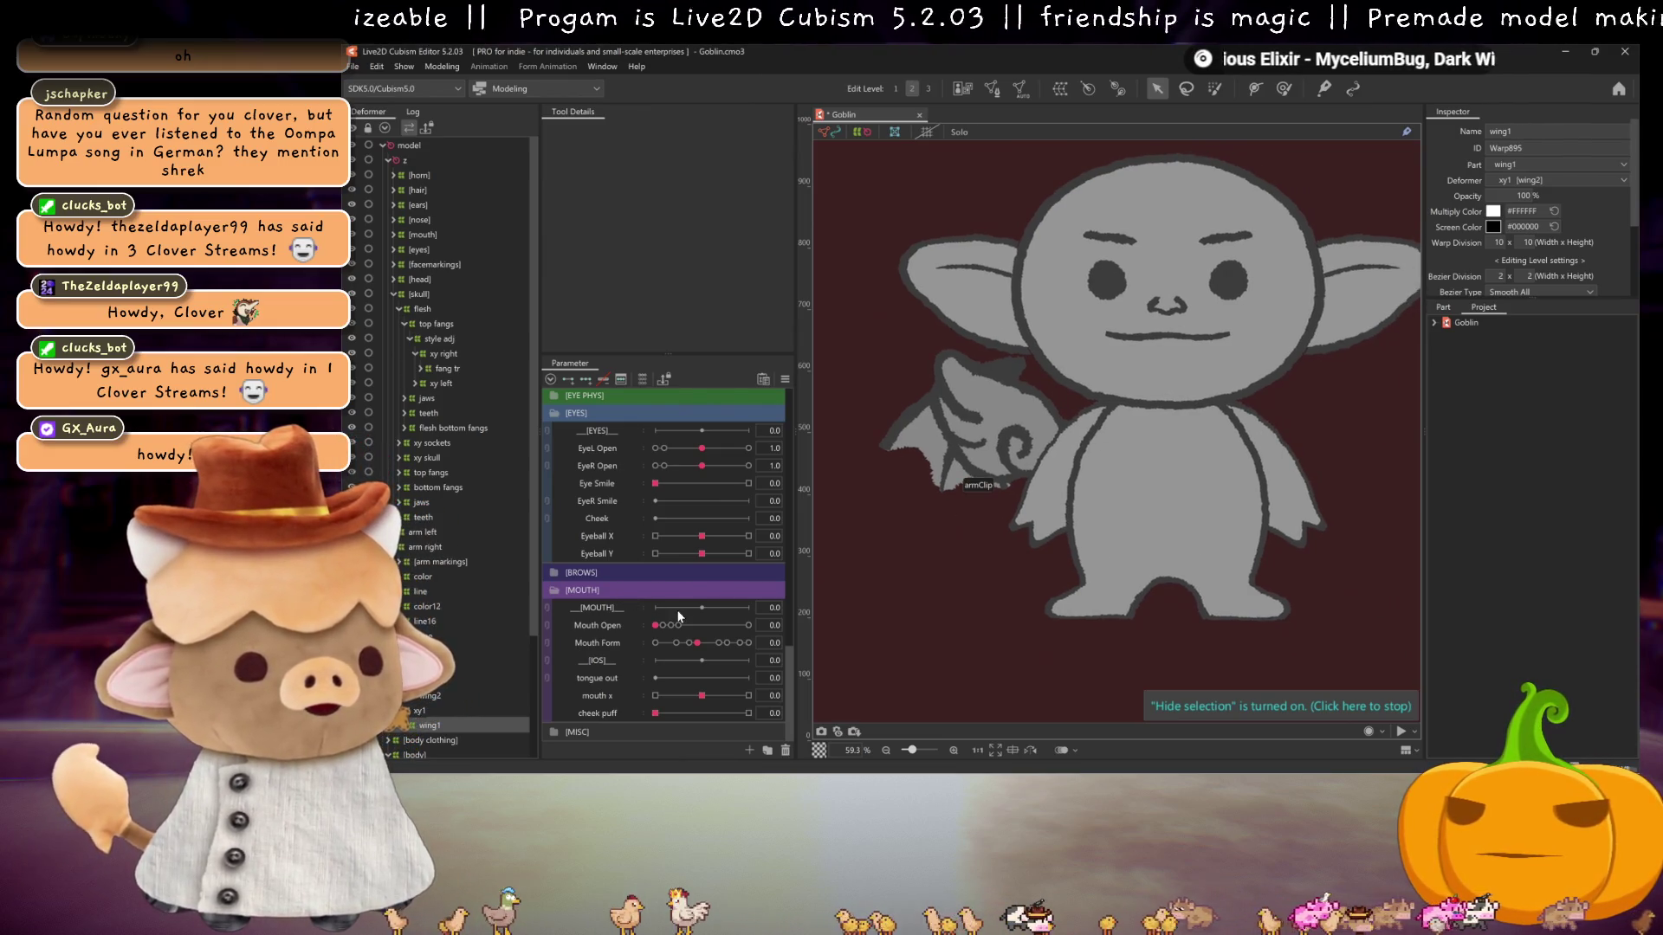
scroll(713, 586, "up", 8)
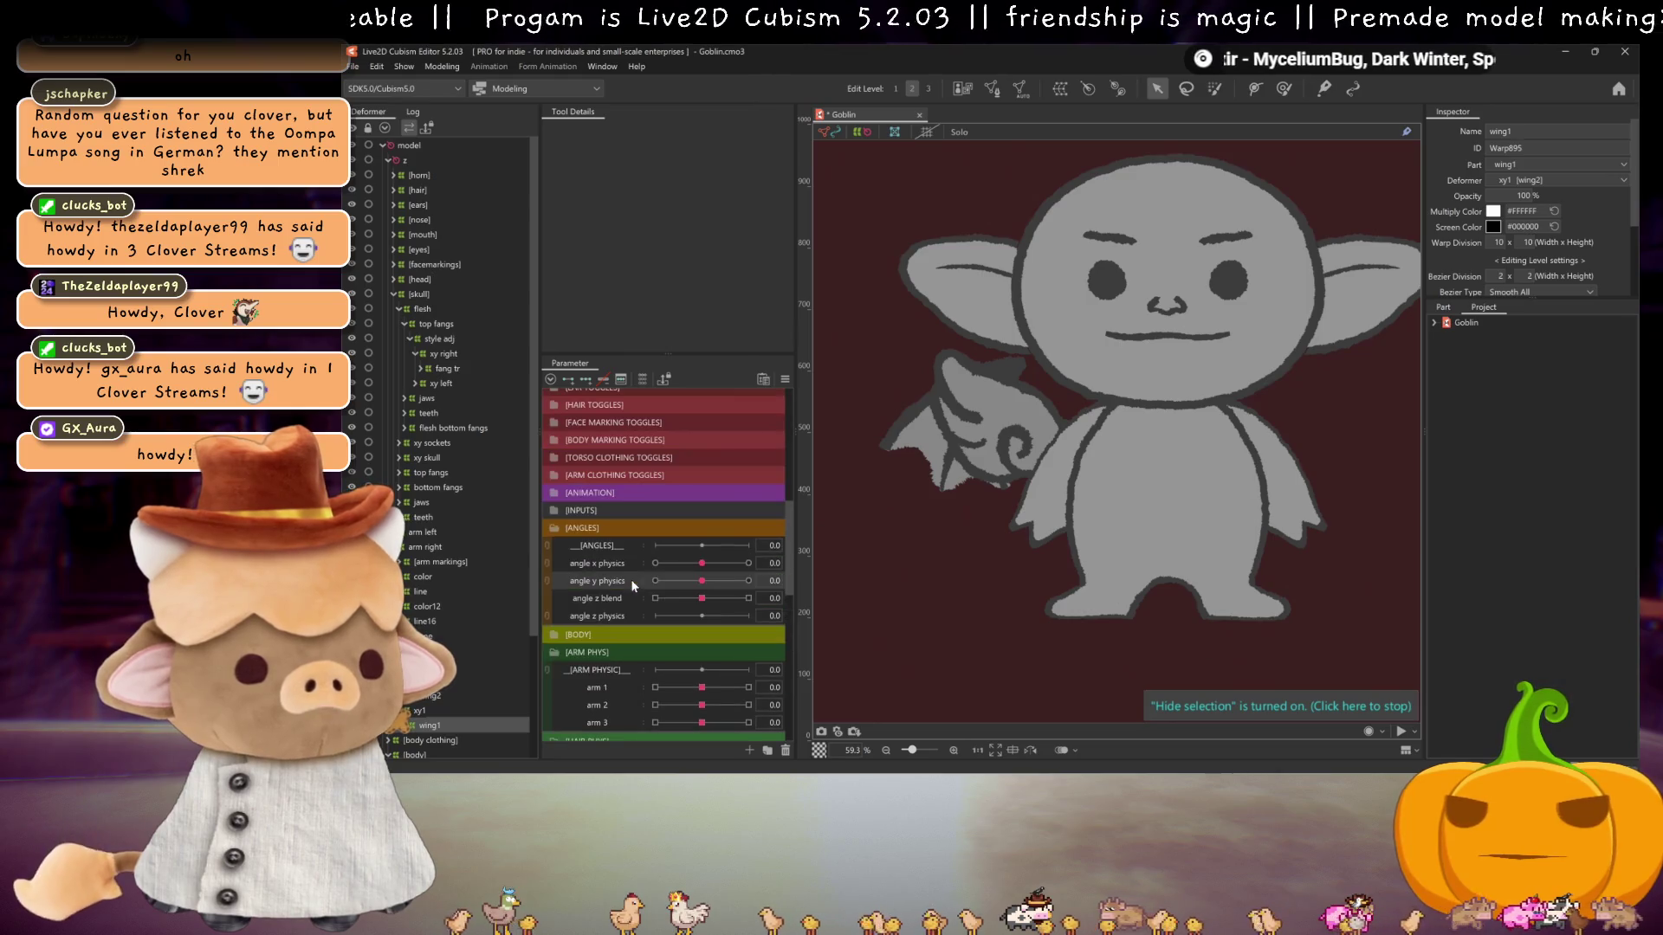
mouse_move(703, 579)
left_mouse_down()
mouse_move(817, 549)
mouse_move(623, 572)
mouse_move(762, 567)
mouse_move(454, 570)
mouse_move(701, 578)
left_mouse_up()
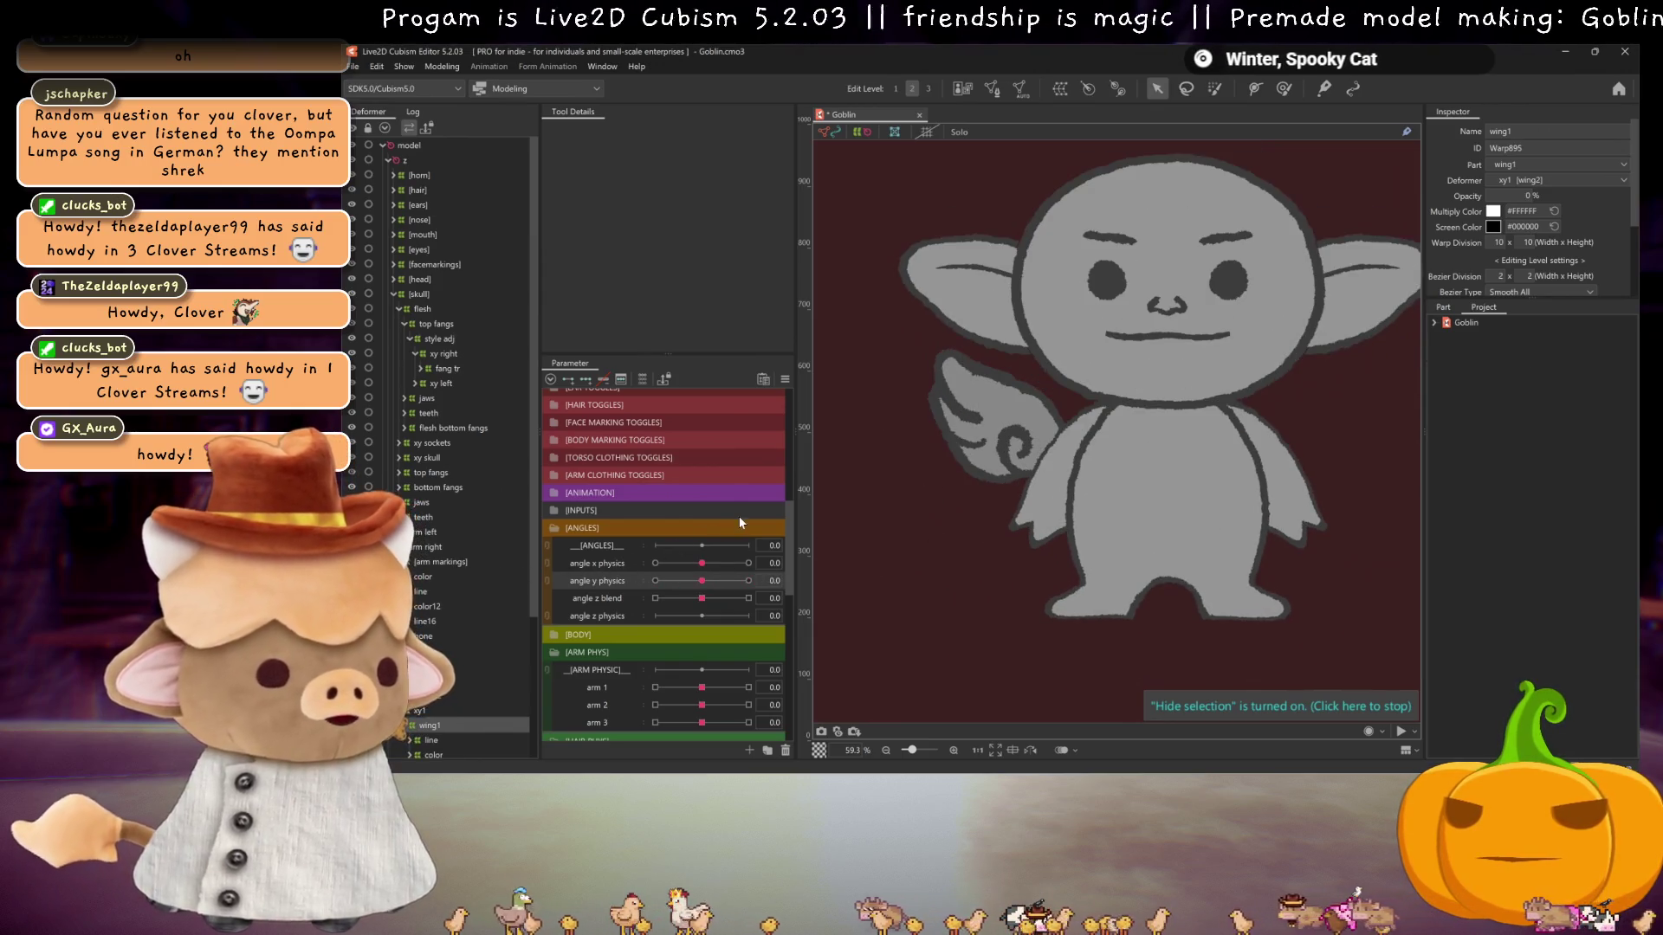
key("ctrl+s")
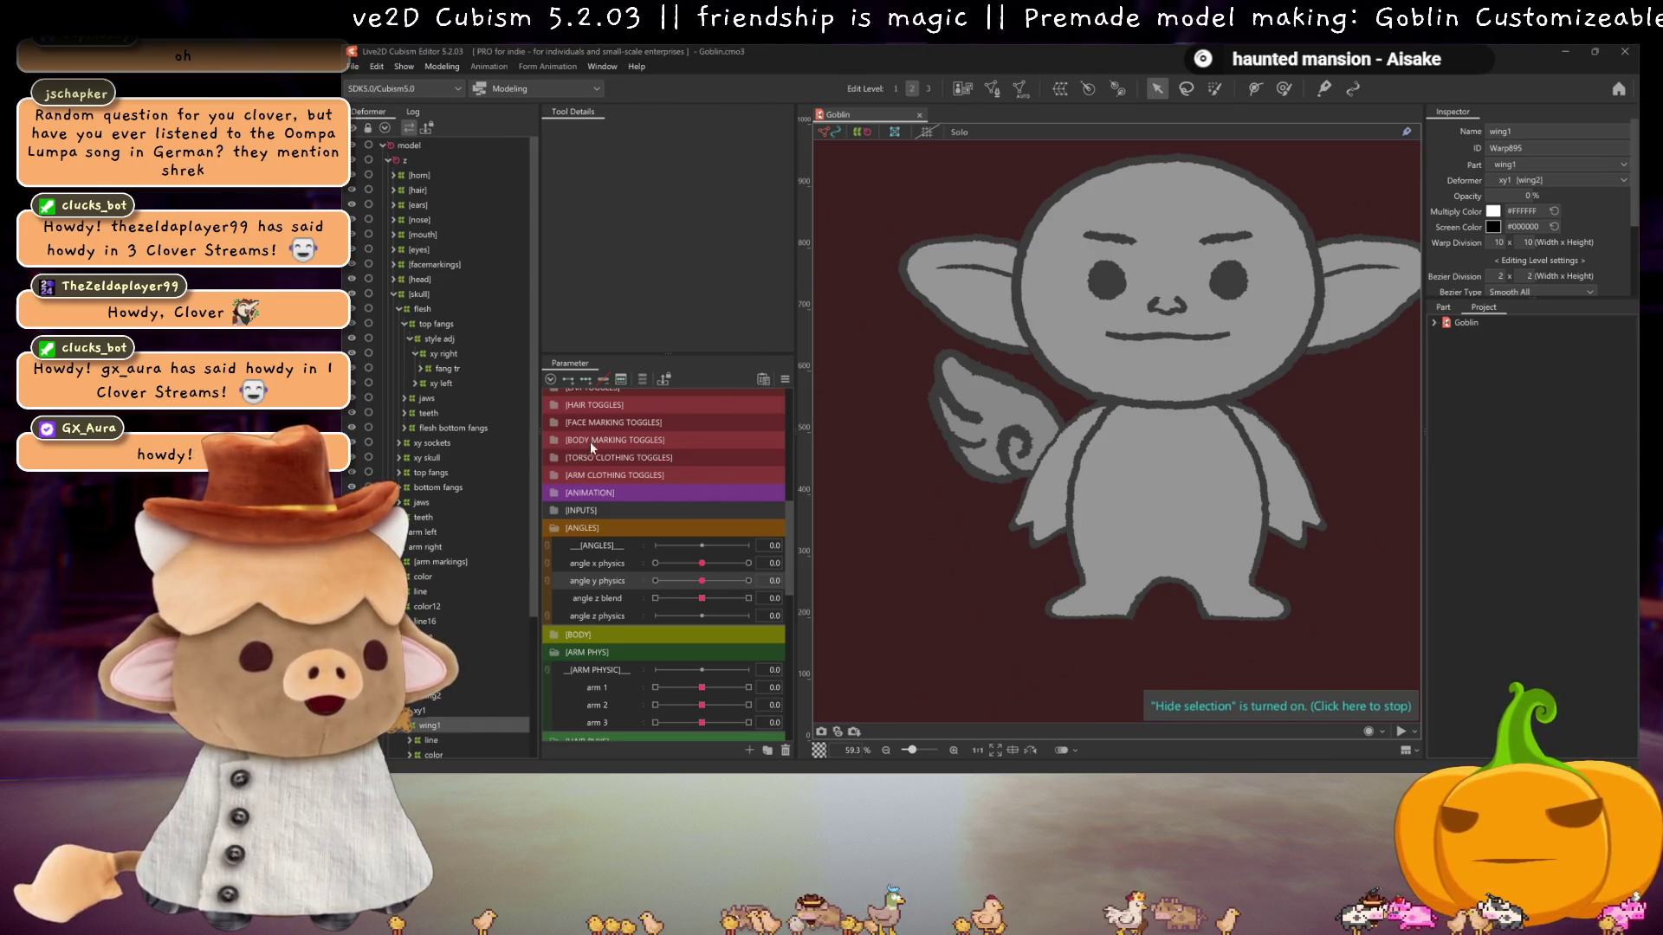
mouse_move(701, 581)
left_mouse_down()
mouse_move(737, 582)
mouse_move(615, 576)
left_mouse_up()
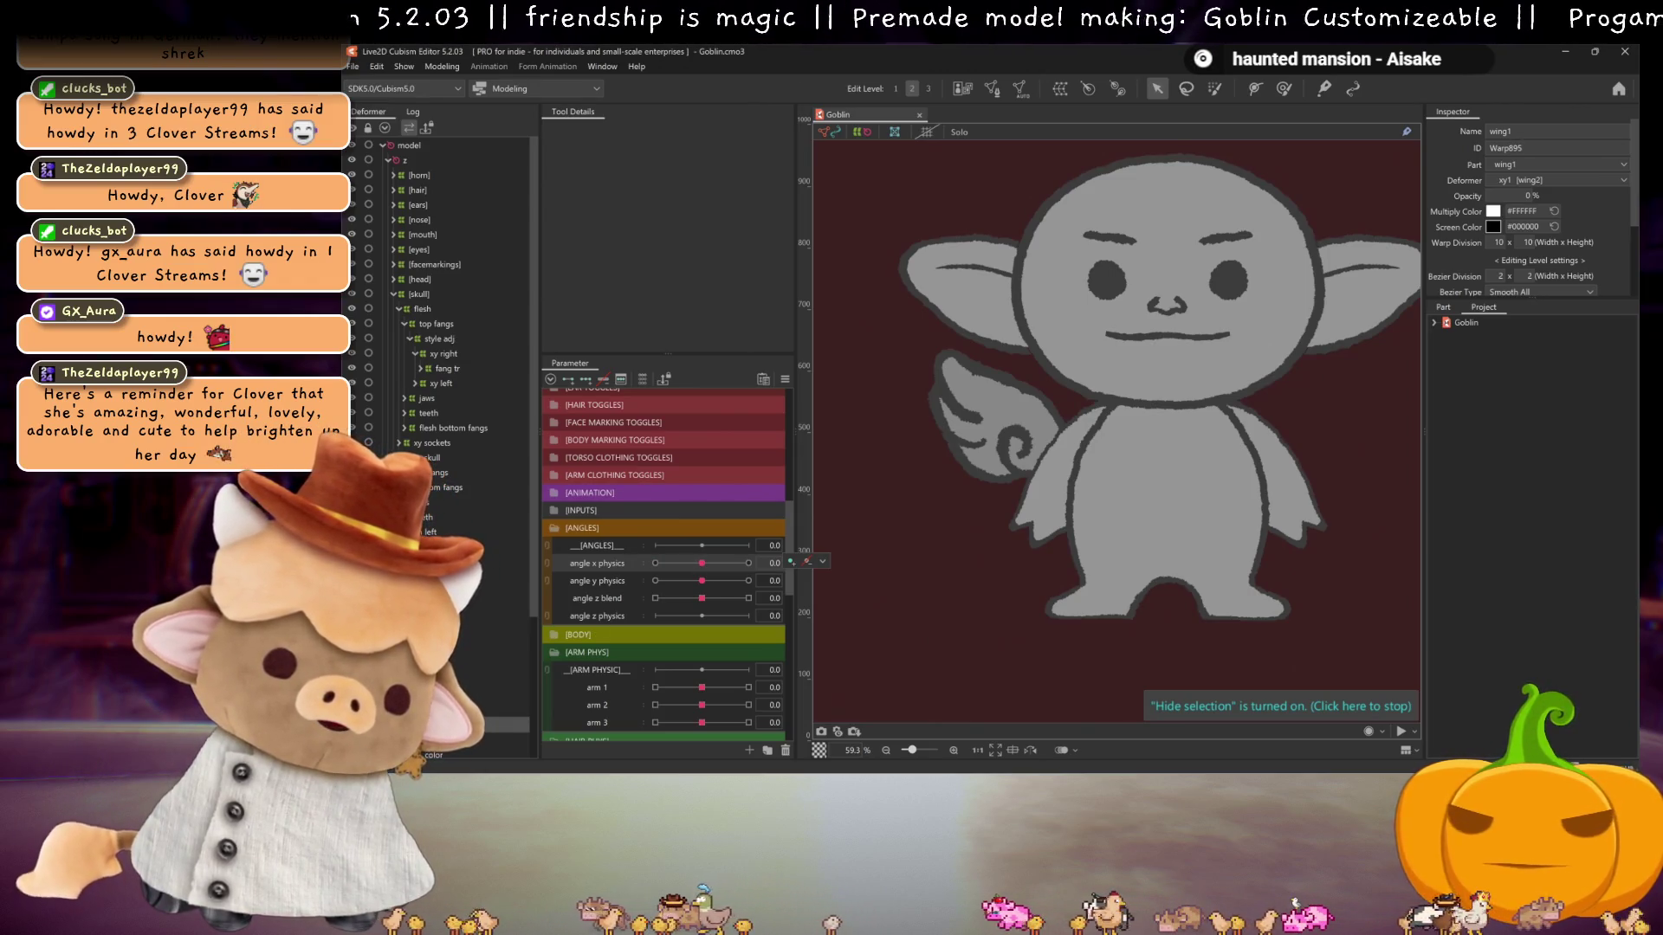
left_click(433, 520)
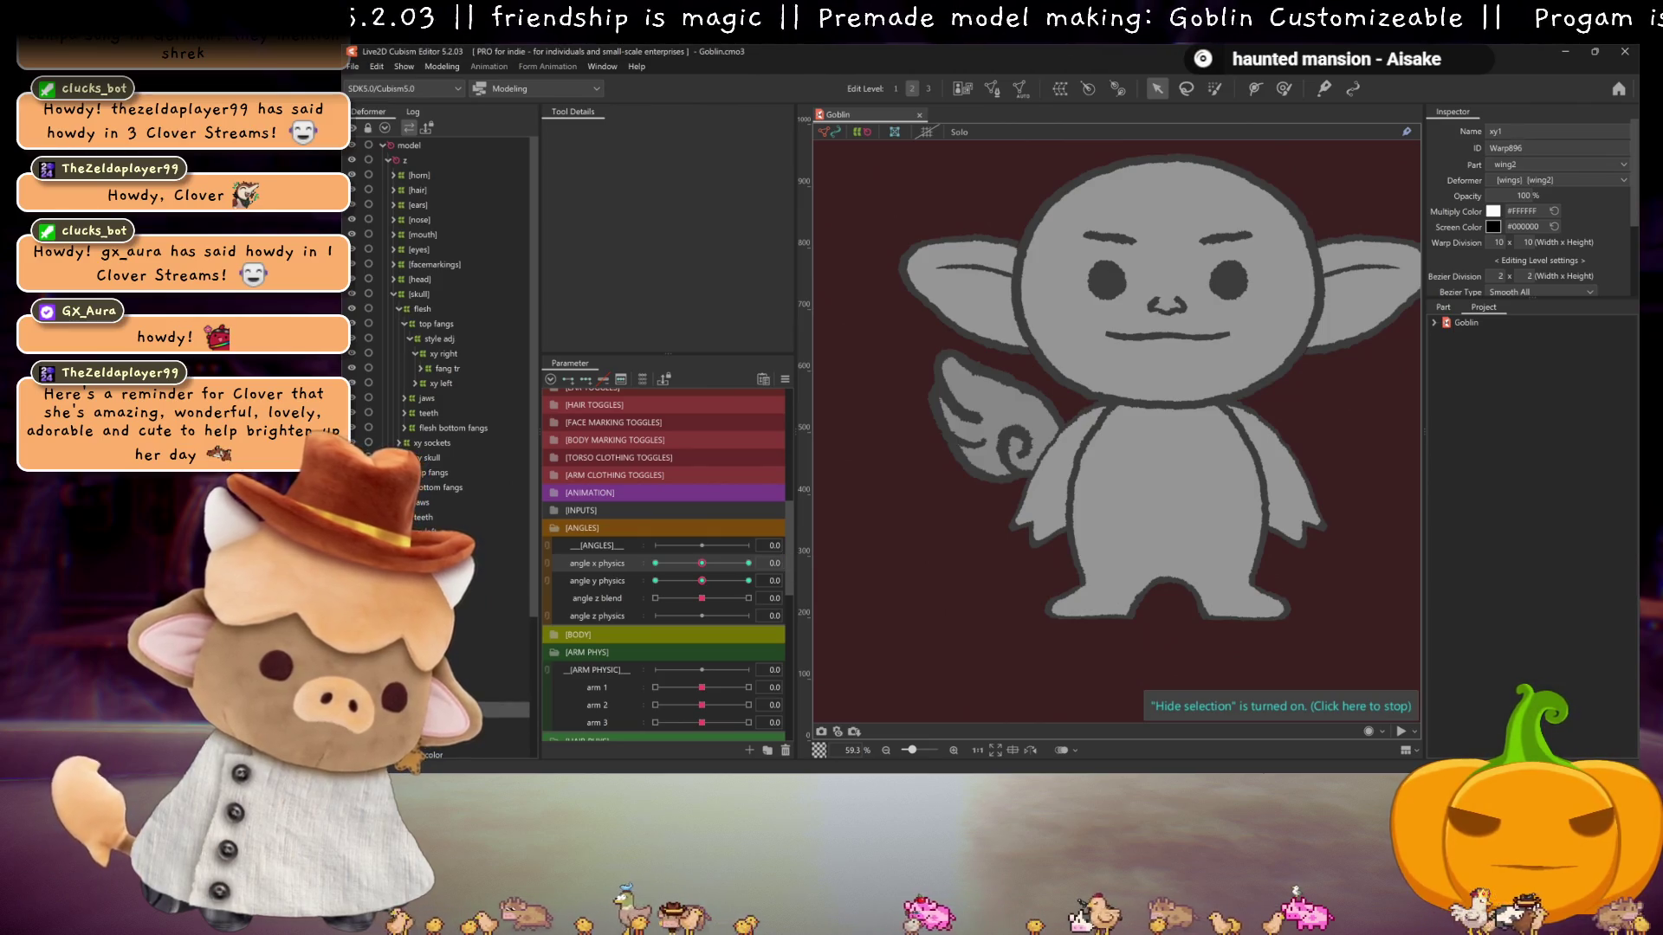
left_click(460, 642)
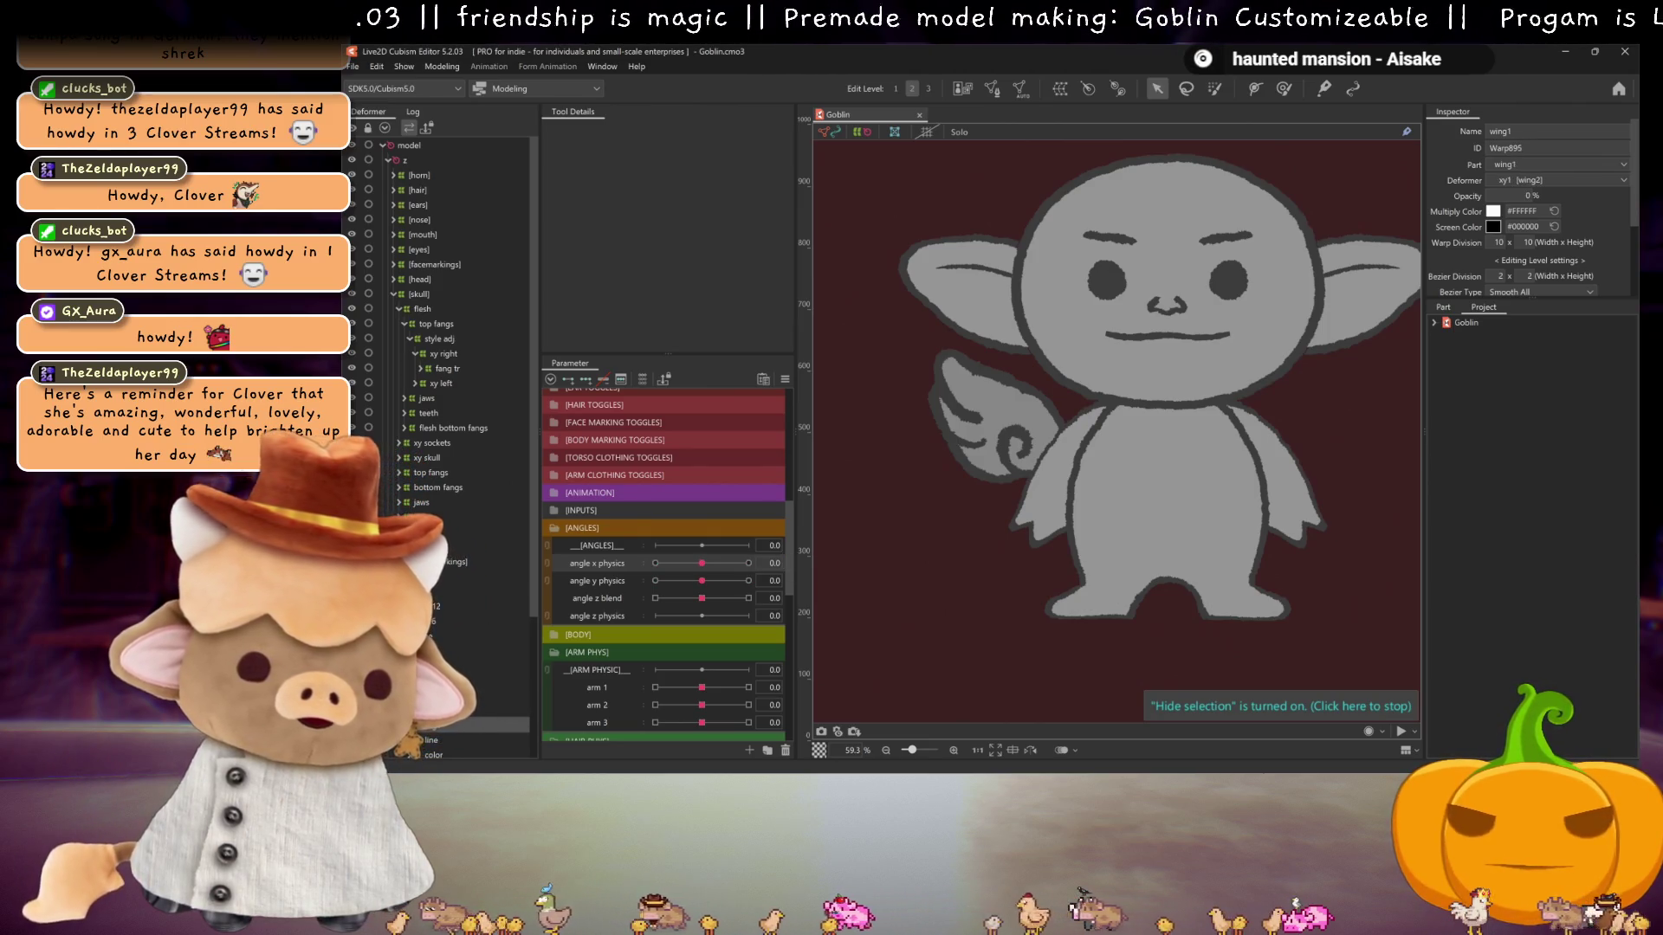
scroll(450, 624, "down", 3)
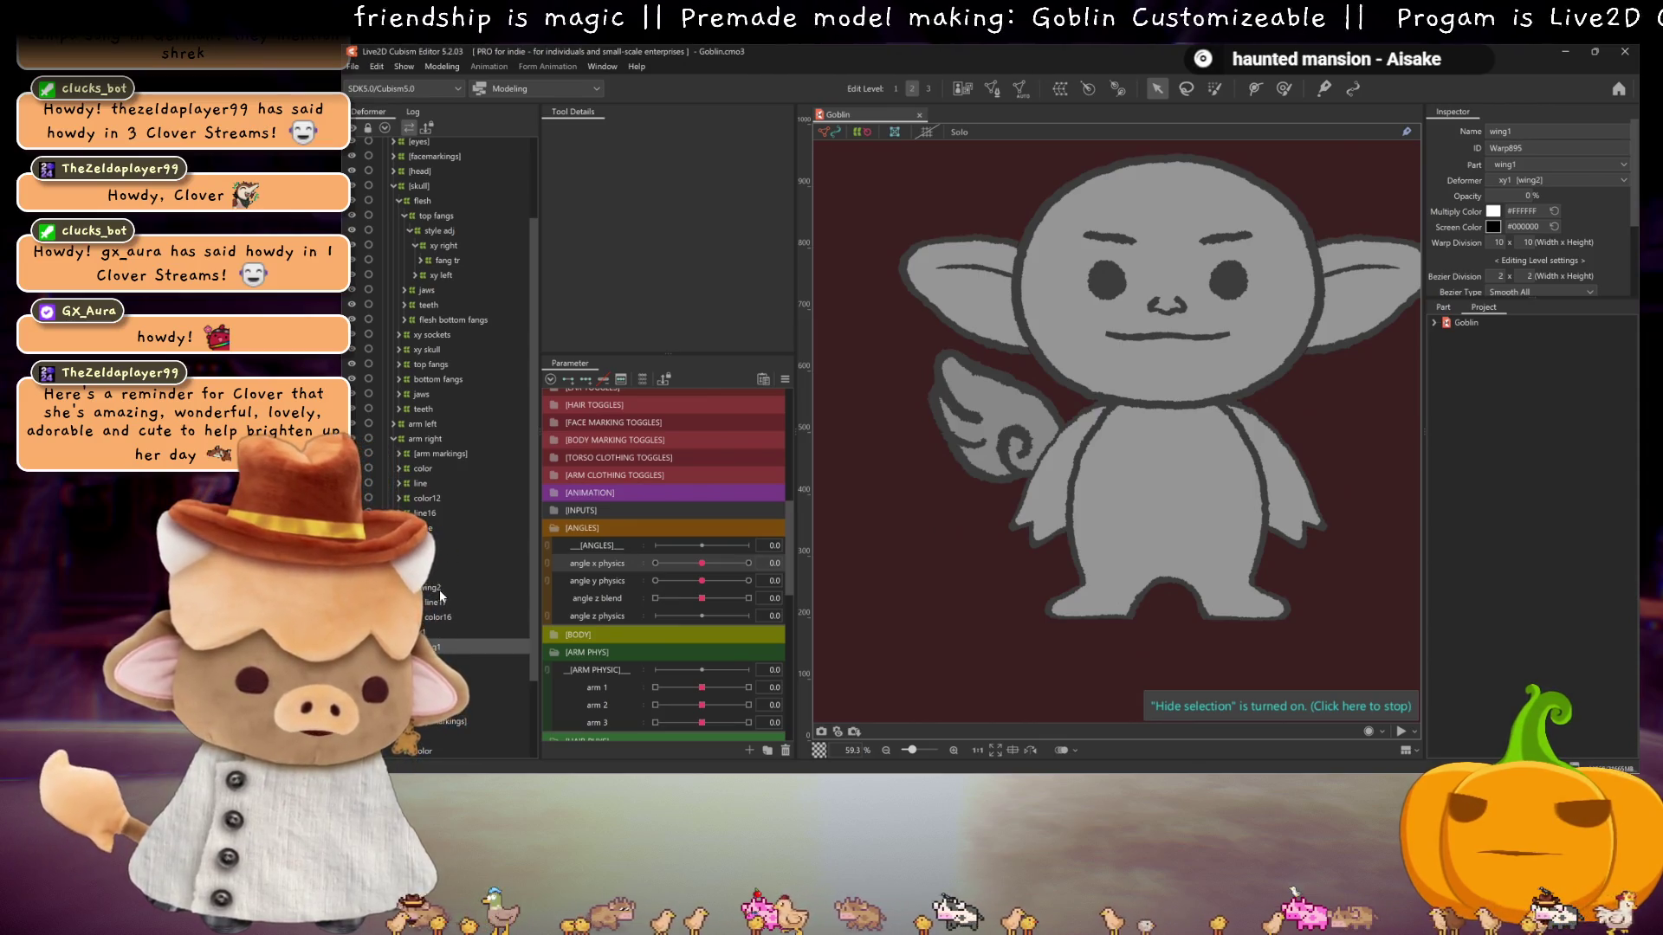
mouse_move(701, 580)
left_mouse_down()
mouse_move(752, 580)
mouse_move(629, 586)
mouse_move(783, 559)
mouse_move(684, 559)
left_mouse_up()
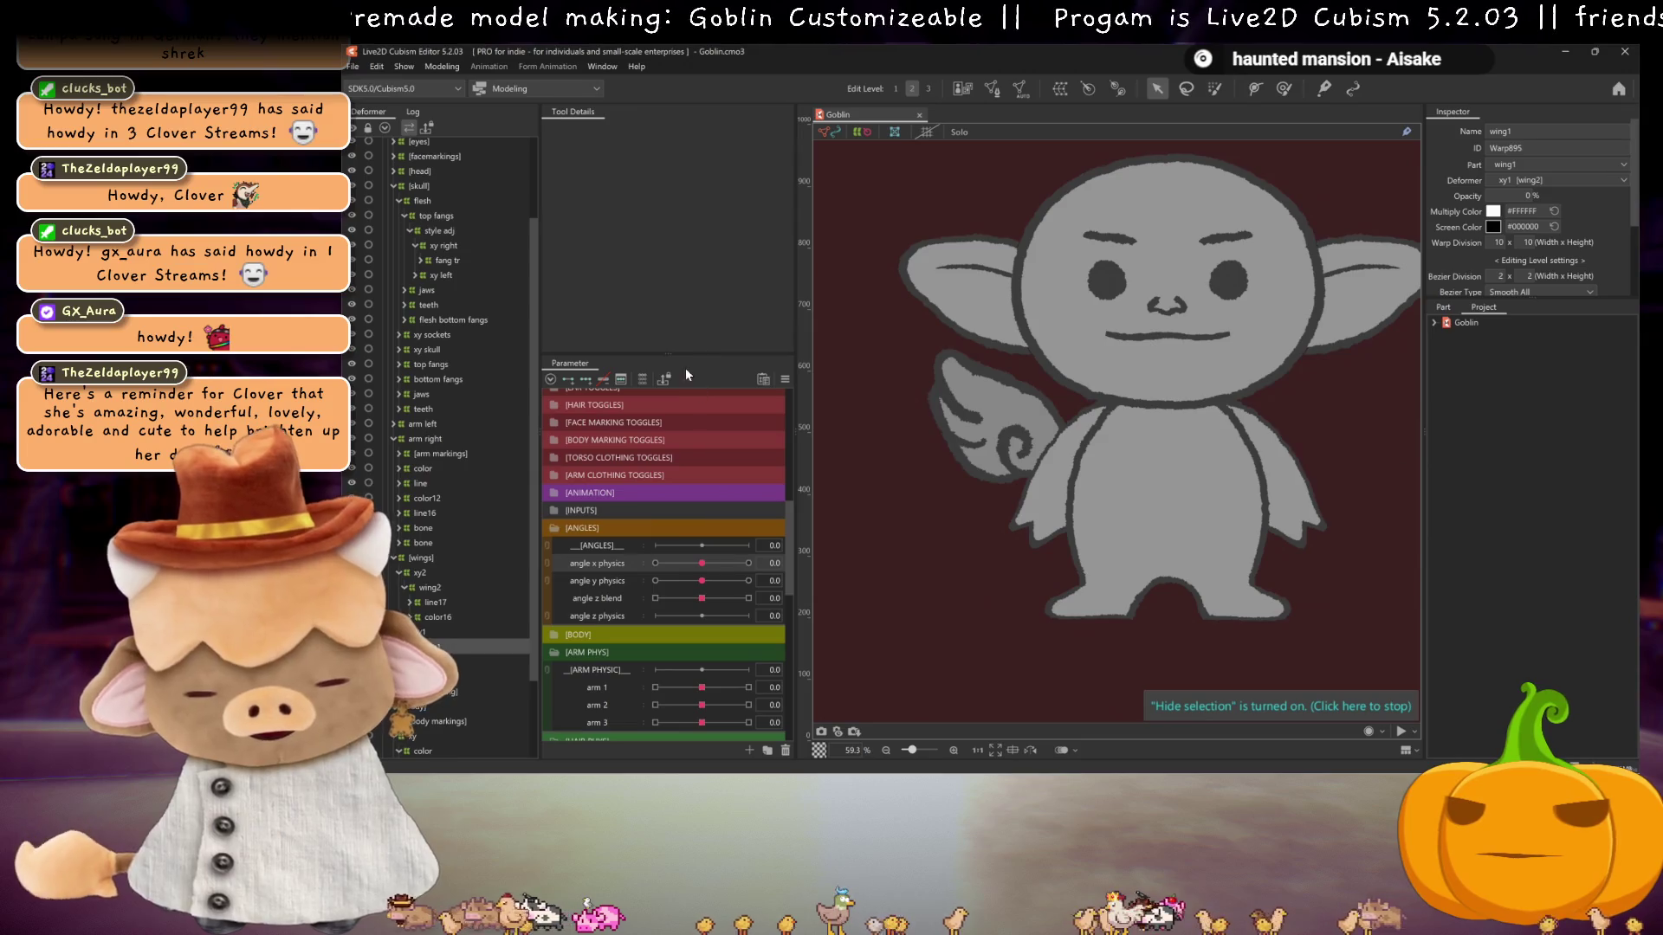
mouse_move(702, 564)
left_mouse_down()
mouse_move(729, 563)
mouse_move(615, 557)
left_mouse_up()
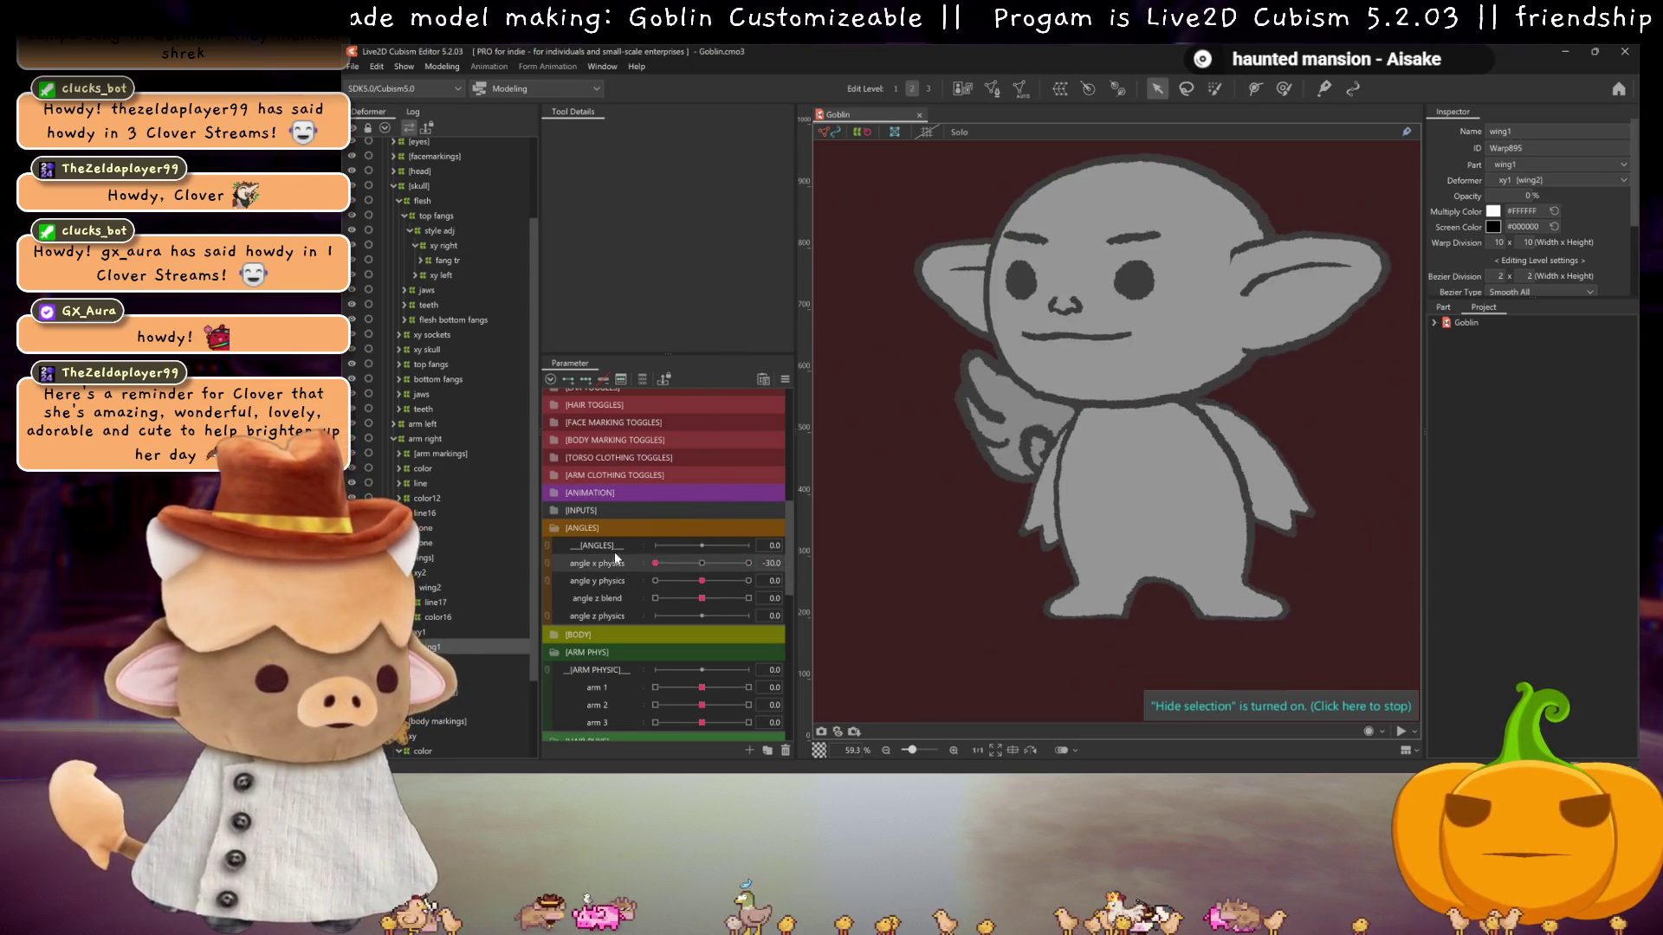
- Try head poses with angle x, angle y and angle z blend, then reset the angles and select xy1
left_click(703, 563)
mouse_move(701, 598)
left_mouse_down()
mouse_move(724, 586)
mouse_move(677, 587)
mouse_move(777, 582)
left_mouse_up()
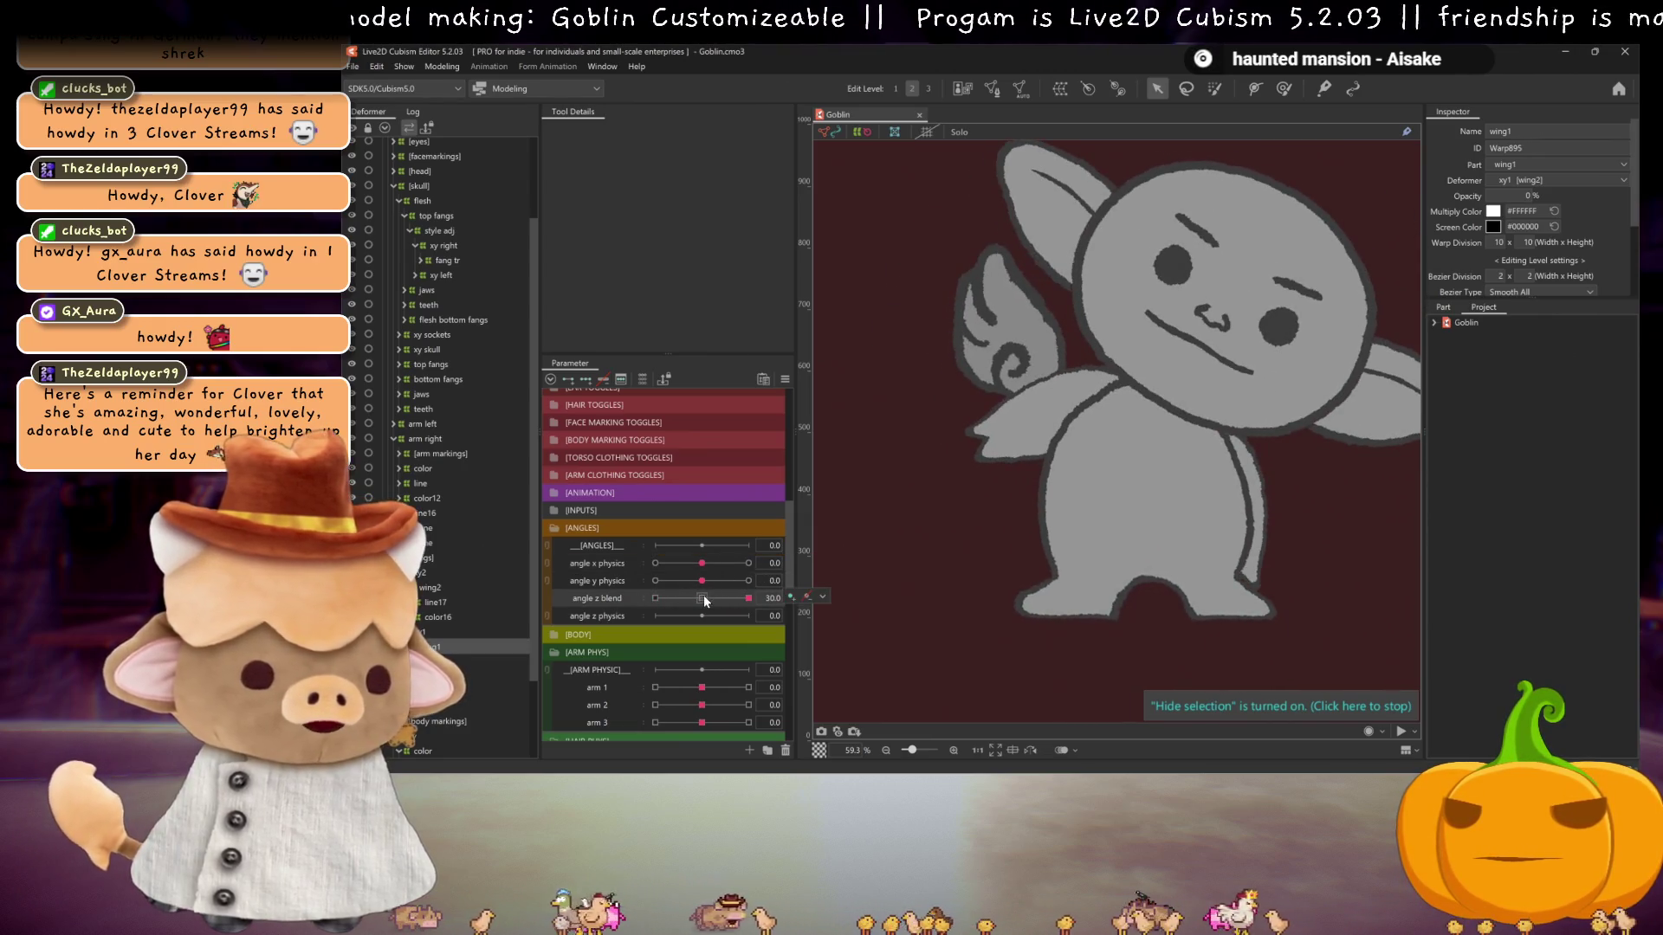
left_click(655, 580)
left_click(655, 563)
left_click_drag(655, 563, 715, 571)
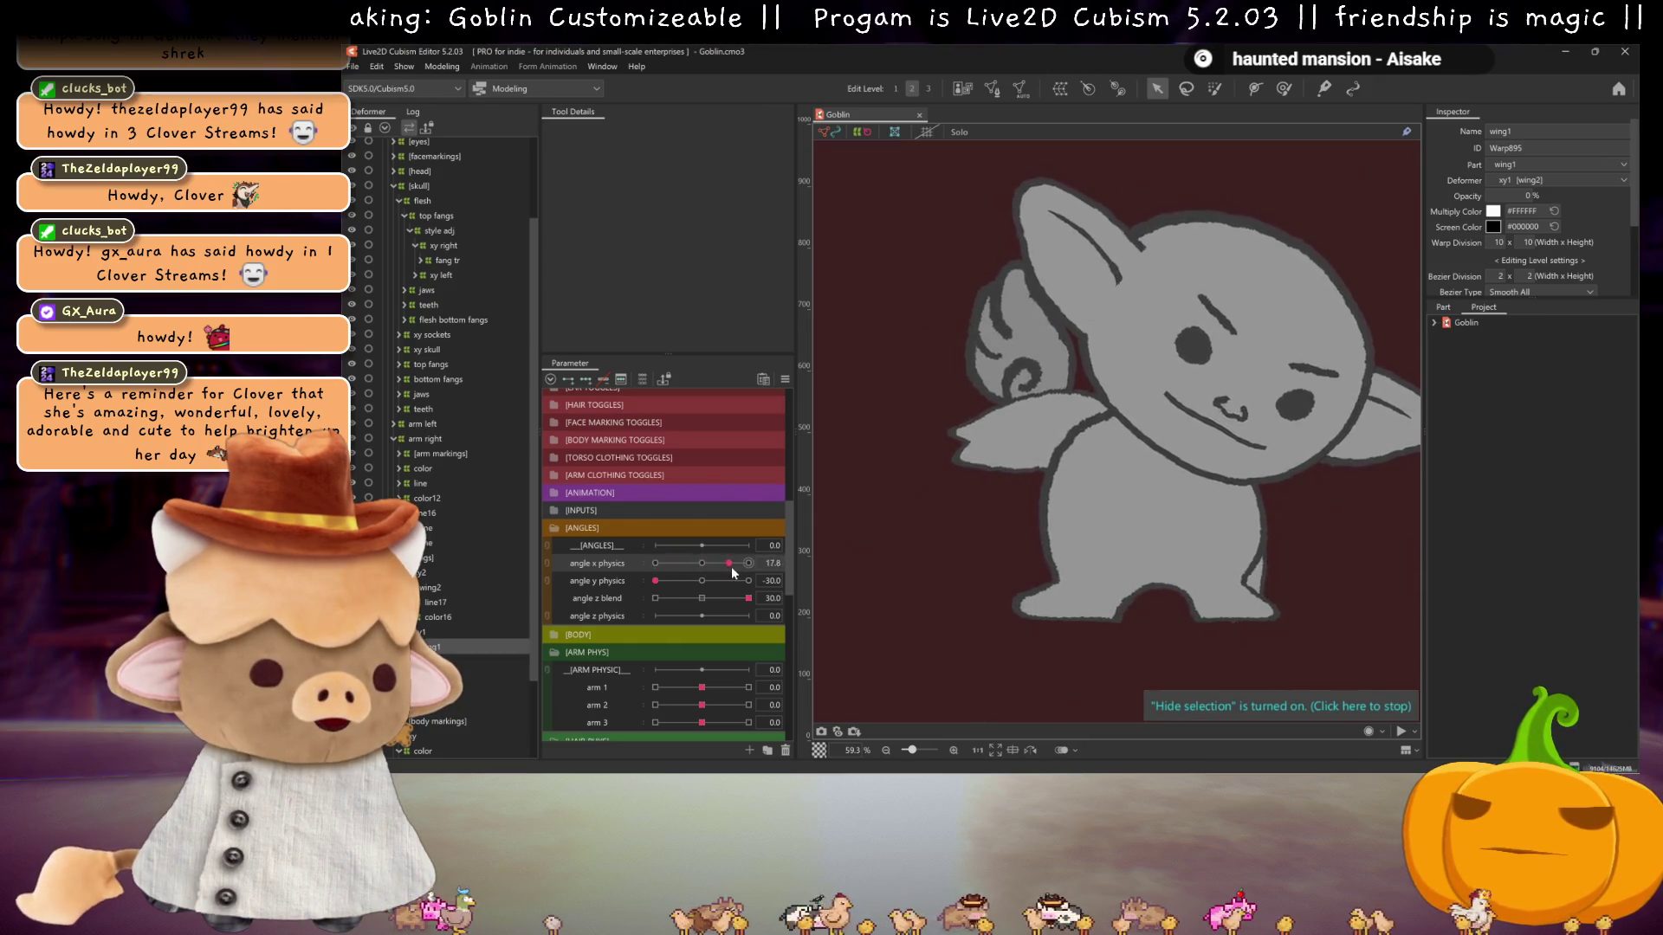
left_click_drag(727, 559, 690, 557)
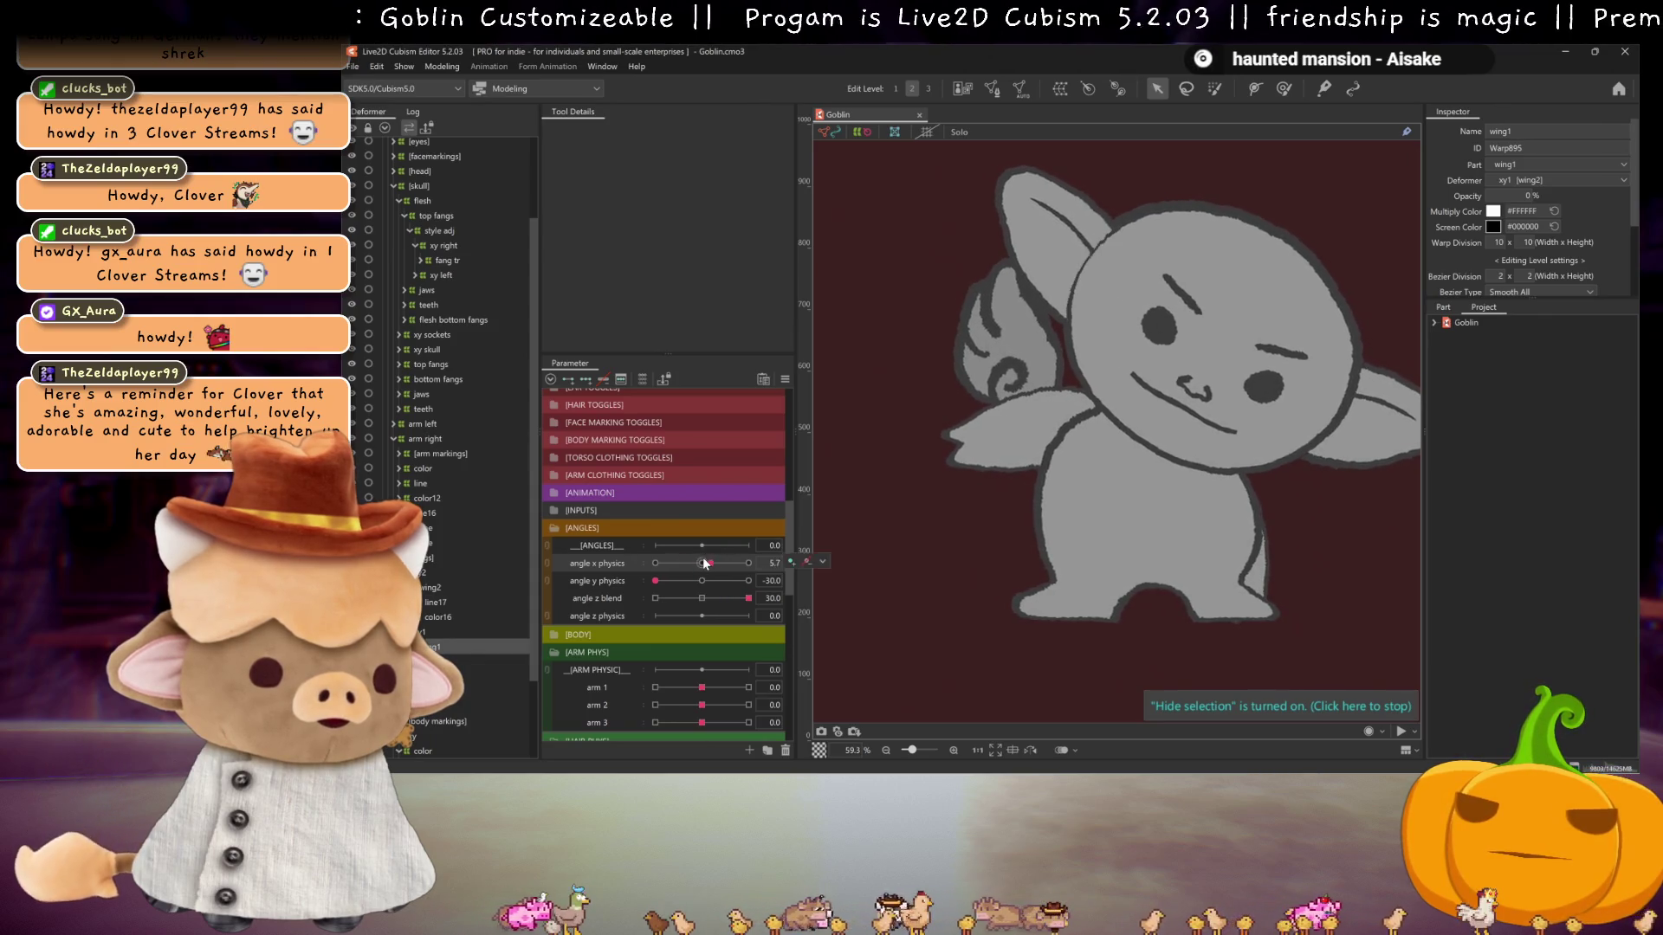
left_click(700, 598)
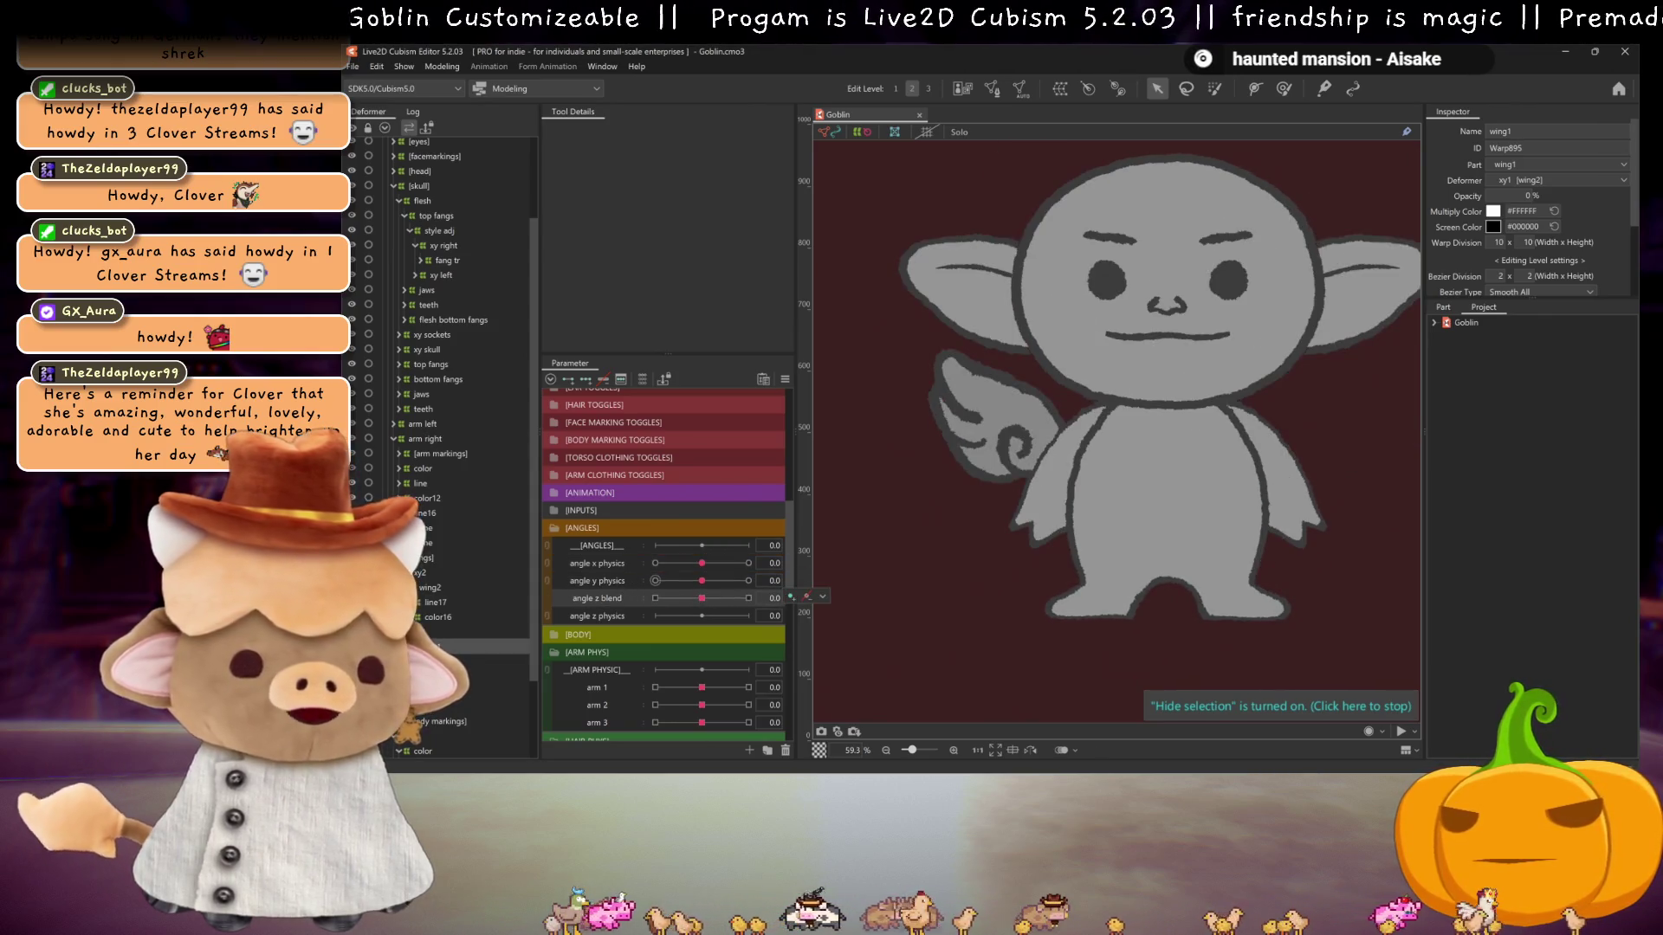
mouse_move(709, 565)
left_mouse_down()
mouse_move(748, 563)
mouse_move(745, 580)
mouse_move(621, 584)
left_mouse_up()
left_click(708, 592)
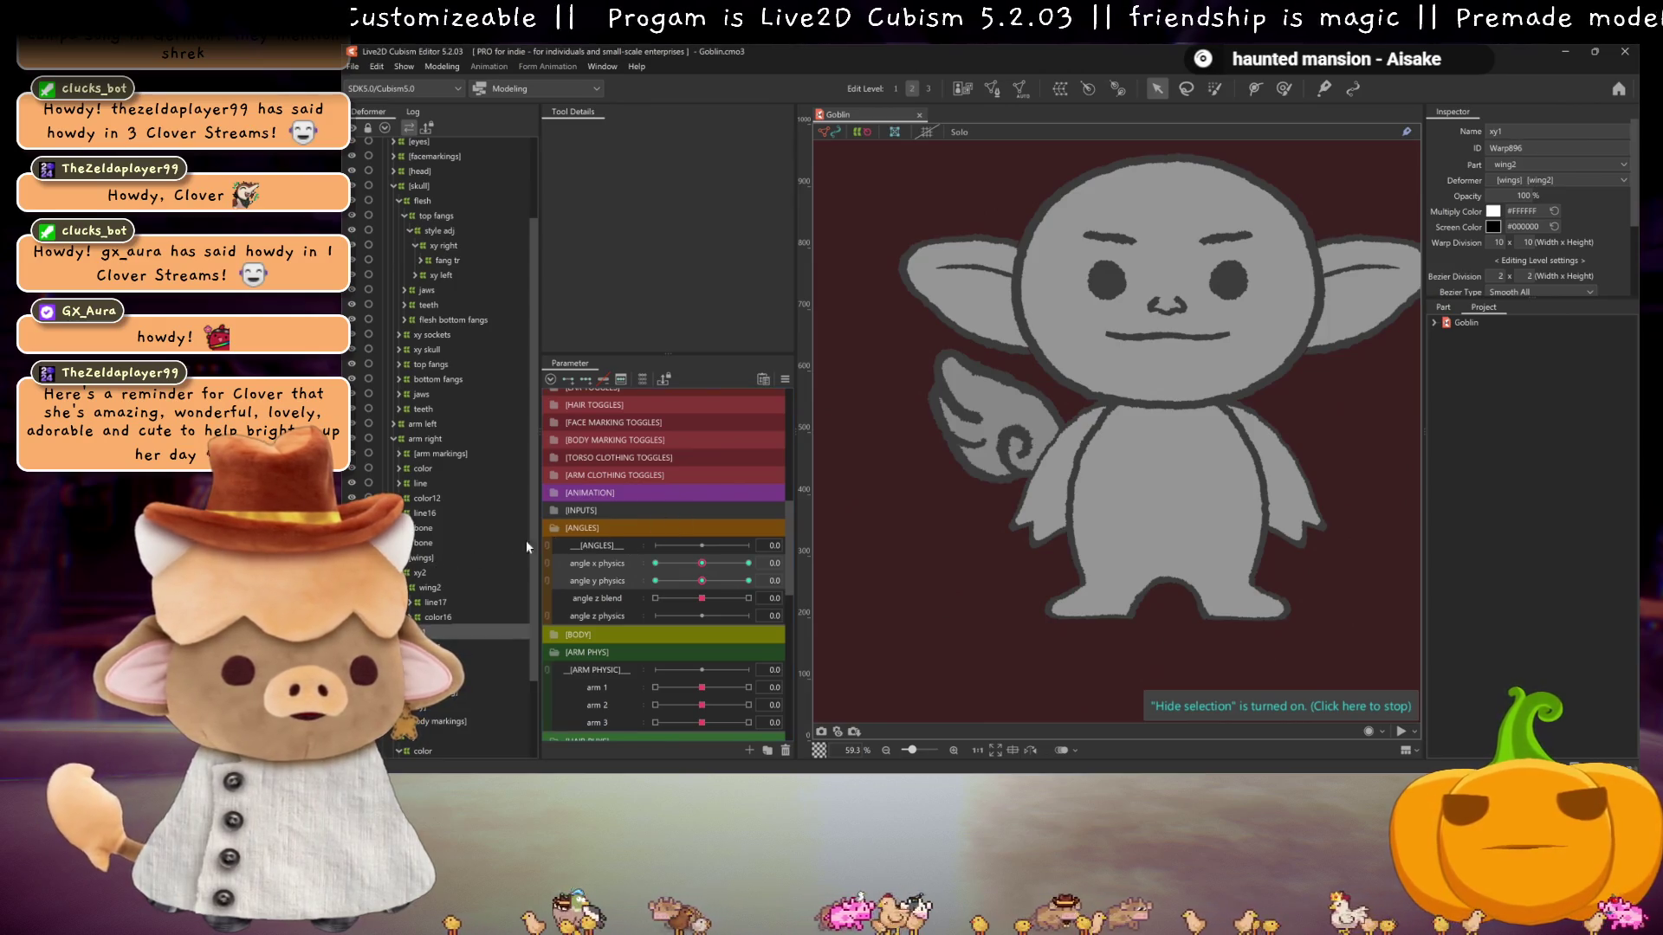
- Select the xy2 wing warp and synthesize its corner keyforms at angle y -30
left_click_drag(703, 590, 599, 581)
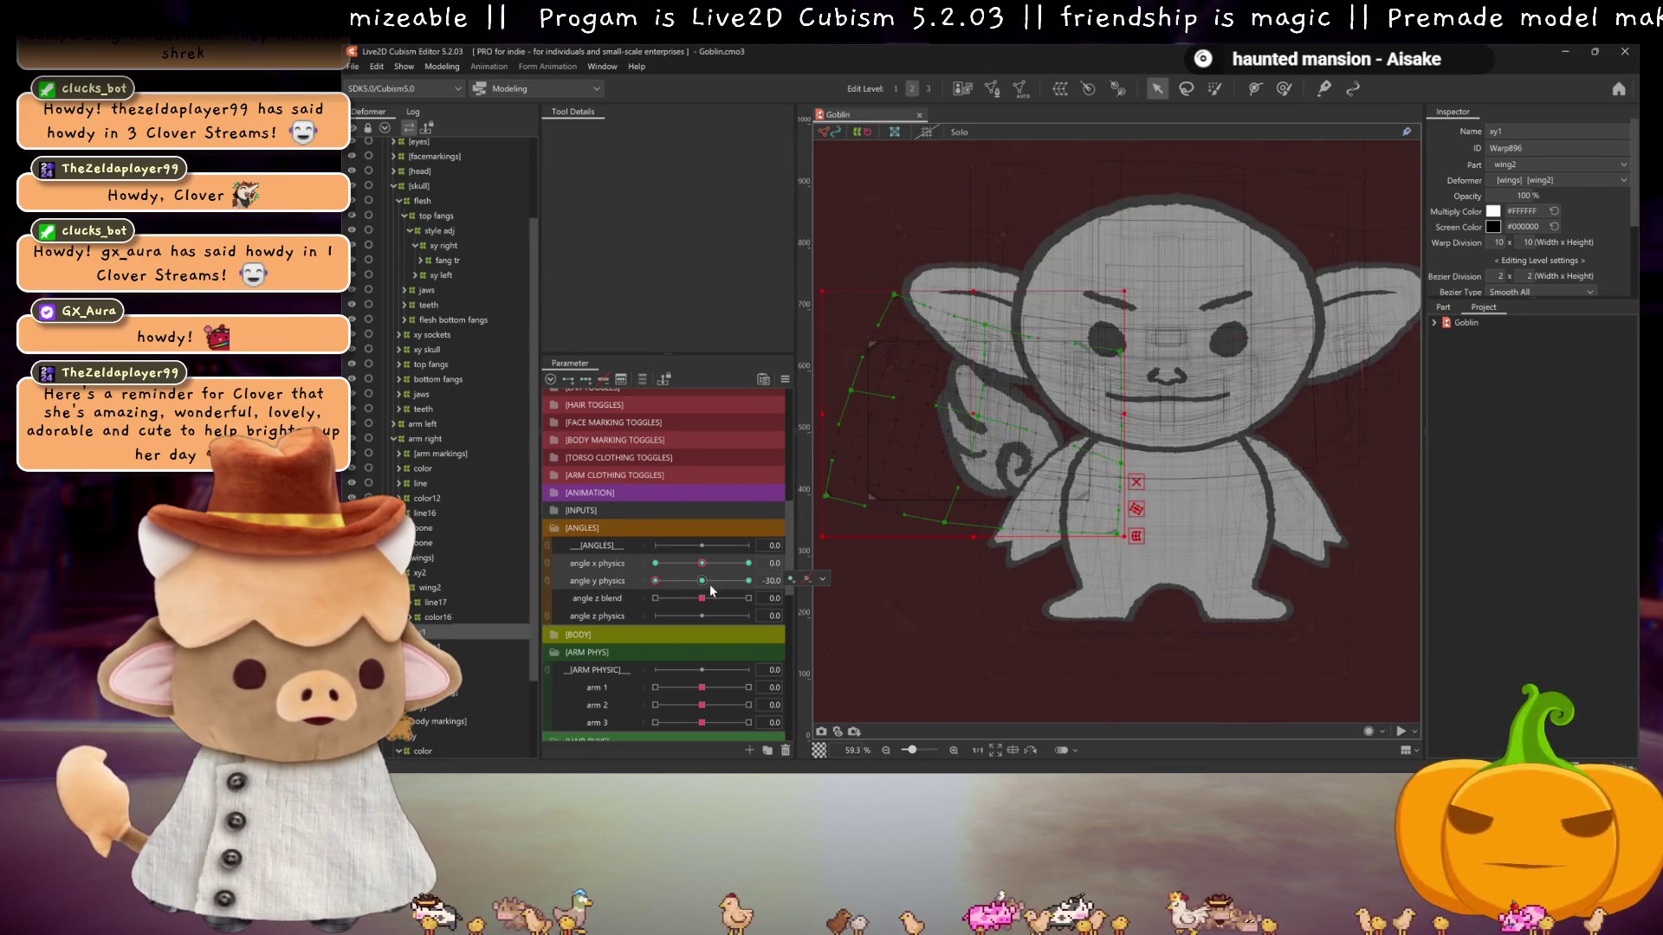
left_click(419, 572)
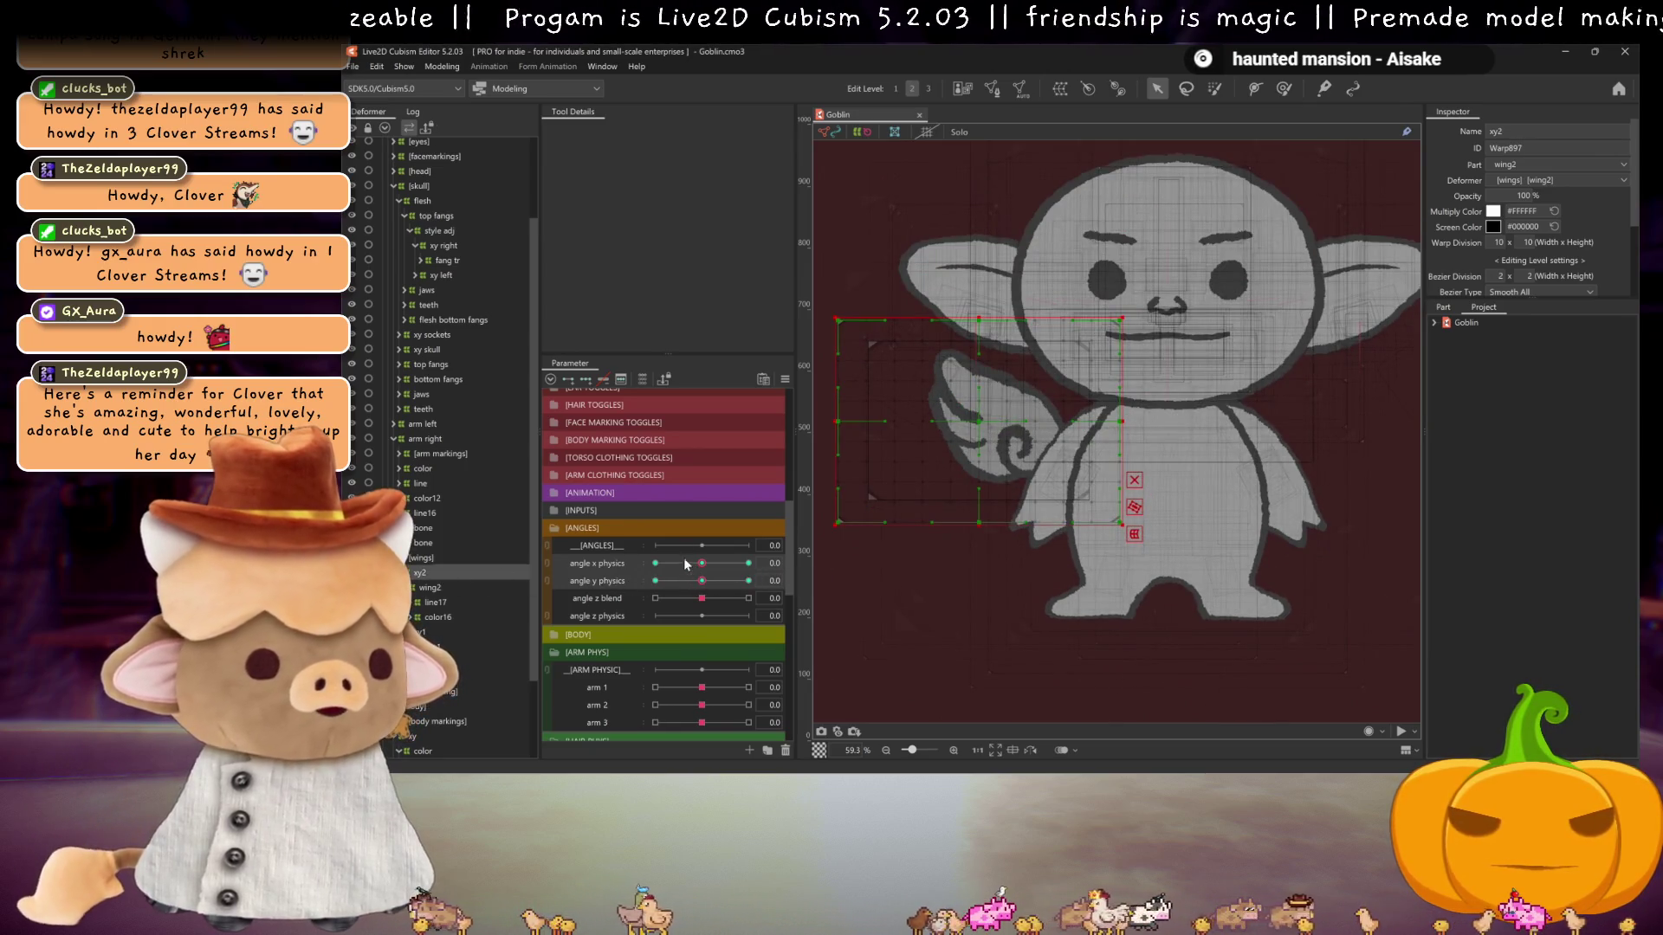
mouse_move(701, 581)
left_mouse_down()
mouse_move(656, 581)
mouse_move(701, 581)
left_mouse_up()
left_click(784, 379)
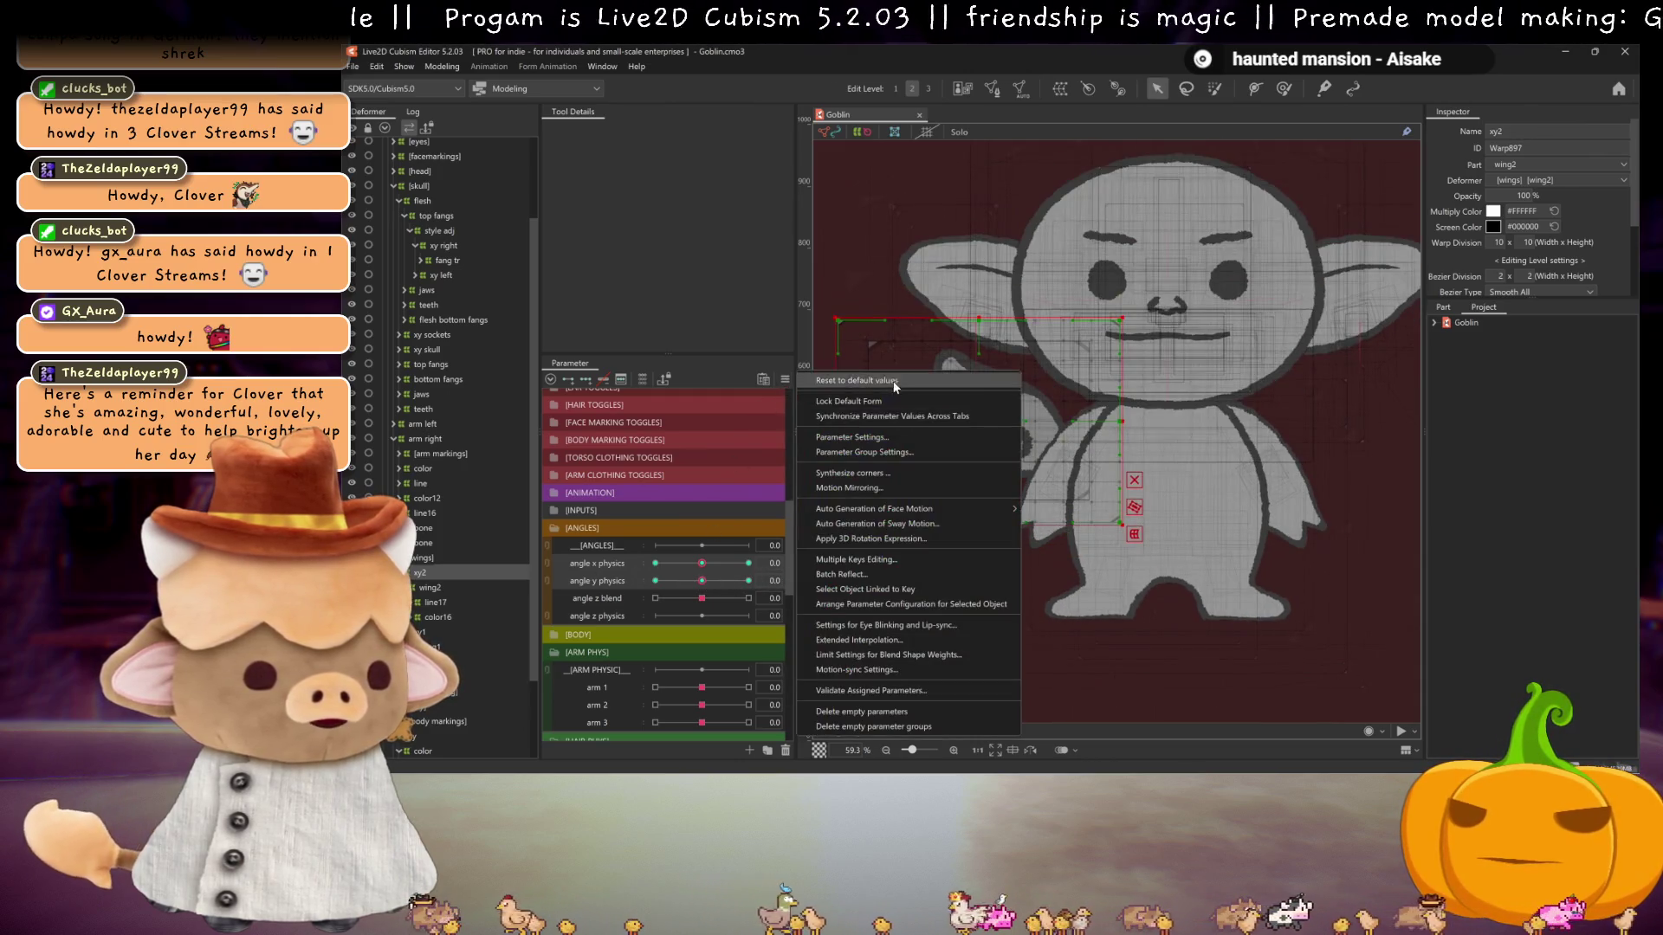
left_click(875, 471)
left_click(962, 544)
- Check the synthesized pose at angle x -30 and switch on the right wing toggle
mouse_move(702, 564)
left_mouse_down()
mouse_move(656, 564)
mouse_move(701, 564)
mouse_move(656, 581)
left_mouse_up()
scroll(695, 537, "up", 5)
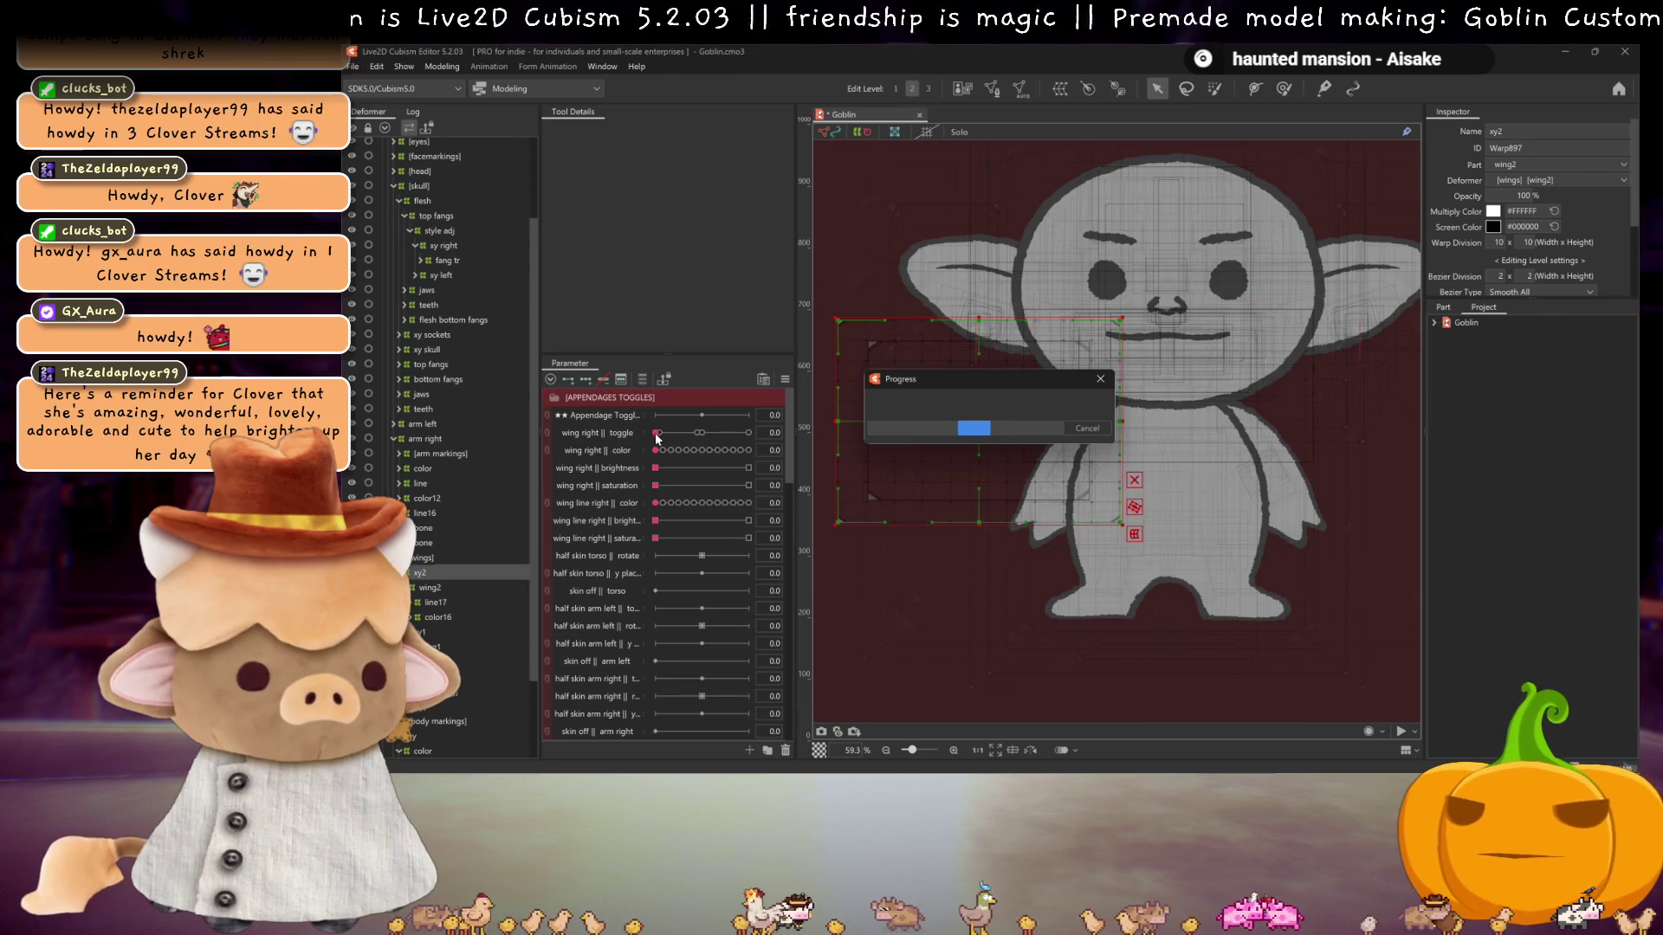
mouse_move(657, 435)
left_mouse_down()
mouse_move(737, 435)
mouse_move(708, 438)
left_mouse_up()
scroll(658, 472, "down", 5)
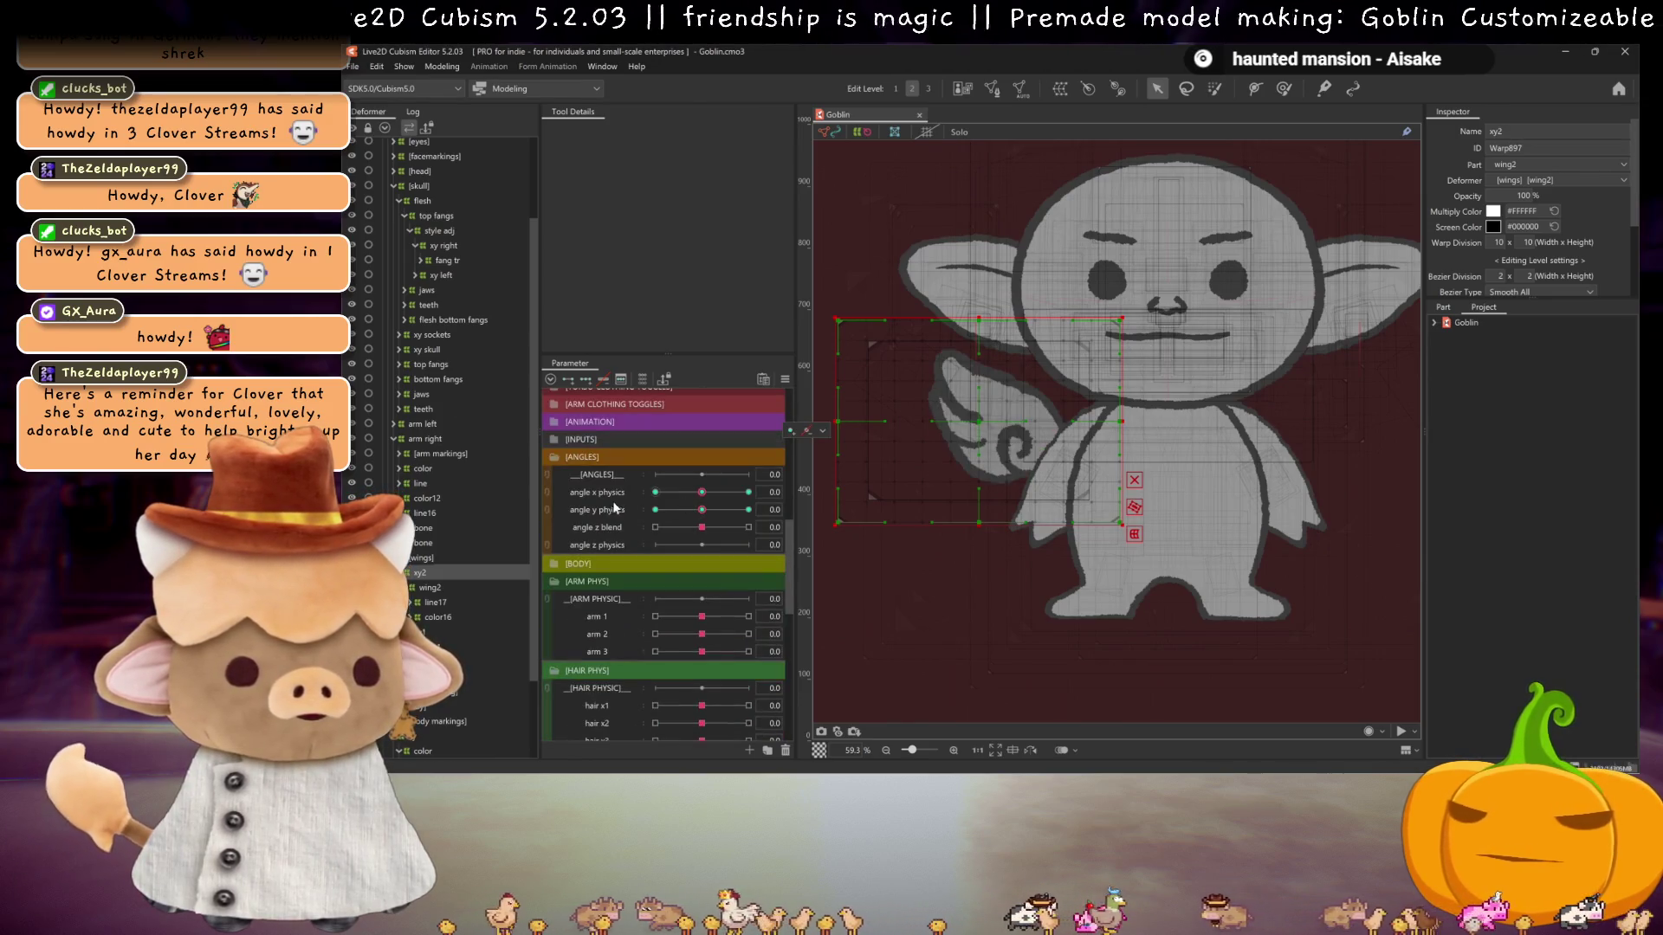
- Test a head pose of angle x -27, y 25.2 on a joined 2D grid, then add xy1 to the selection
left_click(549, 501)
mouse_move(702, 515)
left_mouse_down()
mouse_move(658, 494)
mouse_move(702, 515)
left_mouse_up()
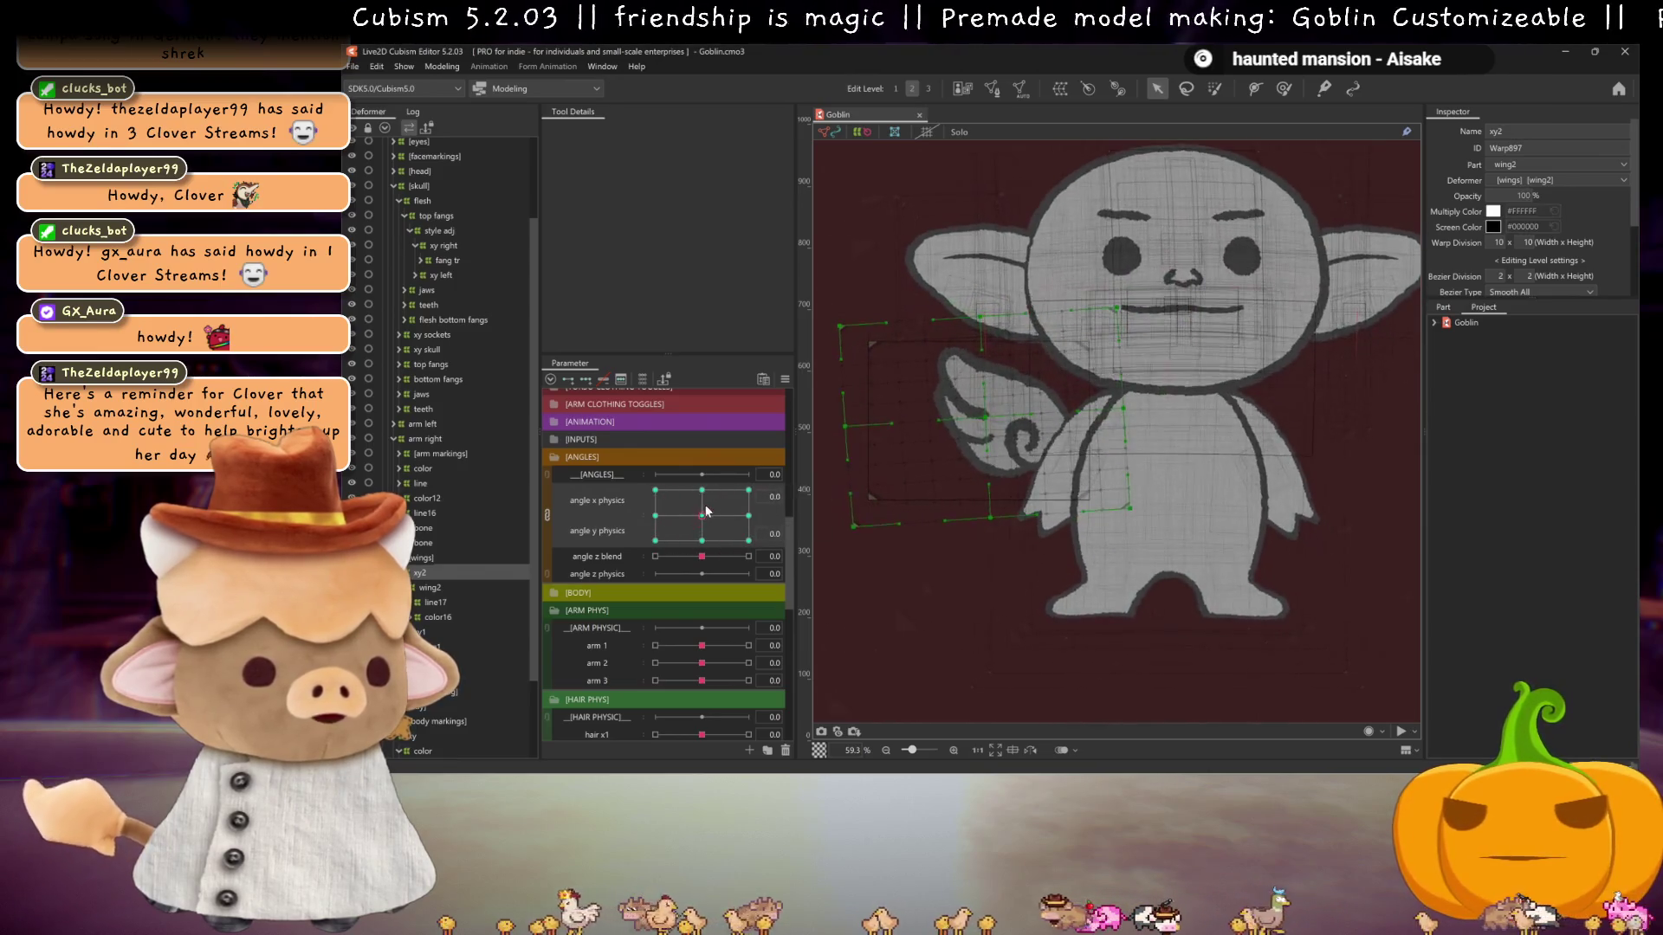
left_click(550, 515)
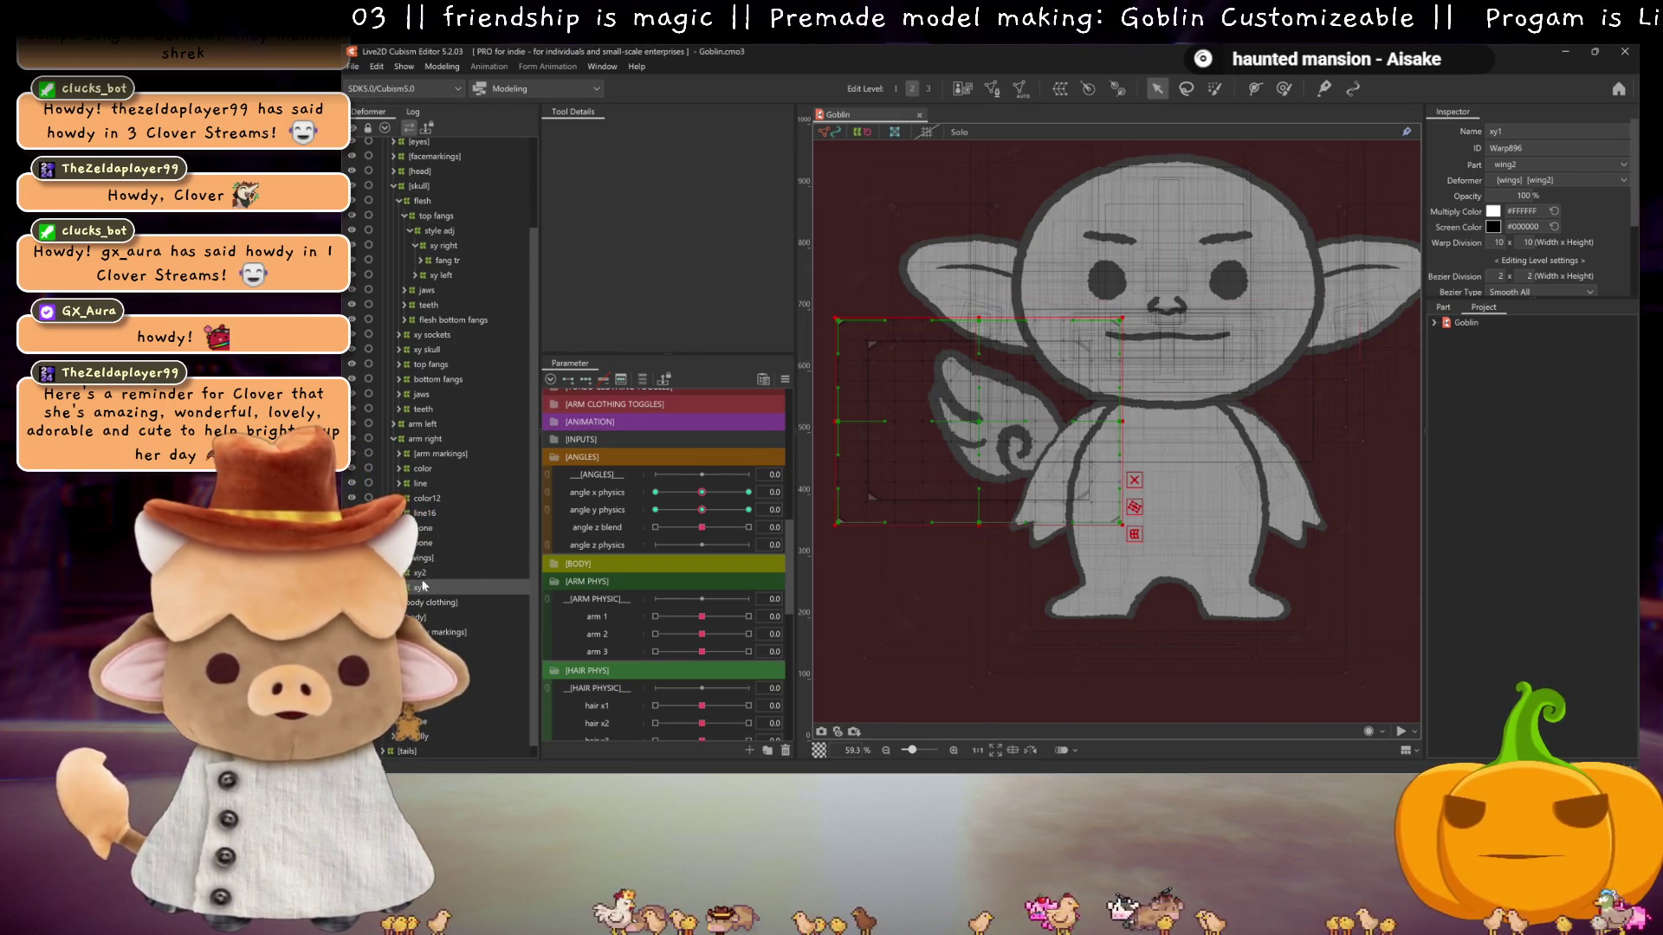
left_click(414, 587, "ctrl")
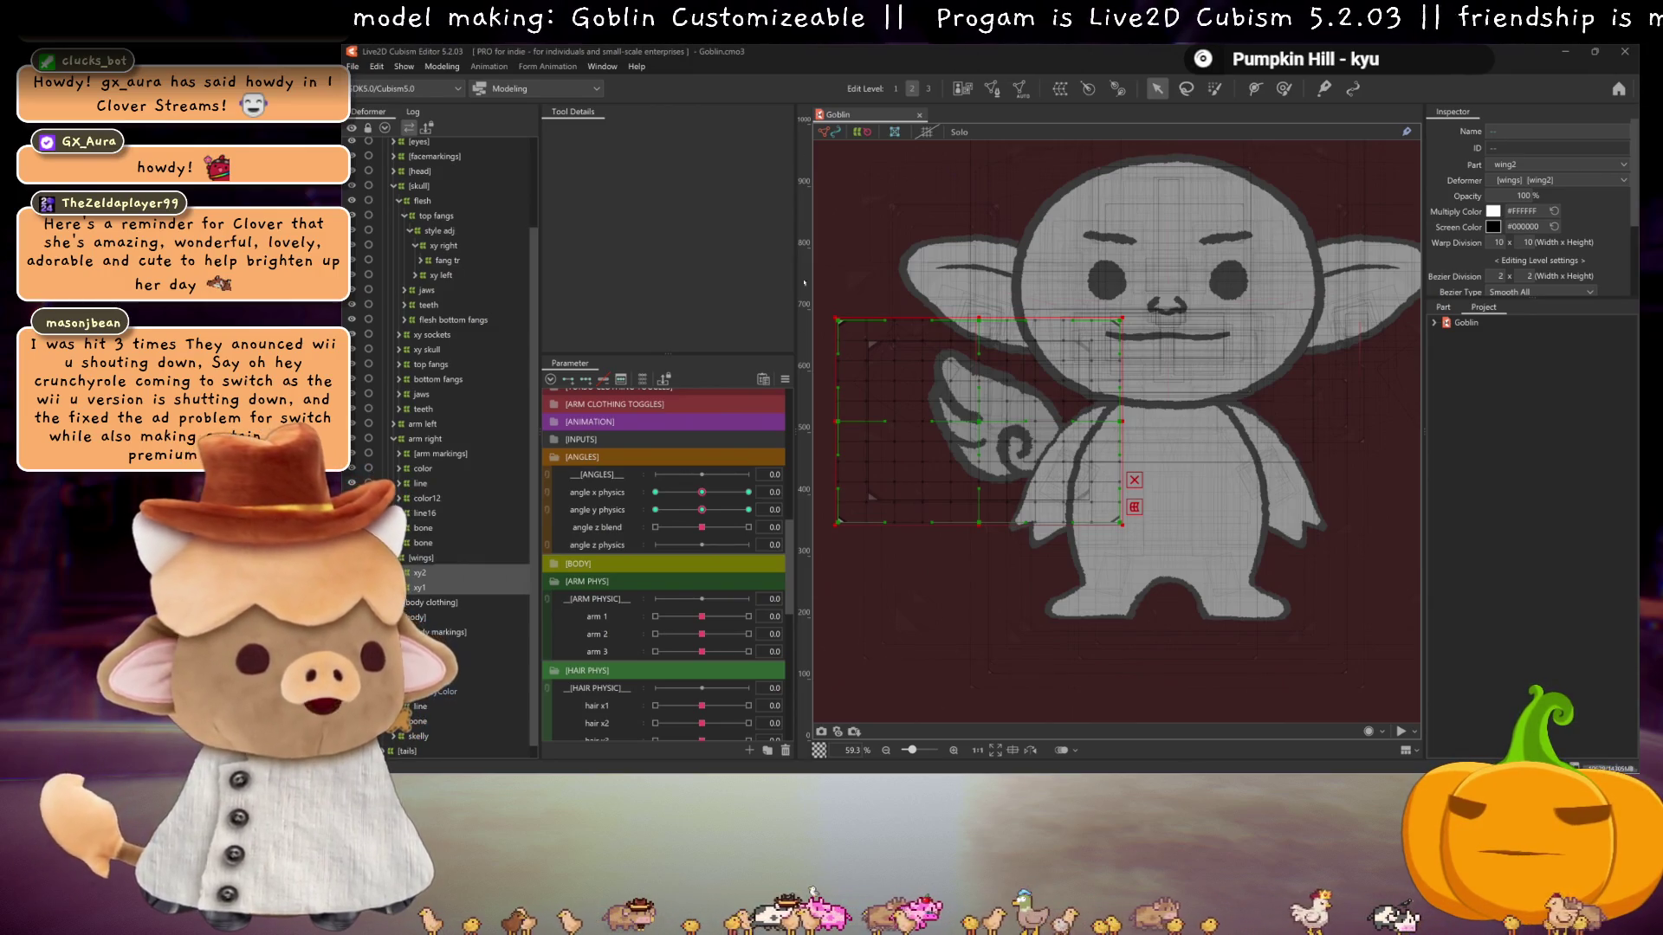
- Turn angle x physics to 30 and back to neutral, then scroll to the ARM PHYS group
left_click_drag(700, 491, 803, 496)
left_click(702, 492)
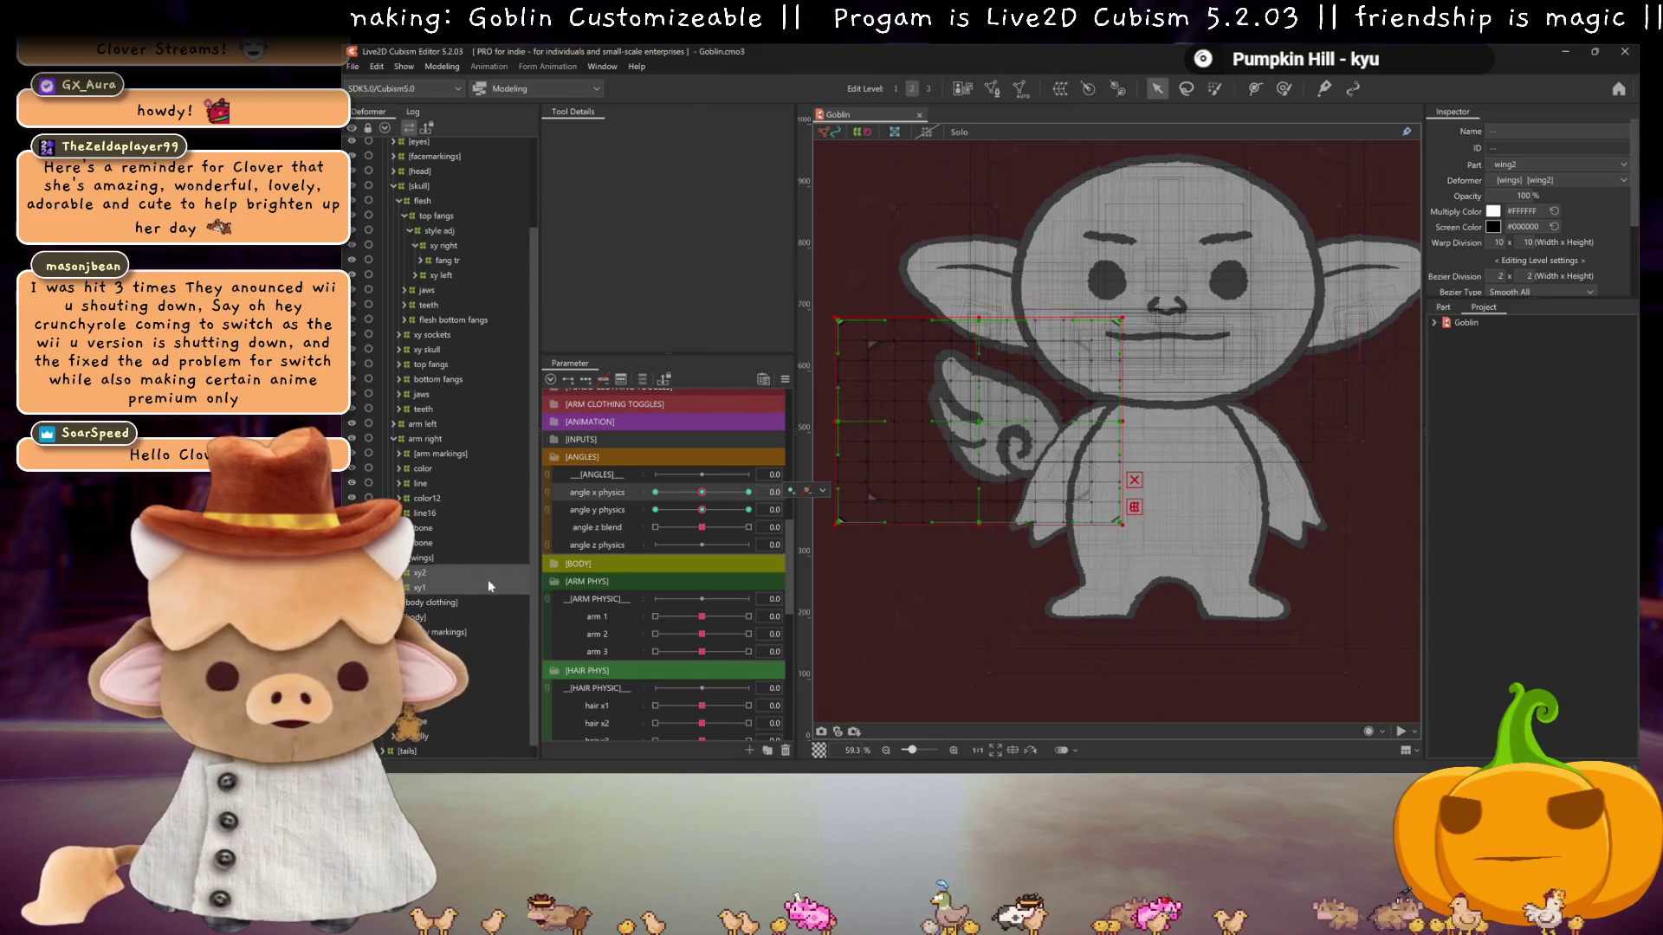
scroll(623, 559, "down", 4)
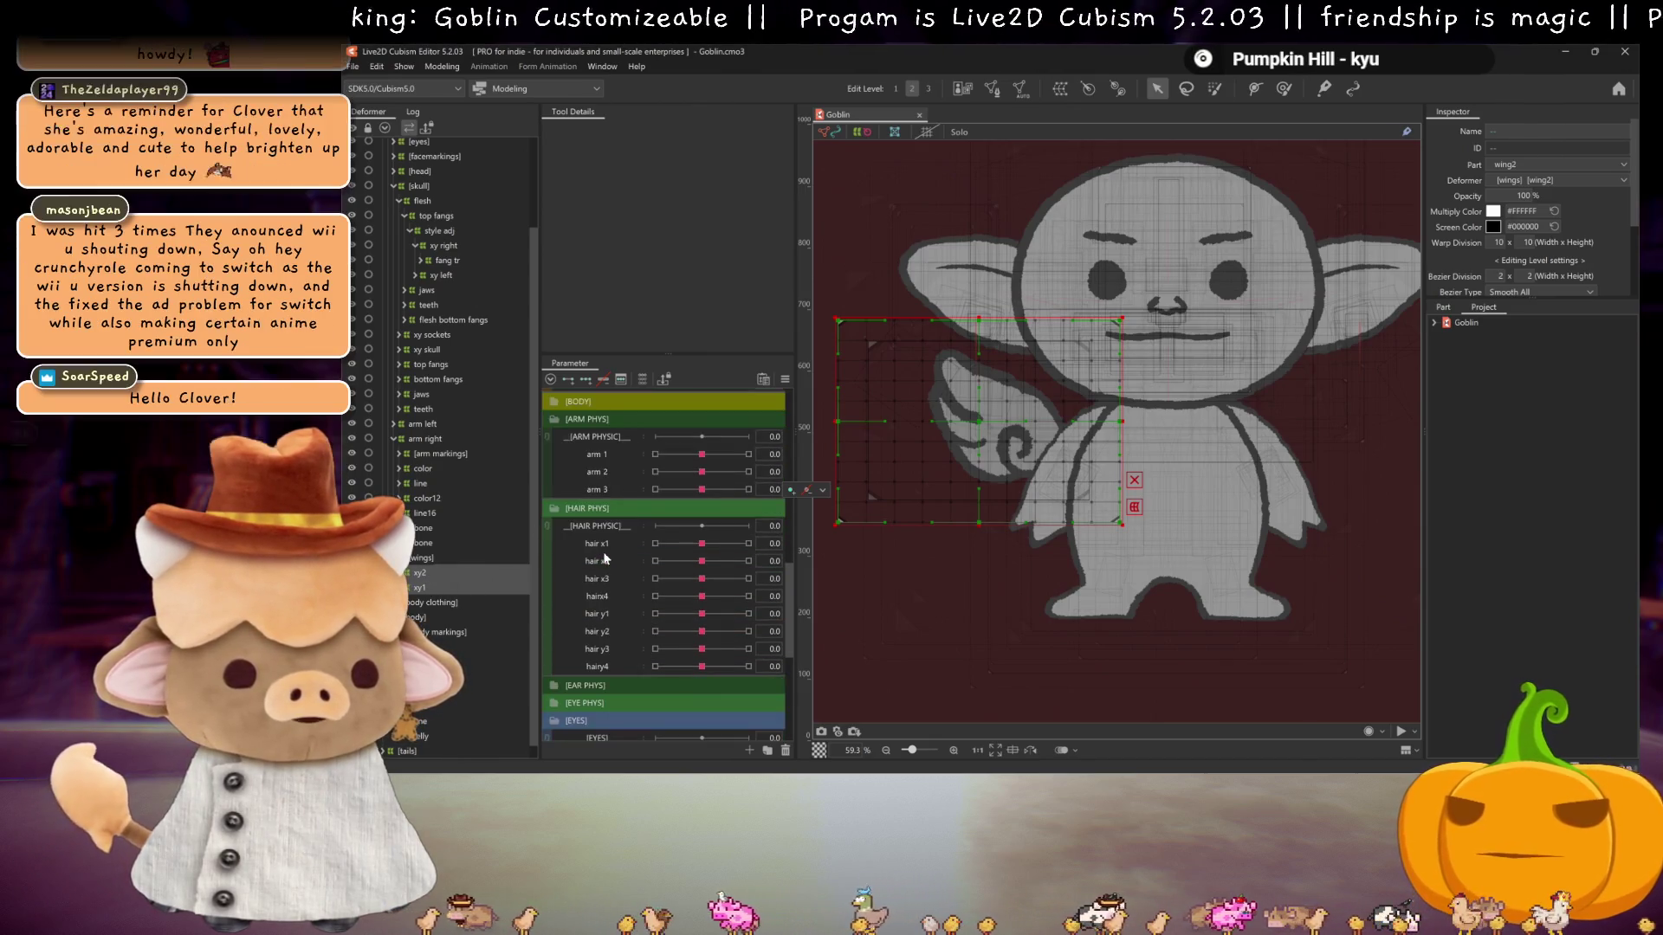
scroll(604, 558, "up", 1)
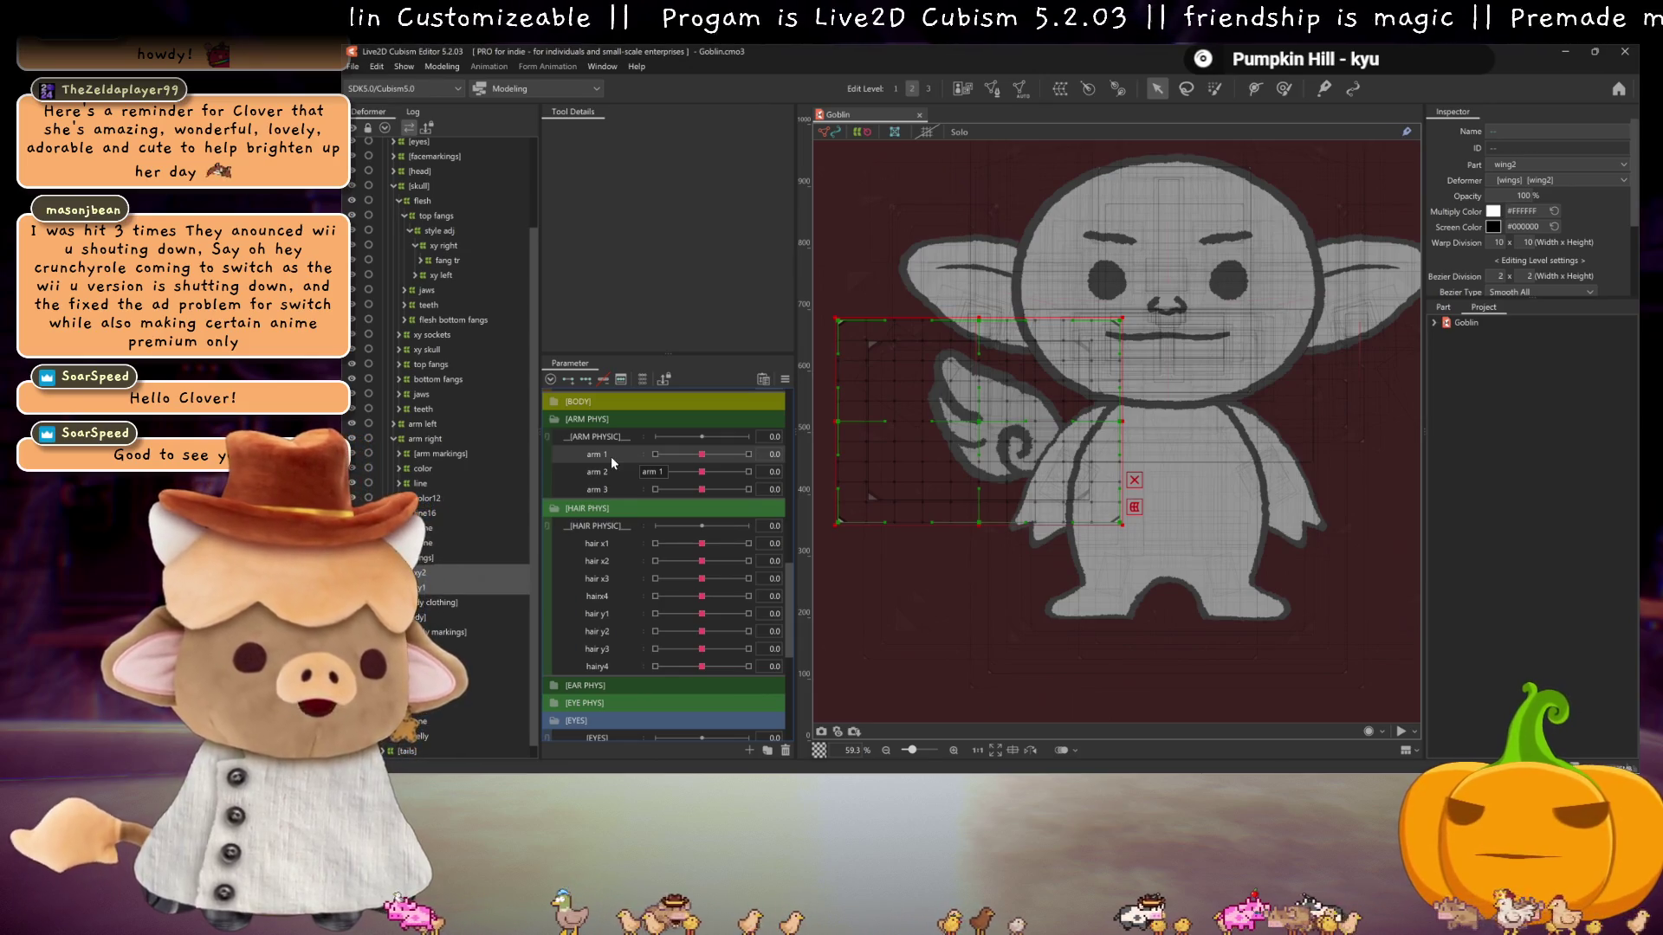
scroll(613, 459, "down", 3)
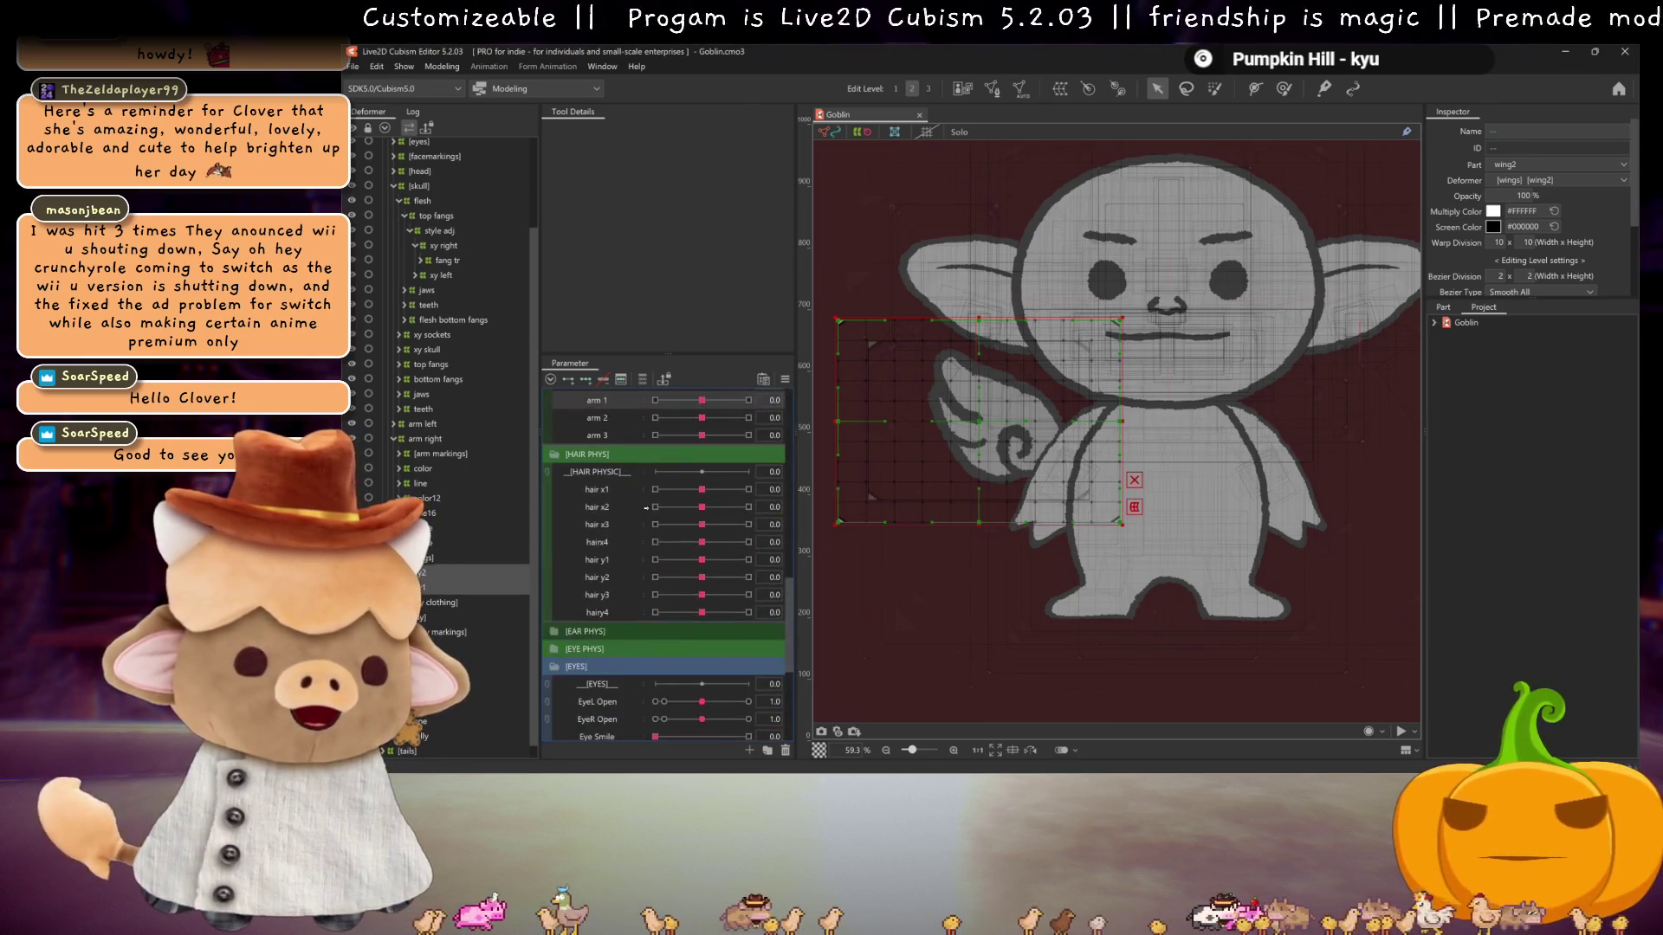
scroll(620, 512, "up", 3)
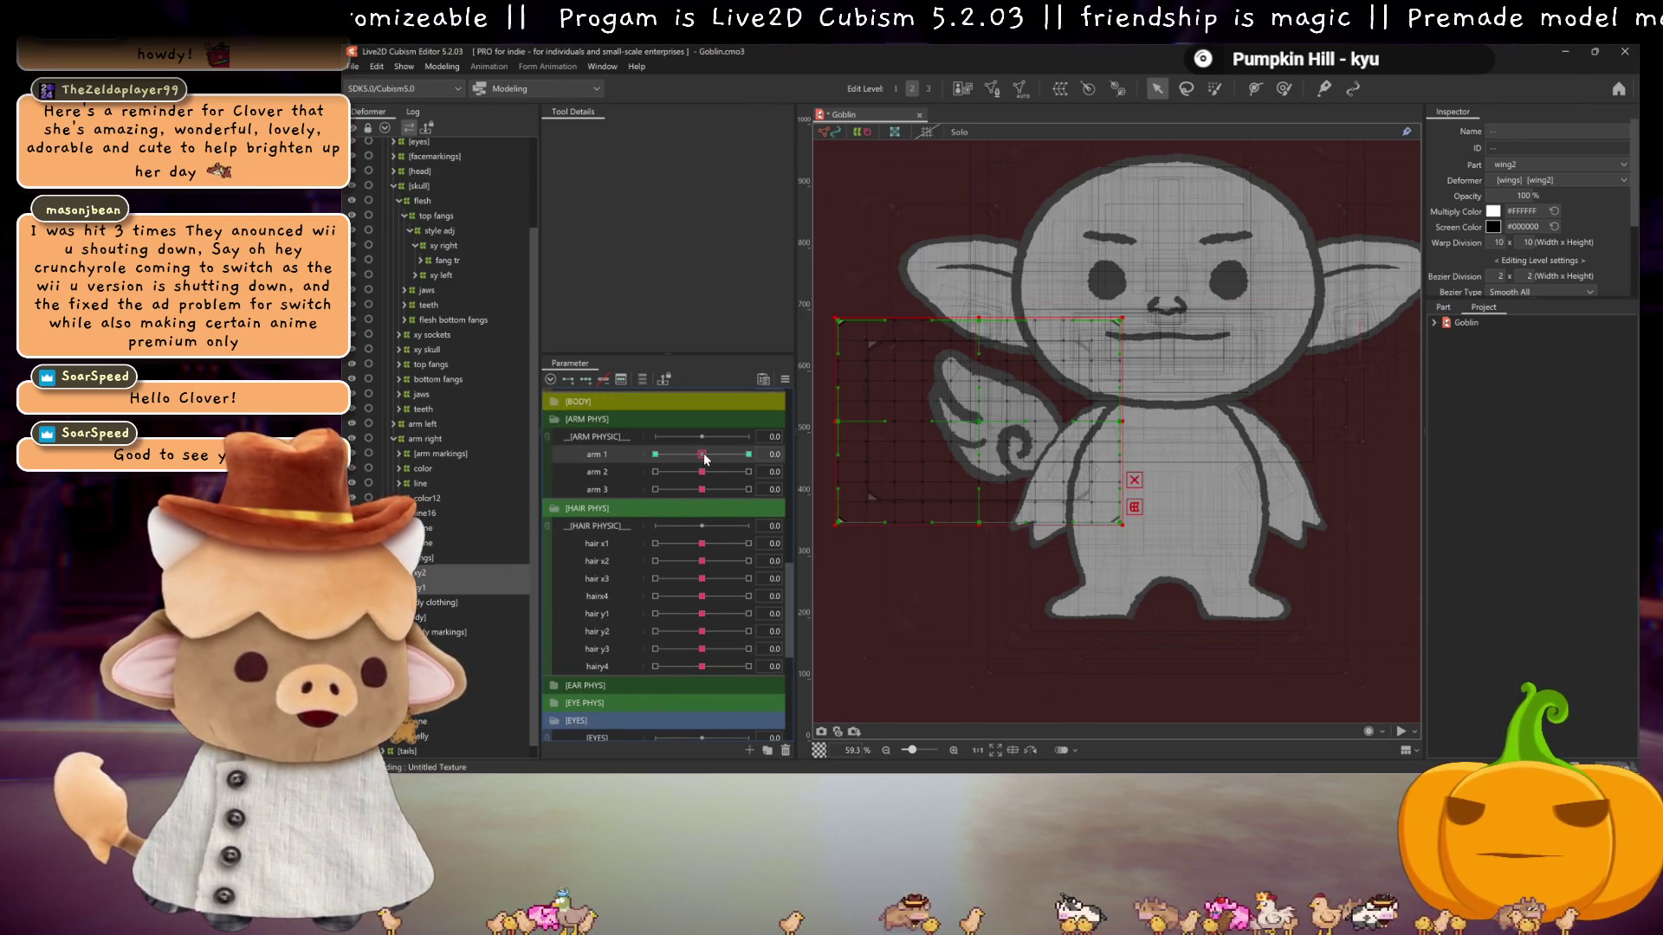
- Check arm 1's 30 and centre keys, reveal wing1 and wing2, and set arm 1 to 30
left_click(749, 454)
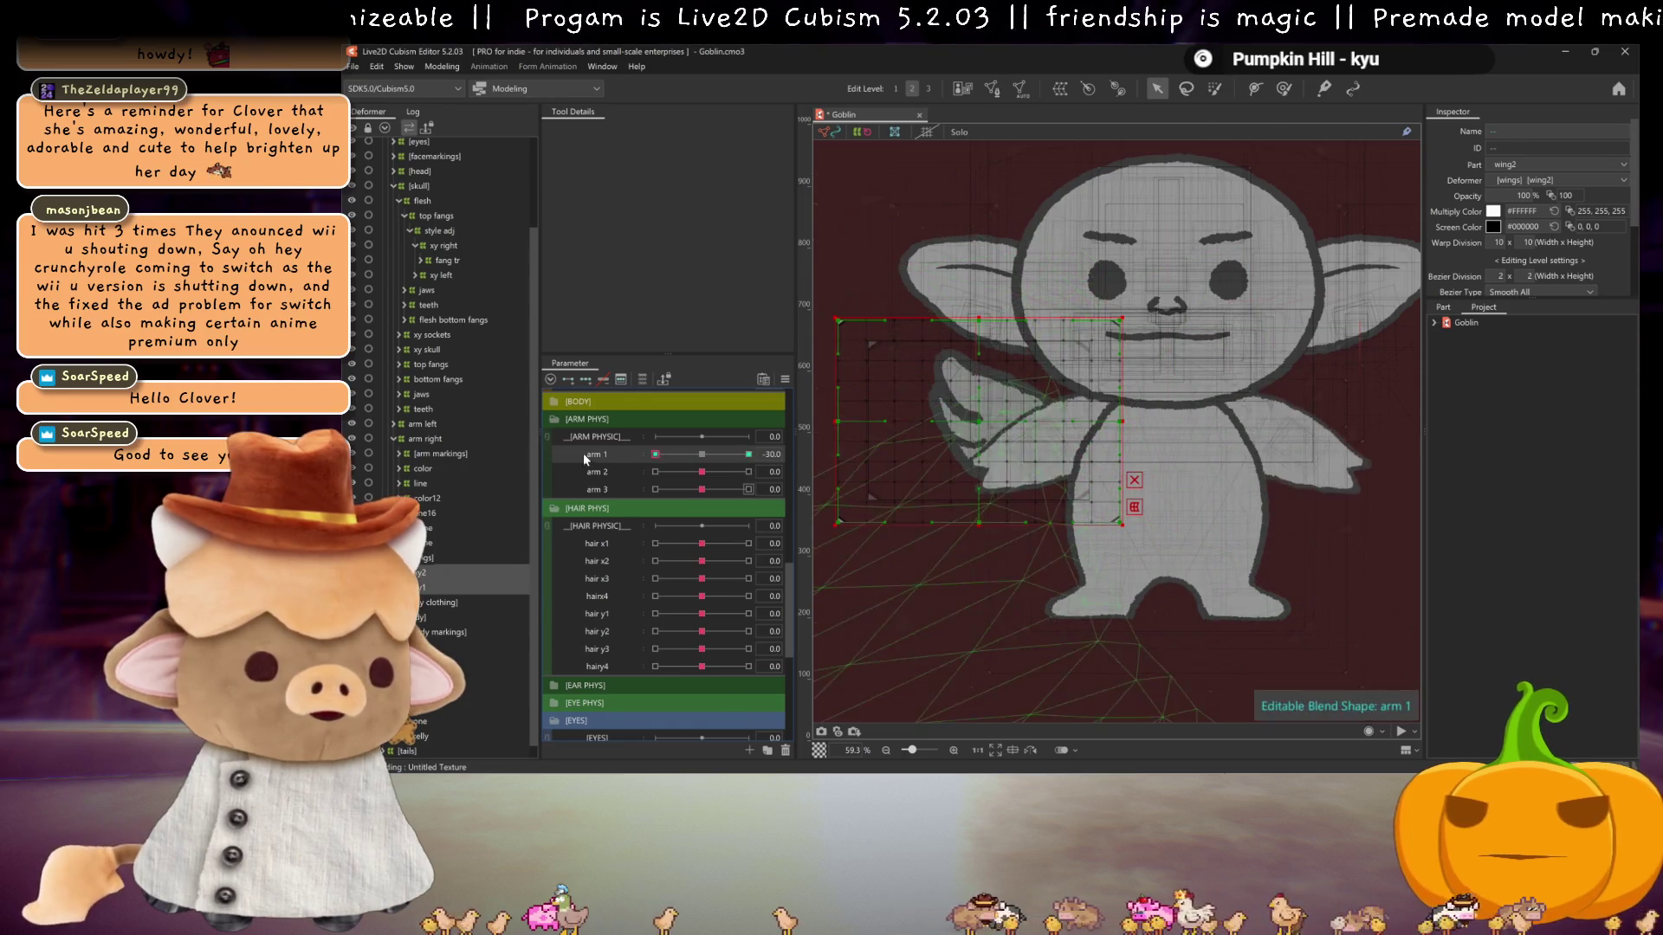
left_click(703, 454)
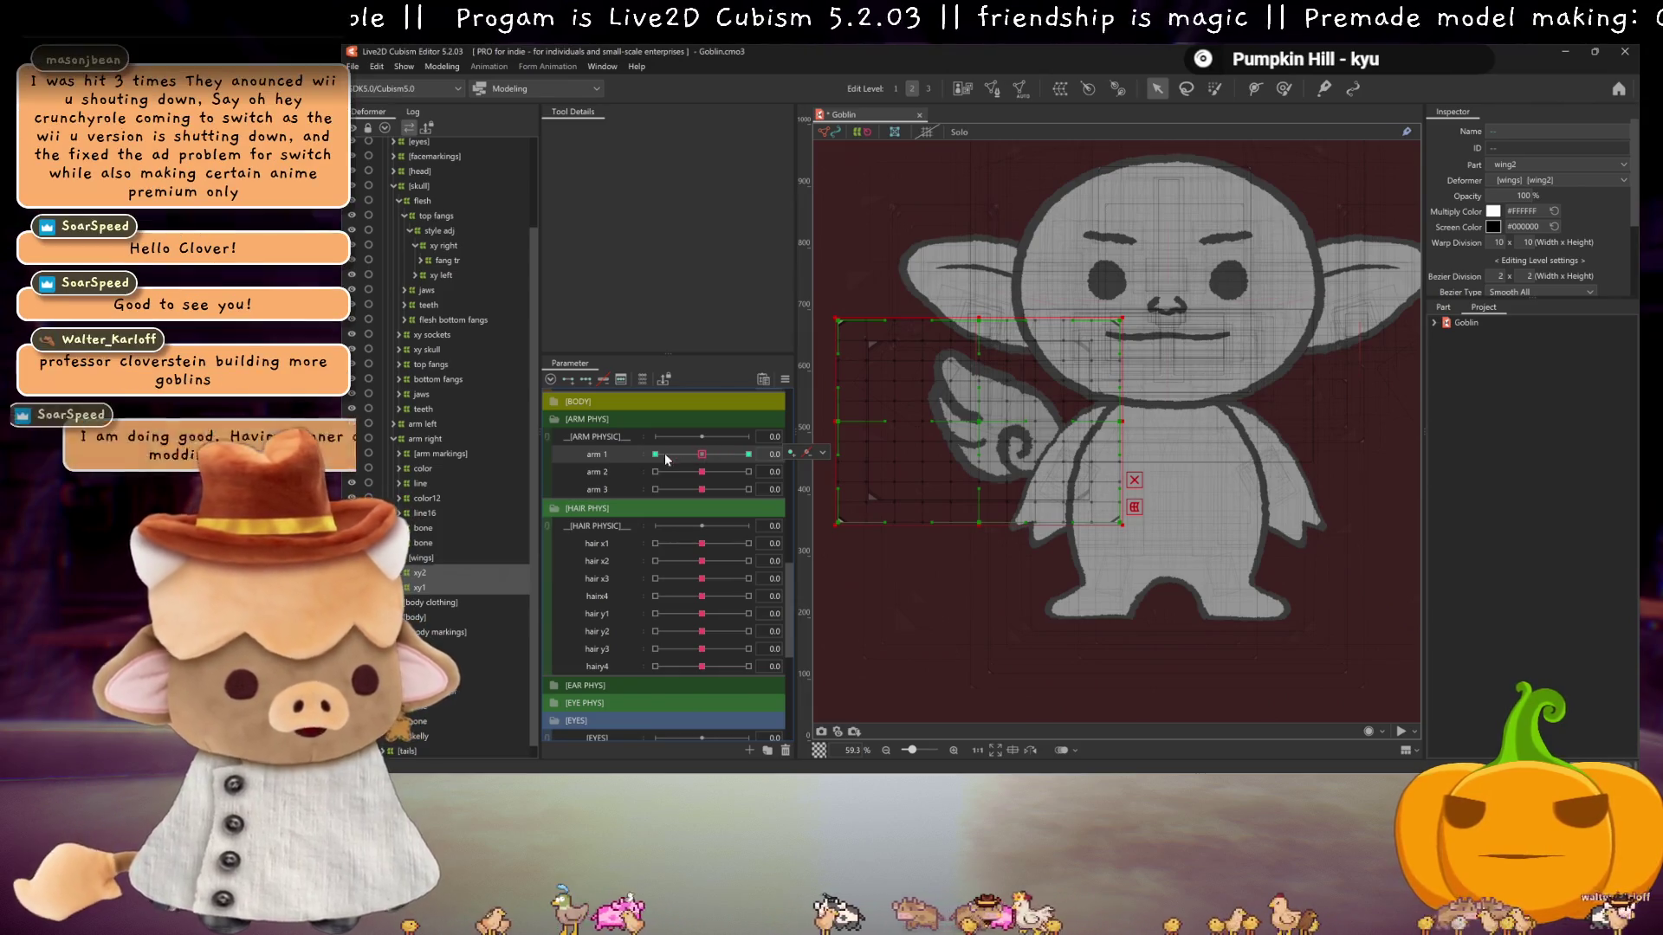
left_click(425, 568)
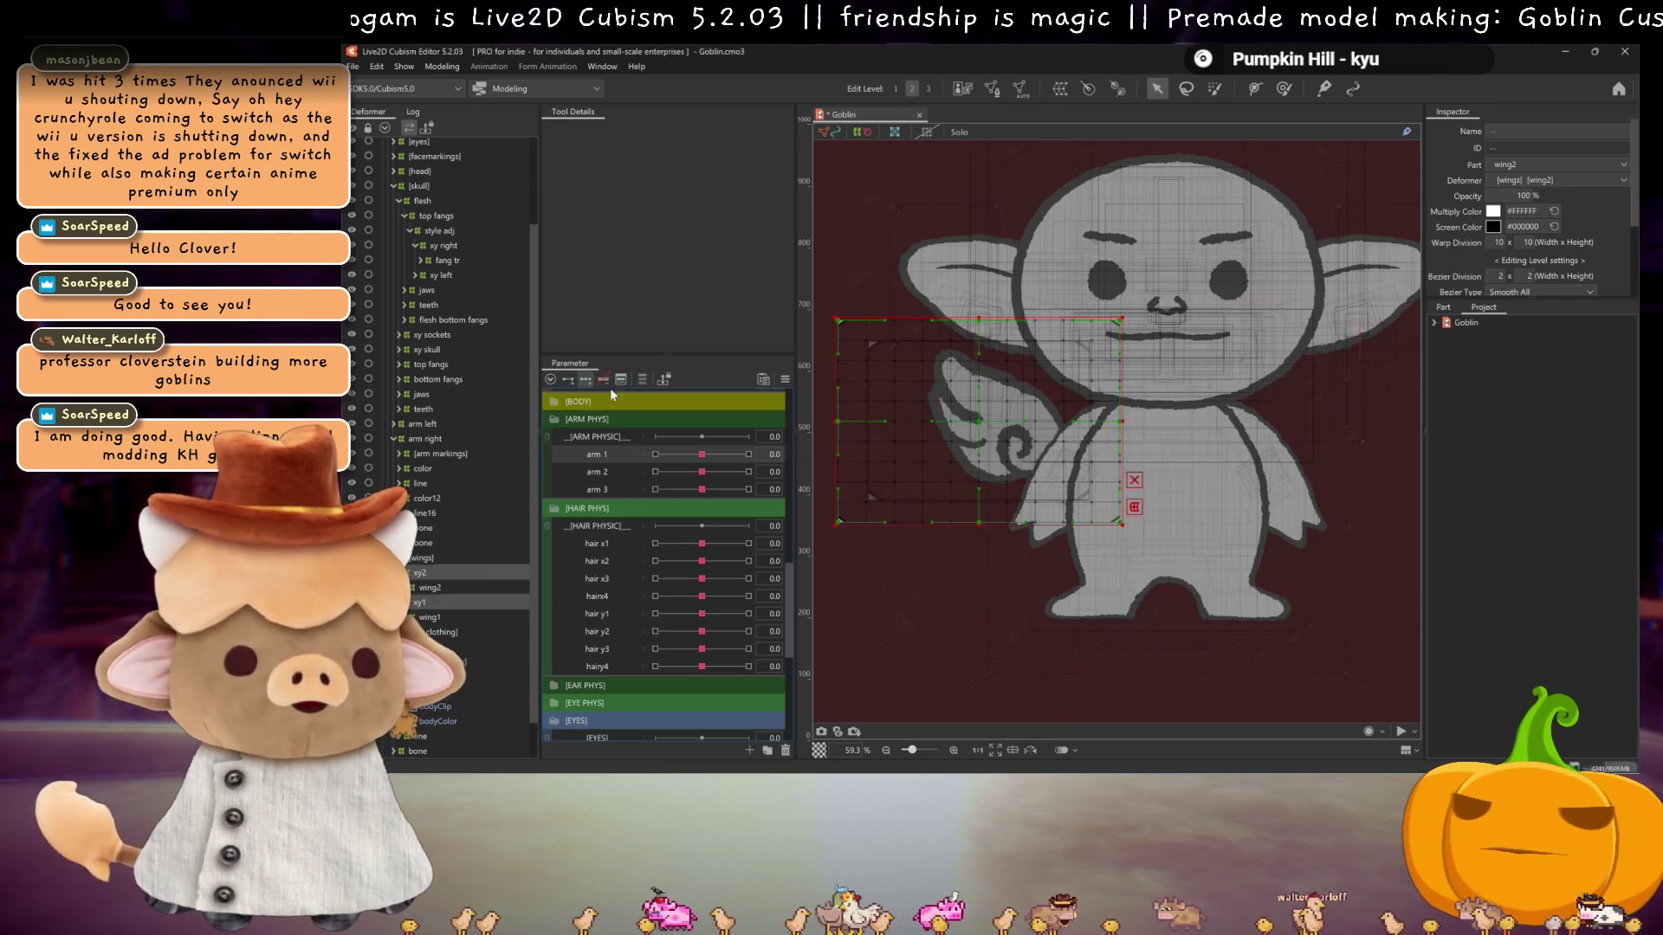
left_click_drag(711, 456, 748, 455)
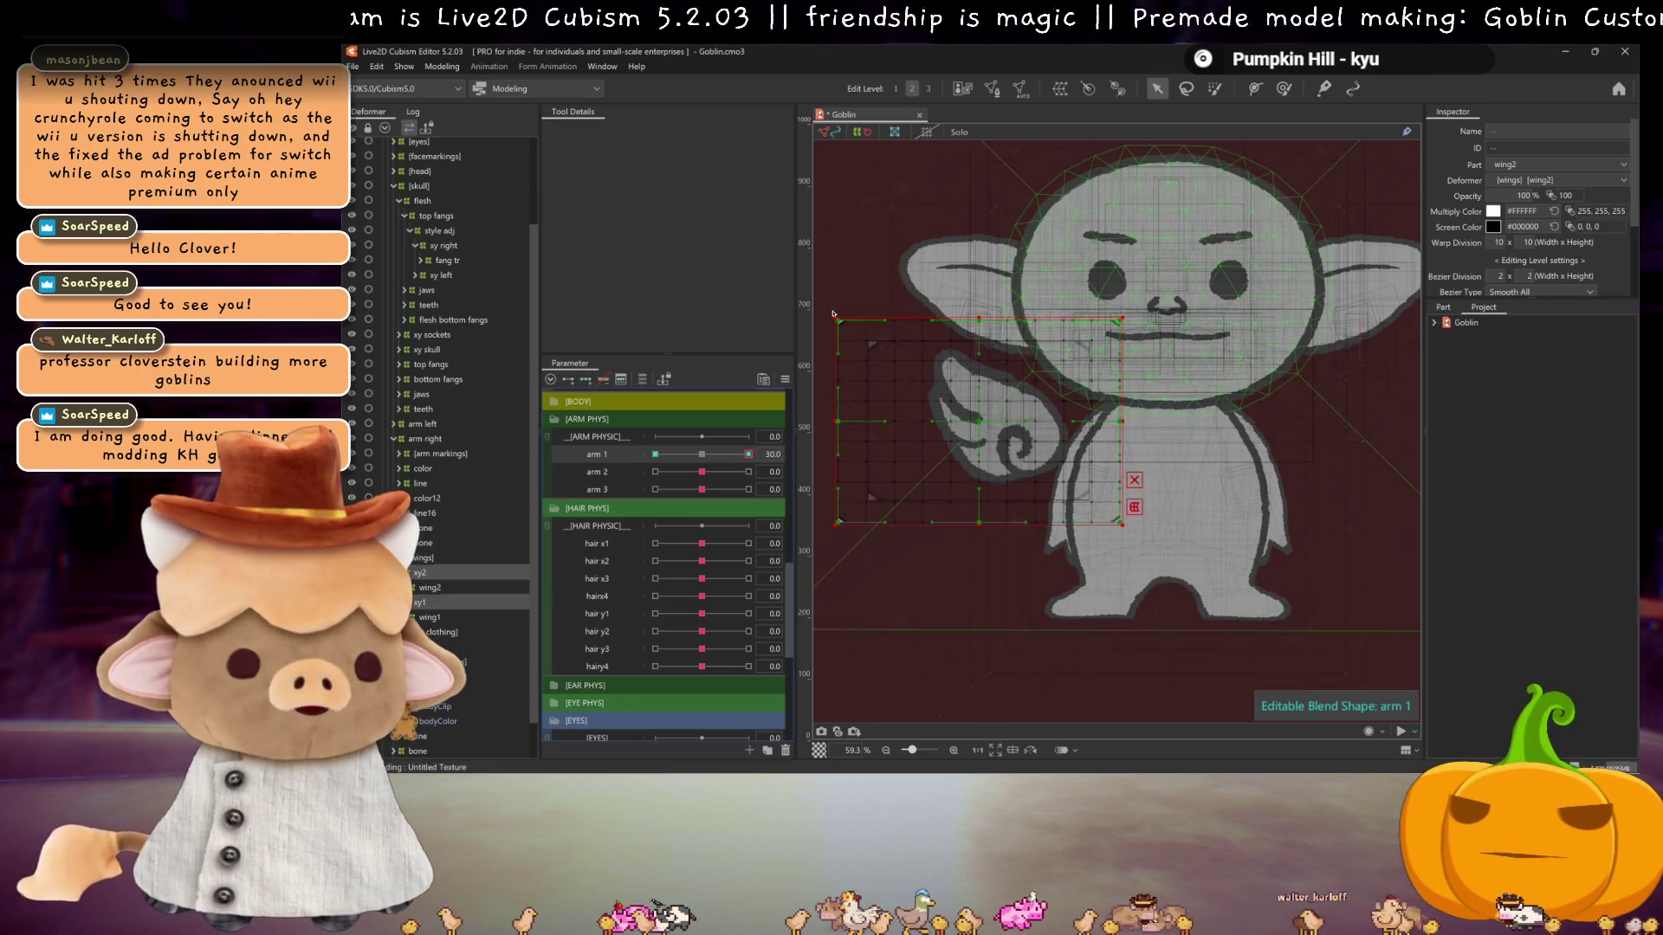